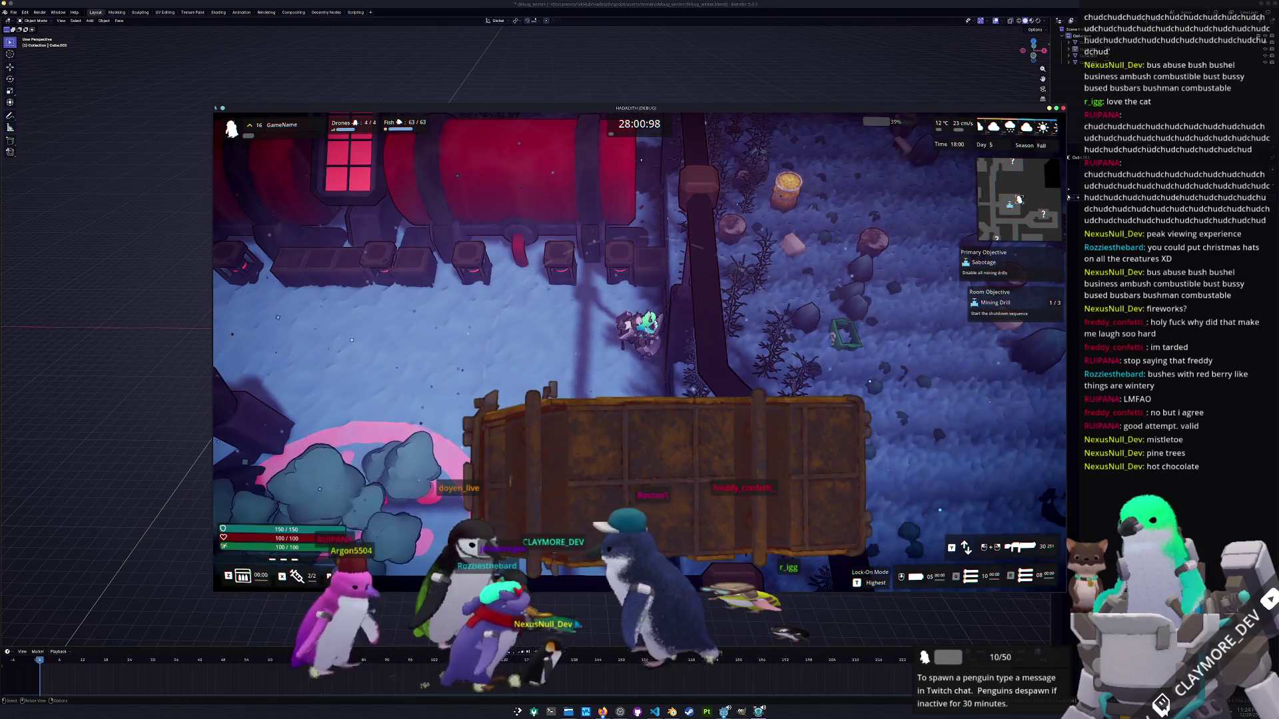
# Walk the character north past the tanks, then pause and quit the game preview.
pyautogui.press('w')
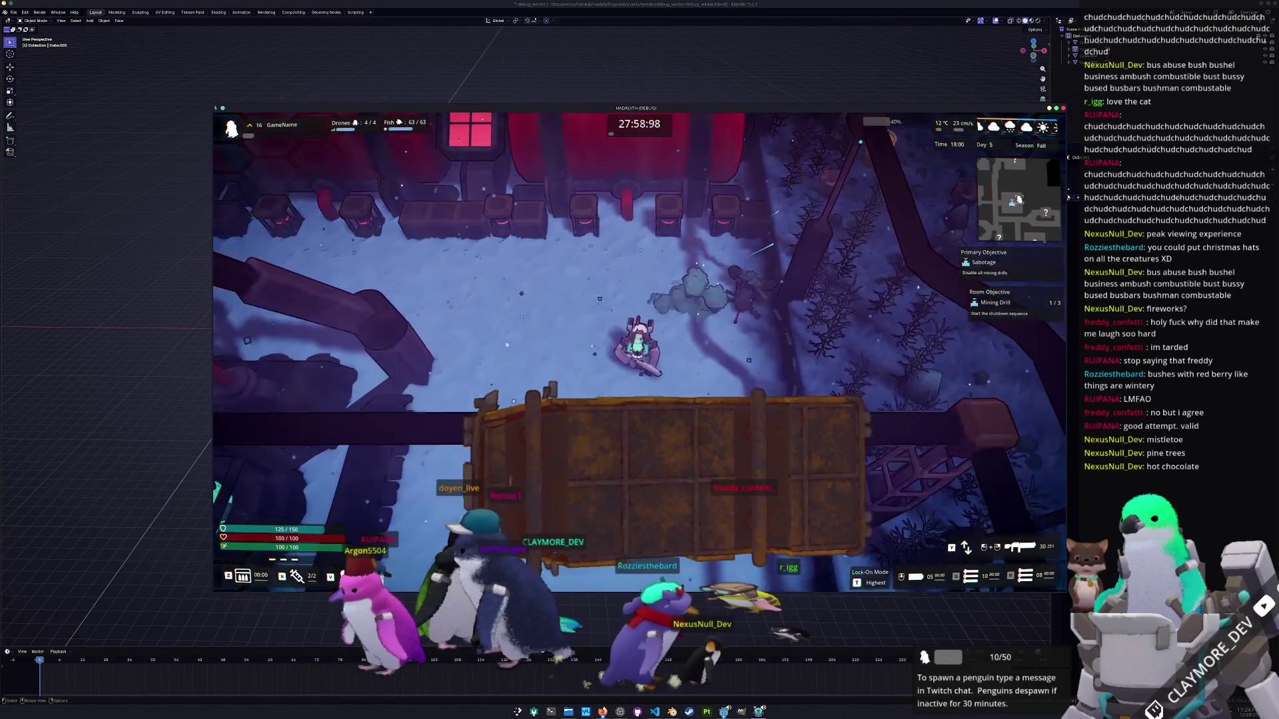
pyautogui.press('Escape')
pyautogui.hotkey('alt', 'F4')
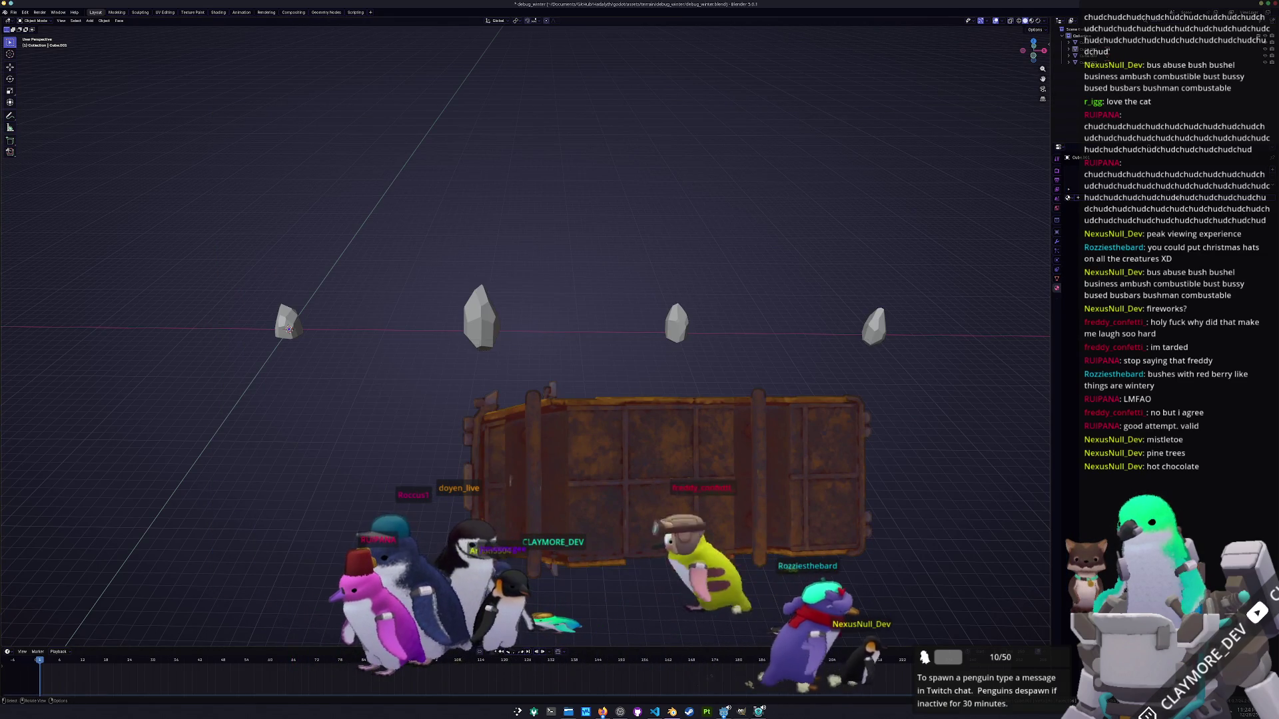
# Select the third rock, view it from the front, and show its sidebar transforms and Apply menu.
pyautogui.press('Escape')
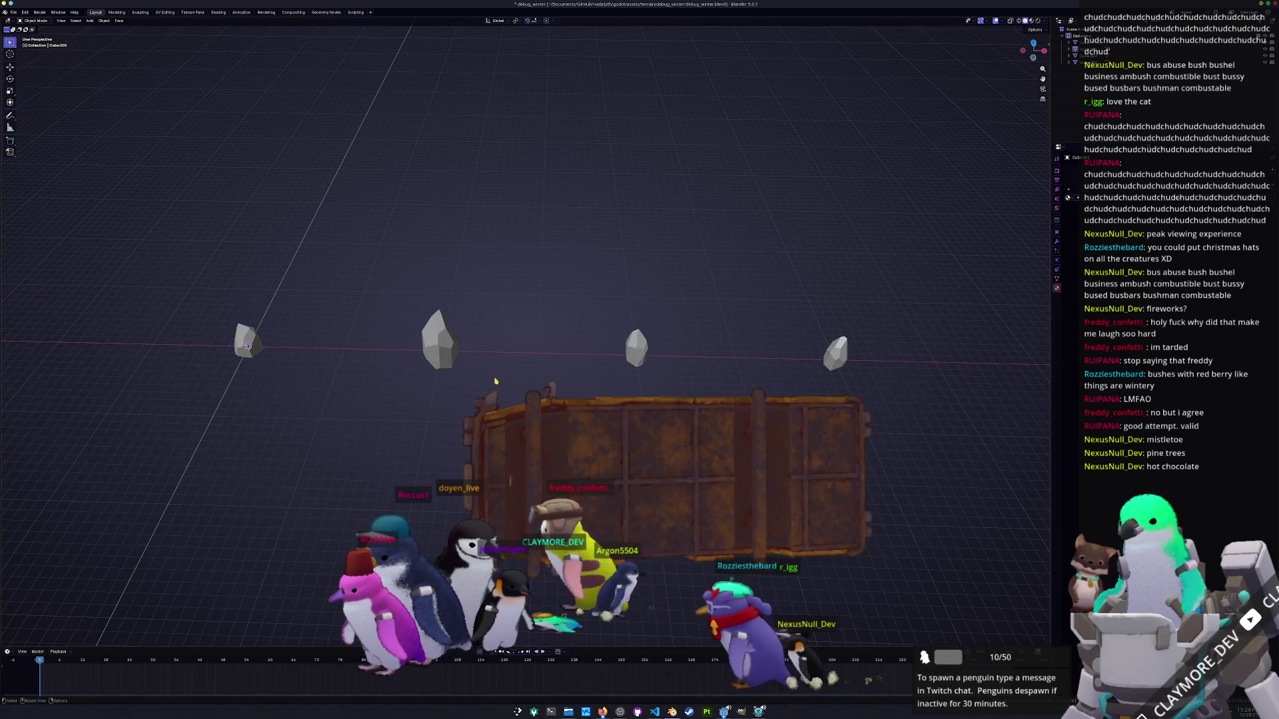
pyautogui.click(436, 351)
pyautogui.scroll(-3, 466, 360)
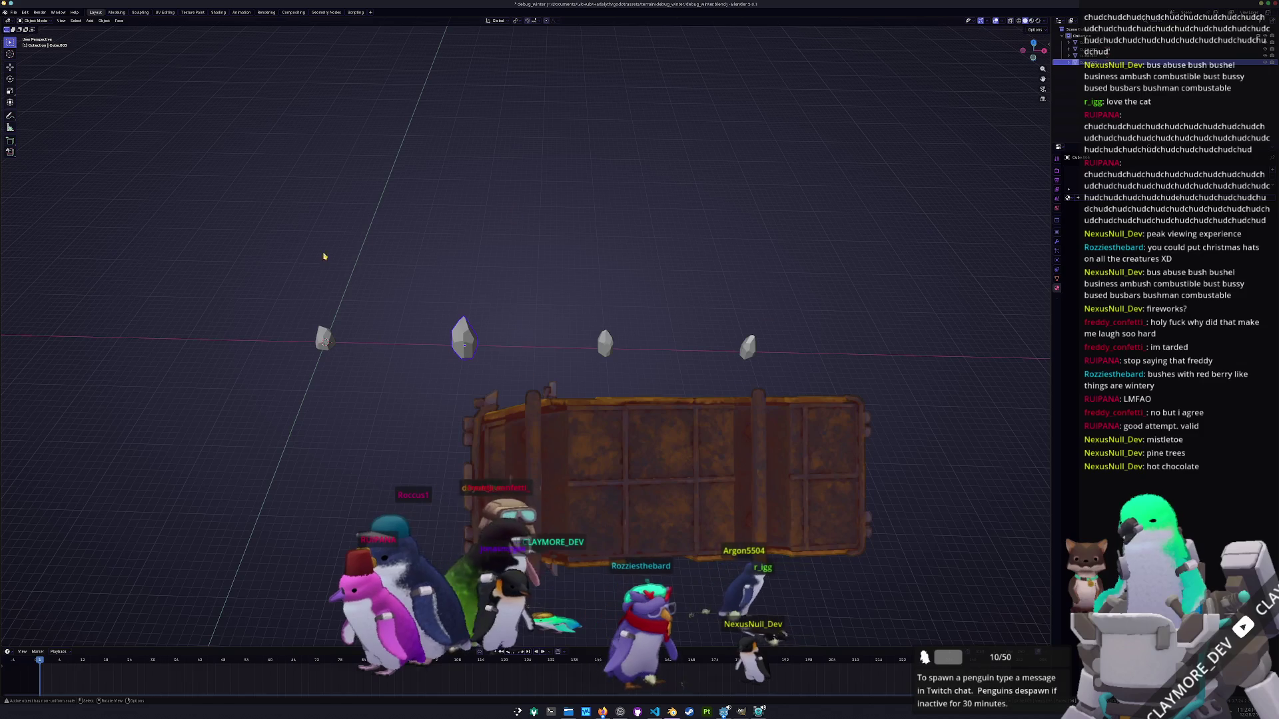
pyautogui.click(576, 396)
pyautogui.click(606, 352)
pyautogui.press('KP_1')
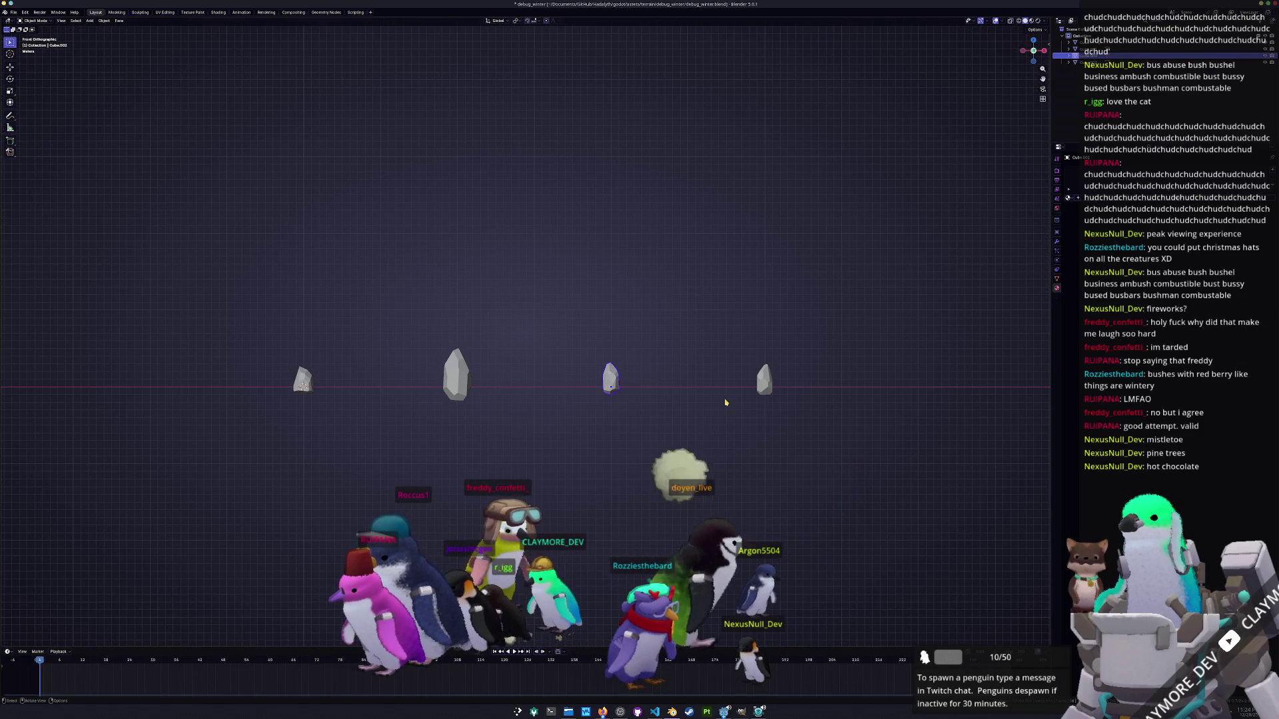
pyautogui.scroll(-2, 607, 366)
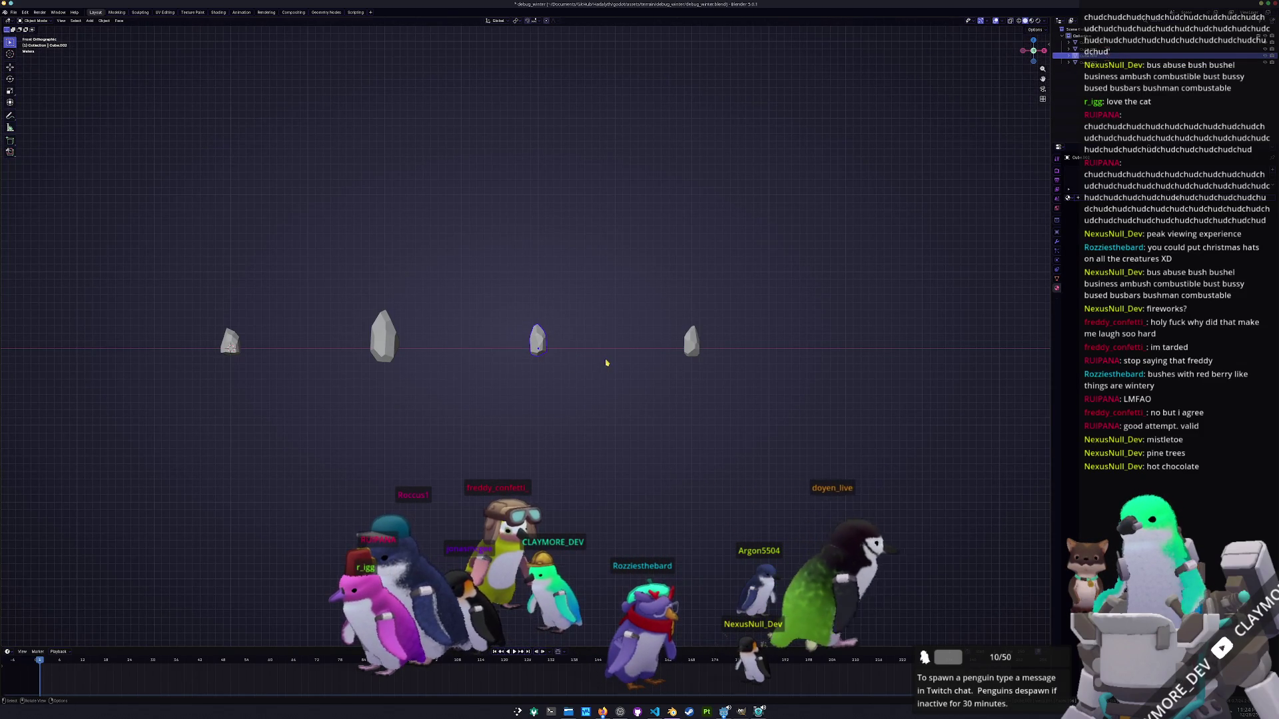
pyautogui.press('n')
pyautogui.hotkey('ctrl', 'a')
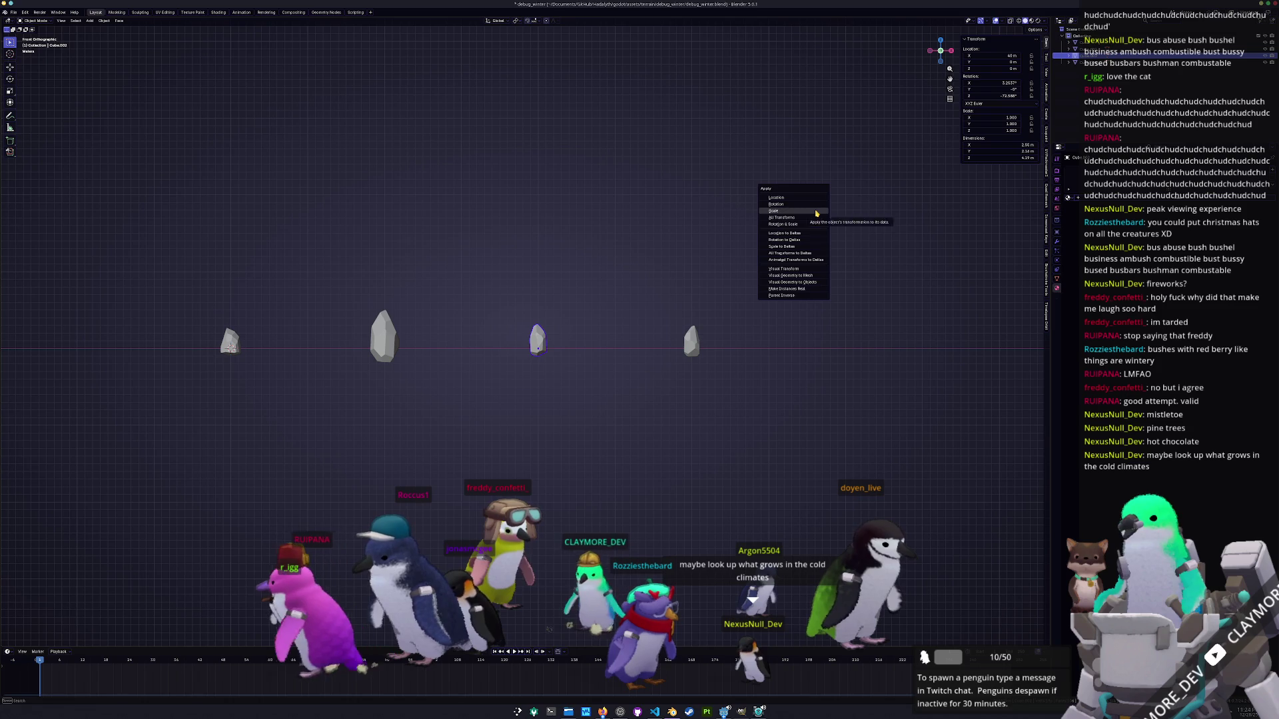
# Apply the third rock's scale and switch to a top-down view.
pyautogui.click(817, 212)
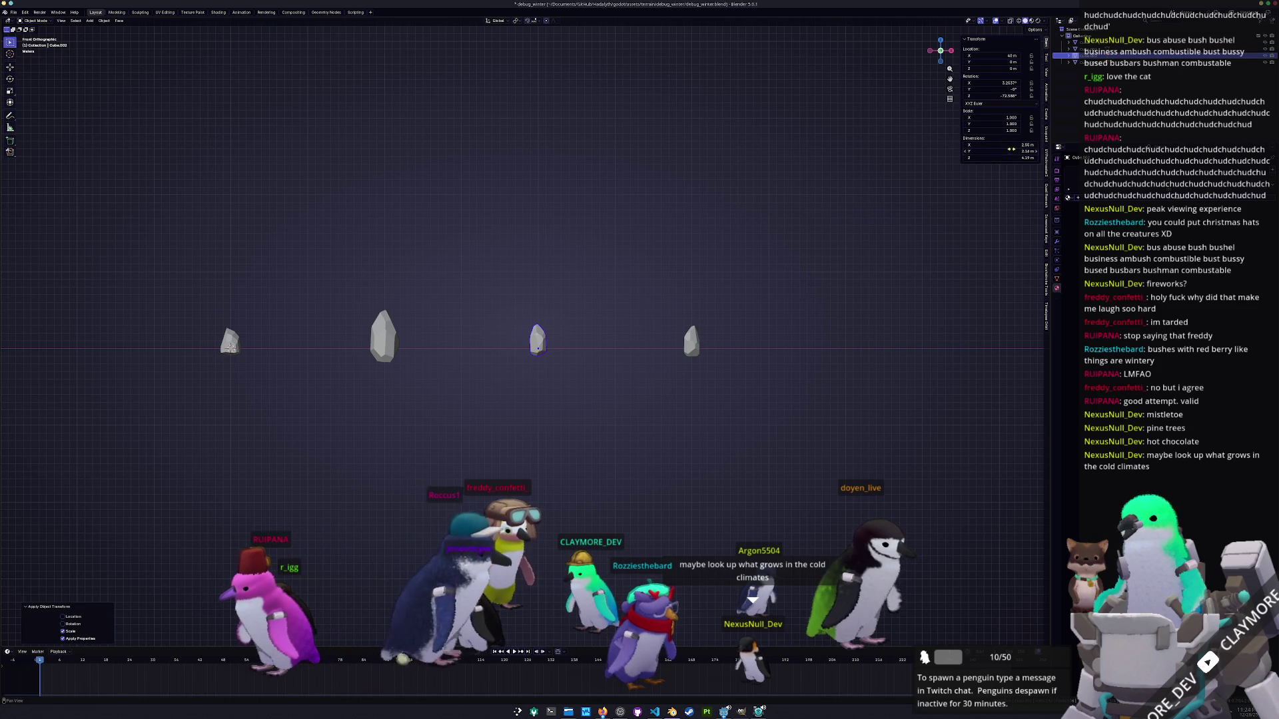
pyautogui.moveTo(666, 346)
pyautogui.mouseDown()
pyautogui.moveTo(690, 318)
pyautogui.moveTo(473, 353)
pyautogui.mouseUp()
pyautogui.press('KP_7')
# Duplicate another rock and place the copy 40 m along the X axis.
pyautogui.click(384, 289)
pyautogui.hotkey('shift', 'd')
pyautogui.press('x')
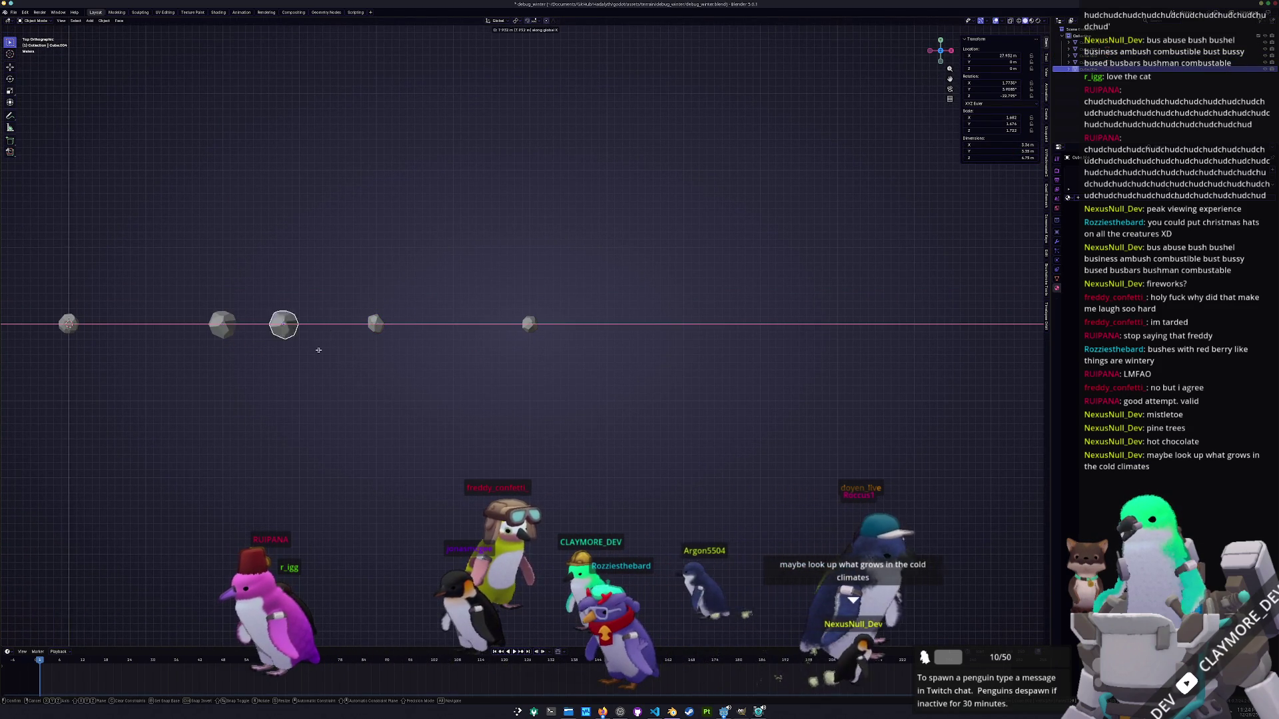
pyautogui.click(711, 342)
pyautogui.moveTo(713, 360); pyautogui.dragTo(689, 314)
pyautogui.scroll(5, 689, 313)
pyautogui.press('Tab')
# Pull the rock's top vertex straight up along Z into a tall spike.
pyautogui.click(669, 251)
pyautogui.press('g')
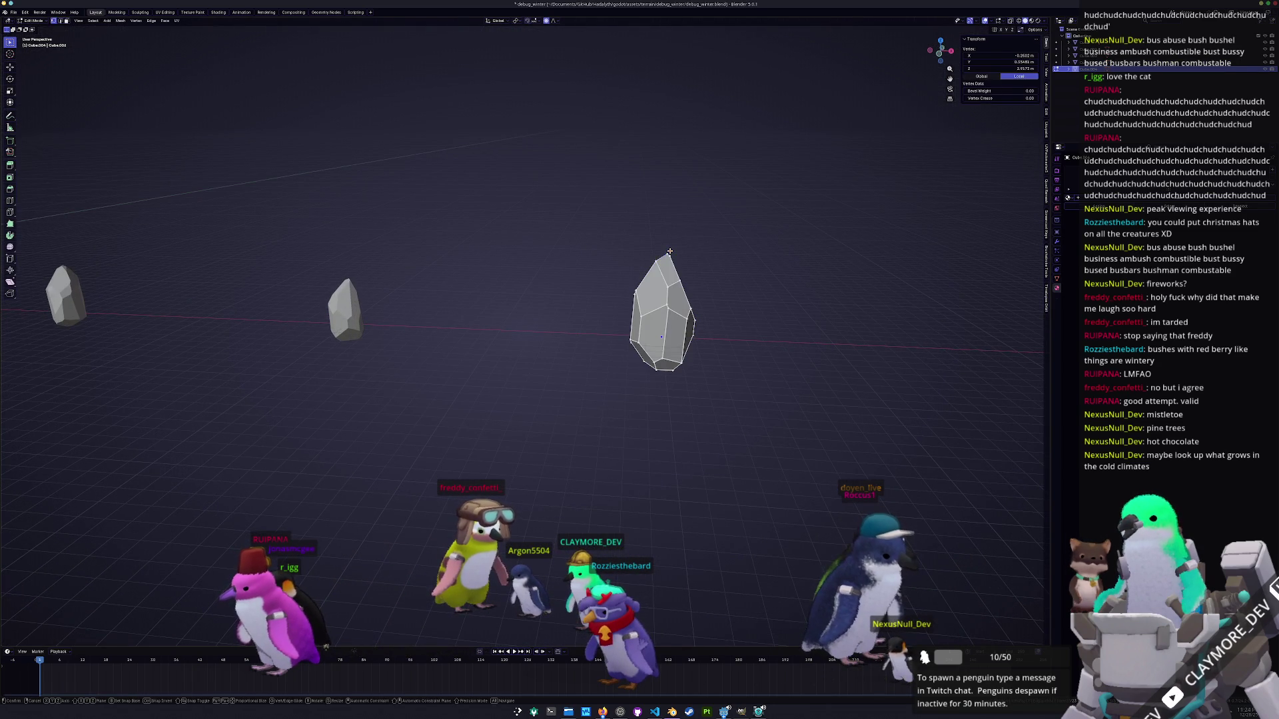
pyautogui.press('z')
pyautogui.scroll(-12, 676, 286)
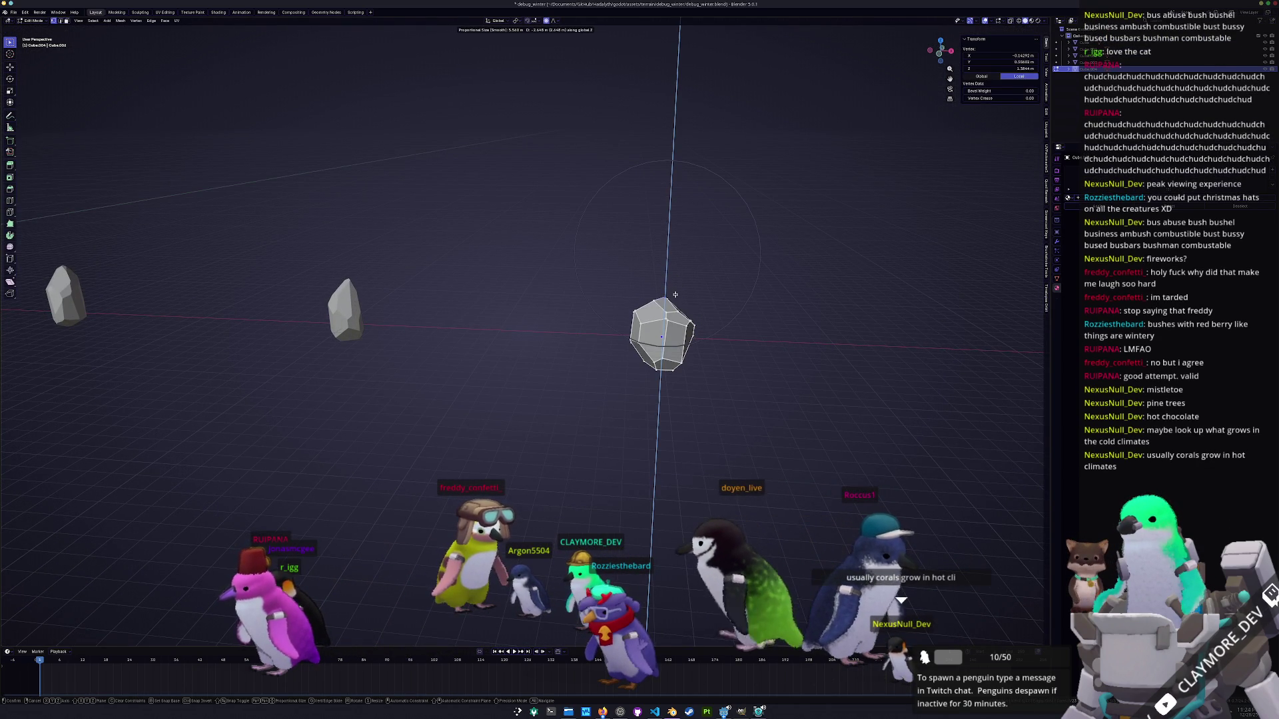
pyautogui.scroll(-3, 676, 266)
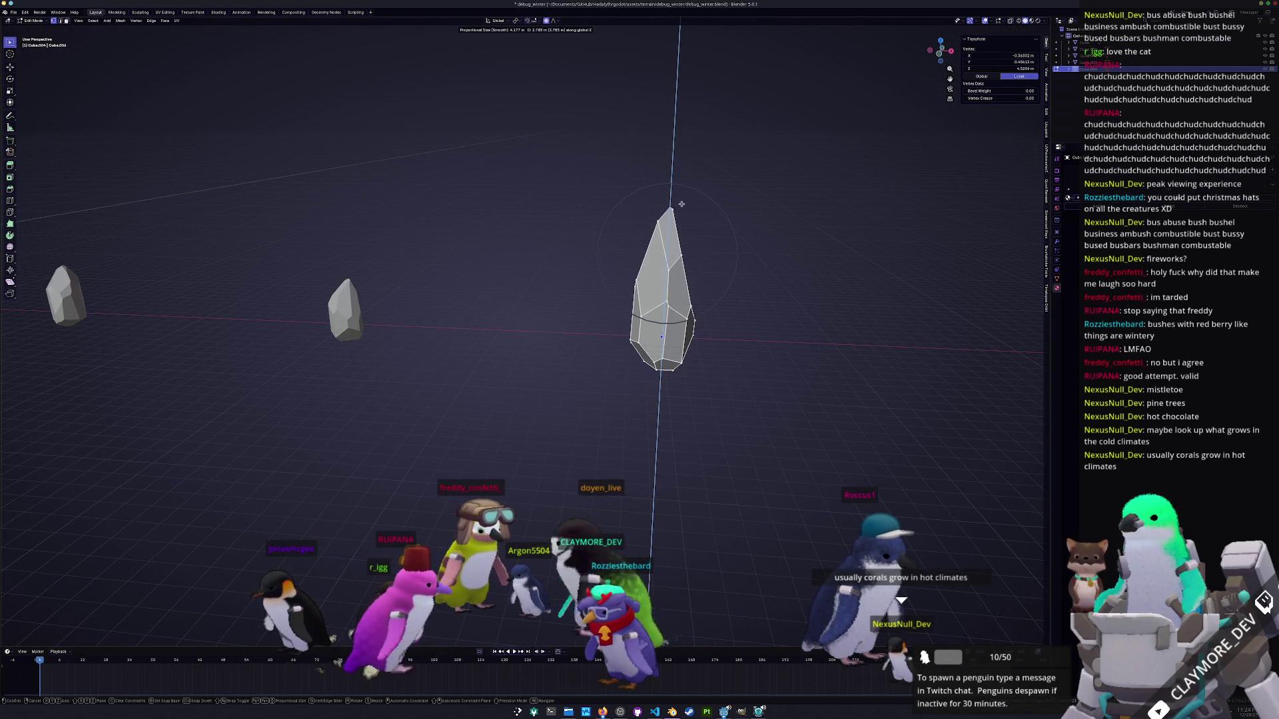
pyautogui.scroll(-4, 679, 179)
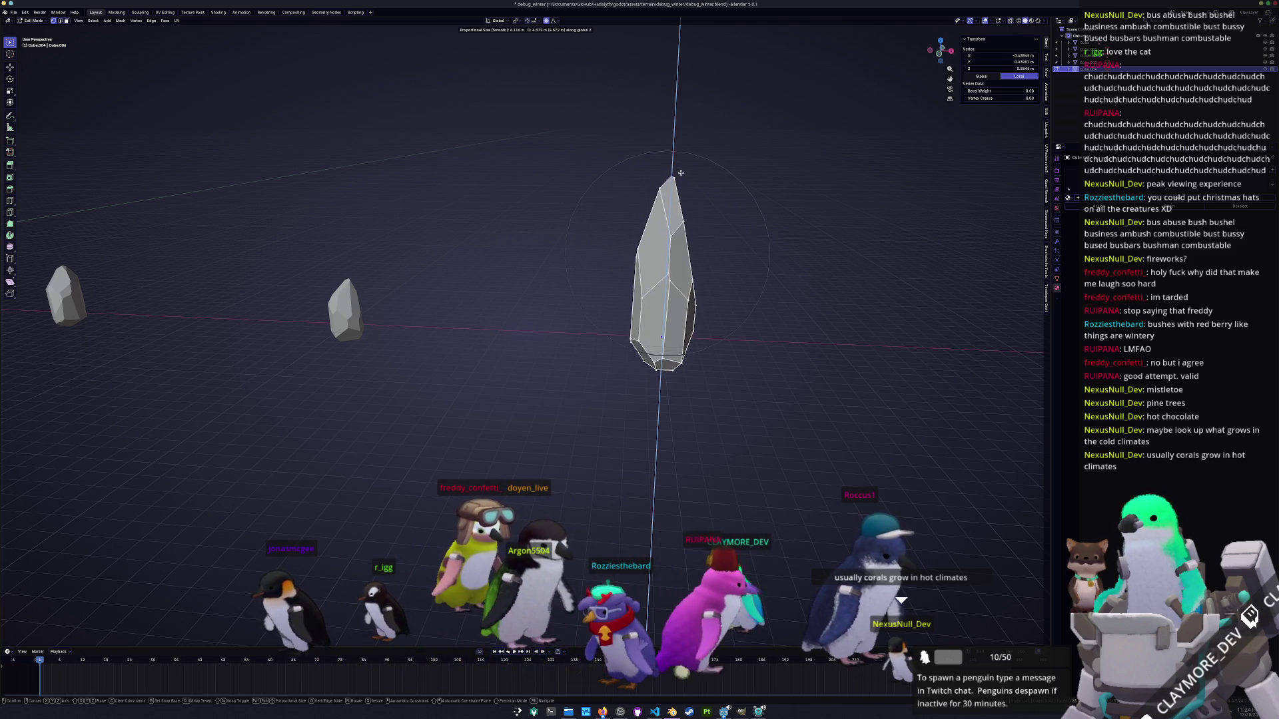
pyautogui.click(689, 197)
# Bend the spike tip sideways with two moves along the X axis.
pyautogui.press('g')
pyautogui.press('x')
pyautogui.click(683, 211)
pyautogui.press('g')
pyautogui.press('x')
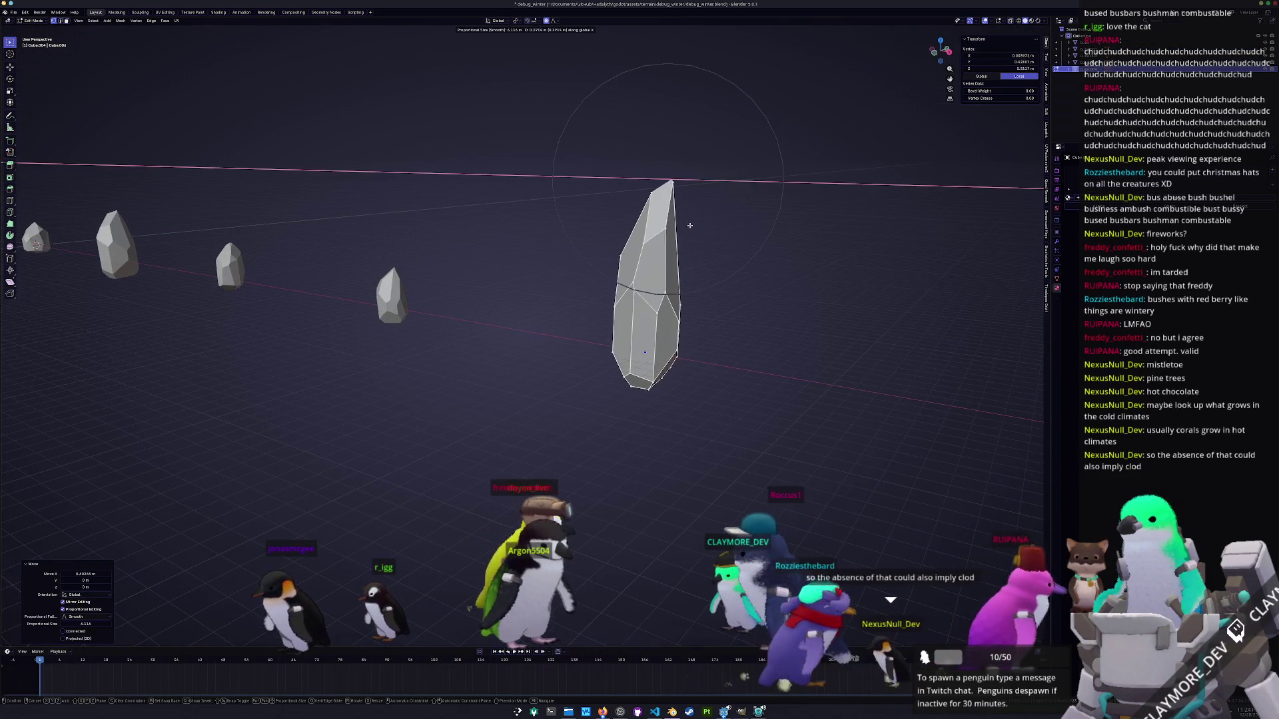
pyautogui.click(696, 229)
# Shift the edge path down the spike's centre along X to bend its middle.
pyautogui.moveTo(696, 229); pyautogui.dragTo(483, 293)
pyautogui.keyDown('alt'); pyautogui.click(483, 294); pyautogui.keyUp('alt')
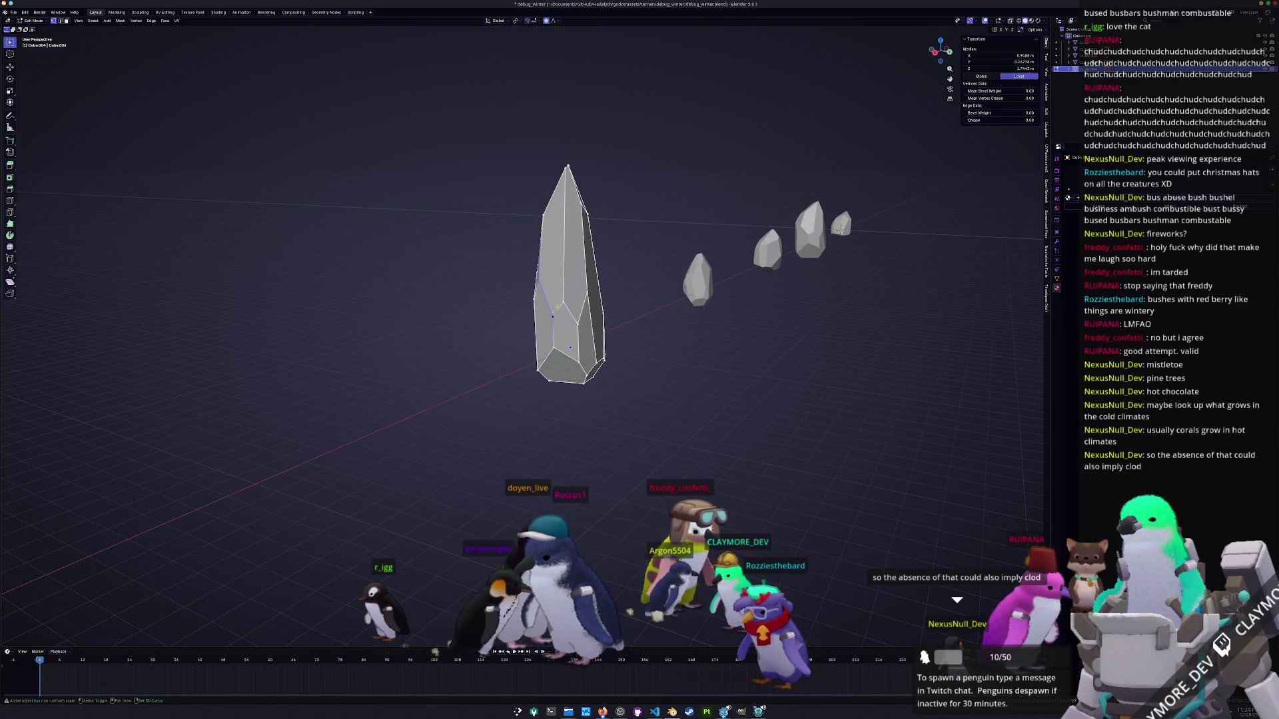
pyautogui.scroll(3, 560, 305)
pyautogui.press('g')
pyautogui.press('x')
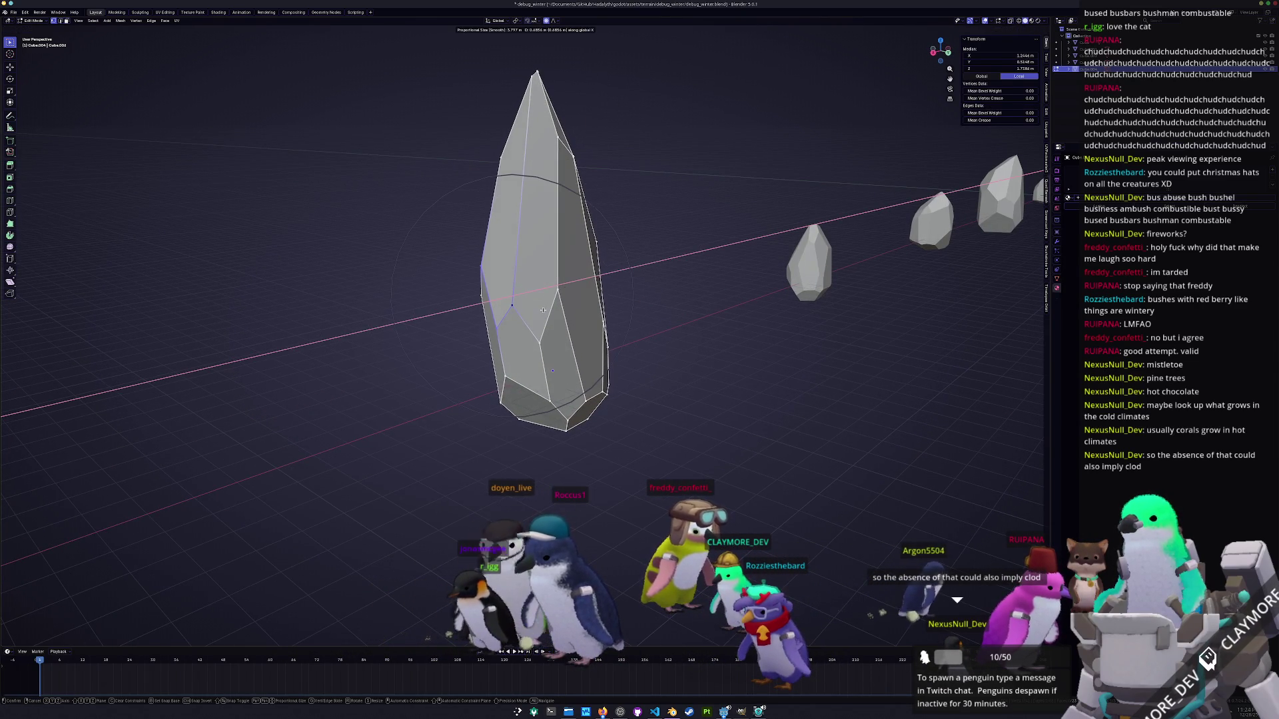
pyautogui.click(526, 316)
# Nudge a single vertex on the spike along X and return to Object Mode.
pyautogui.moveTo(527, 316); pyautogui.dragTo(502, 330)
pyautogui.scroll(-2, 502, 329)
pyautogui.click(480, 363)
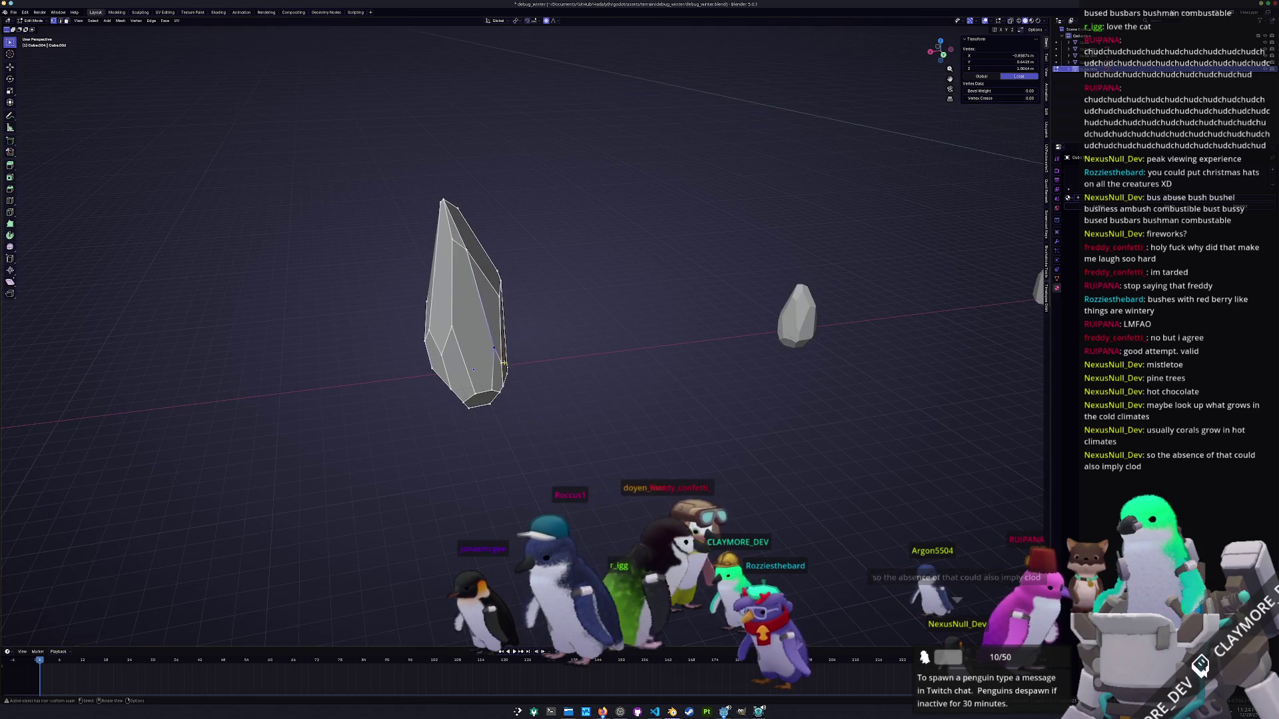
pyautogui.press('g')
pyautogui.press('x')
pyautogui.click(516, 386)
pyautogui.press('Tab')
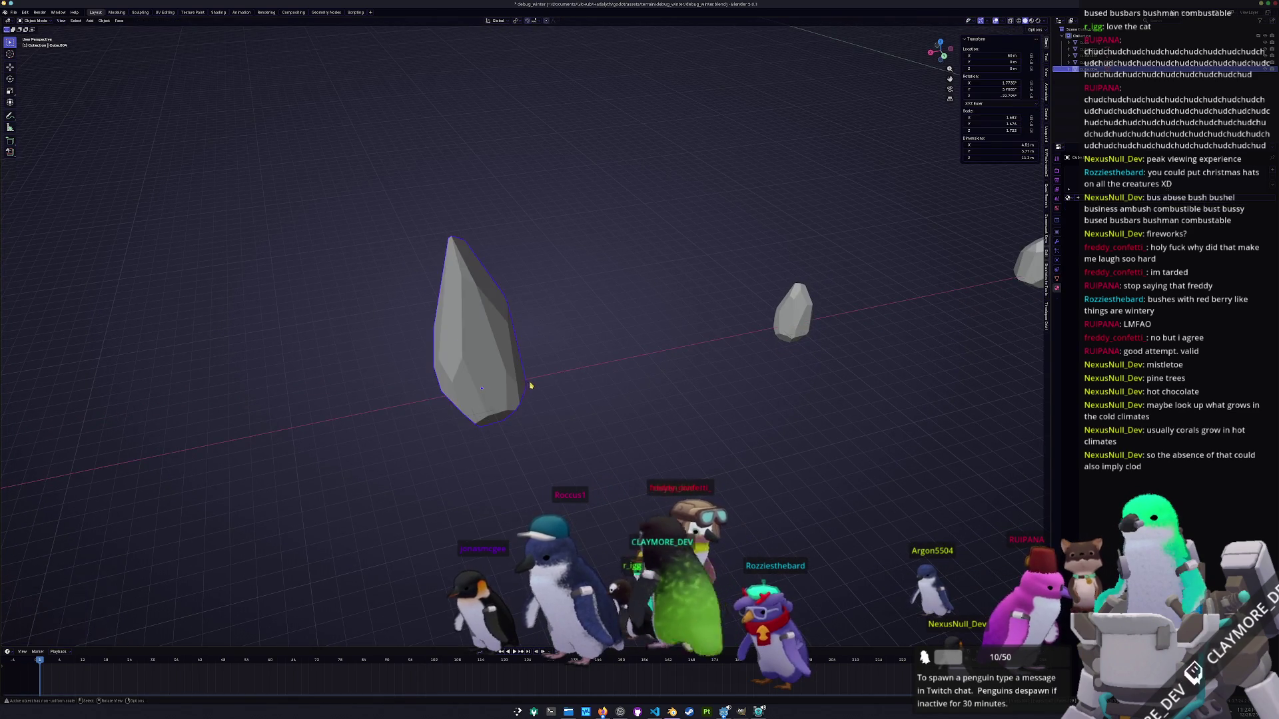
# Undo the last change, then apply scale to the rightmost rock and the chosen rocks.
pyautogui.scroll(-3, 528, 385)
pyautogui.hotkey('ctrl', 'z')
pyautogui.hotkey('ctrl', 'z')
pyautogui.hotkey('ctrl', 'z')
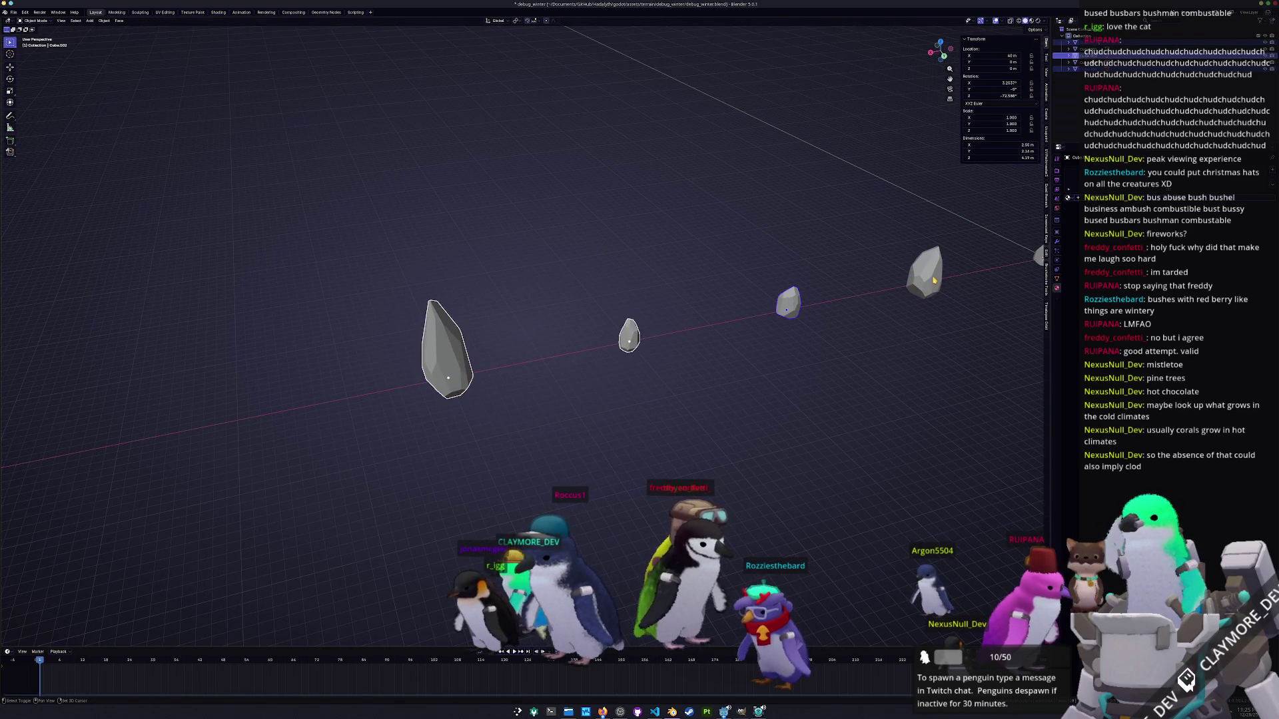
pyautogui.click(954, 274)
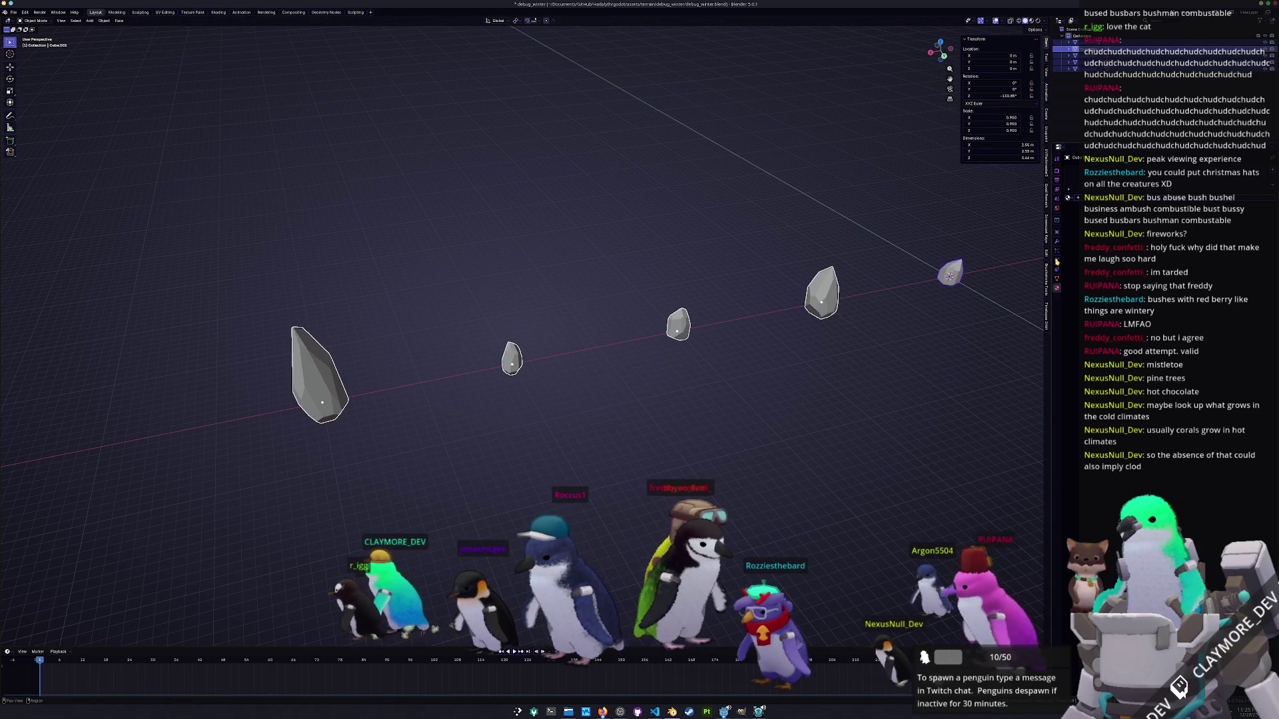
pyautogui.press('F2')
pyautogui.hotkey('ctrl', 'a')
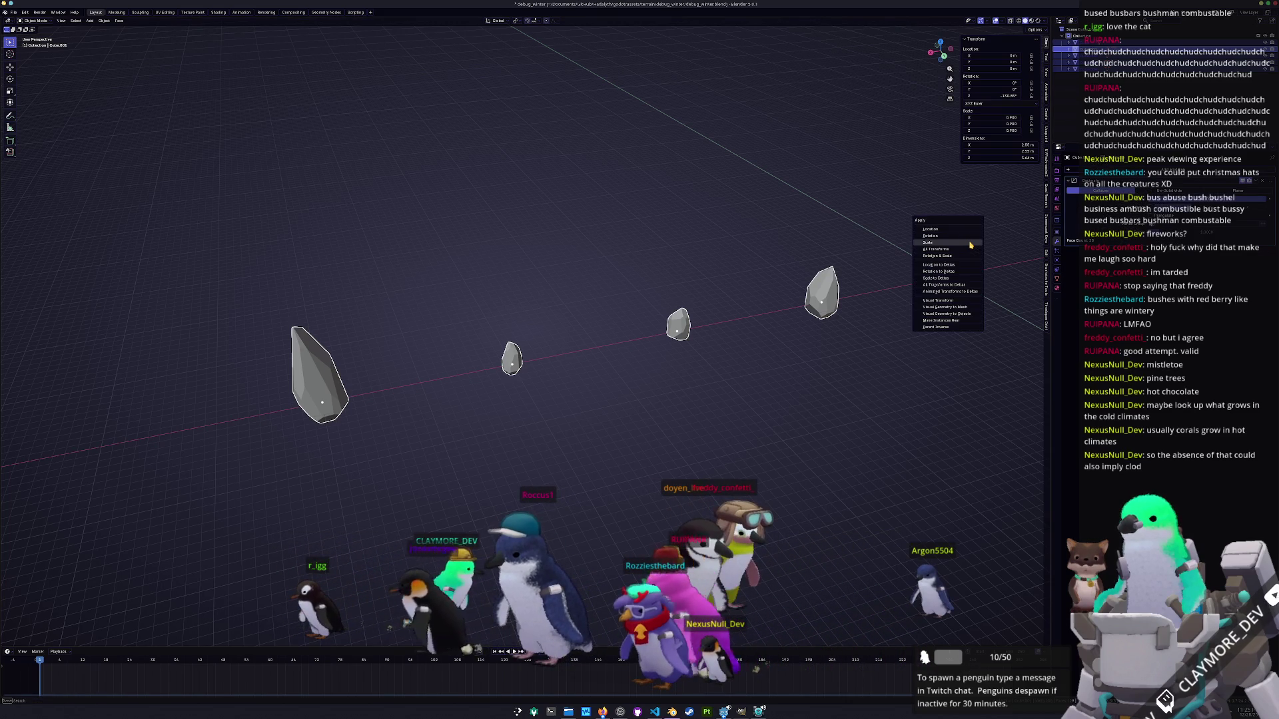
pyautogui.click(1007, 243)
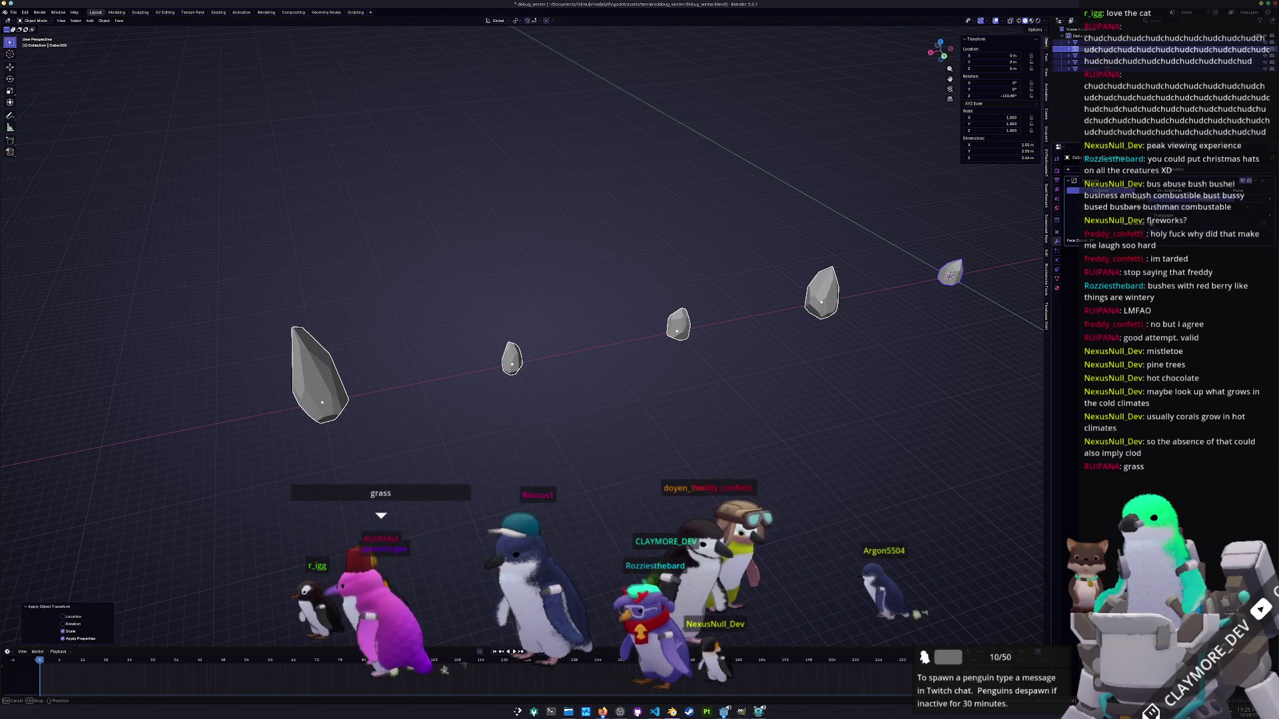
pyautogui.press('Return')
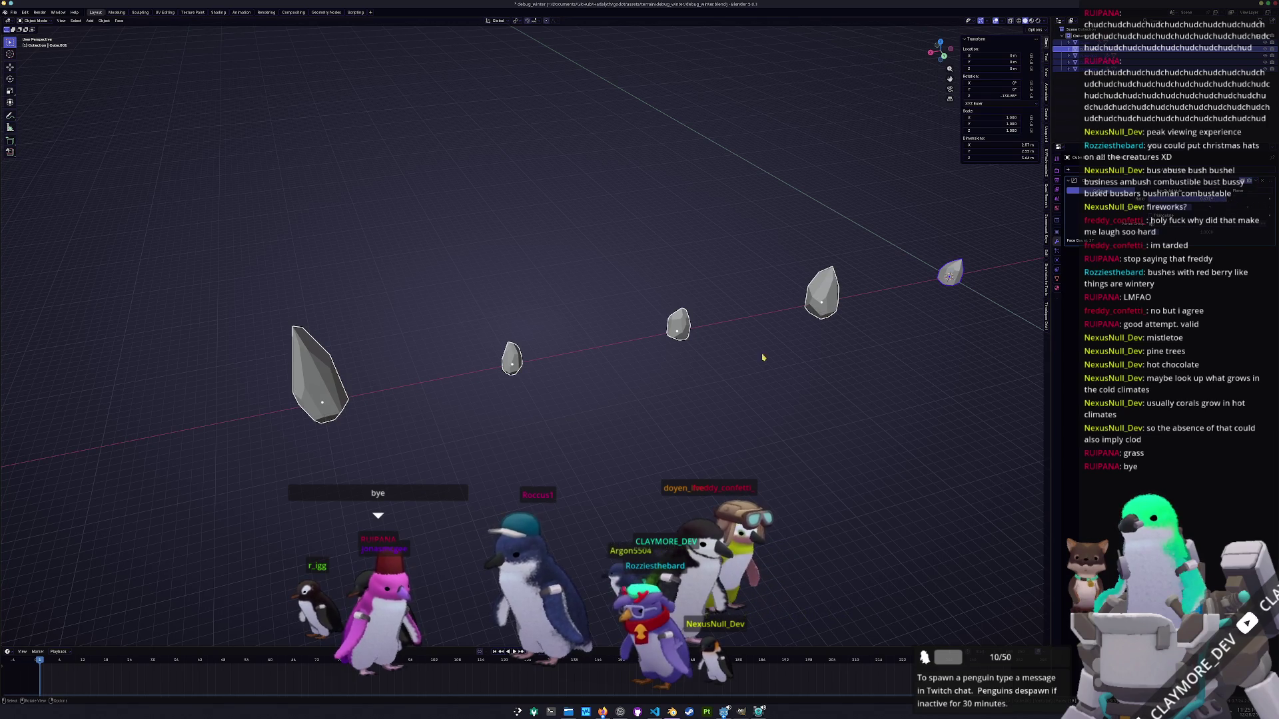
pyautogui.scroll(2, 751, 345)
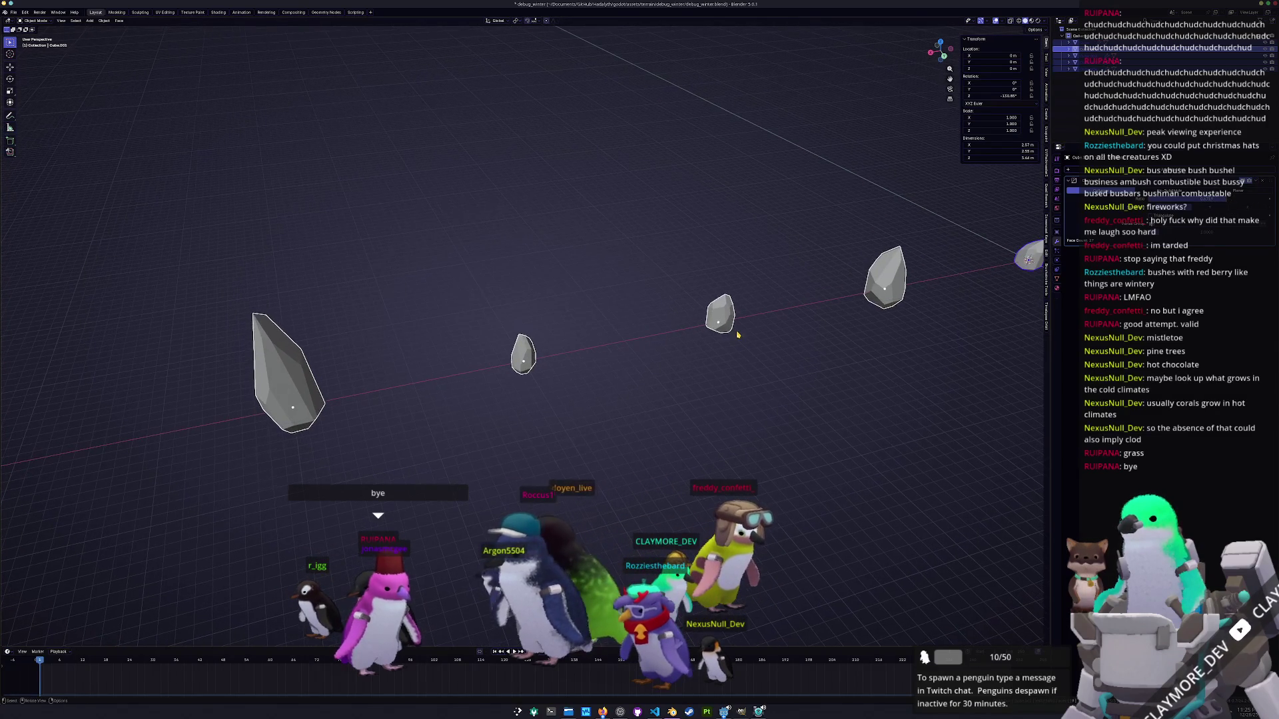
pyautogui.hotkey('ctrl', 'a')
pyautogui.click(734, 337)
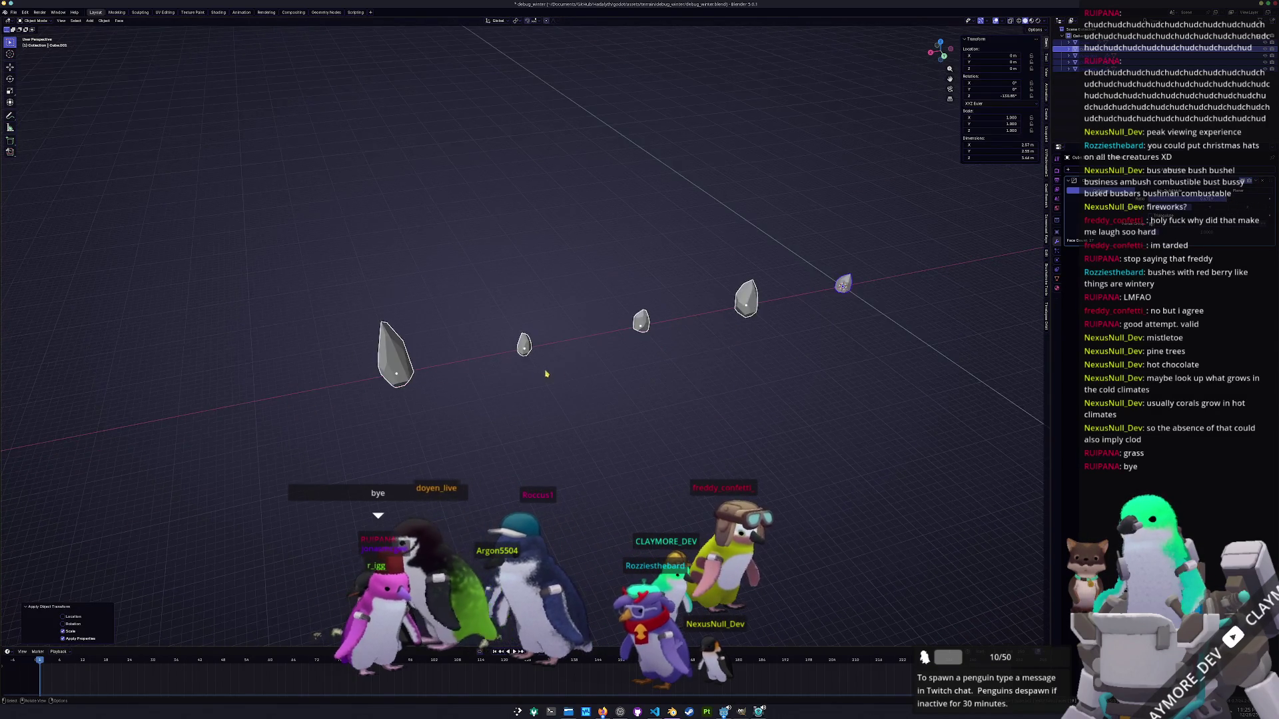
# Convert the rocks to plain meshes and select the first rock.
pyautogui.scroll(2, 623, 345)
pyautogui.rightClick(622, 345)
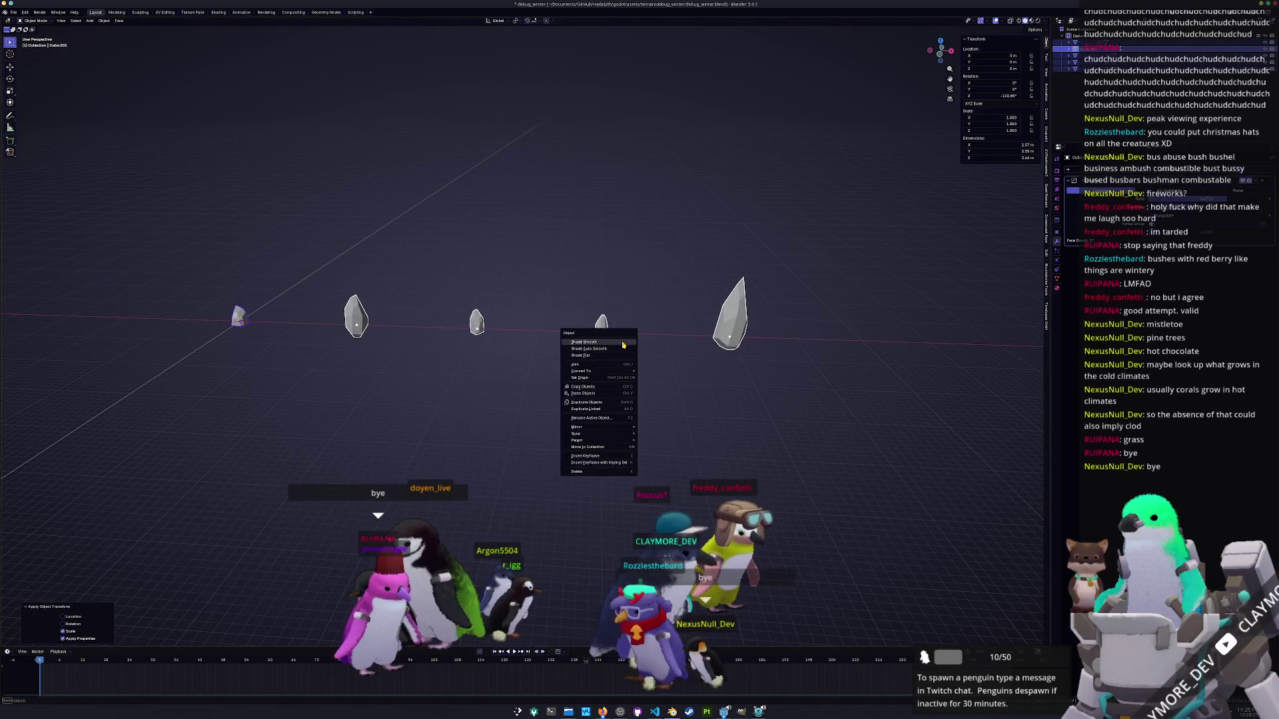
pyautogui.moveTo(612, 375)
pyautogui.click(676, 381)
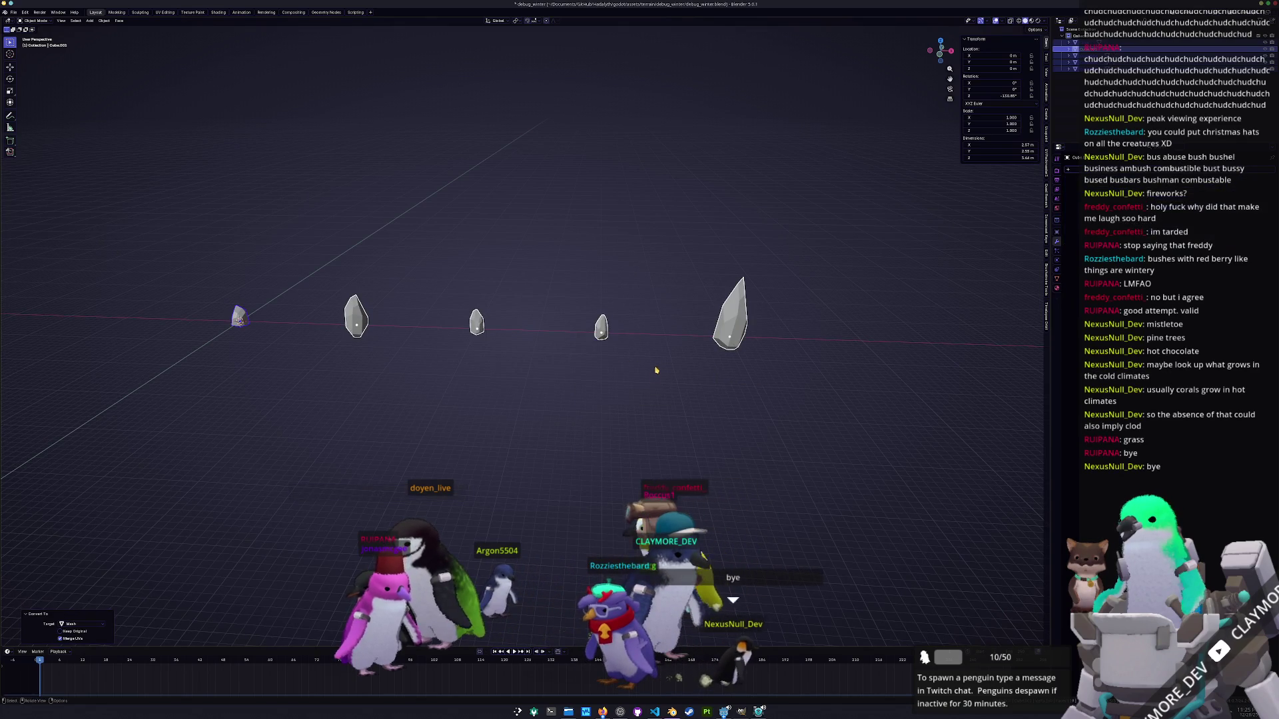
pyautogui.click(672, 318)
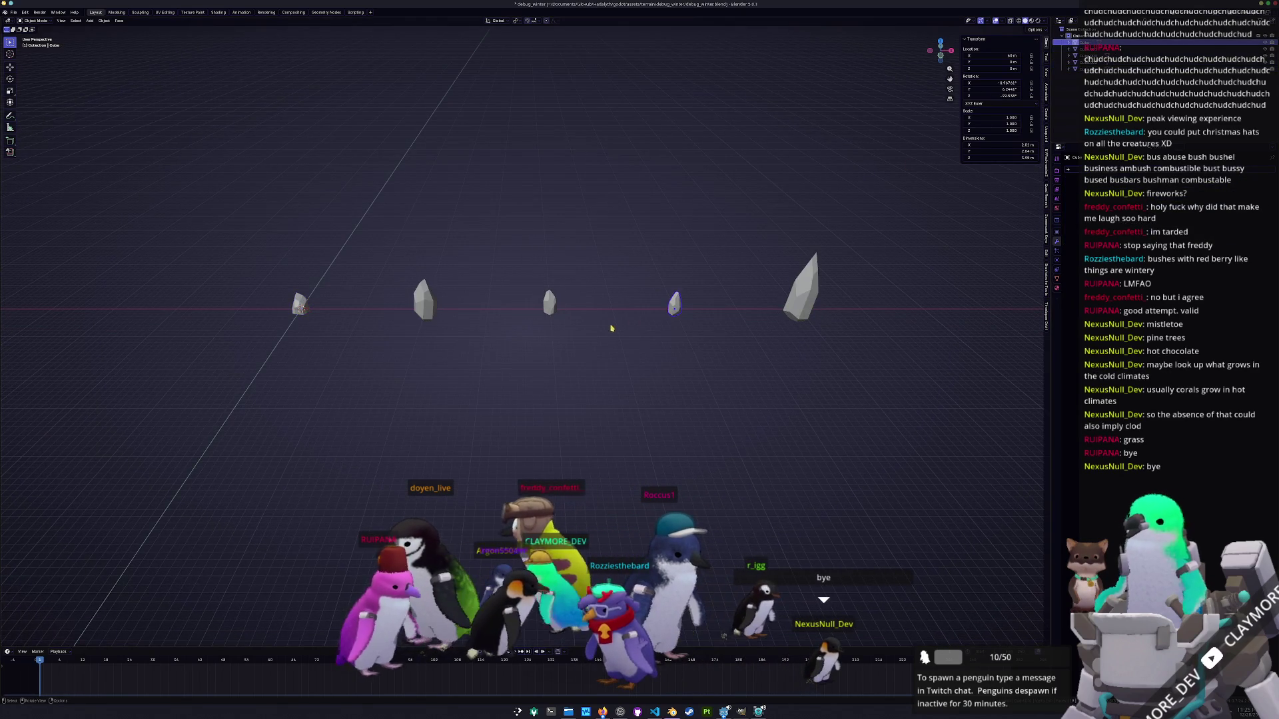
pyautogui.click(332, 318)
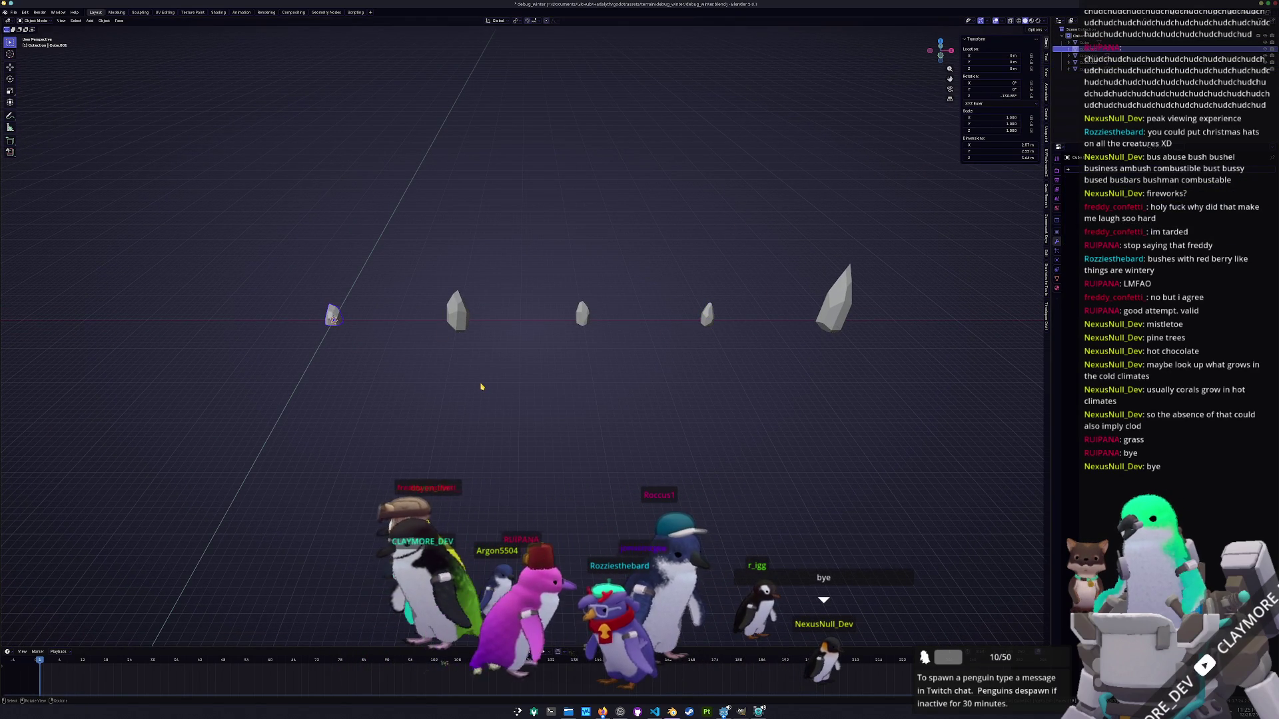
# Rename the first three rocks into the ice_ series, starting with ice_01.
pyautogui.press('F2')
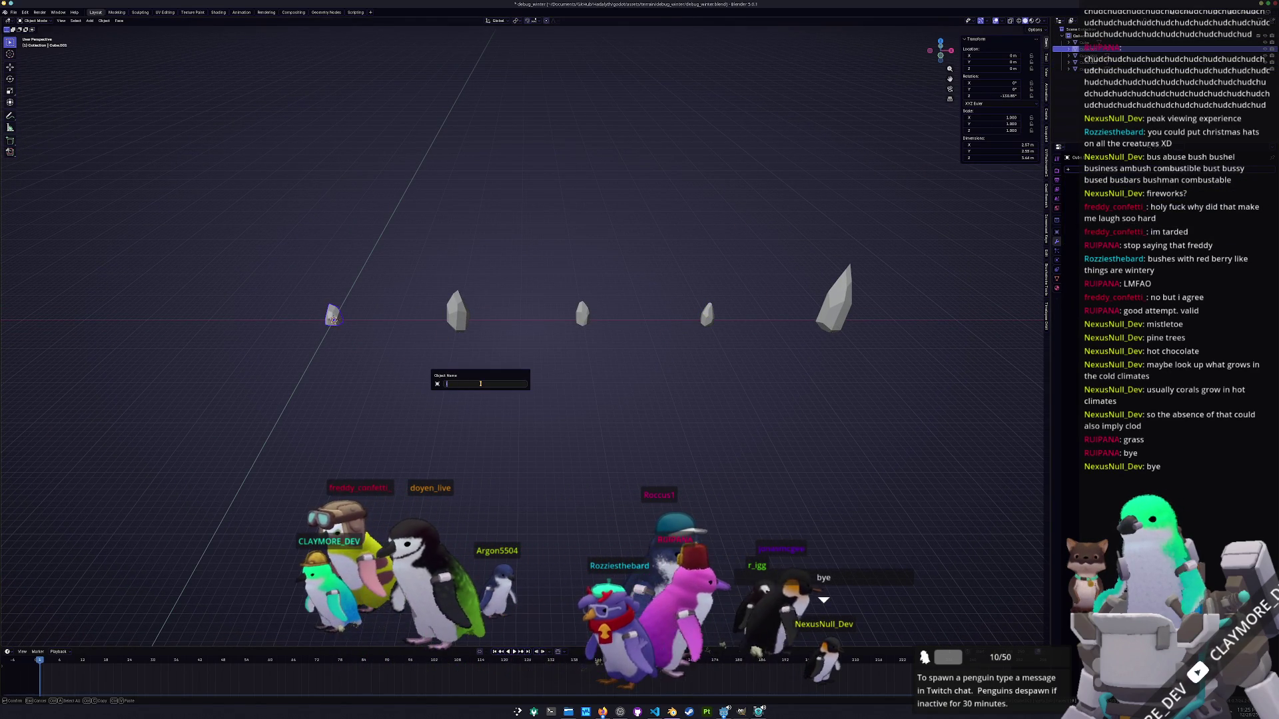
pyautogui.write('1')
pyautogui.press('Return')
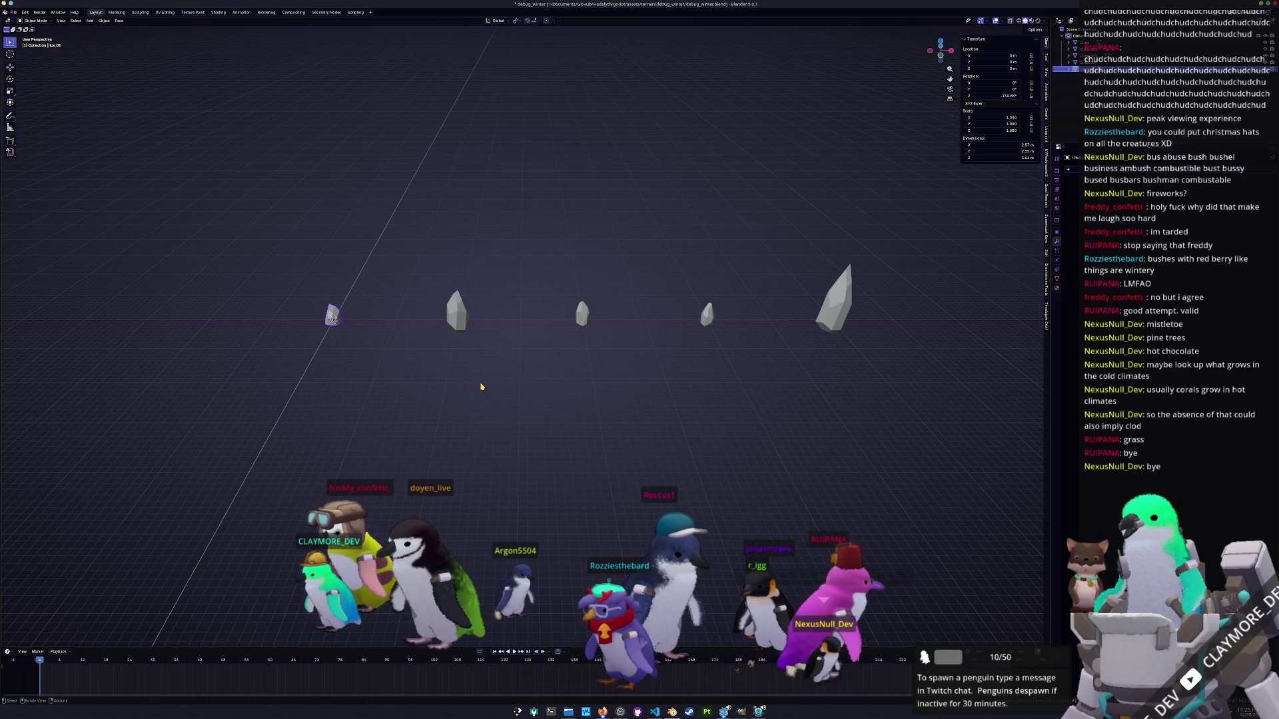
pyautogui.click(459, 329)
pyautogui.press('F2')
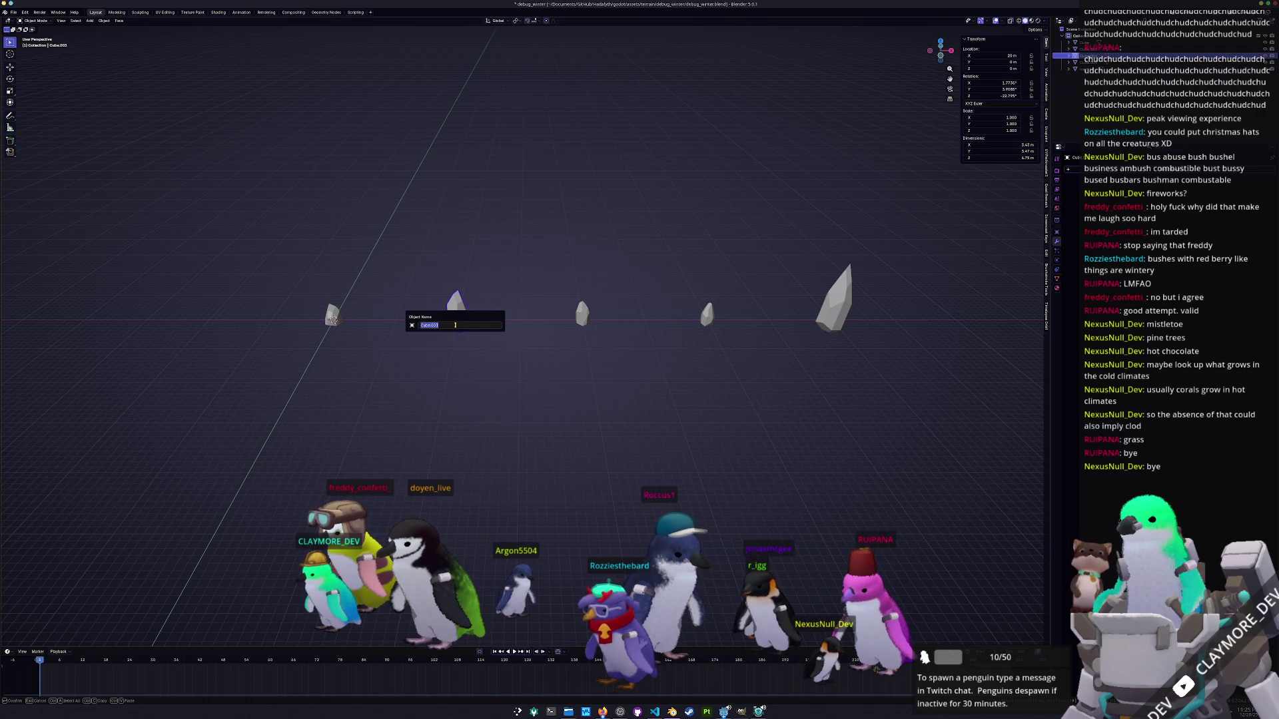
pyautogui.press('Return')
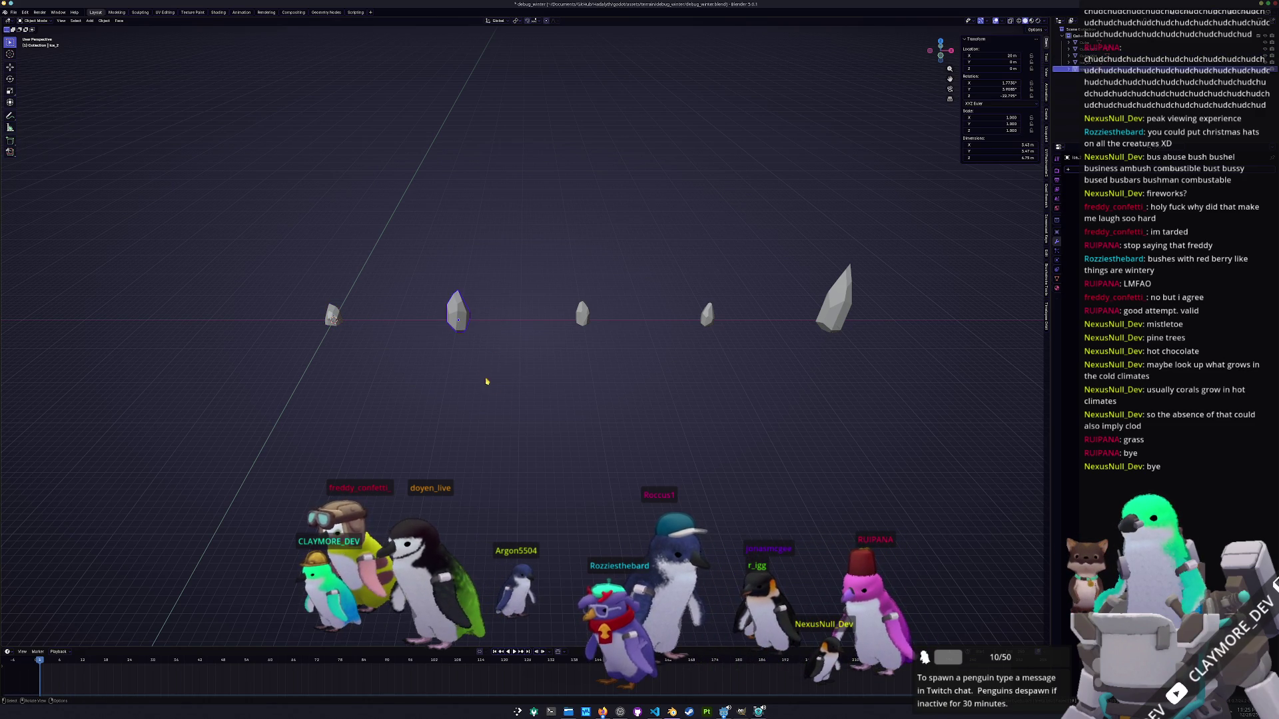
pyautogui.press('F2')
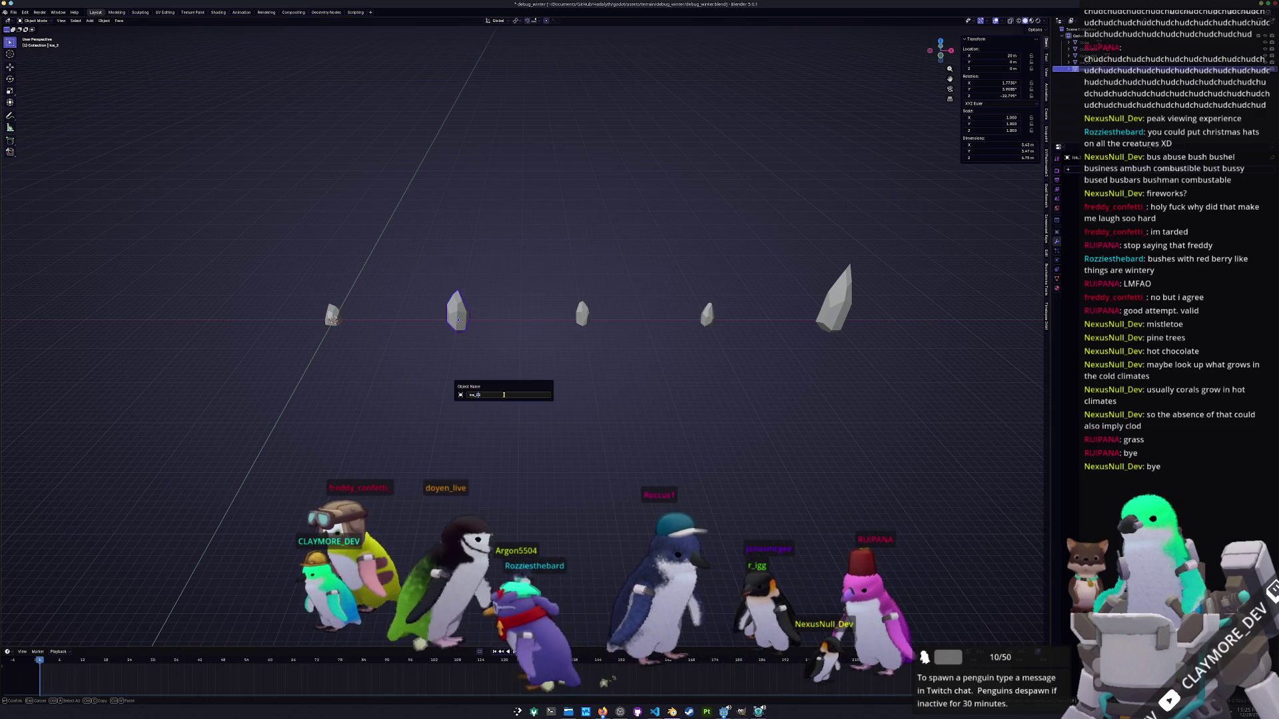
pyautogui.press('Return')
pyautogui.click(582, 315)
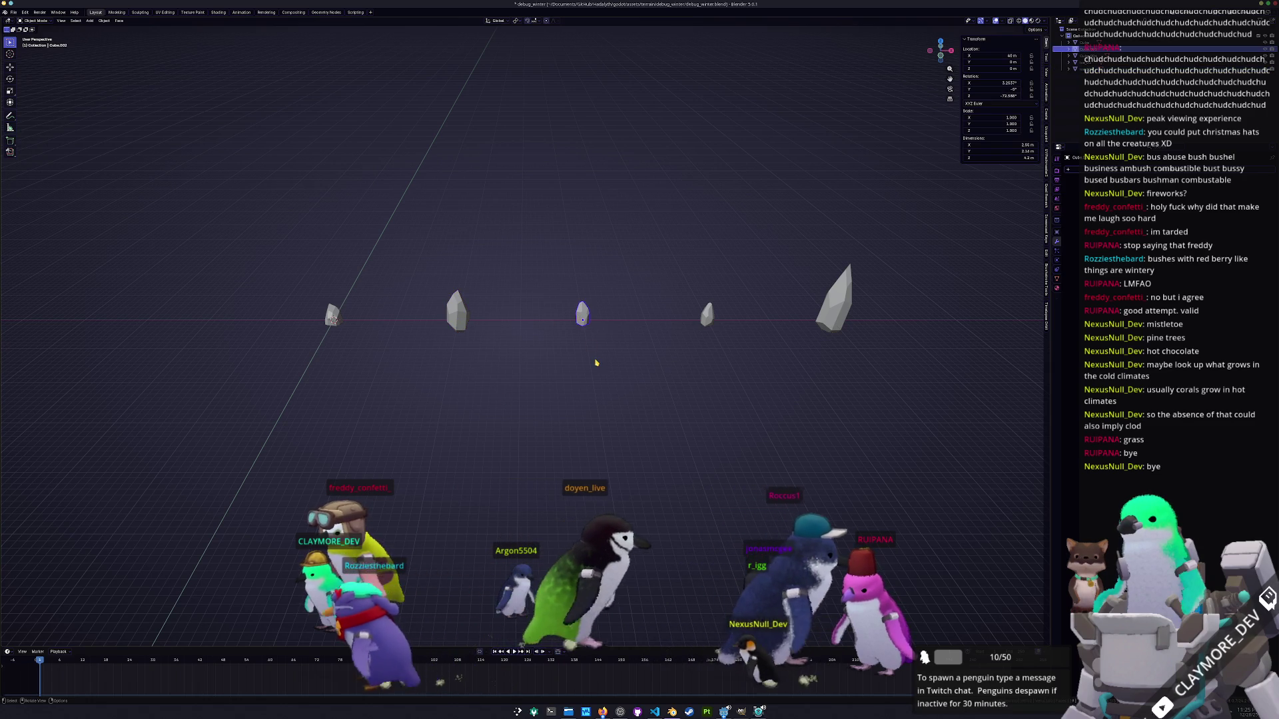
pyautogui.press('F2')
pyautogui.write('ice_0')
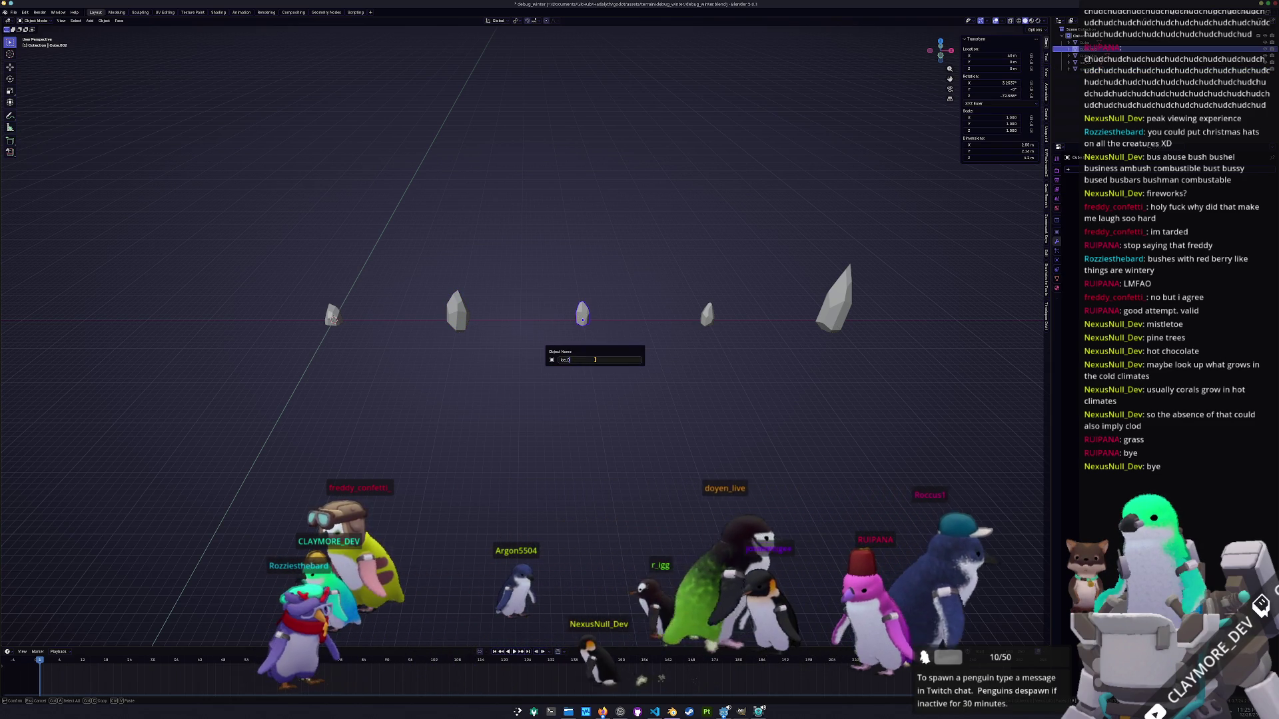
pyautogui.press('Return')
# Rename the fourth and fifth rocks ice_04 and ice_05.
pyautogui.click(705, 319)
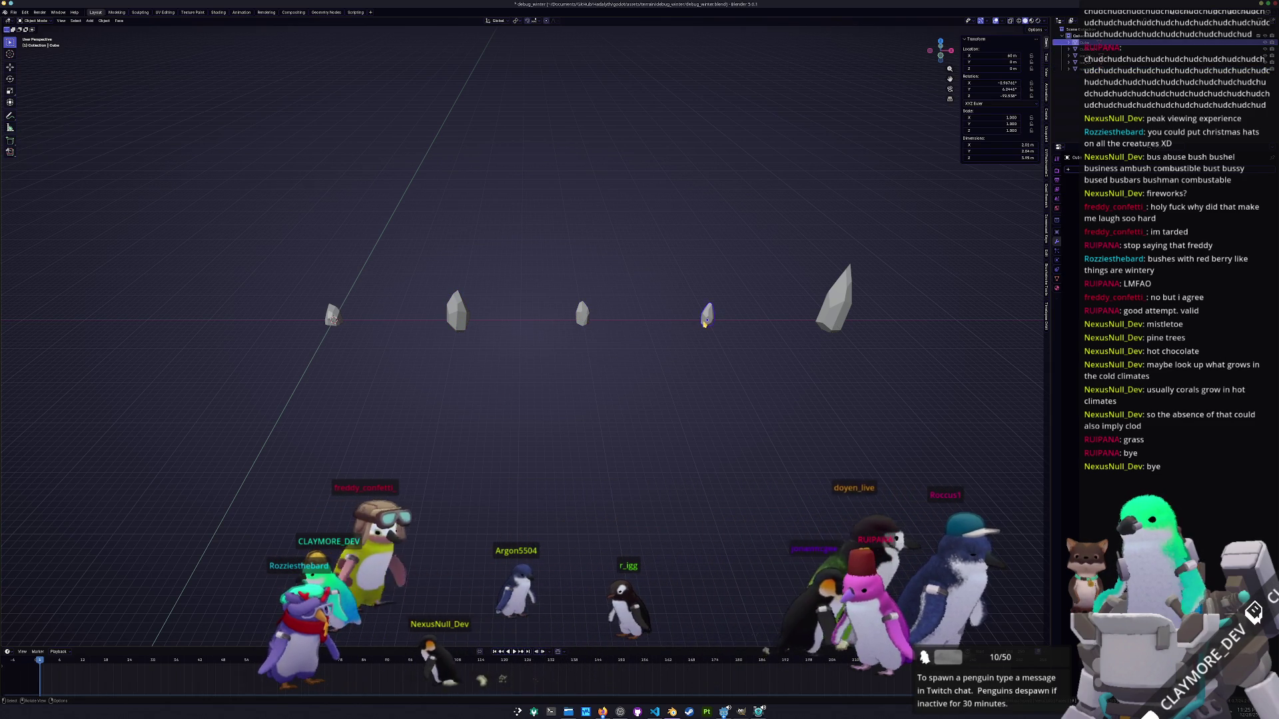
pyautogui.press('F2')
pyautogui.write('ice_04')
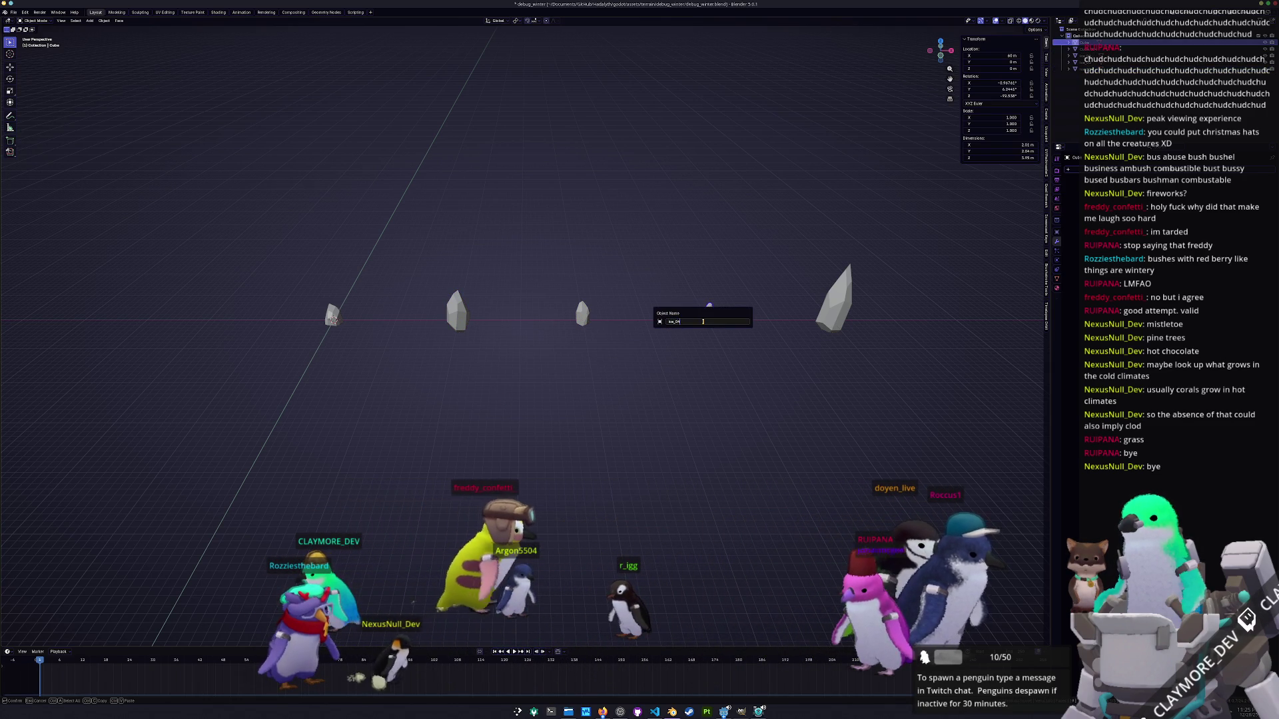
pyautogui.press('Return')
pyautogui.click(841, 313)
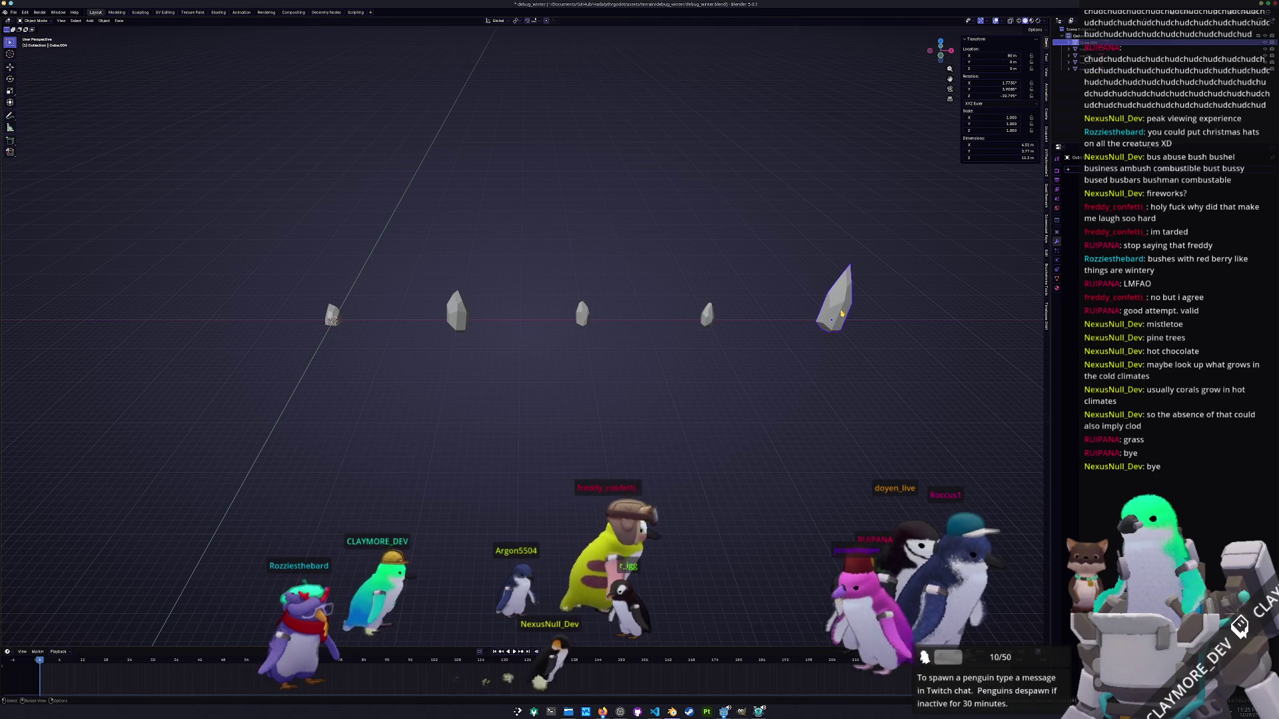
pyautogui.press('F2')
pyautogui.write('ice_05')
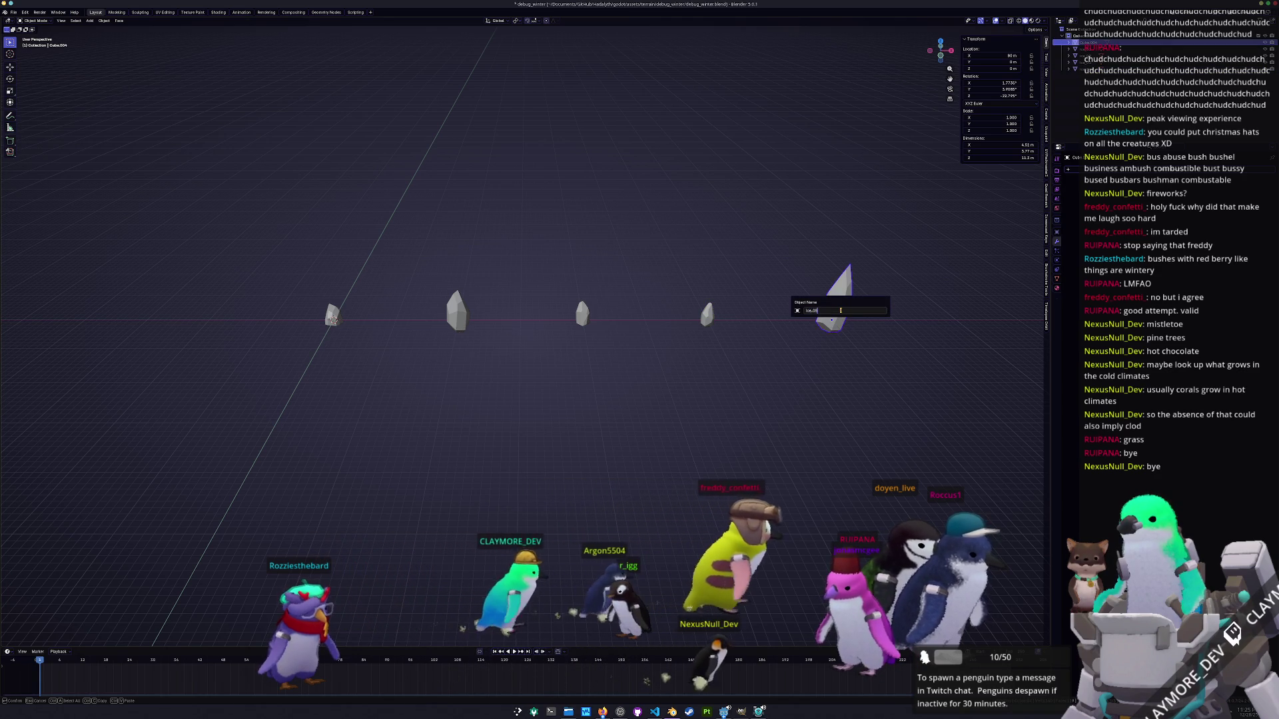
pyautogui.press('Return')
# Box-select all five rocks, save, apply All Transforms, and enter Edit Mode before moving to UV Editing.
pyautogui.moveTo(828, 446)
pyautogui.mouseDown()
pyautogui.moveTo(599, 271)
pyautogui.moveTo(199, 197)
pyautogui.mouseUp()
pyautogui.scroll(-1, 395, 281)
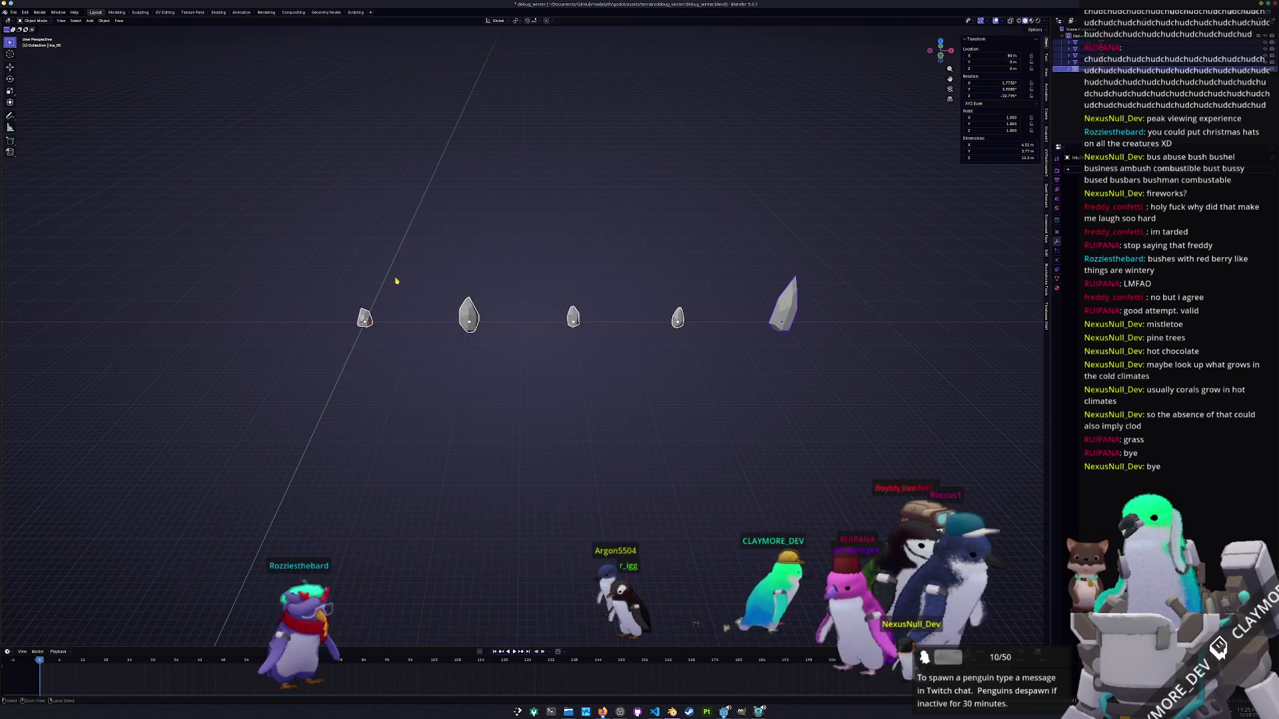
pyautogui.hotkey('ctrl', 's')
pyautogui.hotkey('ctrl', 'a')
pyautogui.click(390, 287)
pyautogui.moveTo(389, 277)
pyautogui.mouseDown()
pyautogui.moveTo(486, 289)
pyautogui.moveTo(531, 278)
pyautogui.mouseUp()
pyautogui.press('Tab')
pyautogui.press('Tab')
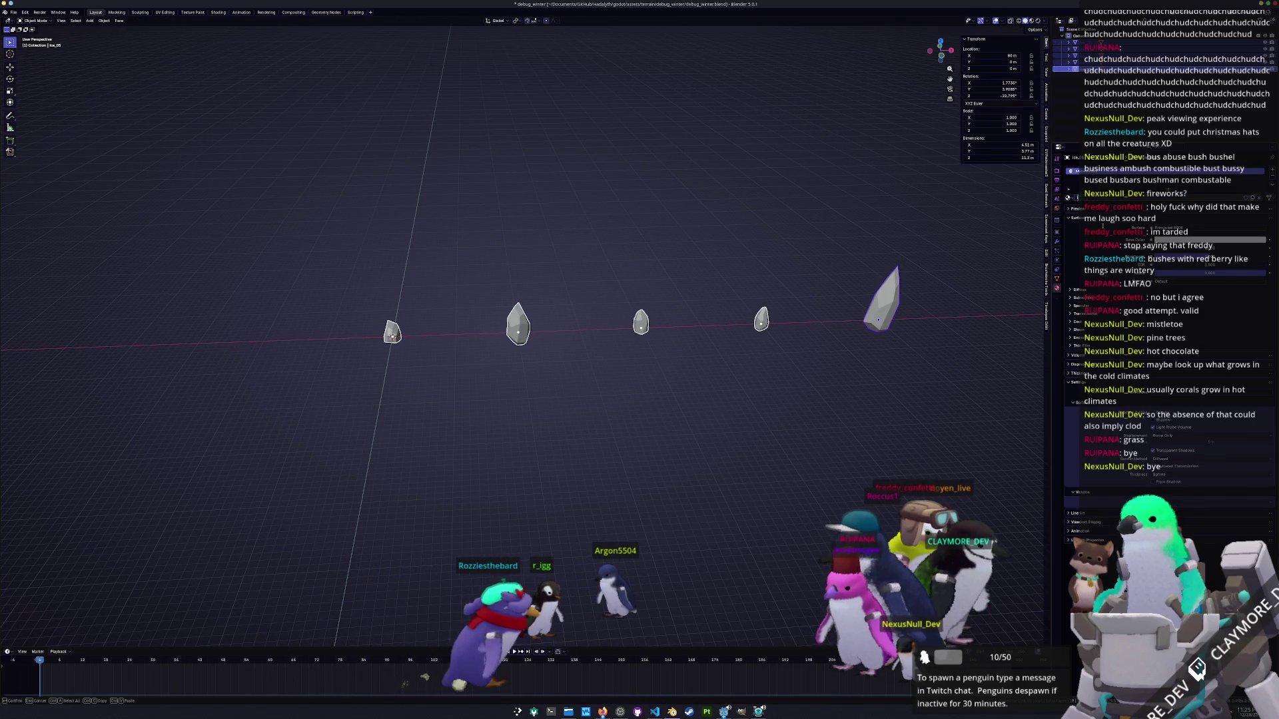
pyautogui.doubleClick(1092, 223)
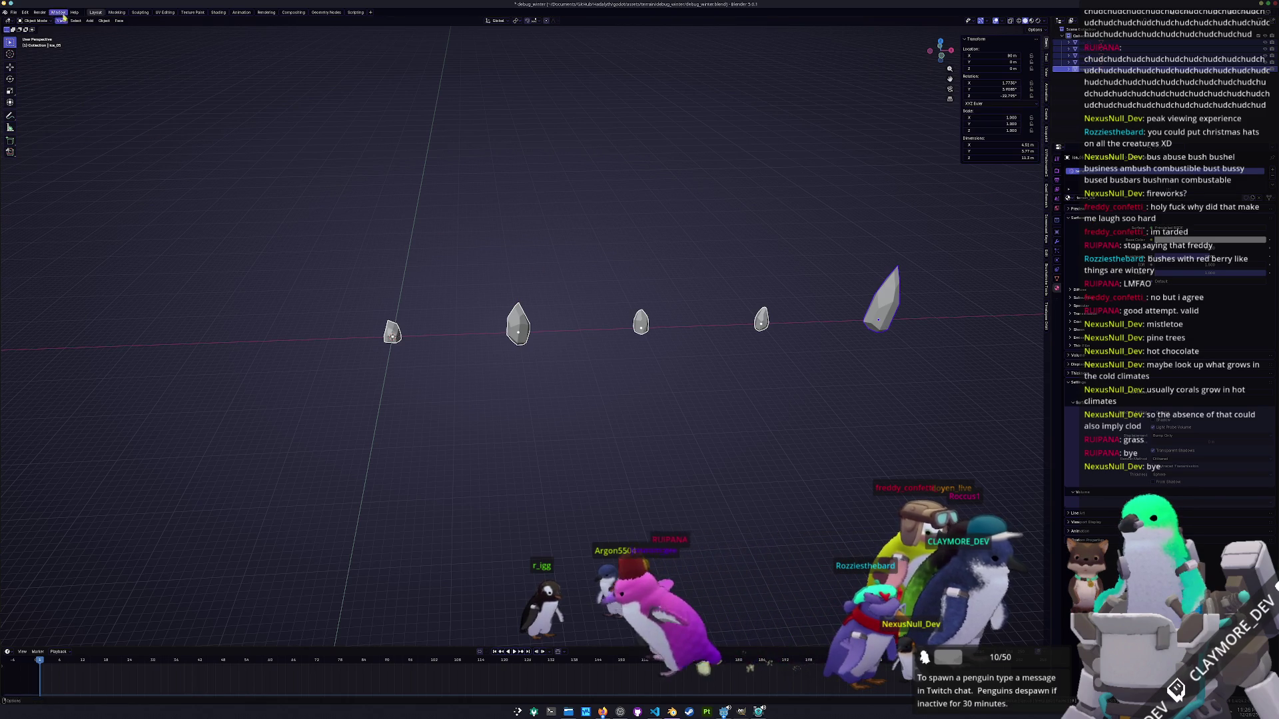
pyautogui.click(172, 13)
# Unwrap all the crystals' geometry with Smart UV Project.
pyautogui.scroll(-5, 677, 256)
pyautogui.press('a')
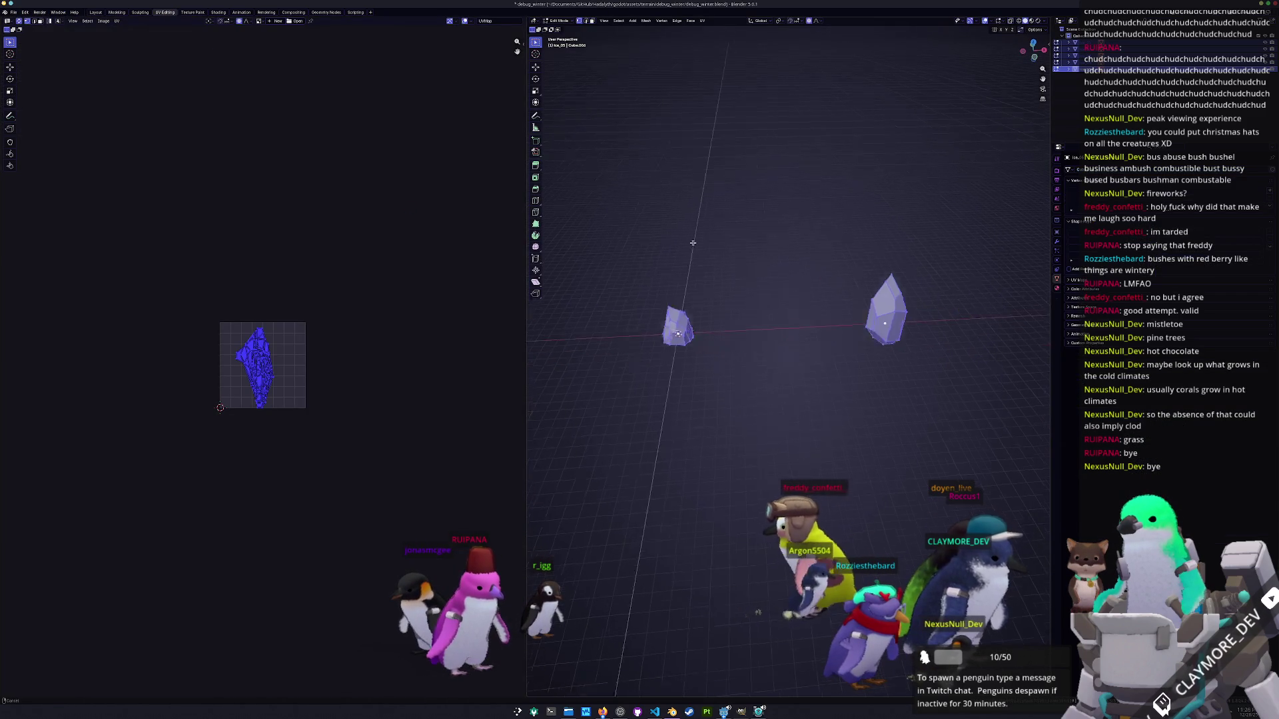
pyautogui.click(703, 21)
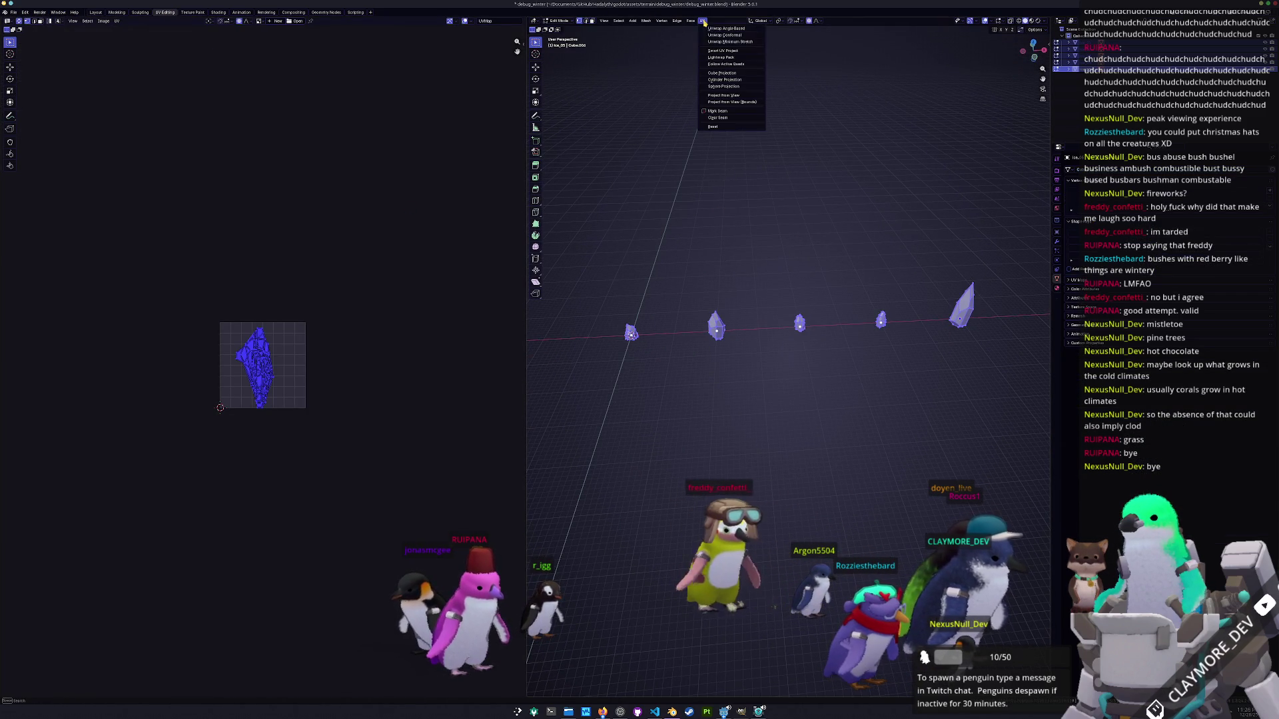
pyautogui.click(722, 51)
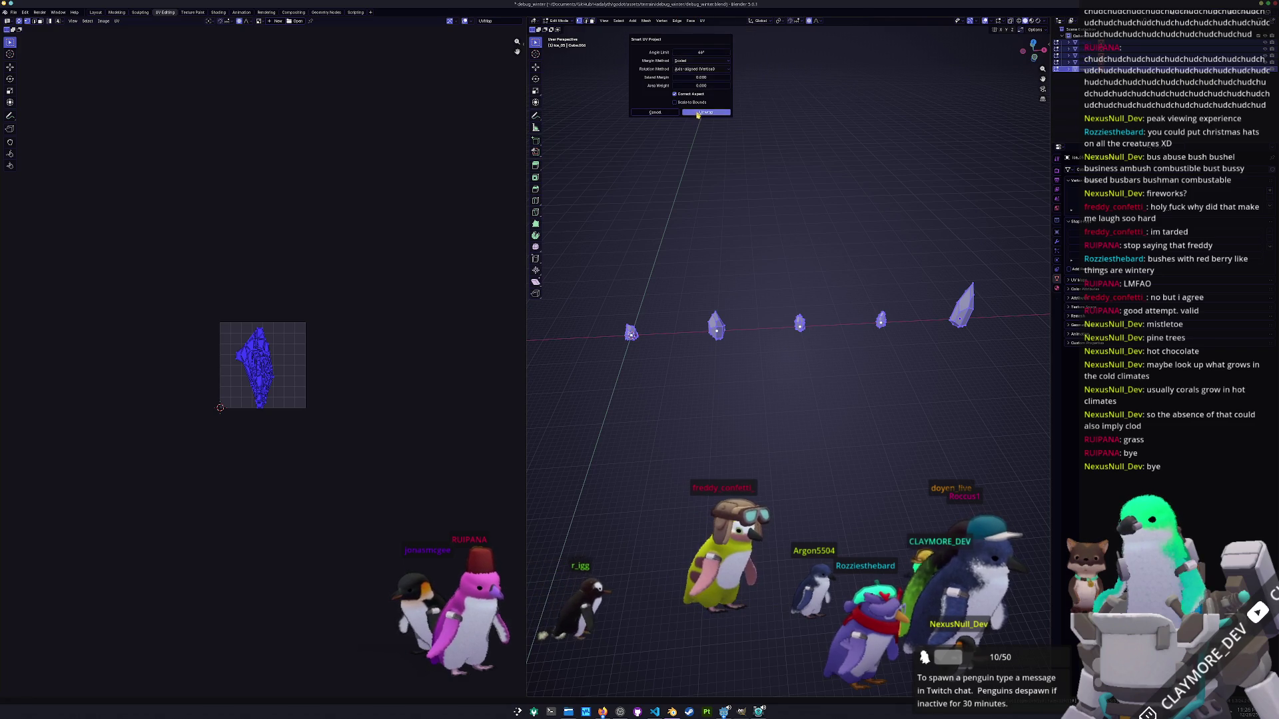
pyautogui.click(698, 113)
# Pack the UV islands with UVPackmaster, return to Object Mode, and save.
pyautogui.scroll(5, 356, 294)
pyautogui.press('n')
pyautogui.click(522, 103)
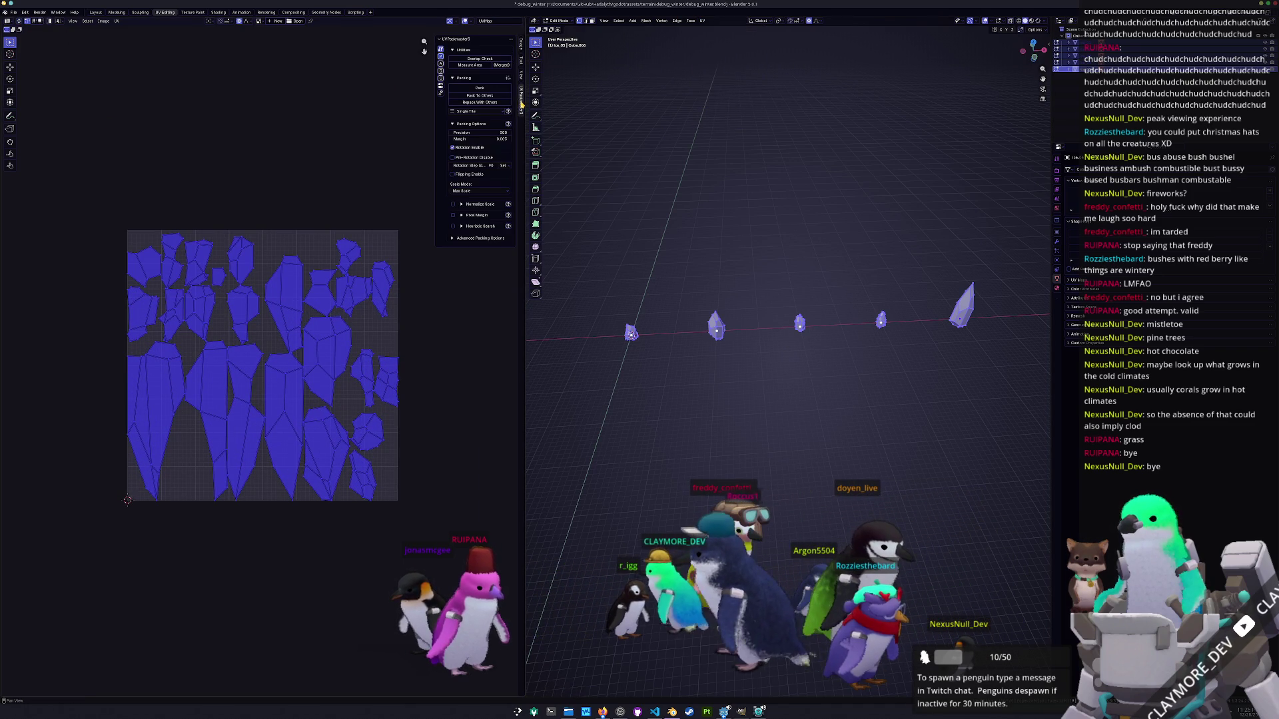
pyautogui.click(482, 93)
pyautogui.press('Escape')
pyautogui.press('Tab')
pyautogui.hotkey('ctrl', 's')
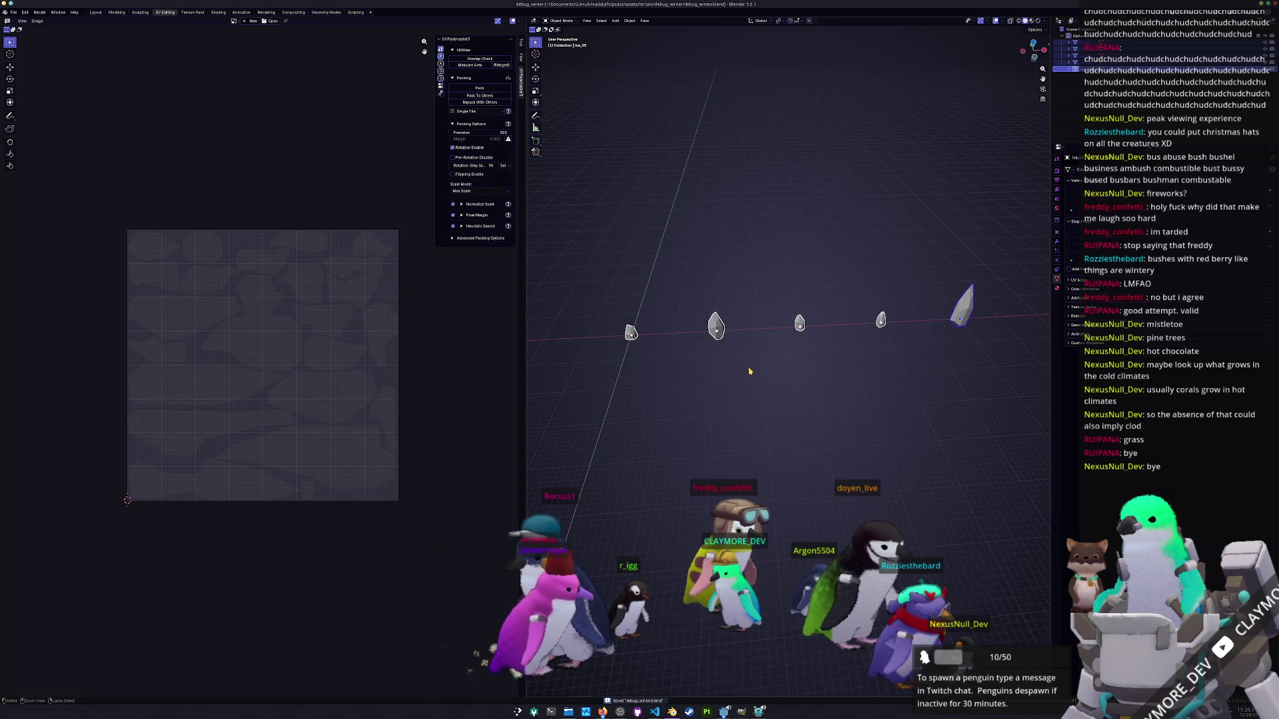
# Link the active crystal's data to the others and select all five ice crystals.
pyautogui.hotkey('ctrl', 'l')
pyautogui.click(750, 370)
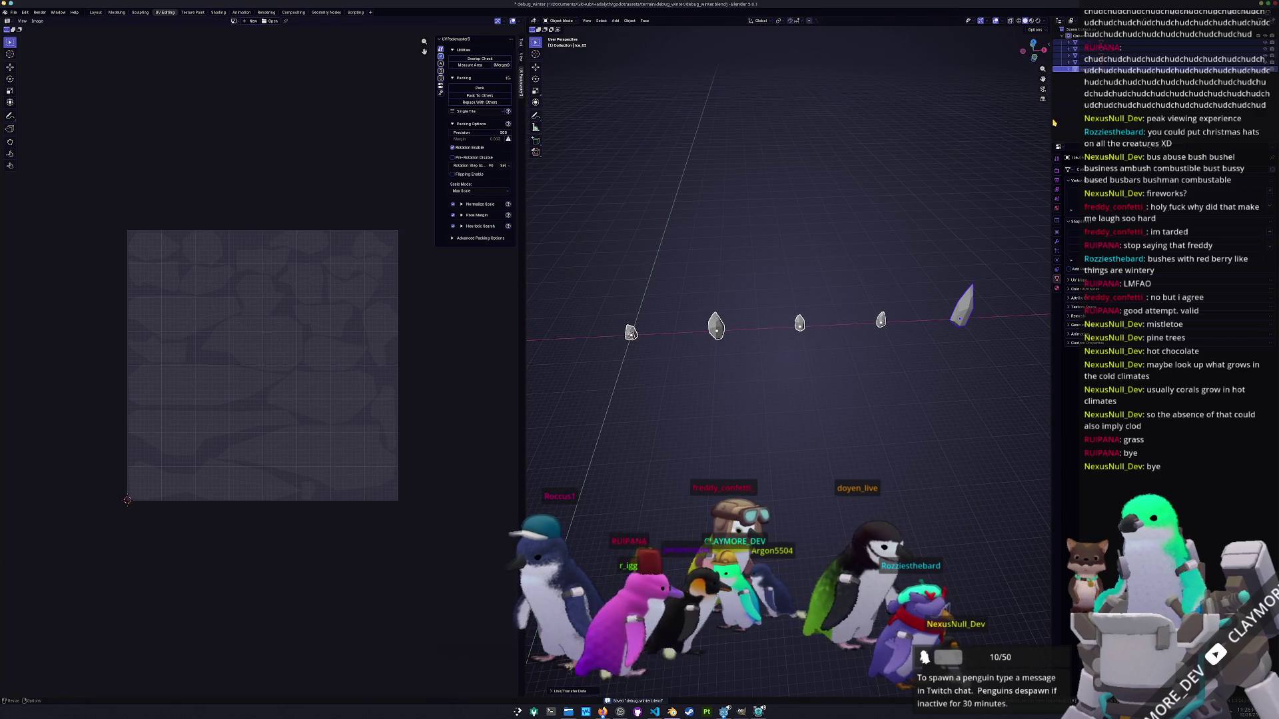
pyautogui.click(1056, 288)
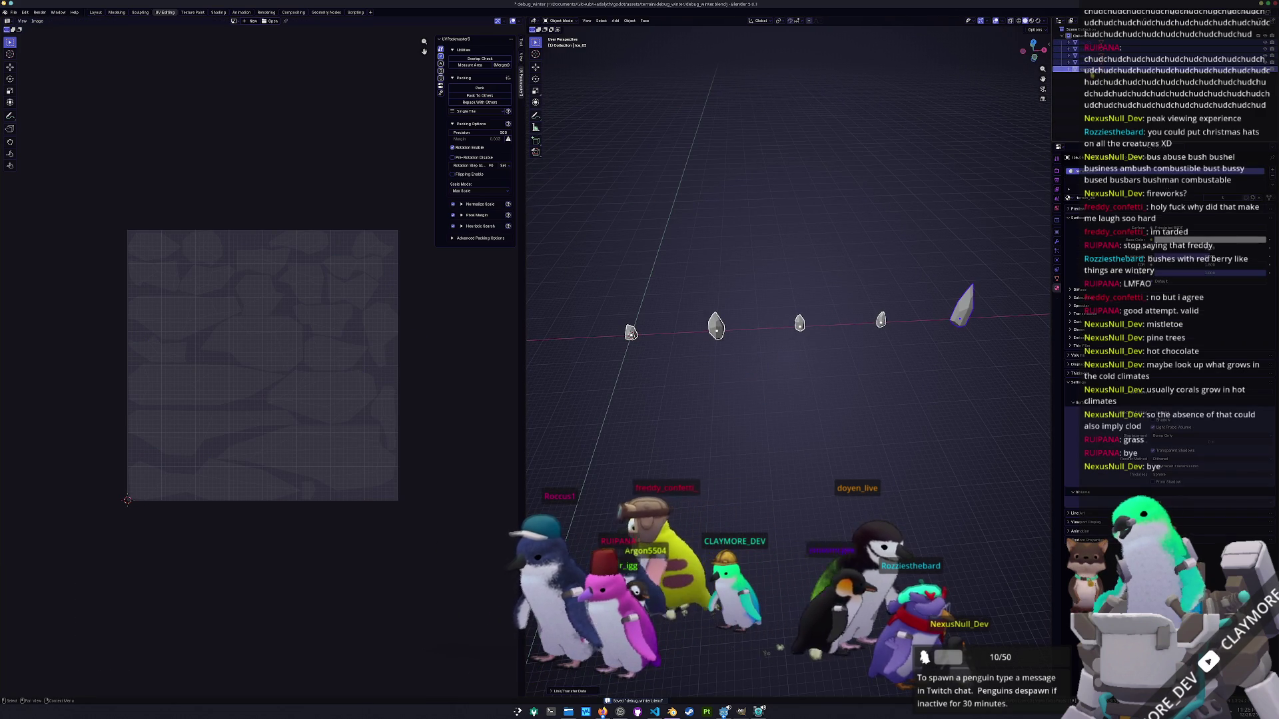
pyautogui.click(631, 334)
pyautogui.keyDown('shift'); pyautogui.click(715, 326); pyautogui.keyUp('shift')
pyautogui.keyDown('shift'); pyautogui.click(800, 324); pyautogui.keyUp('shift')
pyautogui.keyDown('shift'); pyautogui.click(881, 320); pyautogui.keyUp('shift')
pyautogui.keyDown('shift'); pyautogui.click(961, 308); pyautogui.keyUp('shift')
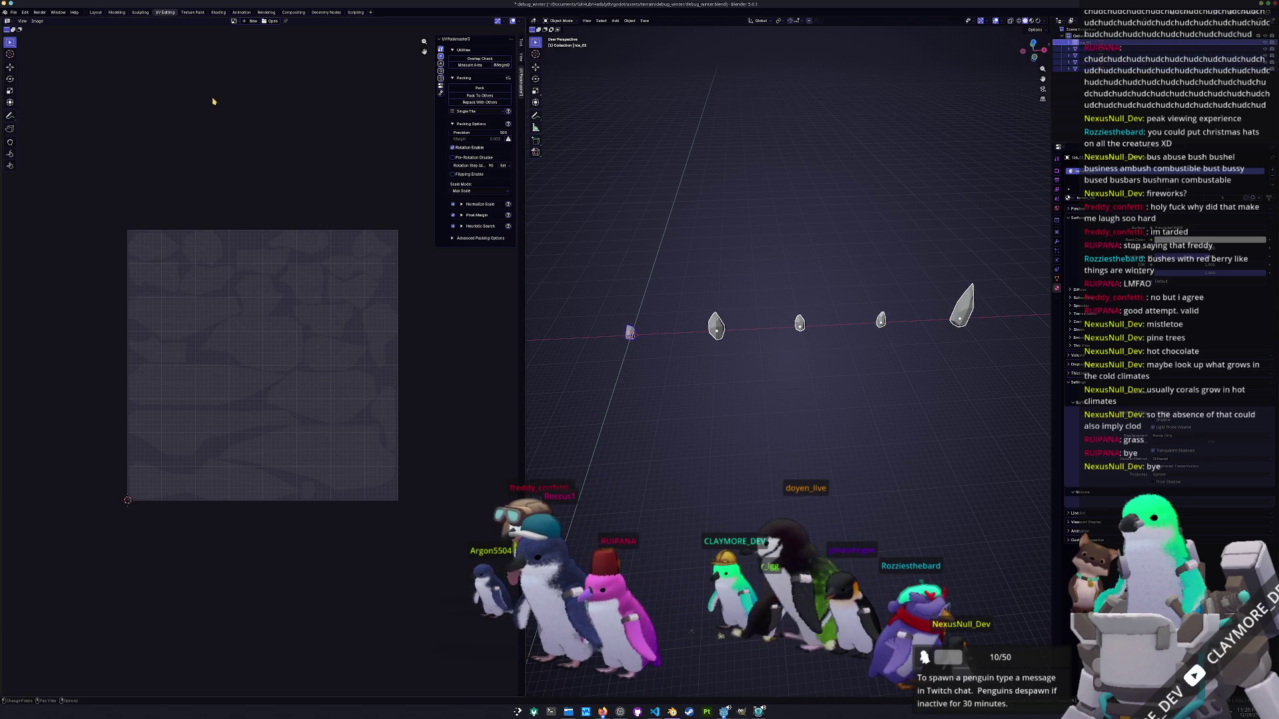
pyautogui.click(14, 12)
# Export the selected crystals as FBX into a new exports folder.
pyautogui.moveTo(35, 122)
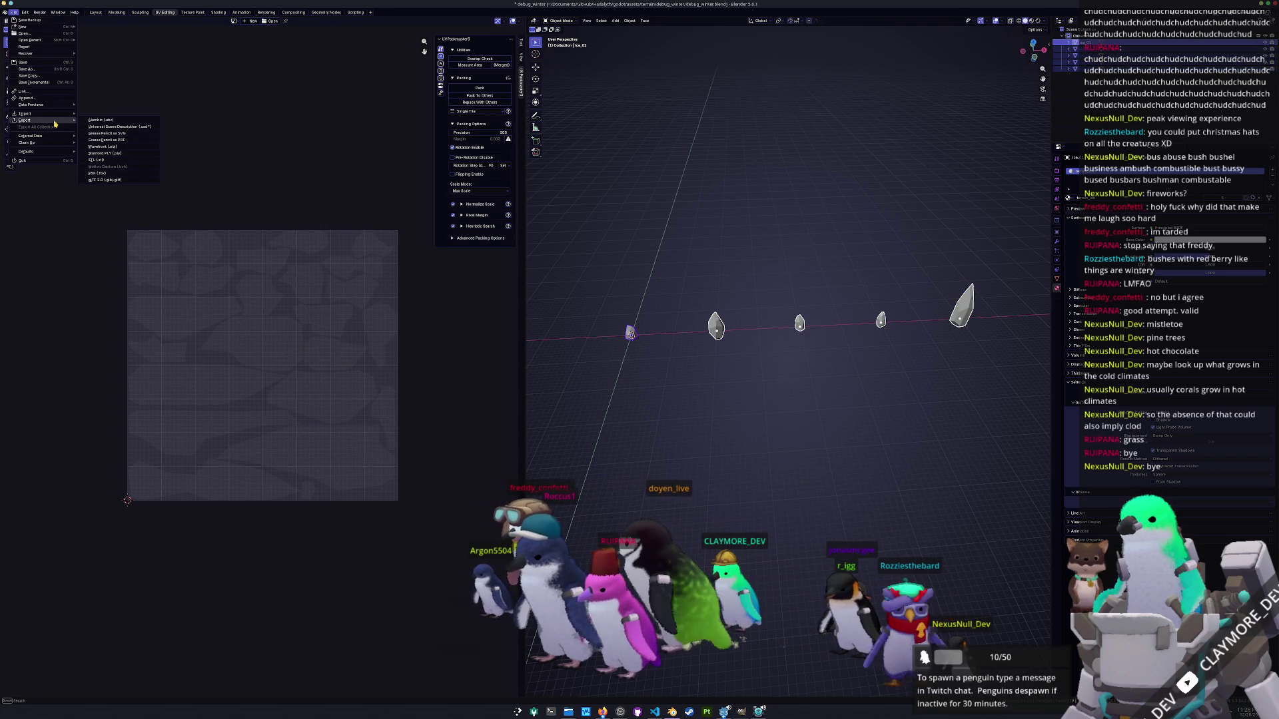
pyautogui.click(97, 172)
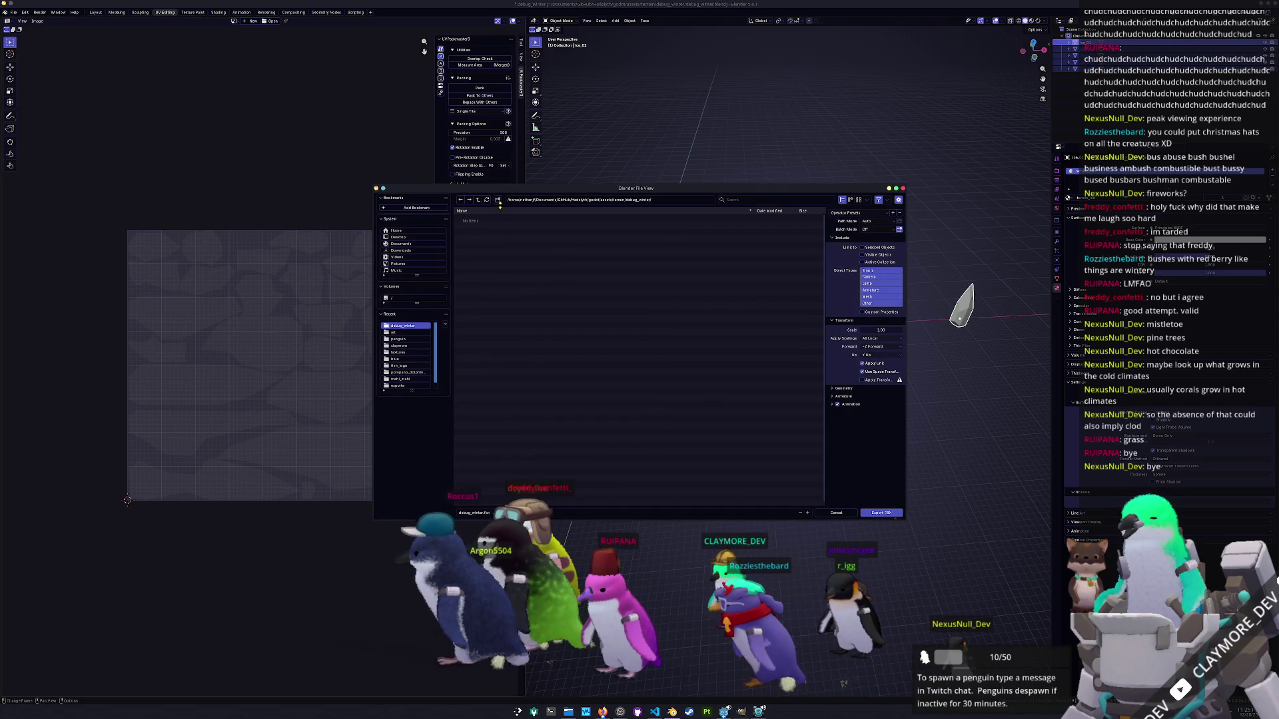
pyautogui.click(497, 199)
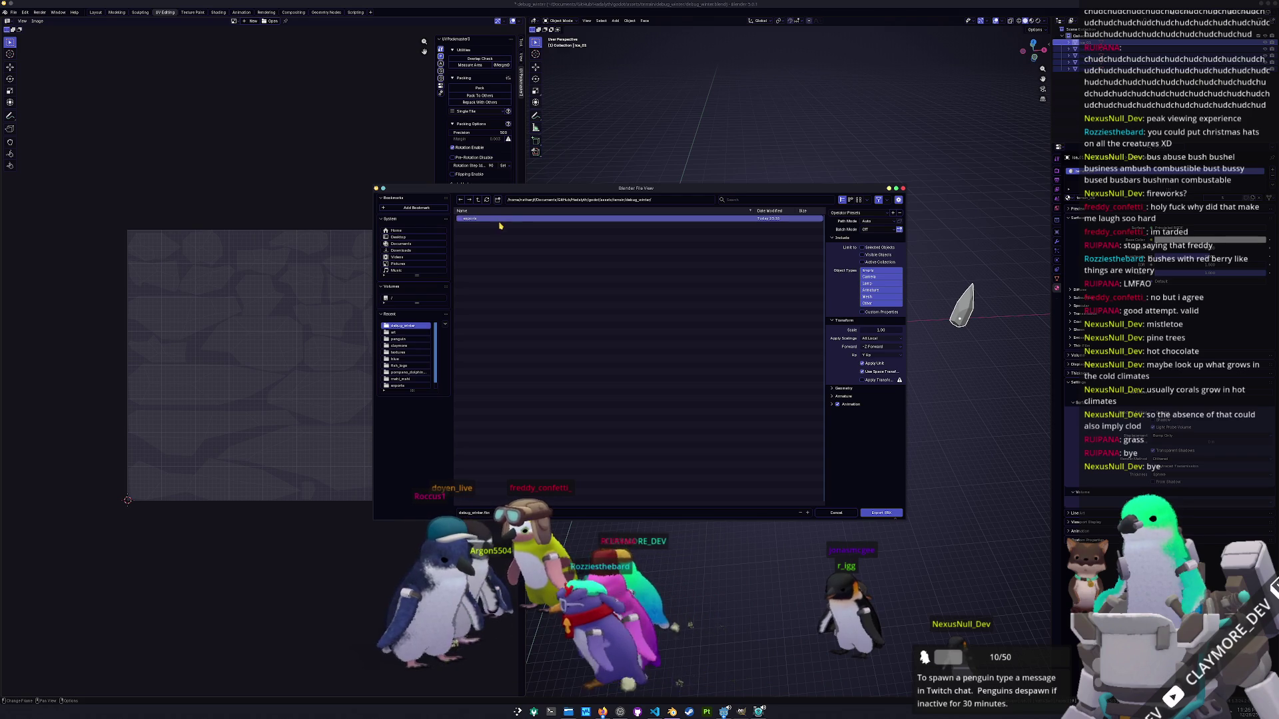
pyautogui.doubleClick(519, 220)
pyautogui.click(862, 247)
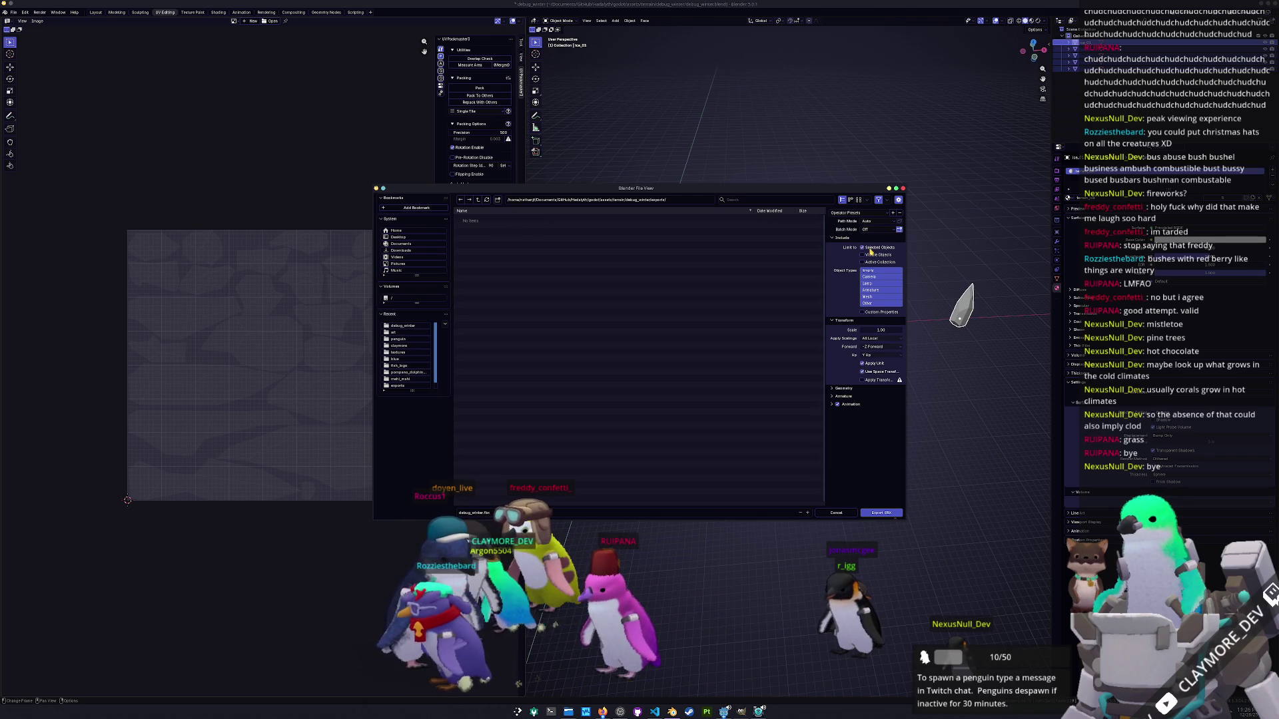
pyautogui.click(879, 513)
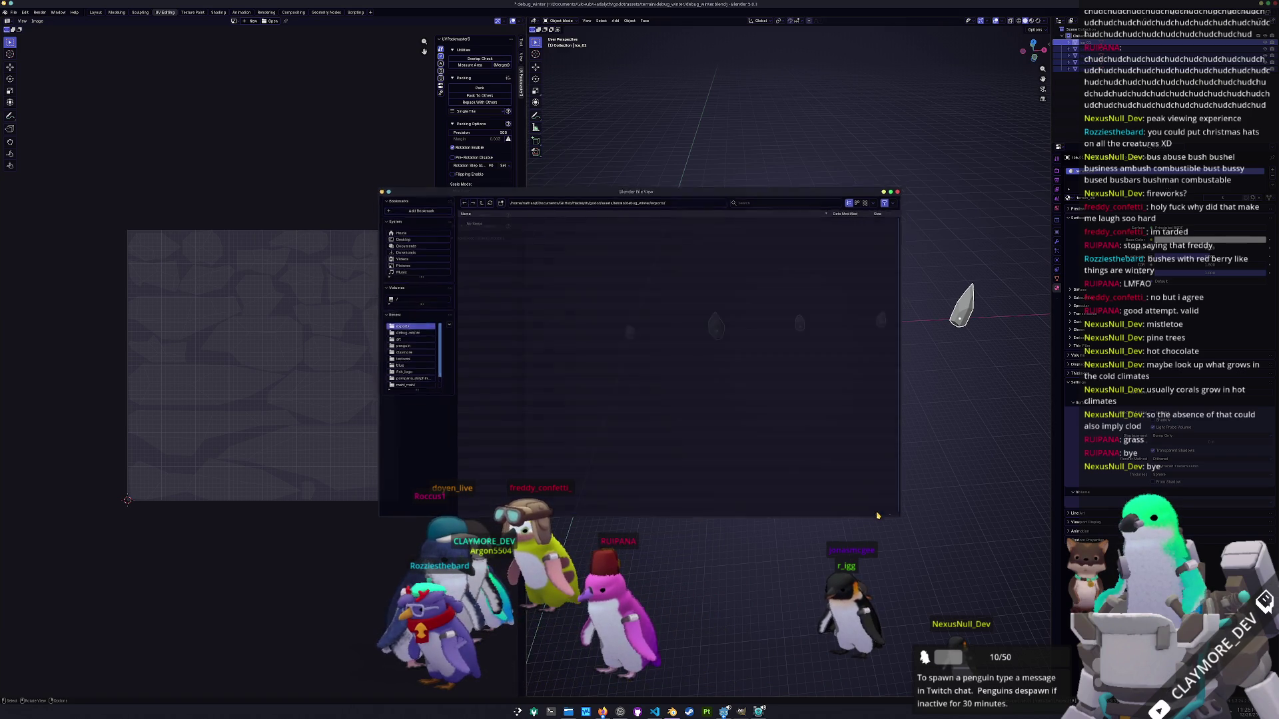
# Export the crystals as glTF 2.0 with Images set to None and animation turned off.
pyautogui.click(14, 12)
pyautogui.moveTo(26, 120)
pyautogui.click(106, 182)
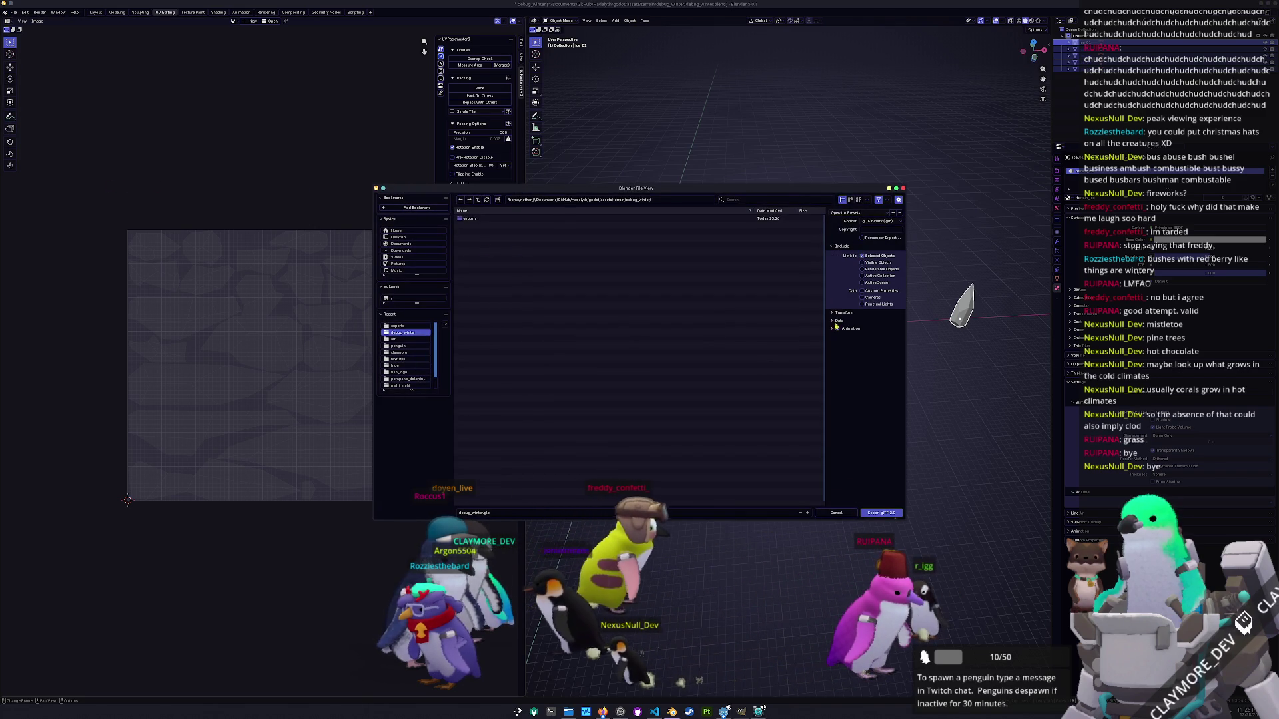
pyautogui.click(834, 320)
pyautogui.click(832, 346)
pyautogui.click(880, 364)
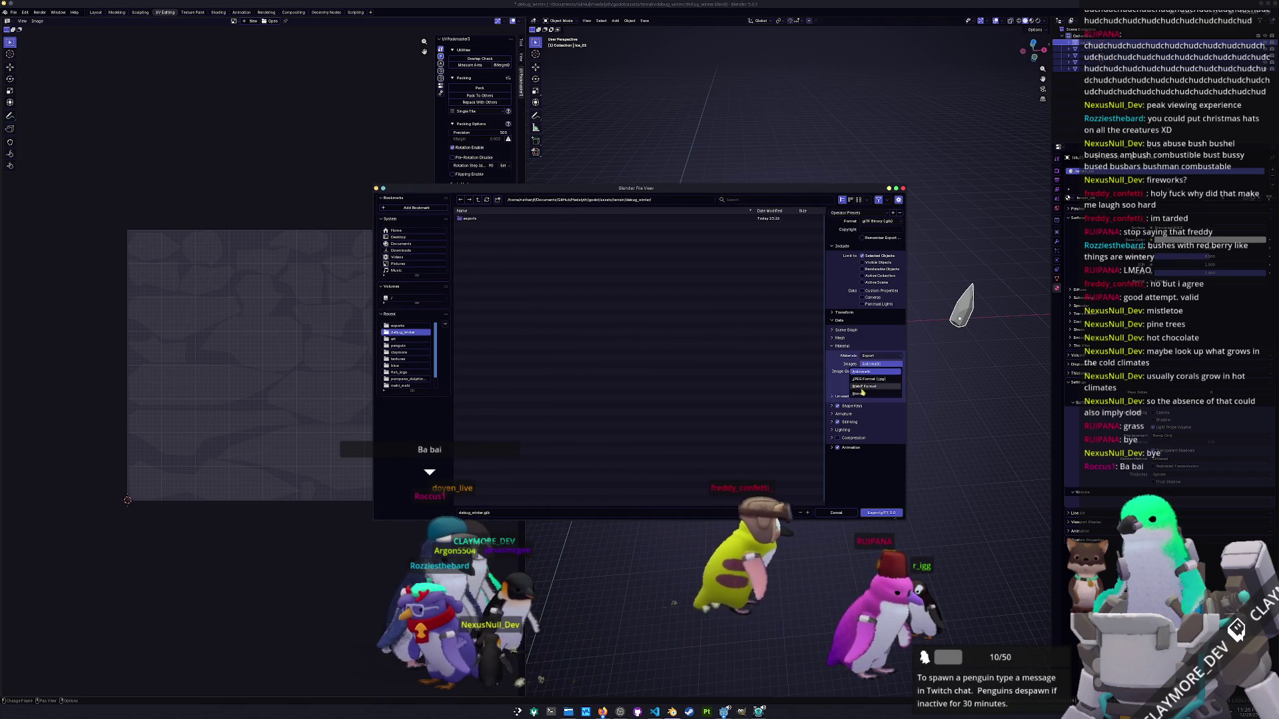
pyautogui.click(858, 393)
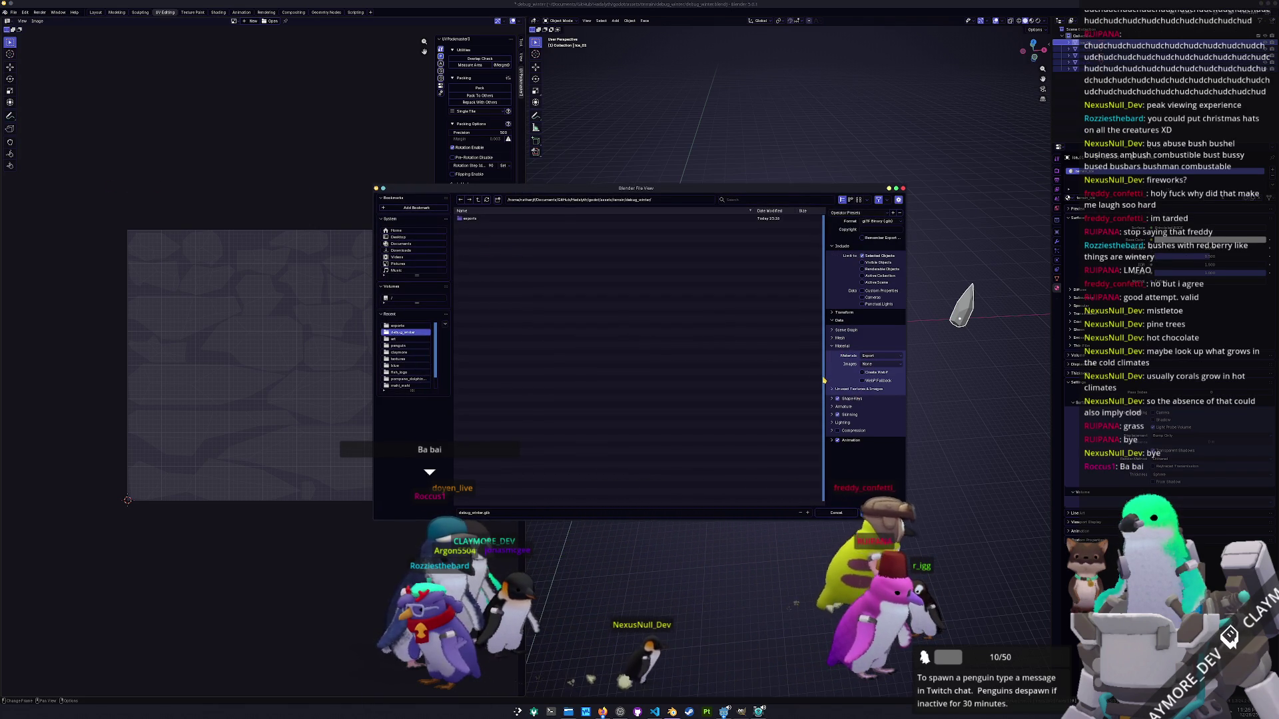
pyautogui.click(836, 441)
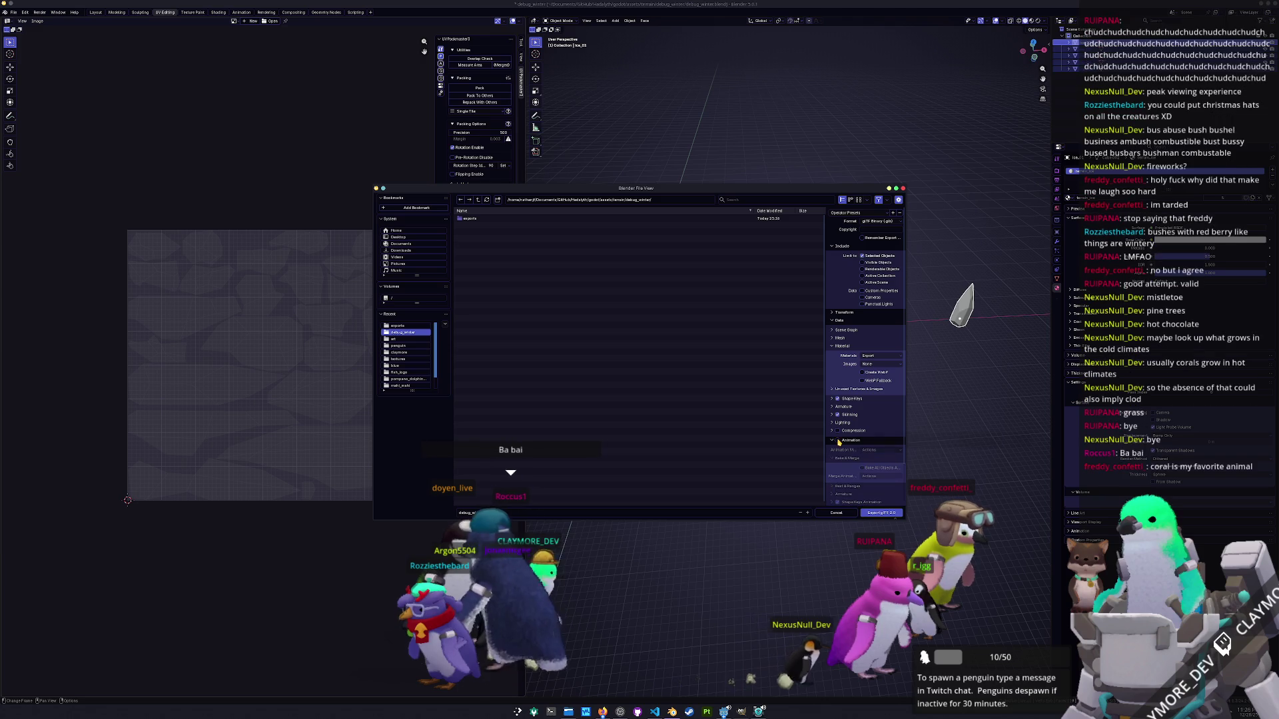
pyautogui.click(837, 440)
pyautogui.scroll(-1, 844, 420)
pyautogui.scroll(-2, 843, 418)
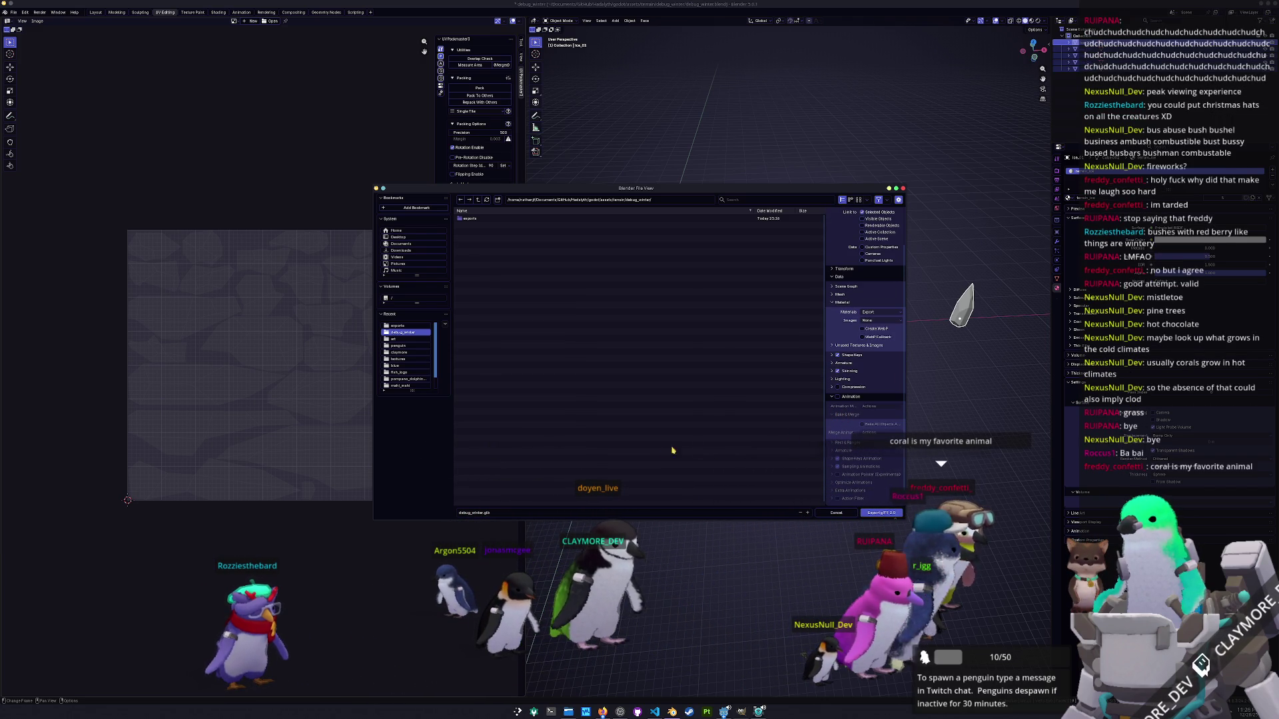
pyautogui.click(881, 513)
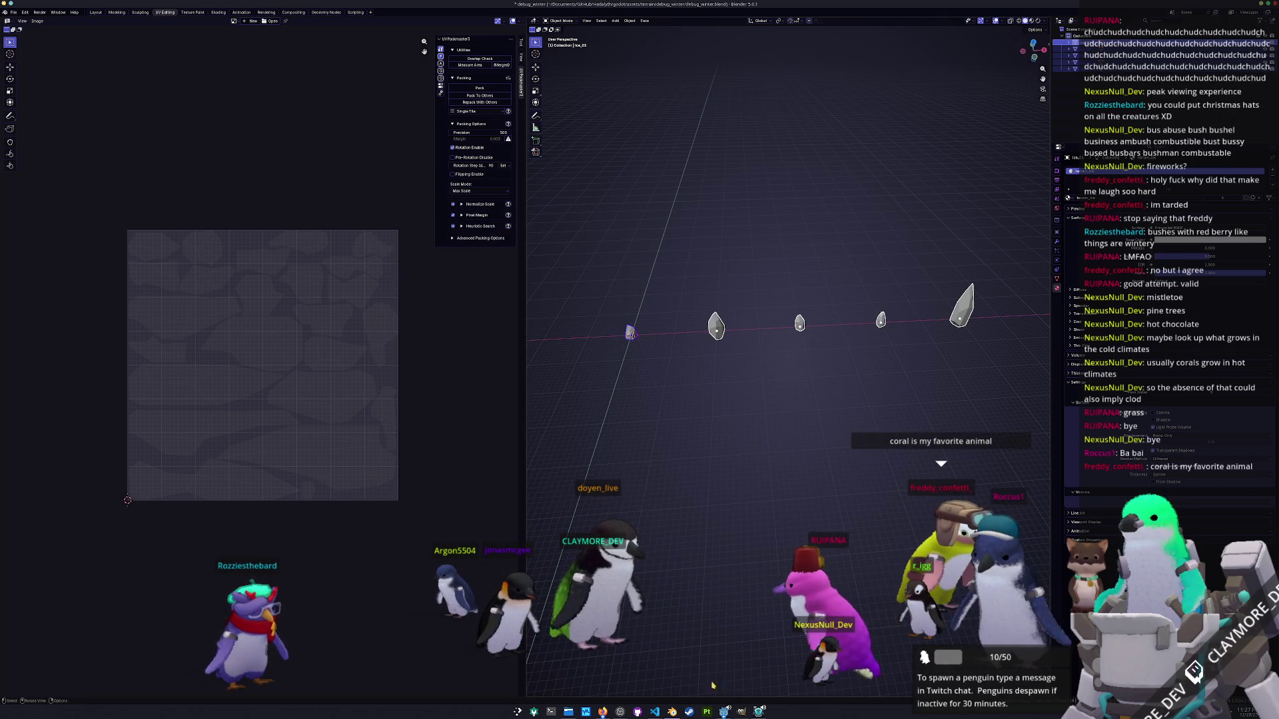
# Cancel quitting GIMP so its unsaved image is kept.
pyautogui.rightClick(742, 711)
pyautogui.click(742, 619)
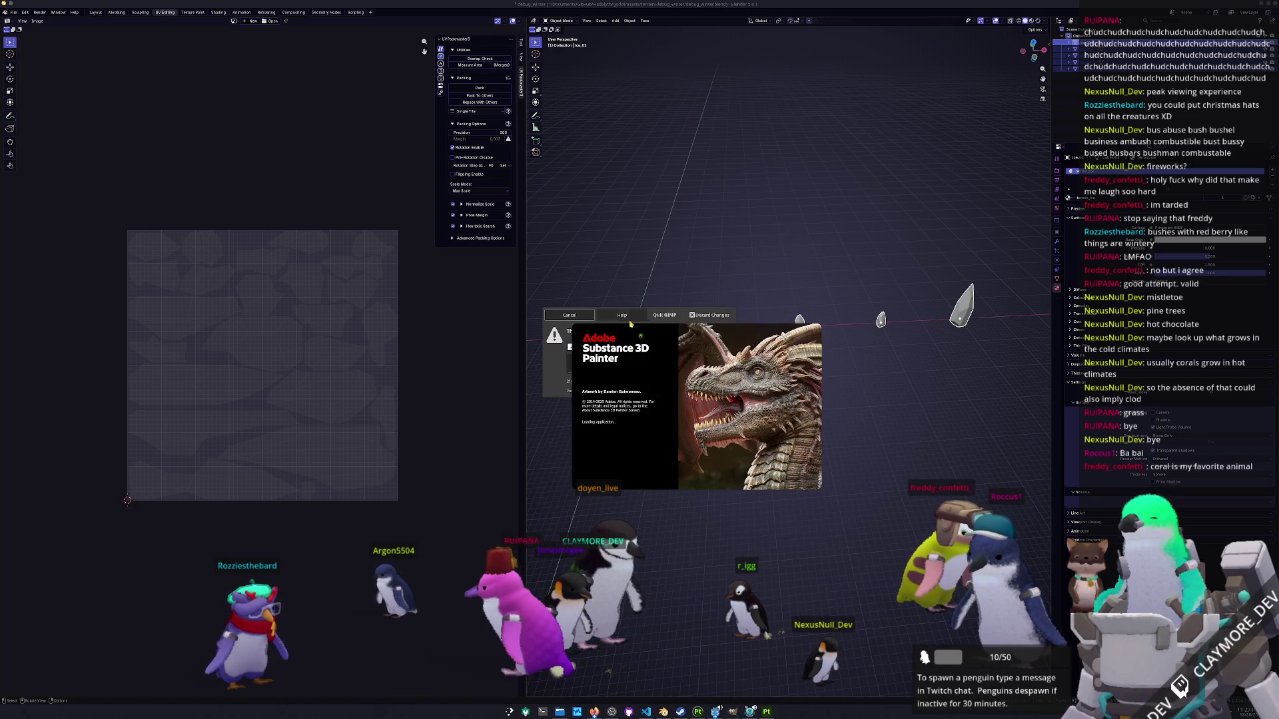
pyautogui.click(571, 316)
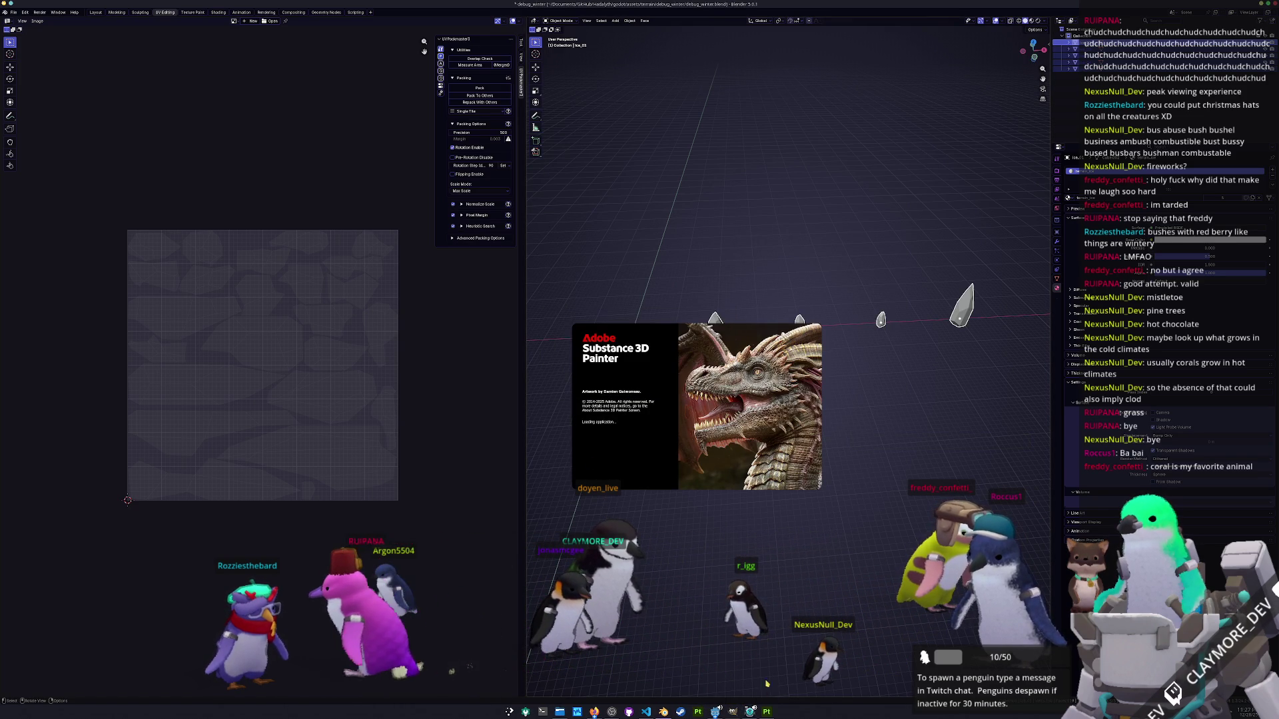
# Switch to Substance Painter, dismiss its start screen, and choose File > New.
pyautogui.hotkey('alt', 'Tab')
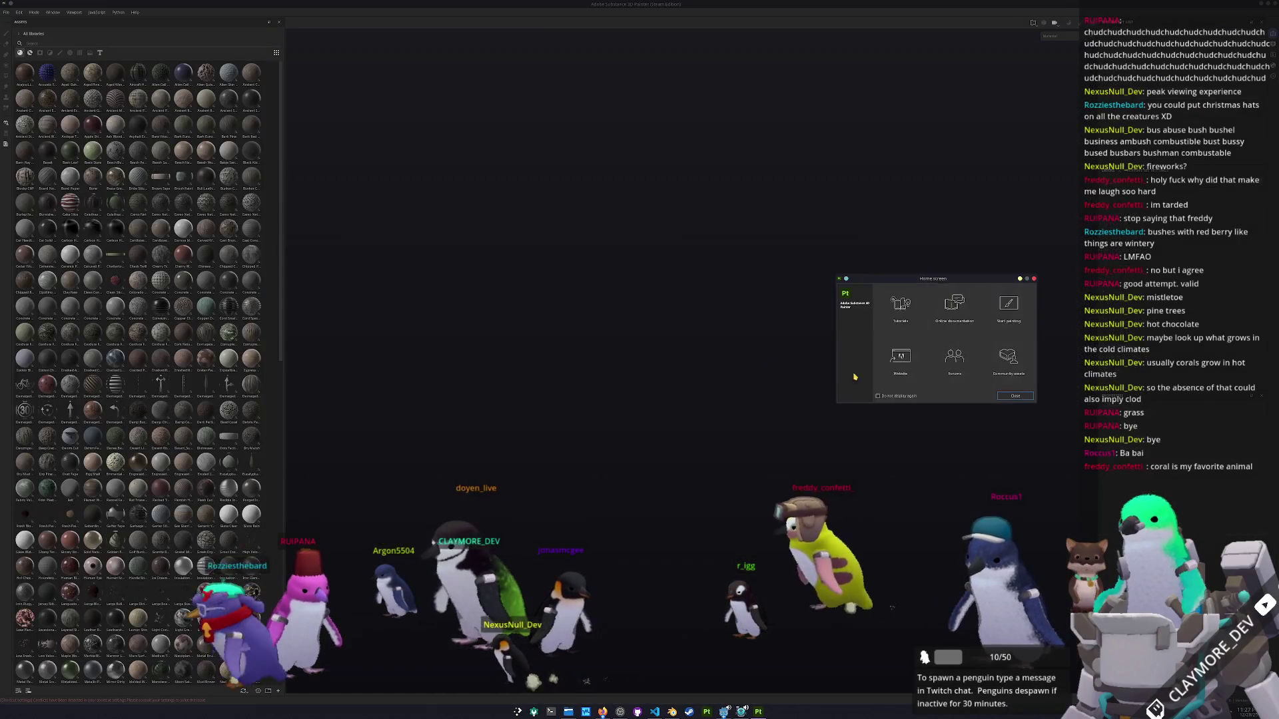
pyautogui.click(401, 242)
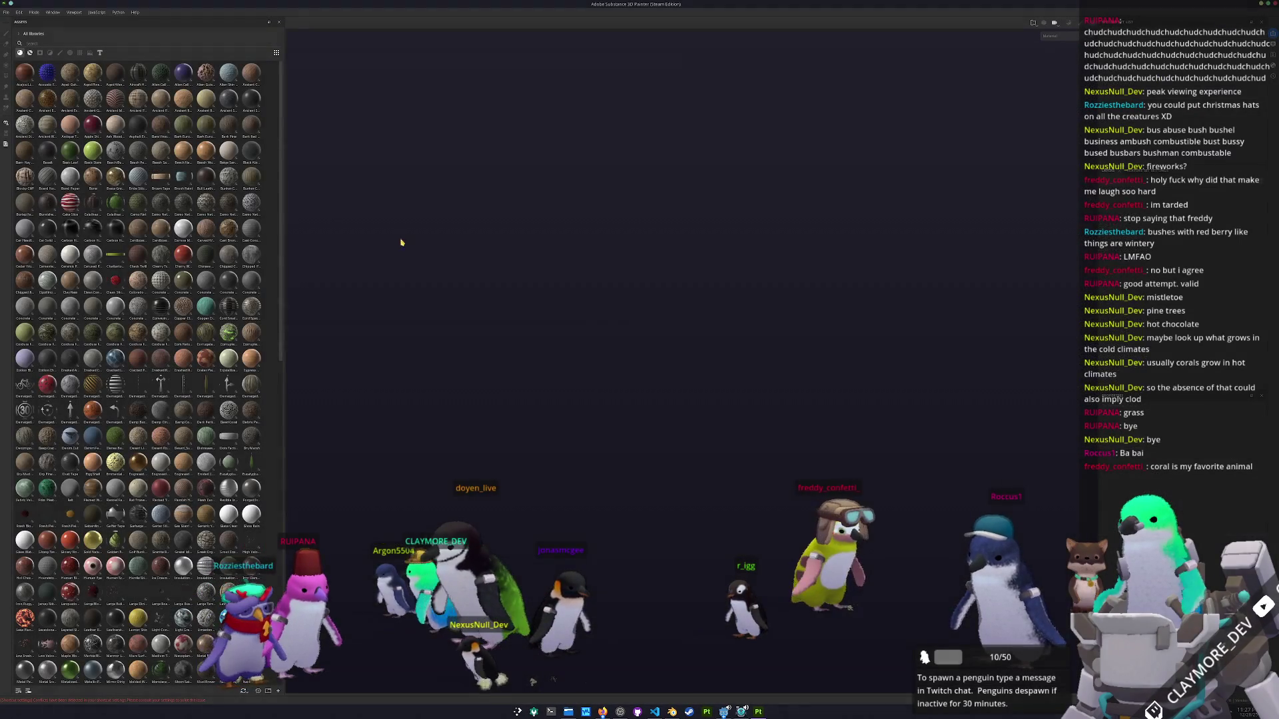
pyautogui.click(6, 12)
pyautogui.click(20, 20)
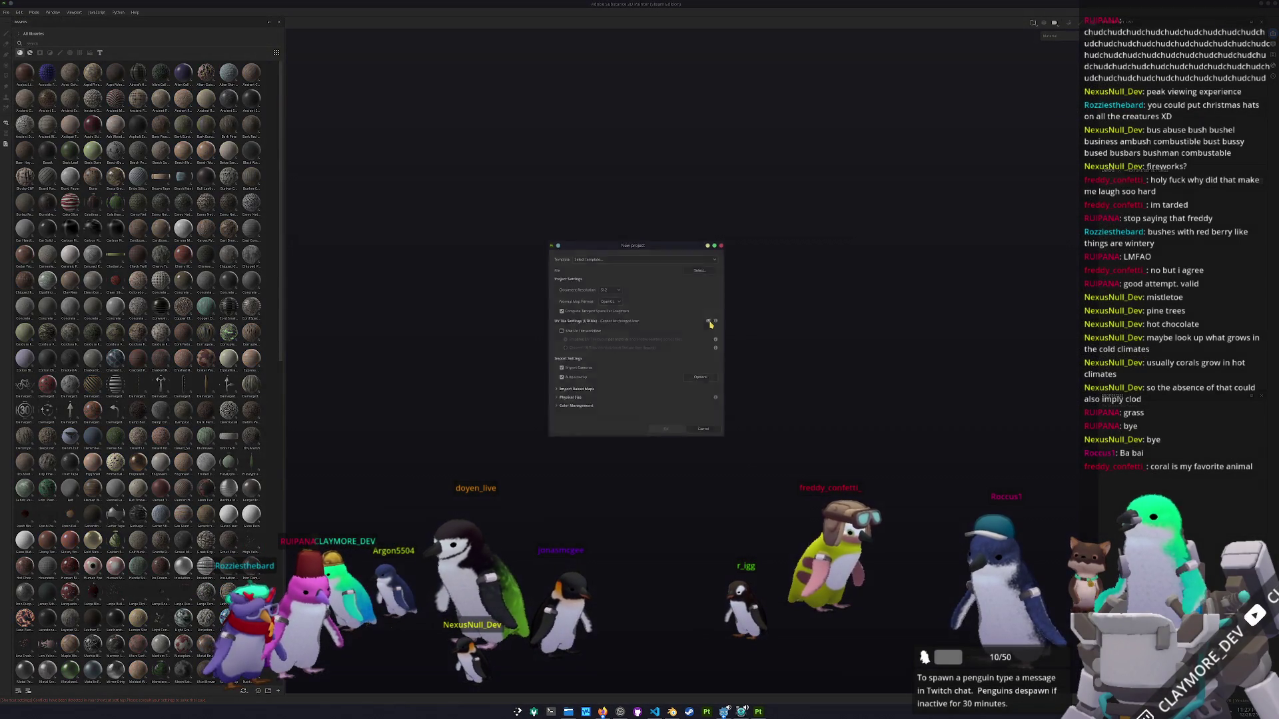
# Browse the mesh file dialog up to the assets folder, enlarging it to show more folders.
pyautogui.click(702, 267)
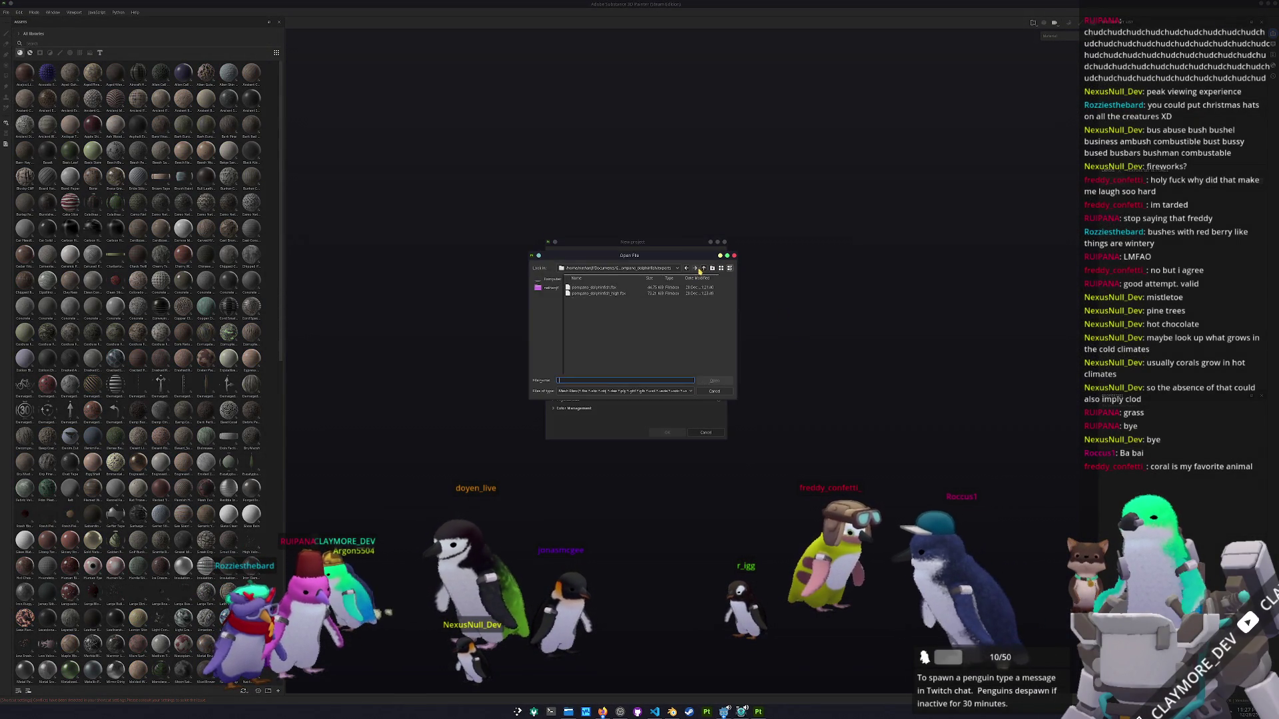
pyautogui.moveTo(899, 307); pyautogui.dragTo(918, 308)
pyautogui.click(931, 320)
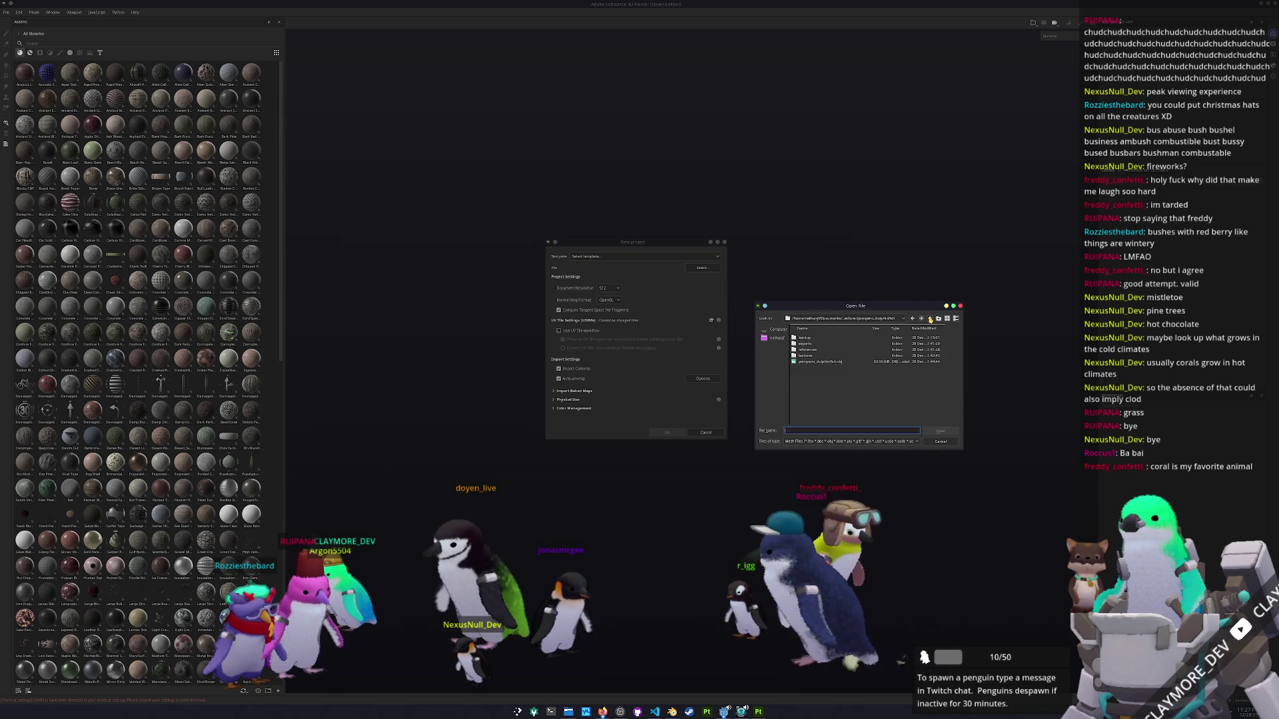
pyautogui.click(930, 320)
pyautogui.click(930, 320)
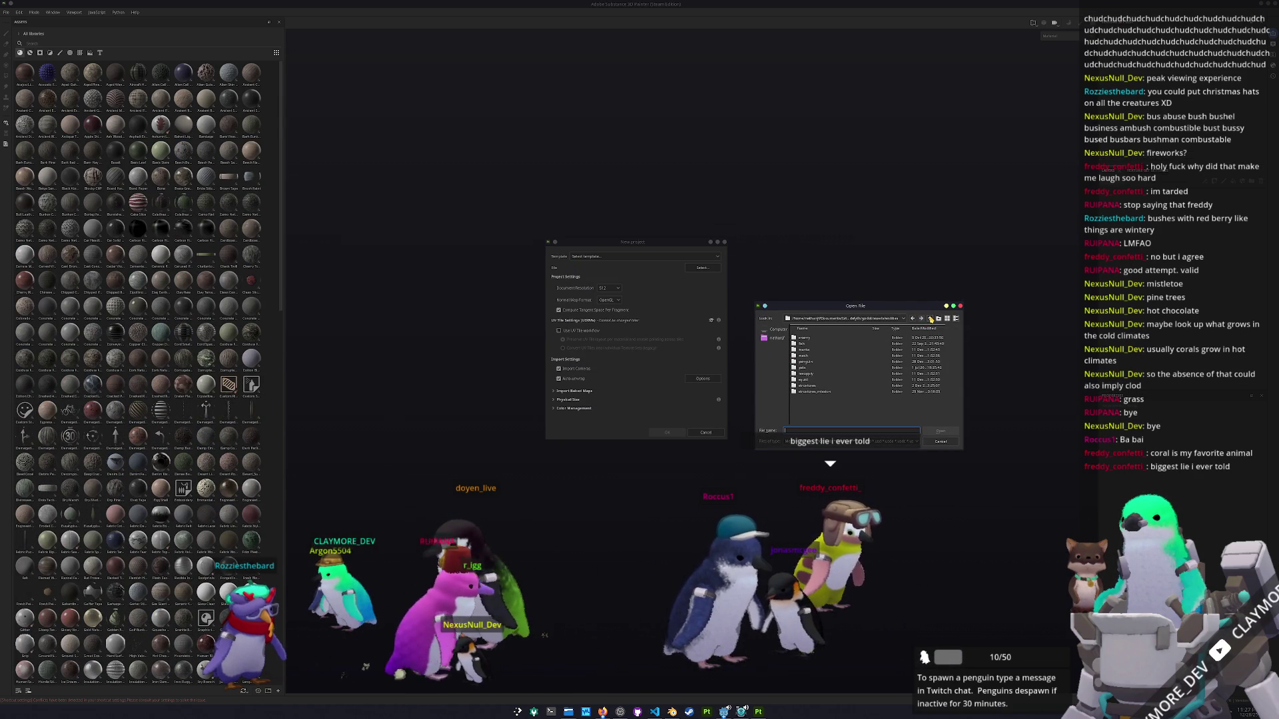
pyautogui.click(931, 319)
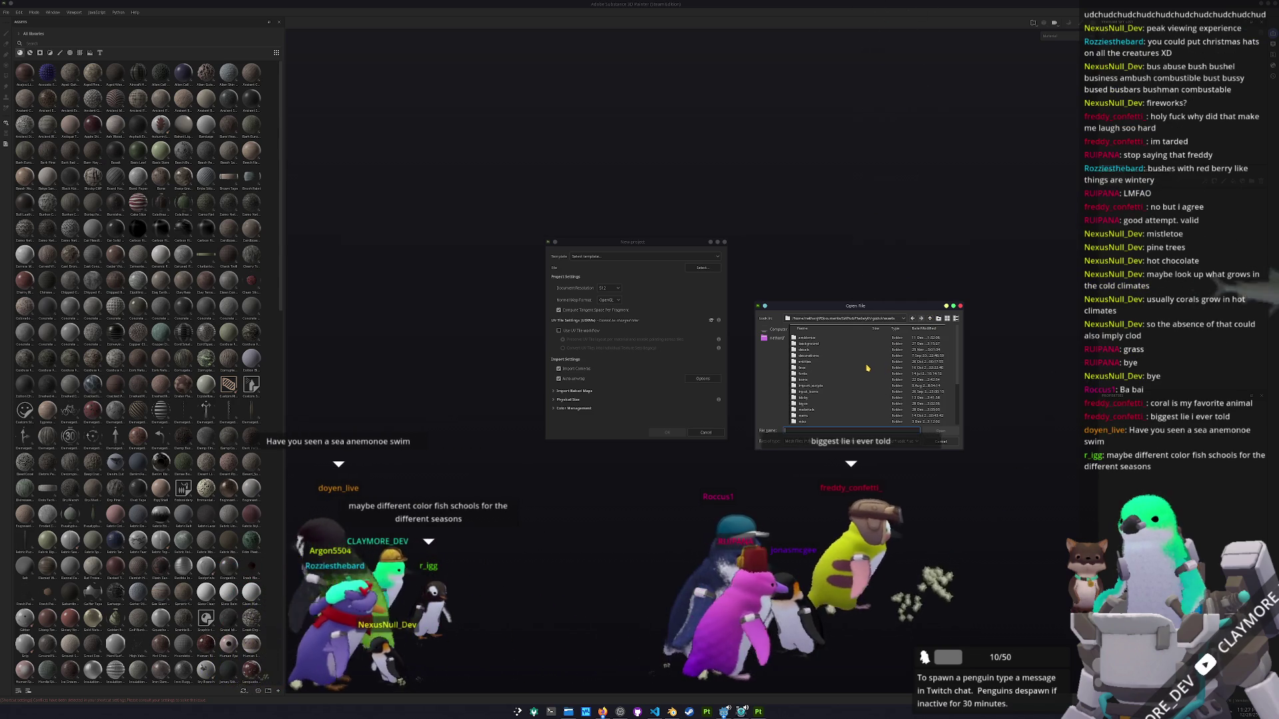
pyautogui.scroll(-2, 862, 365)
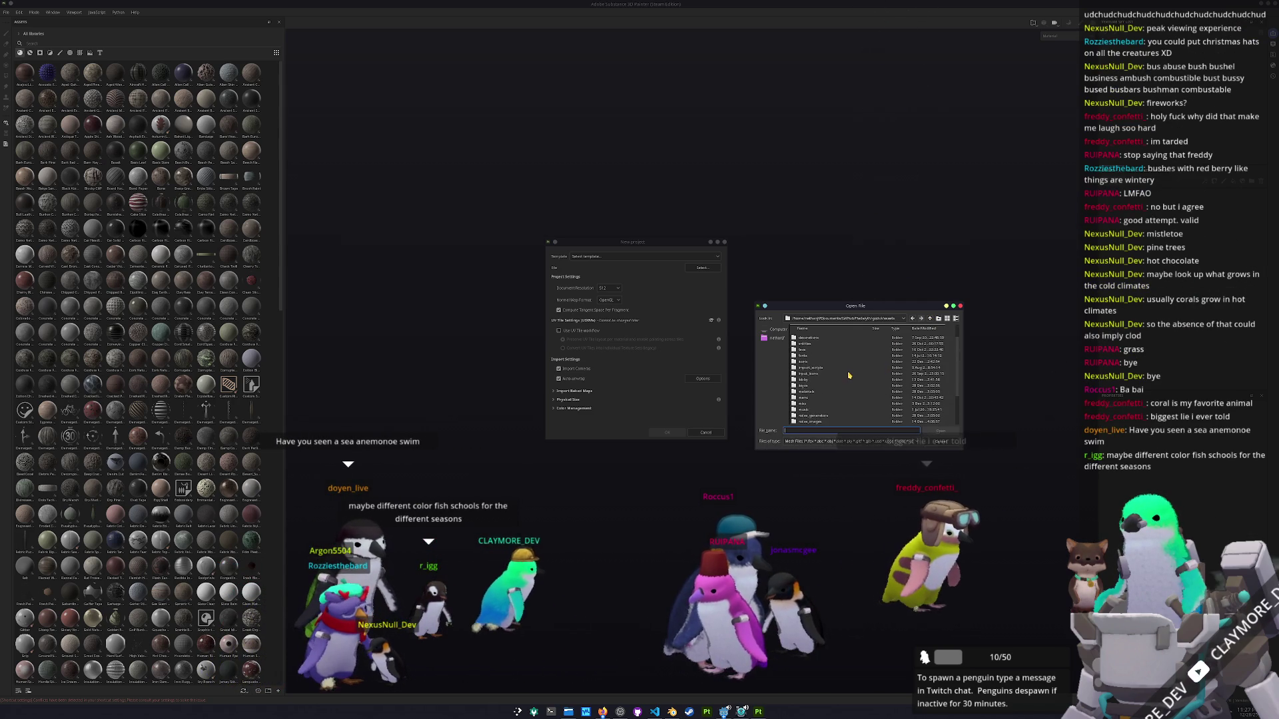
pyautogui.scroll(2, 842, 393)
pyautogui.scroll(-4, 850, 397)
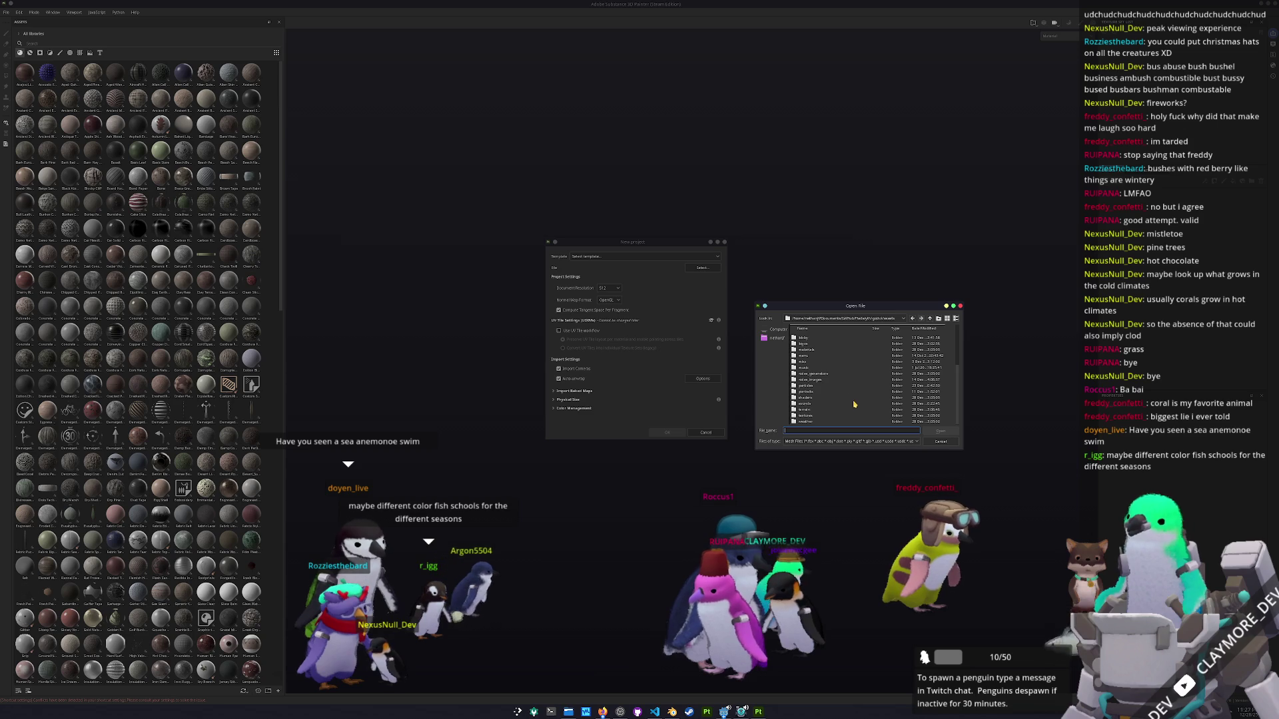
pyautogui.moveTo(861, 301); pyautogui.dragTo(862, 172)
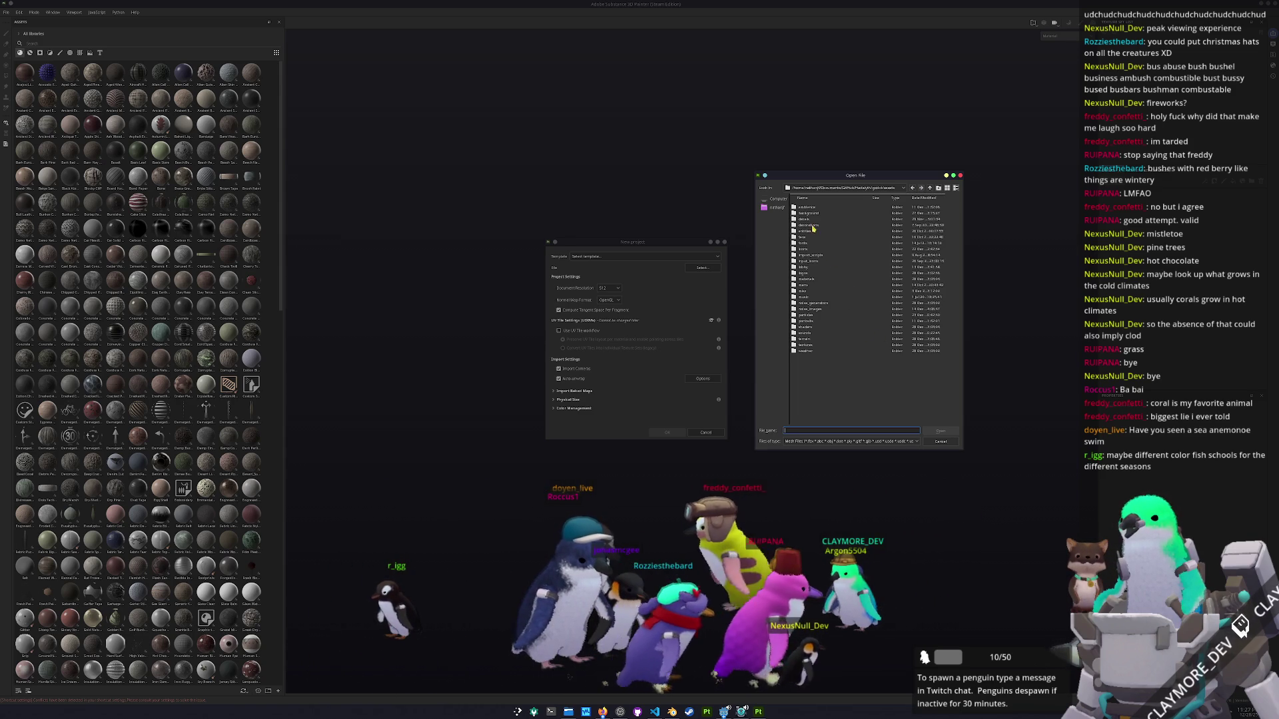
# Pick debug_winter.fbx from terrain > debug_winter as the mesh and confirm the new project.
pyautogui.click(813, 232)
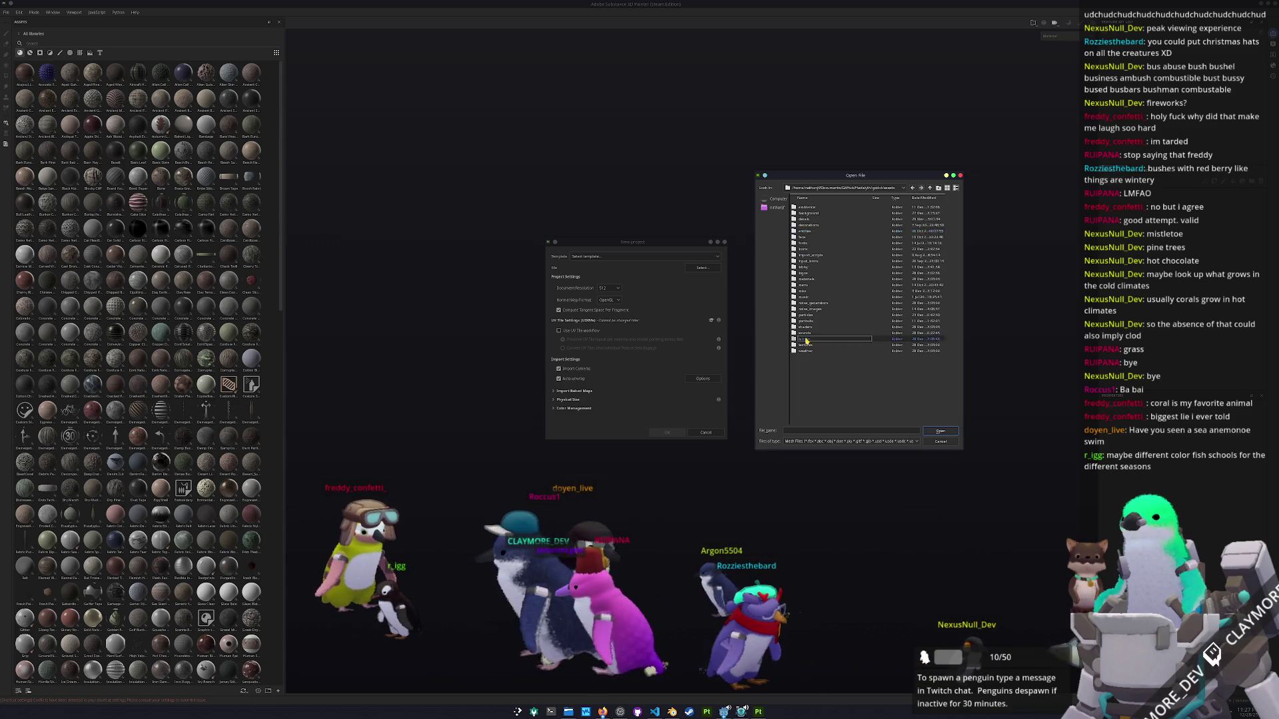
pyautogui.doubleClick(805, 340)
pyautogui.doubleClick(812, 298)
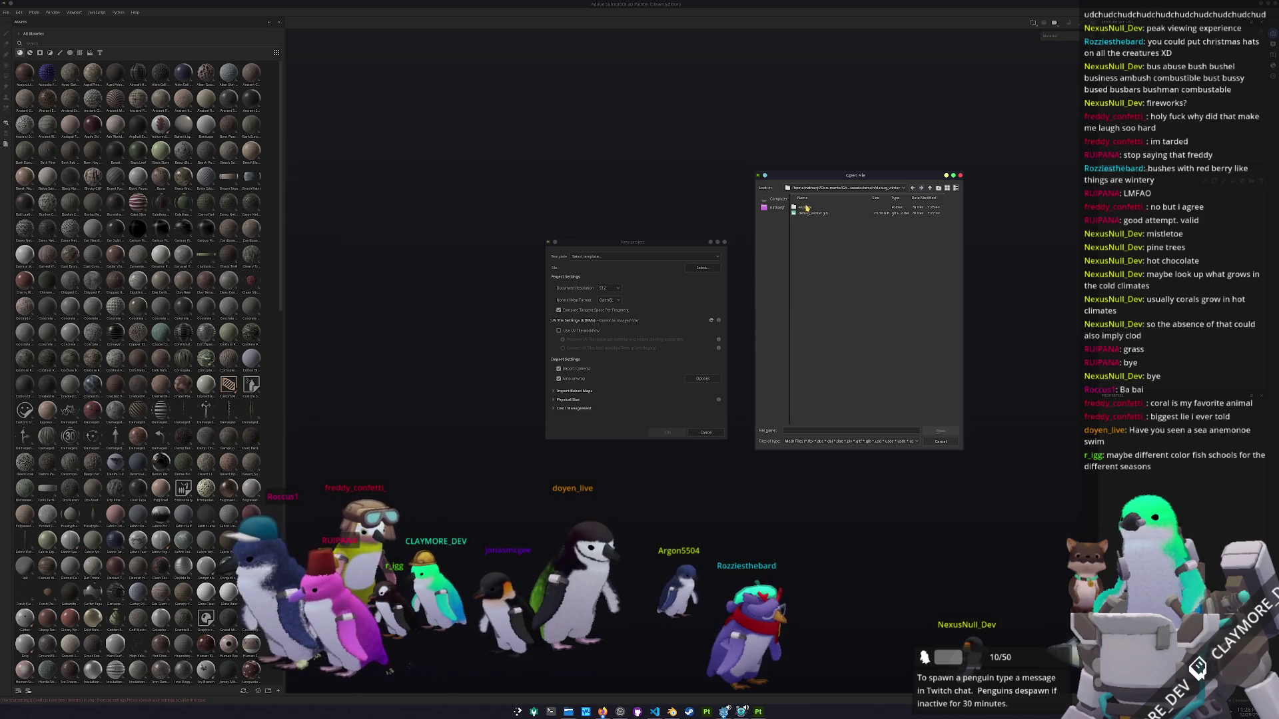
pyautogui.doubleClick(814, 207)
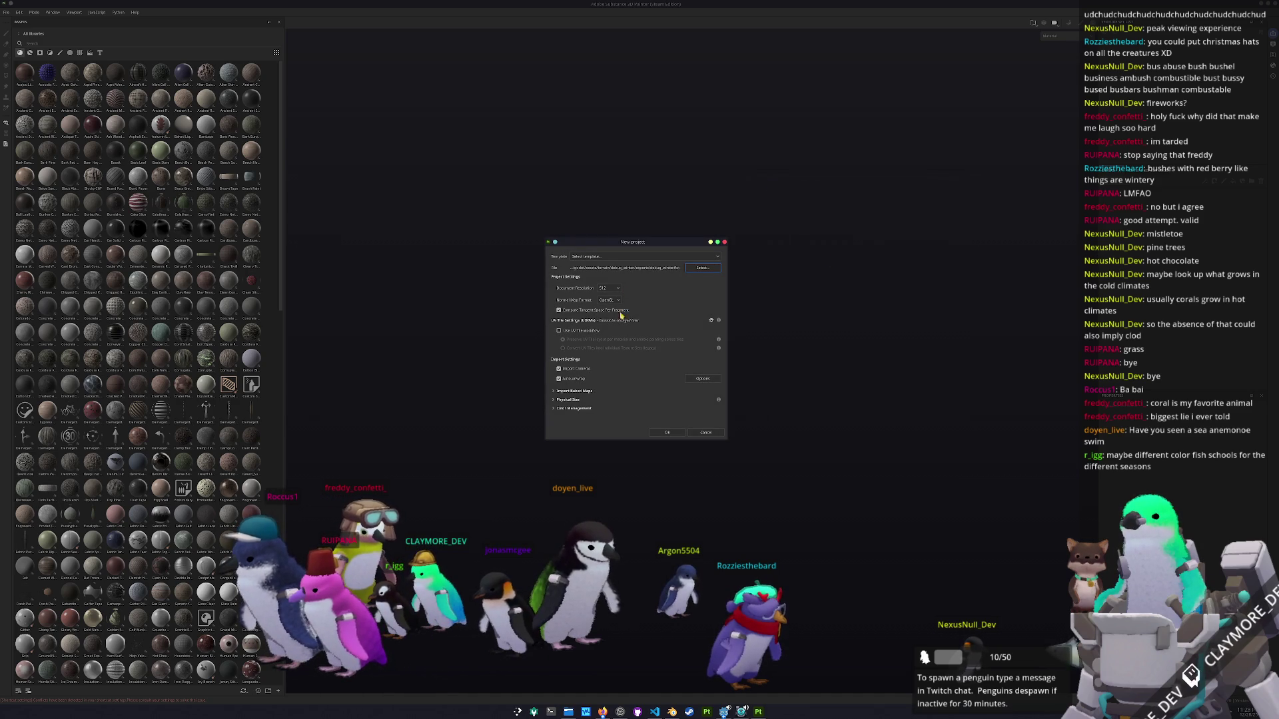
pyautogui.click(664, 434)
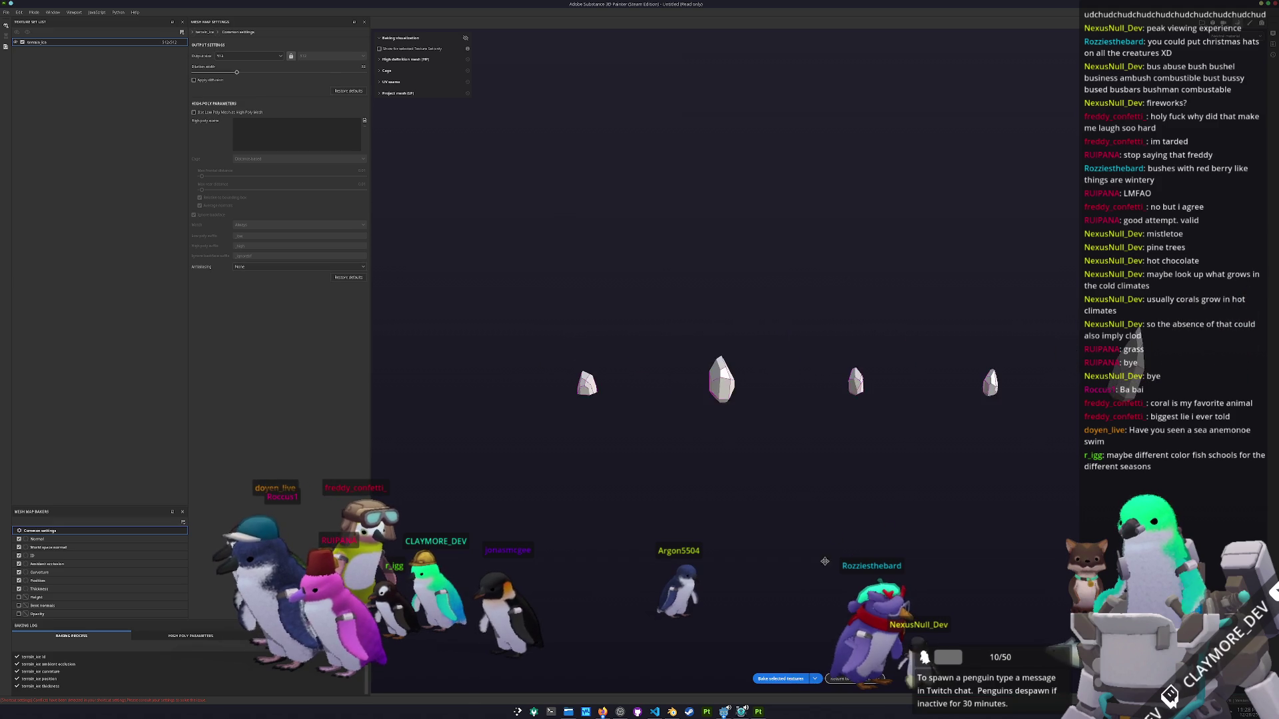
# Leave baking mode and show the five crystals' Base color channel in the viewport.
pyautogui.click(849, 679)
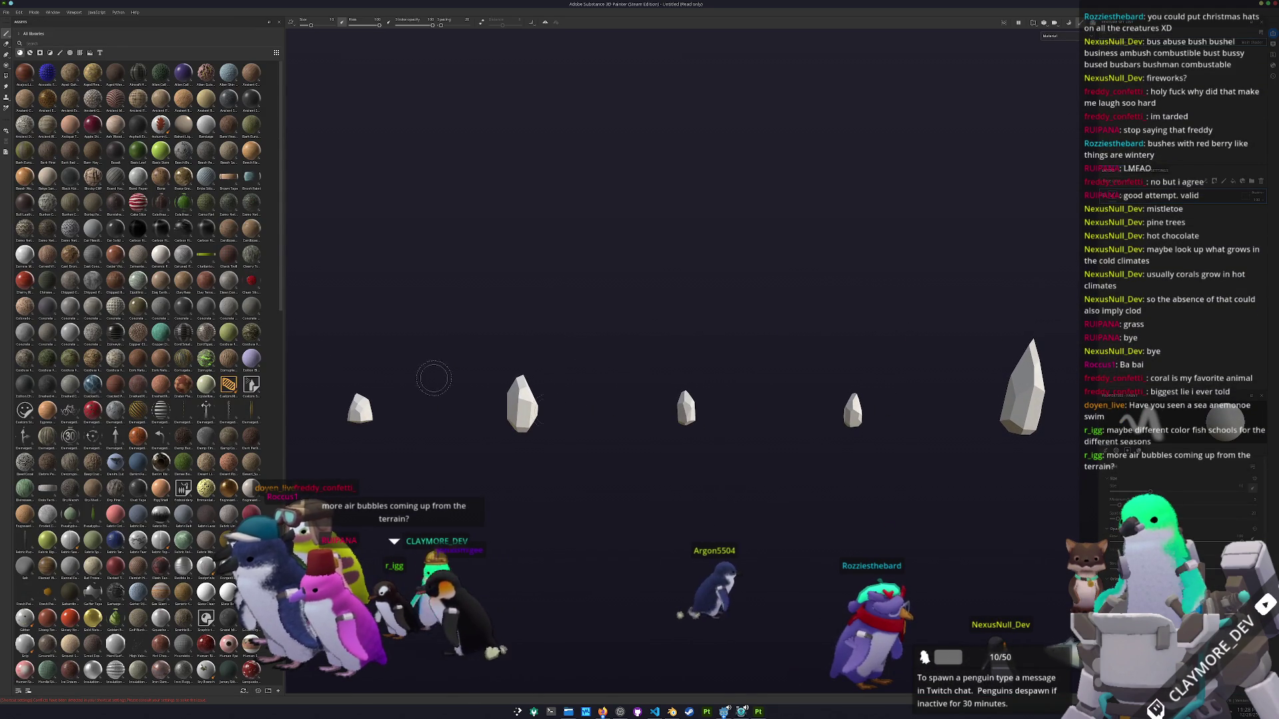
pyautogui.scroll(-5, 133, 373)
pyautogui.scroll(-5, 133, 373)
pyautogui.moveTo(229, 478); pyautogui.dragTo(668, 348)
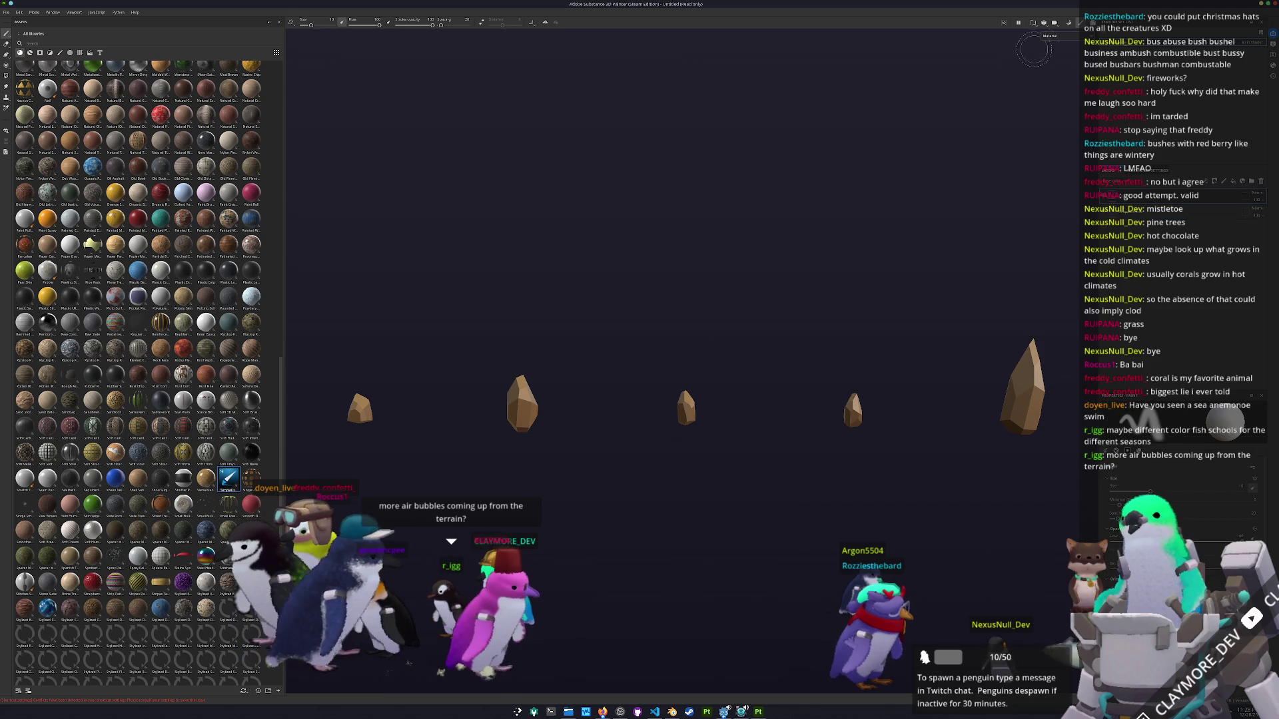
pyautogui.click(1055, 64)
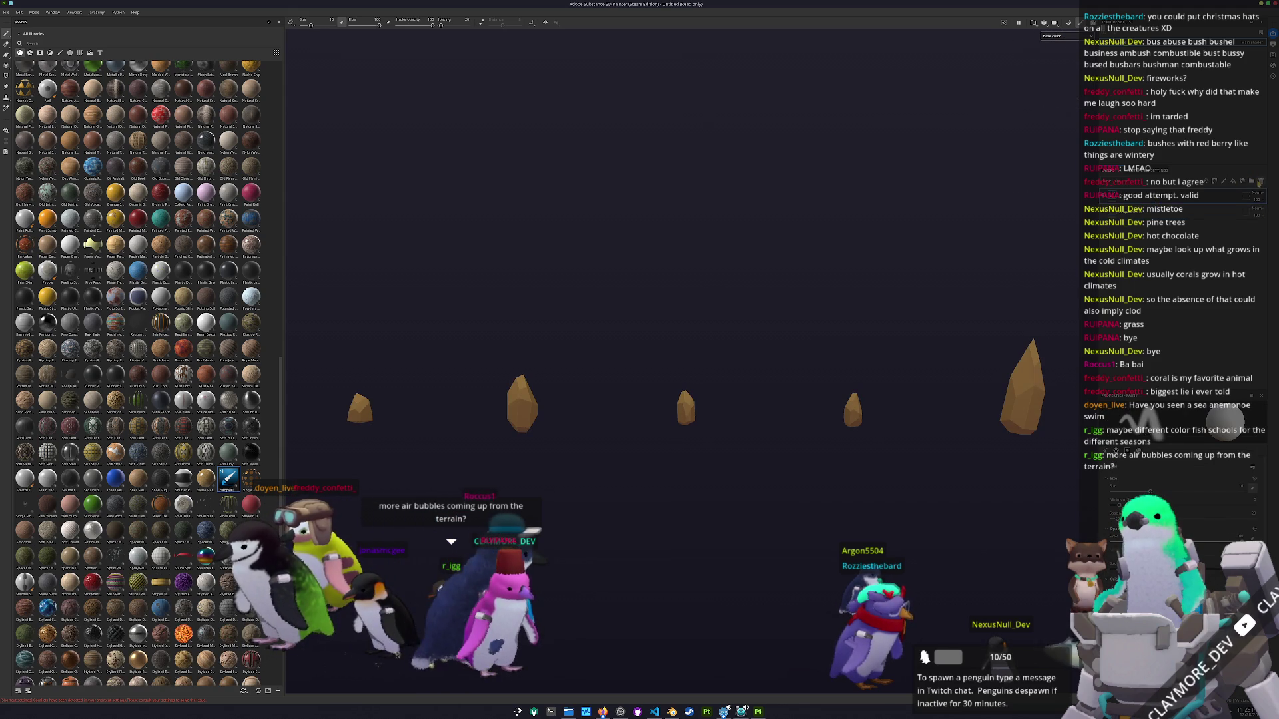
# Switch to Polygon Fill and place a smaller glacier photo window in the top-left corner.
pyautogui.press('4')
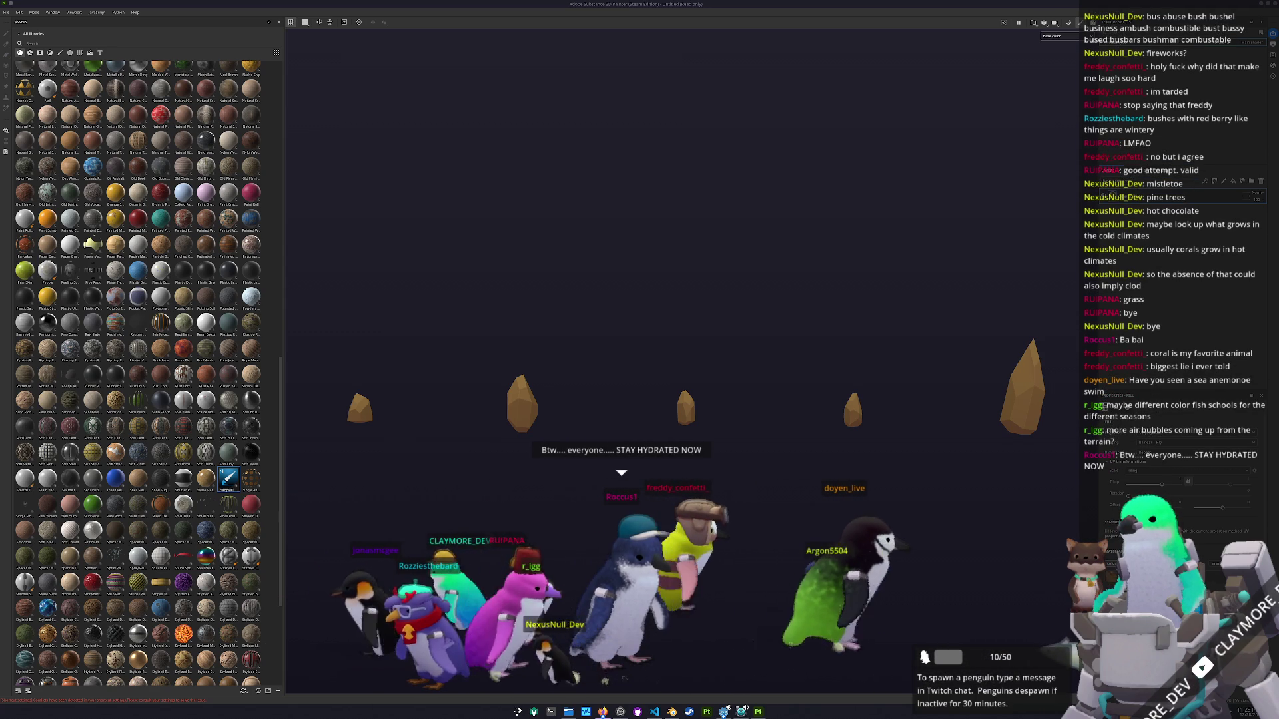
pyautogui.moveTo(807, 225); pyautogui.dragTo(509, 74)
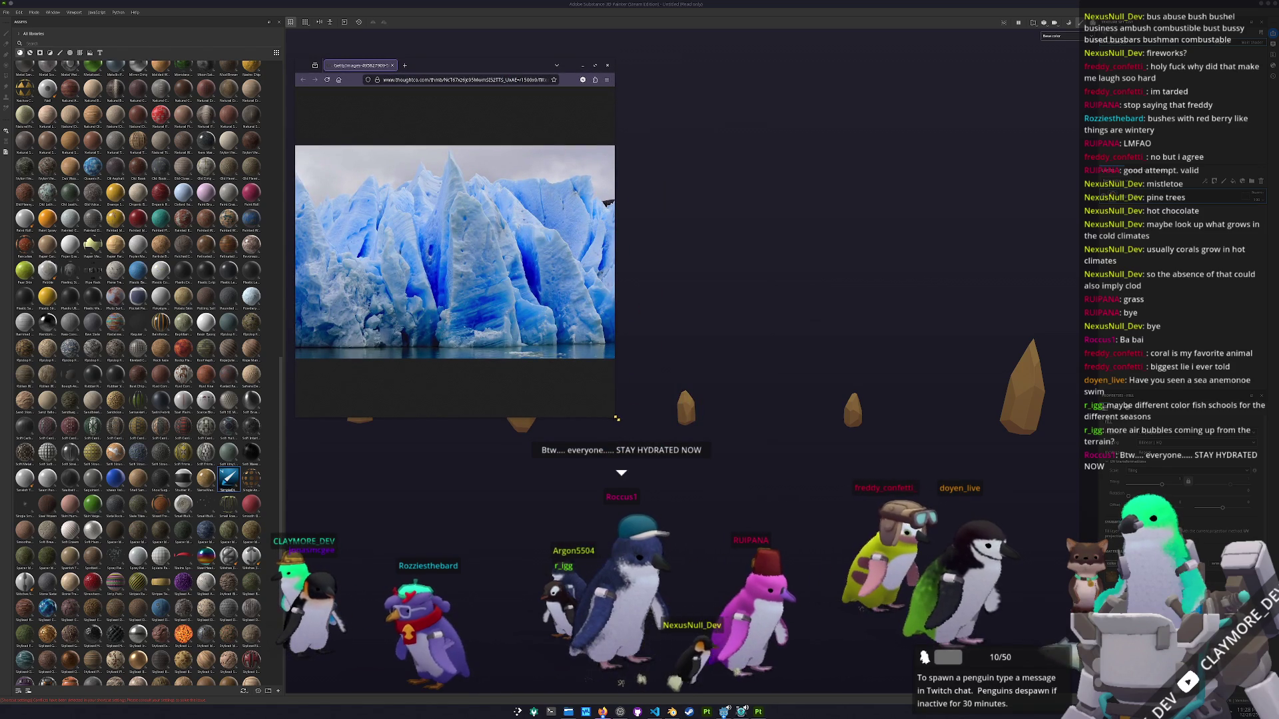
pyautogui.moveTo(616, 418)
pyautogui.mouseDown()
pyautogui.moveTo(632, 273)
pyautogui.moveTo(594, 303)
pyautogui.moveTo(604, 320)
pyautogui.mouseUp()
pyautogui.moveTo(478, 69); pyautogui.dragTo(473, 49)
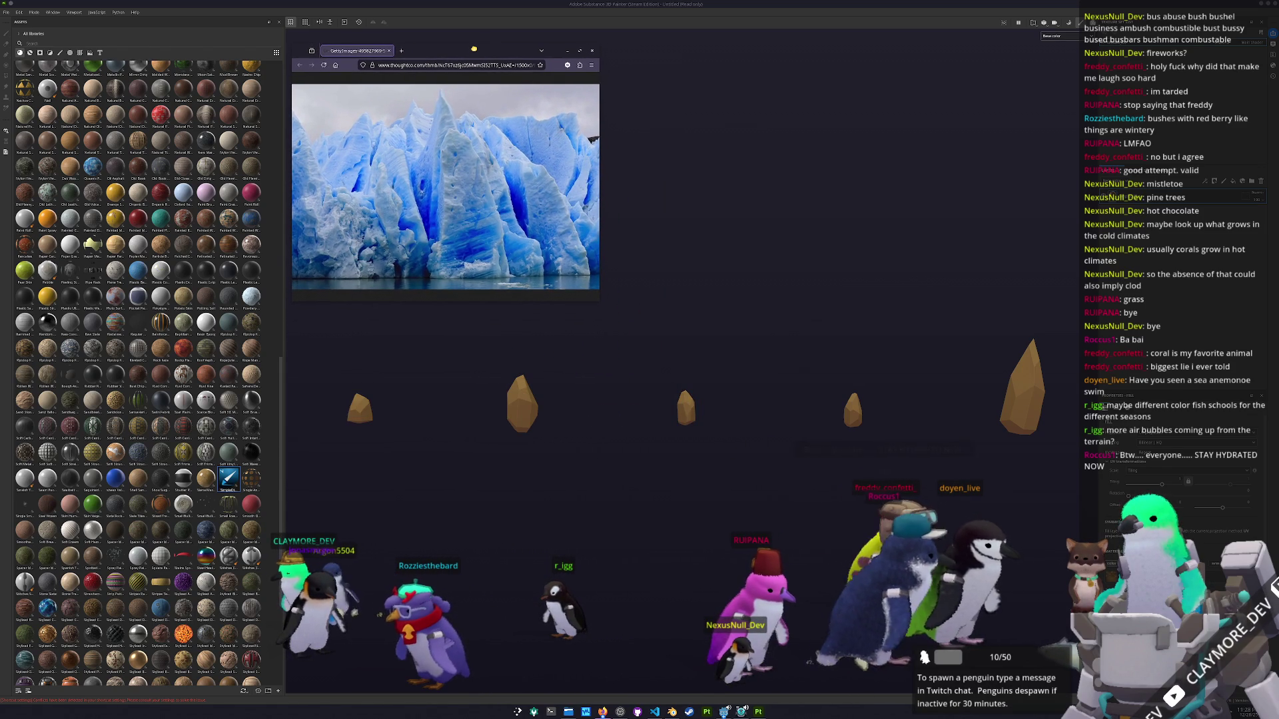
pyautogui.press('super')
# Launch KColorChooser via 'kca' and sample light icy blue #bbcadf from the glacier photo.
pyautogui.write('kca')
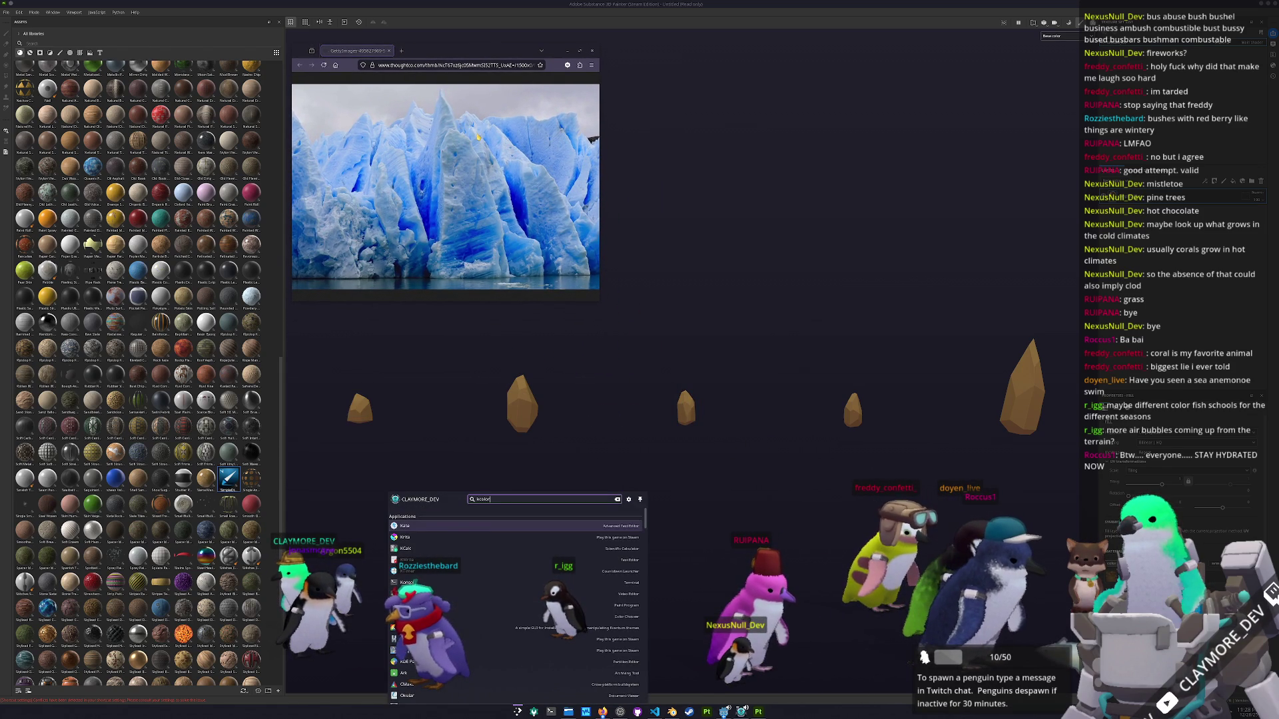
pyautogui.press('Return')
pyautogui.moveTo(640, 272)
pyautogui.mouseDown()
pyautogui.moveTo(666, 241)
pyautogui.moveTo(704, 50)
pyautogui.mouseUp()
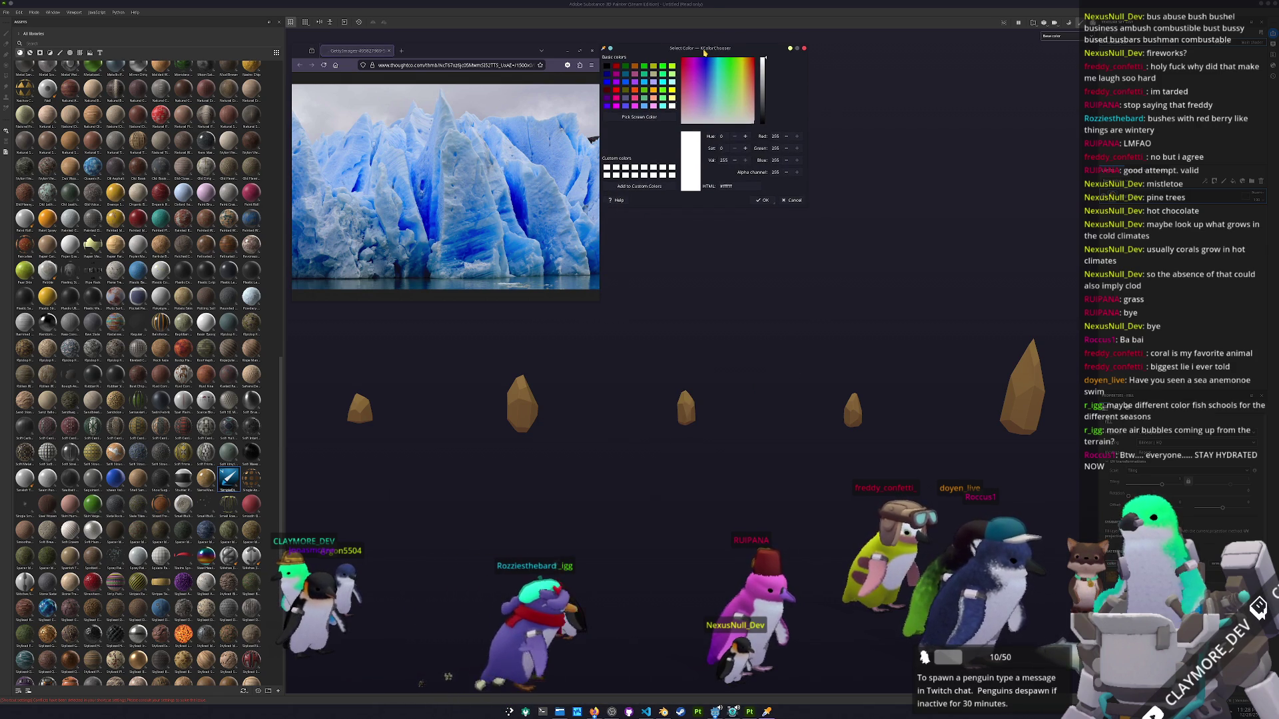
pyautogui.click(640, 116)
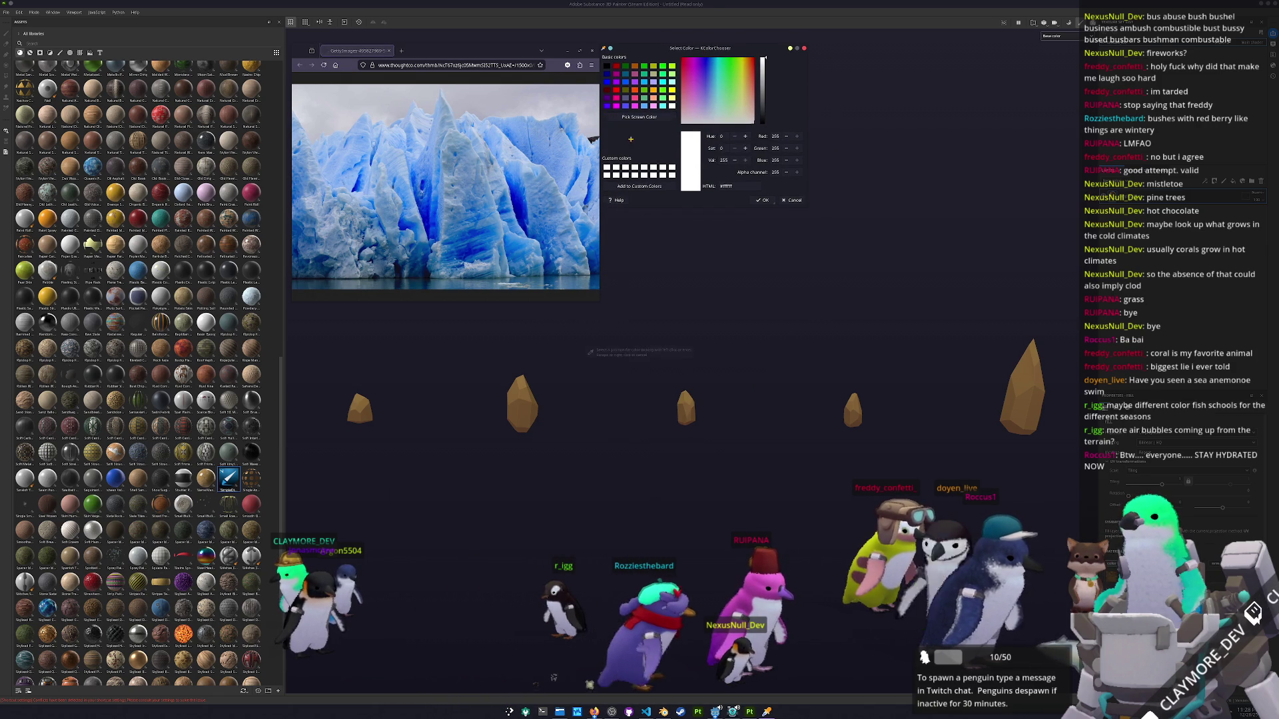
pyautogui.click(469, 252)
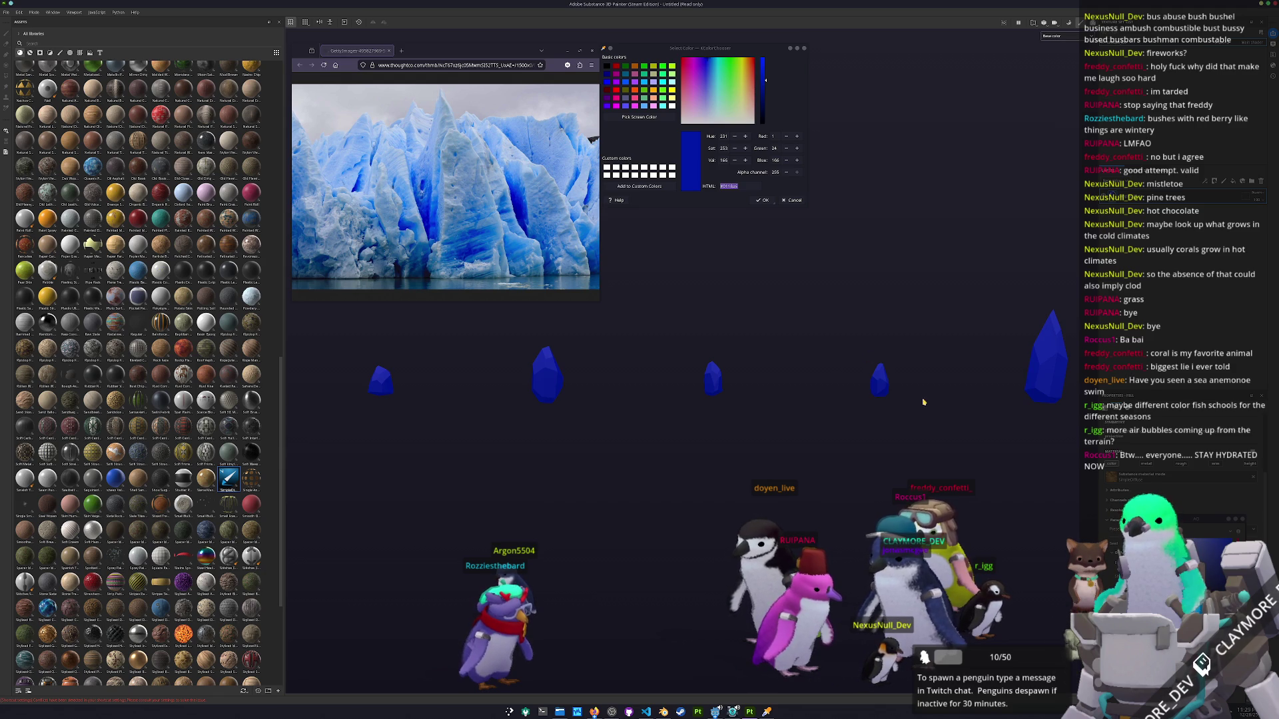
pyautogui.click(656, 118)
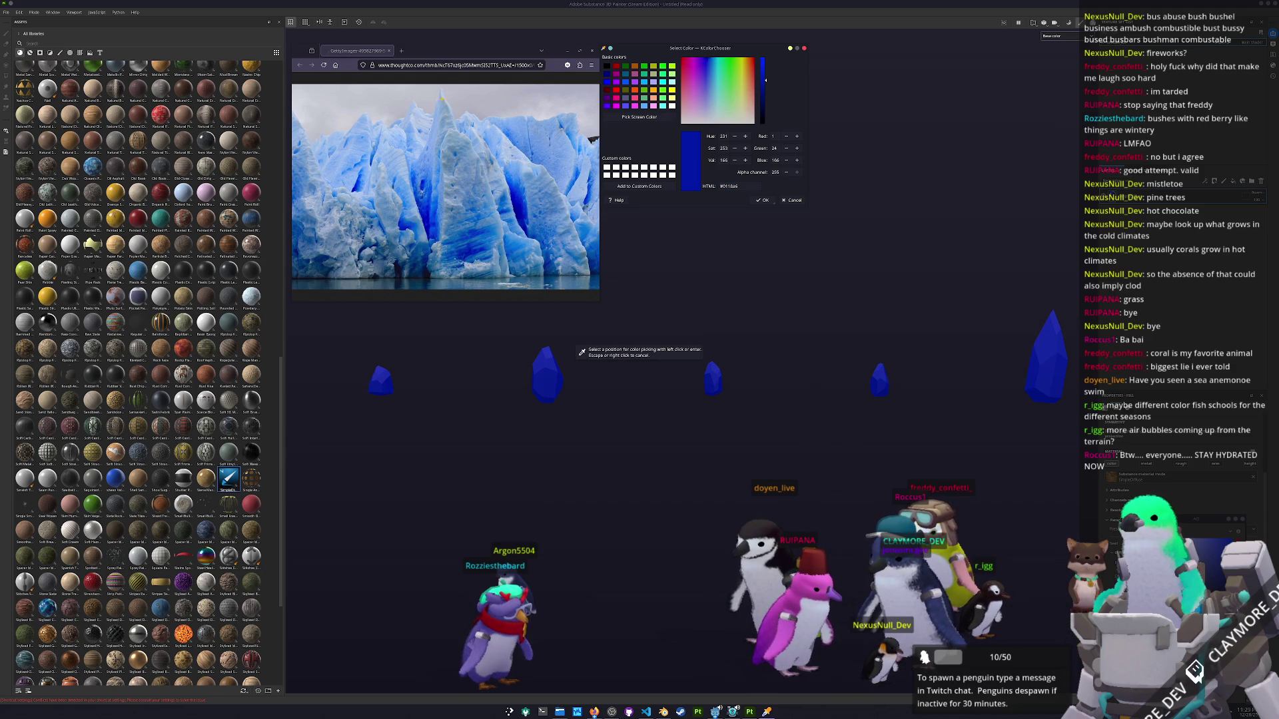
pyautogui.click(494, 105)
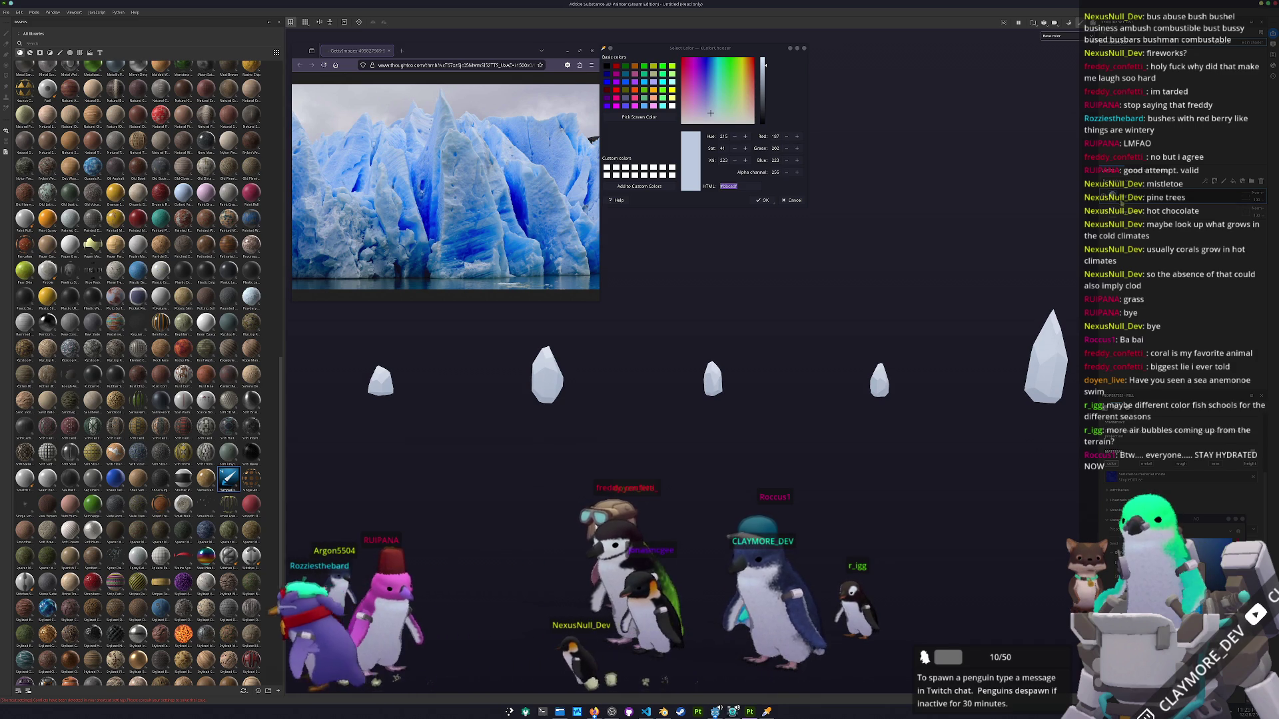
pyautogui.rightClick(1158, 413)
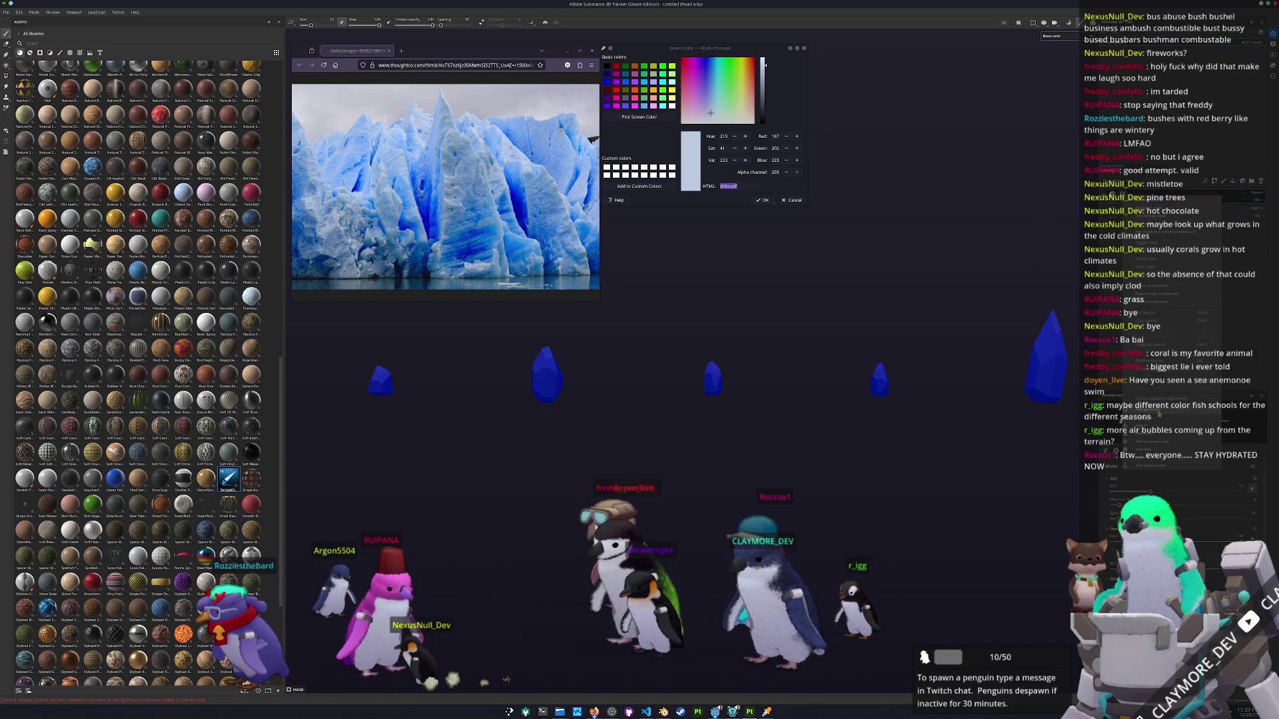
pyautogui.click(1158, 413)
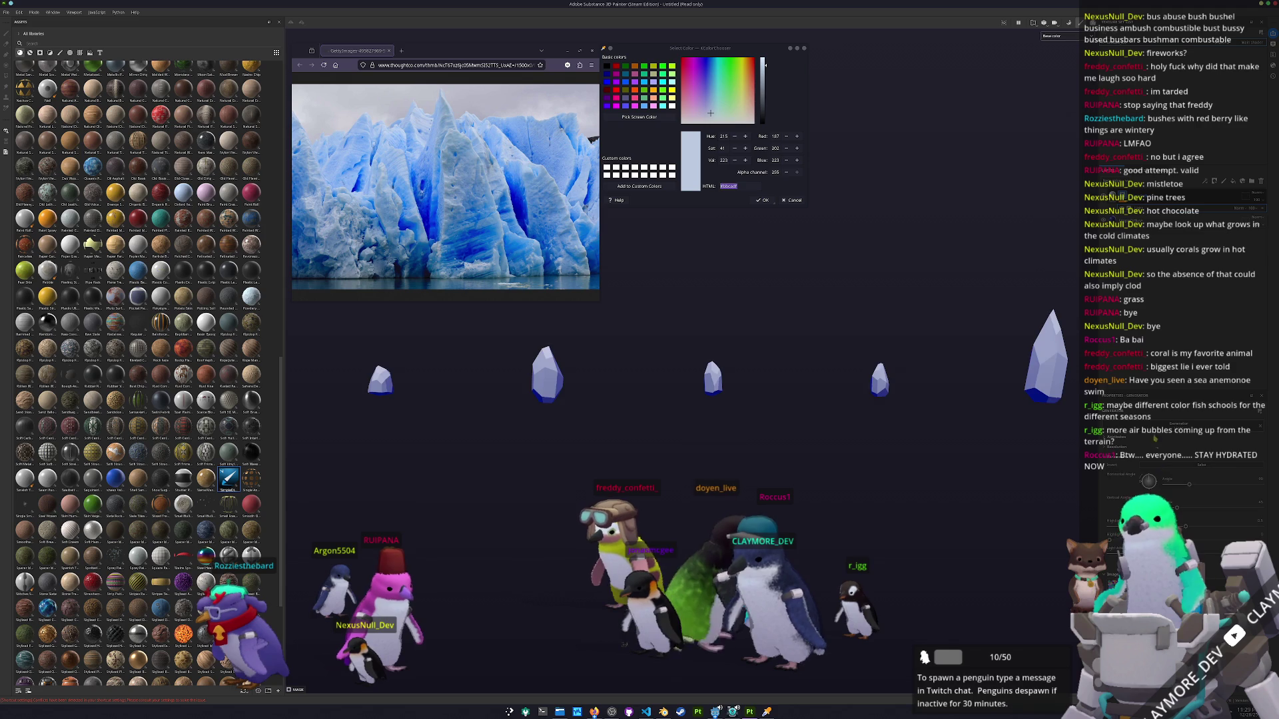
# Add a generator to the crystal layer and adjust its slider to a pale icy blue tint.
pyautogui.click(1171, 433)
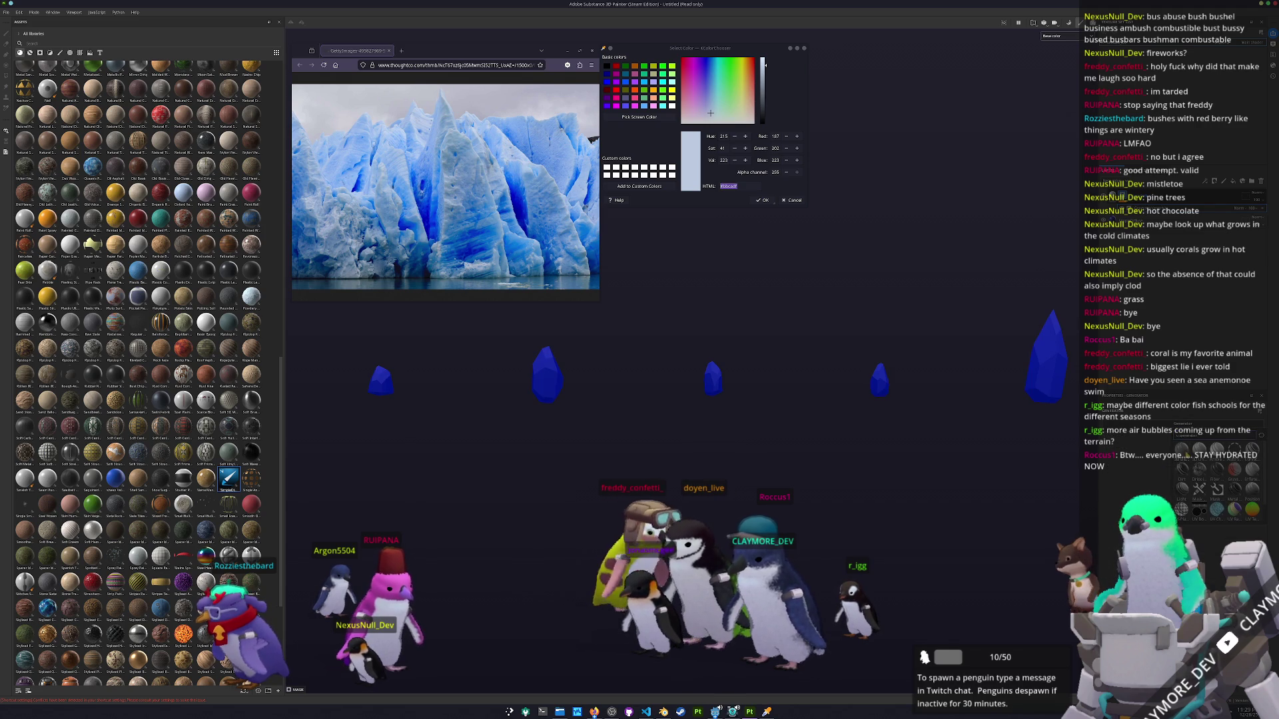
pyautogui.click(1189, 455)
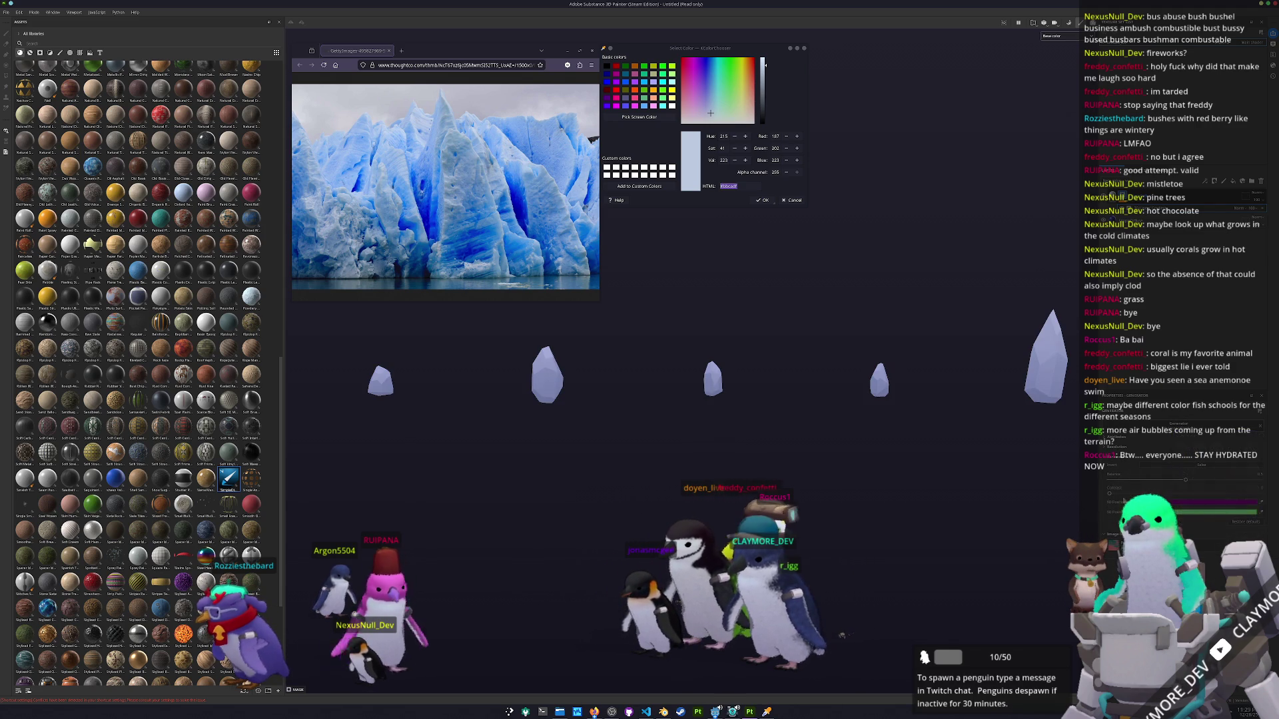
pyautogui.moveTo(1192, 482)
pyautogui.mouseDown()
pyautogui.moveTo(1153, 480)
pyautogui.moveTo(1209, 481)
pyautogui.mouseUp()
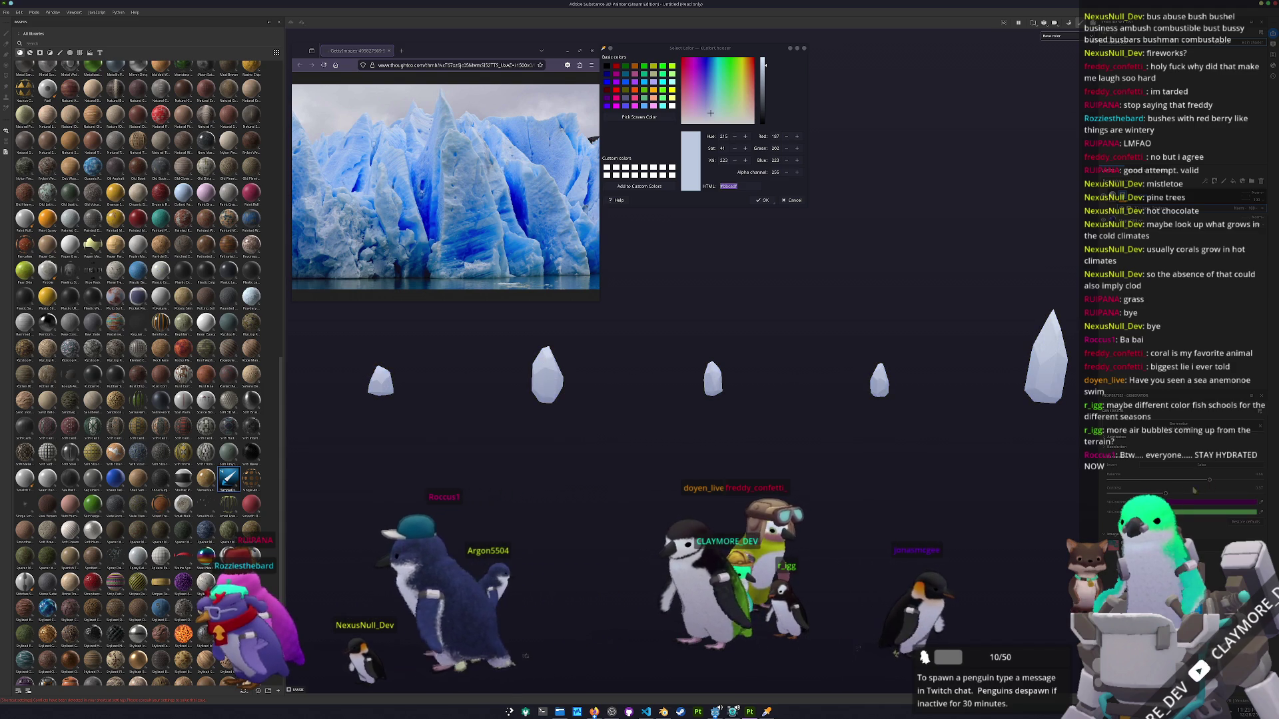
pyautogui.moveTo(1208, 483)
pyautogui.mouseDown()
pyautogui.moveTo(1163, 487)
pyautogui.moveTo(1232, 491)
pyautogui.moveTo(1185, 484)
pyautogui.mouseUp()
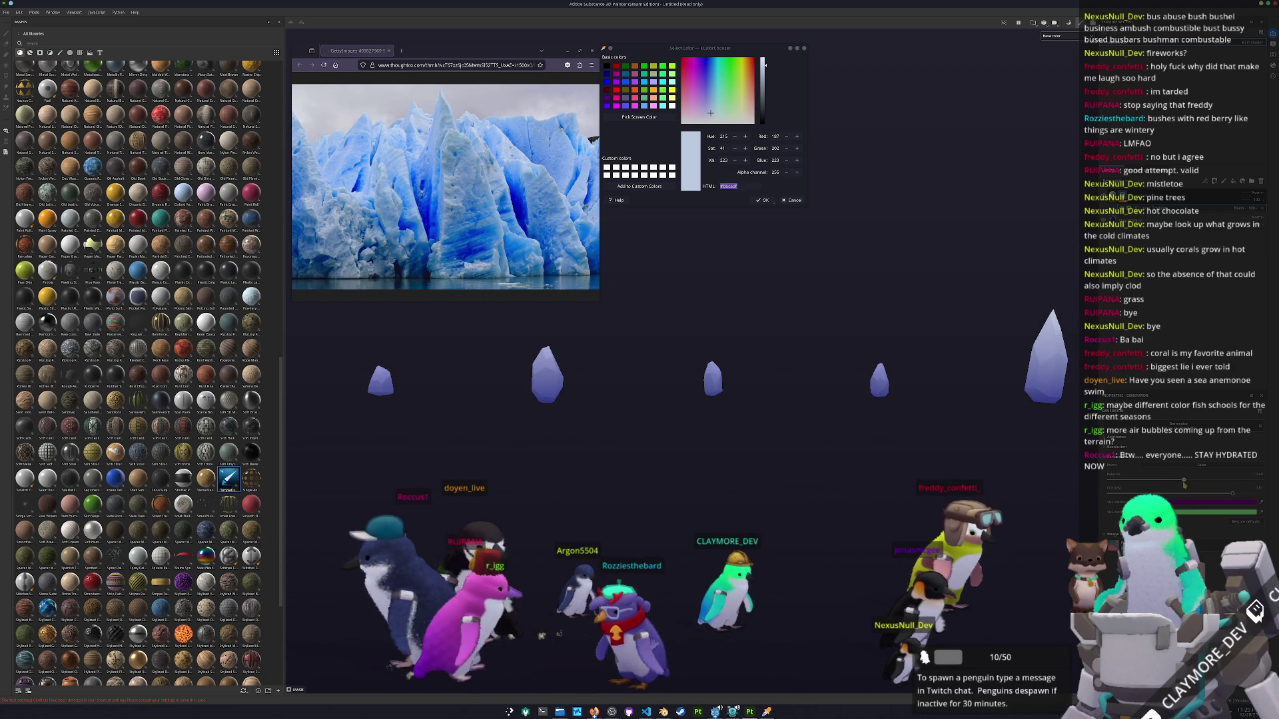
pyautogui.moveTo(1049, 481)
pyautogui.mouseDown()
pyautogui.moveTo(811, 433)
pyautogui.moveTo(920, 375)
pyautogui.mouseUp()
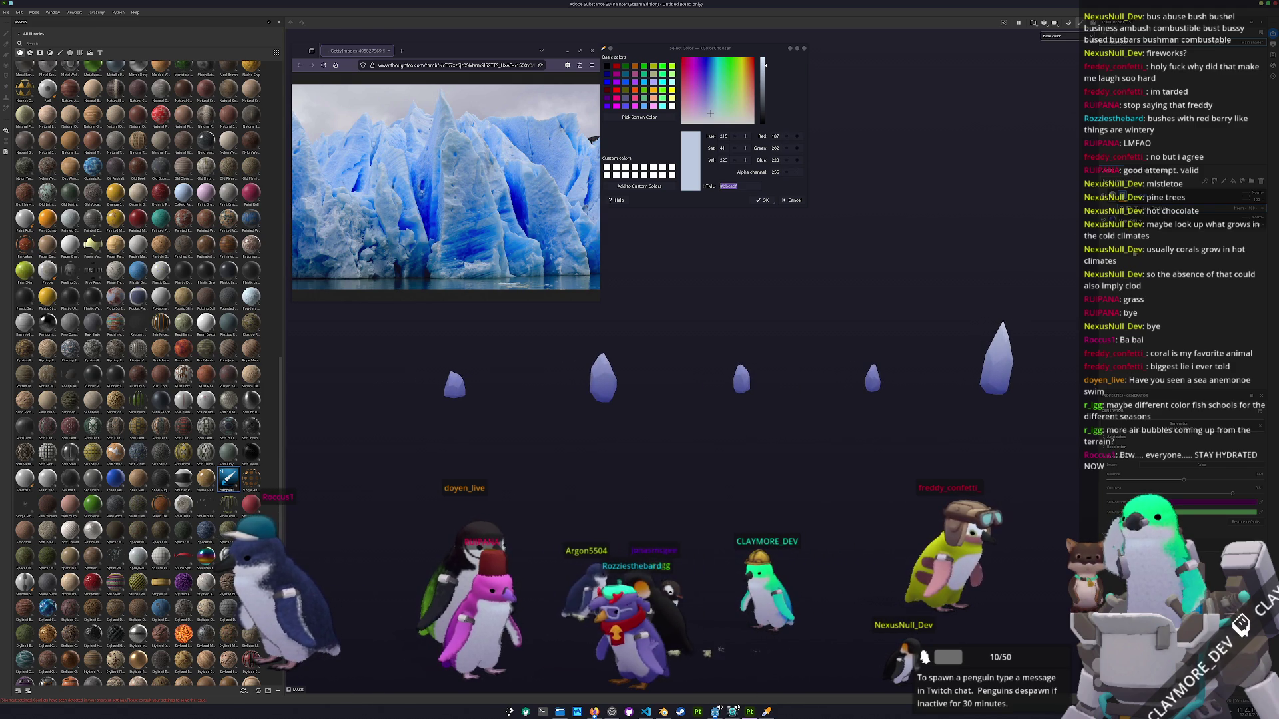
pyautogui.press('1')
pyautogui.moveTo(920, 375)
pyautogui.mouseDown()
pyautogui.moveTo(1008, 307)
pyautogui.moveTo(881, 317)
pyautogui.mouseUp()
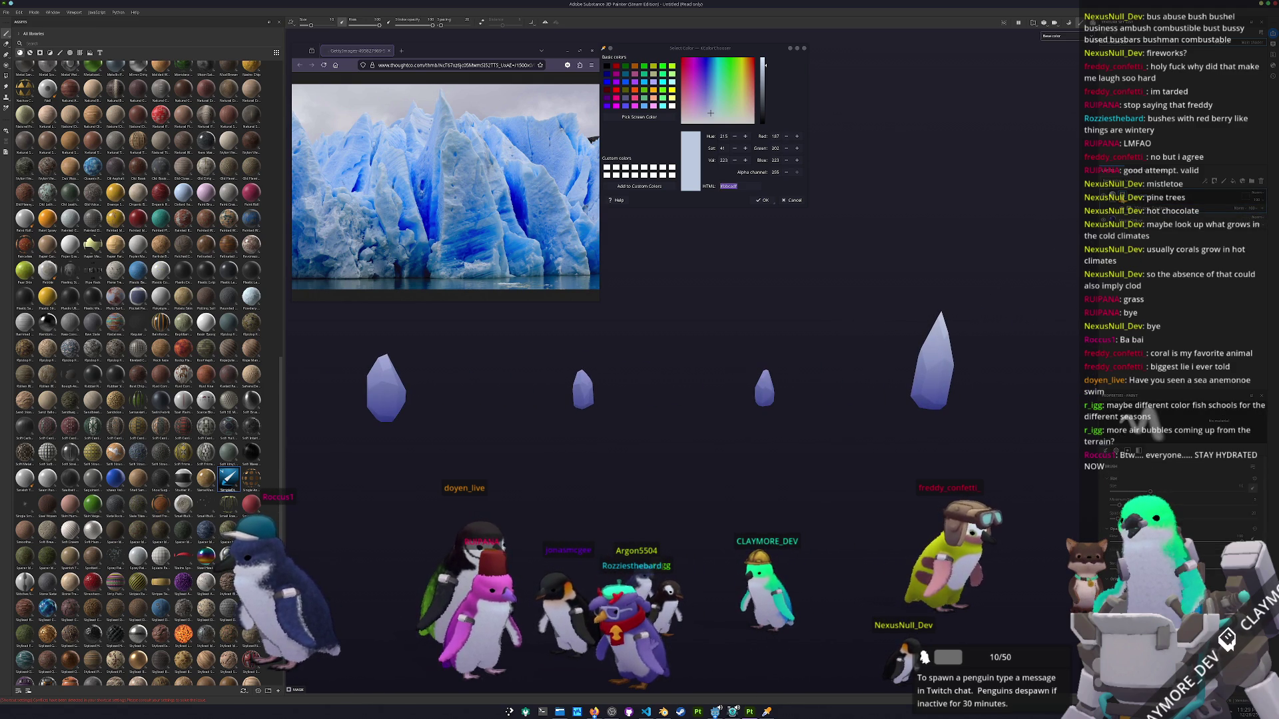
pyautogui.press('4')
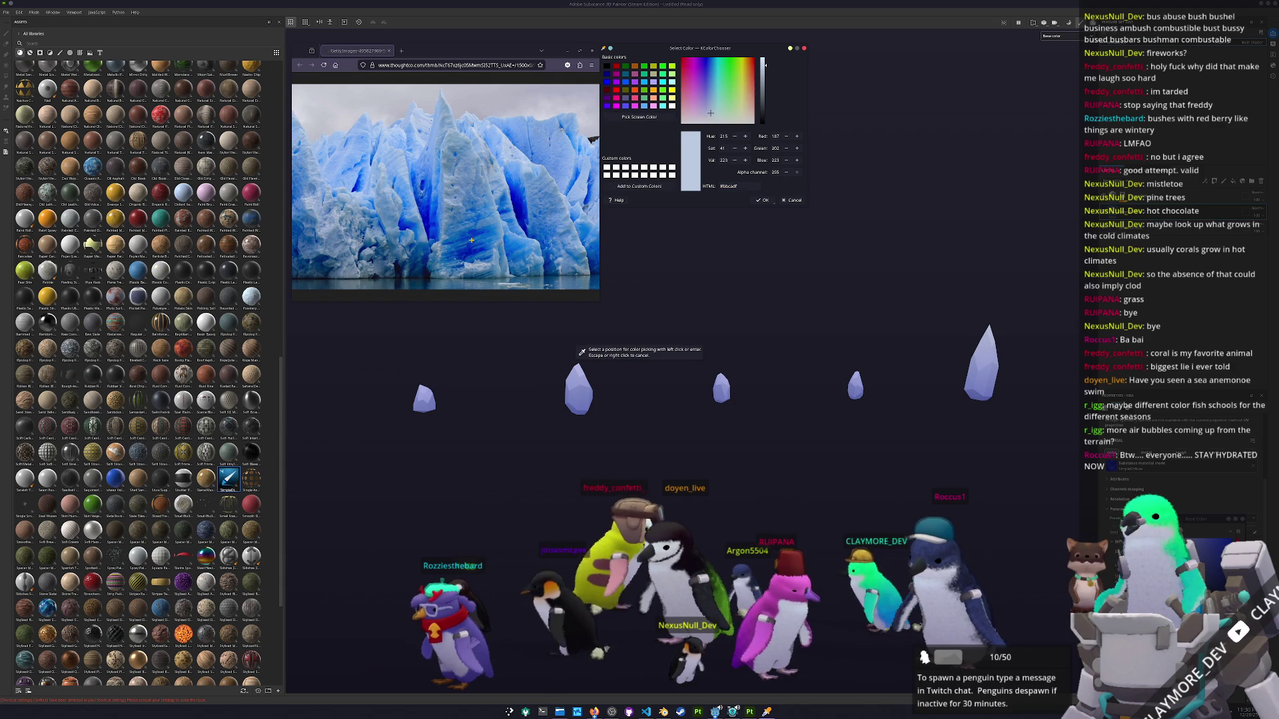
# Accept the sampled deep glacier blue #0d6ab4 as the working colour in Substance Painter.
pyautogui.hotkey('ctrl', 'v')
pyautogui.click(1143, 216)
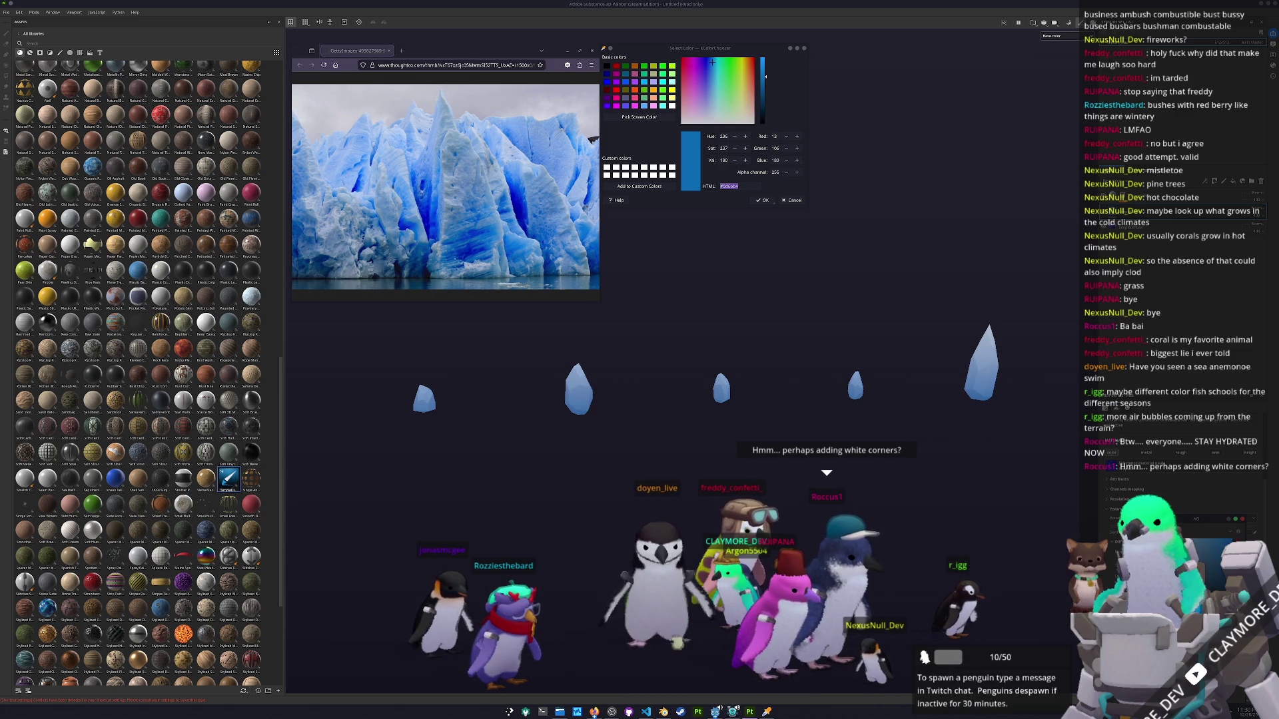
pyautogui.hotkey('alt', 'Tab')
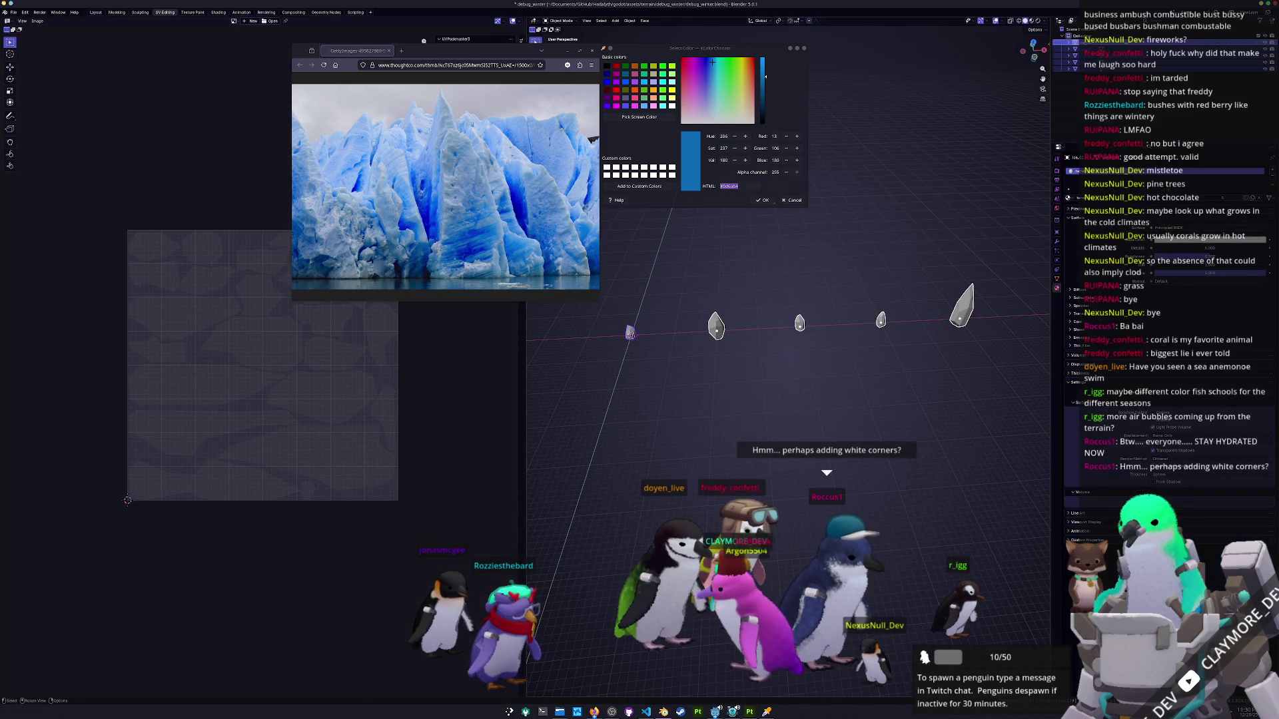
# Apply Shade Auto Smooth to the crystal objects and save debug_winter.blend.
pyautogui.rightClick(766, 352)
pyautogui.click(770, 354)
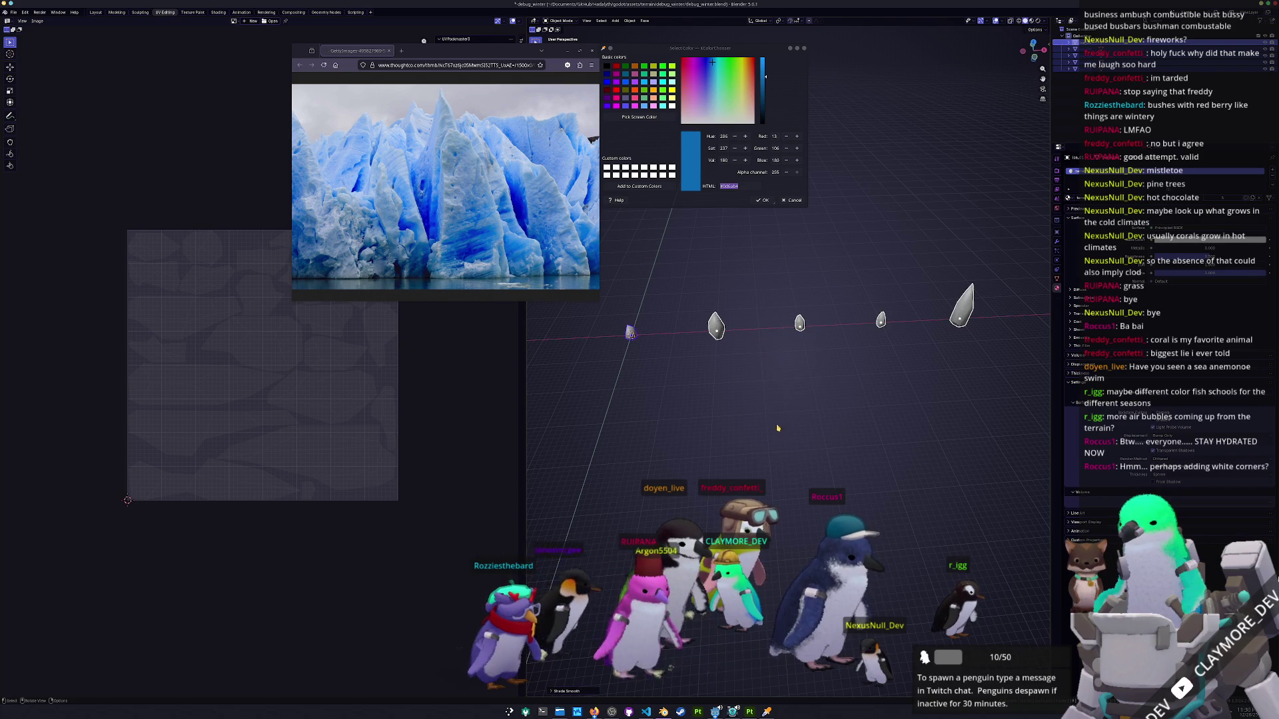
pyautogui.rightClick(766, 383)
pyautogui.click(773, 390)
pyautogui.scroll(1, 776, 397)
pyautogui.hotkey('ctrl', 's')
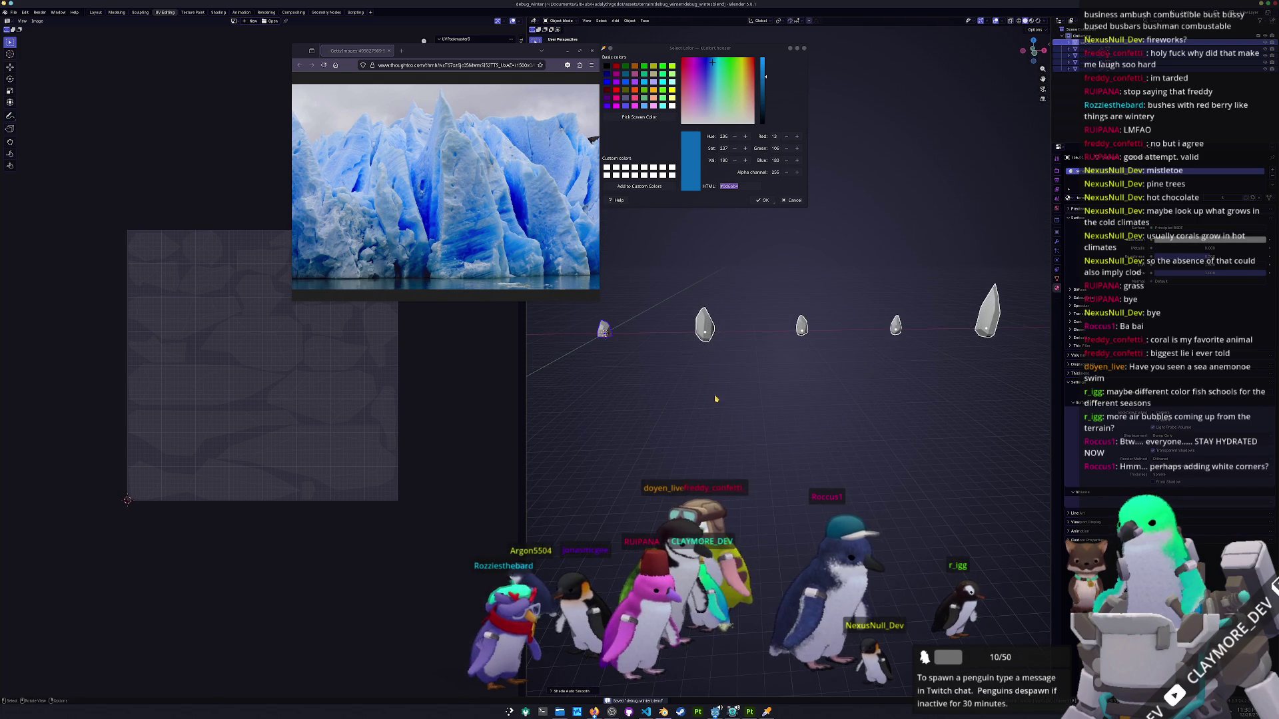
# Export the crystals again as debug_winter.fbx.
pyautogui.click(13, 13)
pyautogui.moveTo(40, 120)
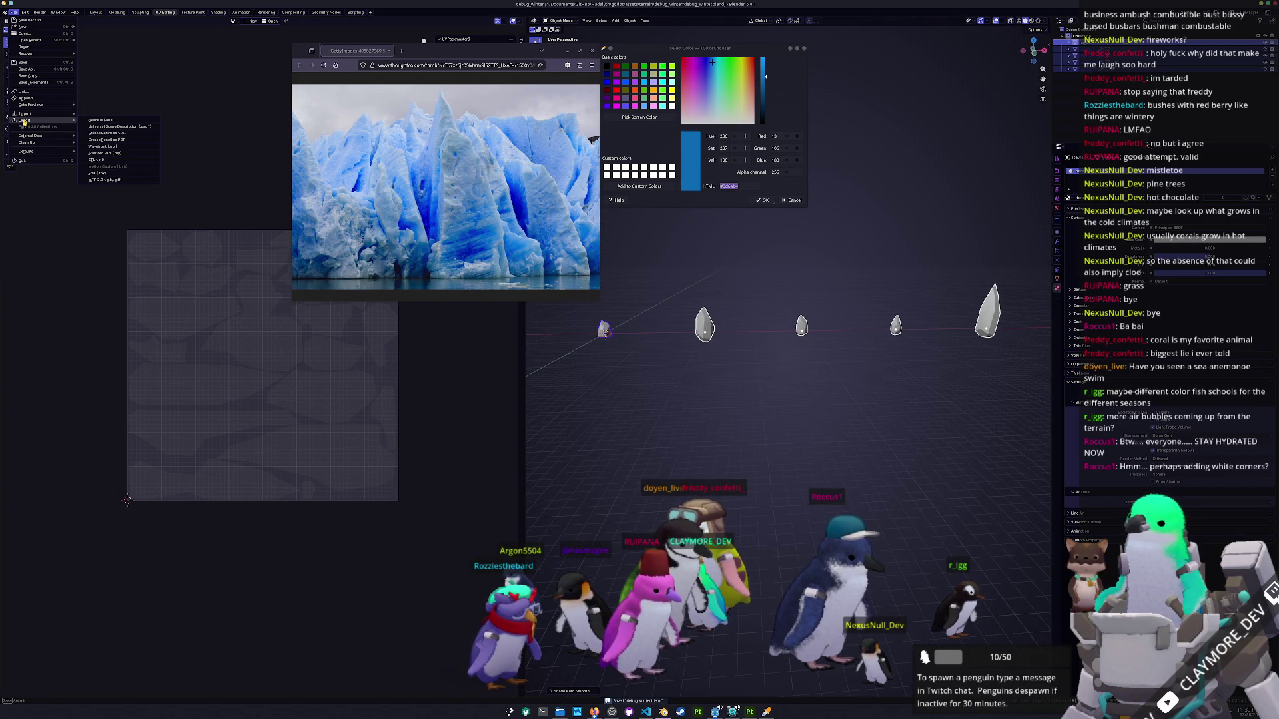
pyautogui.click(109, 176)
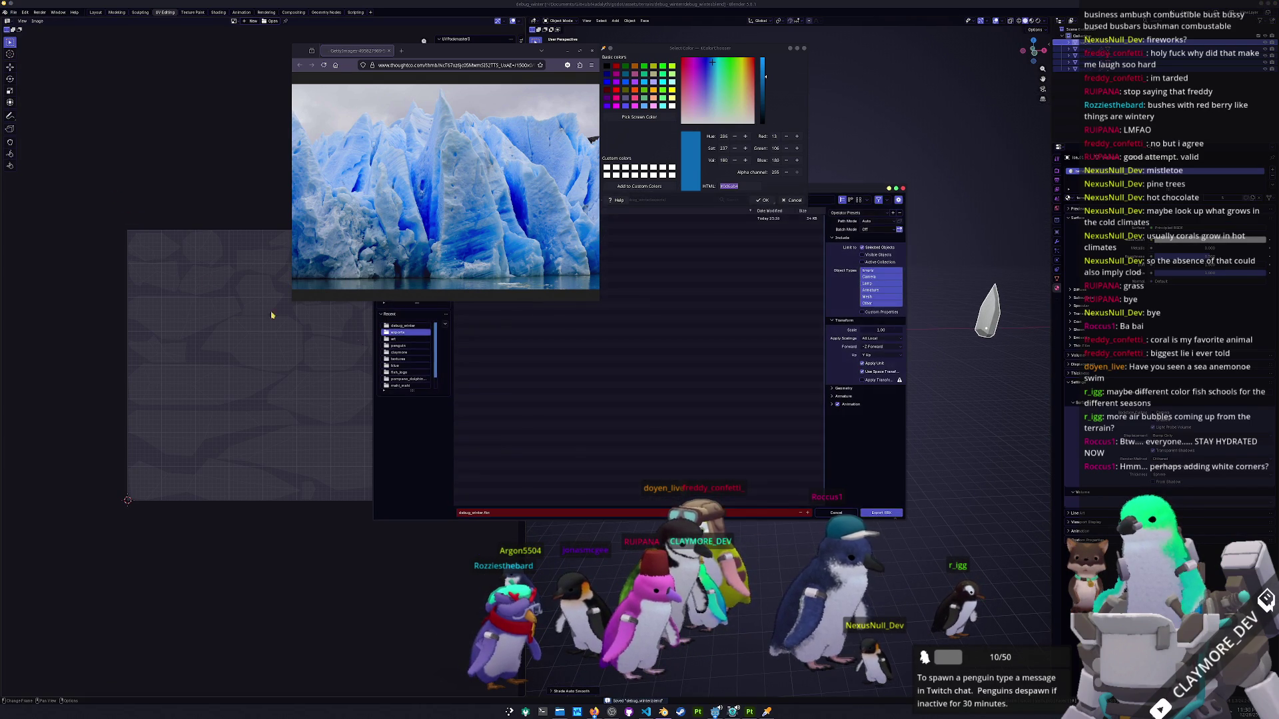
pyautogui.click(879, 513)
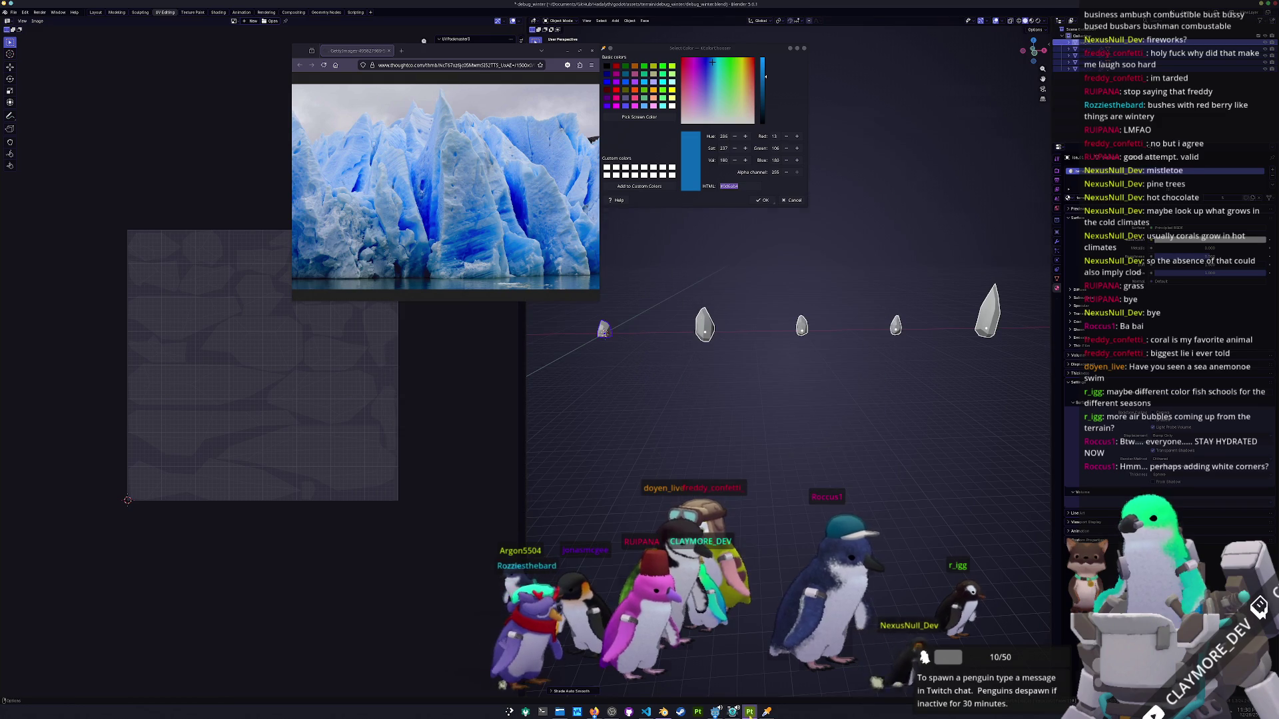
pyautogui.click(749, 712)
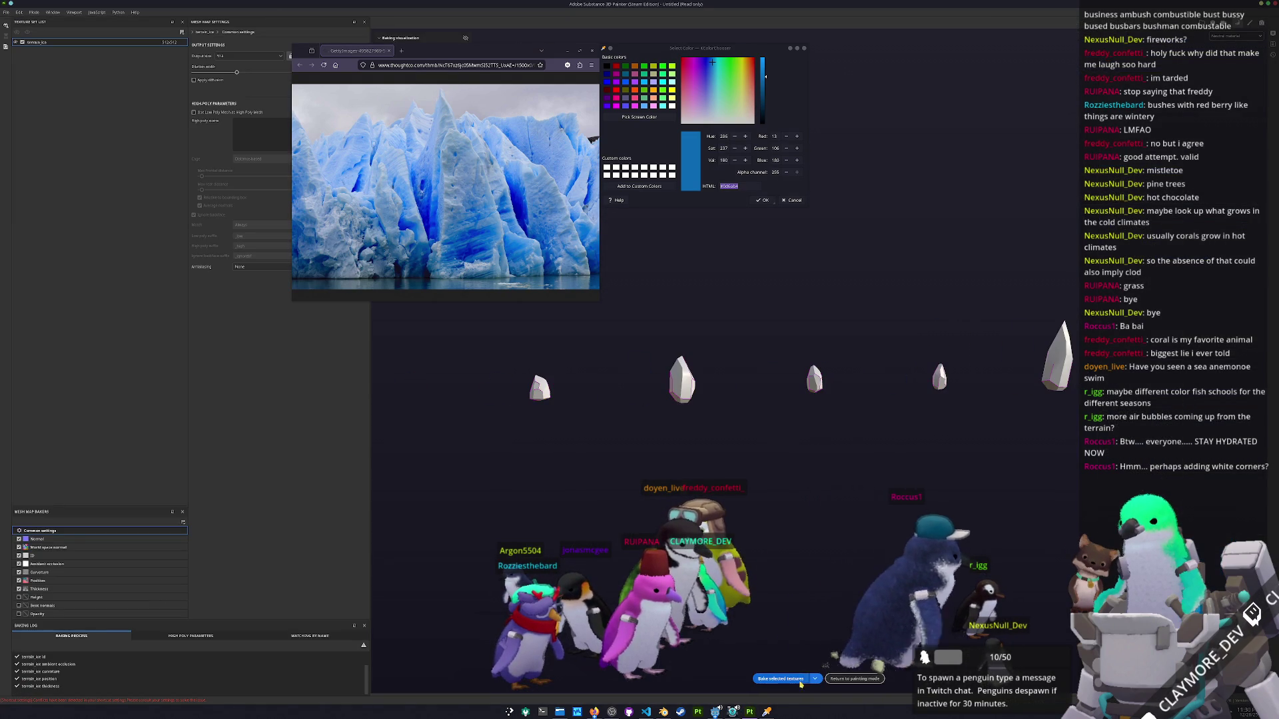
# Bake the mesh maps for the re-exported crystals and view the Base color channel.
pyautogui.click(802, 682)
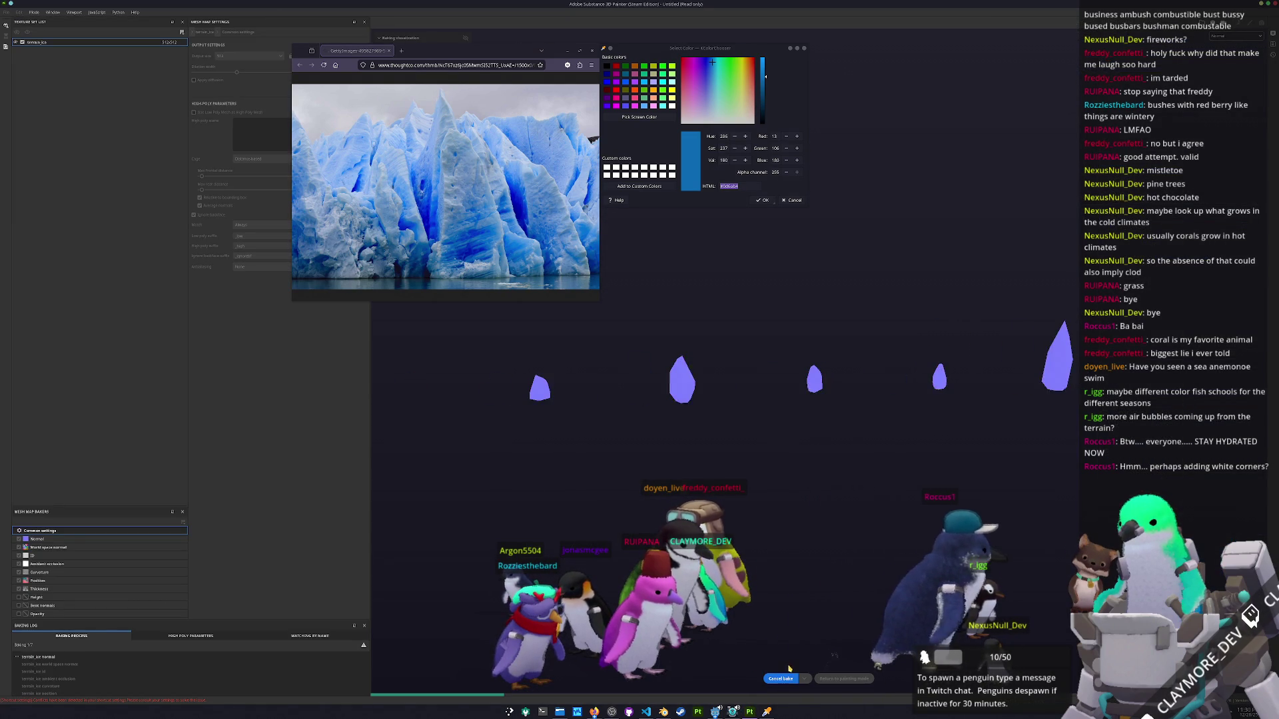
pyautogui.click(846, 679)
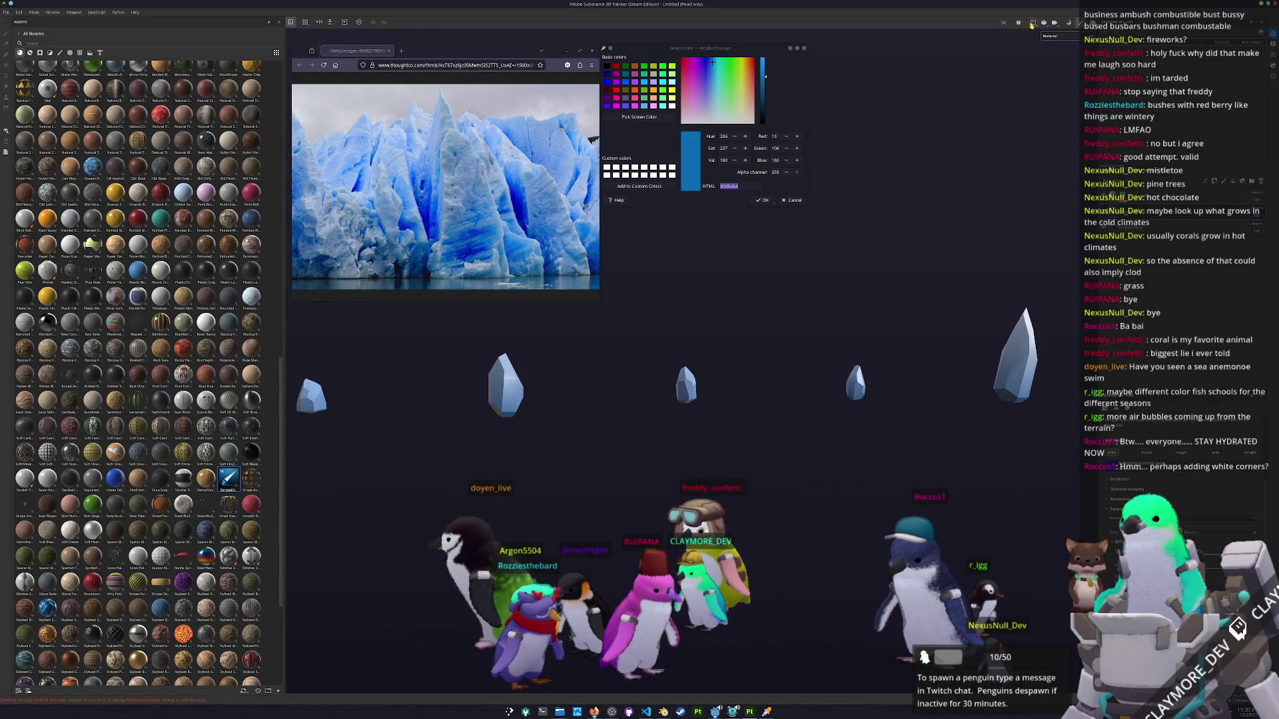
pyautogui.click(1052, 64)
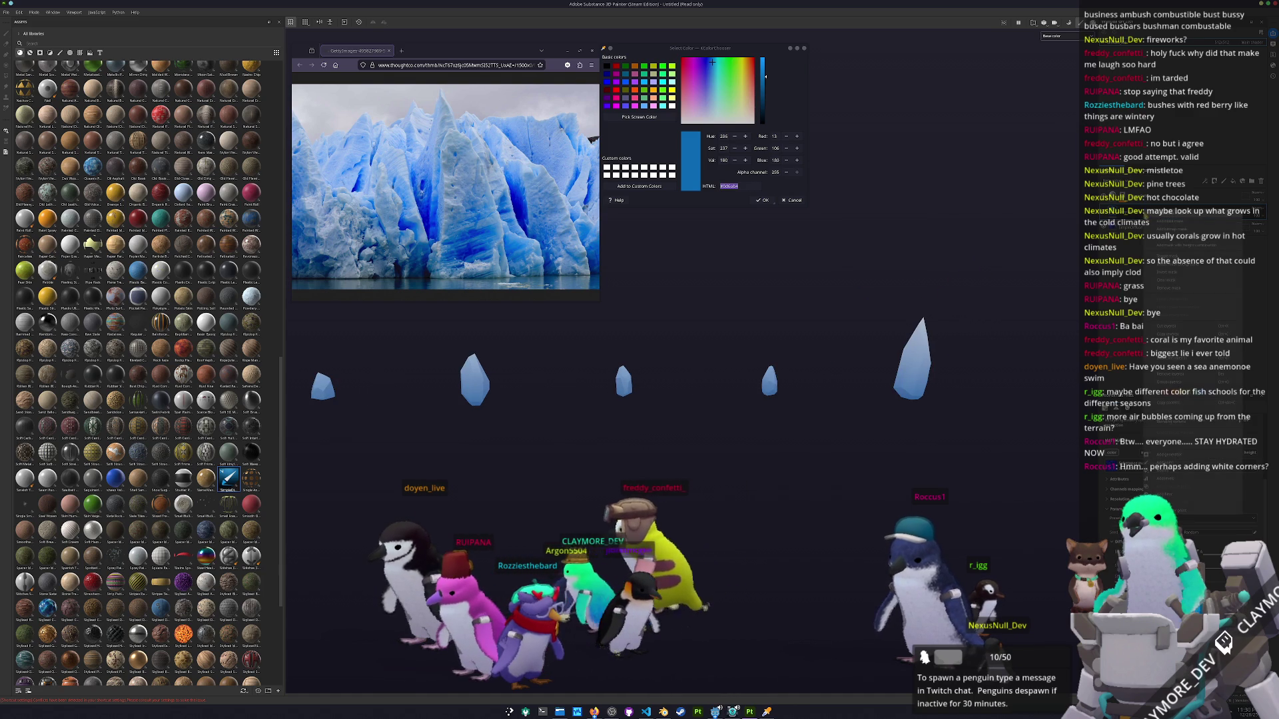
# Set the crystal fill layer's projection to Tri-planar projection.
pyautogui.rightClick(1123, 215)
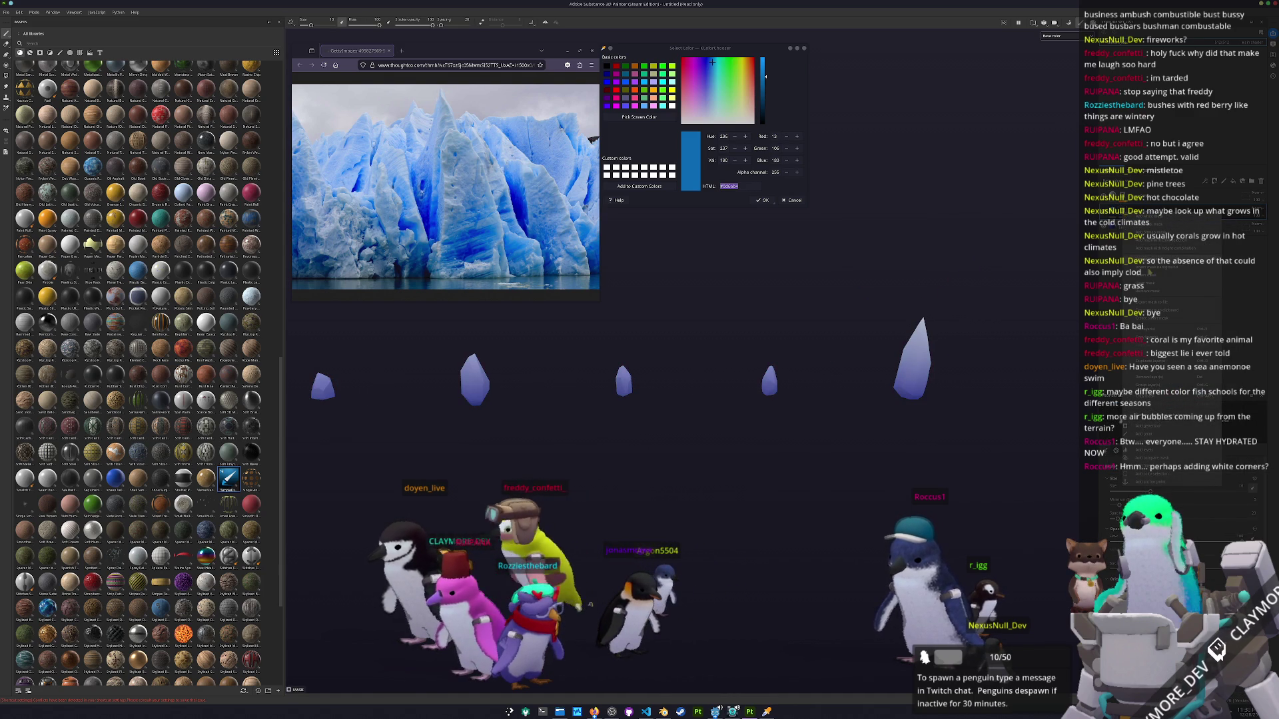
pyautogui.click(1156, 454)
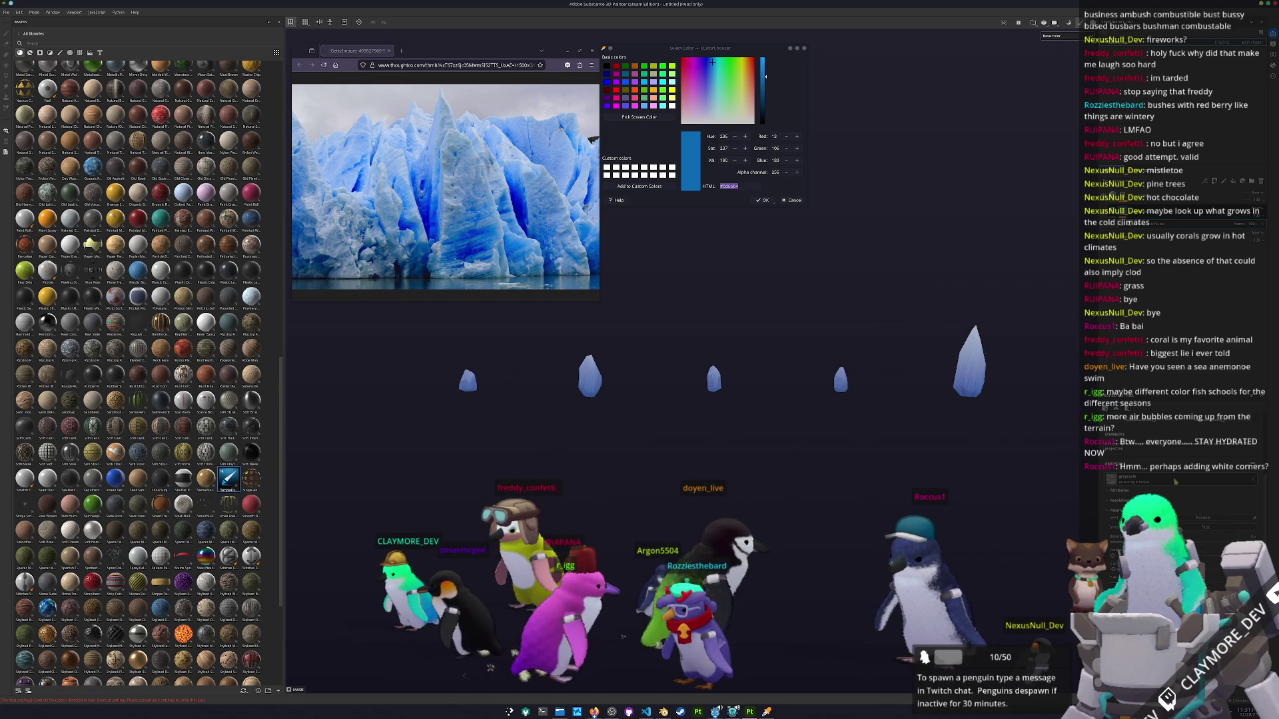
pyautogui.click(1156, 456)
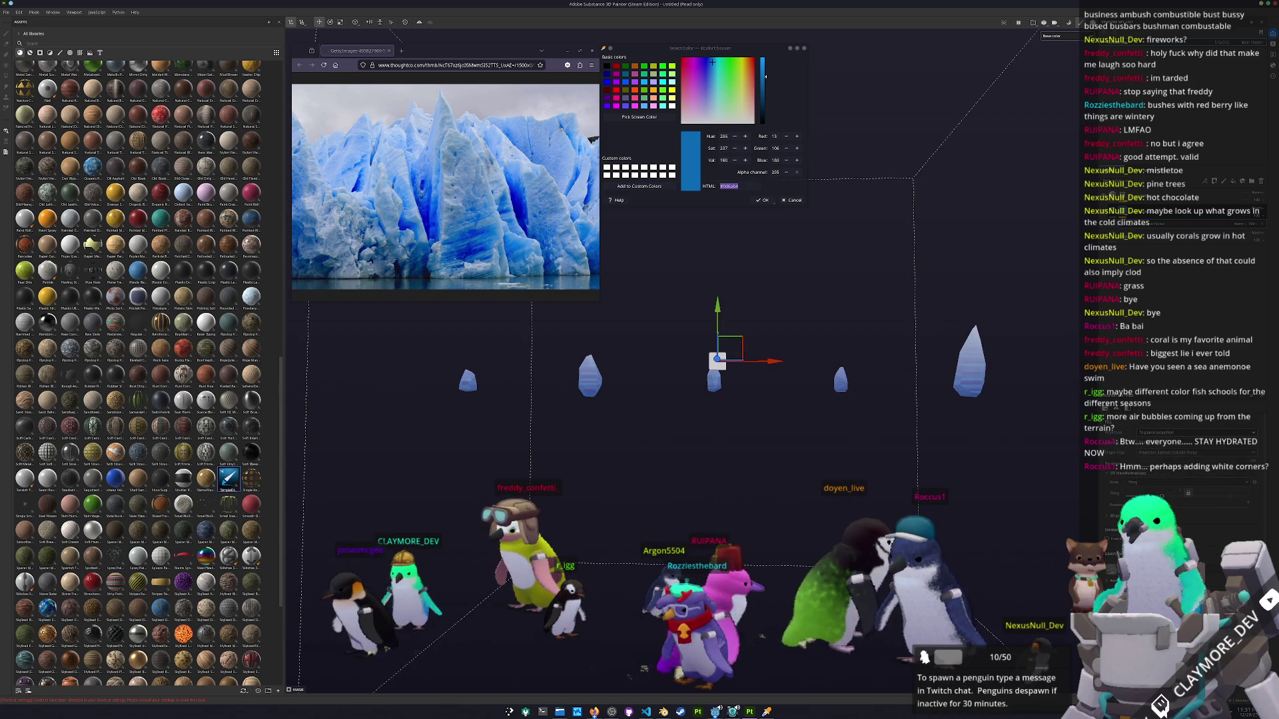
# Drag the tri-planar fill's slider so the crystals fade to pale white.
pyautogui.moveTo(866, 494)
pyautogui.mouseDown()
pyautogui.moveTo(1008, 493)
pyautogui.moveTo(881, 504)
pyautogui.mouseUp()
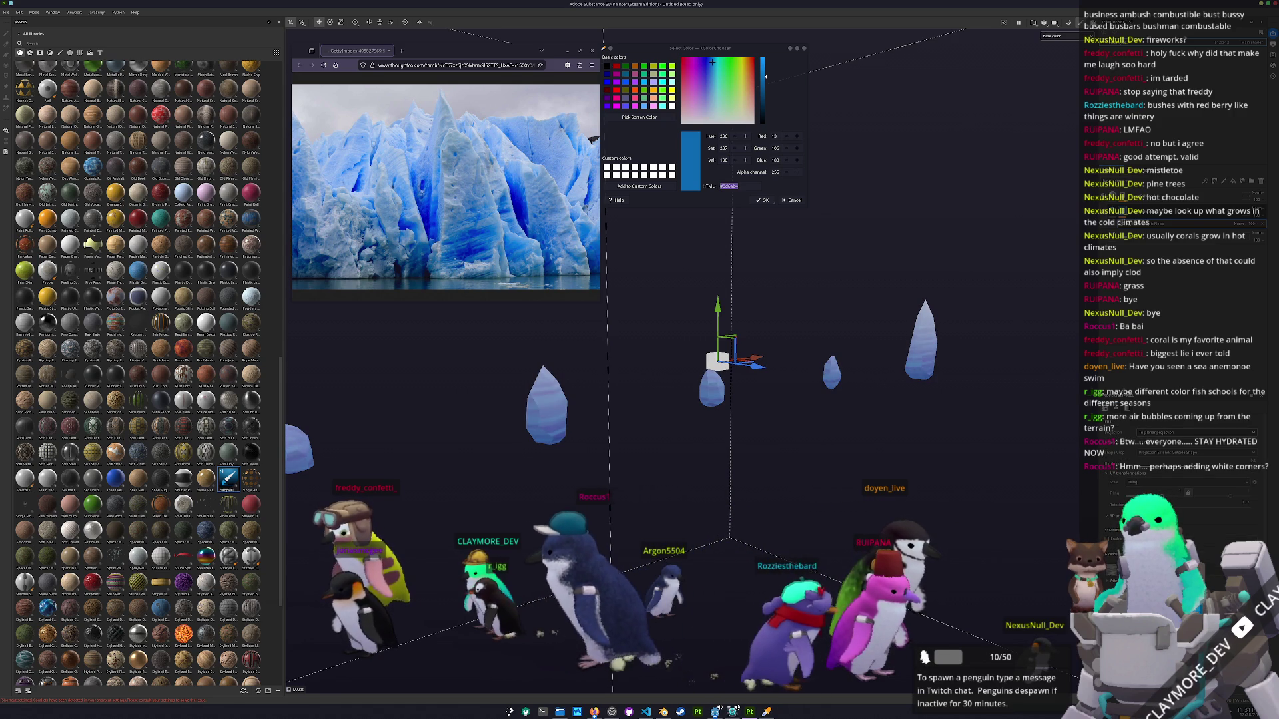
pyautogui.moveTo(733, 433); pyautogui.dragTo(799, 436)
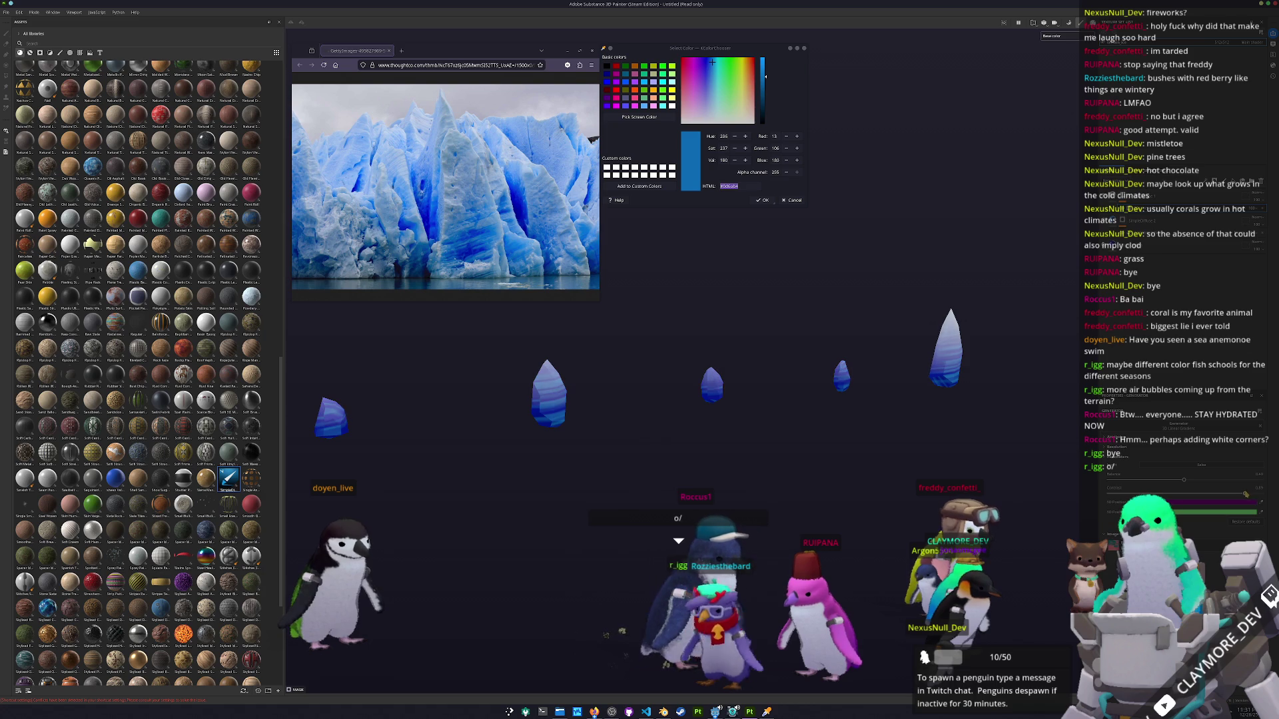
pyautogui.moveTo(1184, 487); pyautogui.dragTo(1192, 483)
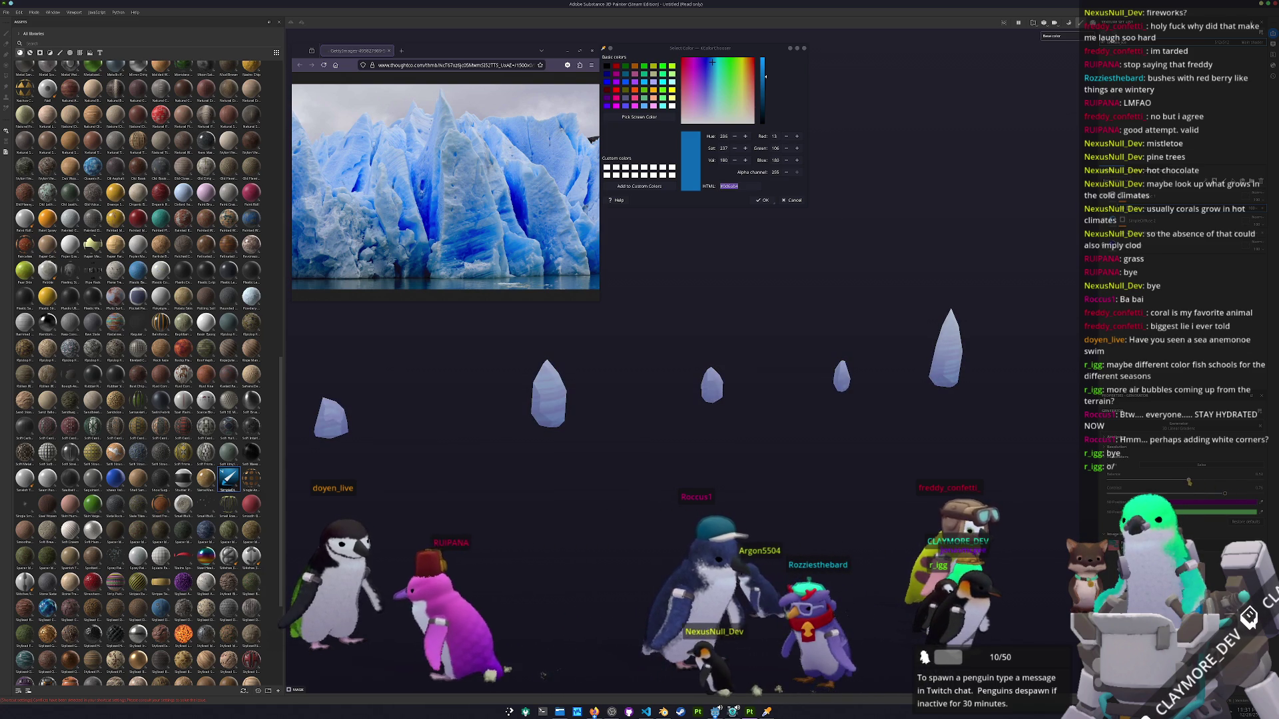
# Sample a lighter grey-blue from the glacier photo with KColorChooser's Pick Screen Color.
pyautogui.moveTo(986, 441); pyautogui.dragTo(853, 449)
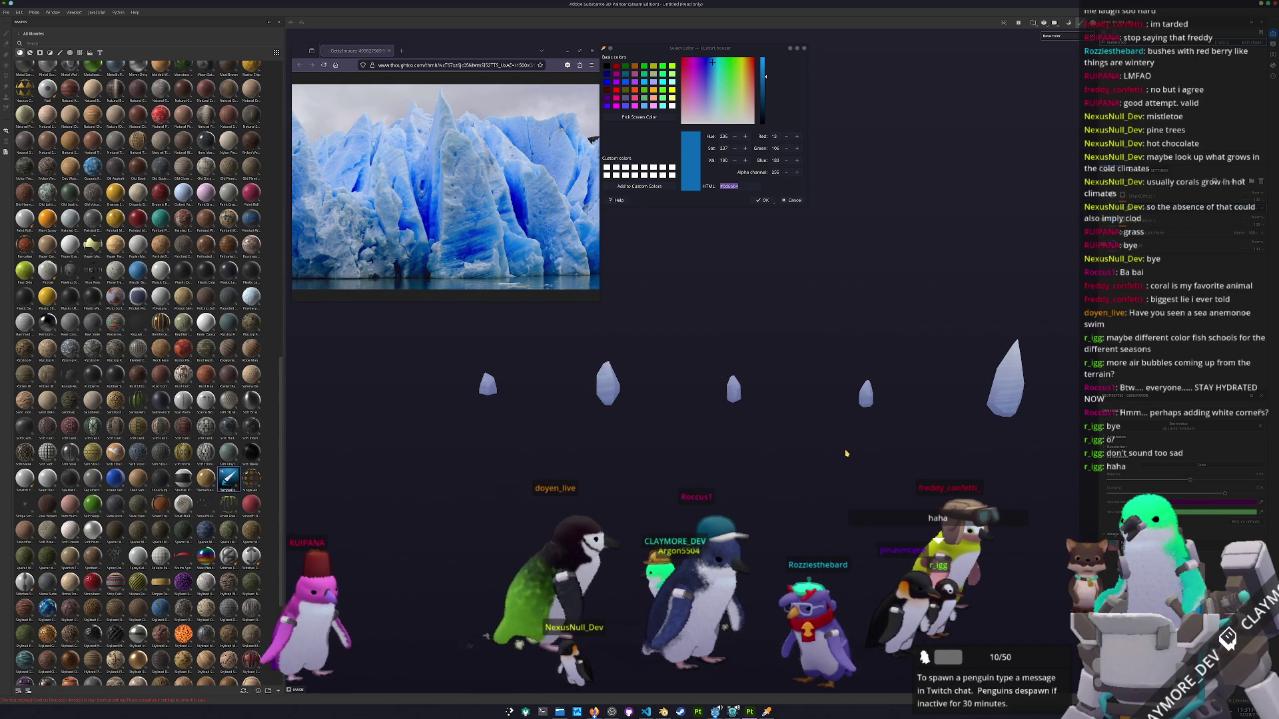
pyautogui.scroll(2, 859, 400)
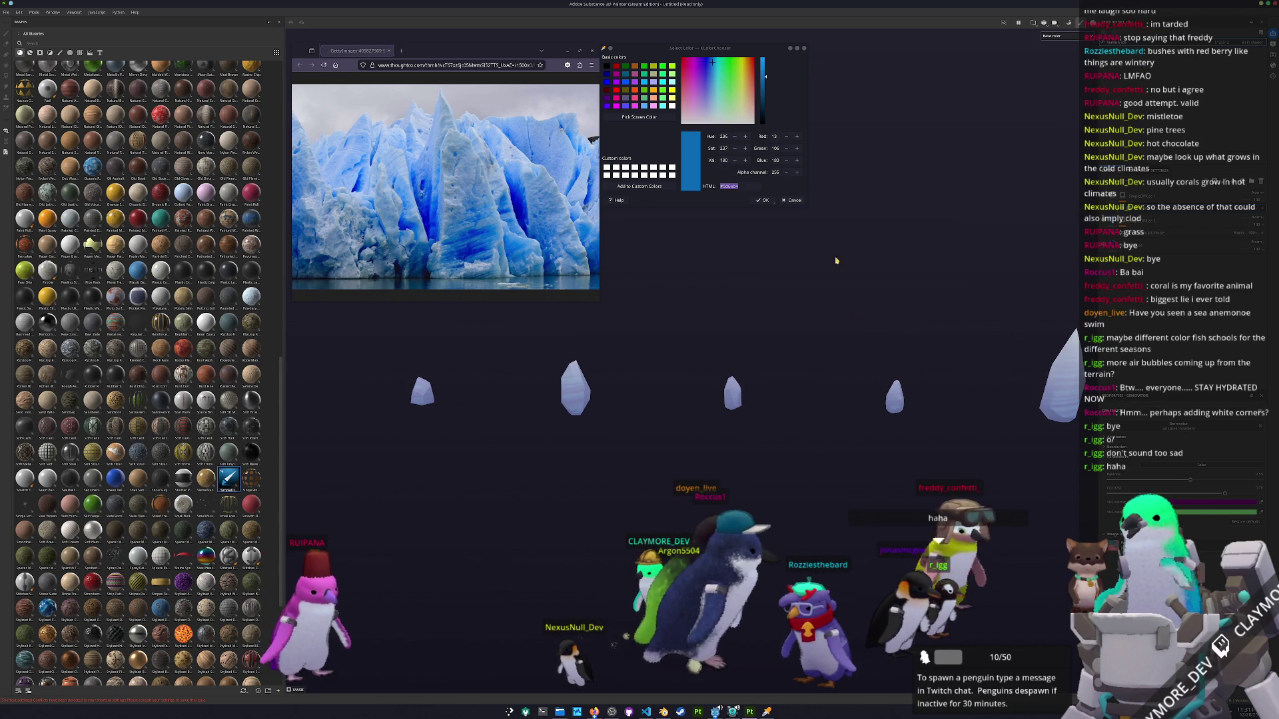
pyautogui.click(638, 116)
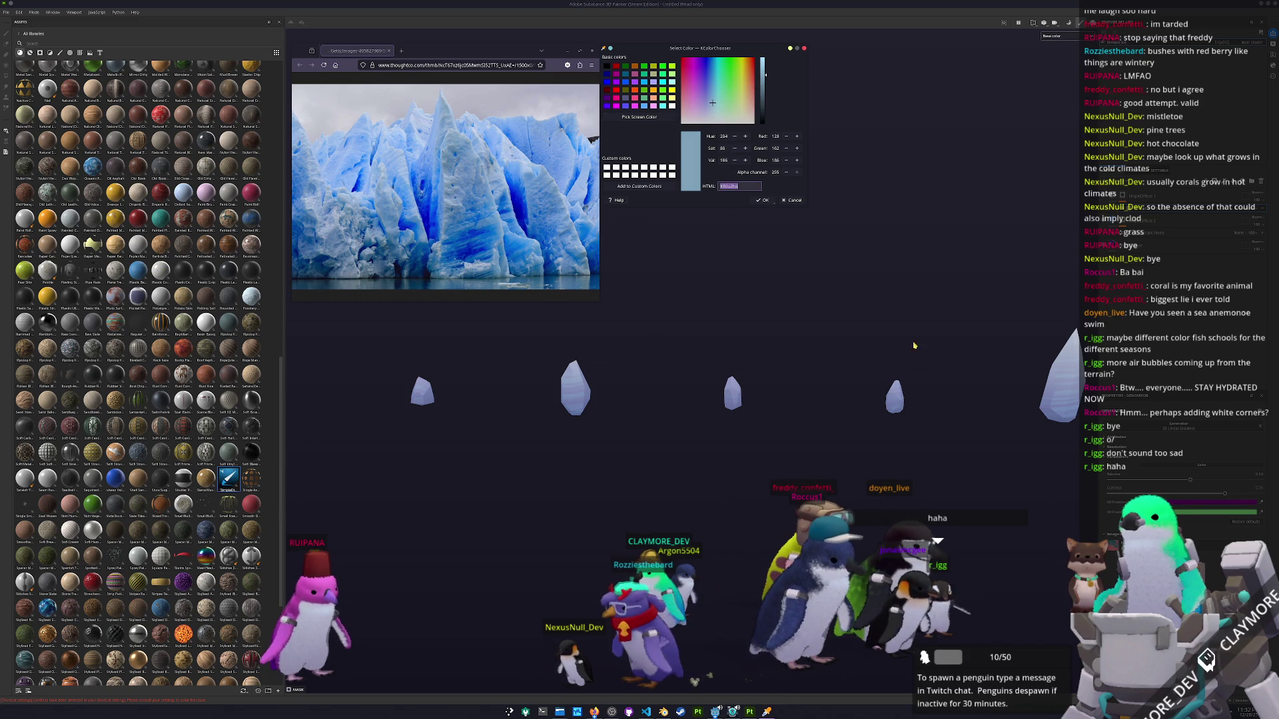
# Add a new layer and then a new fill layer to the crystal layer stack.
pyautogui.click(1159, 216)
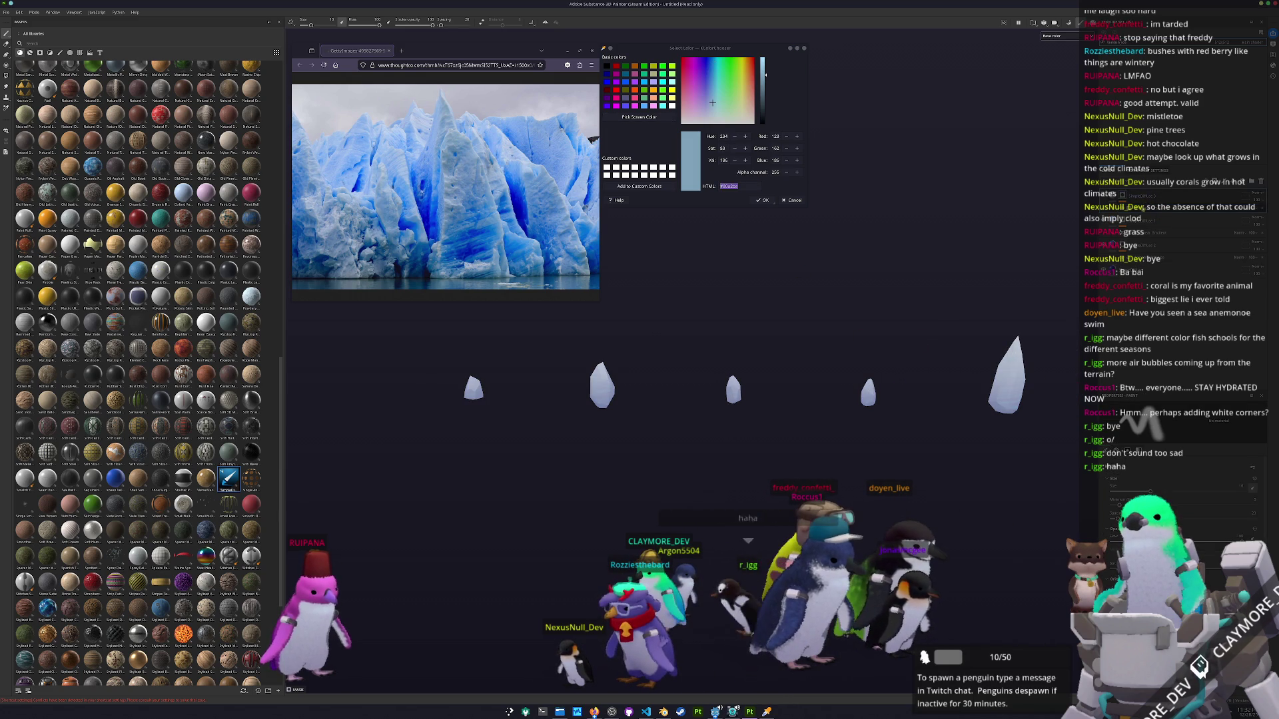
pyautogui.rightClick(1122, 196)
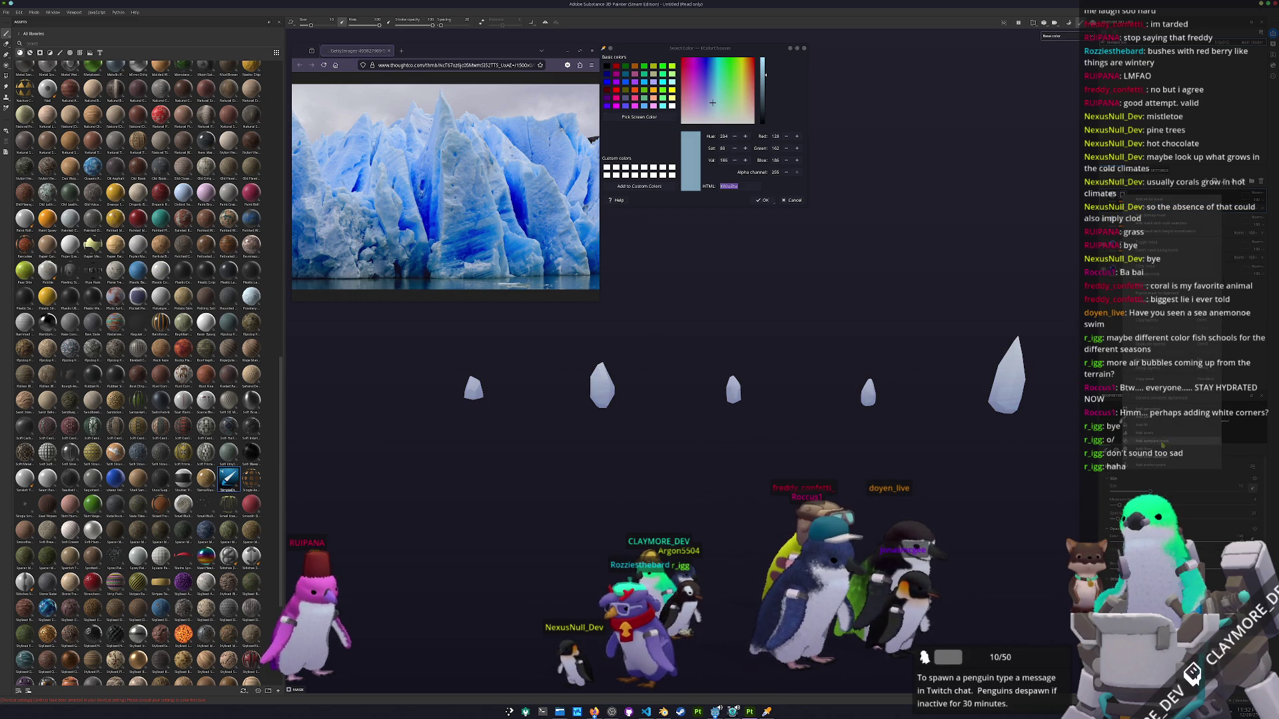
pyautogui.click(1144, 425)
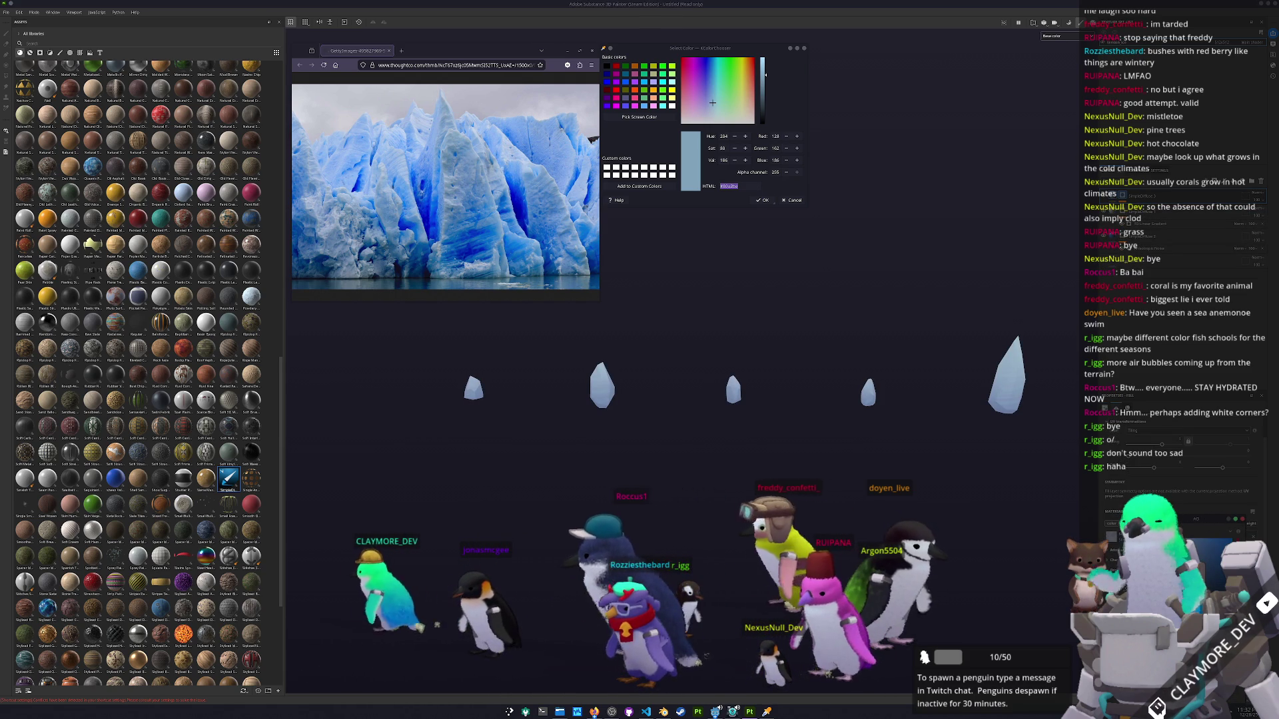
pyautogui.rightClick(1124, 194)
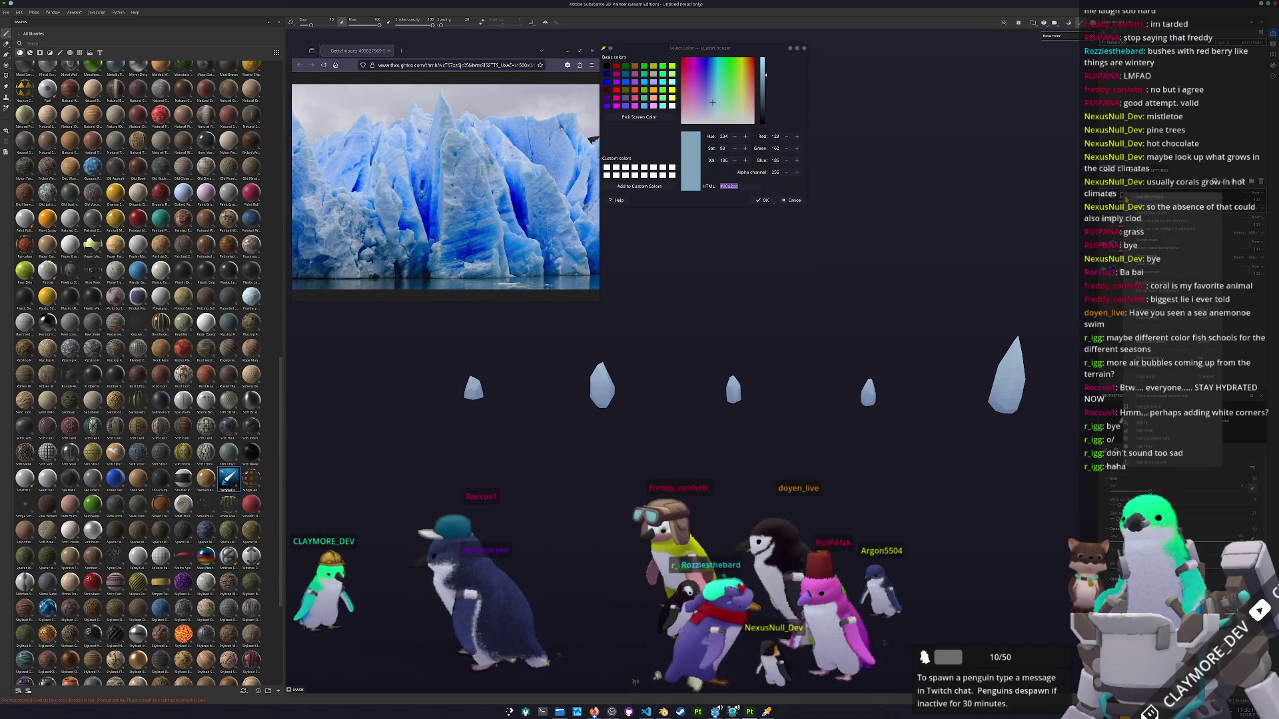
pyautogui.click(1142, 423)
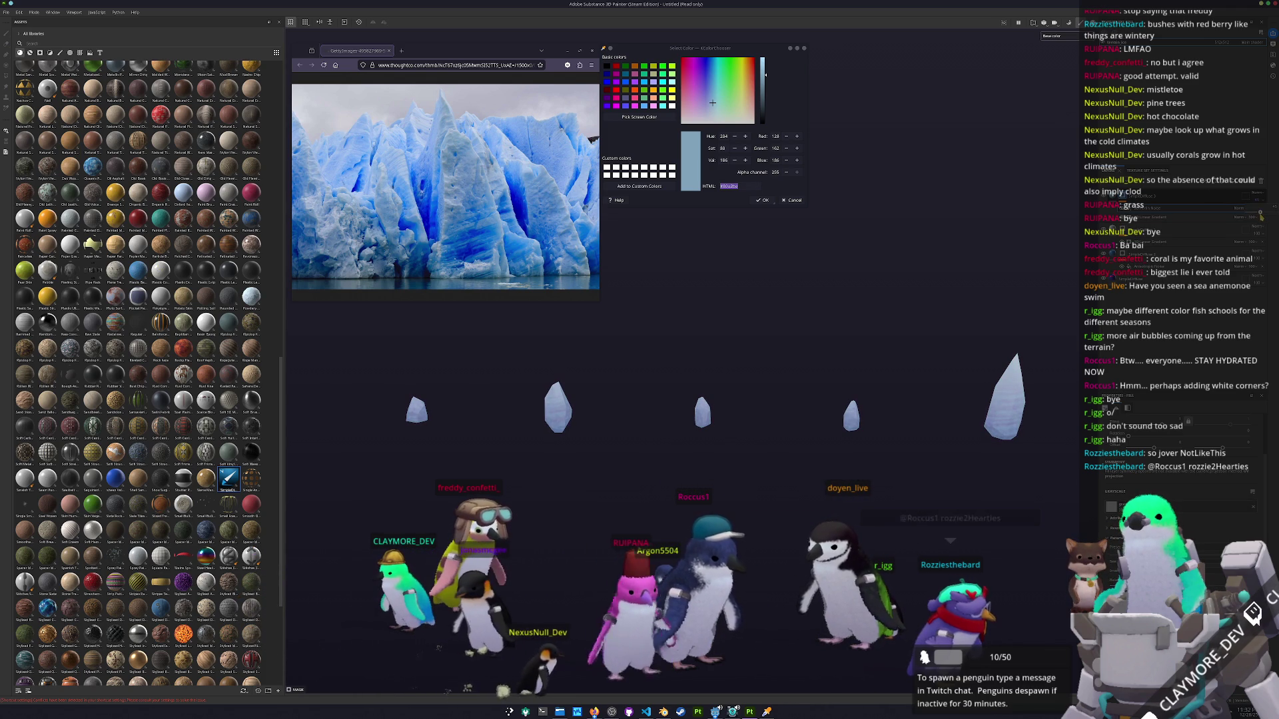
# Review the paint and gradient generator layers, toggling between fill and brush painting.
pyautogui.click(1168, 230)
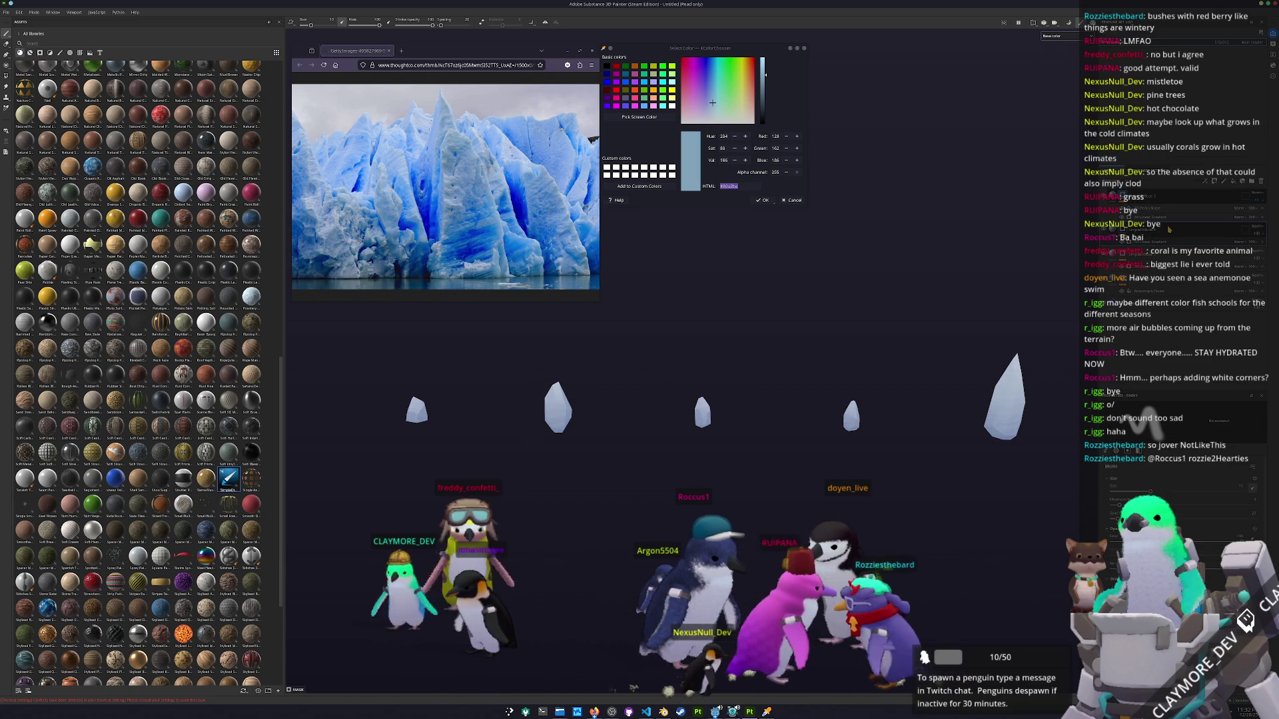
pyautogui.click(1142, 217)
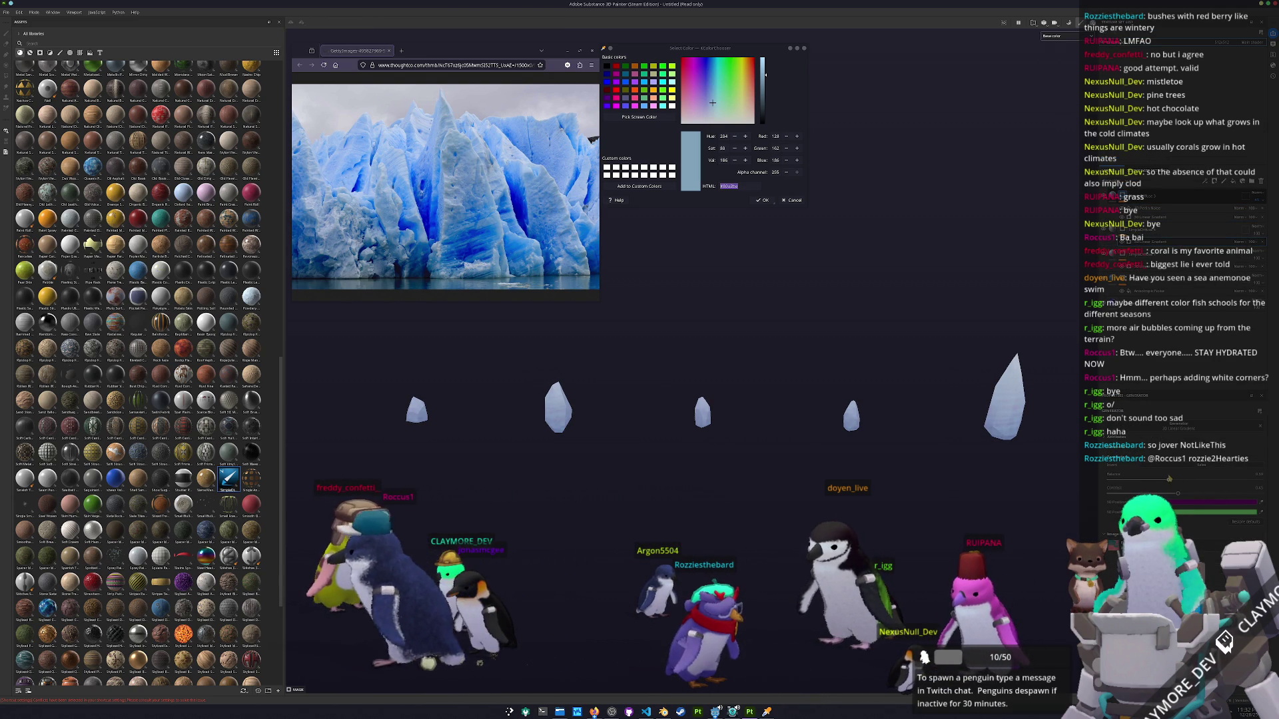
pyautogui.moveTo(977, 373); pyautogui.dragTo(986, 376)
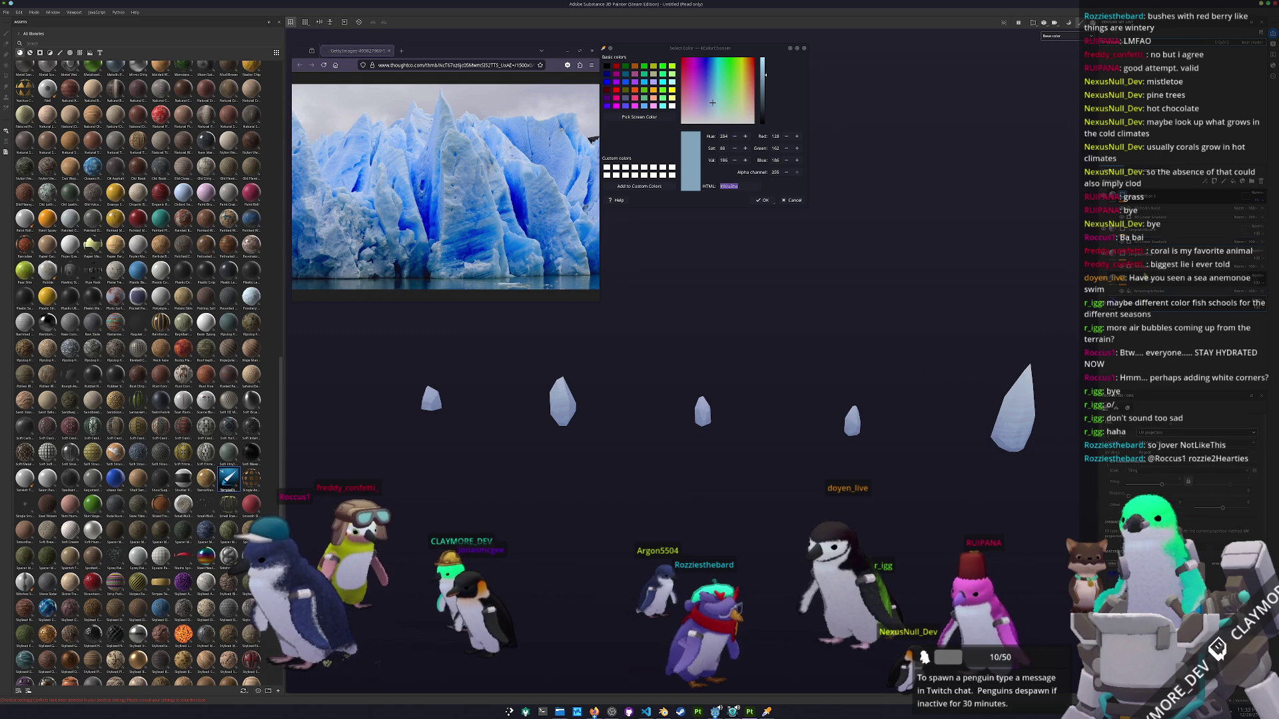
pyautogui.click(1172, 278)
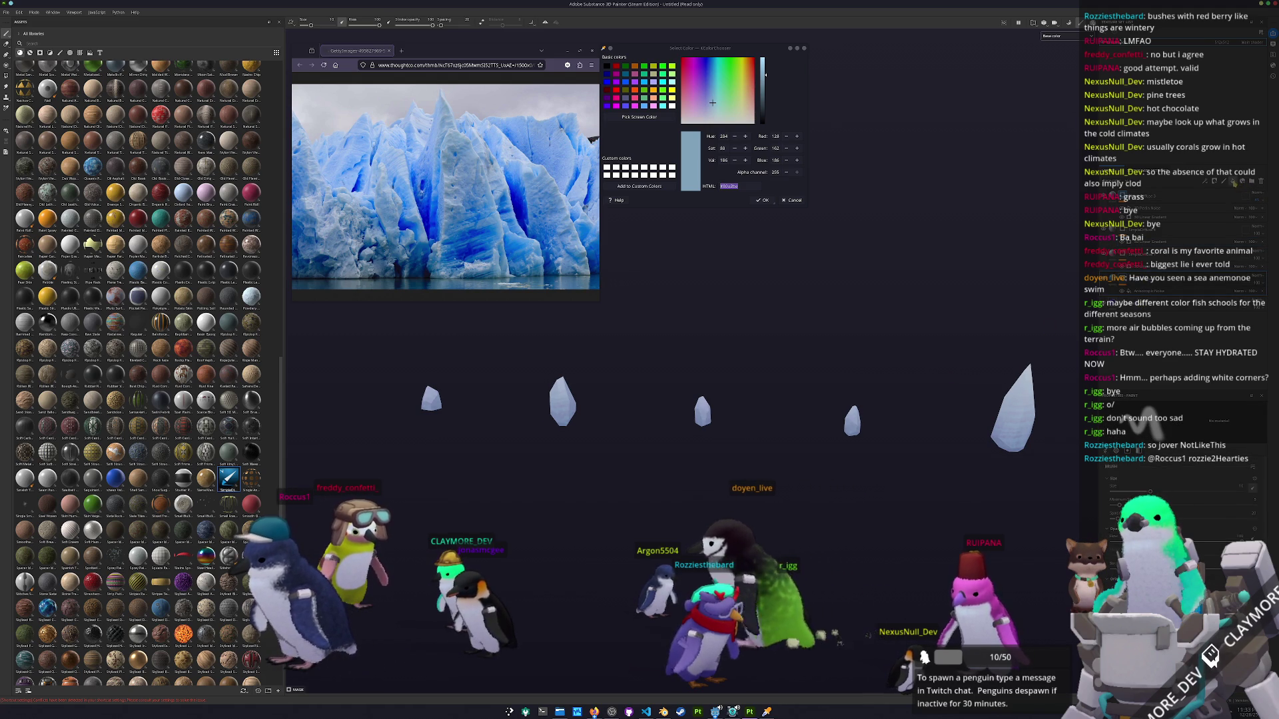
pyautogui.press('4')
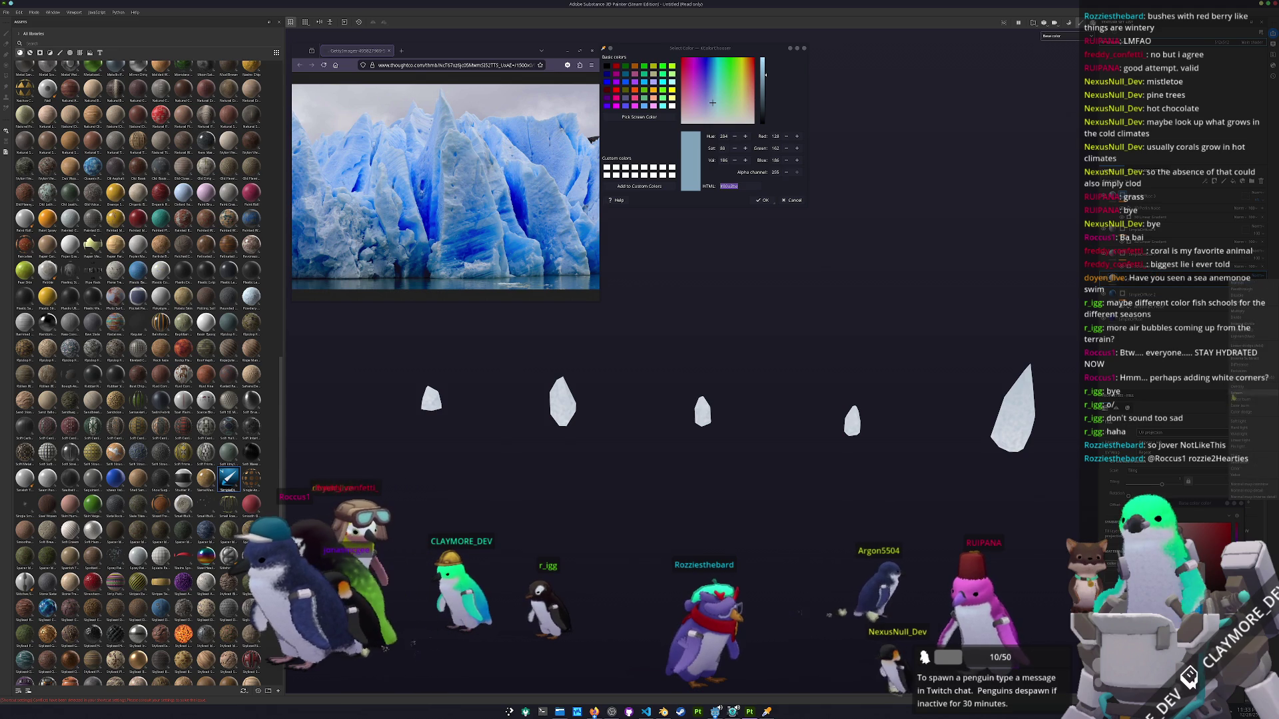
pyautogui.press('1')
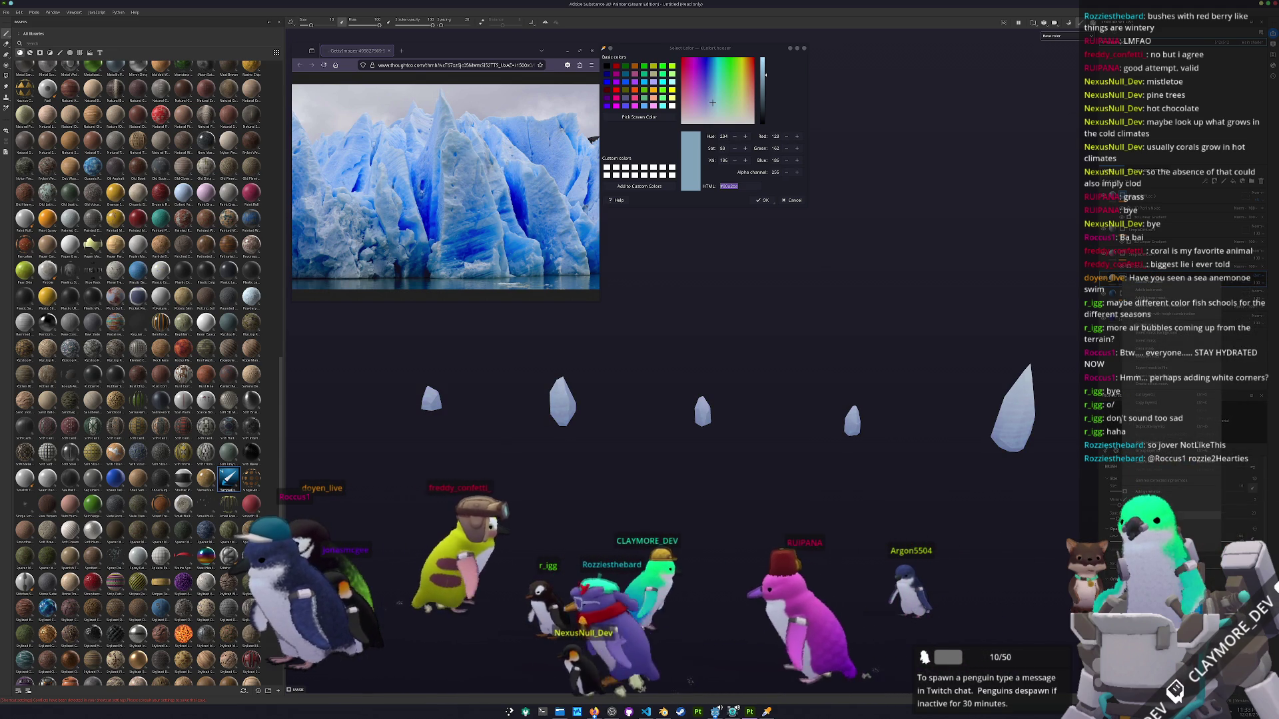
pyautogui.click(1139, 291)
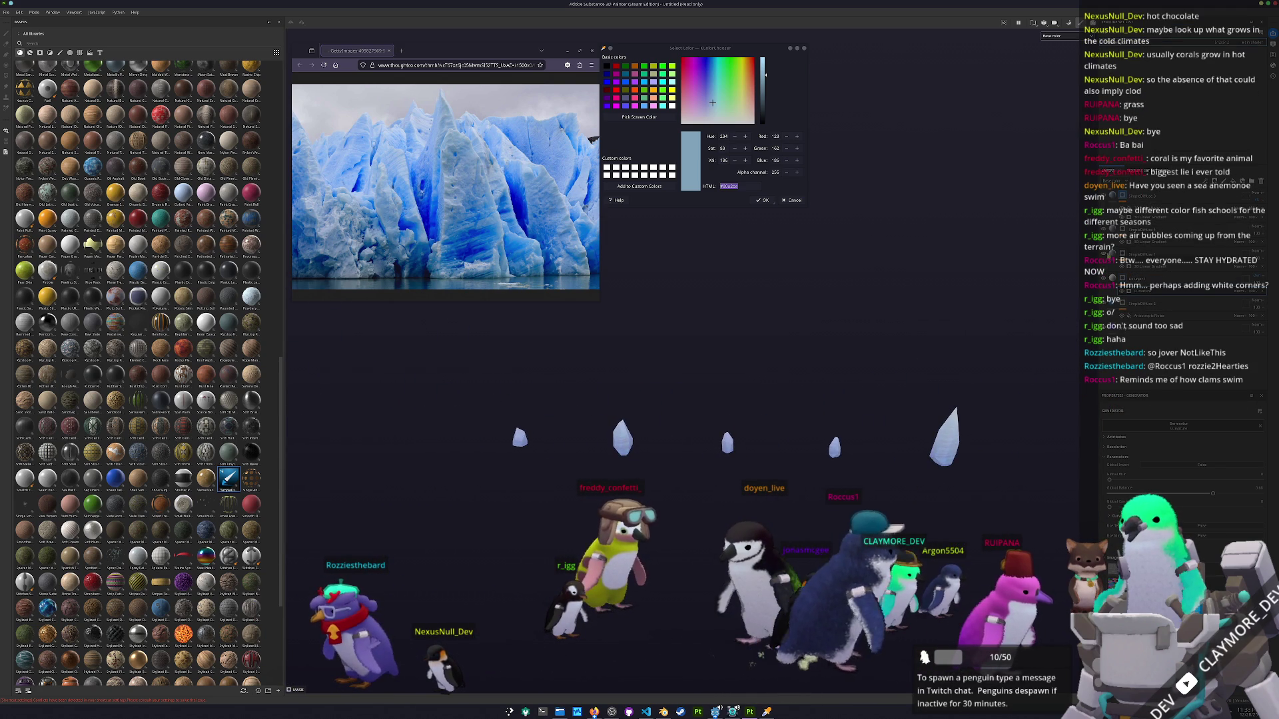
pyautogui.press('1')
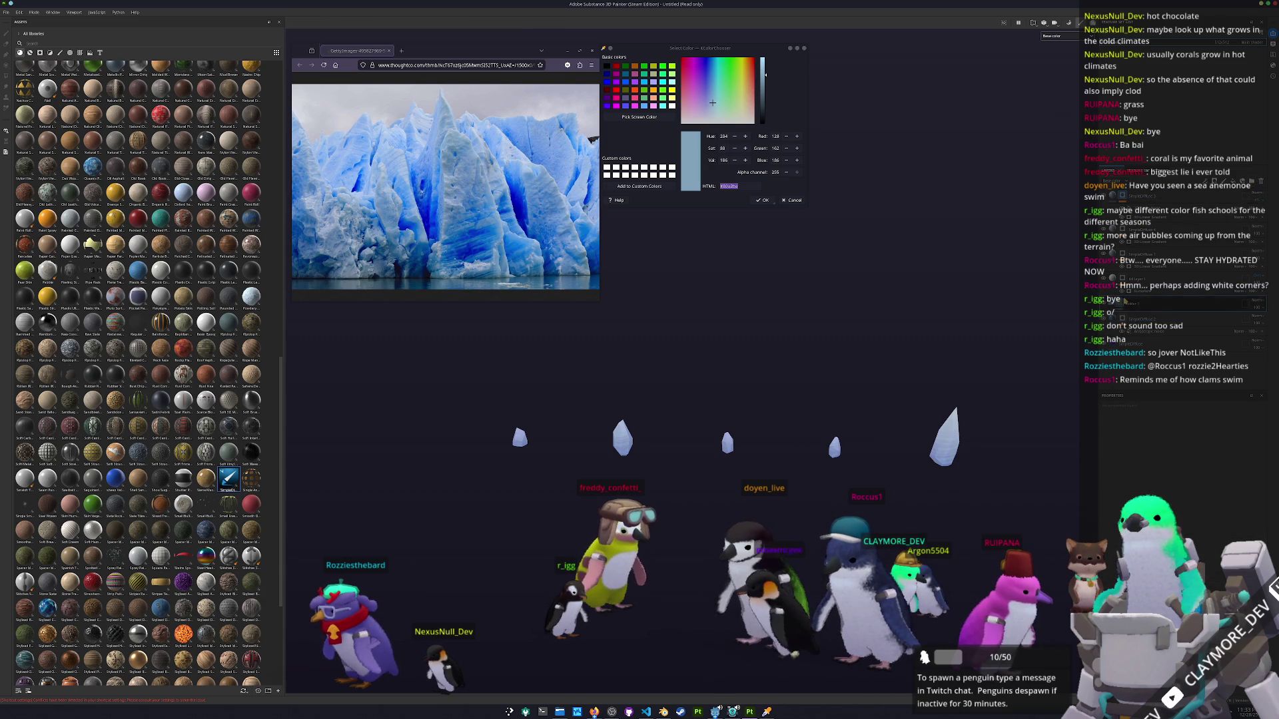
# Add a filter layer to the ice crystal texture and raise its intensity.
pyautogui.rightClick(1182, 220)
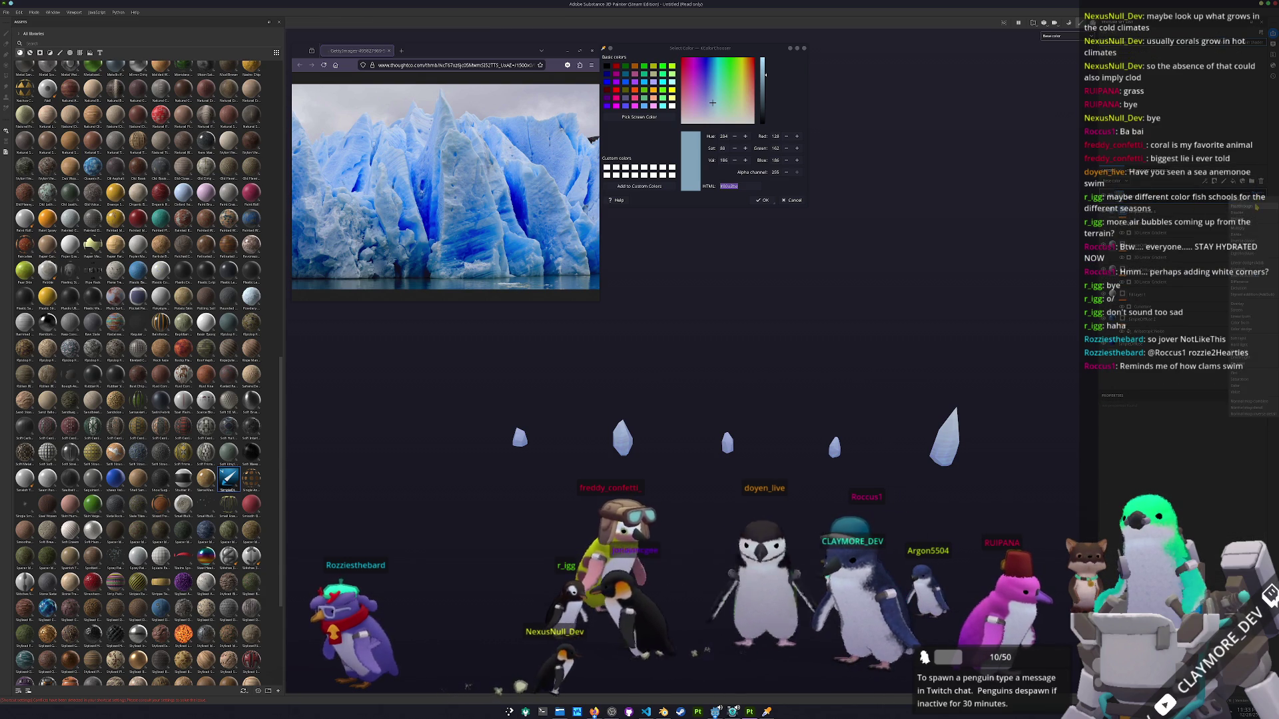
pyautogui.click(1203, 481)
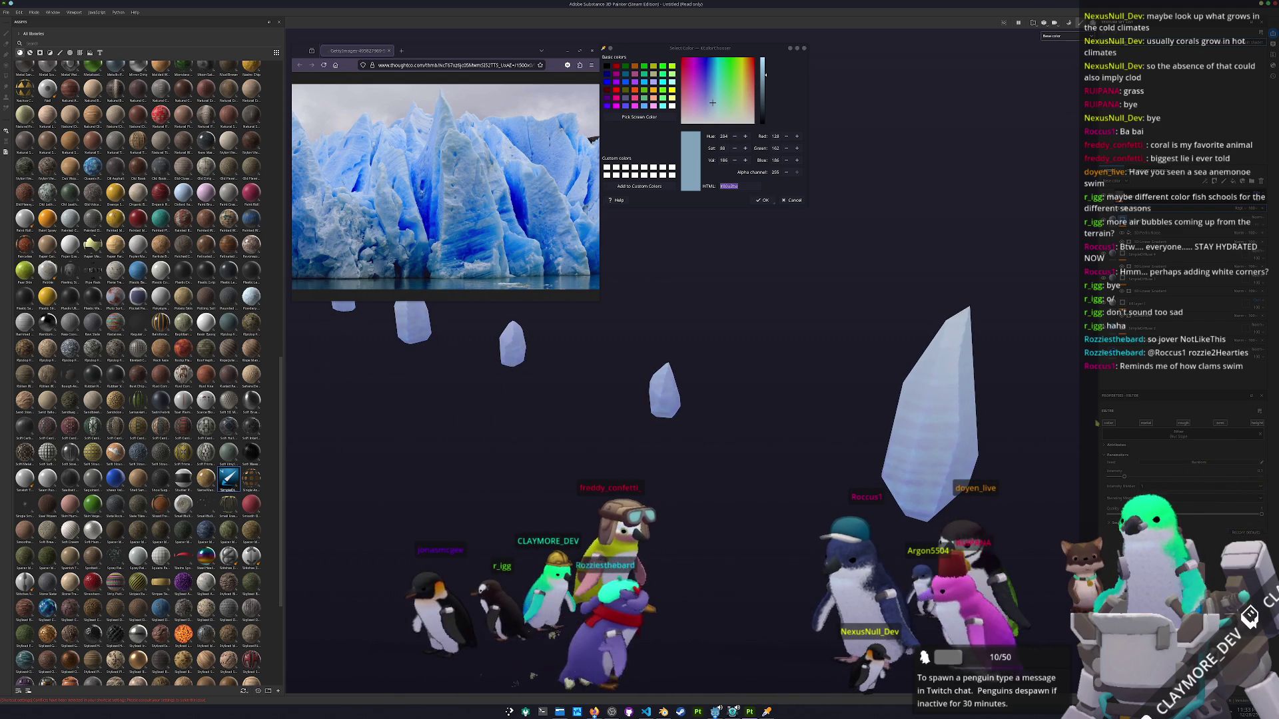
pyautogui.moveTo(1126, 476); pyautogui.dragTo(1184, 477)
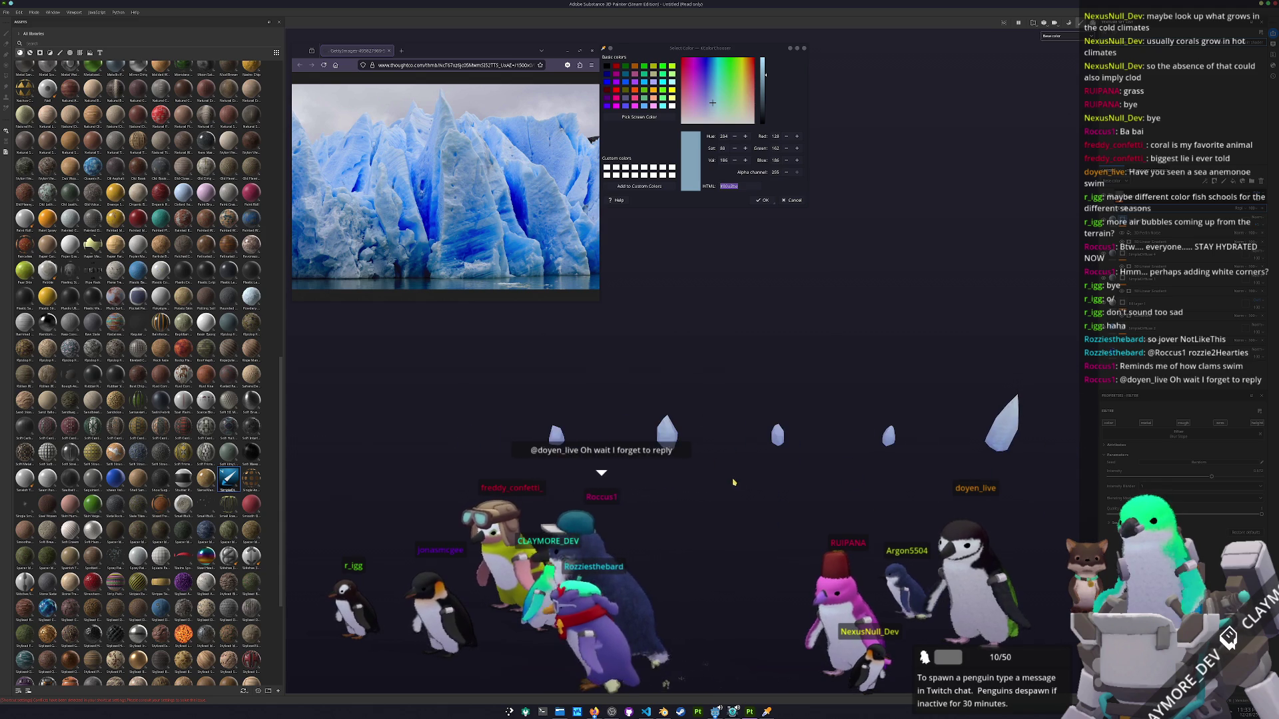
# Start saving the project and head to the debug_winter exports folder.
pyautogui.hotkey('ctrl', 's')
pyautogui.moveTo(680, 282); pyautogui.dragTo(955, 264)
pyautogui.click(954, 264)
# Save the Painter project in debug_winter/exports and bring up the Export textures window.
pyautogui.click(925, 332)
pyautogui.click(904, 379)
pyautogui.write('a')
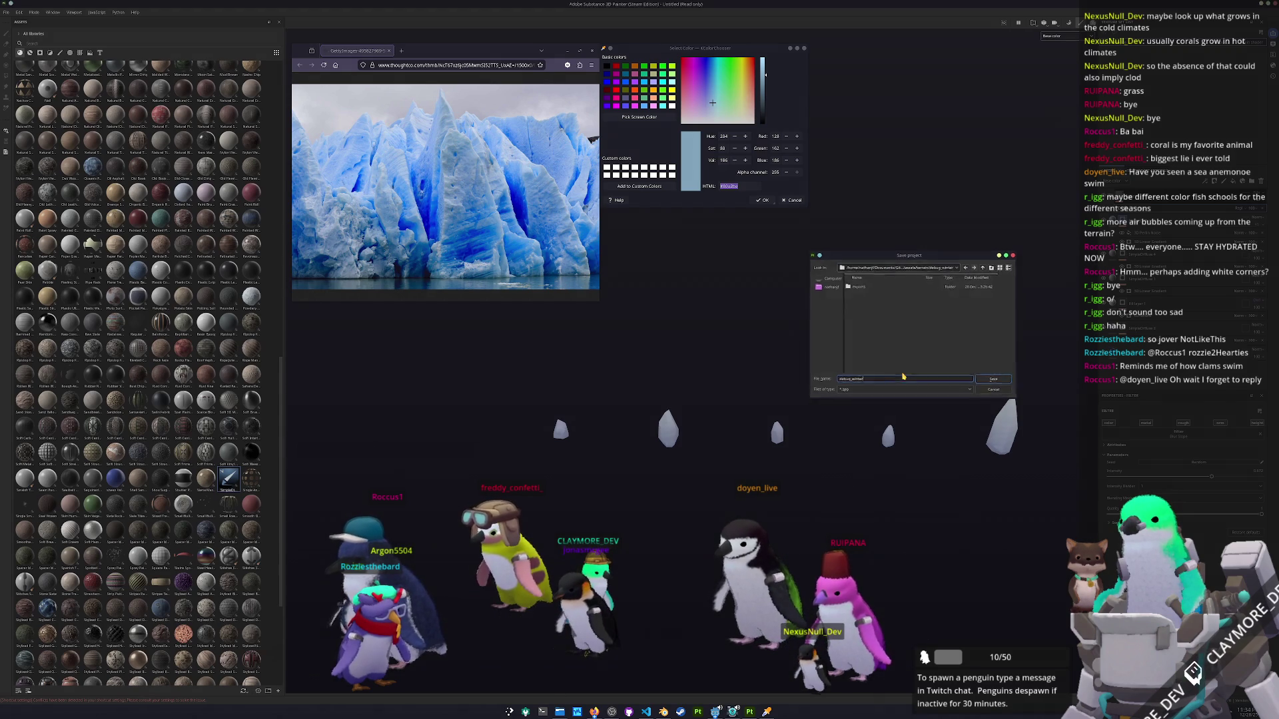
pyautogui.press('Return')
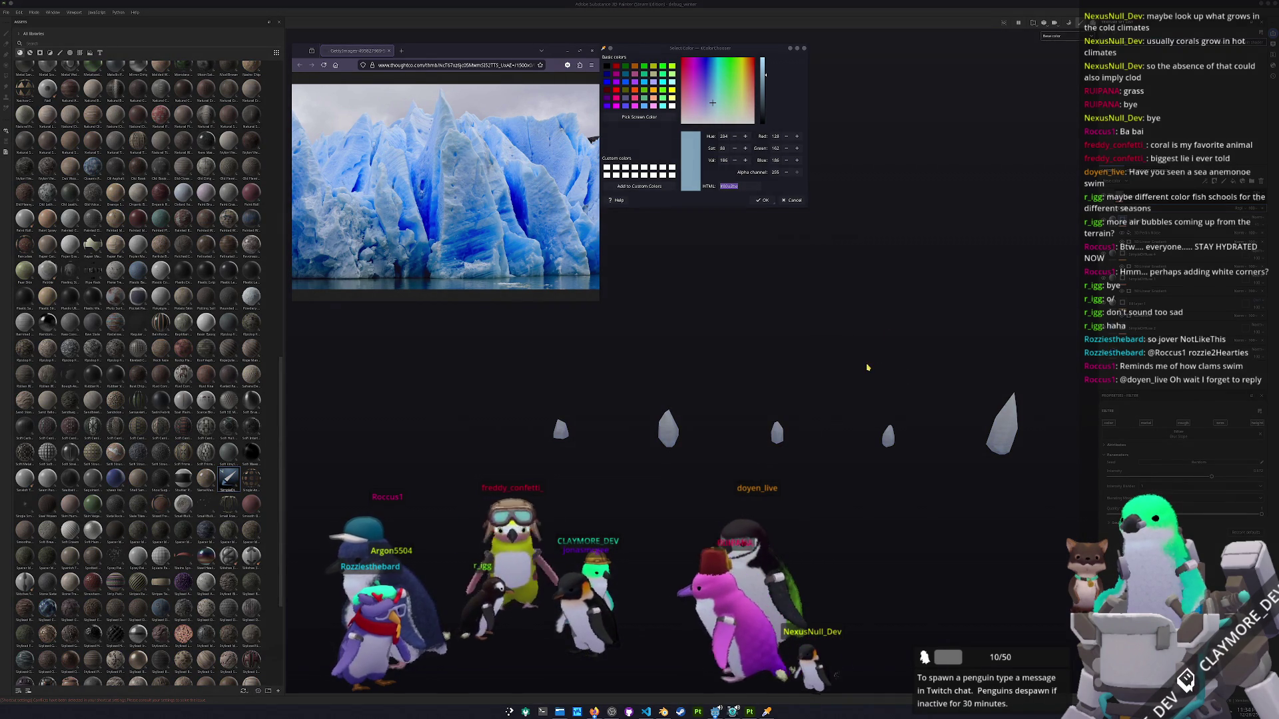
pyautogui.hotkey('ctrl', 'shift', 'e')
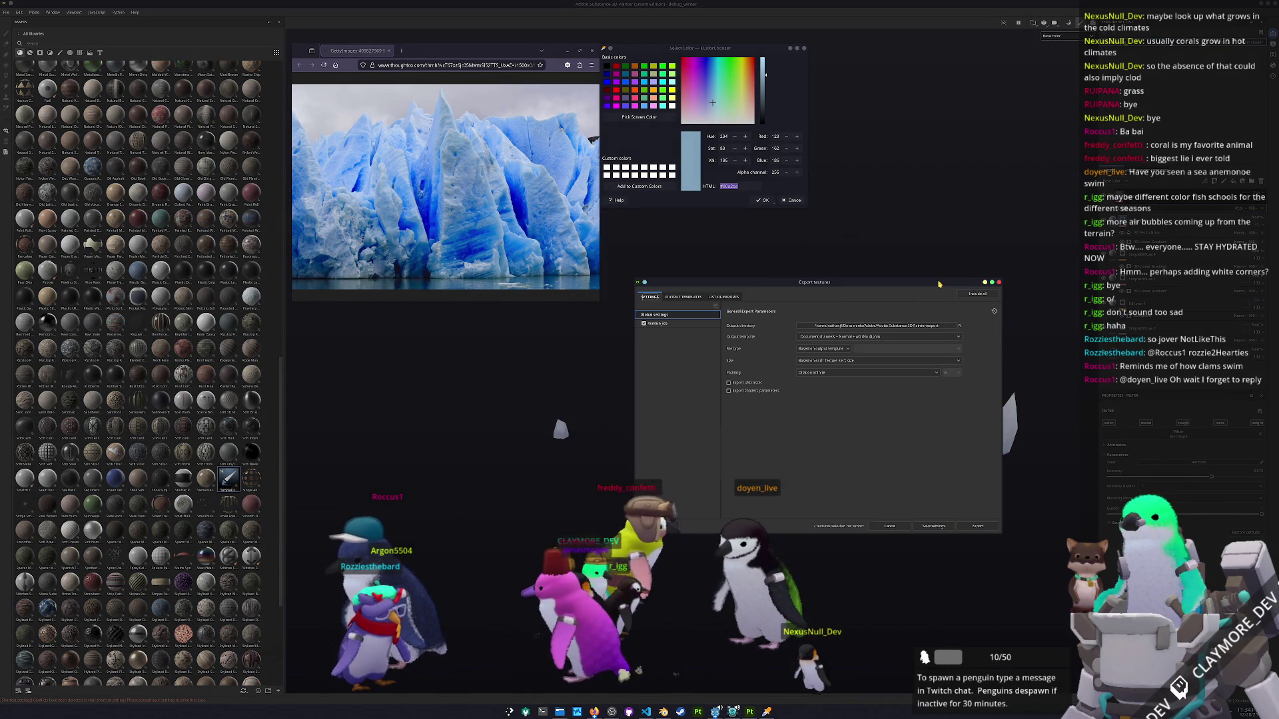
# Export the terrain_ice textures to a new debug_winter/textures folder, then switch to Godot.
pyautogui.click(859, 326)
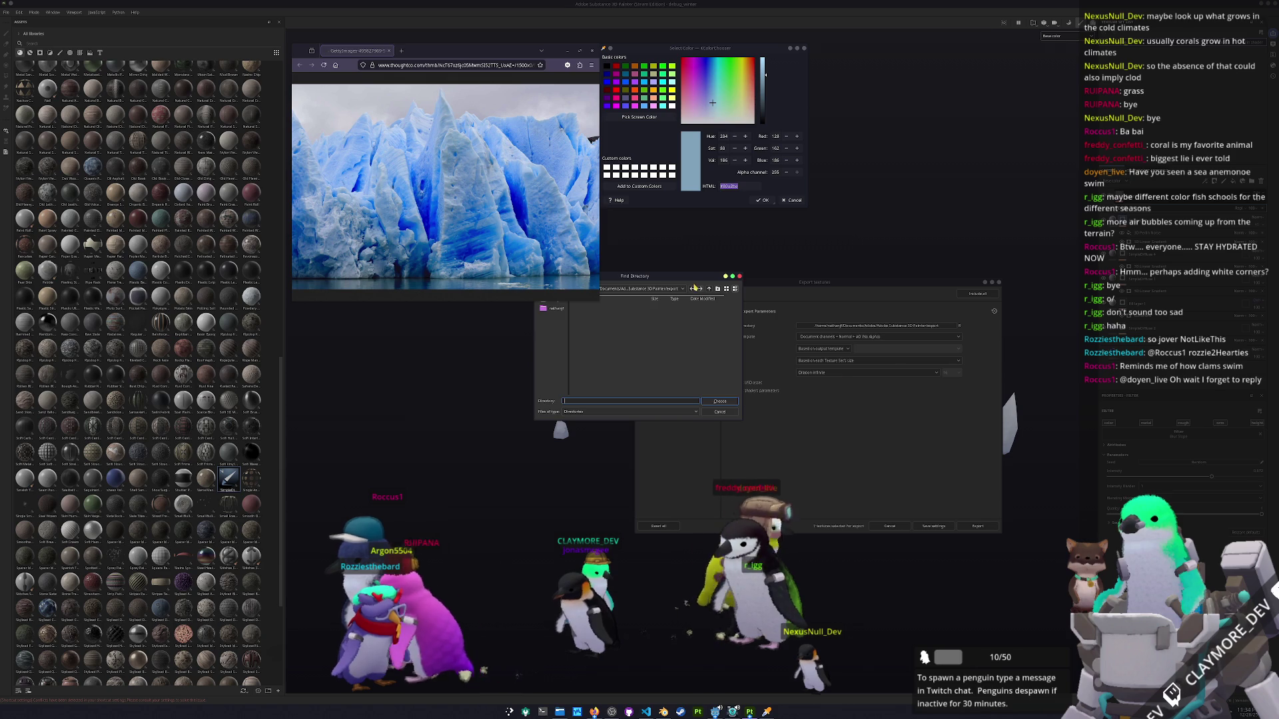
pyautogui.click(776, 287)
pyautogui.click(798, 342)
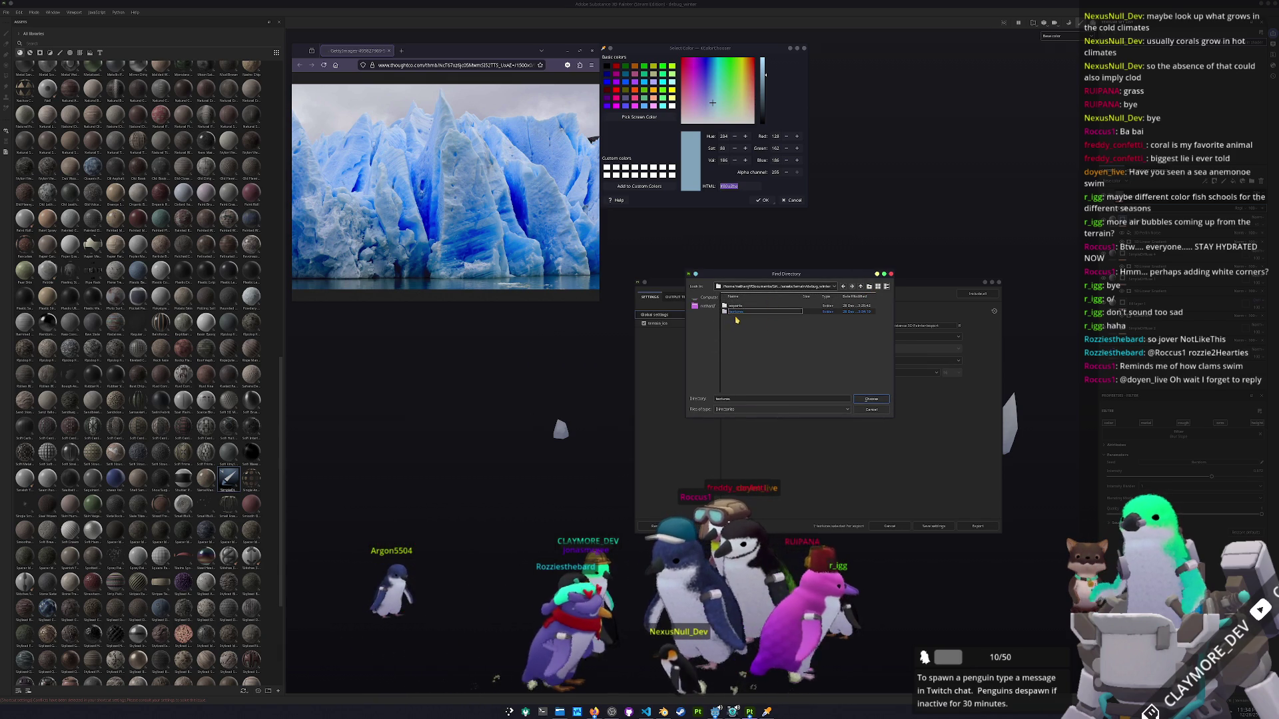
pyautogui.press('Return')
pyautogui.press('Return')
pyautogui.click(686, 324)
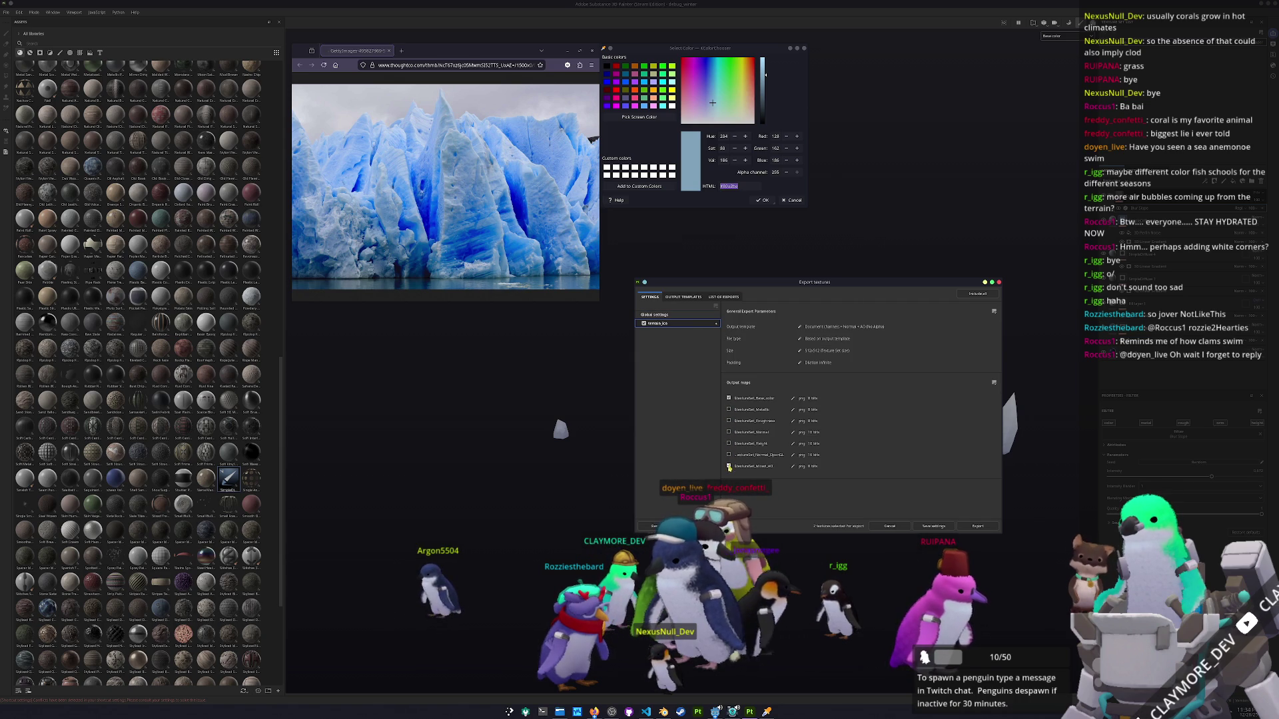
pyautogui.click(676, 316)
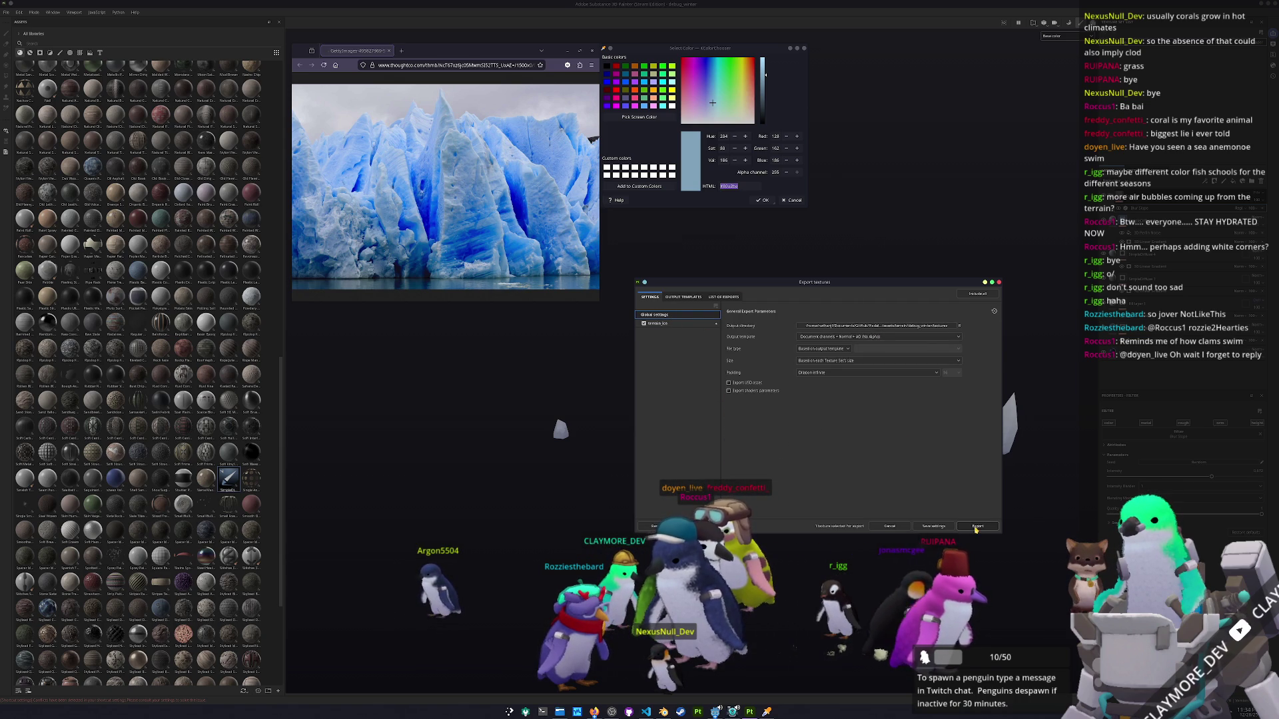
pyautogui.click(976, 526)
pyautogui.click(715, 712)
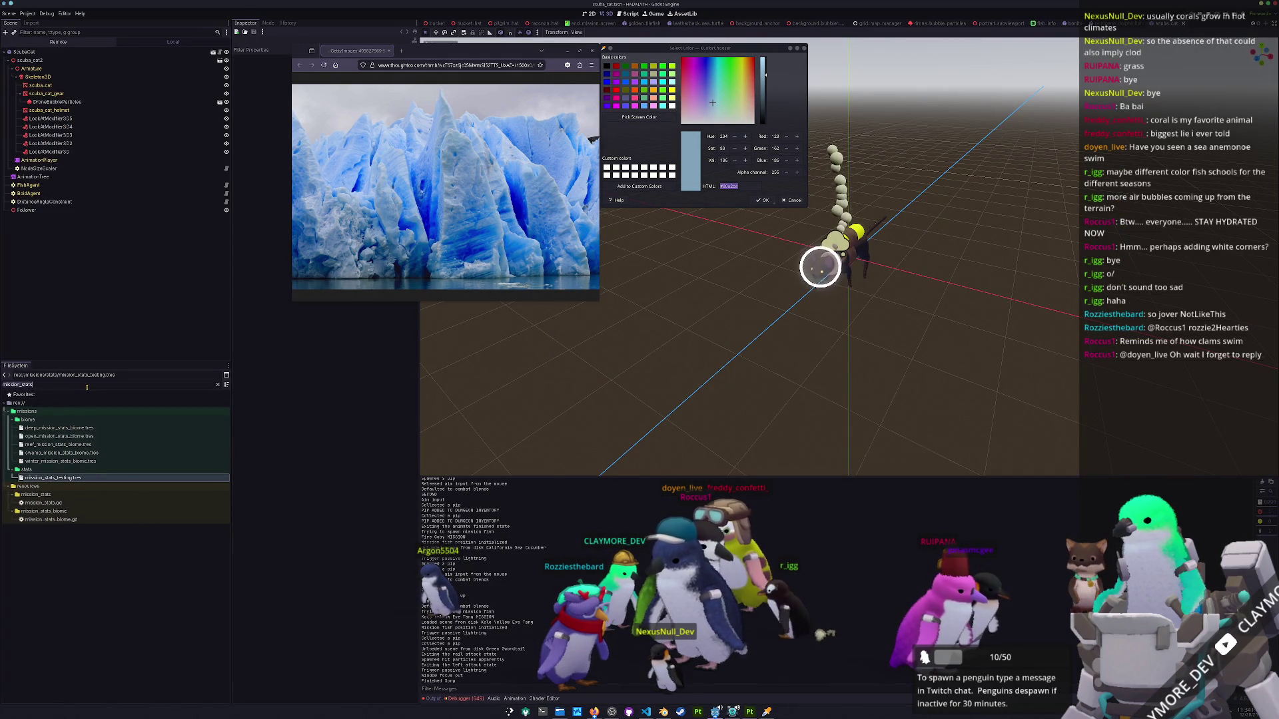
# Clear the FileSystem filter and close the glacier reference browser and colour picker windows.
pyautogui.hotkey('ctrl', 'a')
pyautogui.press('BackSpace')
pyautogui.scroll(5, 117, 534)
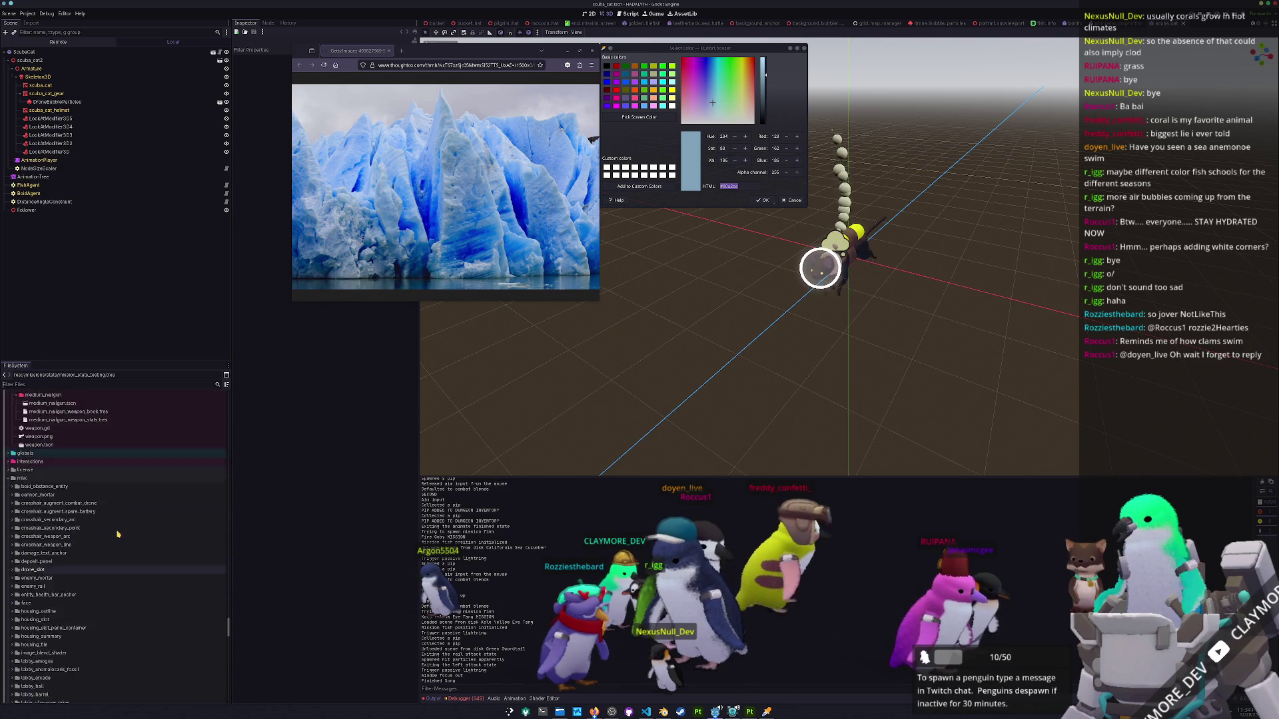
pyautogui.scroll(5, 172, 437)
pyautogui.click(572, 52)
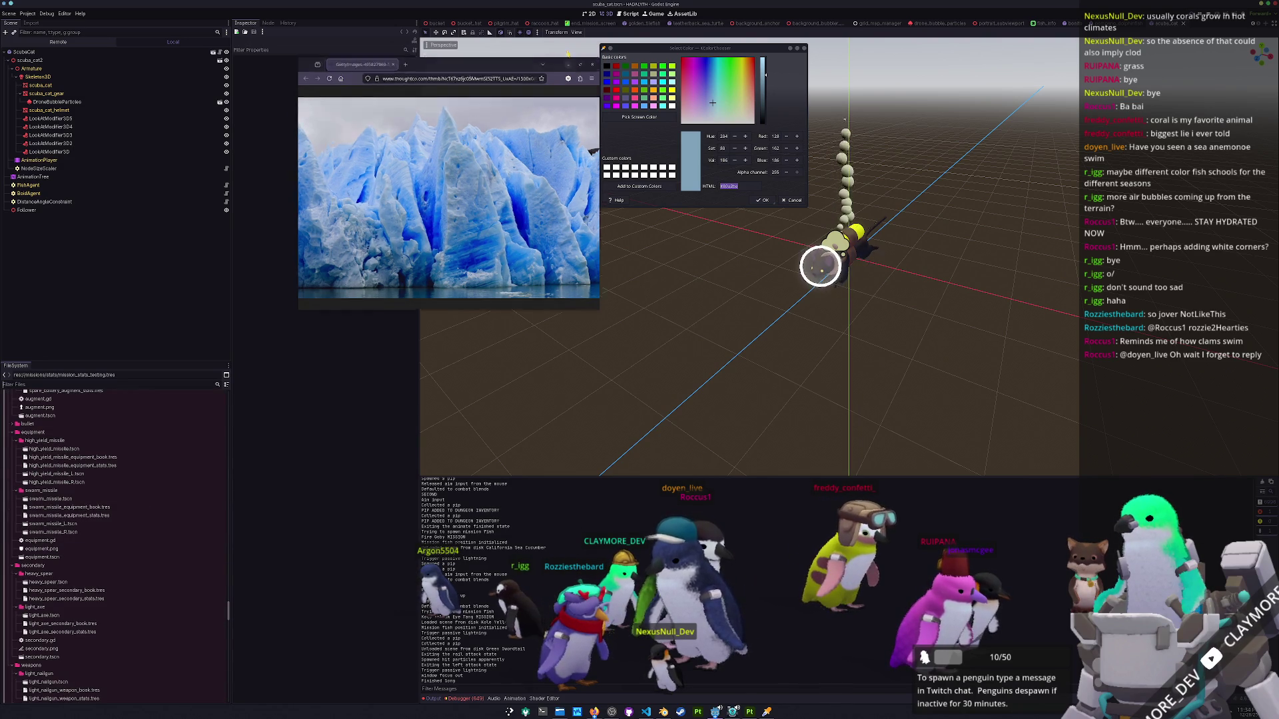
pyautogui.click(790, 48)
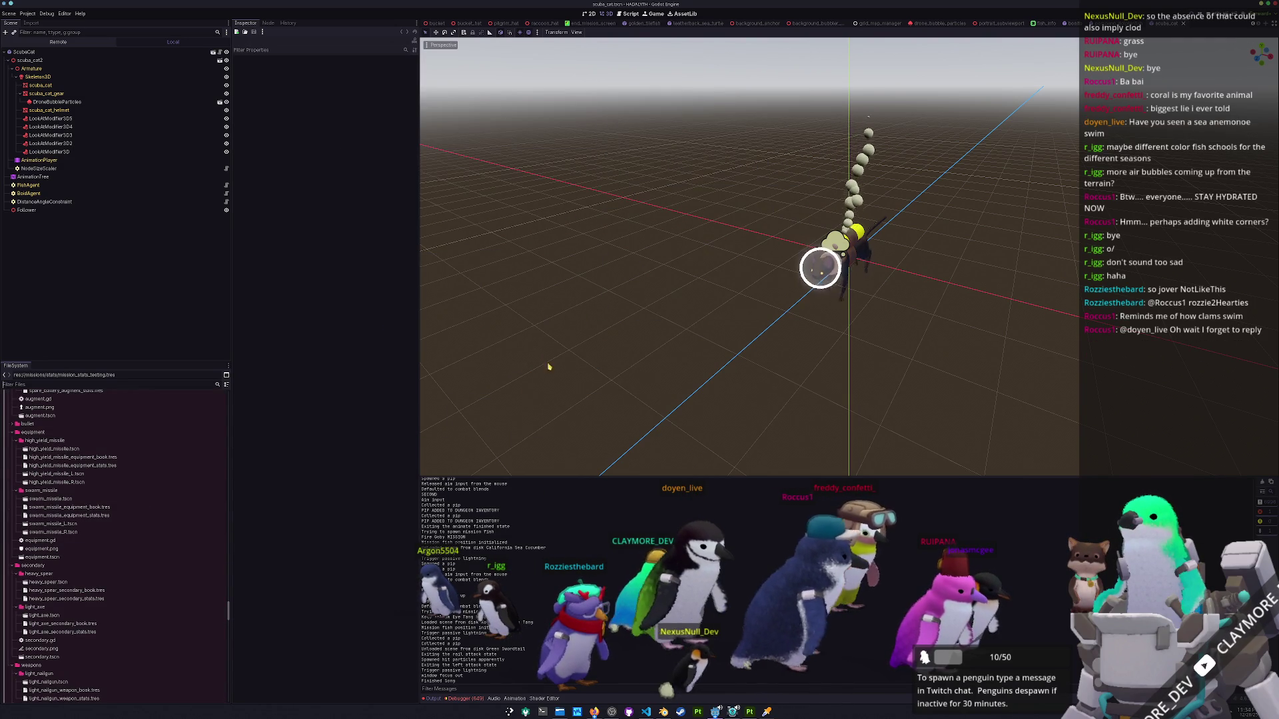
# Expand debug_winter and open Advanced Import Settings for debug_winter.glb.
pyautogui.scroll(10, 155, 555)
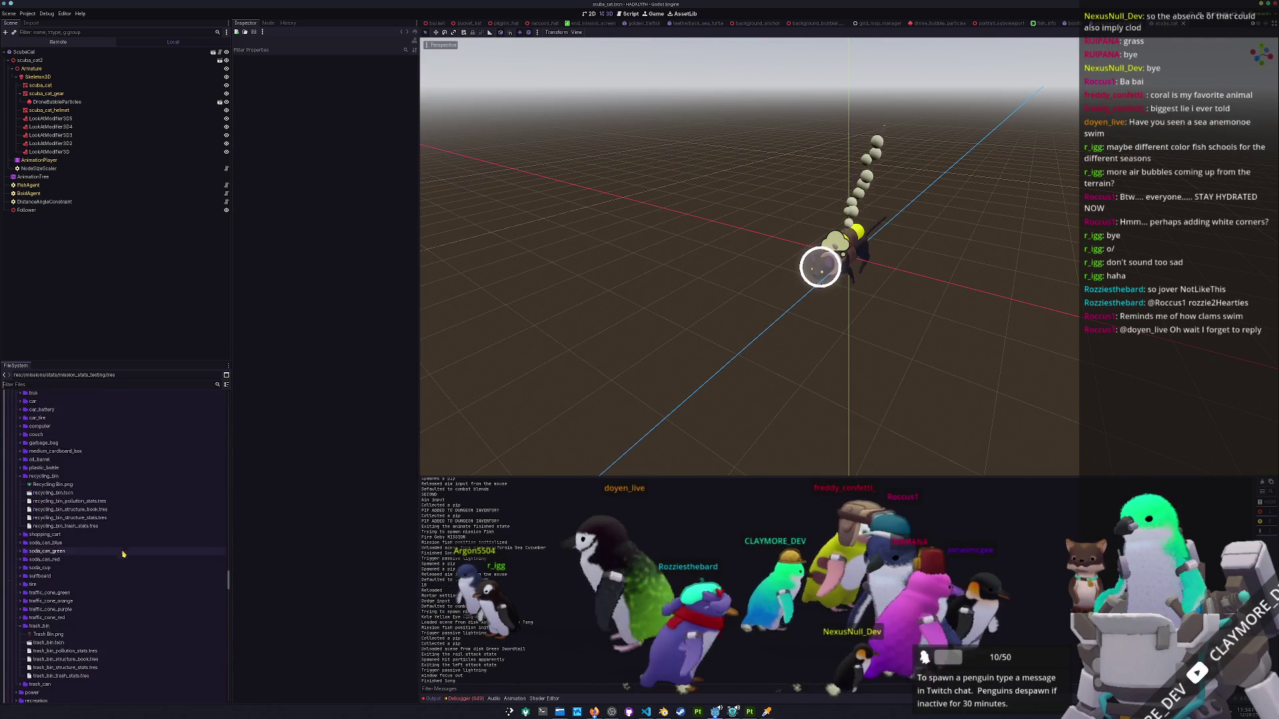
pyautogui.scroll(10, 106, 556)
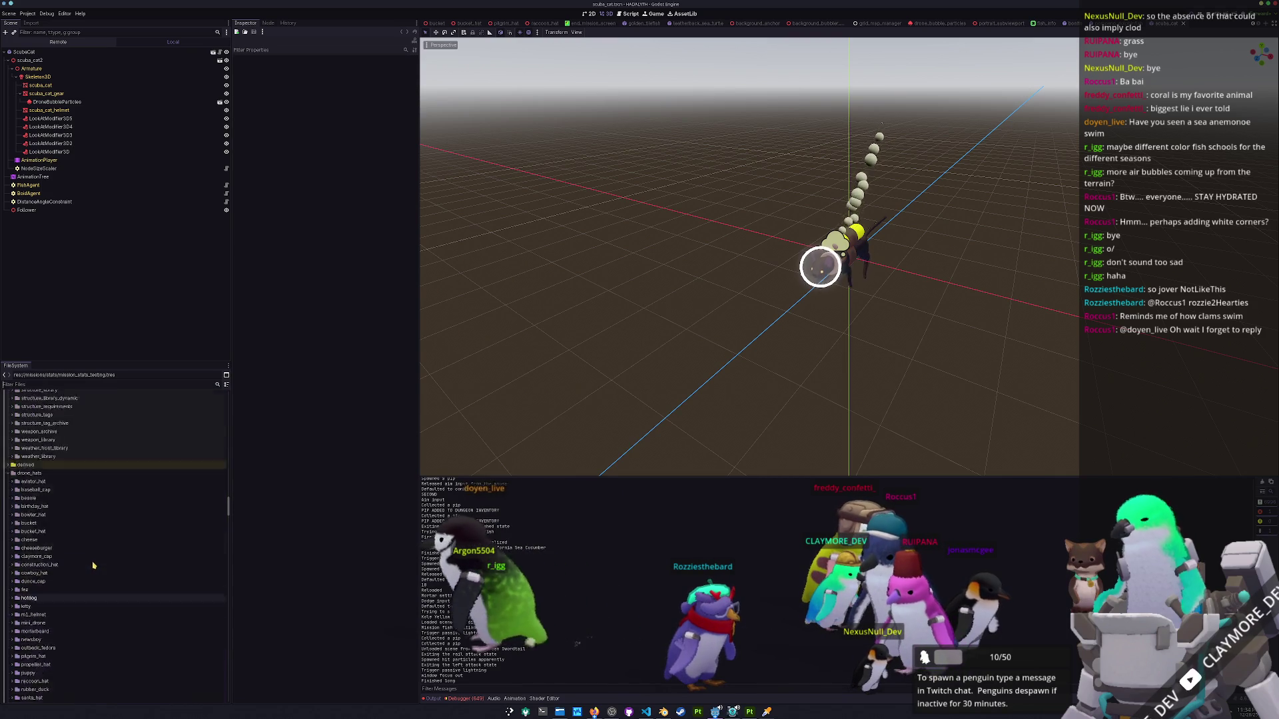
pyautogui.scroll(10, 84, 577)
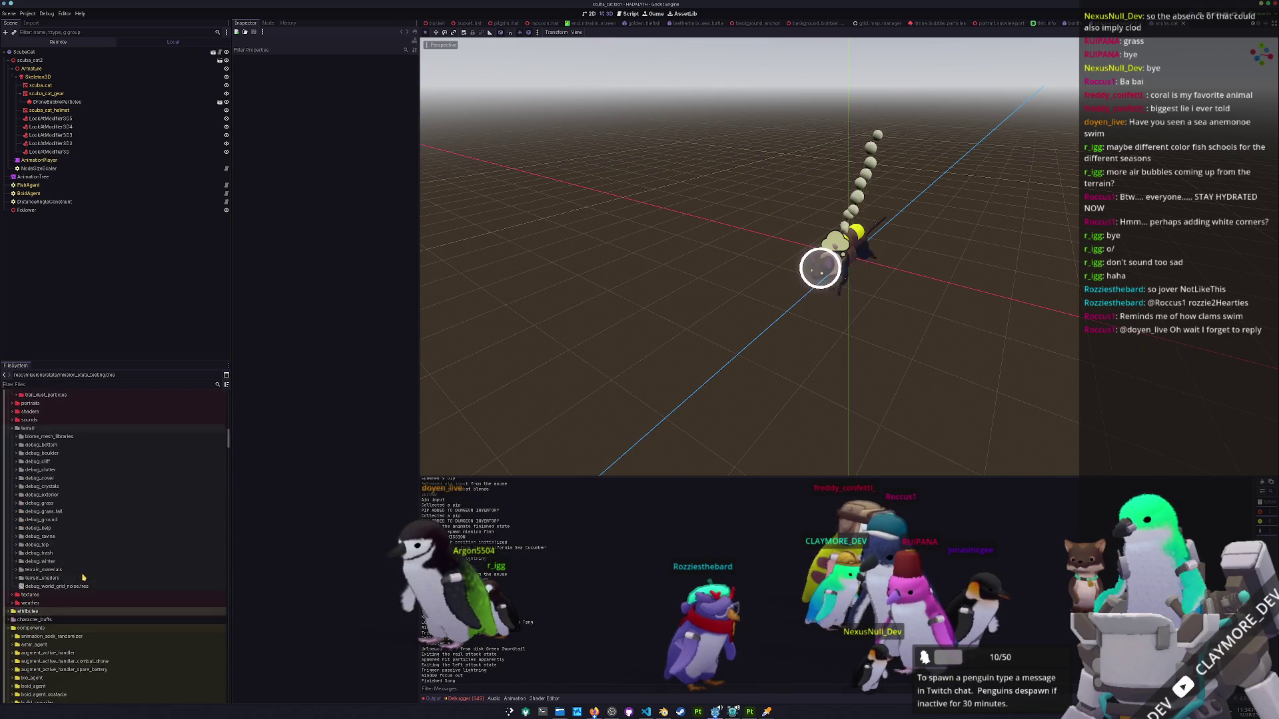
pyautogui.doubleClick(41, 600)
pyautogui.scroll(-2, 46, 593)
pyautogui.click(46, 589)
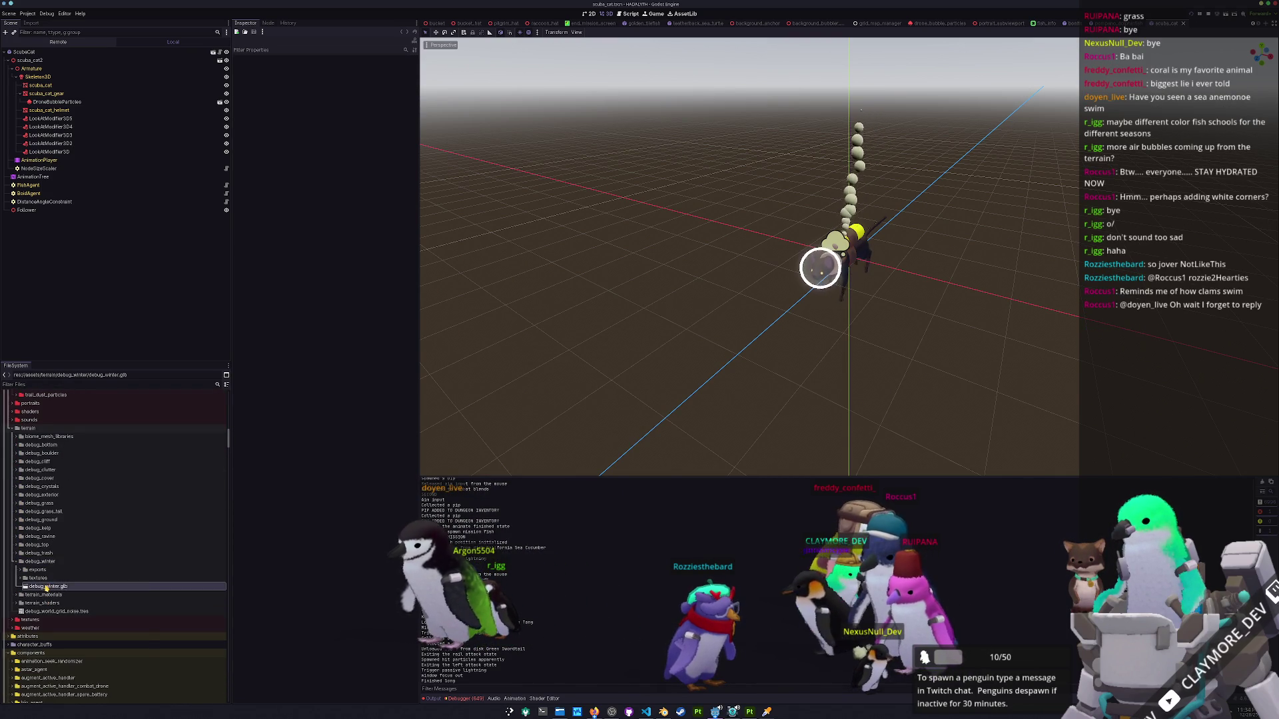
pyautogui.rightClick(47, 589)
pyautogui.doubleClick(32, 589)
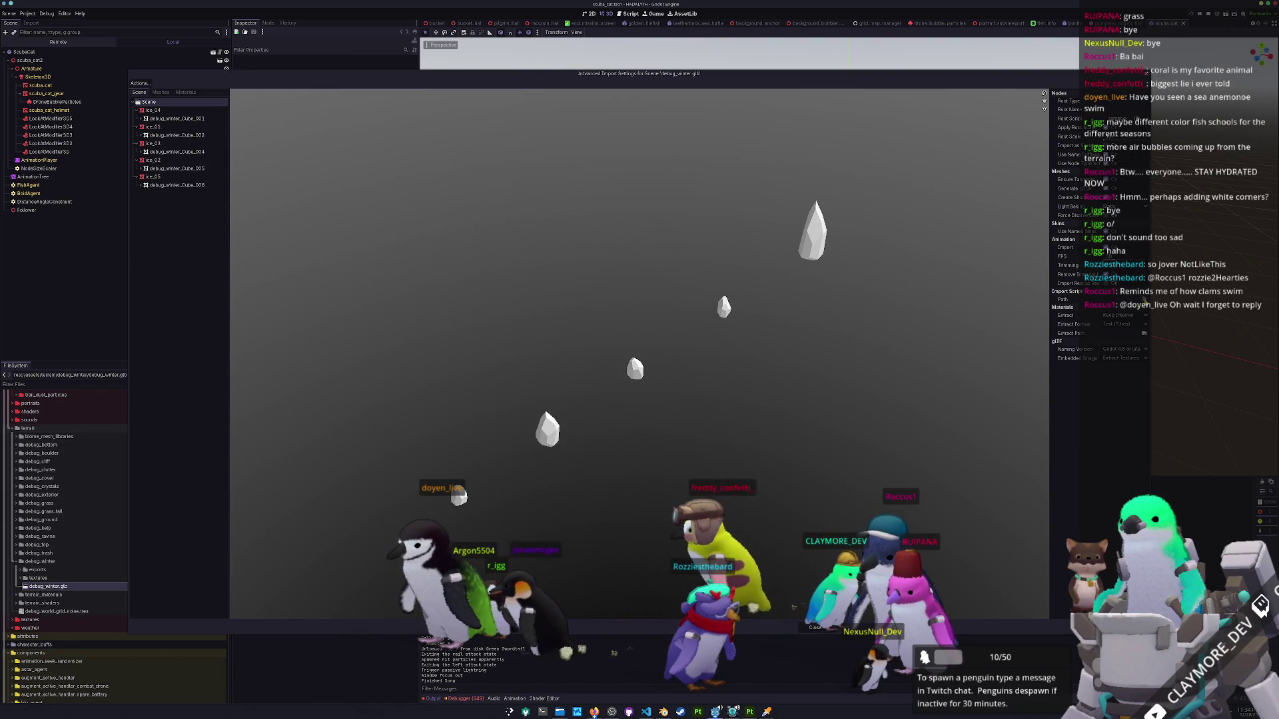
# Set the import script to res://assets/import_scripts/gltf_scene_child_sort.gd and reimport debug_winter.glb.
pyautogui.click(1144, 299)
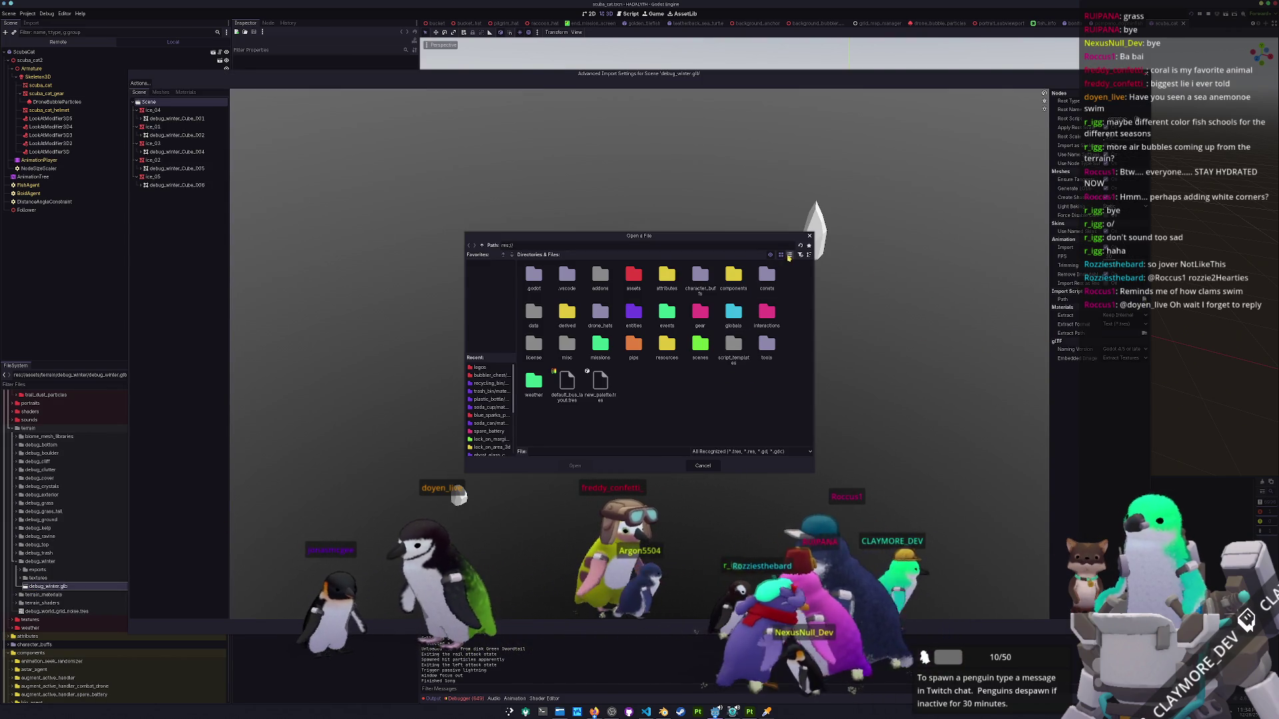
pyautogui.click(789, 256)
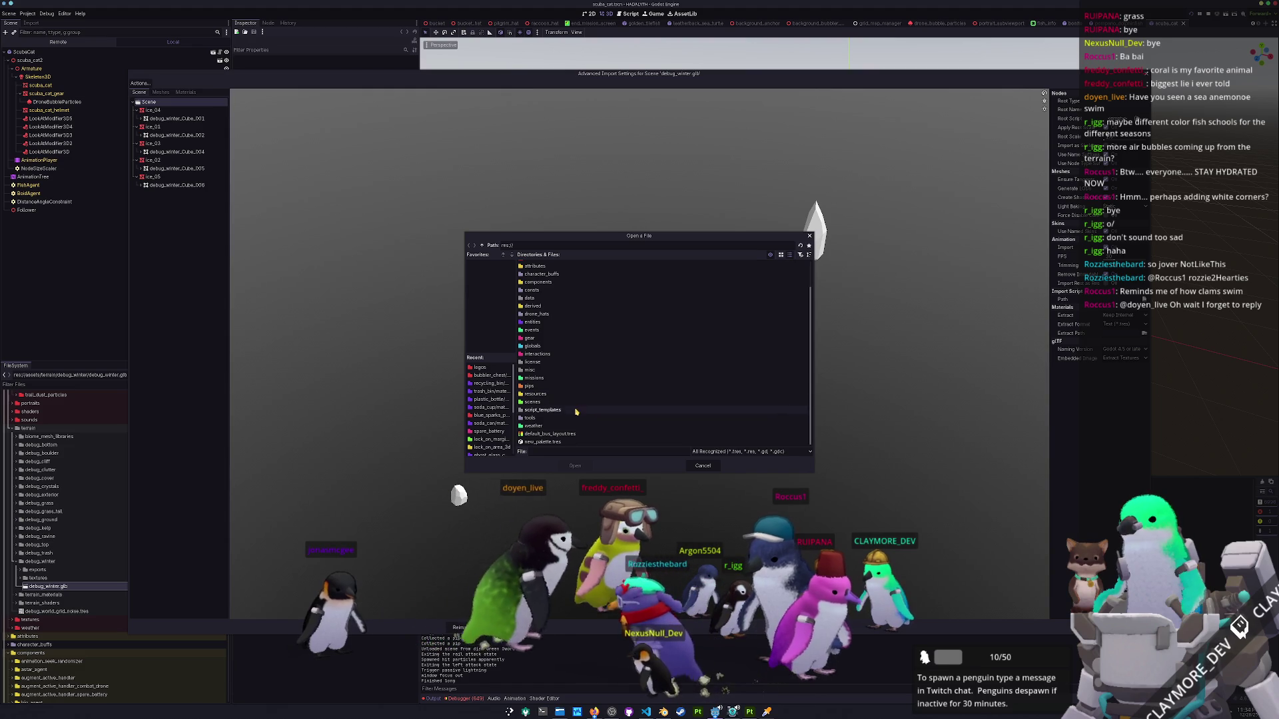
pyautogui.scroll(1, 563, 412)
pyautogui.doubleClick(535, 266)
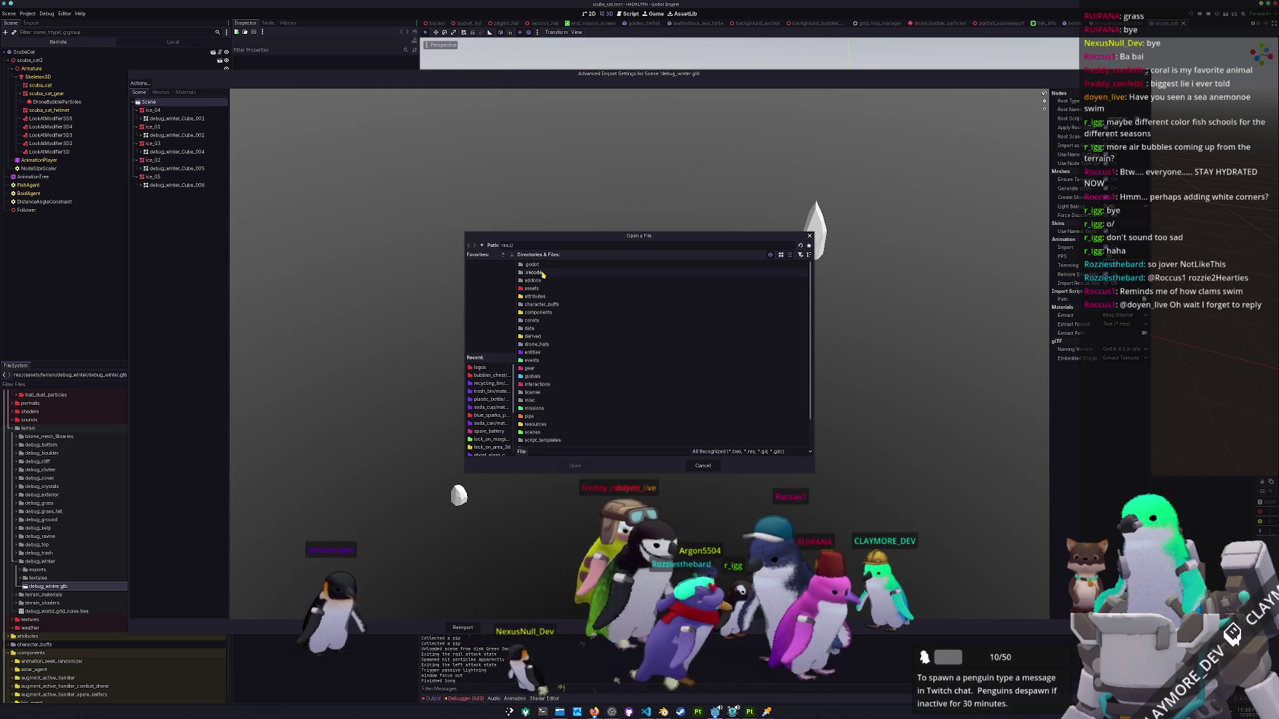
pyautogui.doubleClick(538, 329)
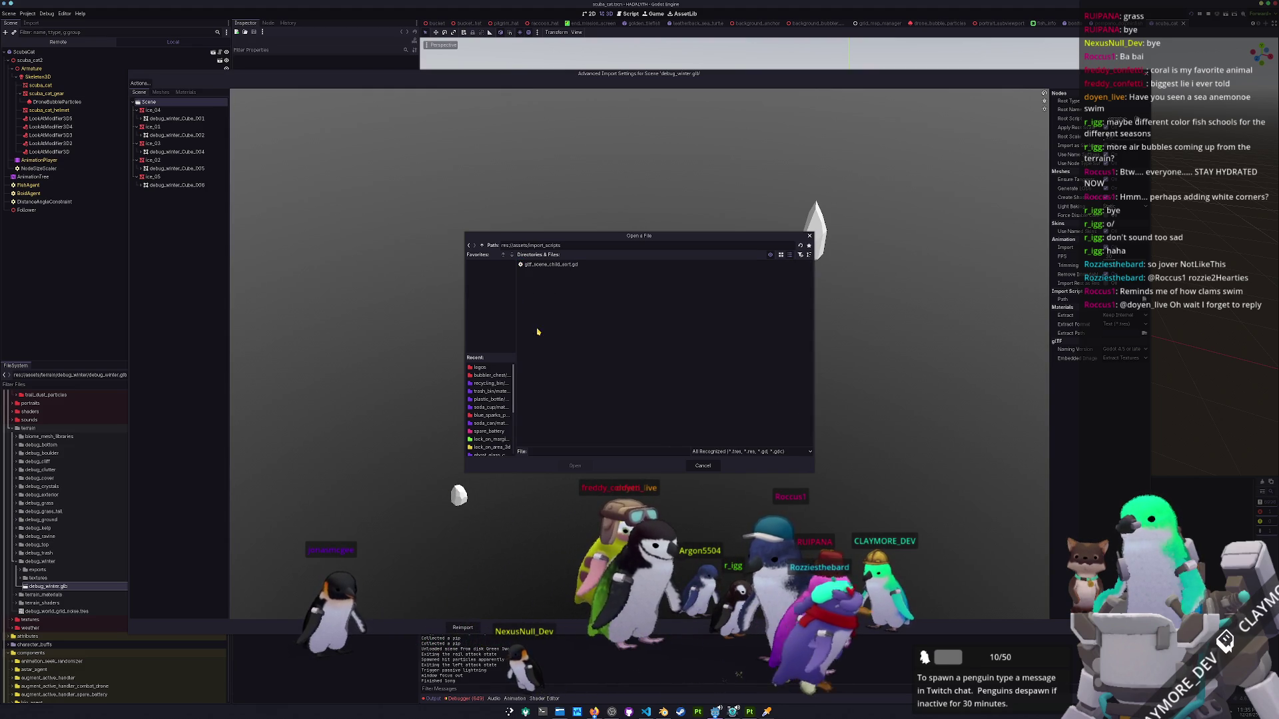
pyautogui.doubleClick(555, 266)
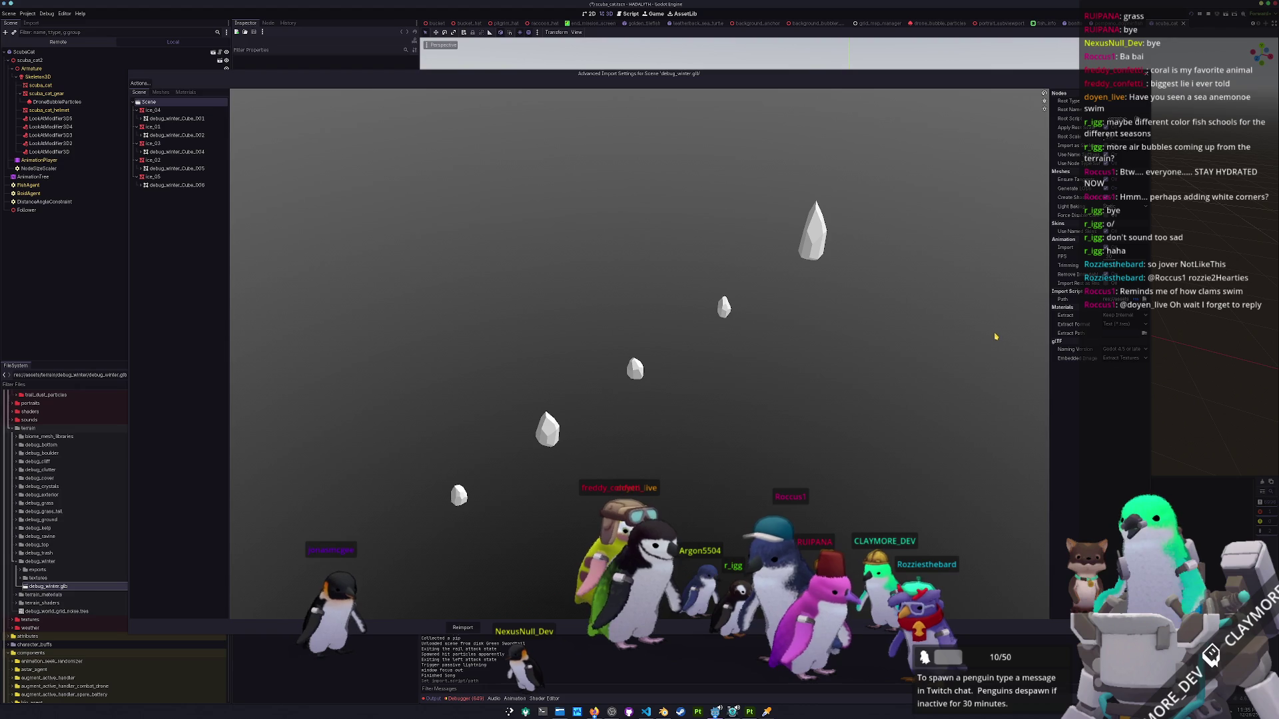
pyautogui.moveTo(807, 417)
pyautogui.mouseDown()
pyautogui.moveTo(737, 417)
pyautogui.moveTo(753, 412)
pyautogui.mouseUp()
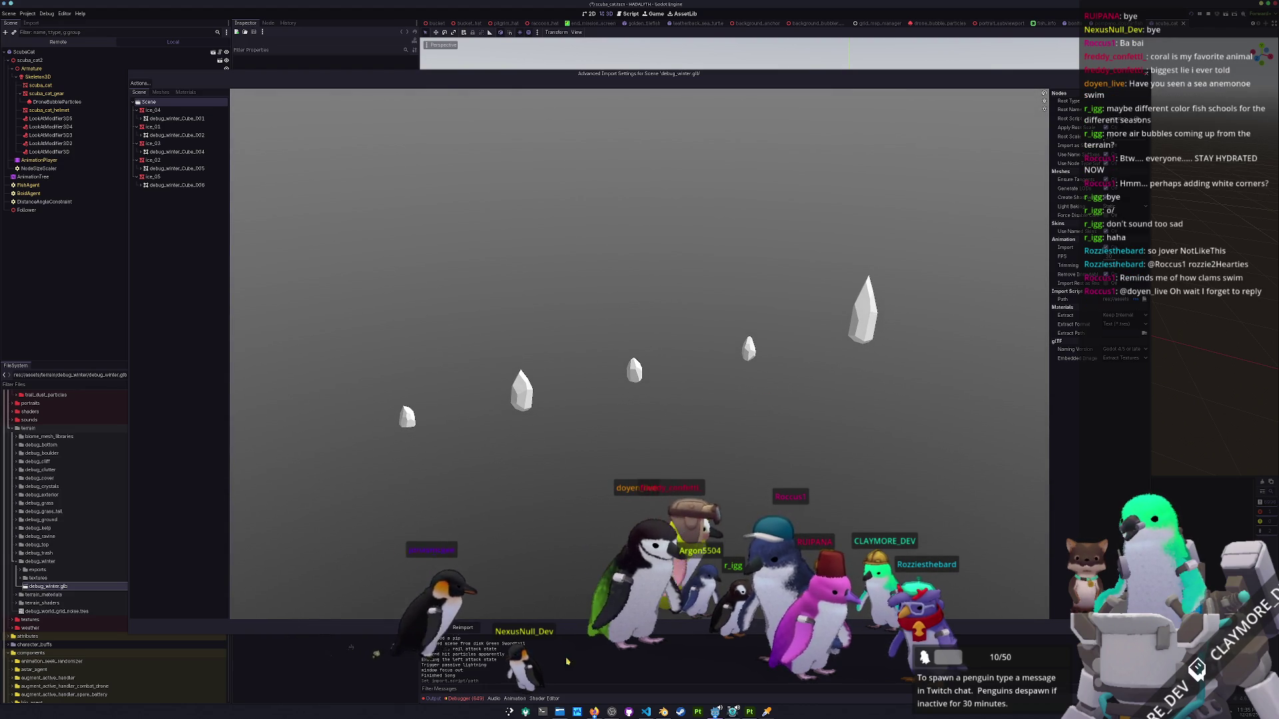
pyautogui.click(639, 645)
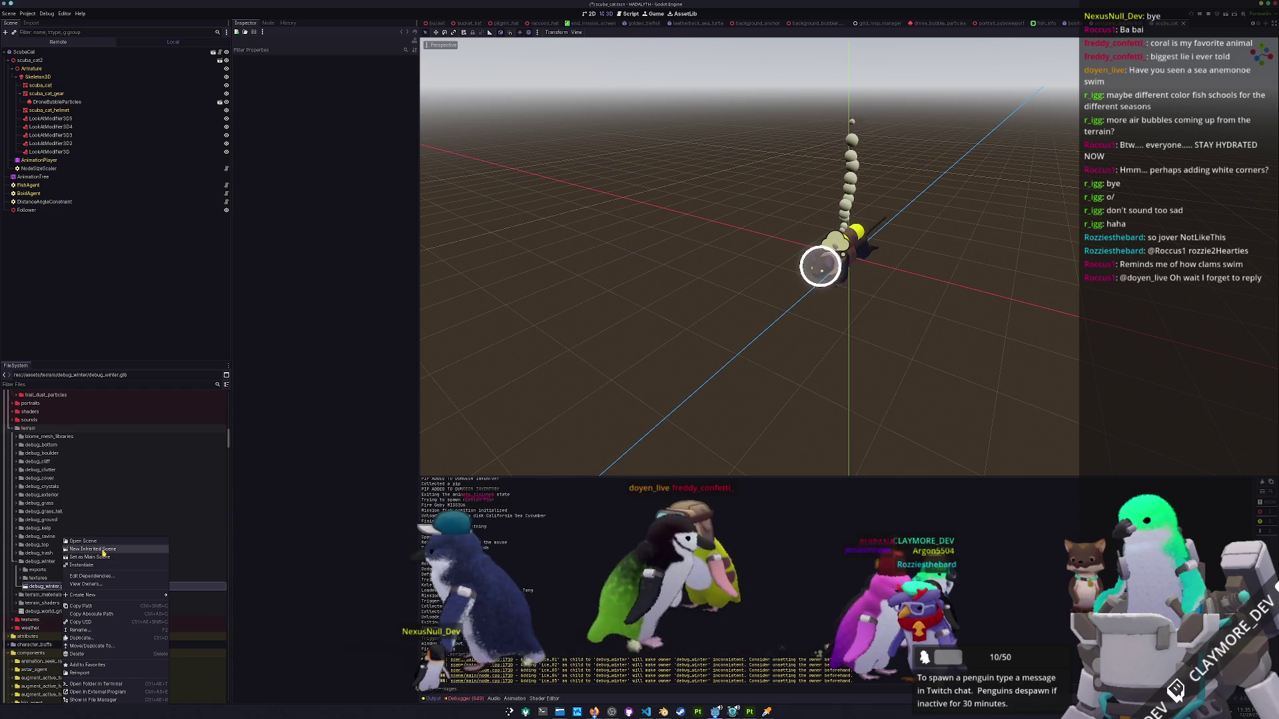
# Open debug_winter.glb as a scene and inspect ice_01's Surface Material Override slot.
pyautogui.doubleClick(64, 591)
pyautogui.scroll(-10, 639, 300)
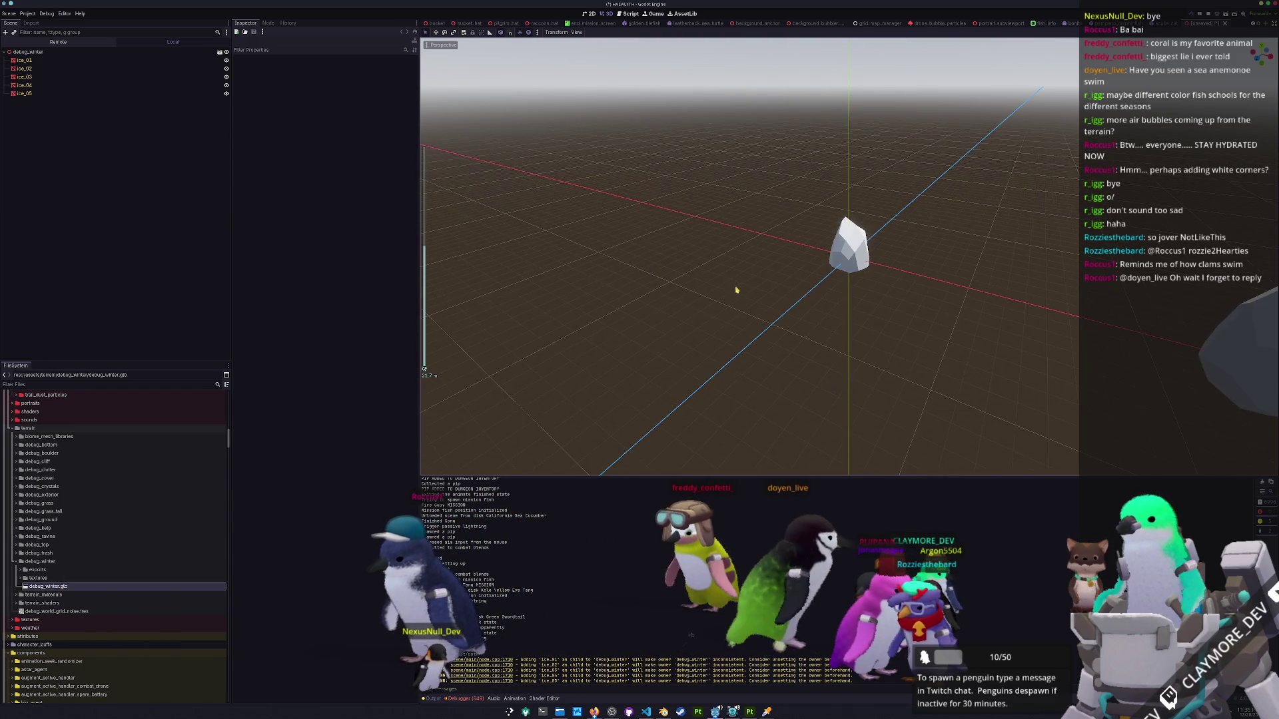
pyautogui.scroll(-8, 764, 293)
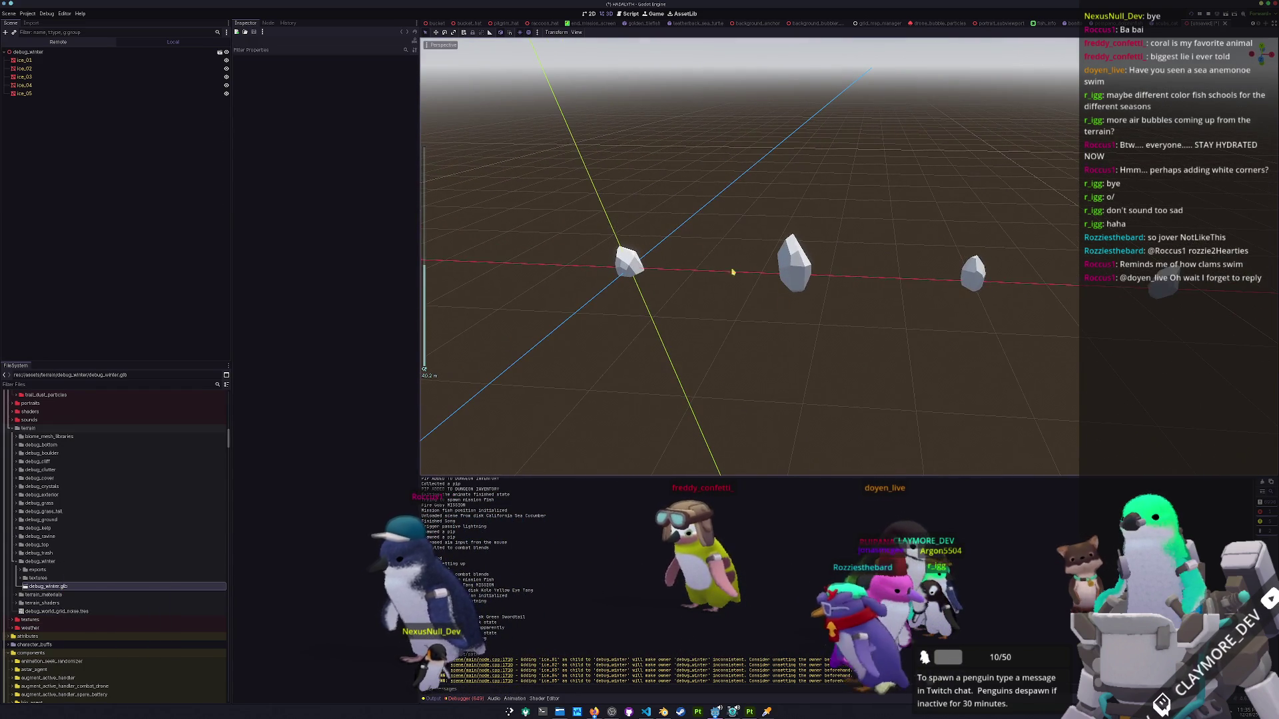
pyautogui.click(60, 59)
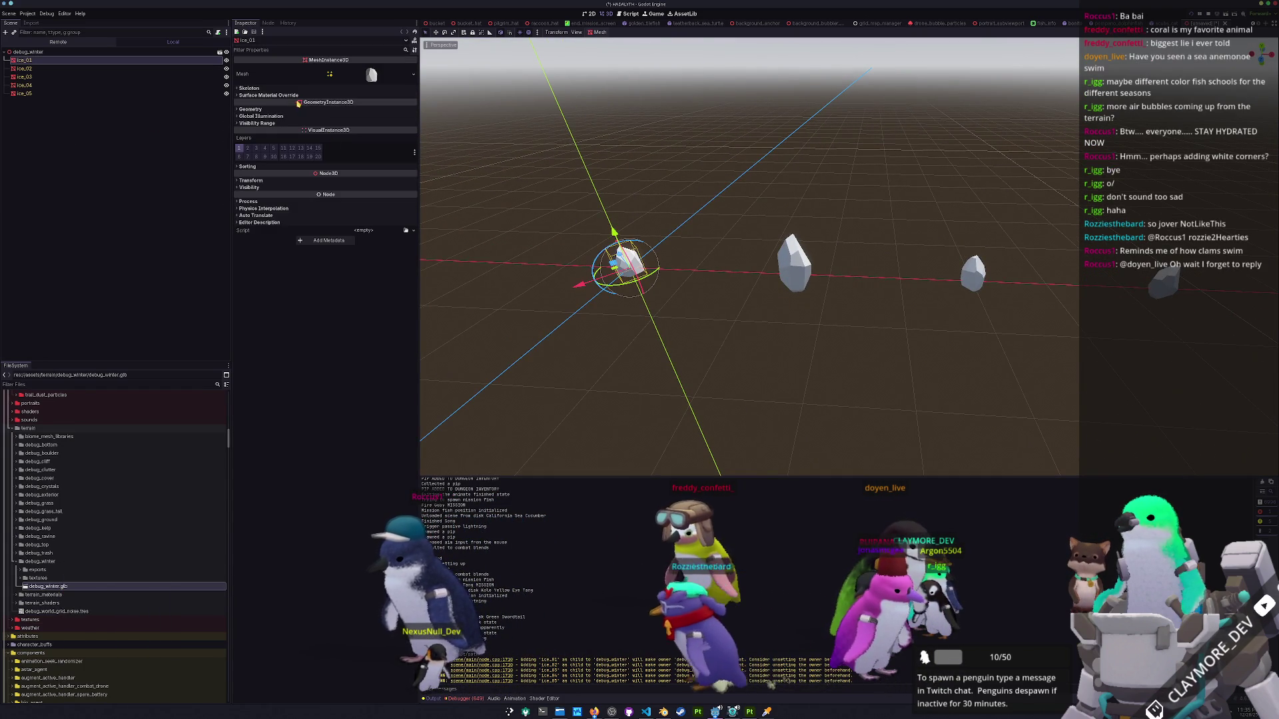
pyautogui.click(283, 109)
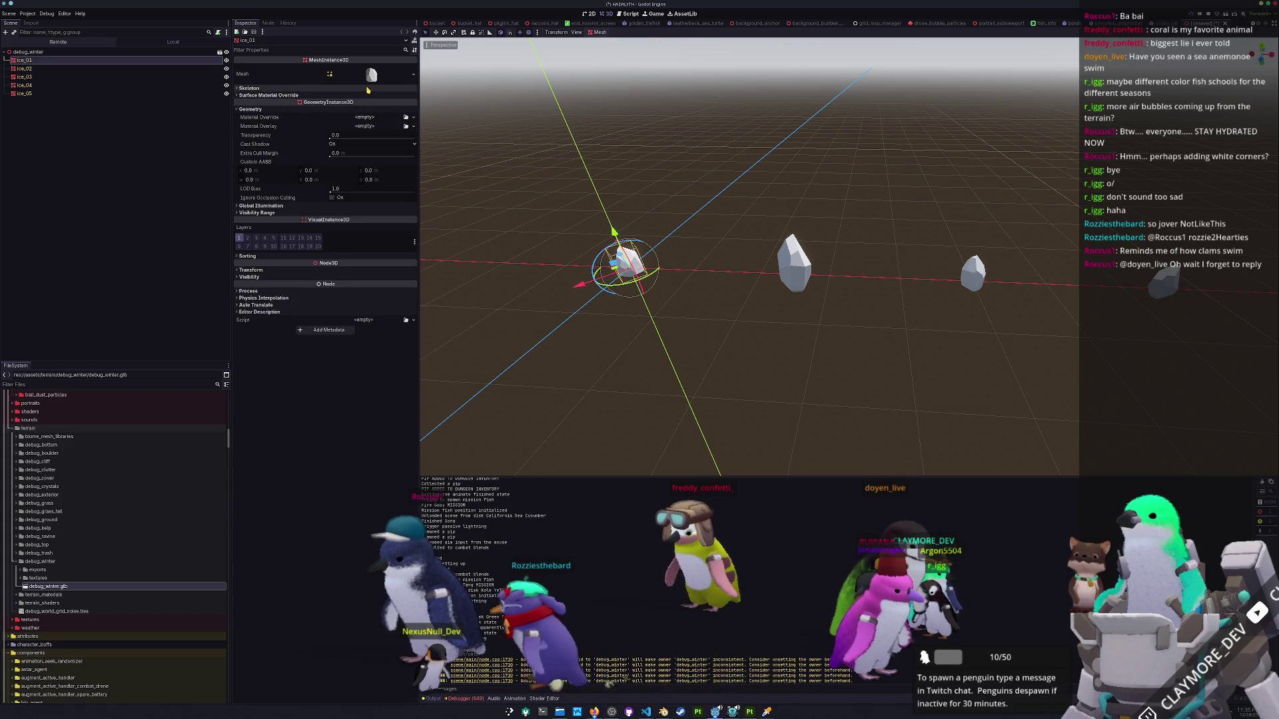
pyautogui.click(364, 95)
pyautogui.click(405, 103)
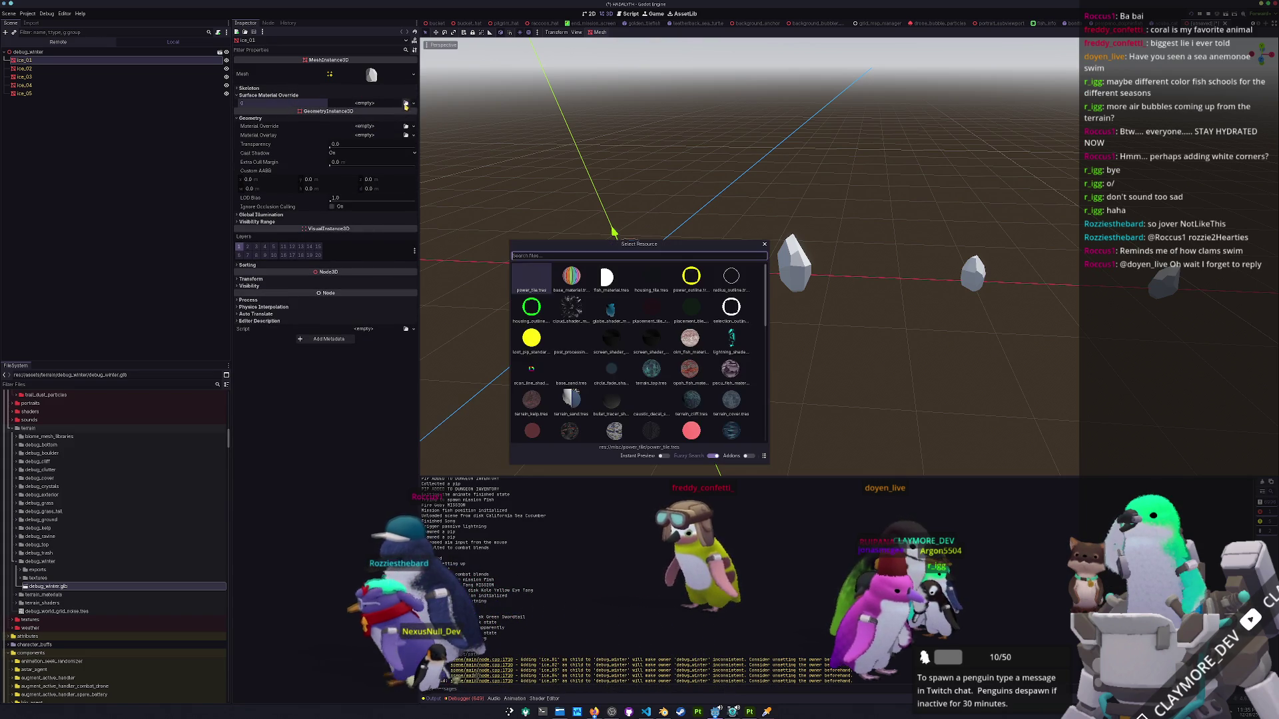
pyautogui.press('Escape')
# Browse the debug folders and request deleting the biome_mesh_libraries folder.
pyautogui.doubleClick(38, 552)
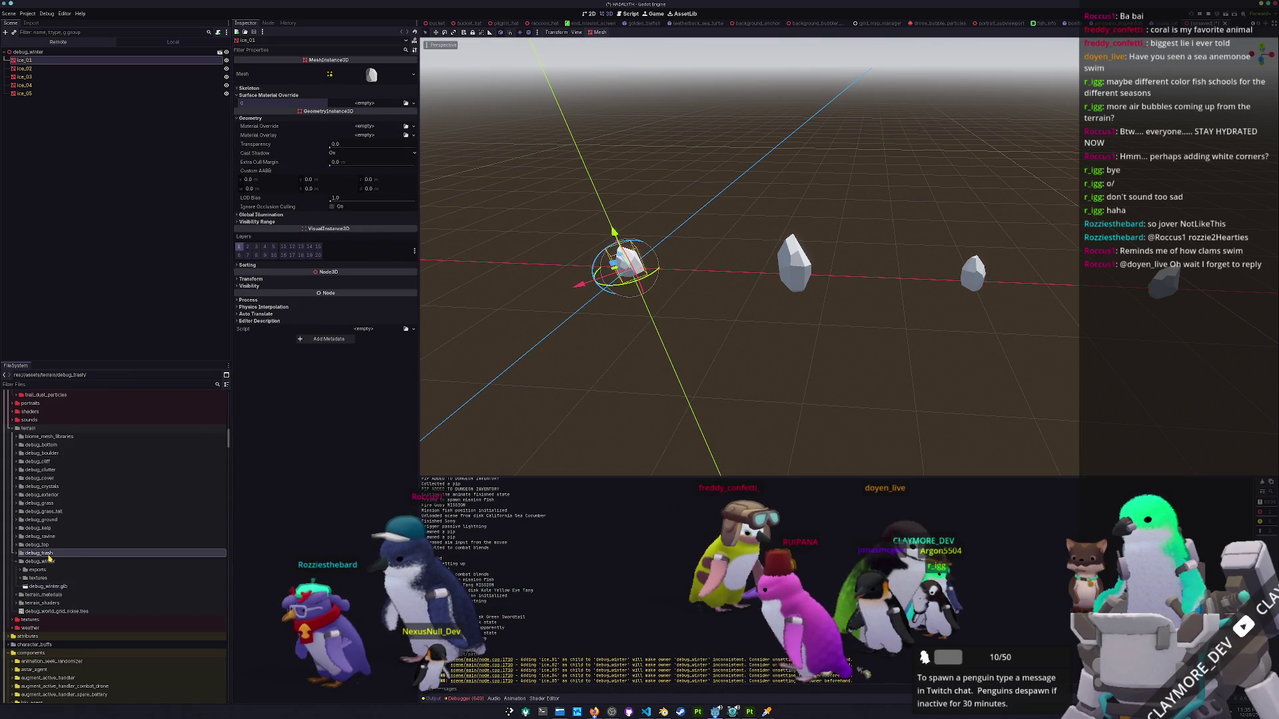
pyautogui.press('Left')
pyautogui.press('Up')
pyautogui.press('Right')
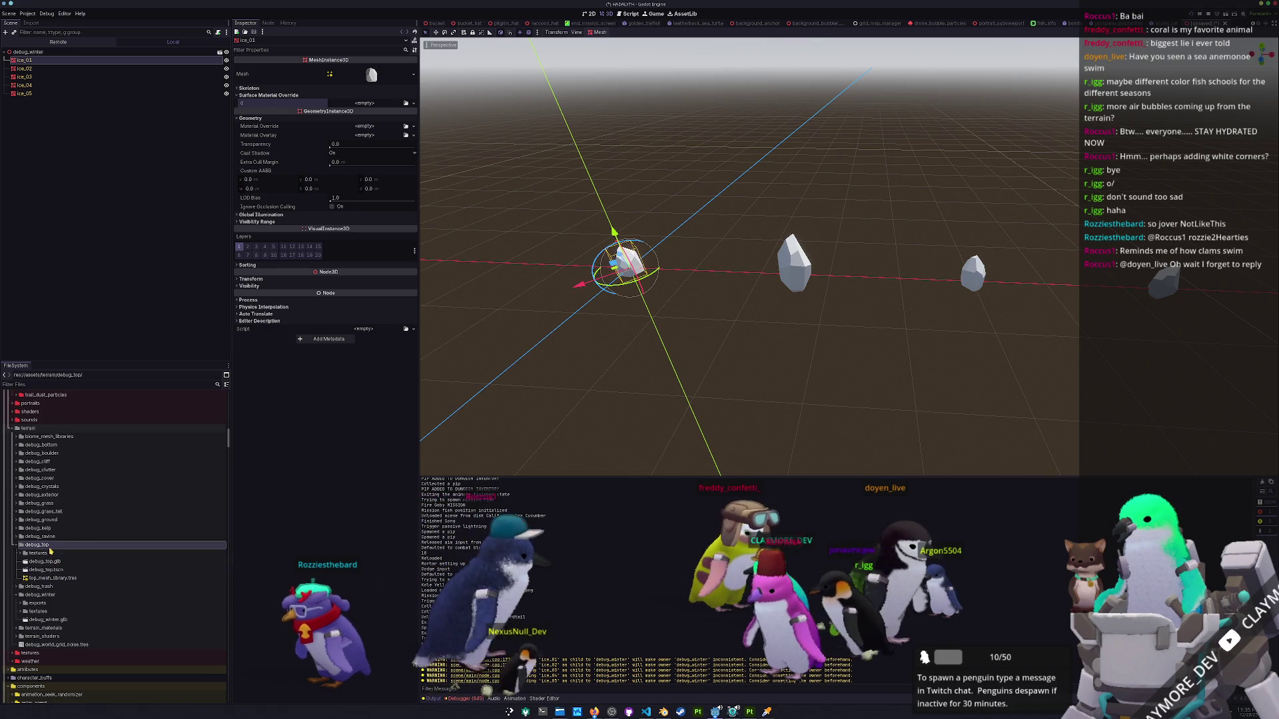
pyautogui.press('Left')
pyautogui.scroll(-1, 38, 595)
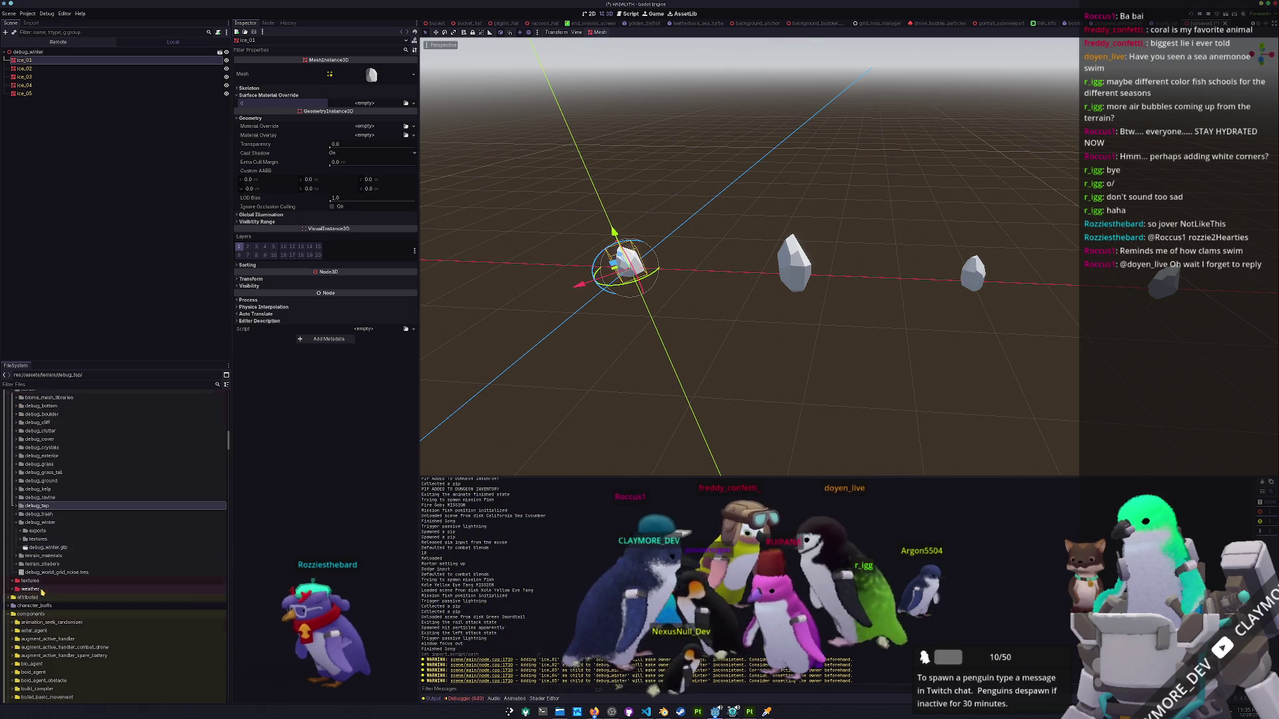
pyautogui.scroll(2, 39, 589)
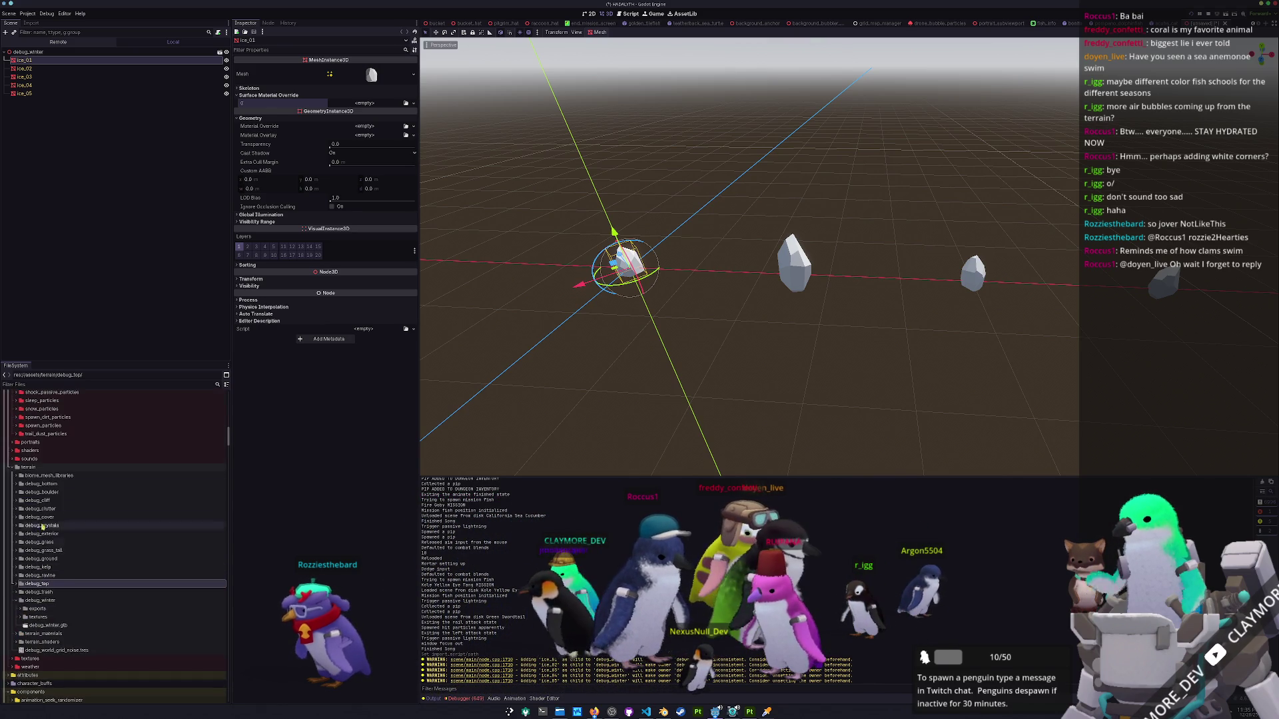
pyautogui.doubleClick(52, 484)
pyautogui.doubleClick(61, 476)
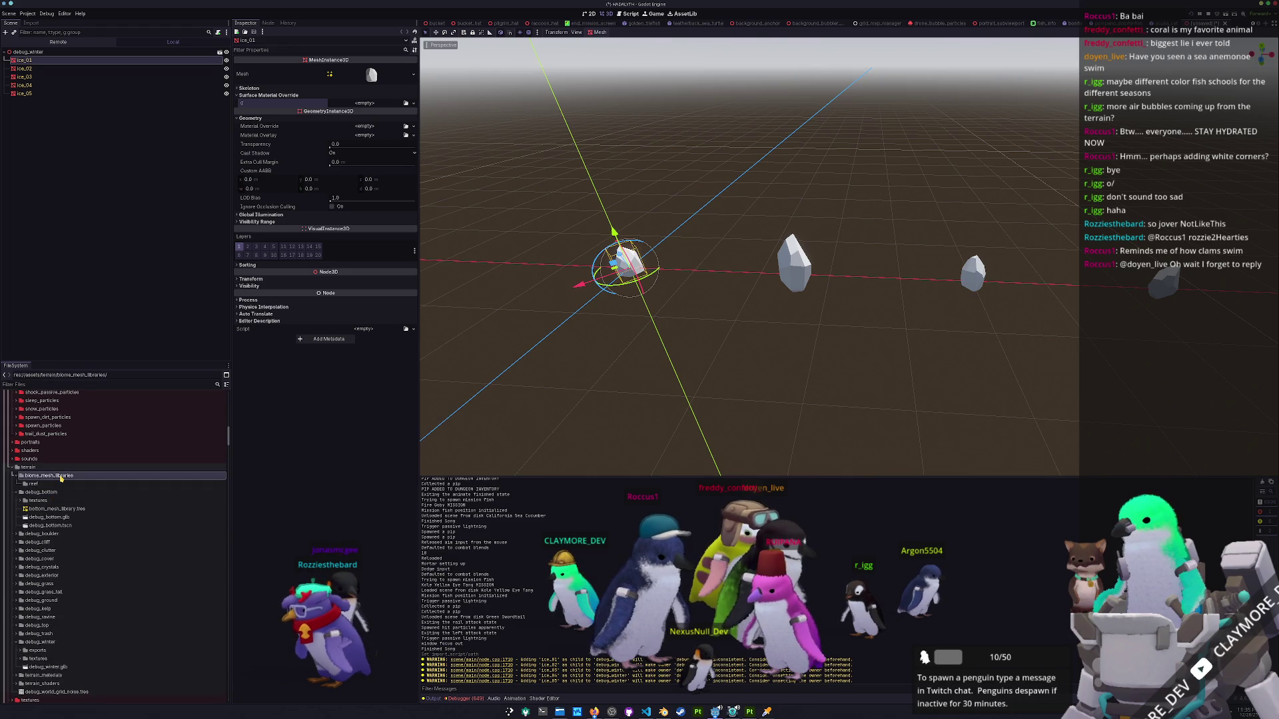
pyautogui.doubleClick(61, 476)
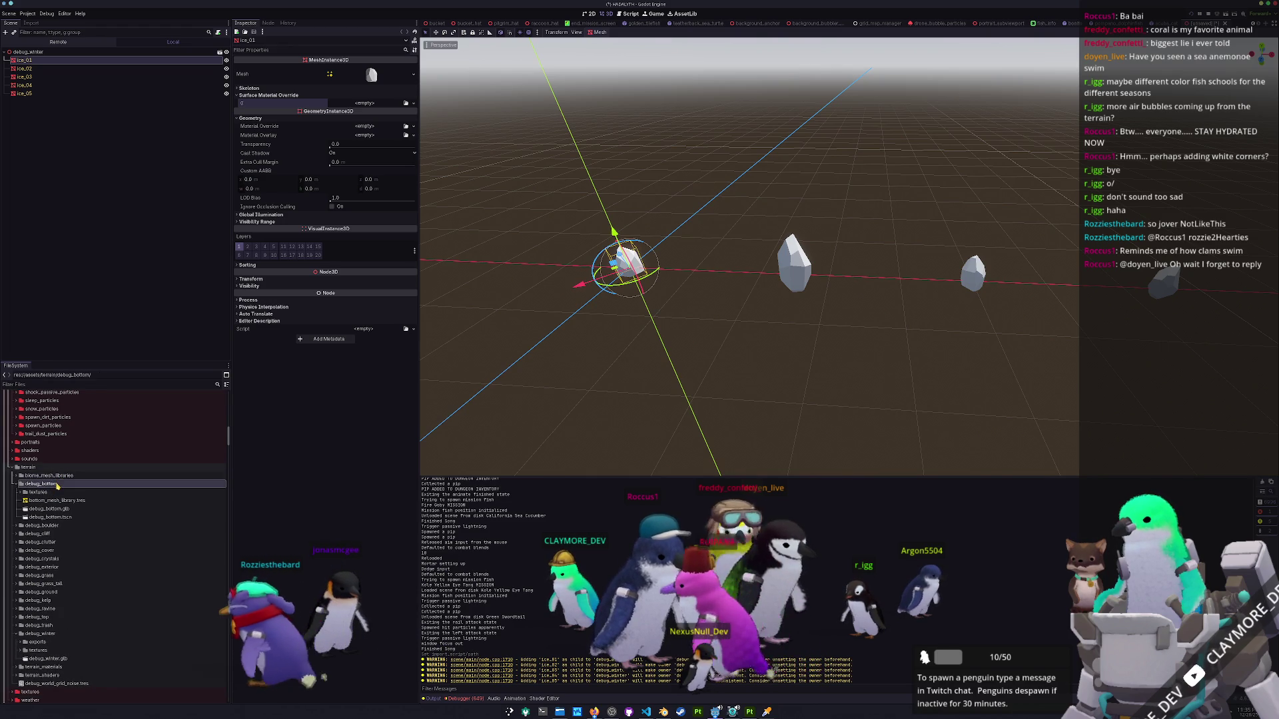
pyautogui.doubleClick(59, 477)
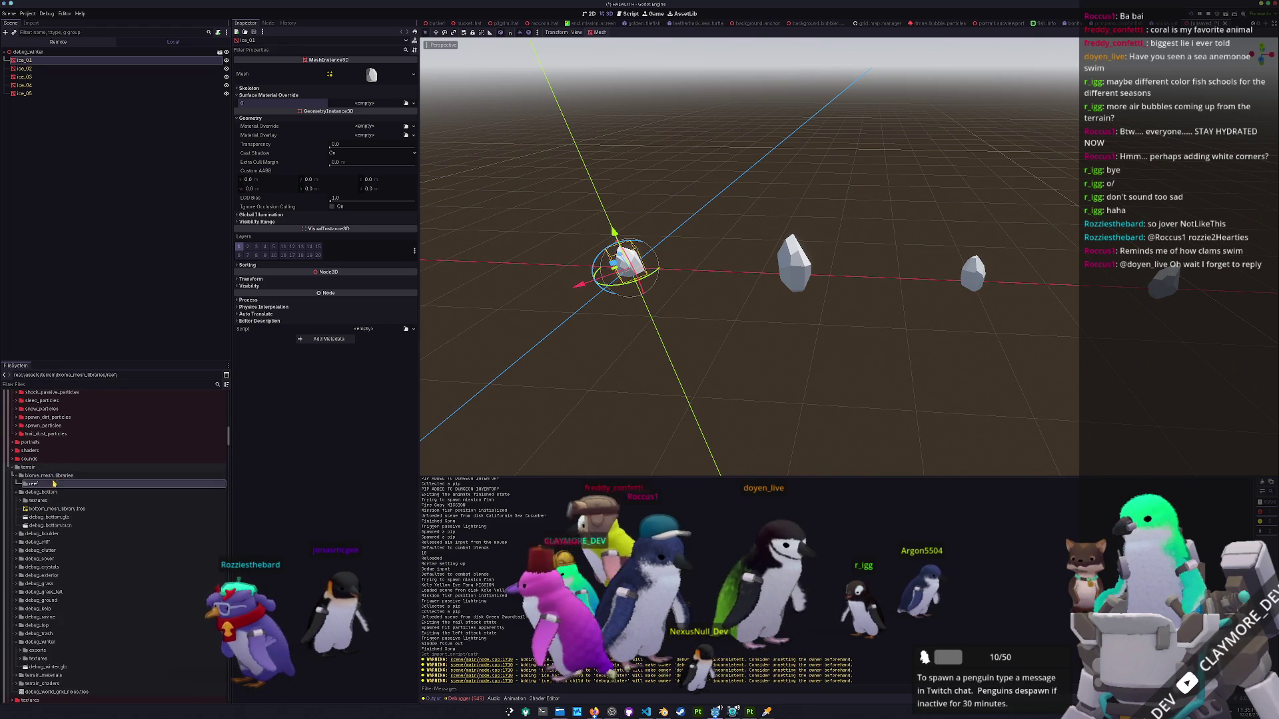
pyautogui.press('Delete')
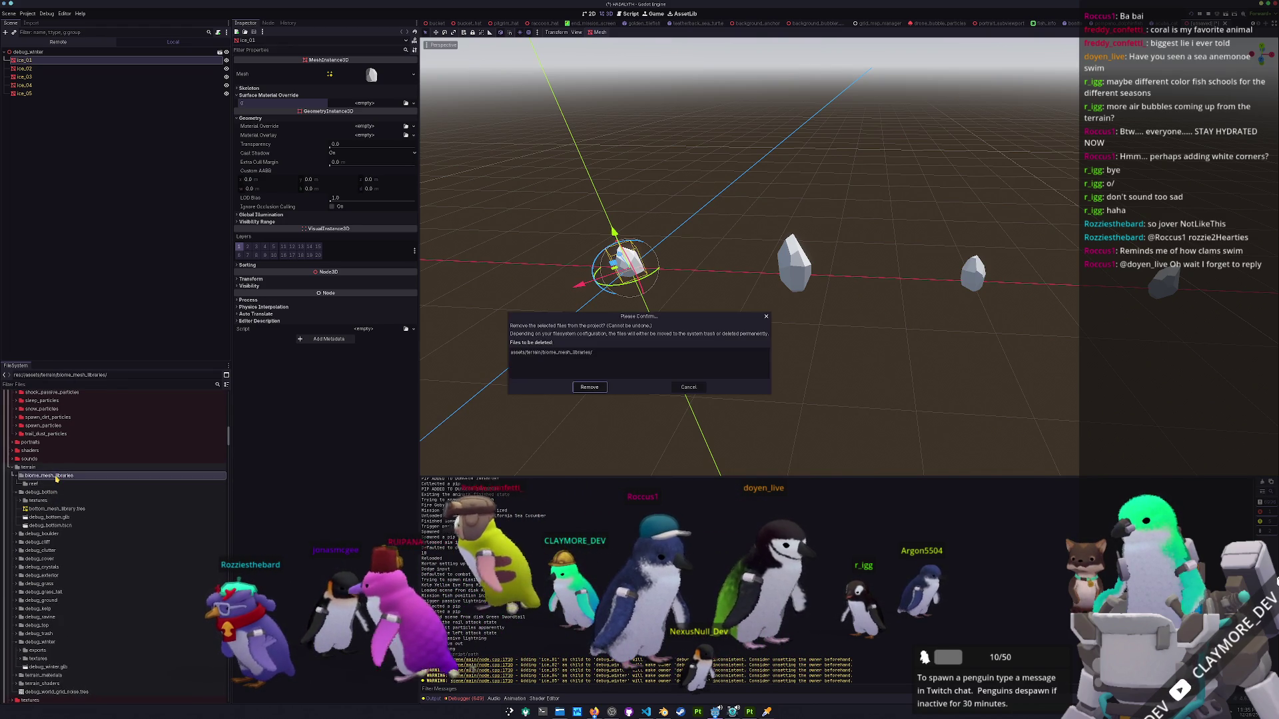
# Confirm removing biome_mesh_libraries and expand materials down to terrain_materials.
pyautogui.press('Return')
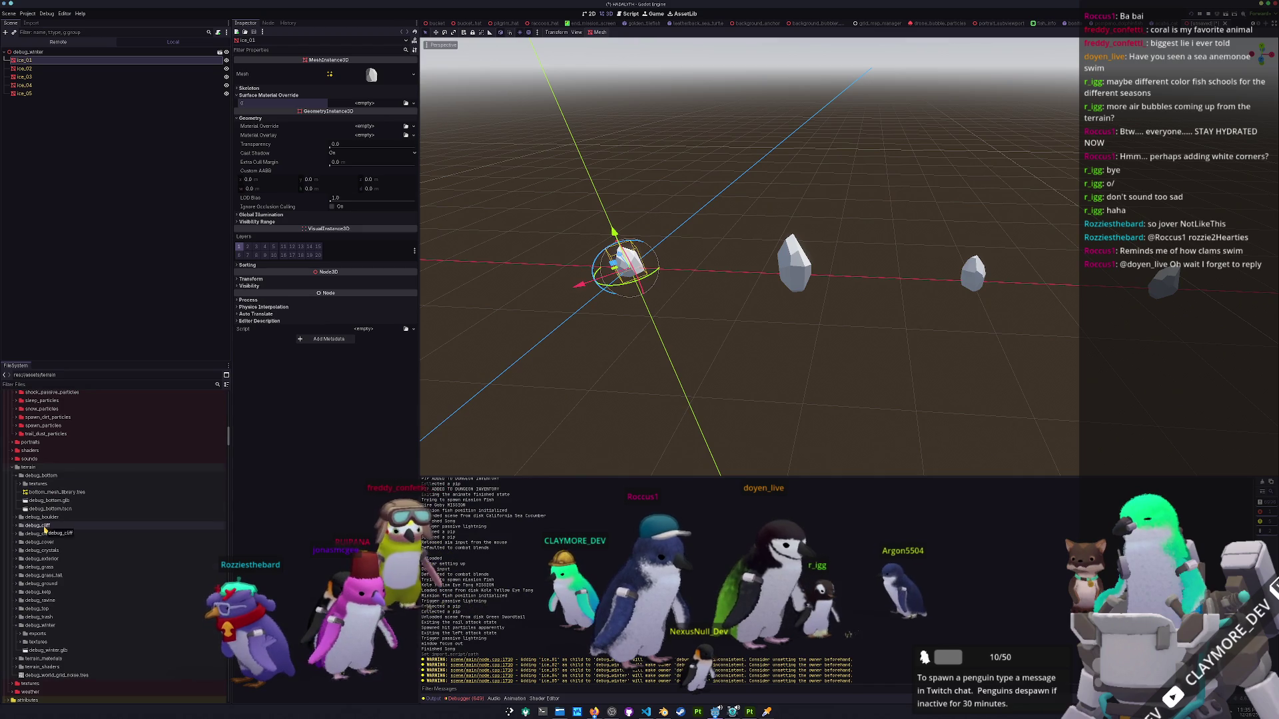
pyautogui.scroll(15, 45, 529)
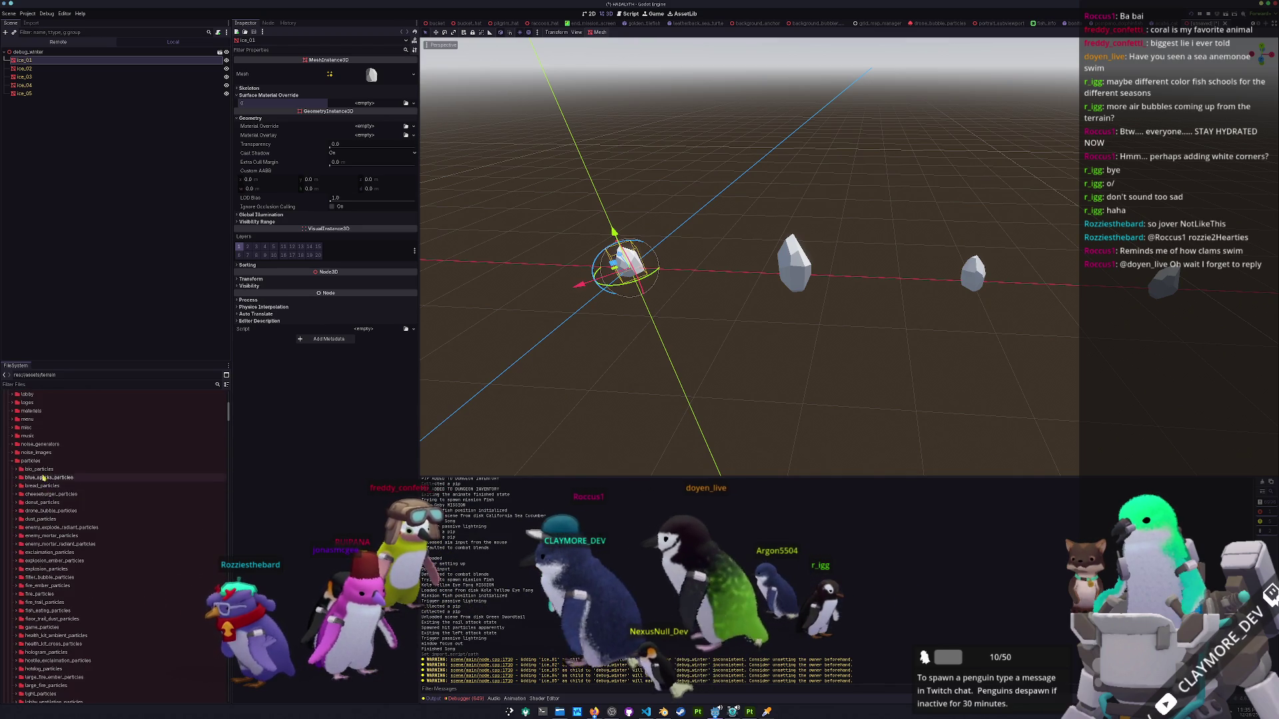
pyautogui.click(13, 461)
pyautogui.scroll(3, 30, 506)
pyautogui.click(32, 527)
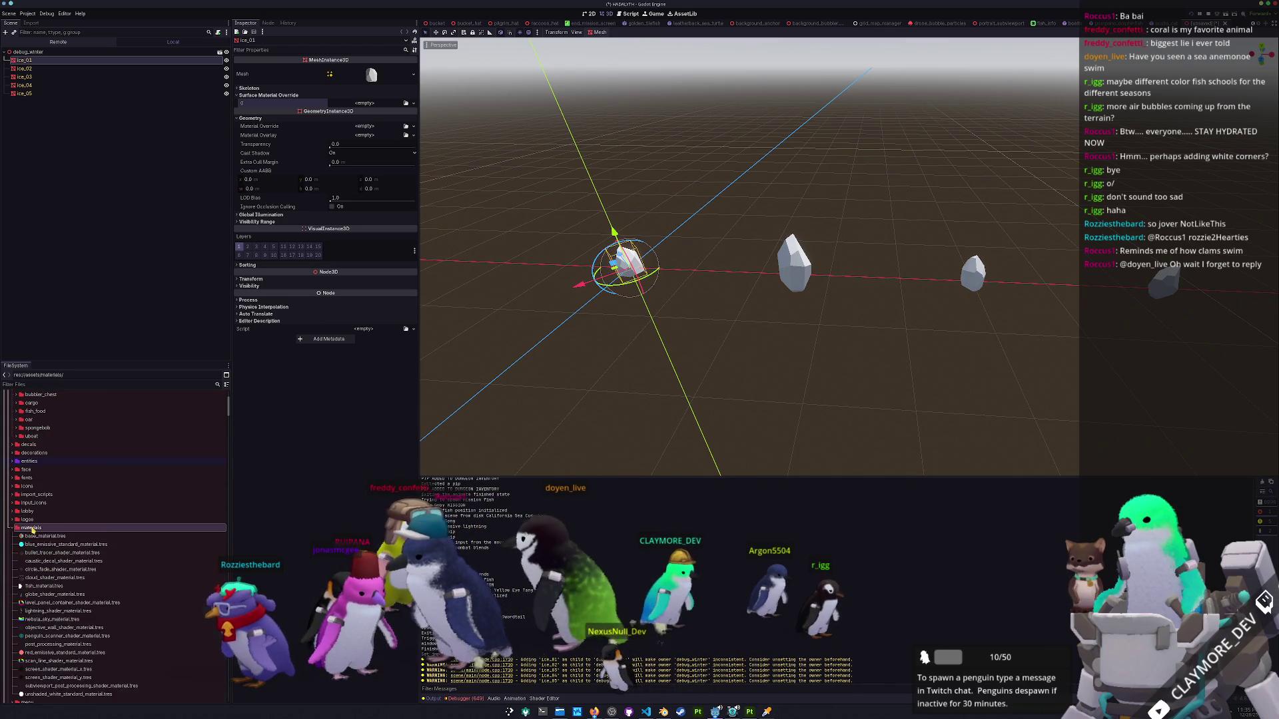
pyautogui.doubleClick(32, 527)
pyautogui.scroll(-5, 40, 533)
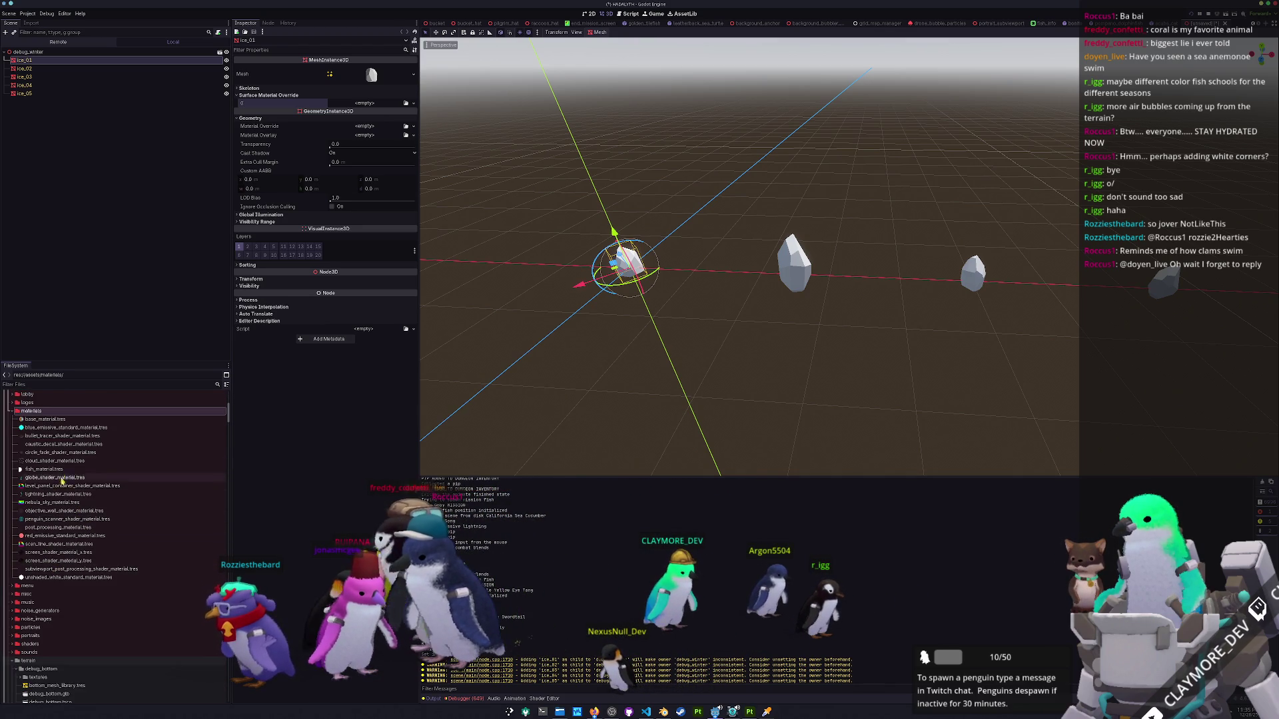
pyautogui.scroll(-10, 53, 571)
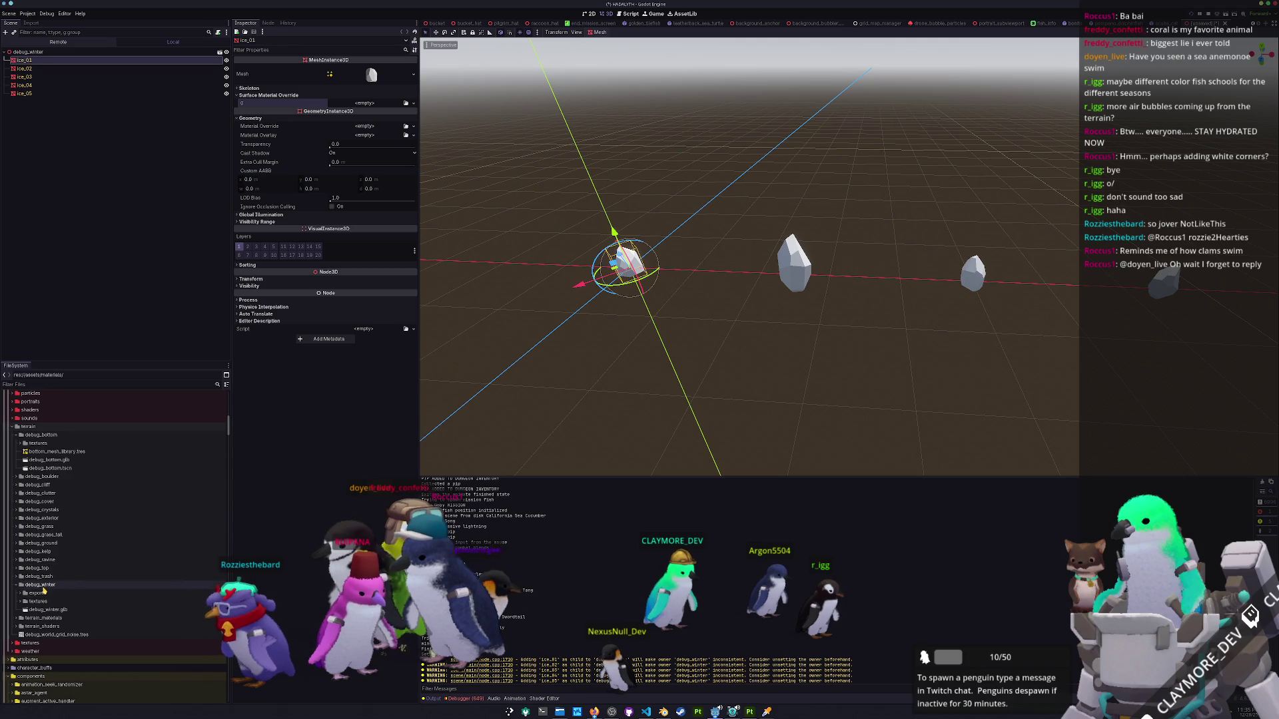
pyautogui.doubleClick(38, 618)
# Look through the terrain material files and duplicate terrain_boulder.tres.
pyautogui.scroll(-4, 33, 521)
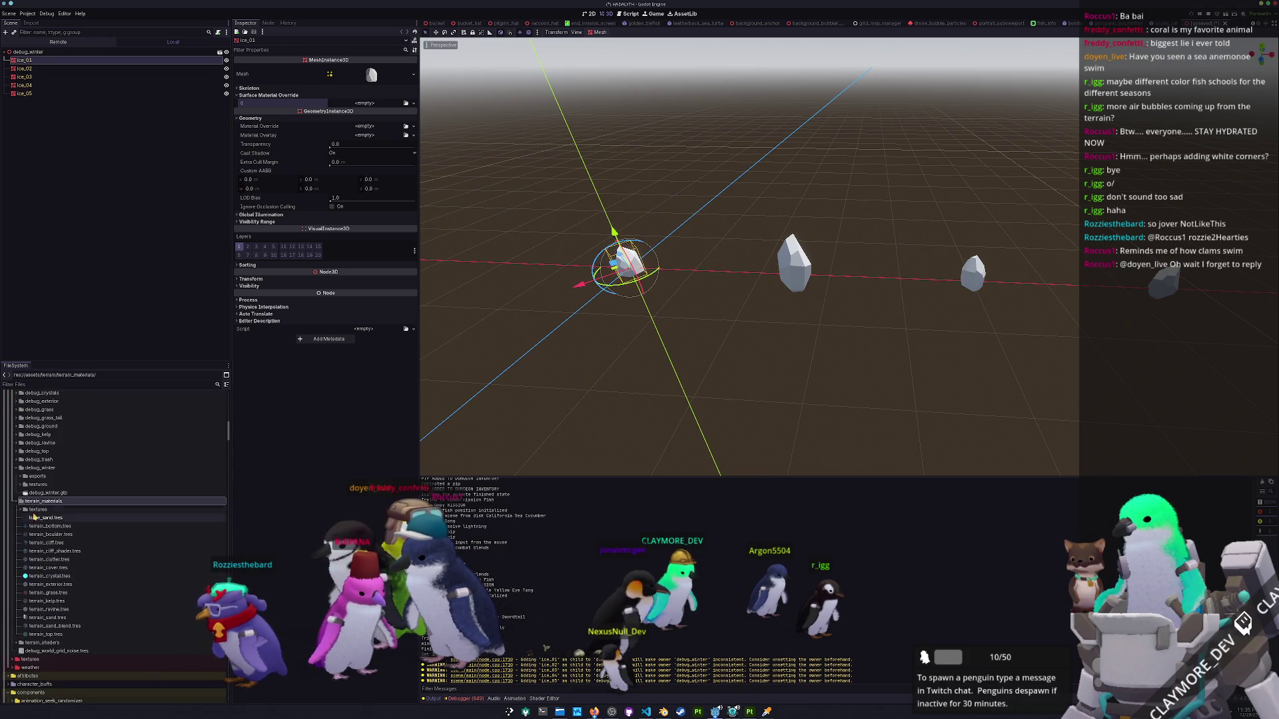
pyautogui.click(42, 520)
pyautogui.click(40, 560)
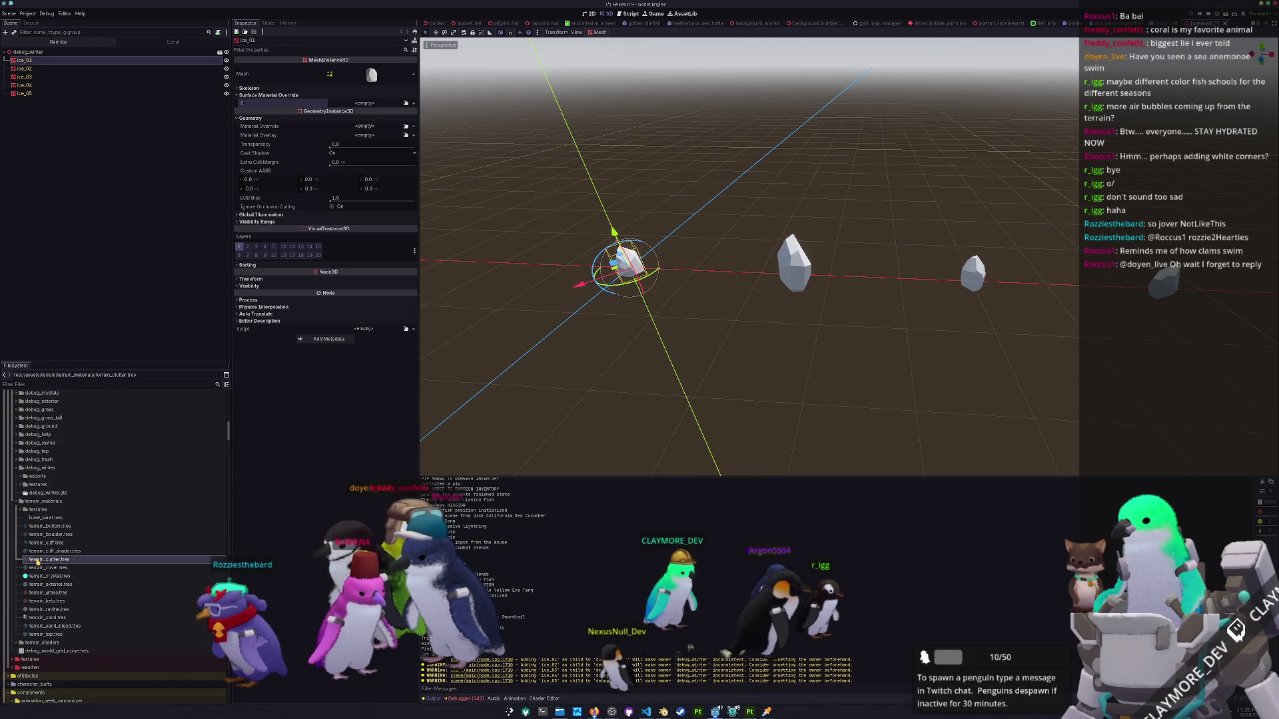
pyautogui.scroll(-1, 44, 600)
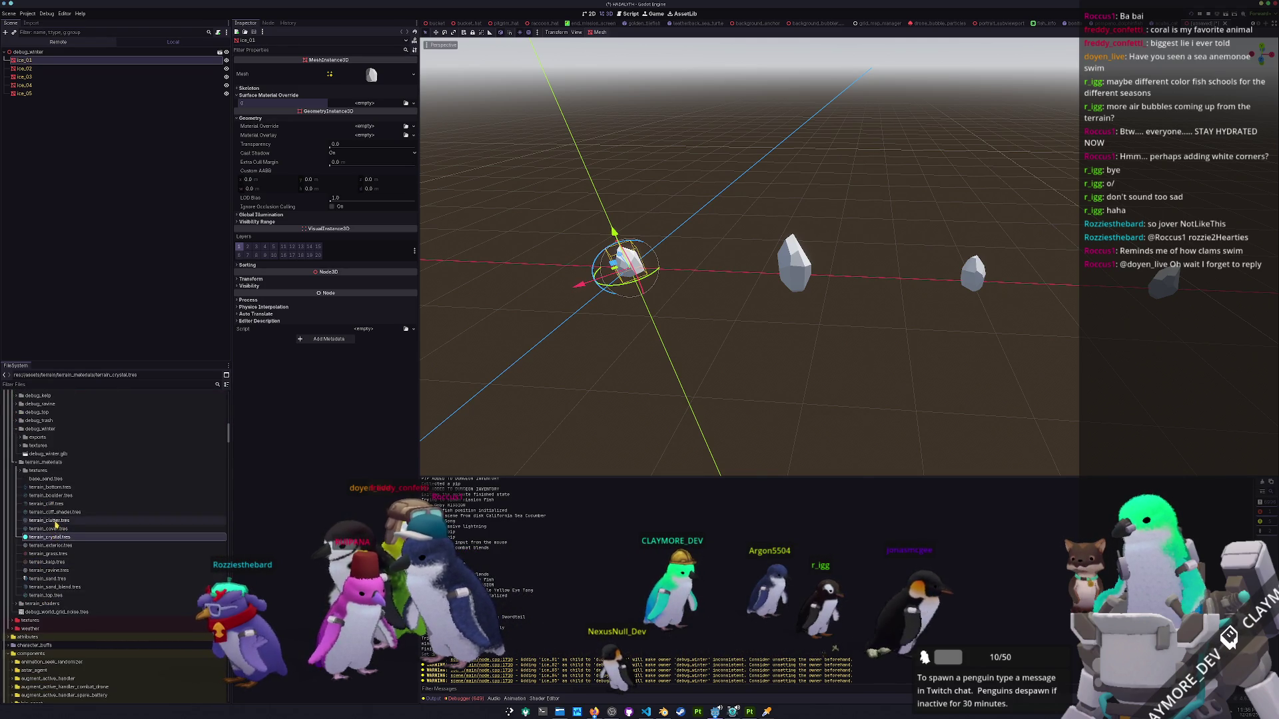
pyautogui.click(53, 570)
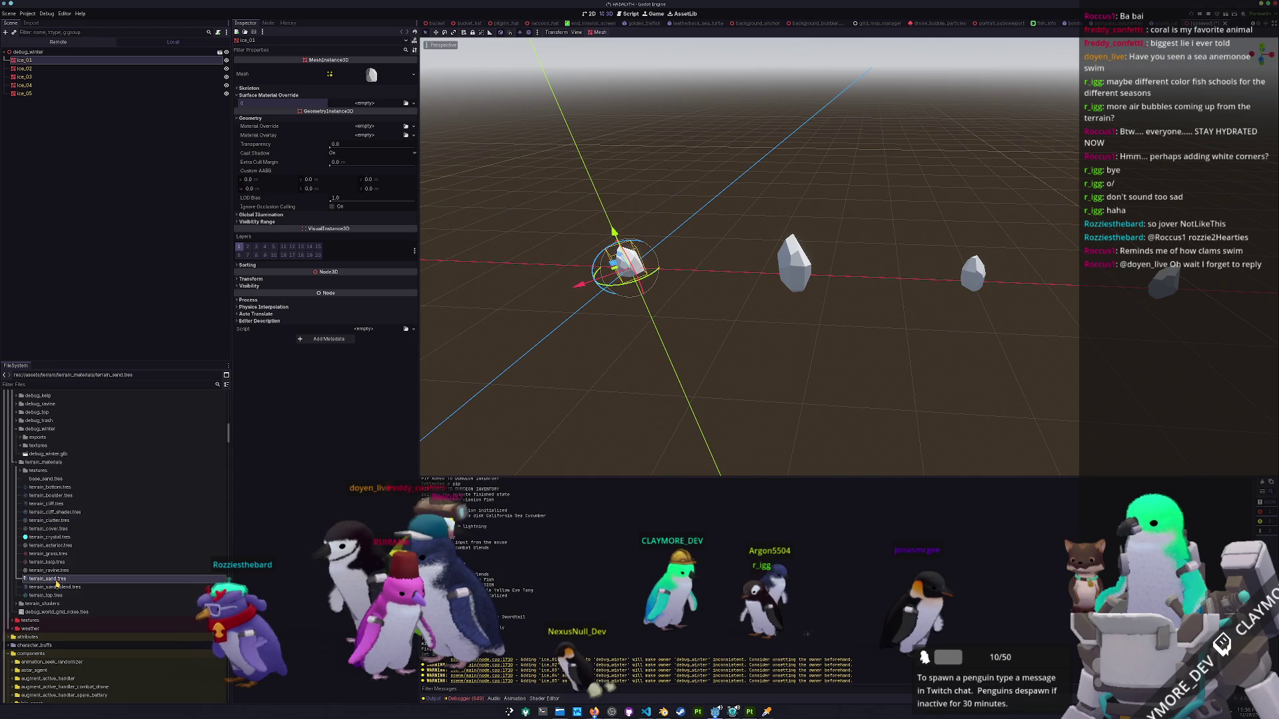
pyautogui.click(53, 495)
pyautogui.hotkey('ctrl', 'd')
pyautogui.press('Left')
pyautogui.hotkey('ctrl', 'Right')
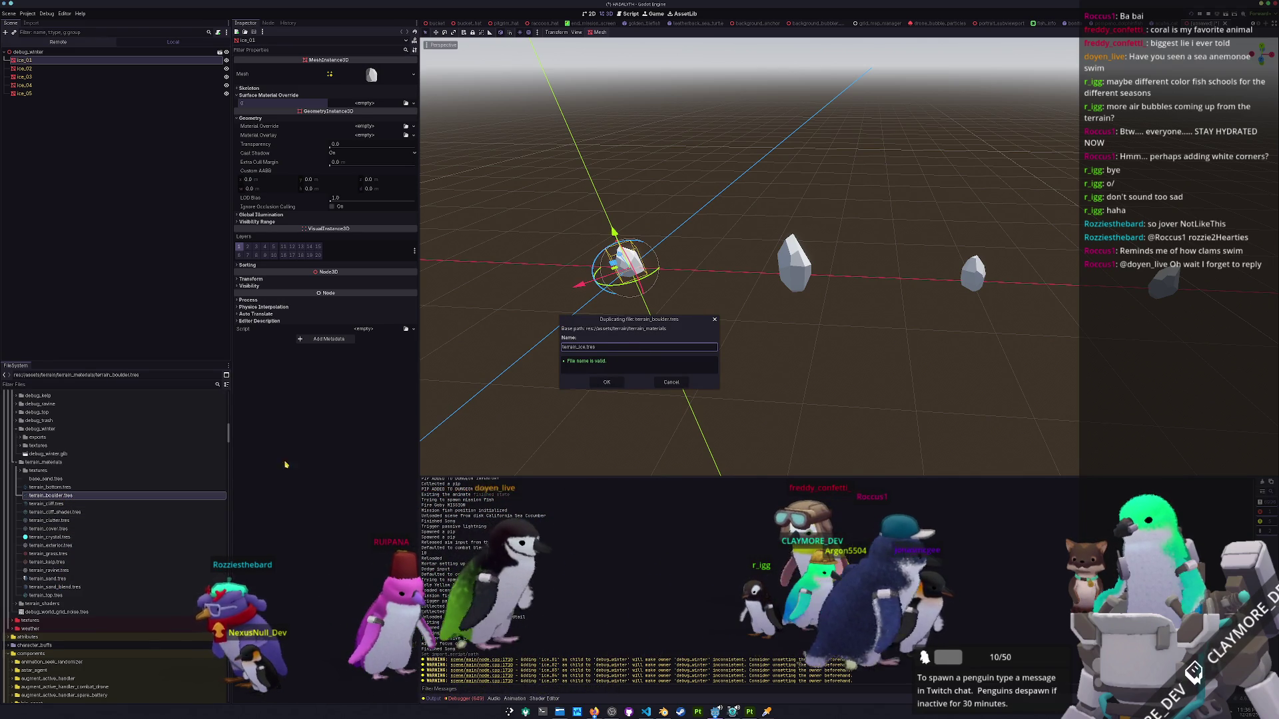
# Create terrain_ice.tres from the duplicate and load the terrain_ice texture as its albedo.
pyautogui.click(601, 383)
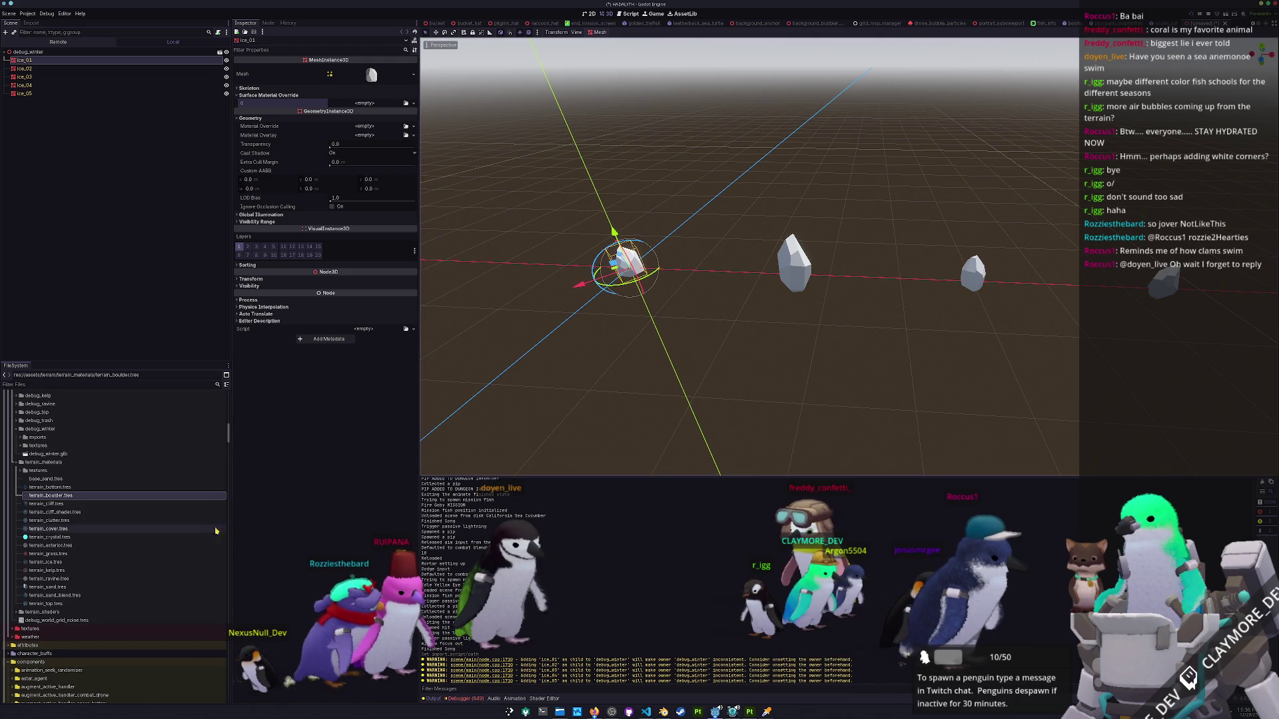
pyautogui.click(47, 562)
pyautogui.click(247, 138)
pyautogui.click(412, 163)
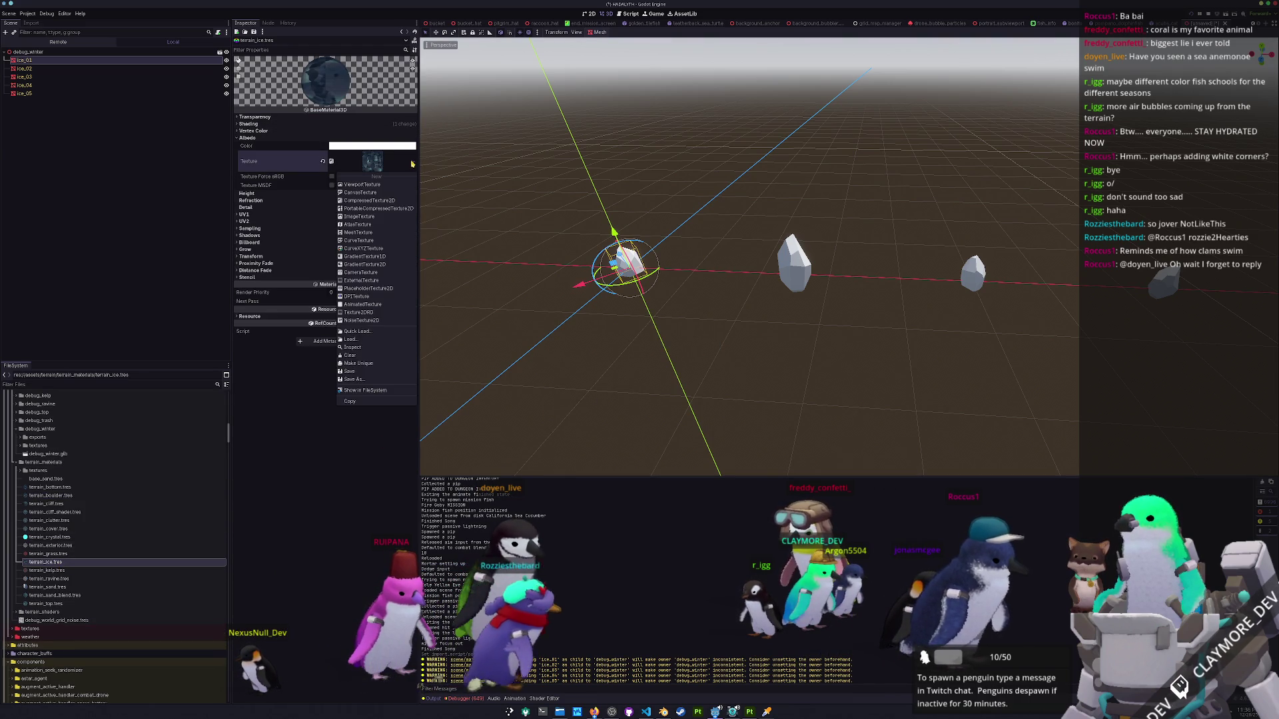
pyautogui.click(365, 334)
pyautogui.write('terrain_ice')
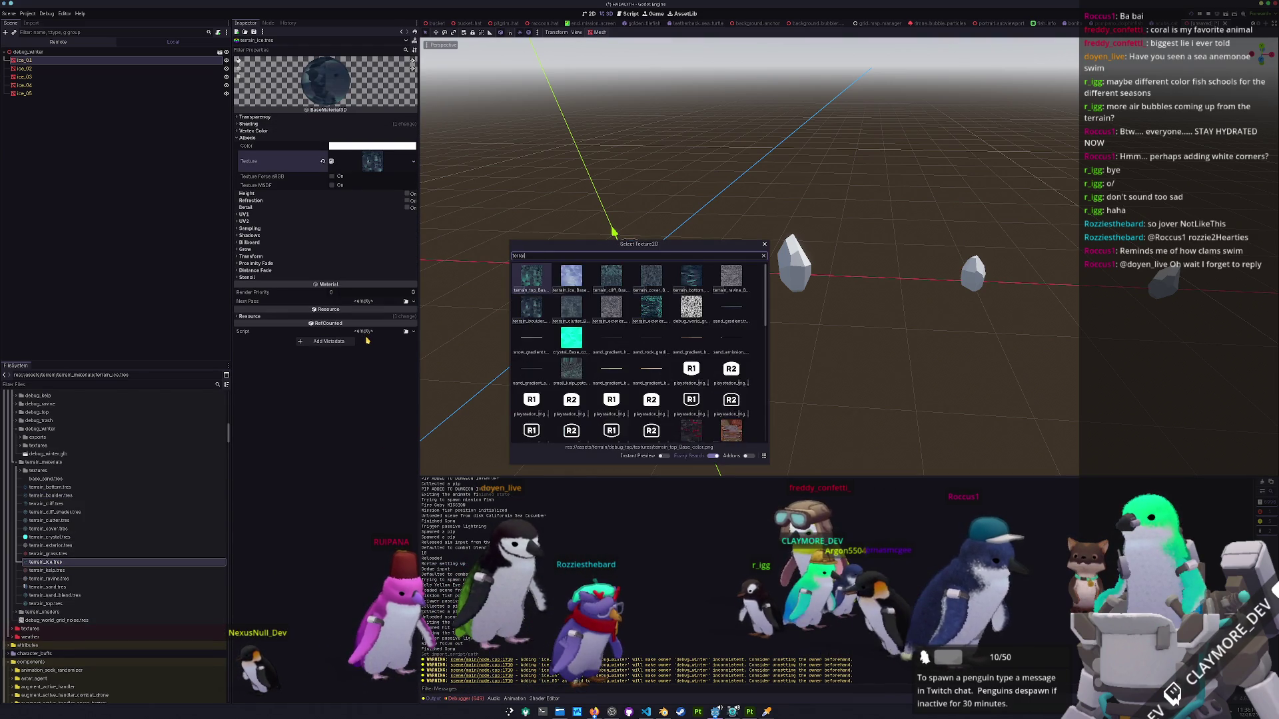
pyautogui.press('Return')
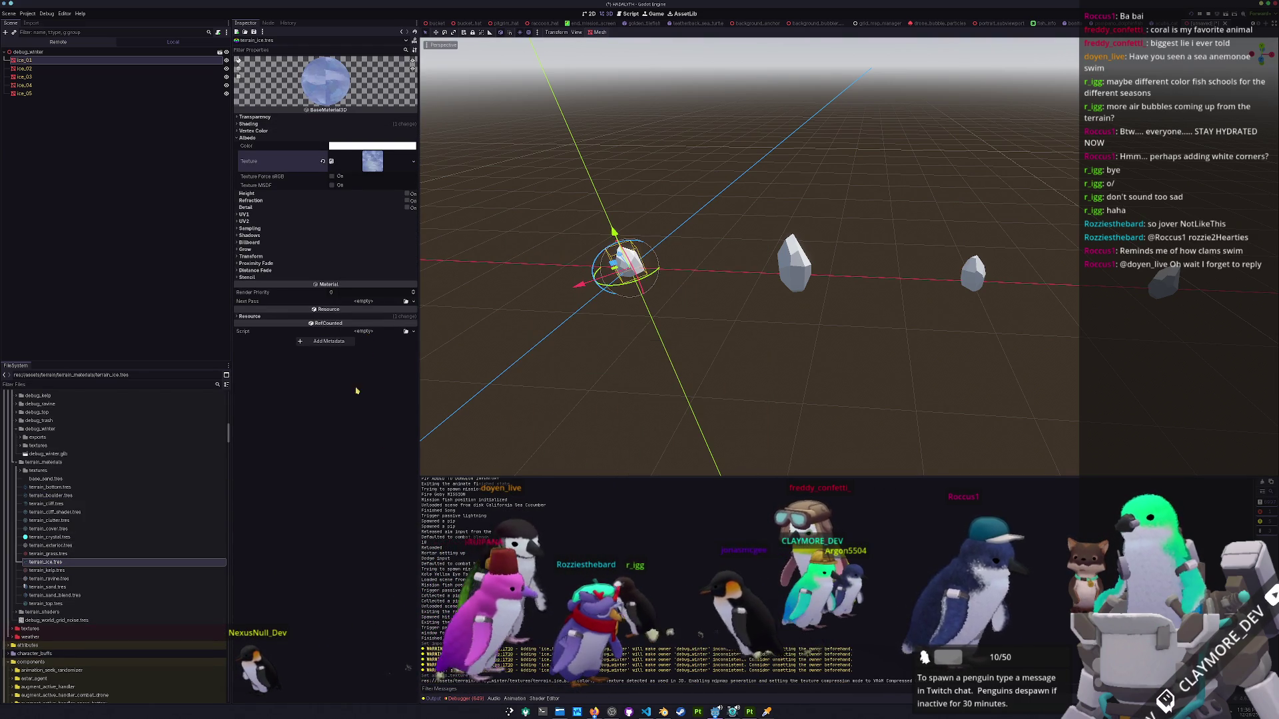
# Save the scene as debug_winter.tscn in assets/terrain/debug_winter.
pyautogui.hotkey('ctrl', 's')
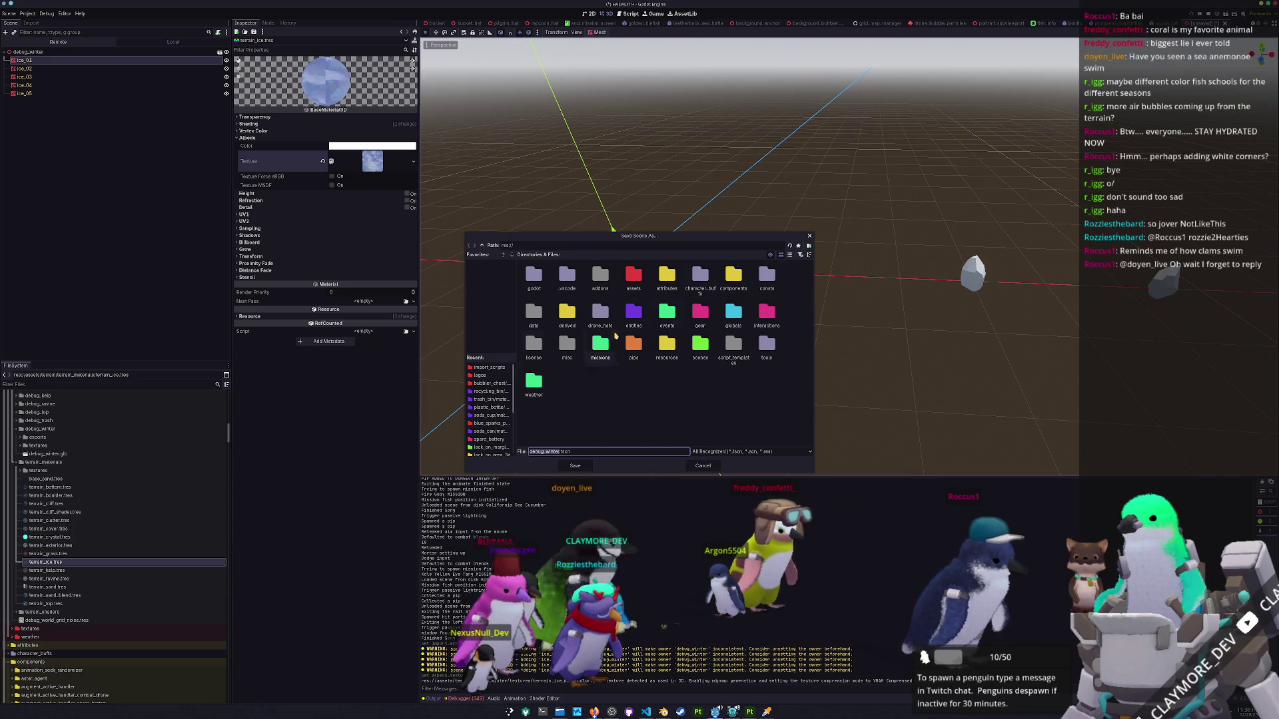
pyautogui.click(789, 254)
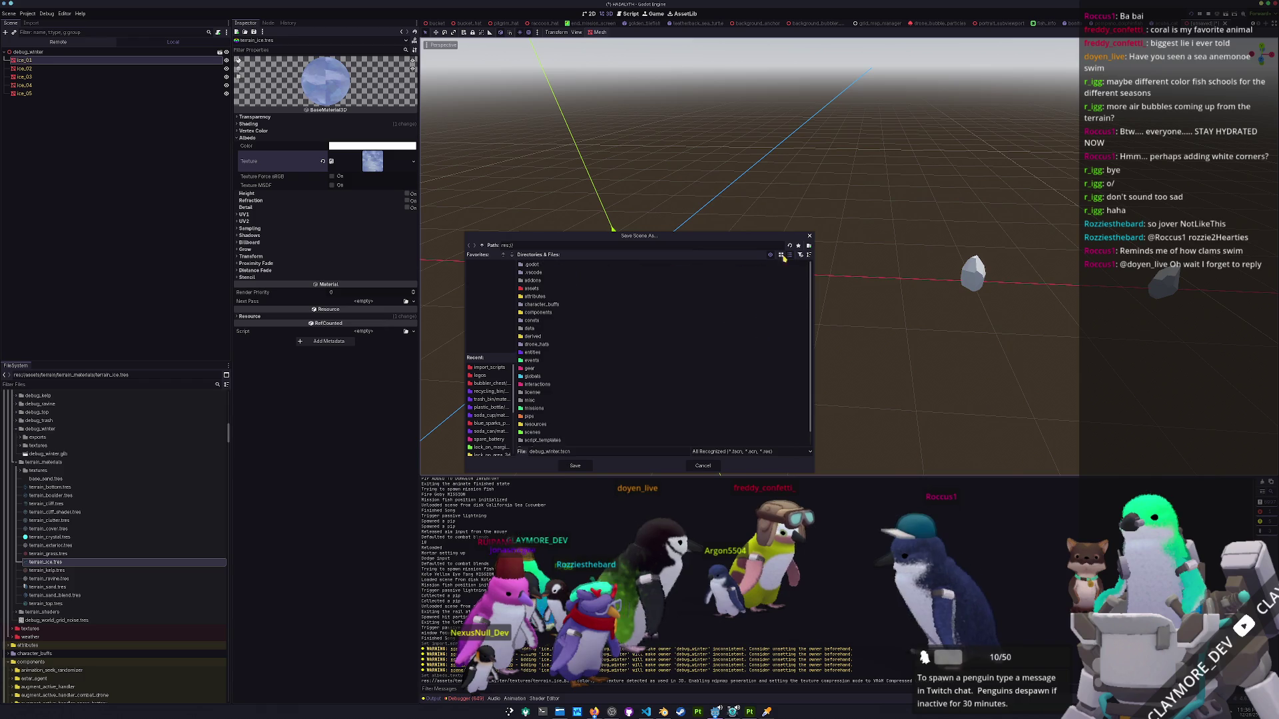
pyautogui.doubleClick(535, 289)
pyautogui.doubleClick(537, 431)
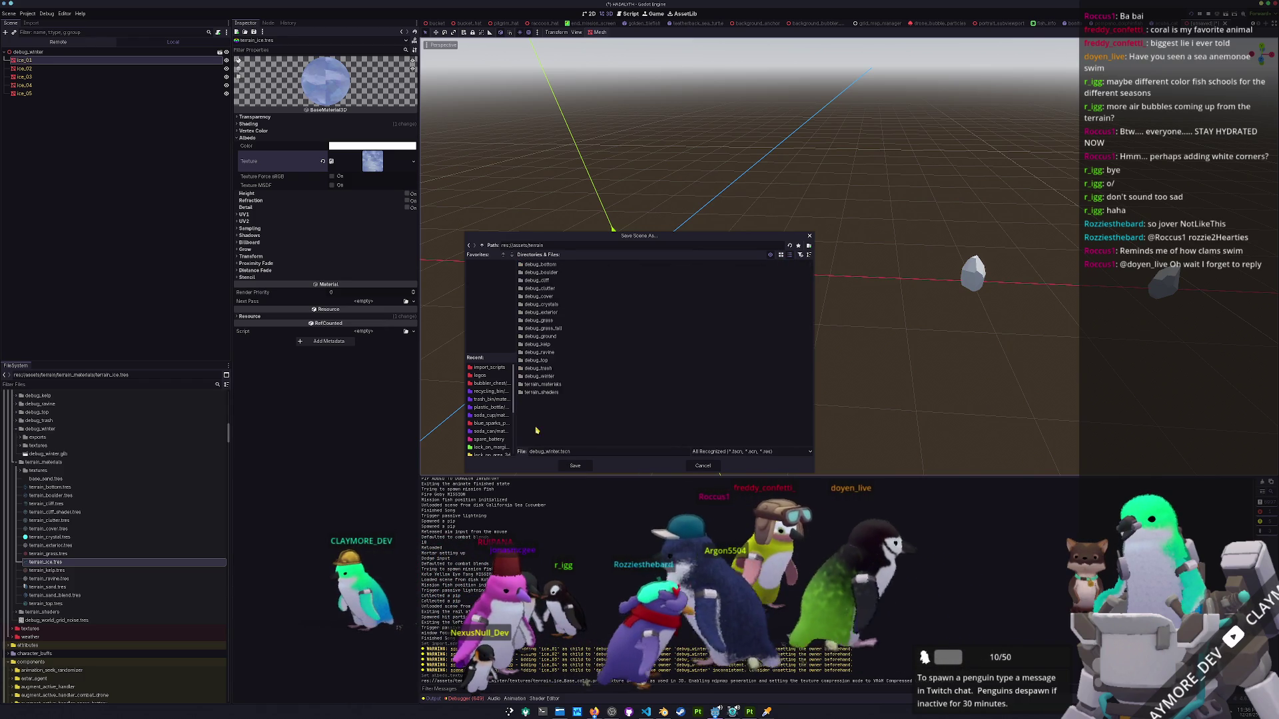
pyautogui.doubleClick(550, 377)
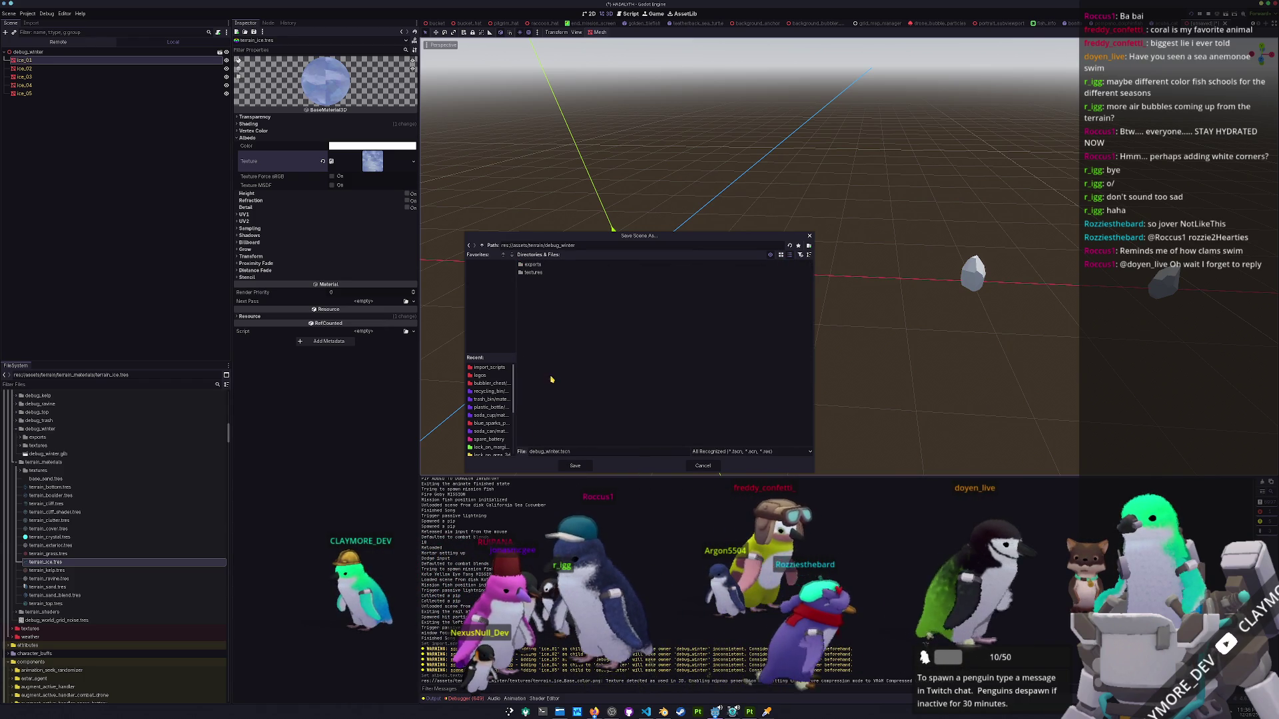
pyautogui.click(575, 466)
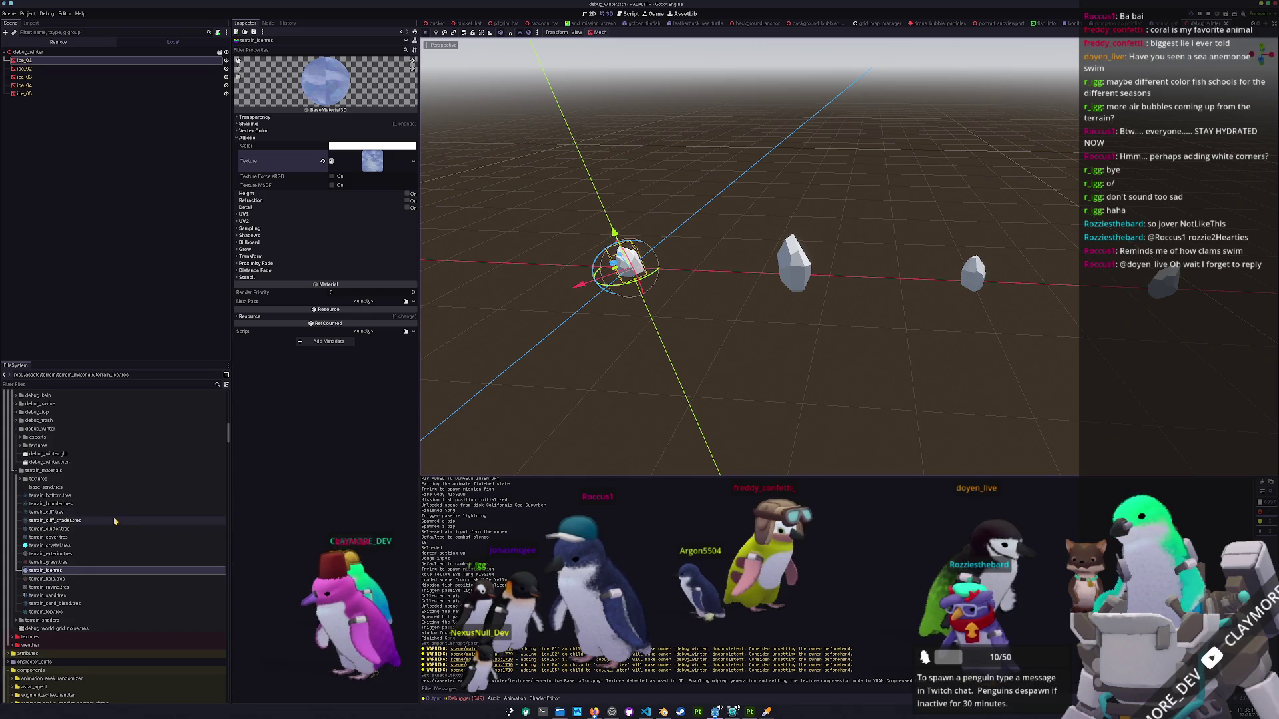
pyautogui.scroll(-3, 526, 434)
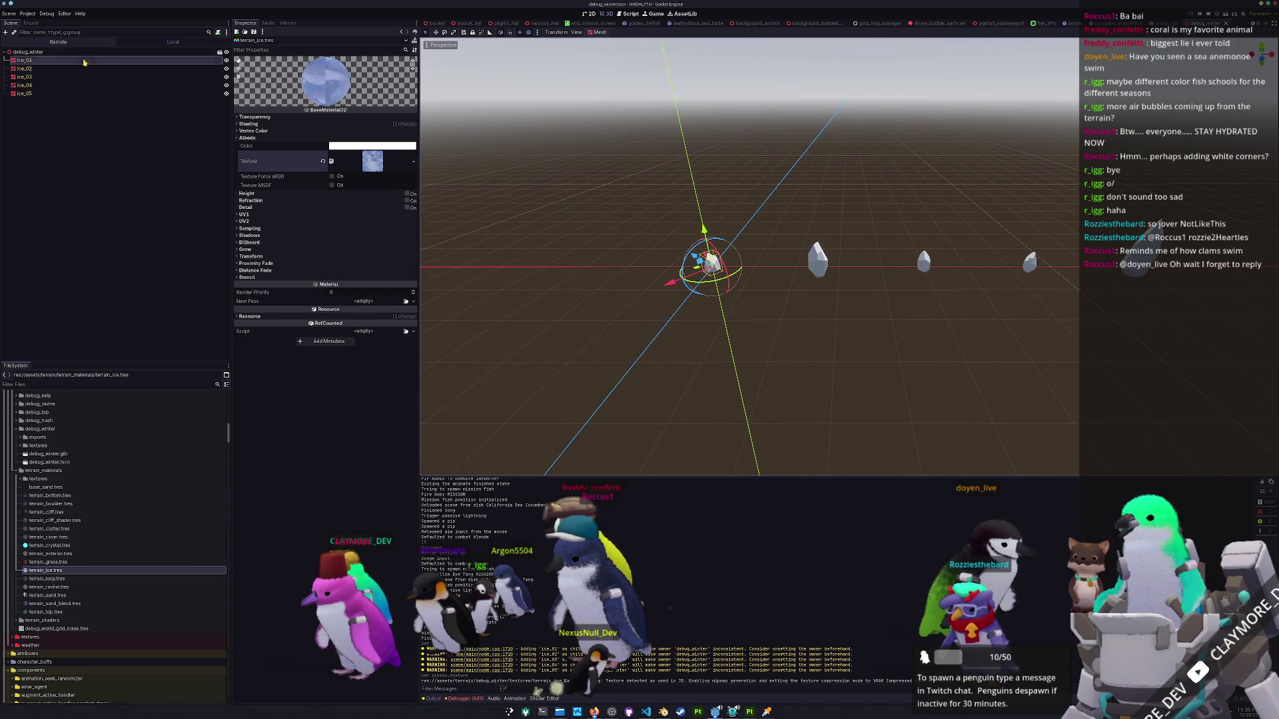
# Give ice_01 and ice_02 the terrain_ice material as surface material override.
pyautogui.click(130, 60)
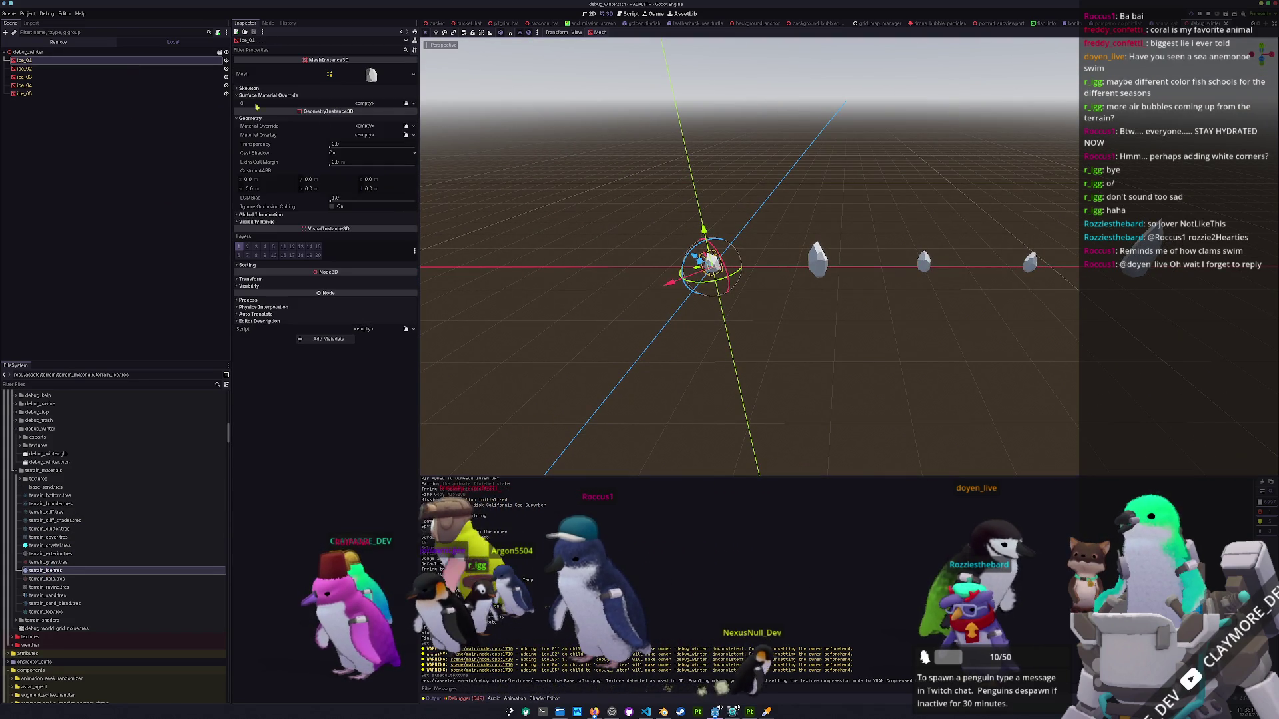
pyautogui.write('ice')
pyautogui.press('Return')
pyautogui.click(537, 210)
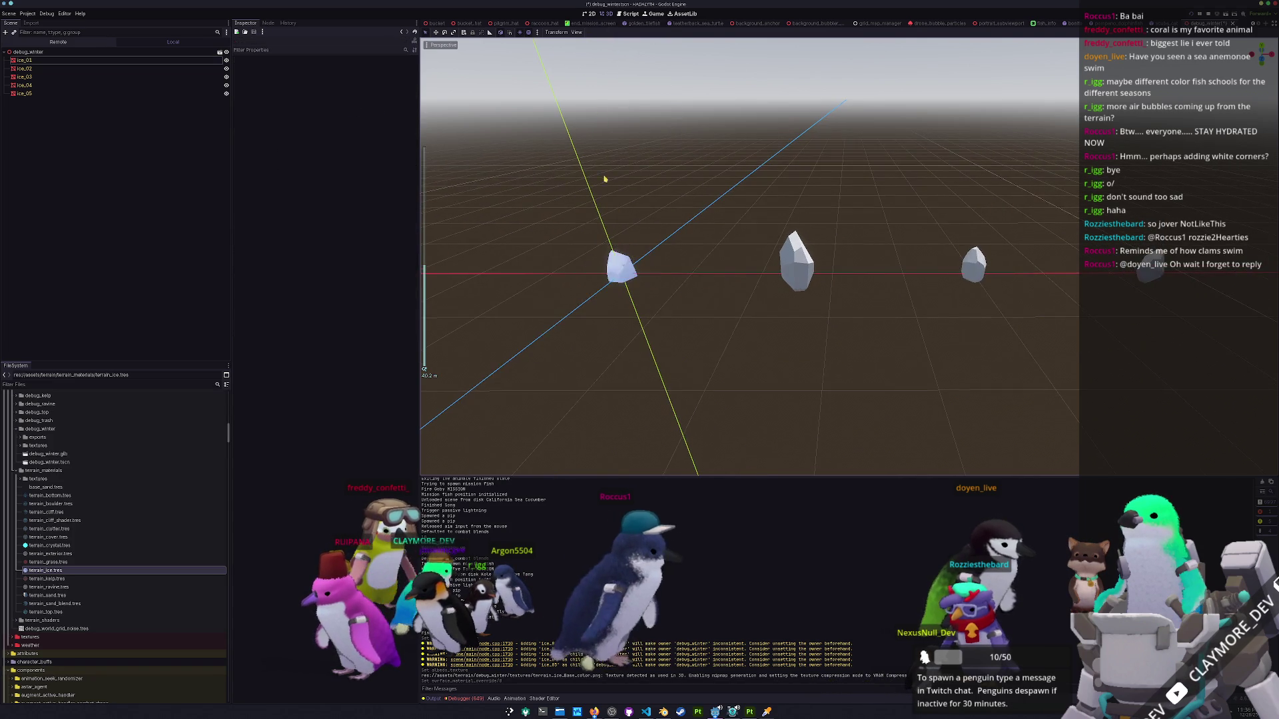
pyautogui.click(75, 69)
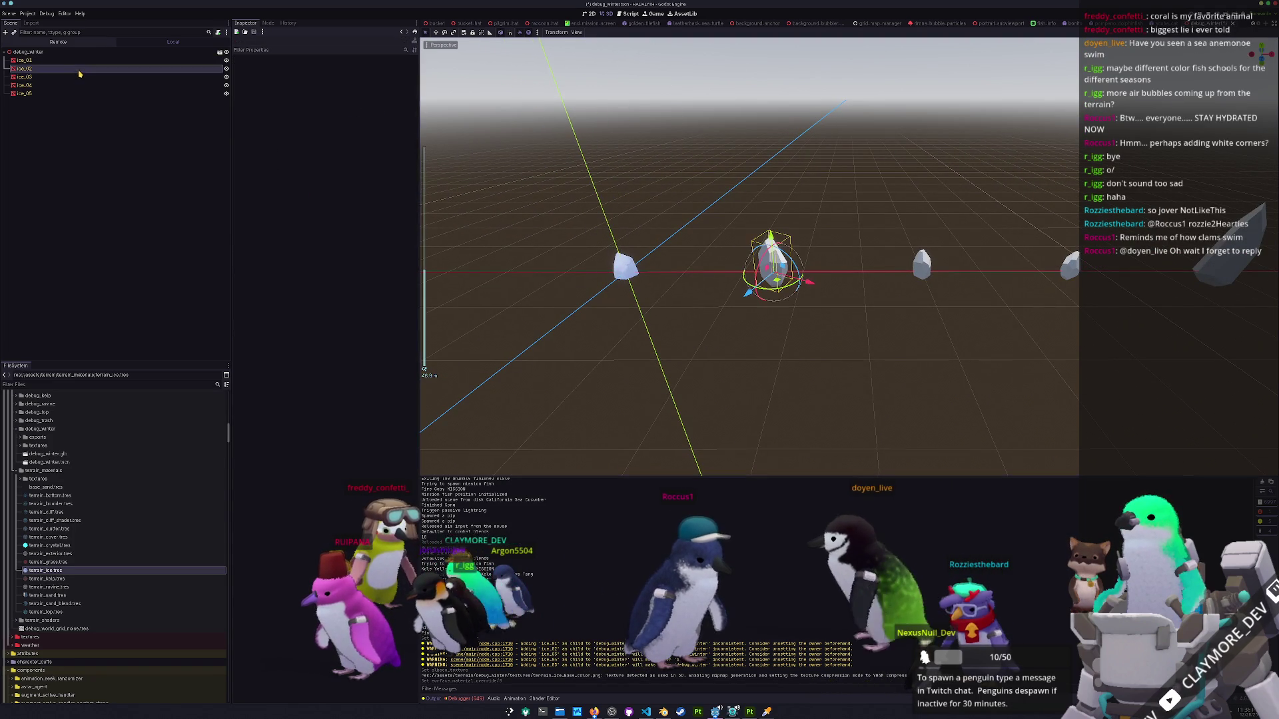
pyautogui.click(407, 104)
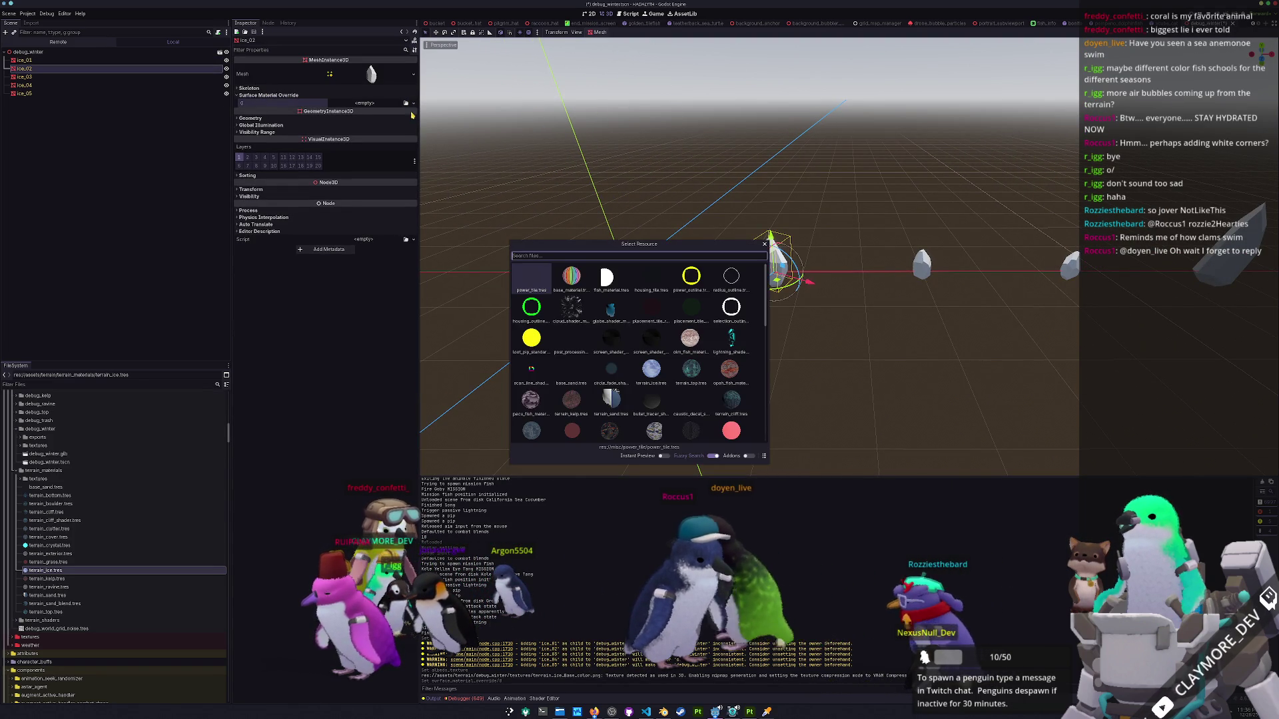
pyautogui.doubleClick(651, 369)
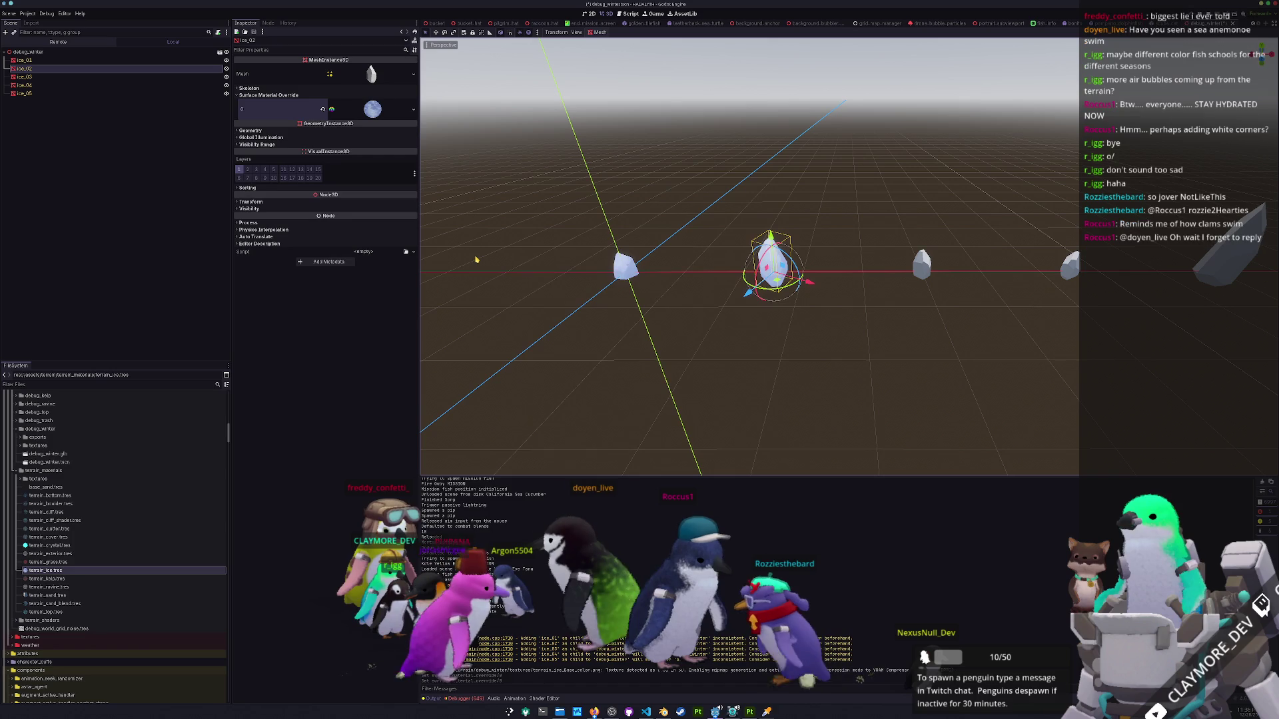
# Apply terrain_ice to ice_03, ice_04 and ice_05, then save the scene.
pyautogui.click(101, 78)
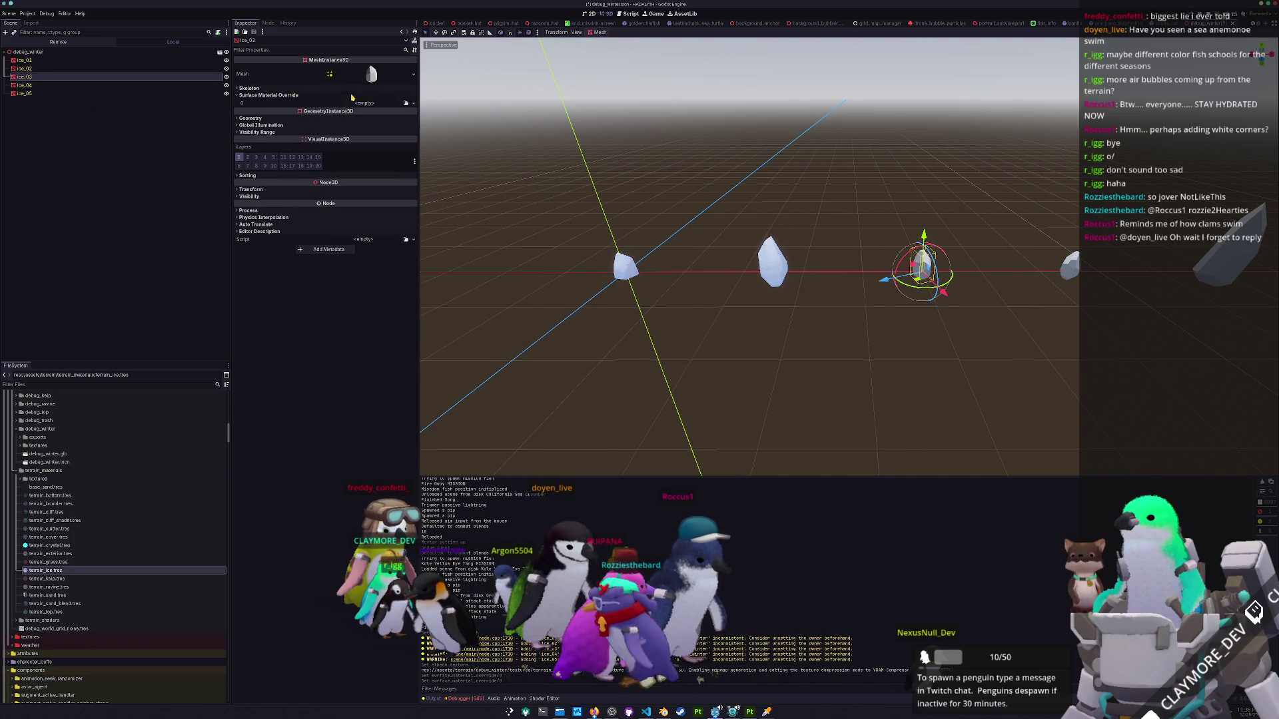
pyautogui.click(407, 105)
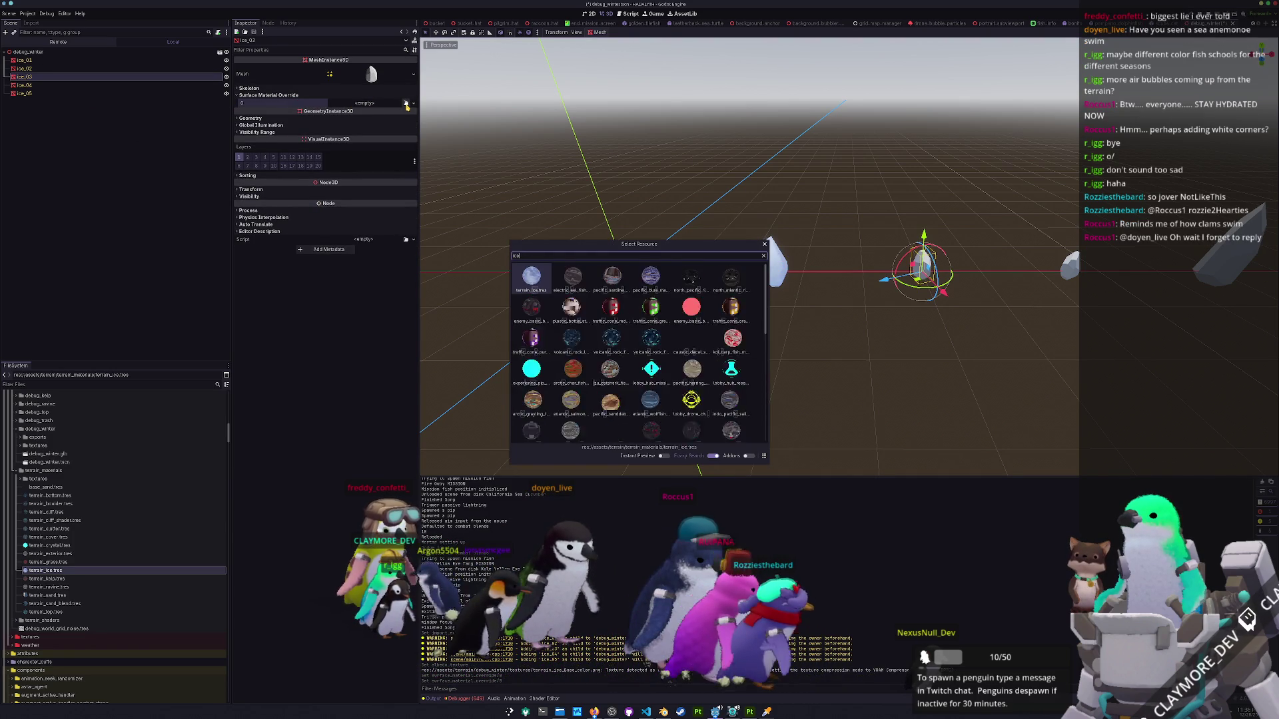
pyautogui.doubleClick(651, 369)
pyautogui.click(126, 86)
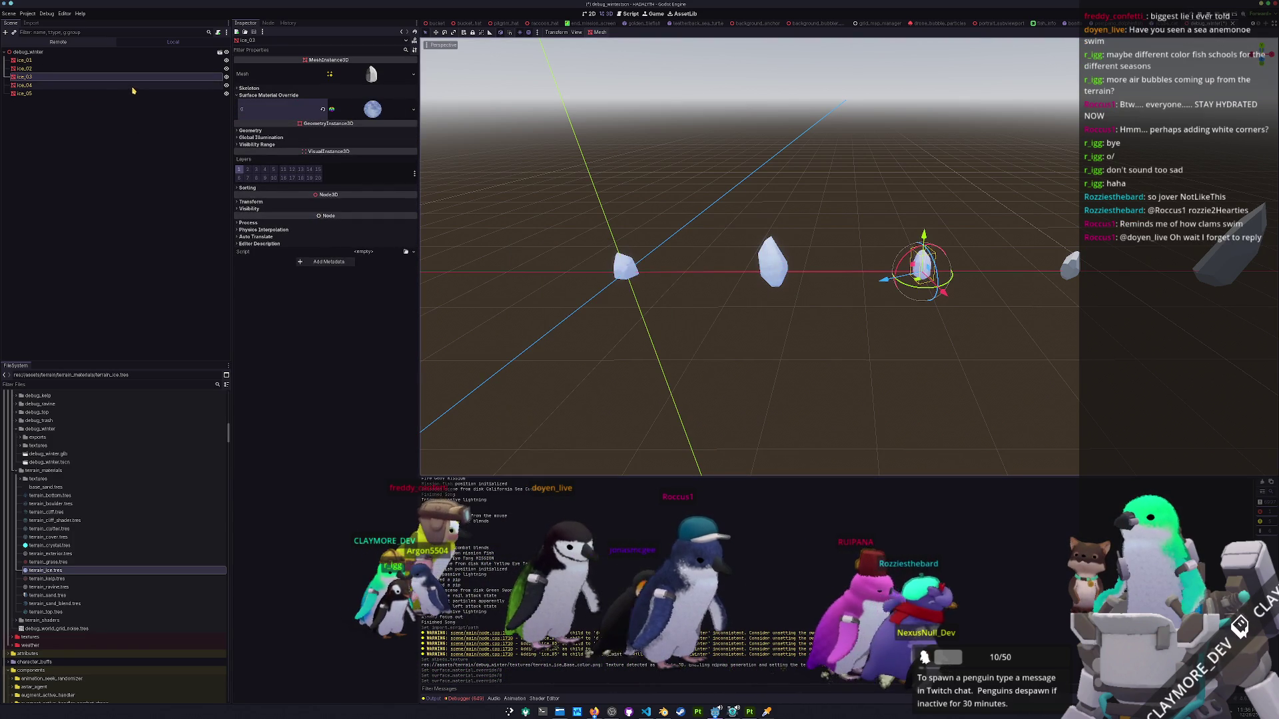
pyautogui.click(405, 103)
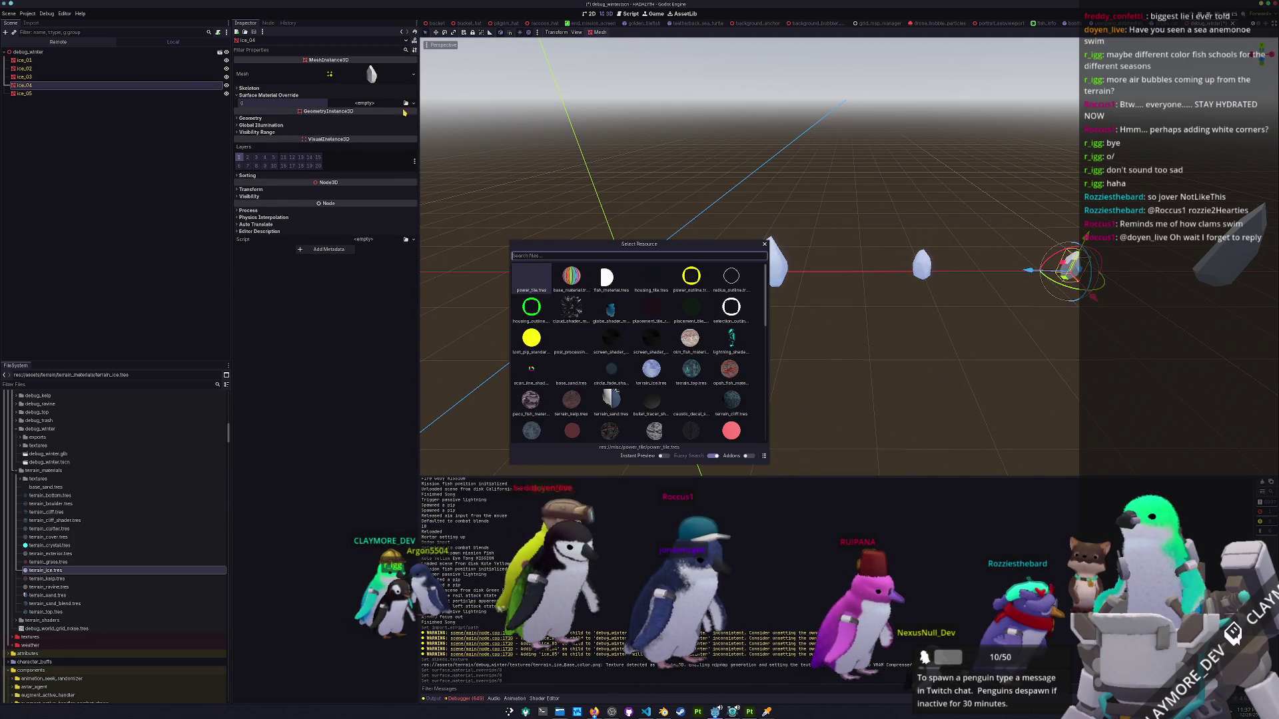
pyautogui.doubleClick(651, 338)
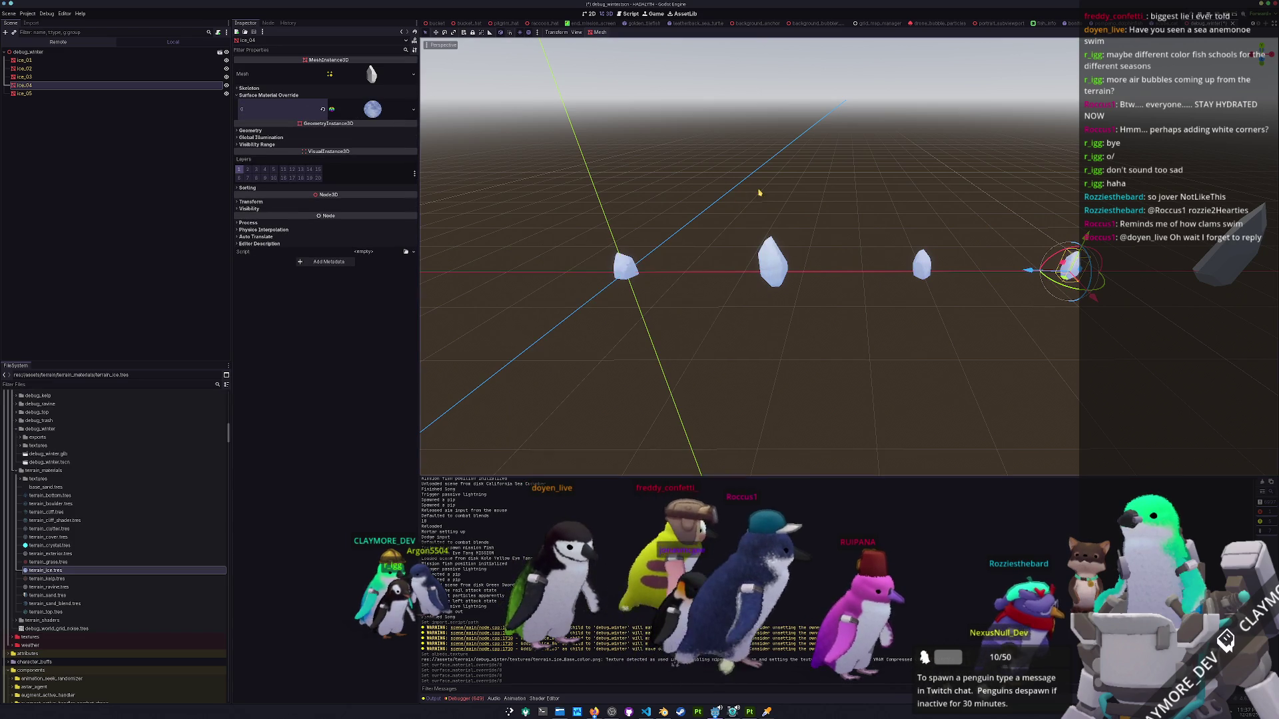
pyautogui.click(126, 93)
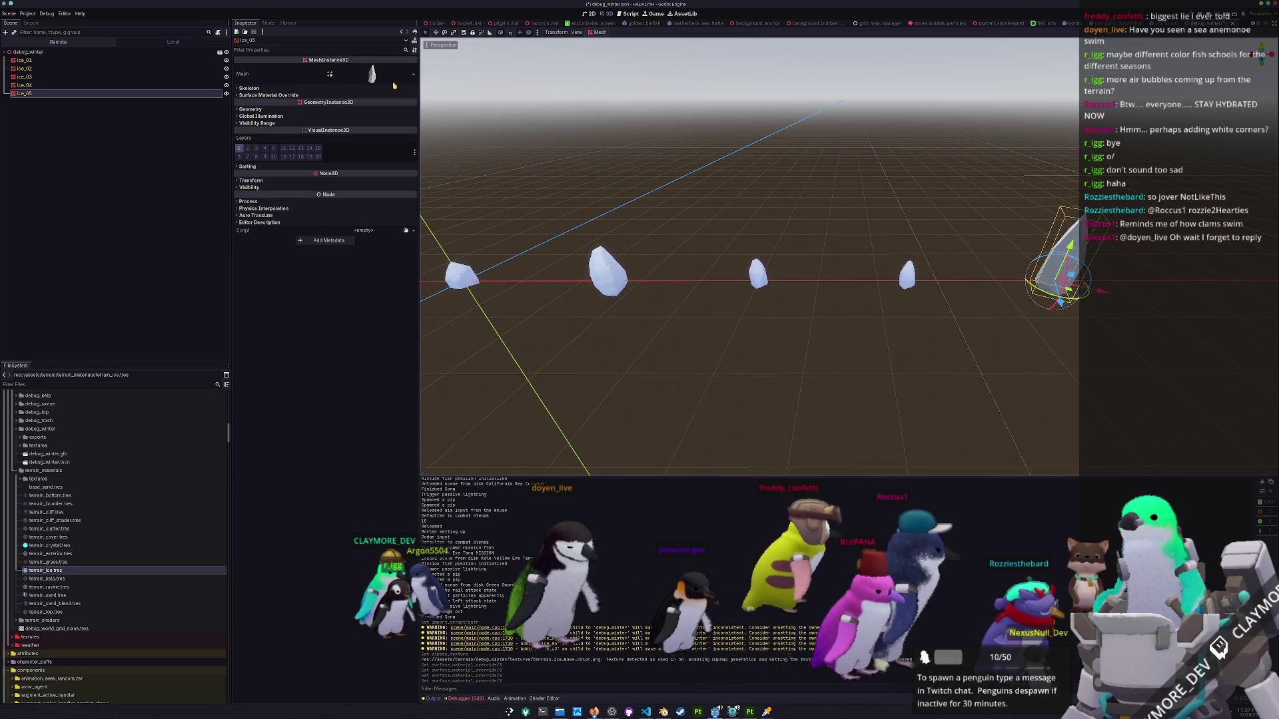
pyautogui.click(406, 104)
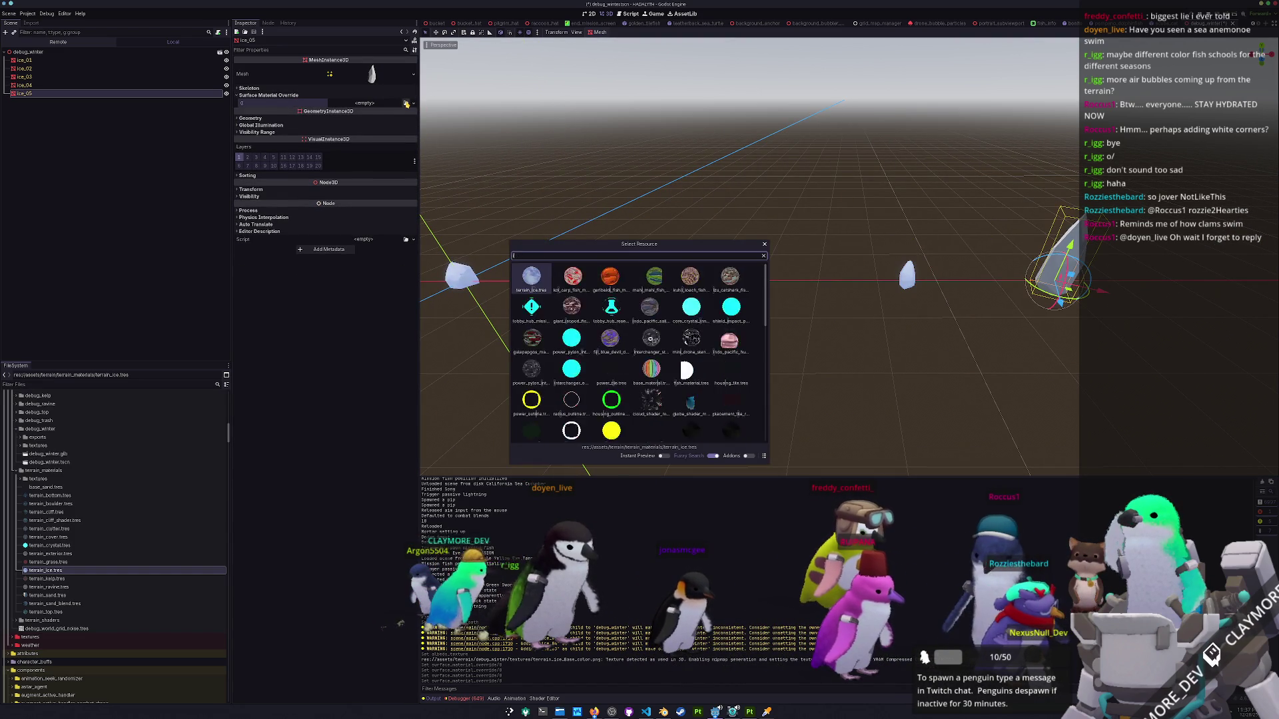
pyautogui.doubleClick(650, 369)
pyautogui.hotkey('ctrl', 's')
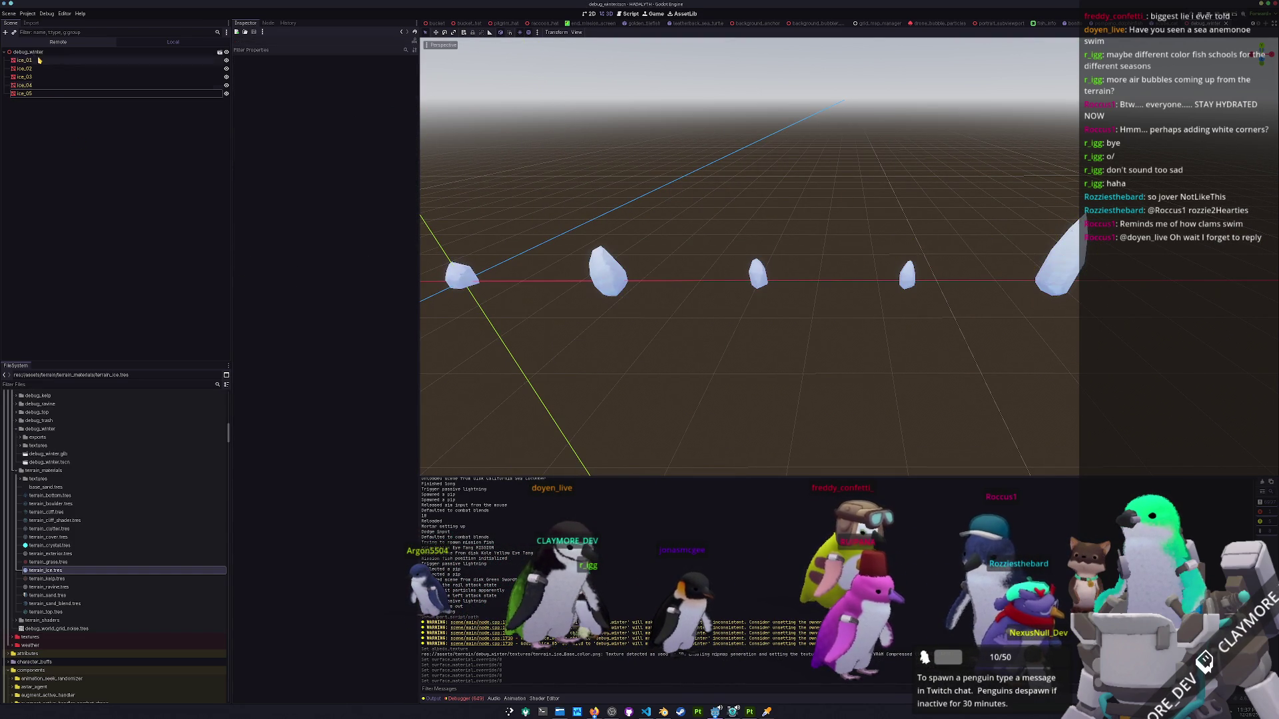
pyautogui.click(9, 13)
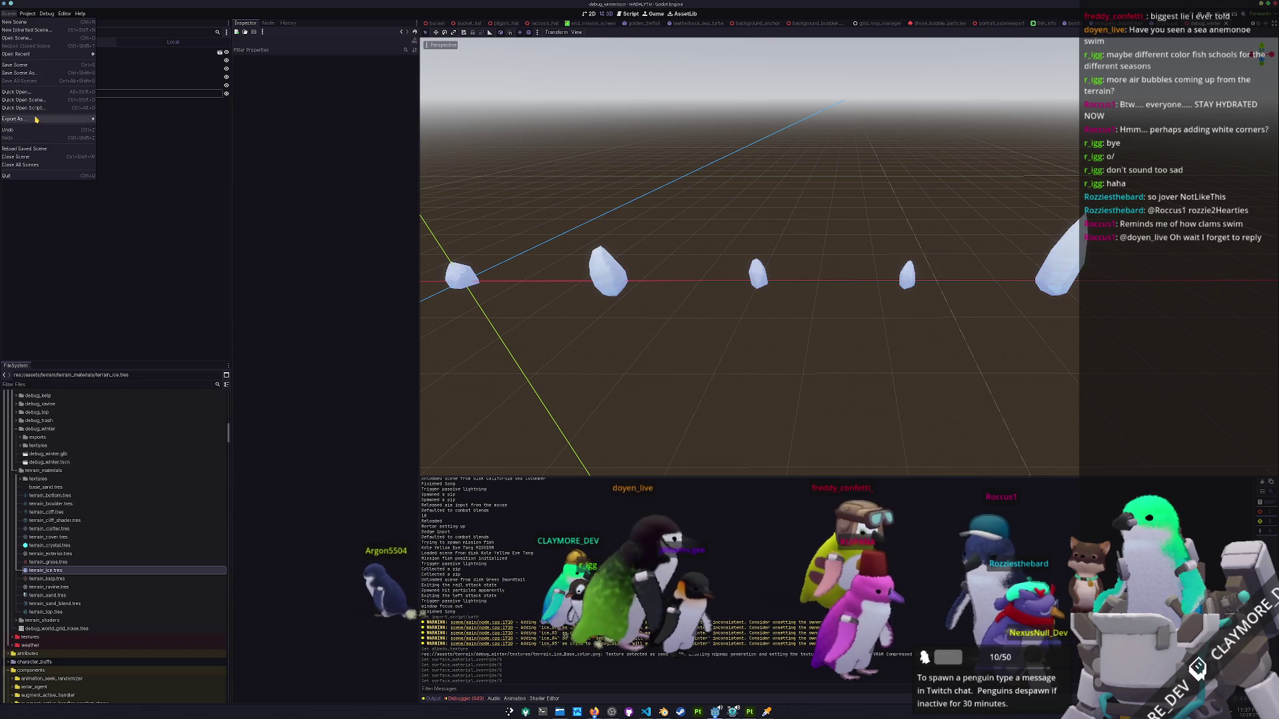
# Start a MeshLibrary export of the scene and browse to assets/terrain/debug_winter.
pyautogui.moveTo(36, 118)
pyautogui.click(118, 121)
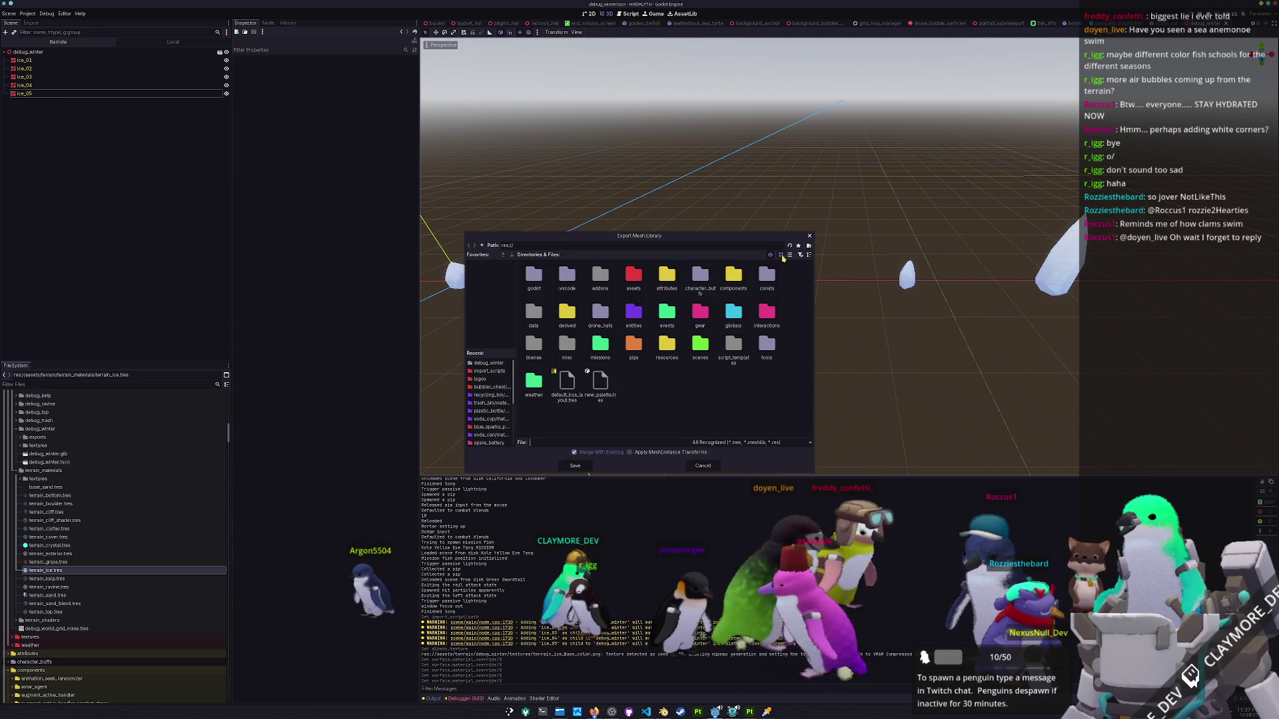
pyautogui.click(788, 255)
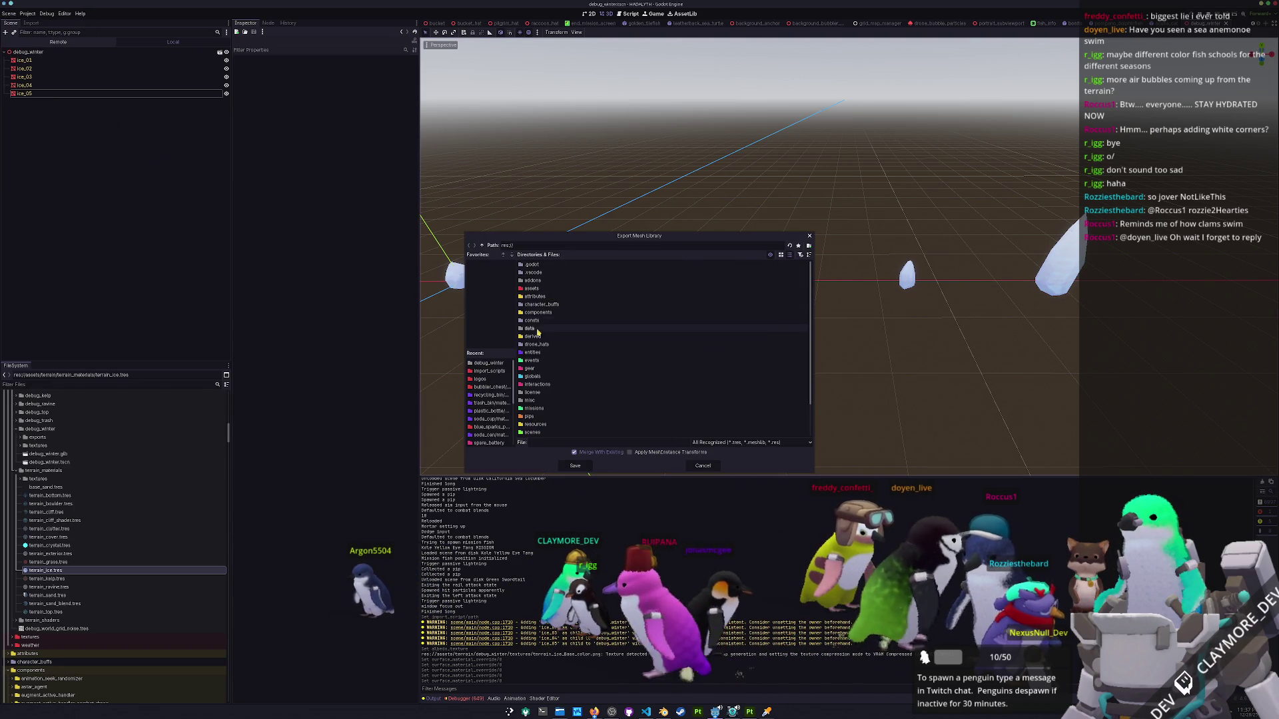
pyautogui.doubleClick(536, 291)
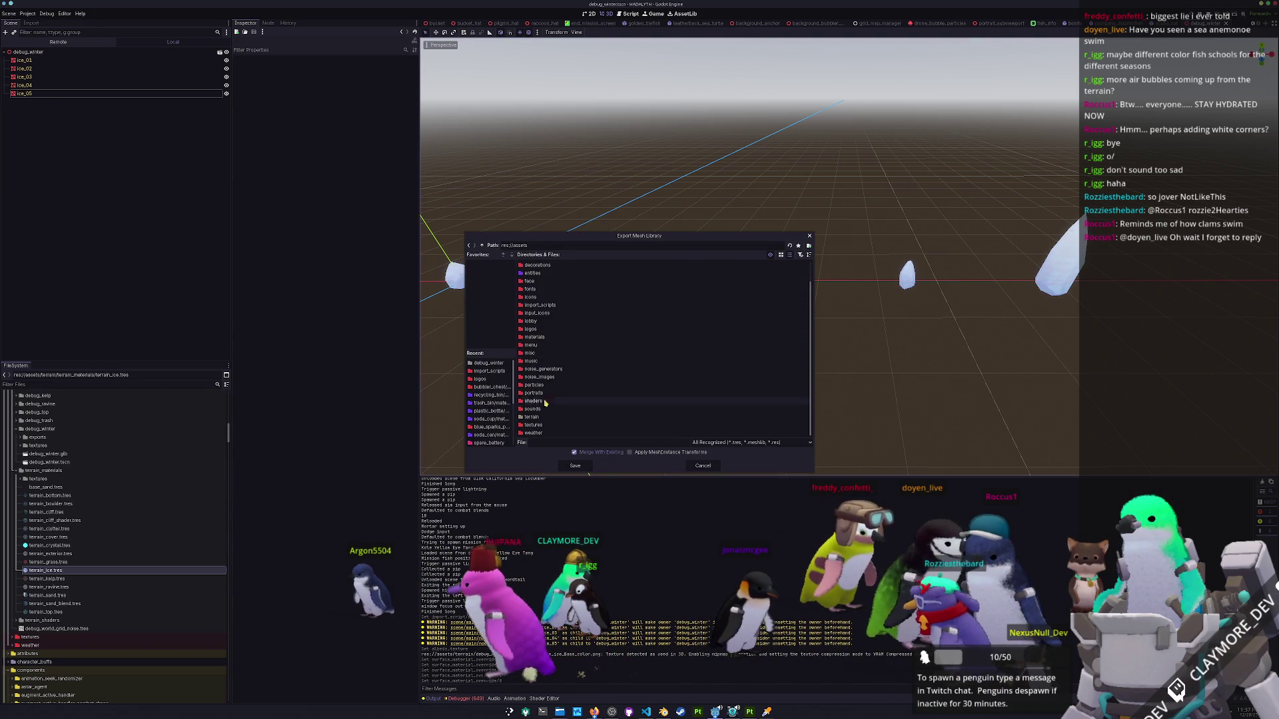
pyautogui.doubleClick(537, 418)
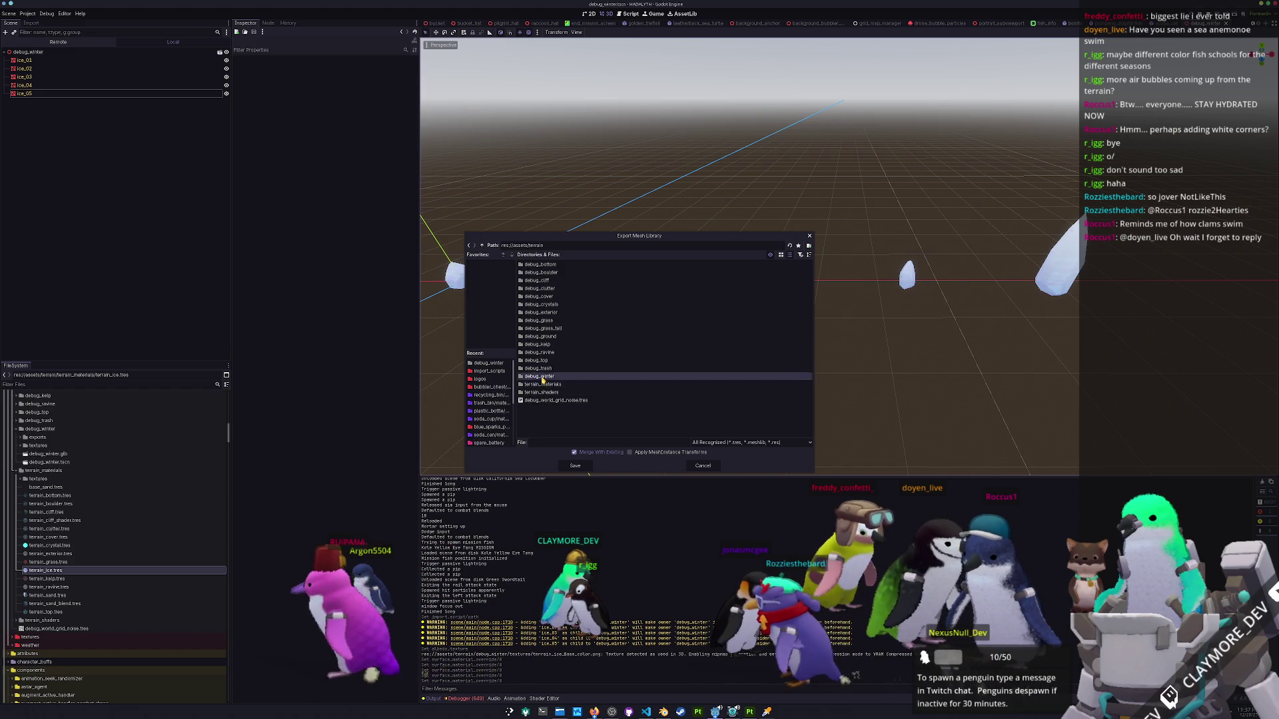
pyautogui.doubleClick(539, 376)
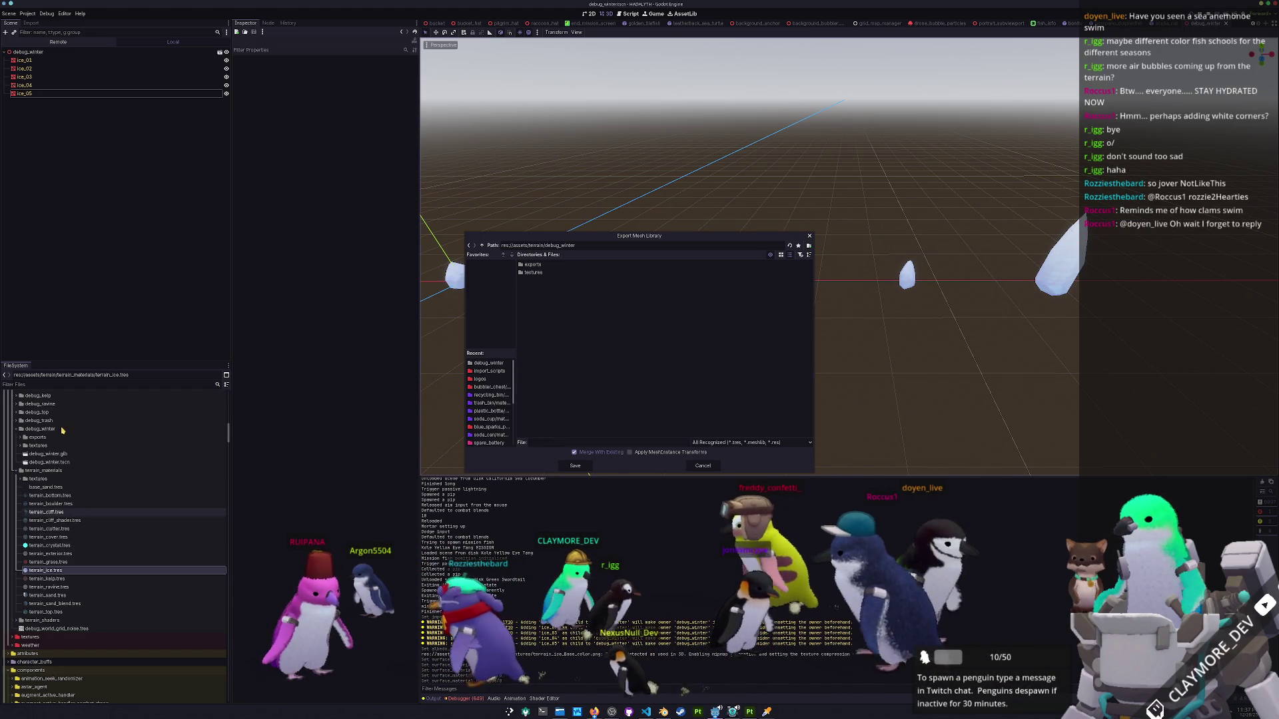
# Check debug_kelp's library, then export winter_mesh_library.tres into debug_winter and open it.
pyautogui.click(481, 246)
pyautogui.doubleClick(538, 345)
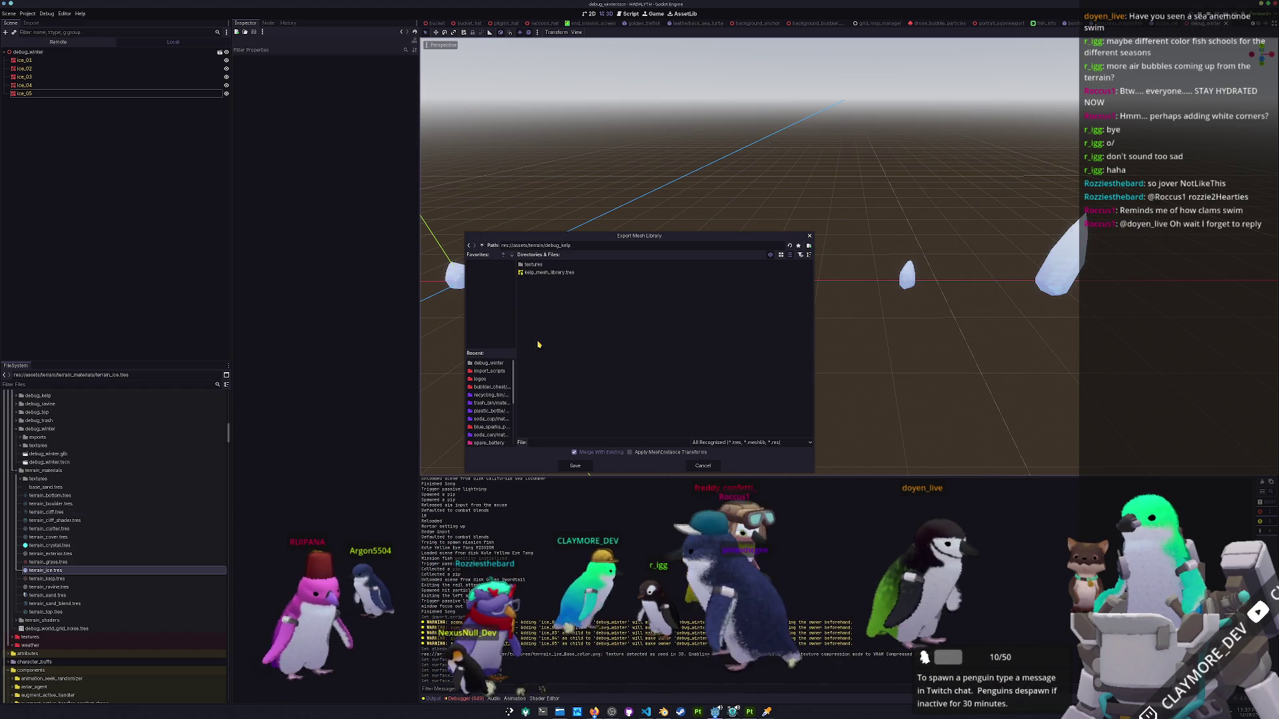
pyautogui.click(481, 245)
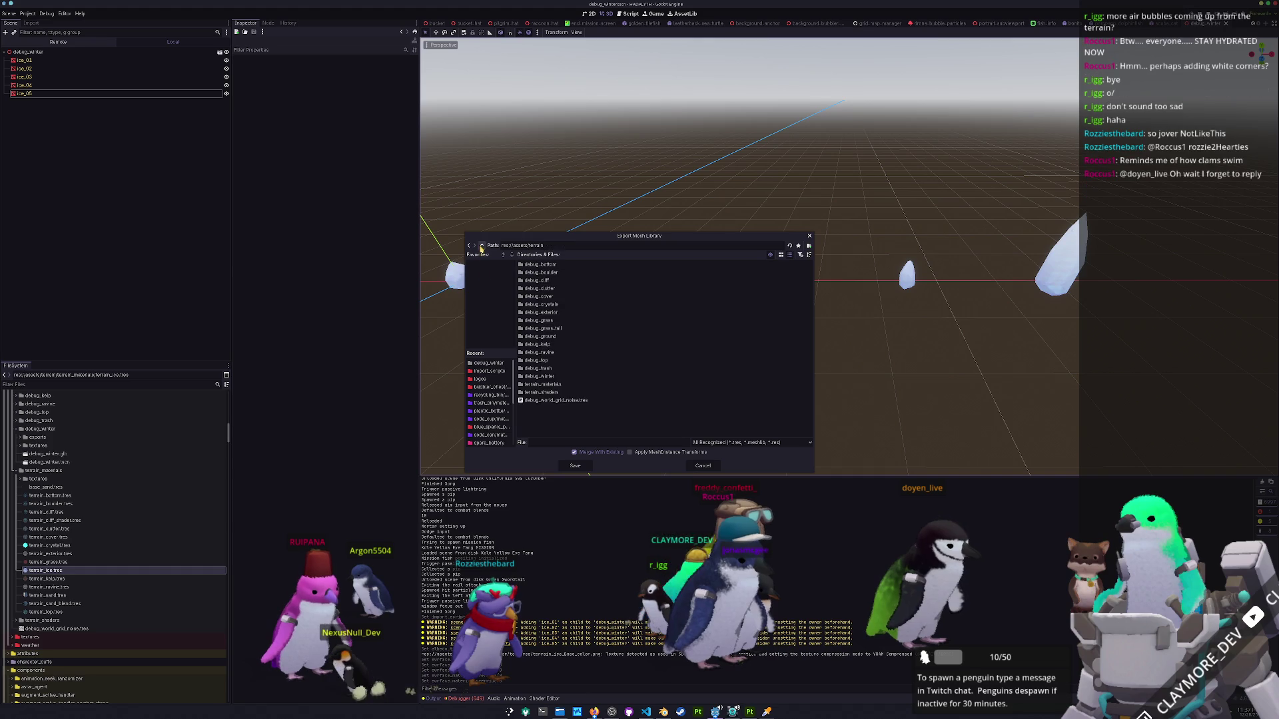
pyautogui.doubleClick(539, 377)
pyautogui.write('winter_mesh_library')
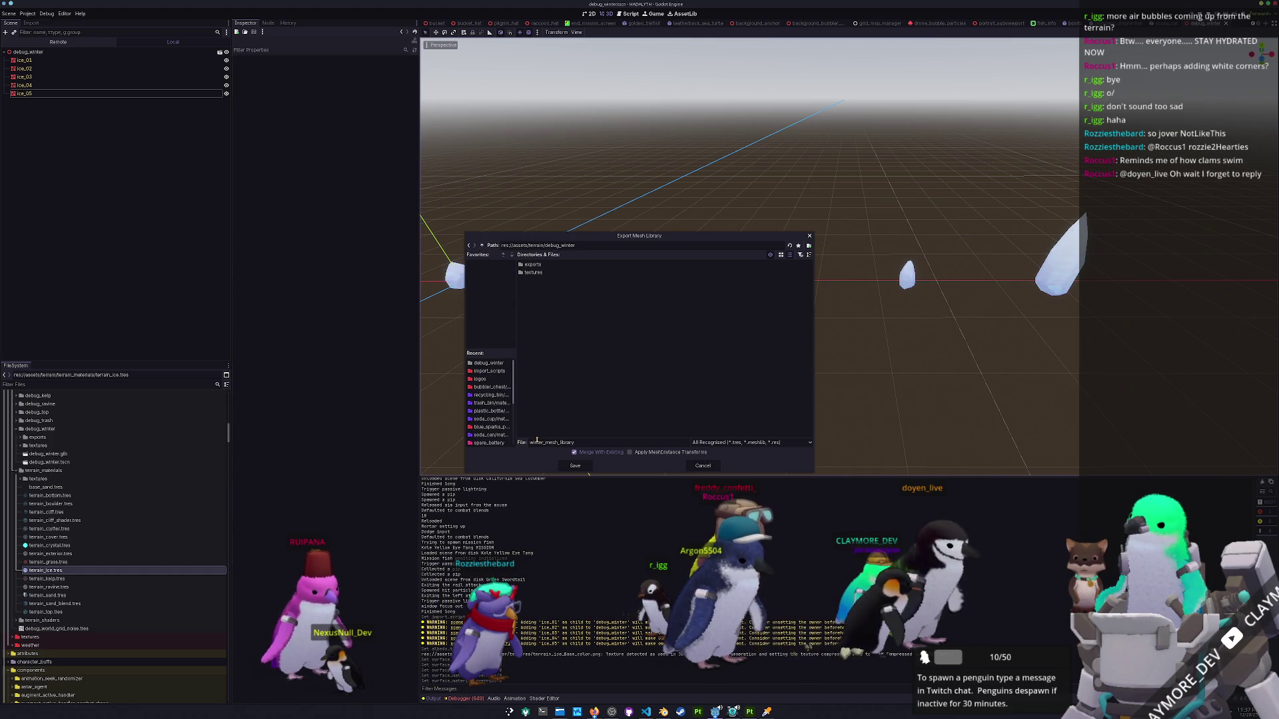
pyautogui.press('Return')
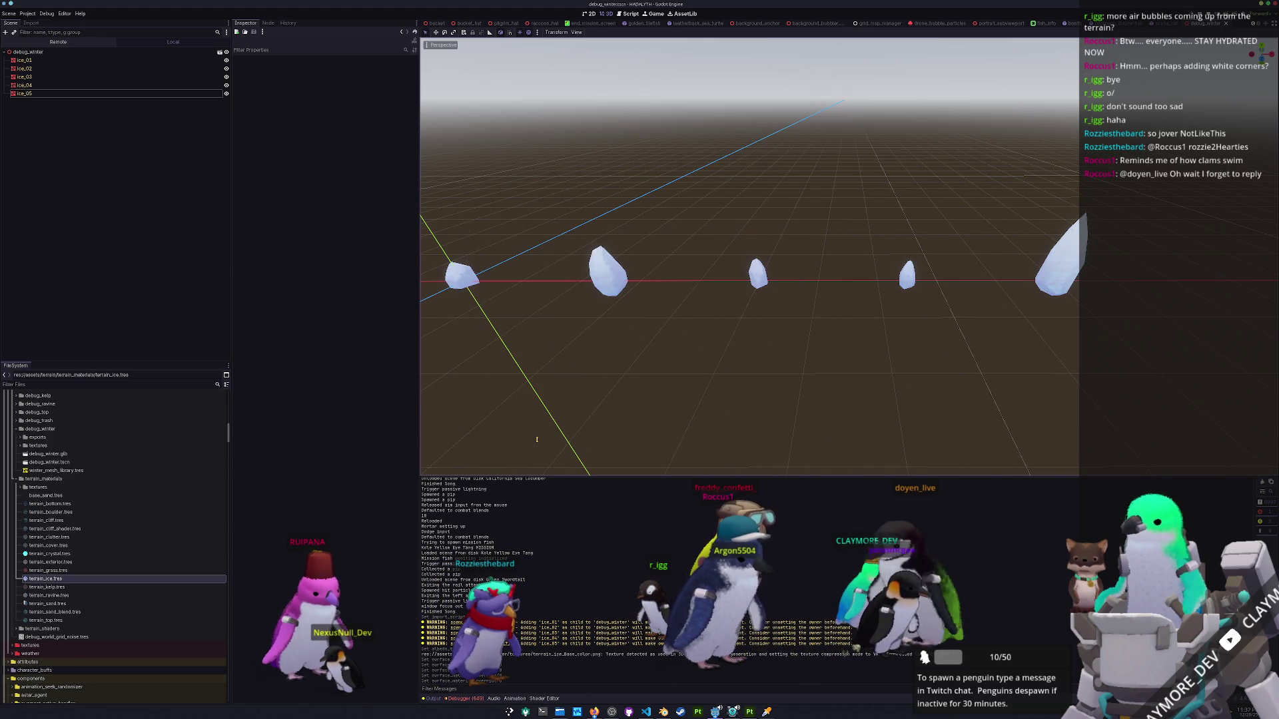
pyautogui.doubleClick(56, 470)
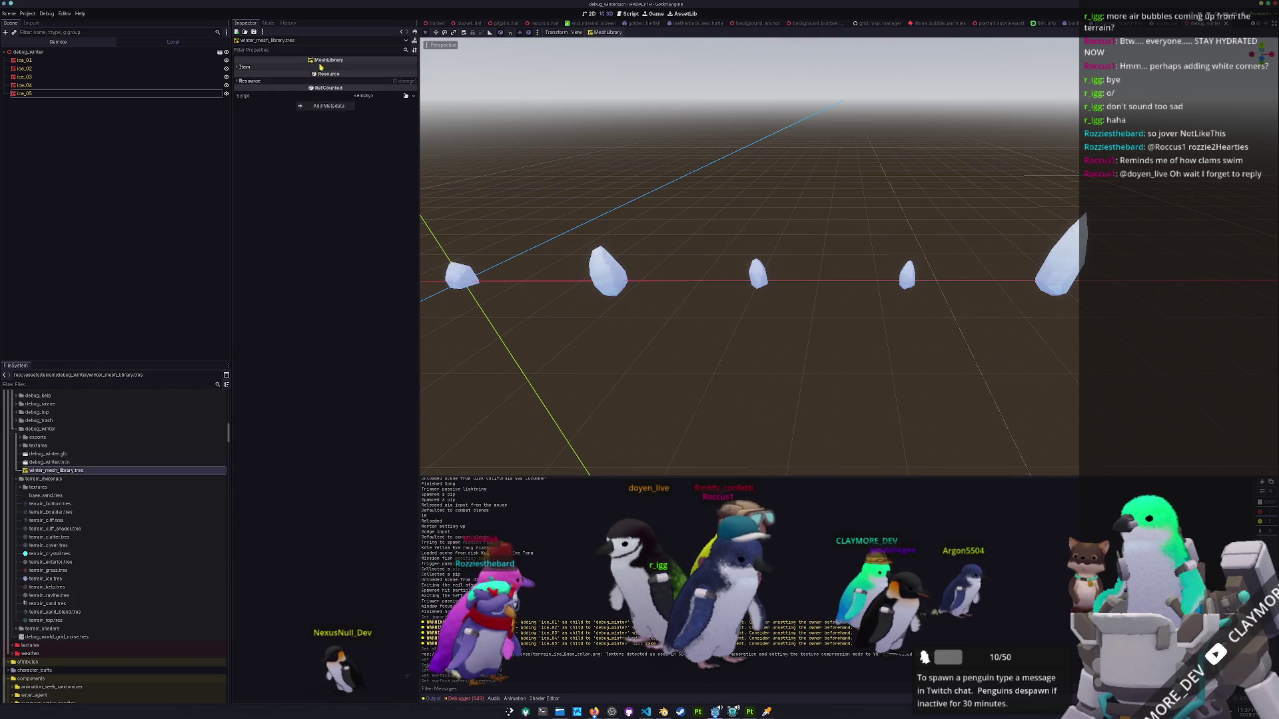
# Inspect ice_01's Surface 0 terrain_ice material in the winter mesh library, then select the debug_winter root node.
pyautogui.click(319, 67)
pyautogui.click(313, 74)
pyautogui.click(373, 100)
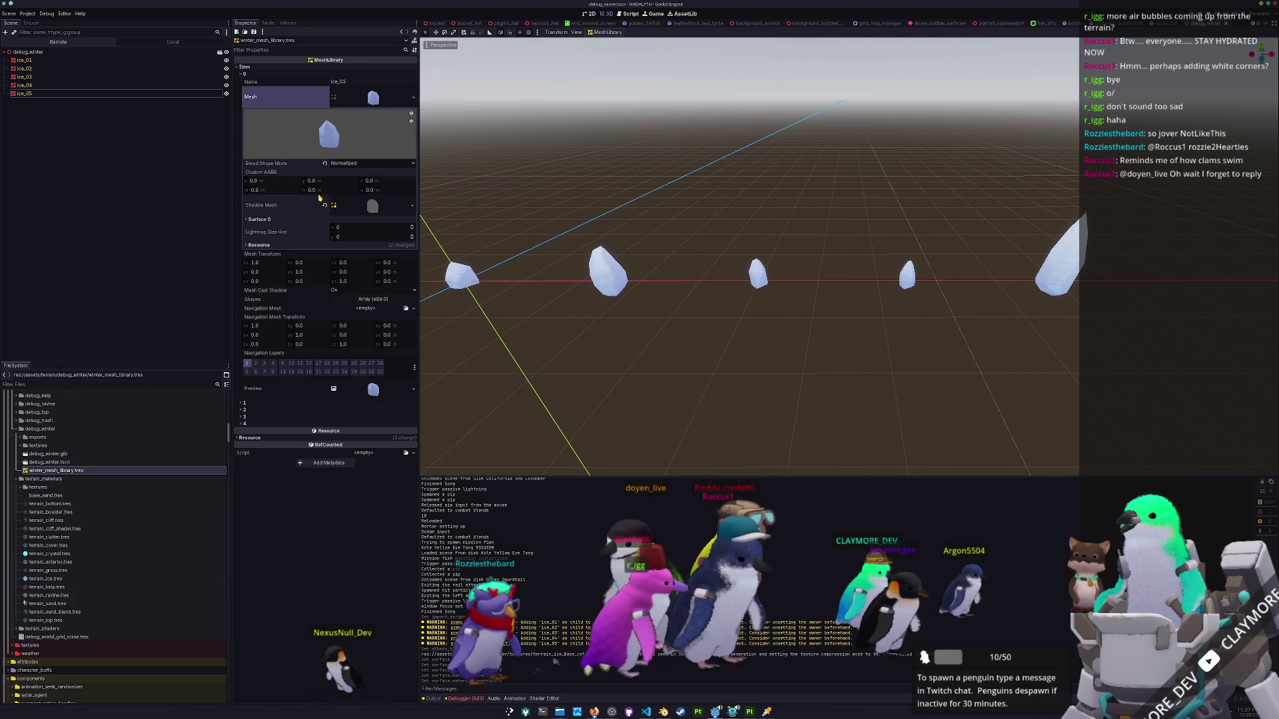
pyautogui.click(298, 220)
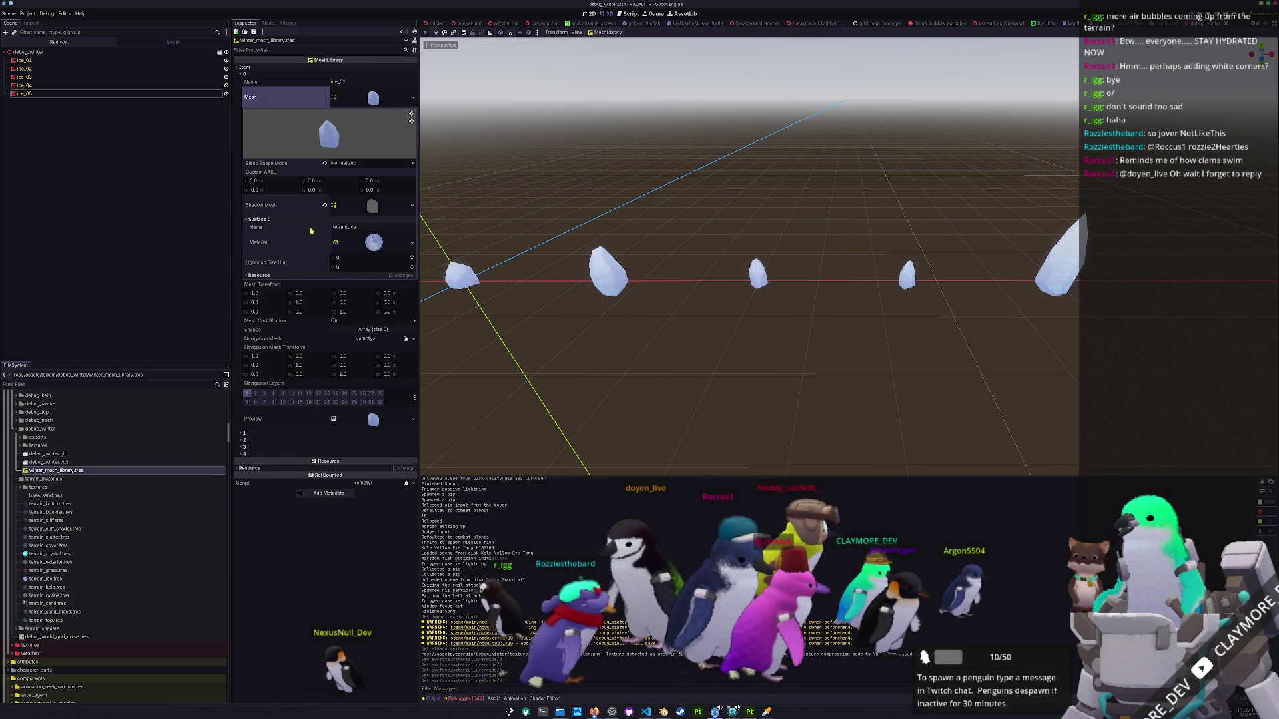
pyautogui.click(323, 220)
pyautogui.click(373, 98)
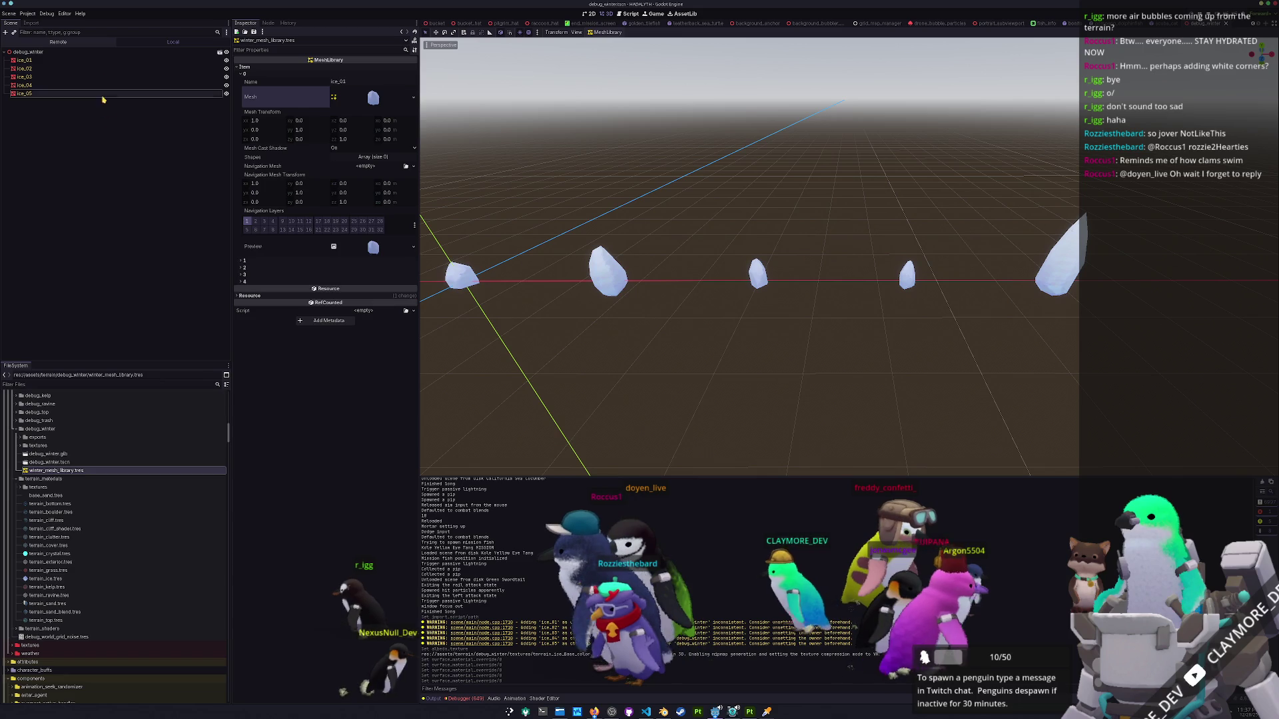
pyautogui.click(100, 59)
pyautogui.click(100, 51)
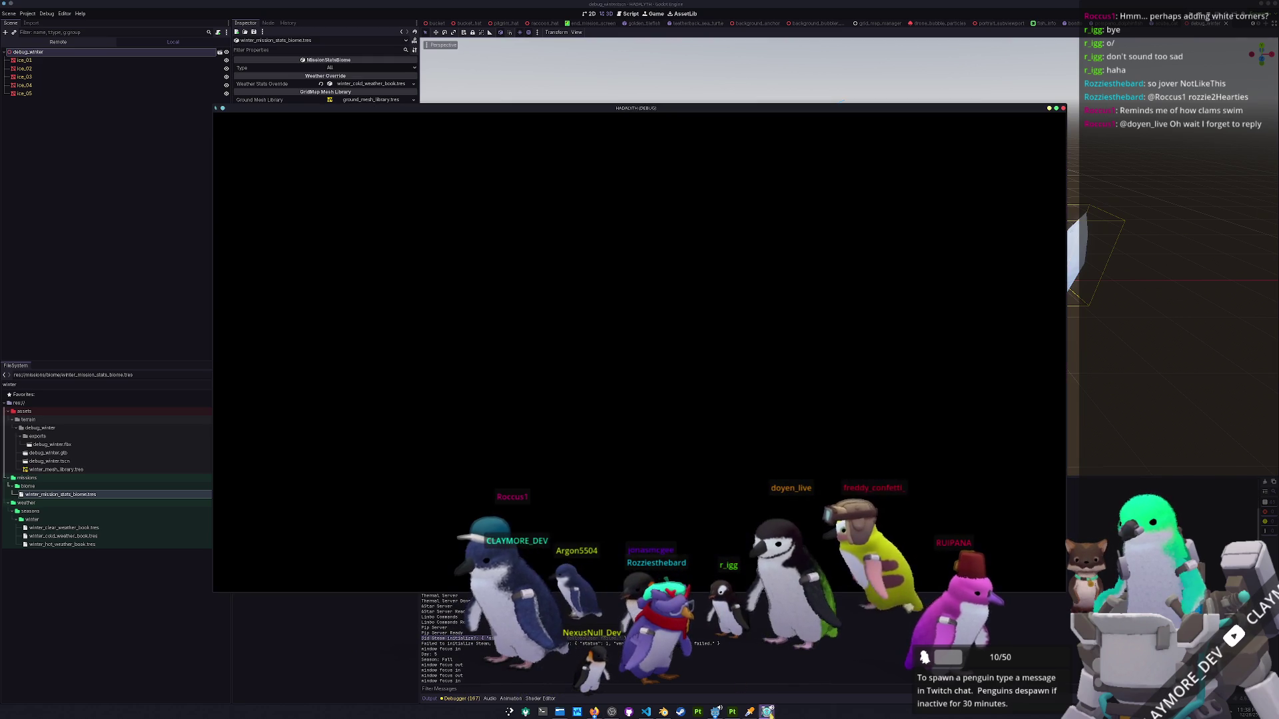
# Stop the running game with F8 and relaunch it with F5 to reach the HADALYTH title menu.
pyautogui.press('F8')
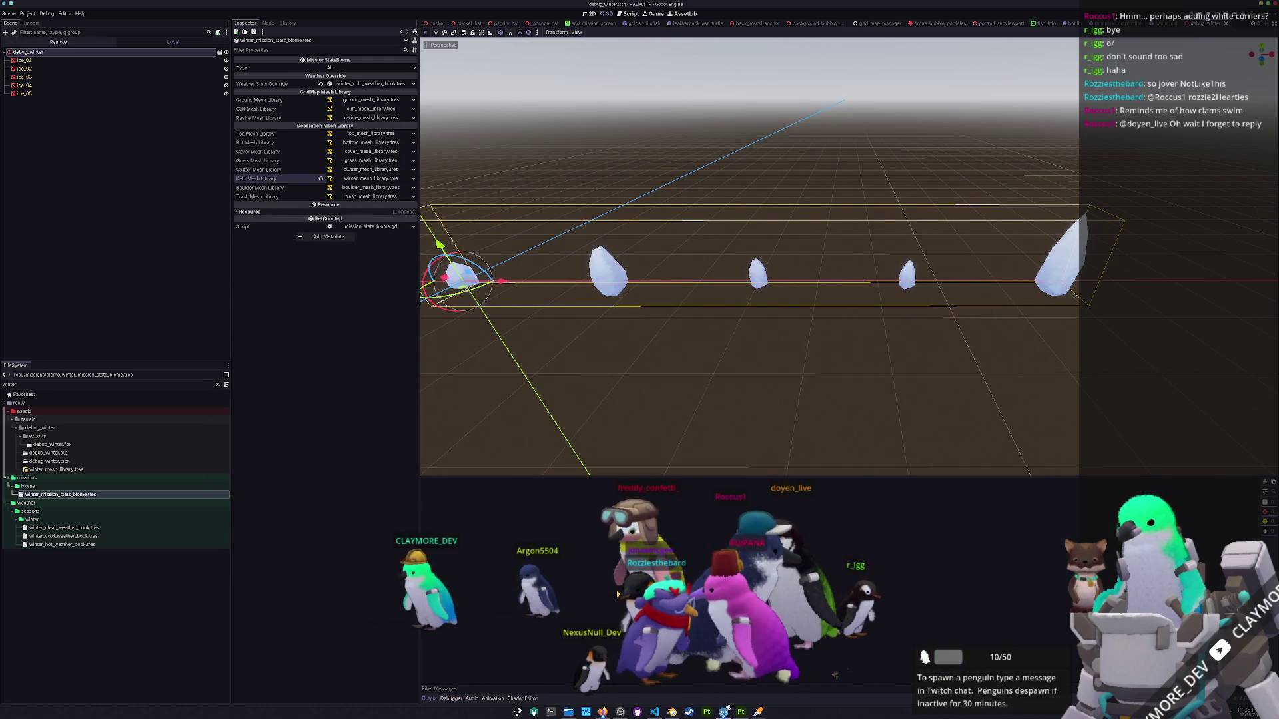
pyautogui.press('F5')
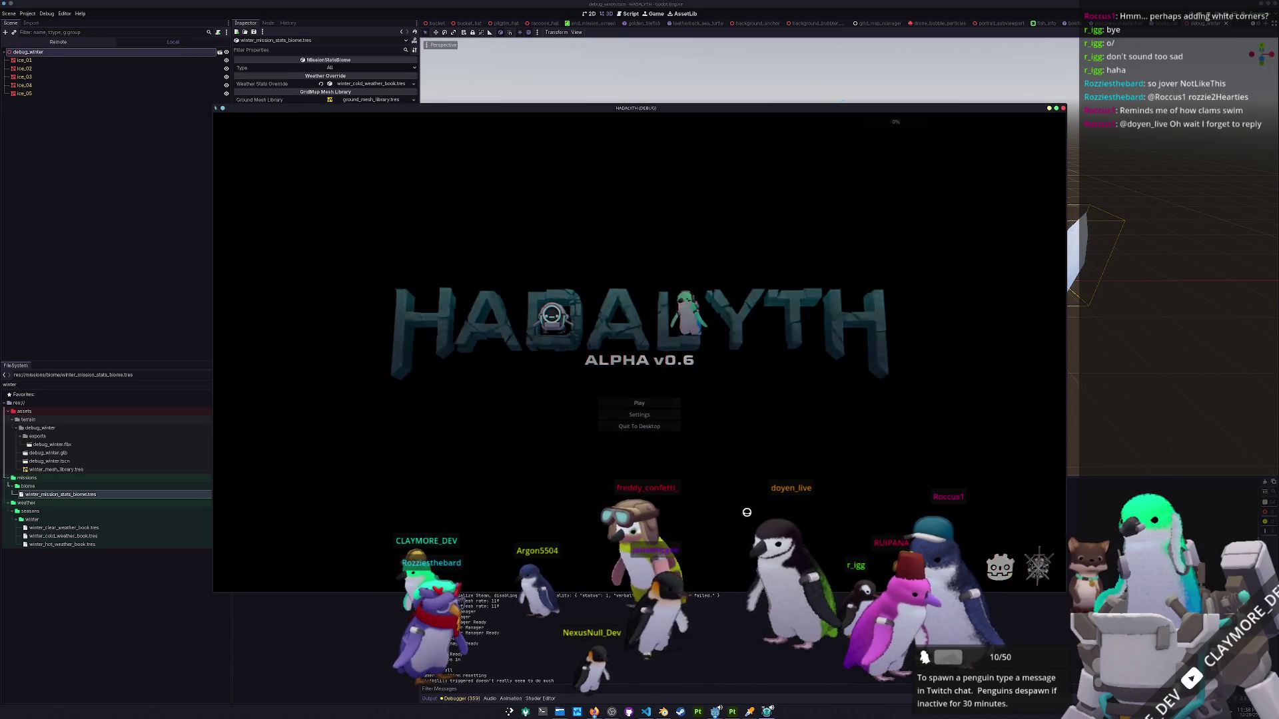
# Load the save in slot 1 and deploy into the winter mission.
pyautogui.click(603, 401)
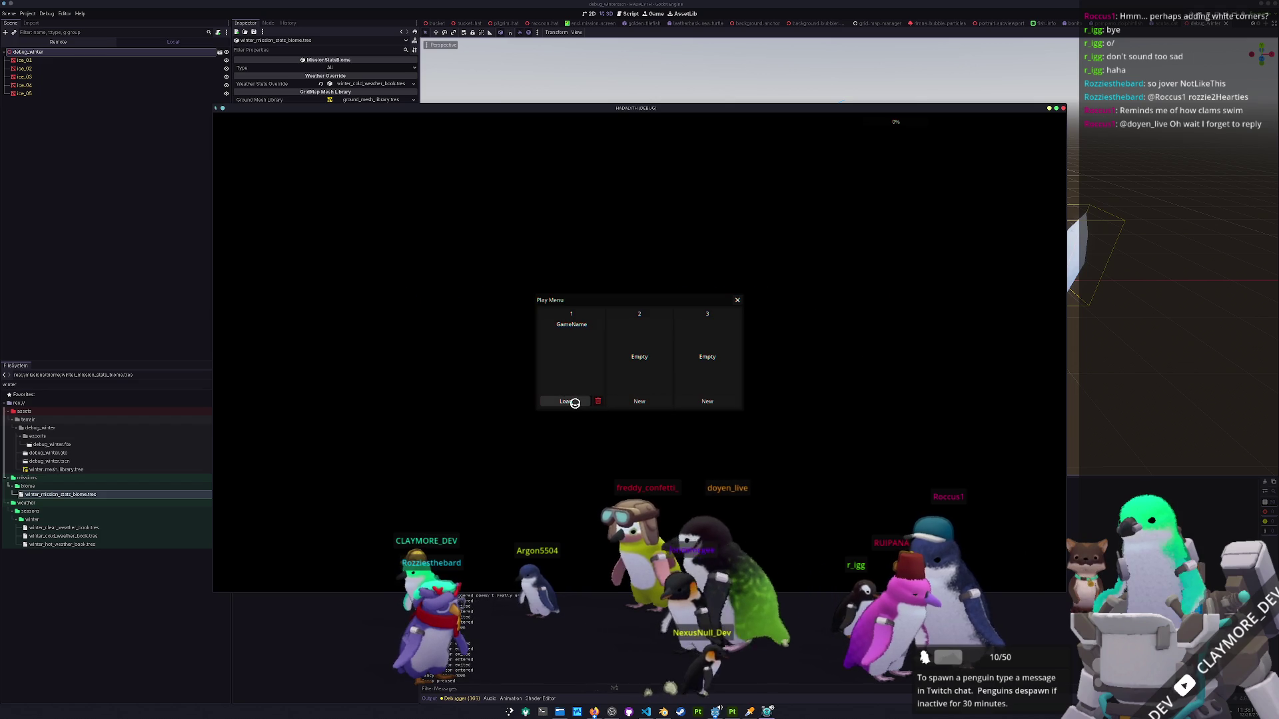
pyautogui.click(570, 401)
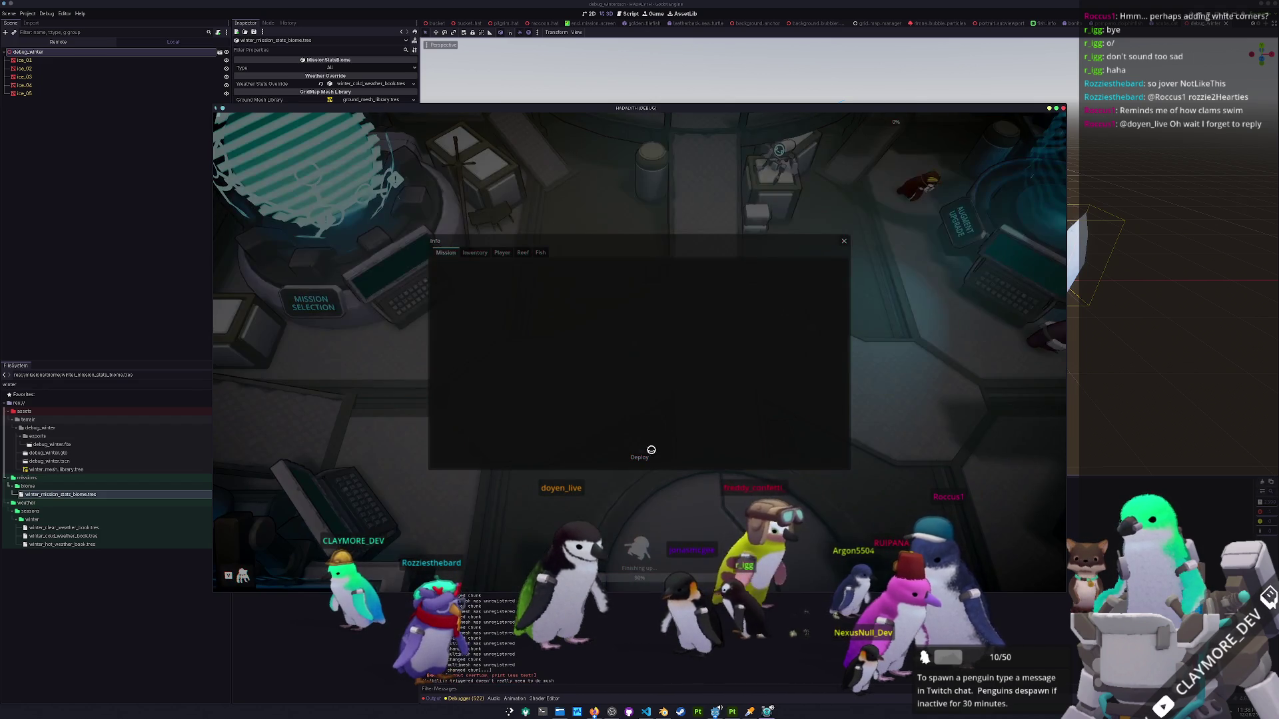
pyautogui.click(641, 459)
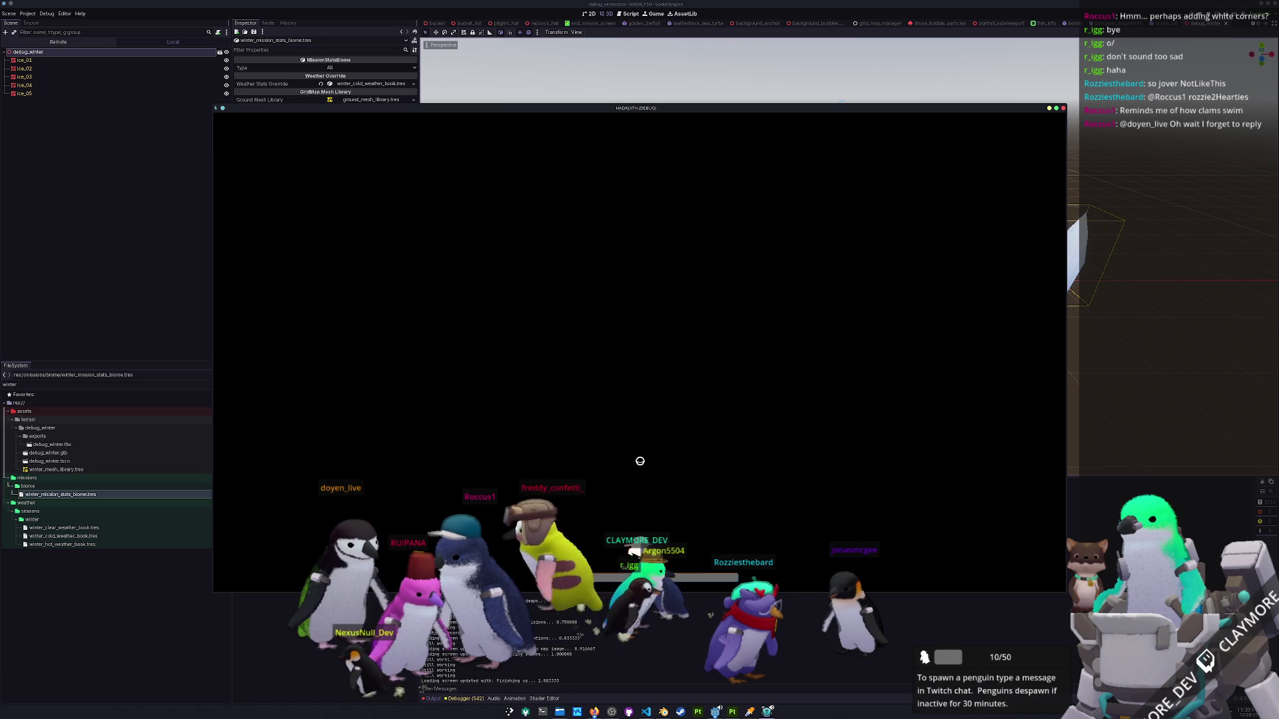
# Walk north and left along the ice-crystal top wall, then pause and switch to Substance Painter.
pyautogui.press('Escape')
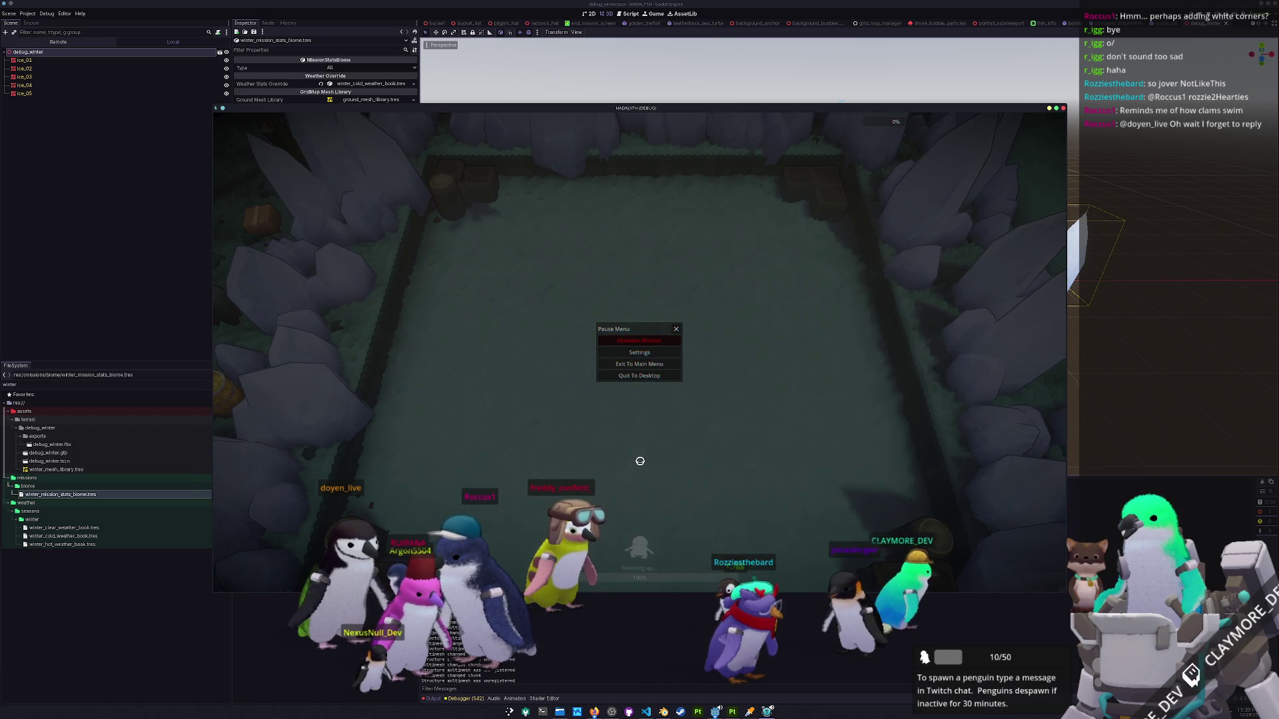
pyautogui.press('Escape')
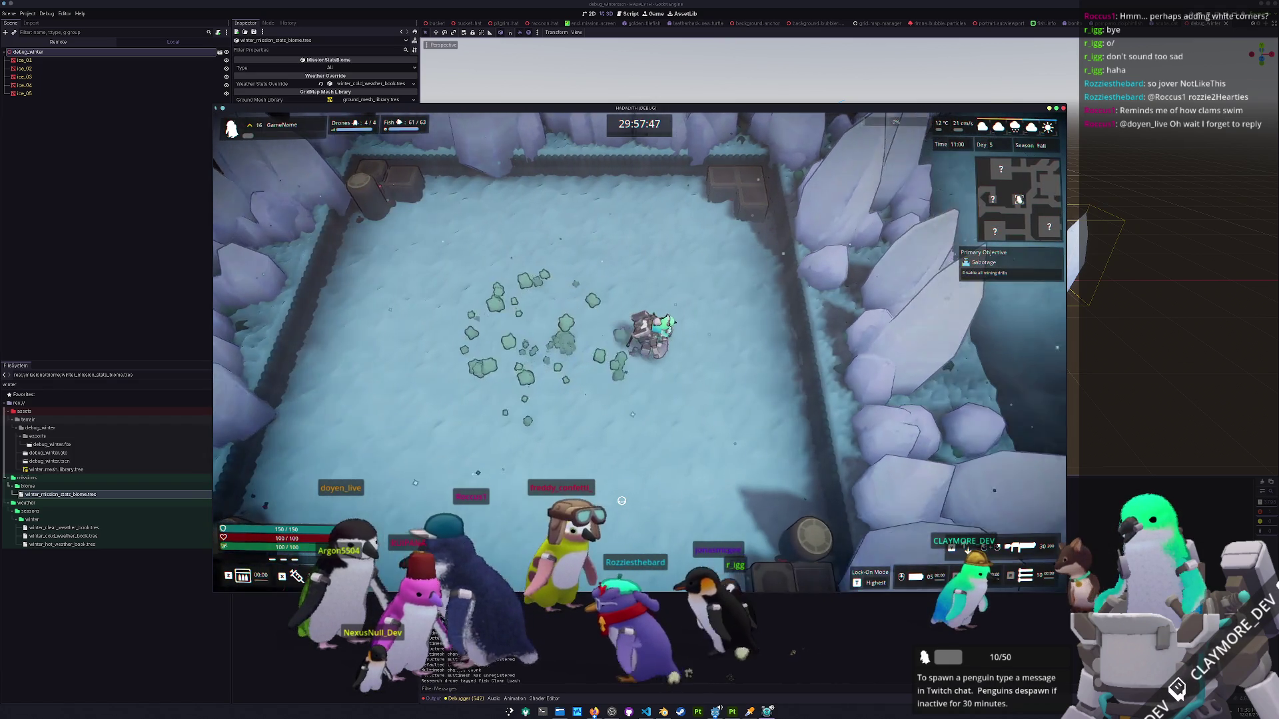
pyautogui.press('w')
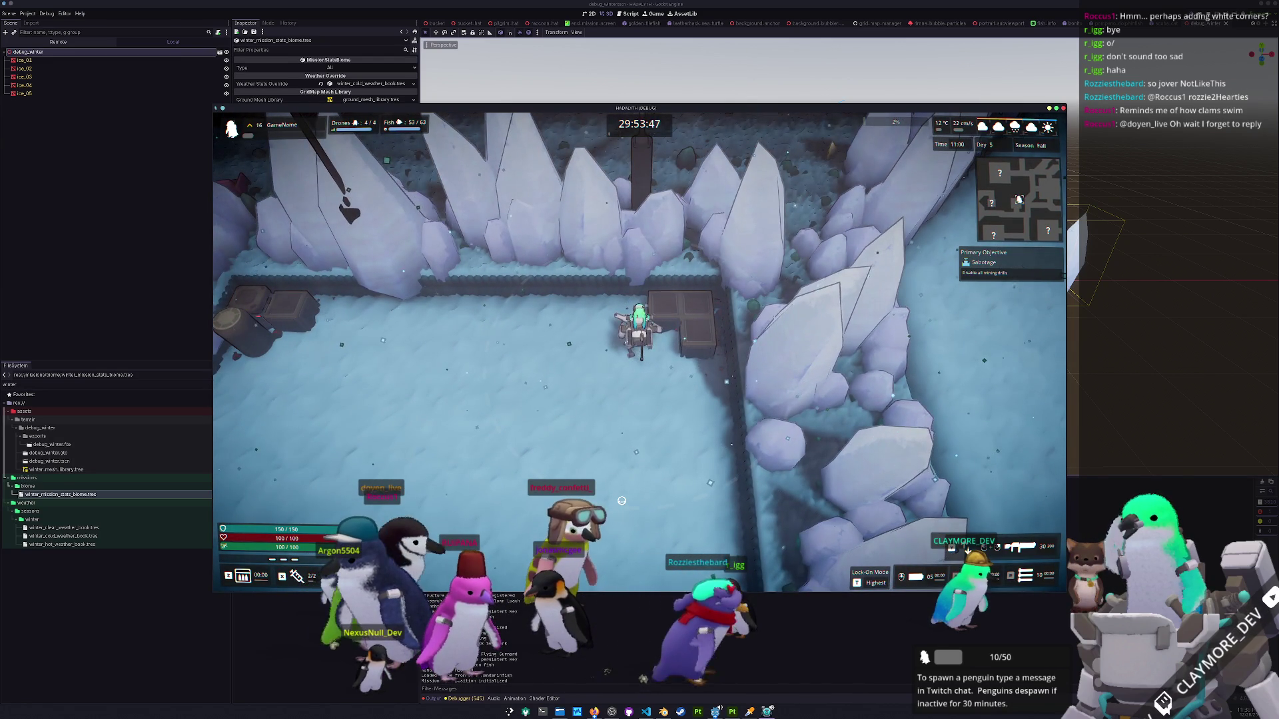
pyautogui.press('a')
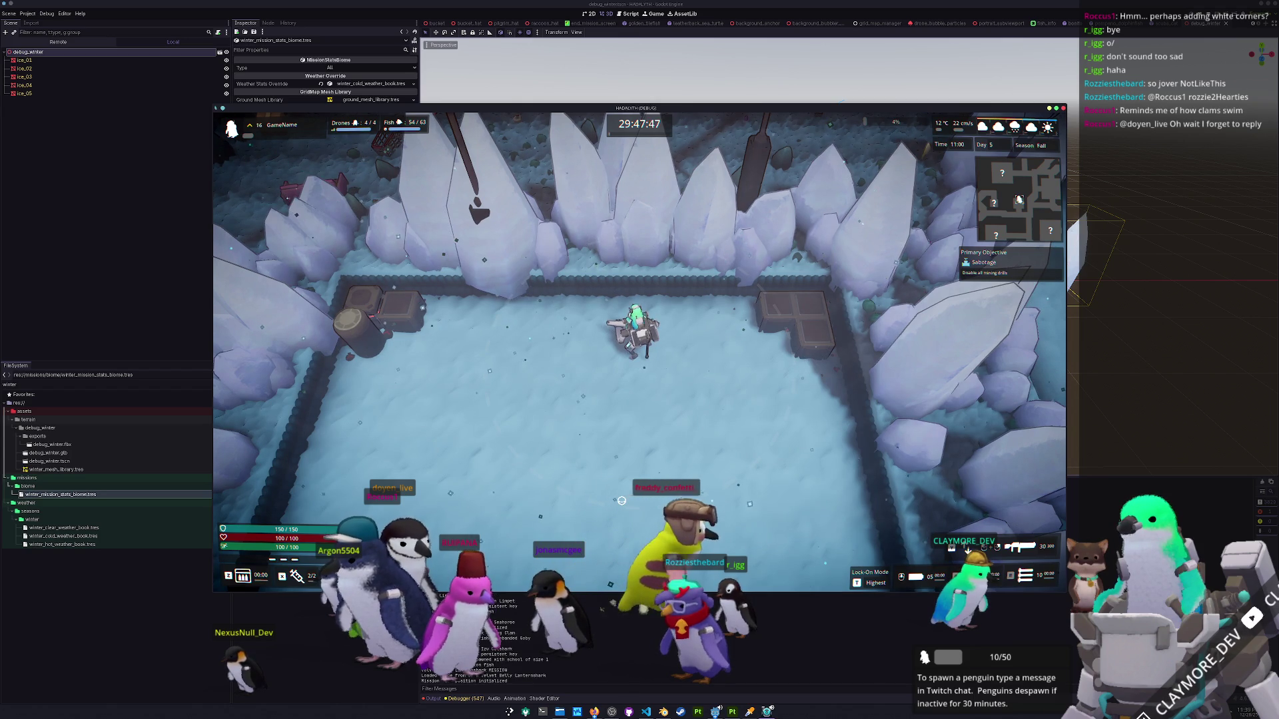
pyautogui.press('Escape')
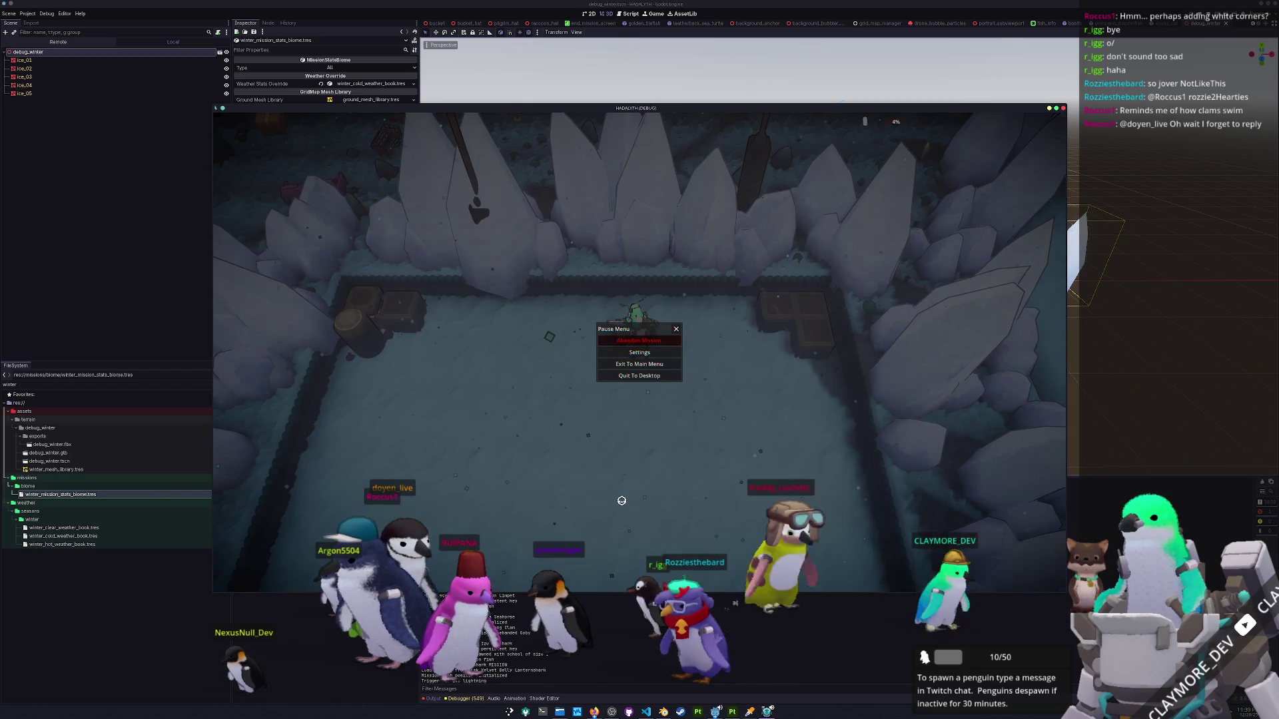
pyautogui.hotkey('alt', 'Tab')
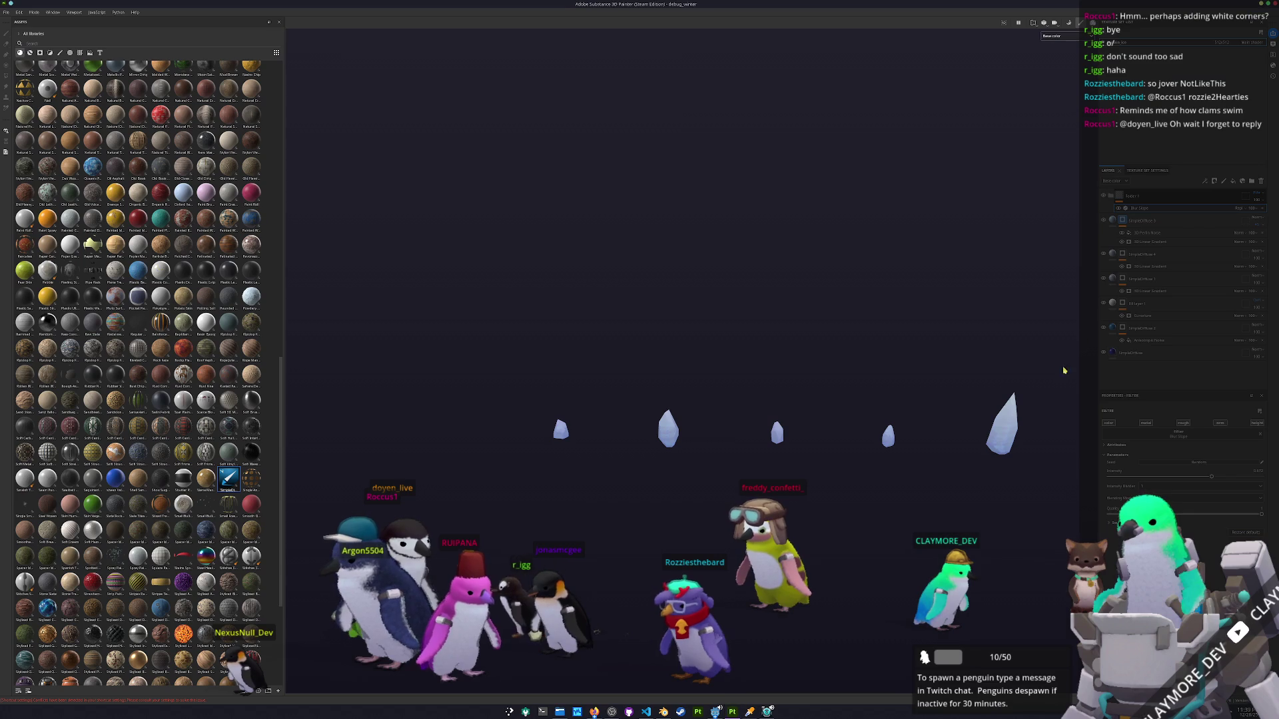
# Adjust both 3D Linear Gradient effects in the ice layer stack for paler crystals and export the textures.
pyautogui.click(1109, 267)
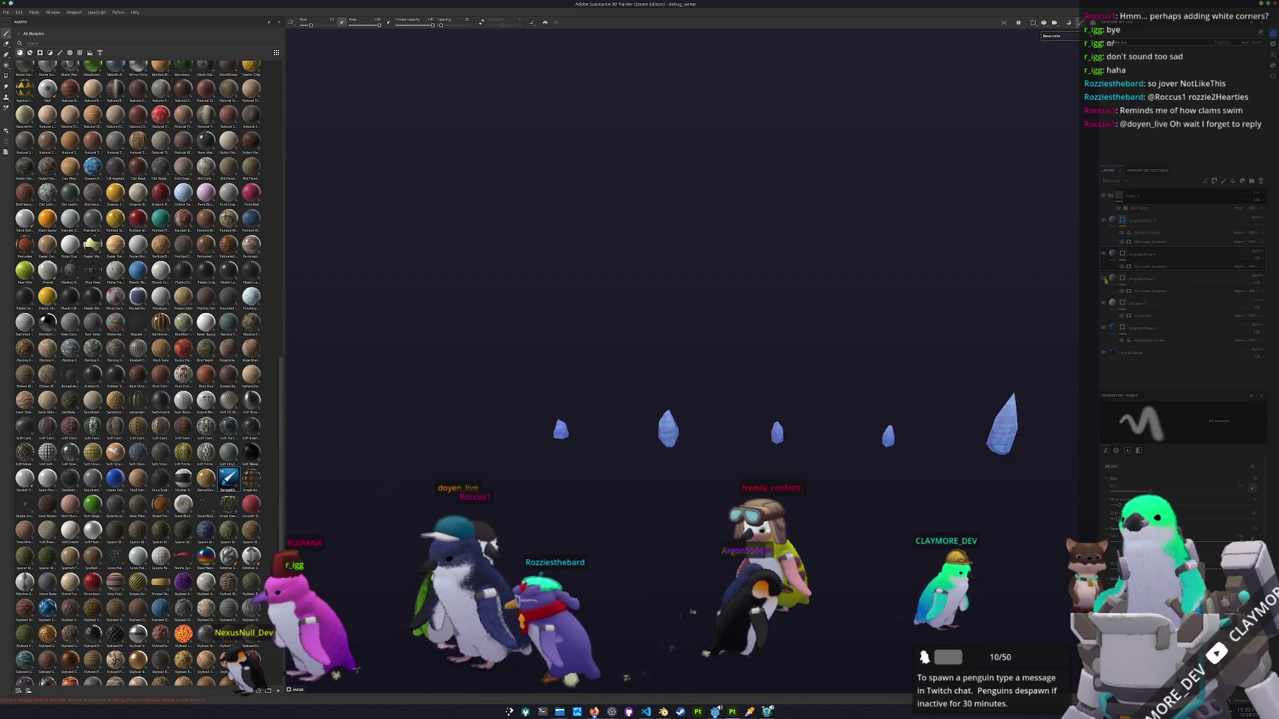
pyautogui.click(1145, 291)
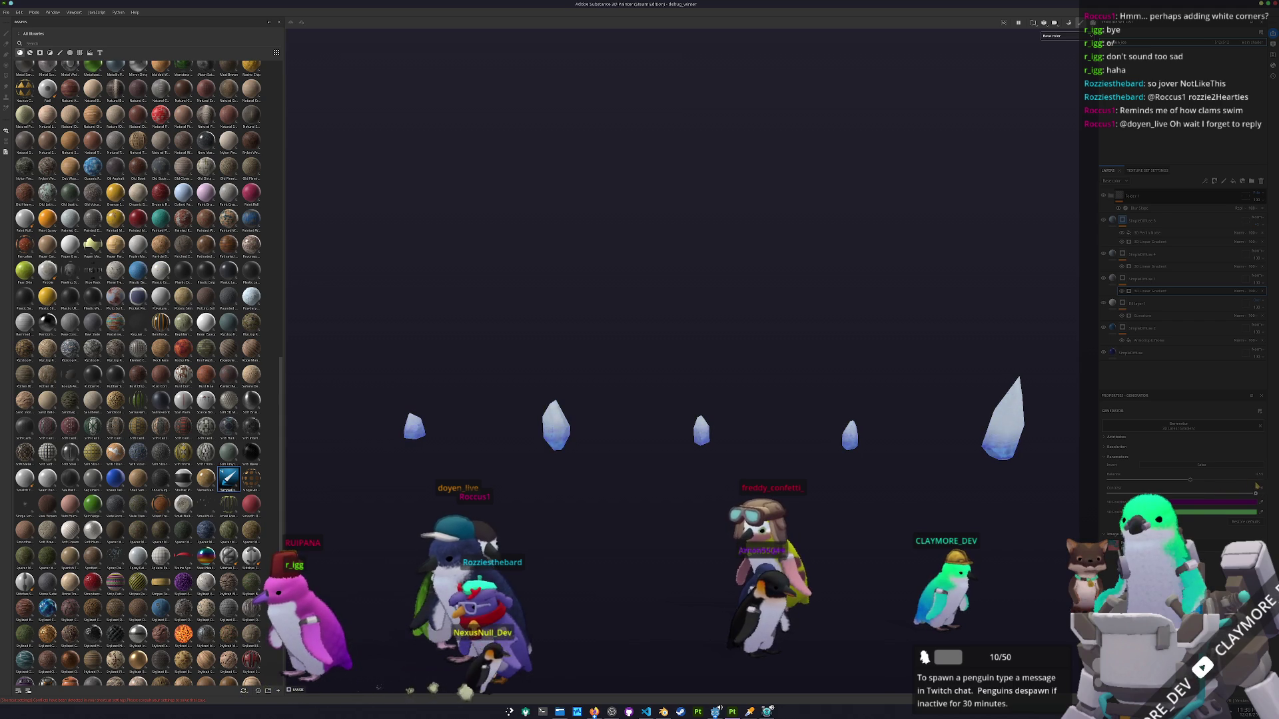
pyautogui.click(1159, 267)
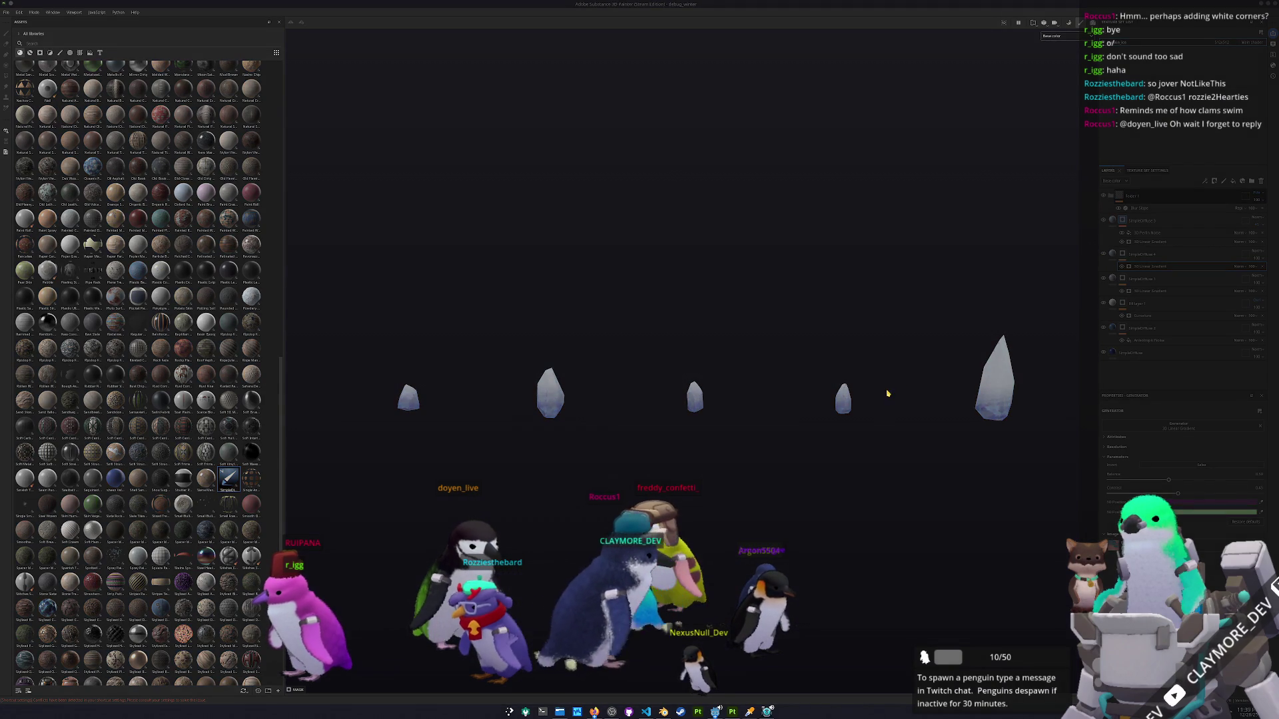
pyautogui.hotkey('ctrl', 'shift', 'e')
pyautogui.click(795, 460)
# Walk south and east through the ice room to check the paler crystals, then stop the game with F8.
pyautogui.click(794, 460)
pyautogui.hotkey('alt', 'Tab')
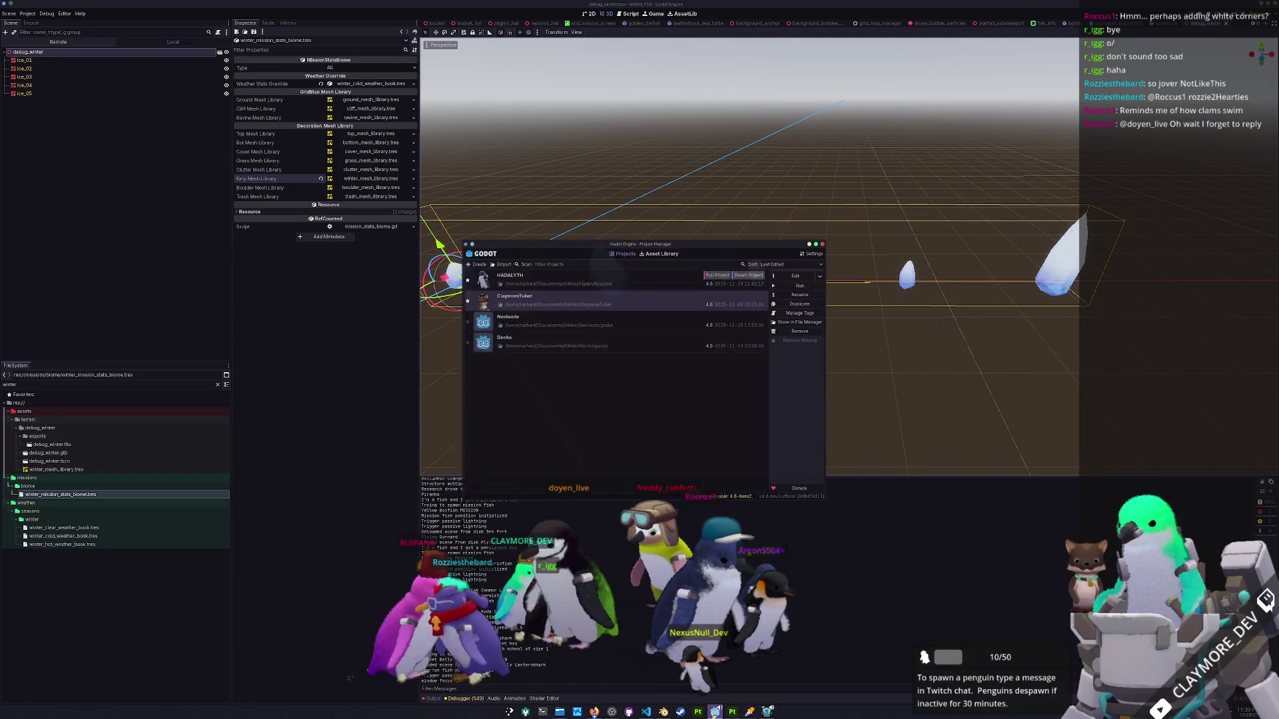
pyautogui.hotkey('alt', 'Tab')
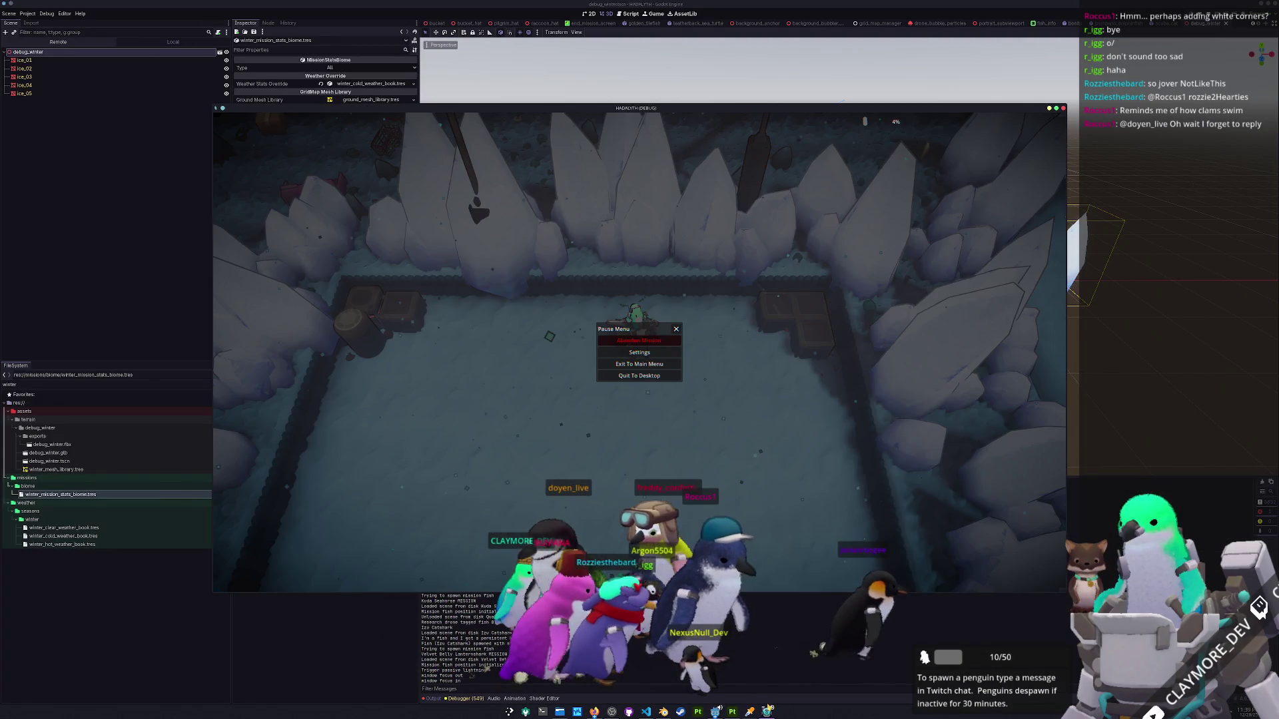
pyautogui.press('s')
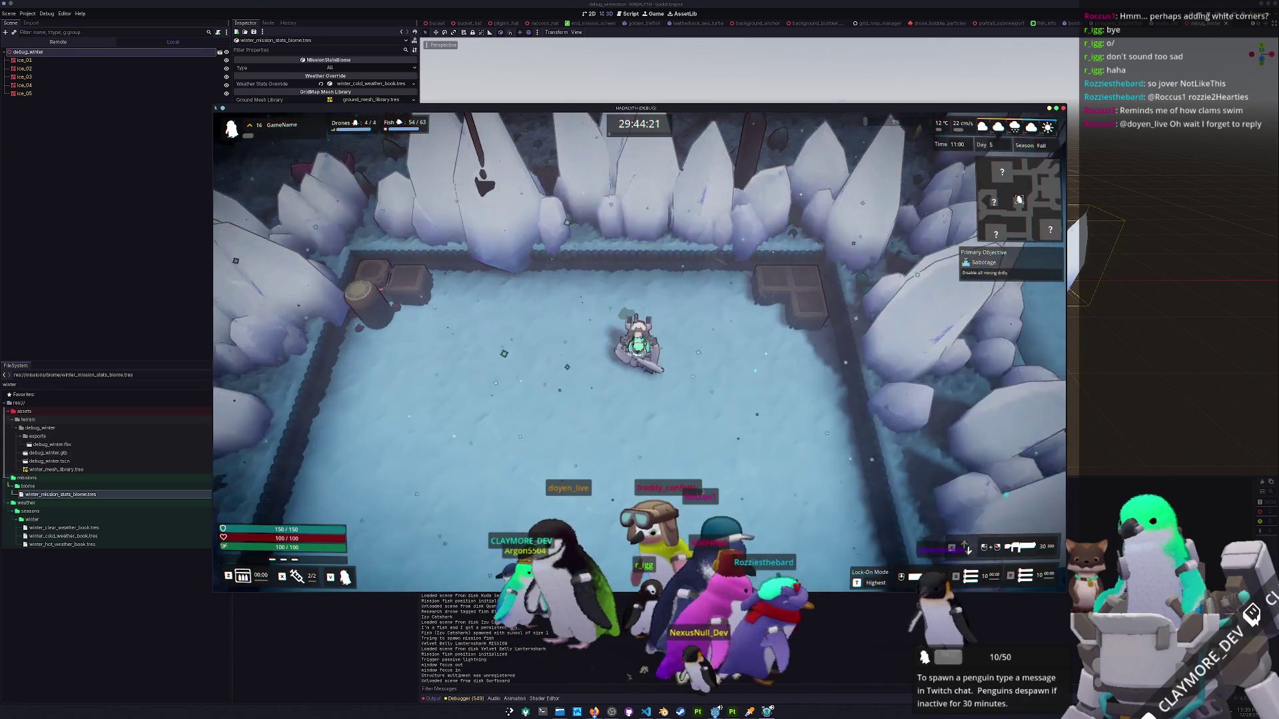
pyautogui.press('d')
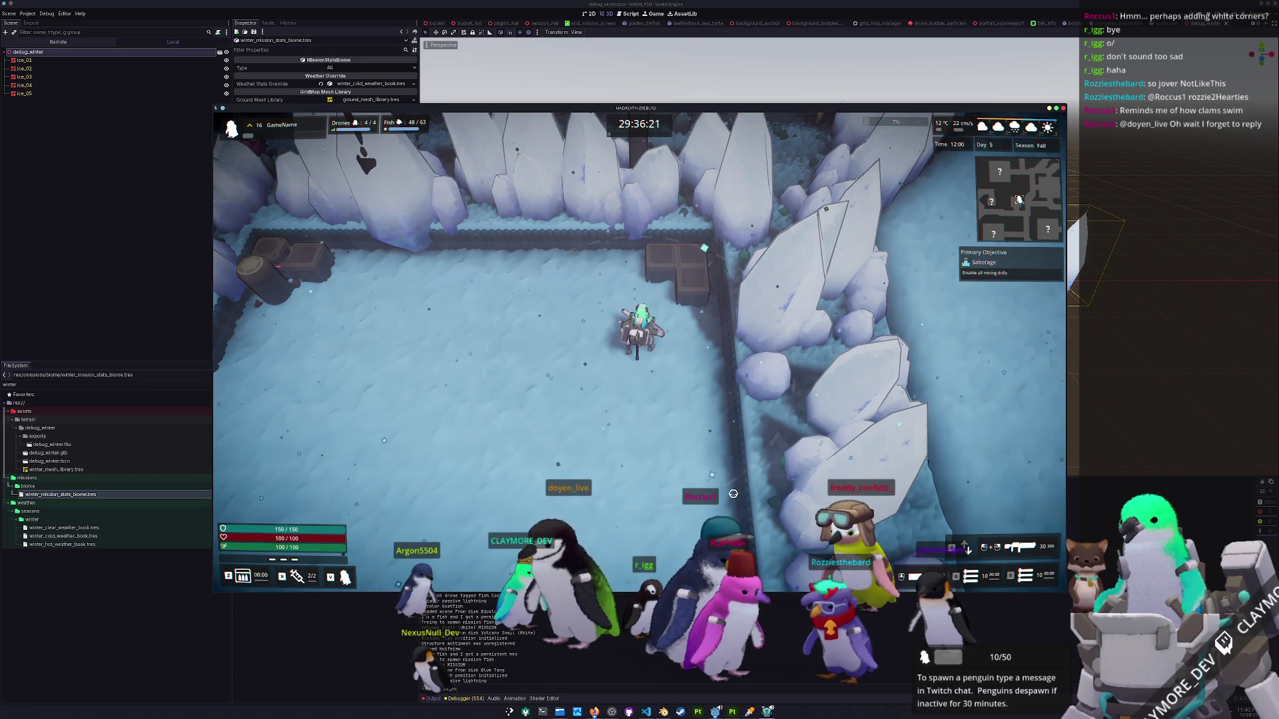
pyautogui.press('F8')
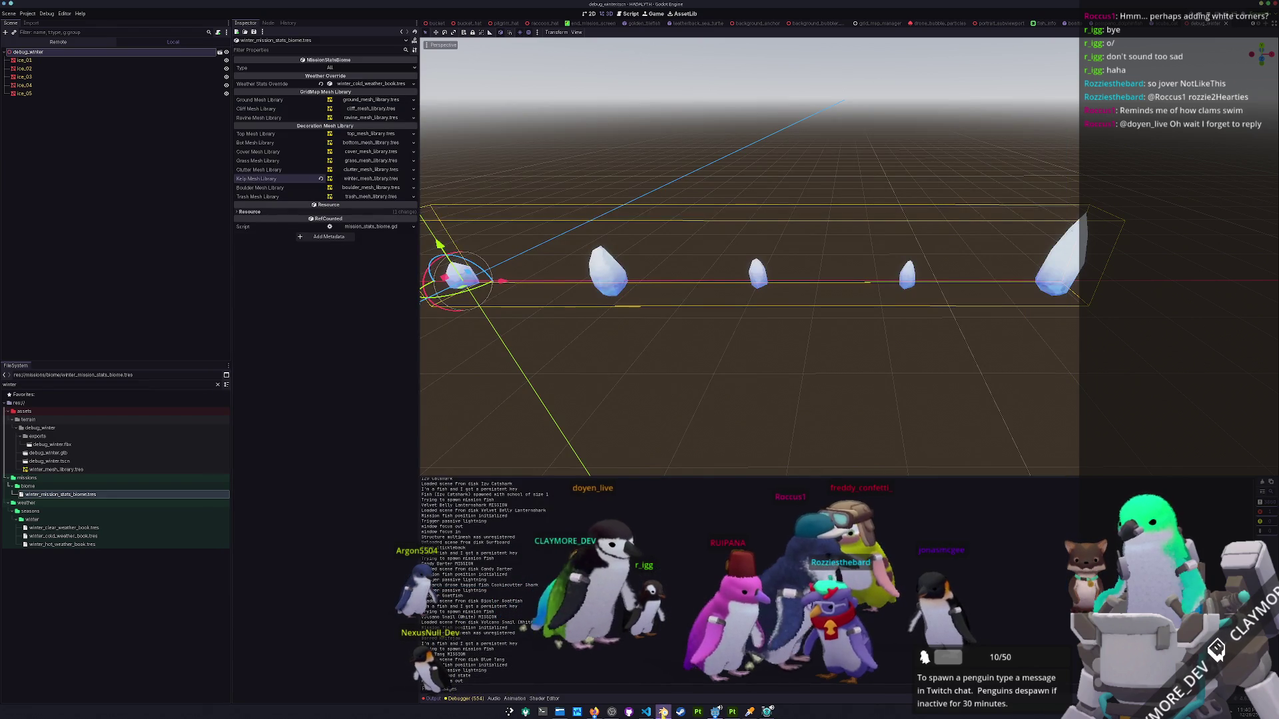
# Scale the selected ice crystals down to 0.442 and apply the scale.
pyautogui.hotkey('alt', 'Tab')
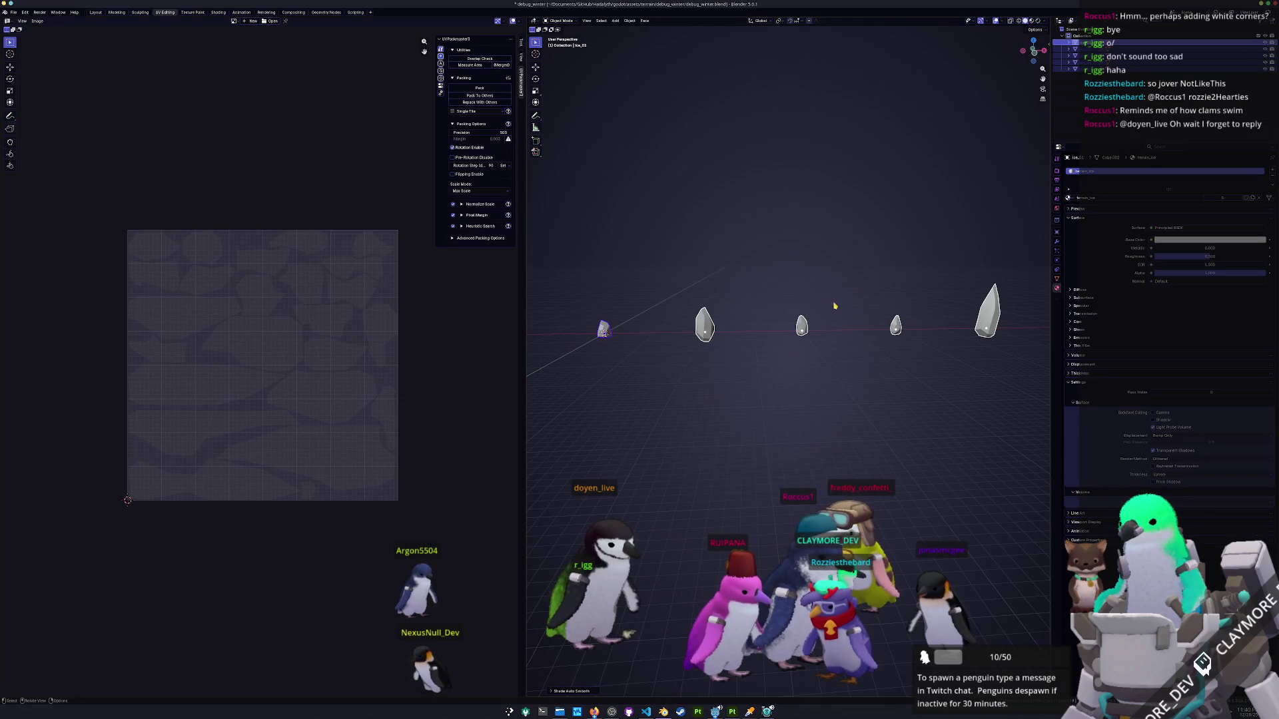
pyautogui.press('s')
pyautogui.press('Escape')
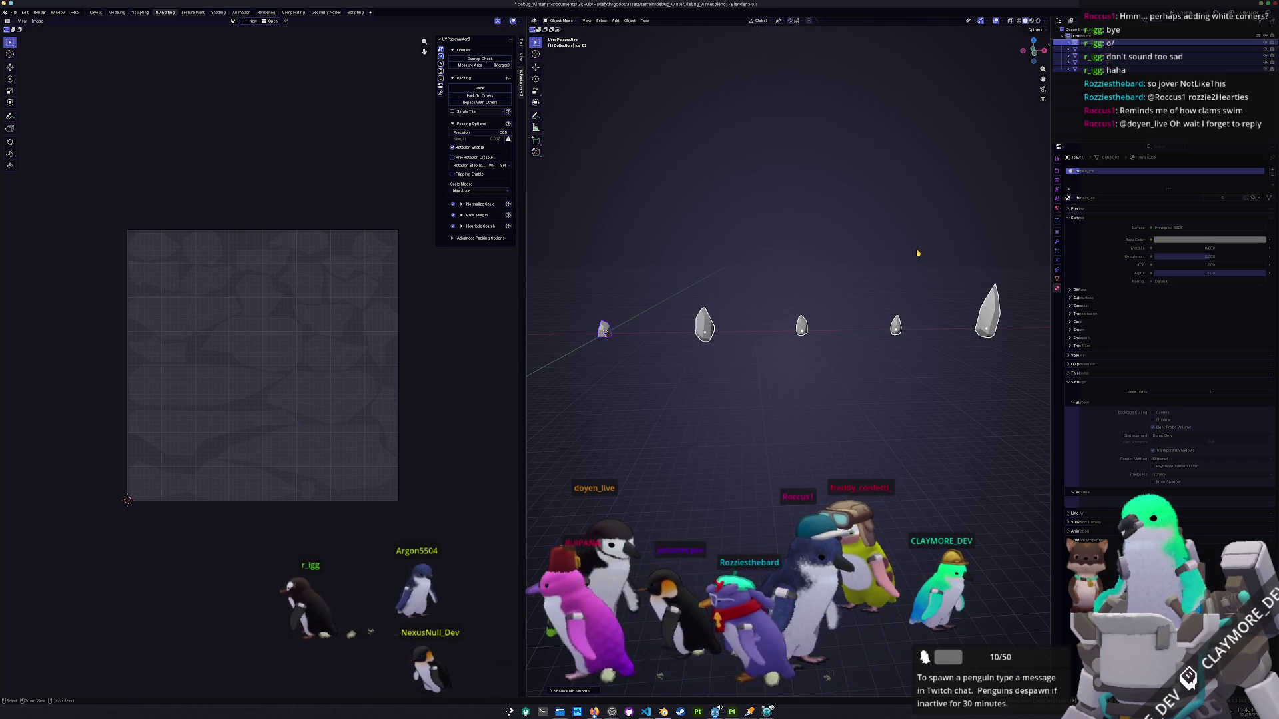
pyautogui.press('n')
pyautogui.moveTo(917, 253)
pyautogui.mouseDown()
pyautogui.moveTo(933, 214)
pyautogui.moveTo(883, 227)
pyautogui.mouseUp()
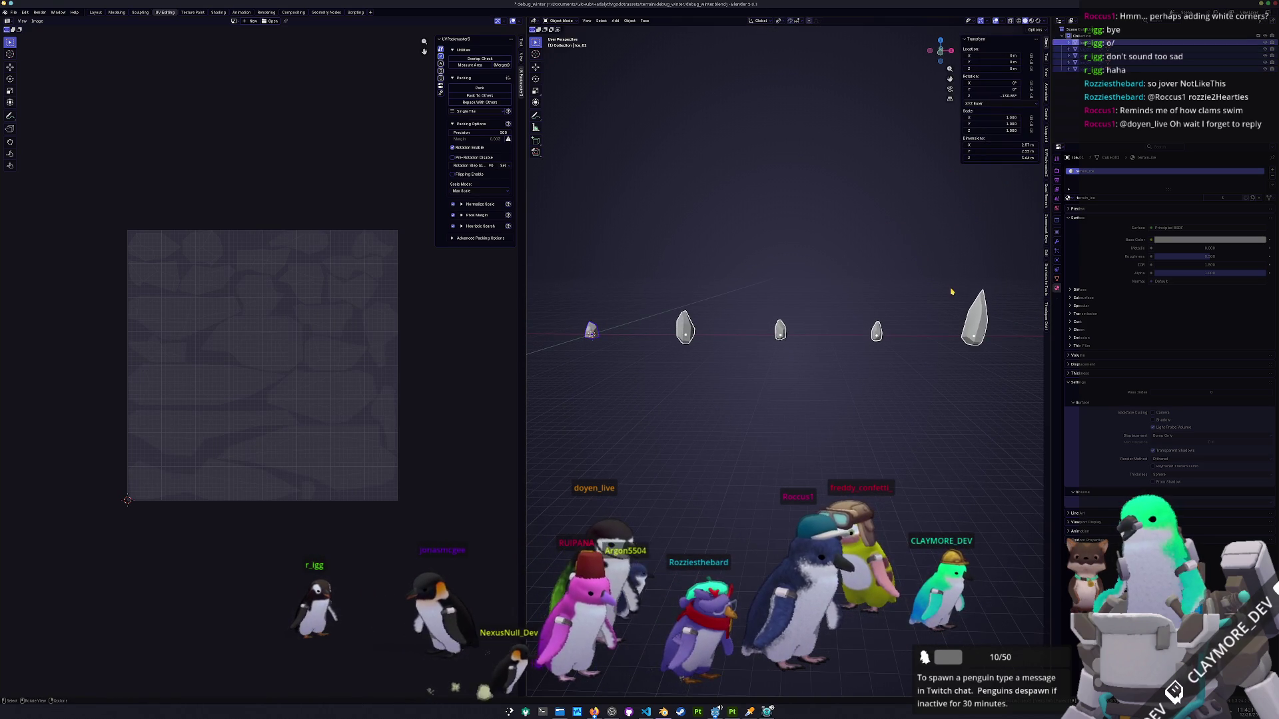
pyautogui.keyDown('shift'); pyautogui.click(976, 324); pyautogui.keyUp('shift')
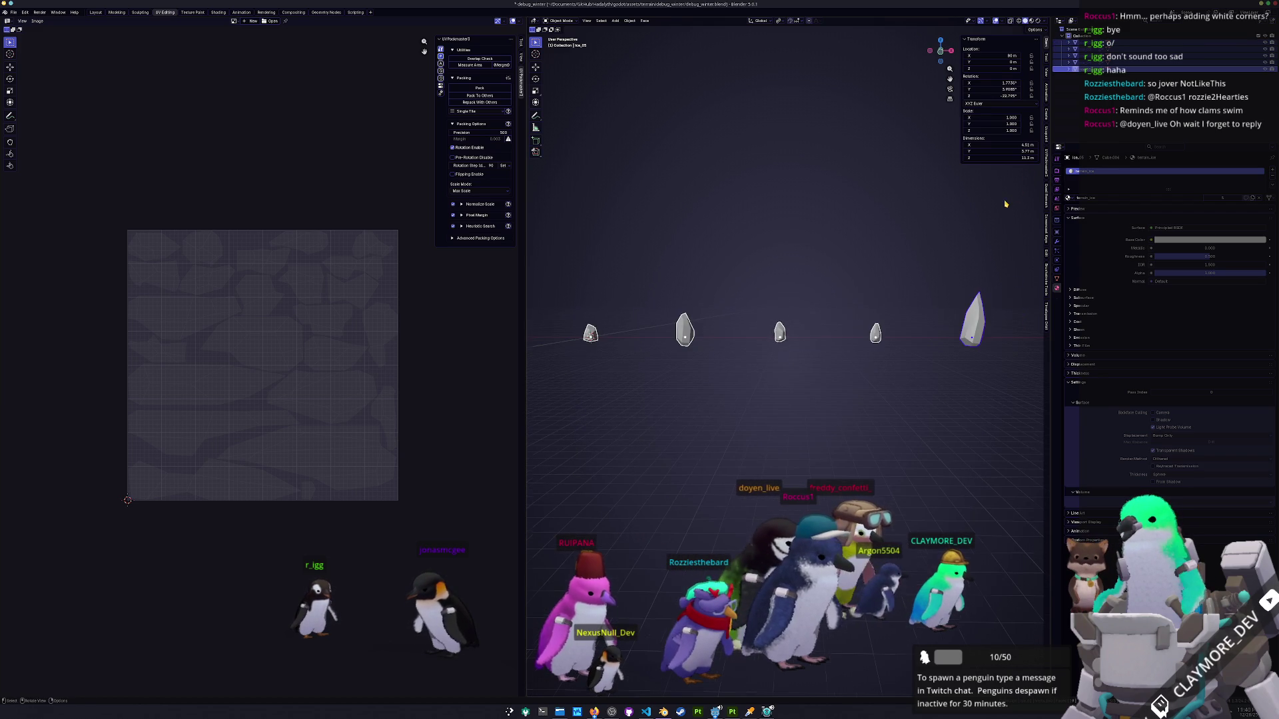
pyautogui.press('s')
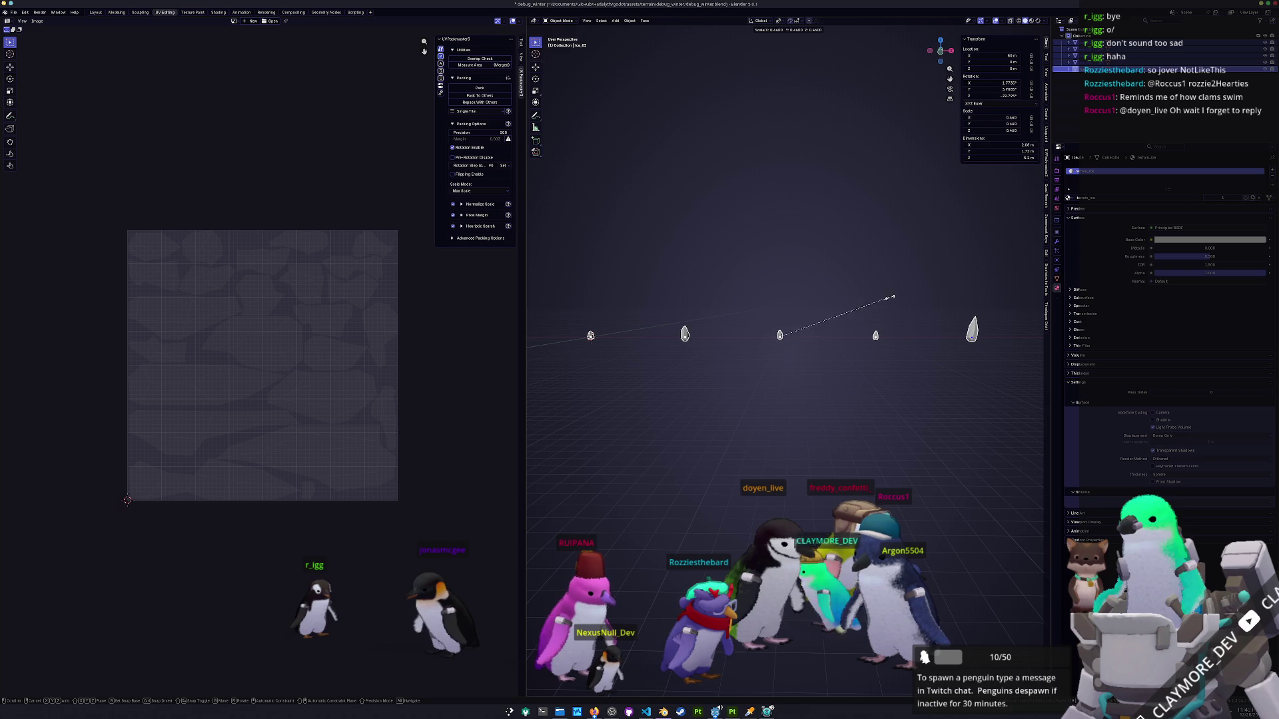
pyautogui.click(886, 298)
pyautogui.hotkey('ctrl', 'a')
pyautogui.click(886, 300)
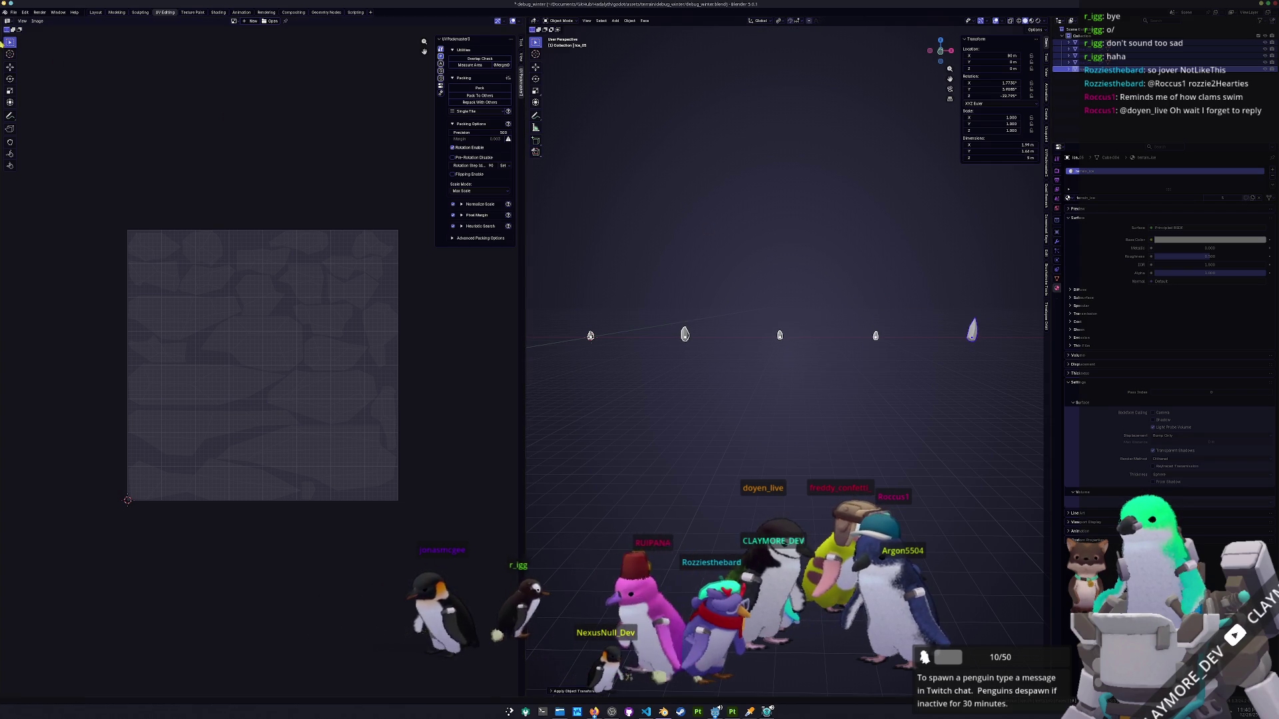
# Export the scene as glTF 2.0 to debug_winter.glb and return to Godot.
pyautogui.click(13, 12)
pyautogui.moveTo(53, 122)
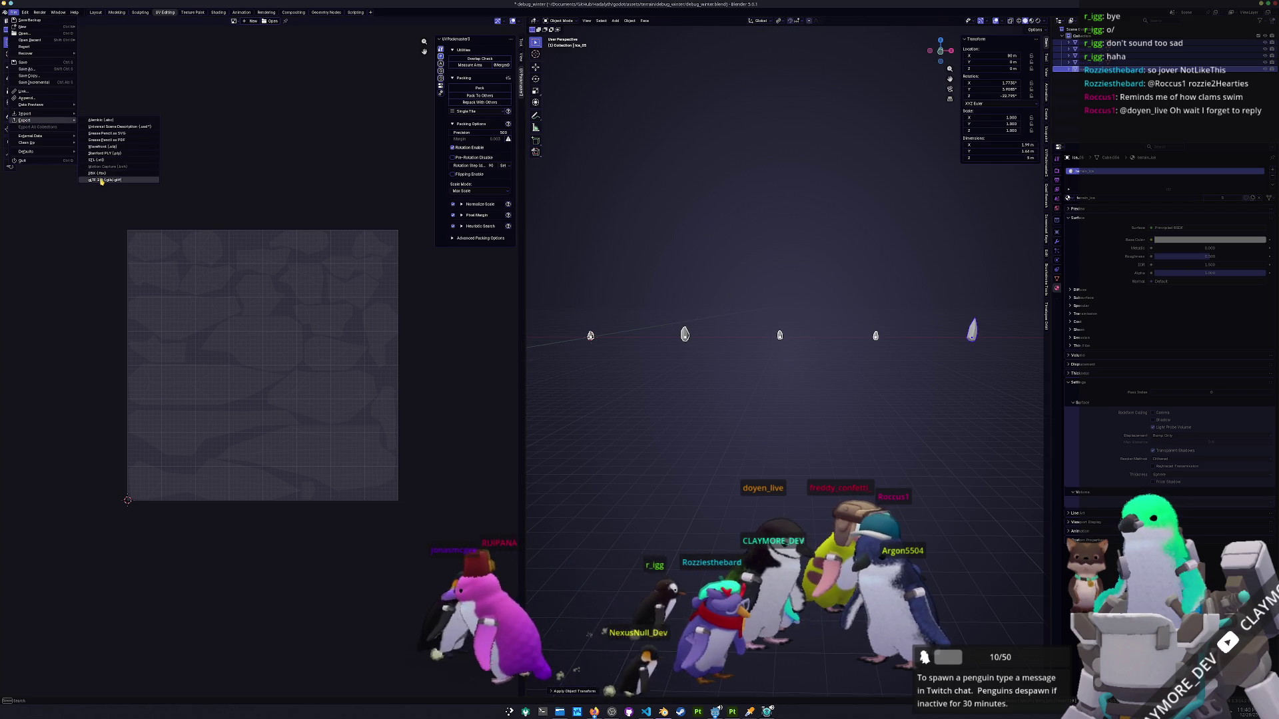
pyautogui.click(104, 182)
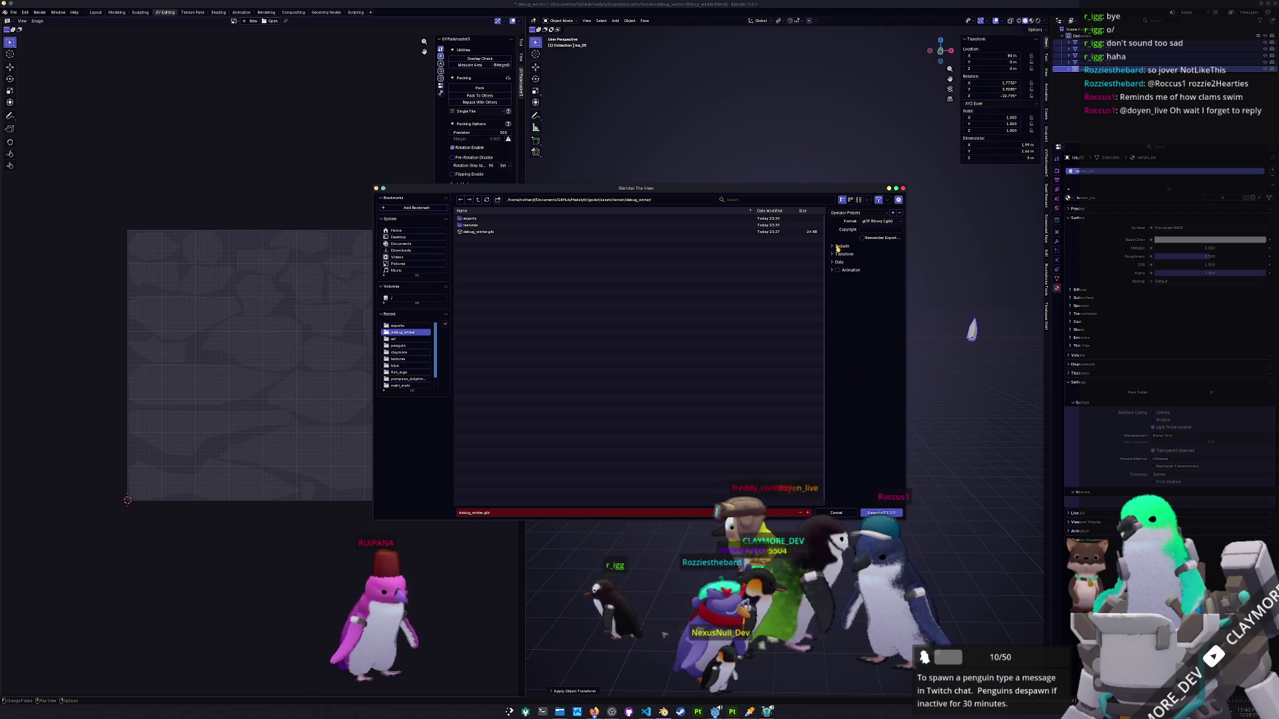
pyautogui.click(880, 514)
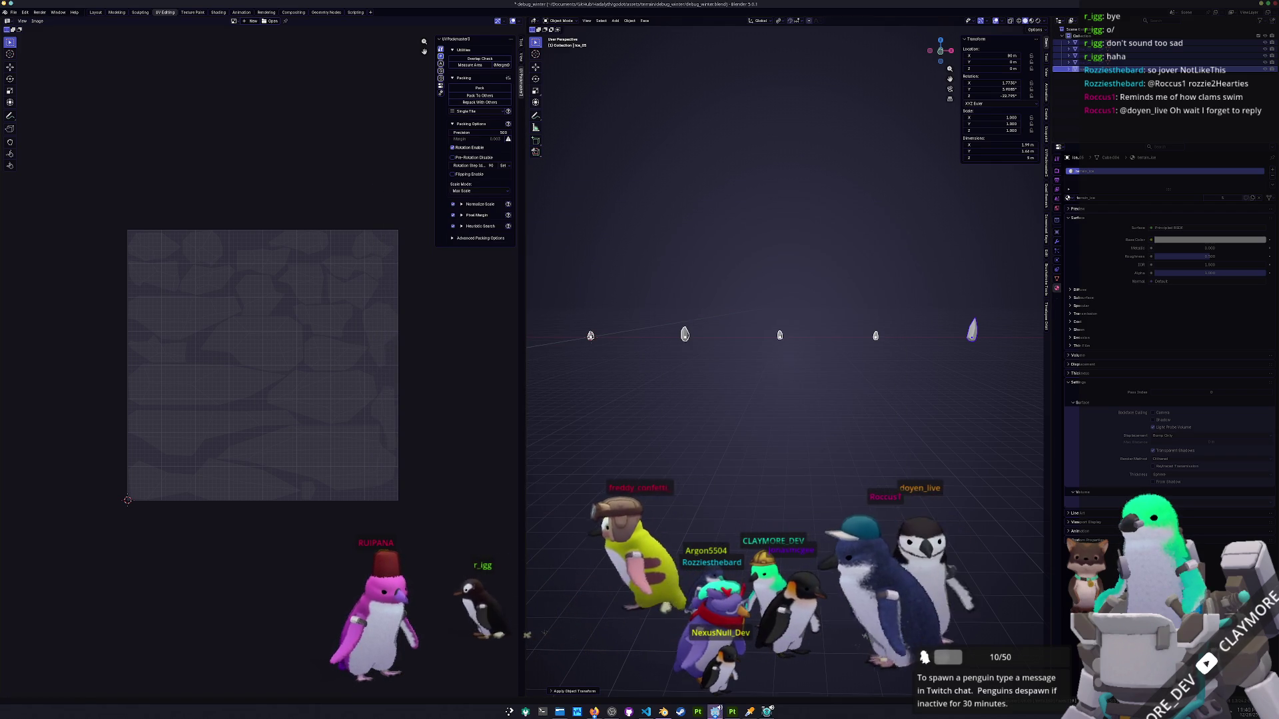
pyautogui.click(715, 712)
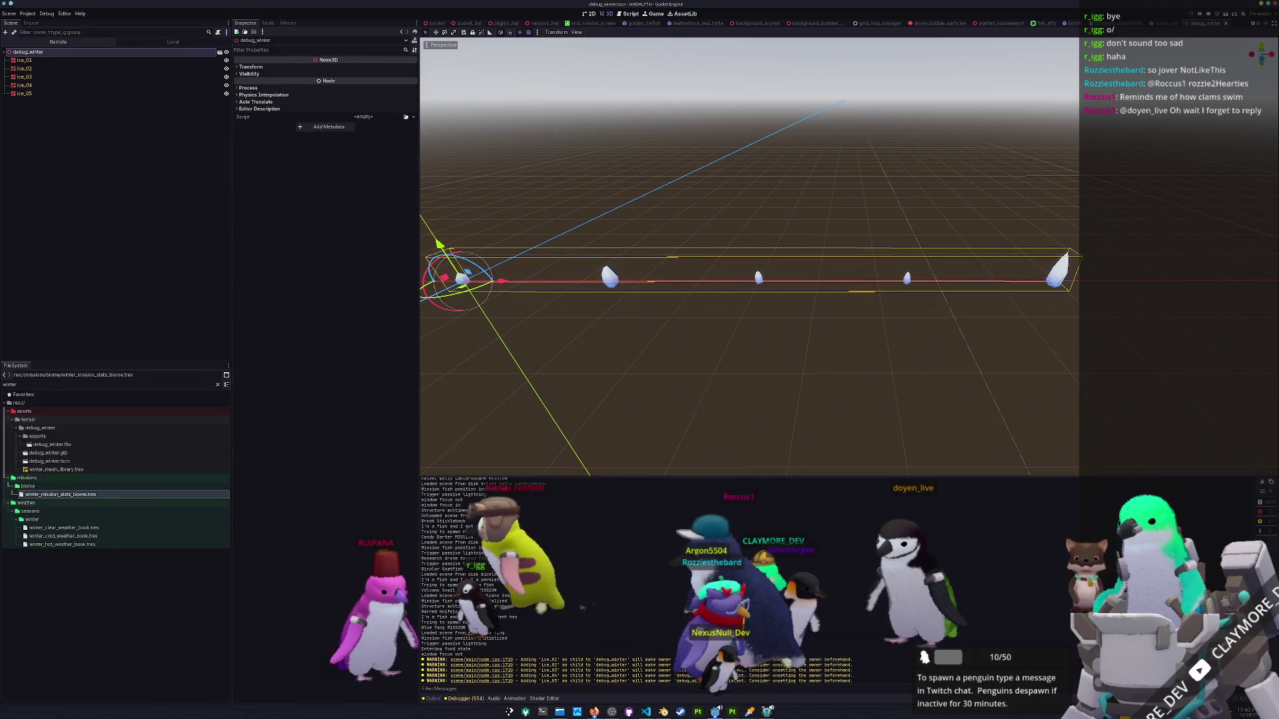
# Export the scene as a MeshLibrary over winter_mesh_library.tres, dismiss the saving error, and stop the game.
pyautogui.click(6, 14)
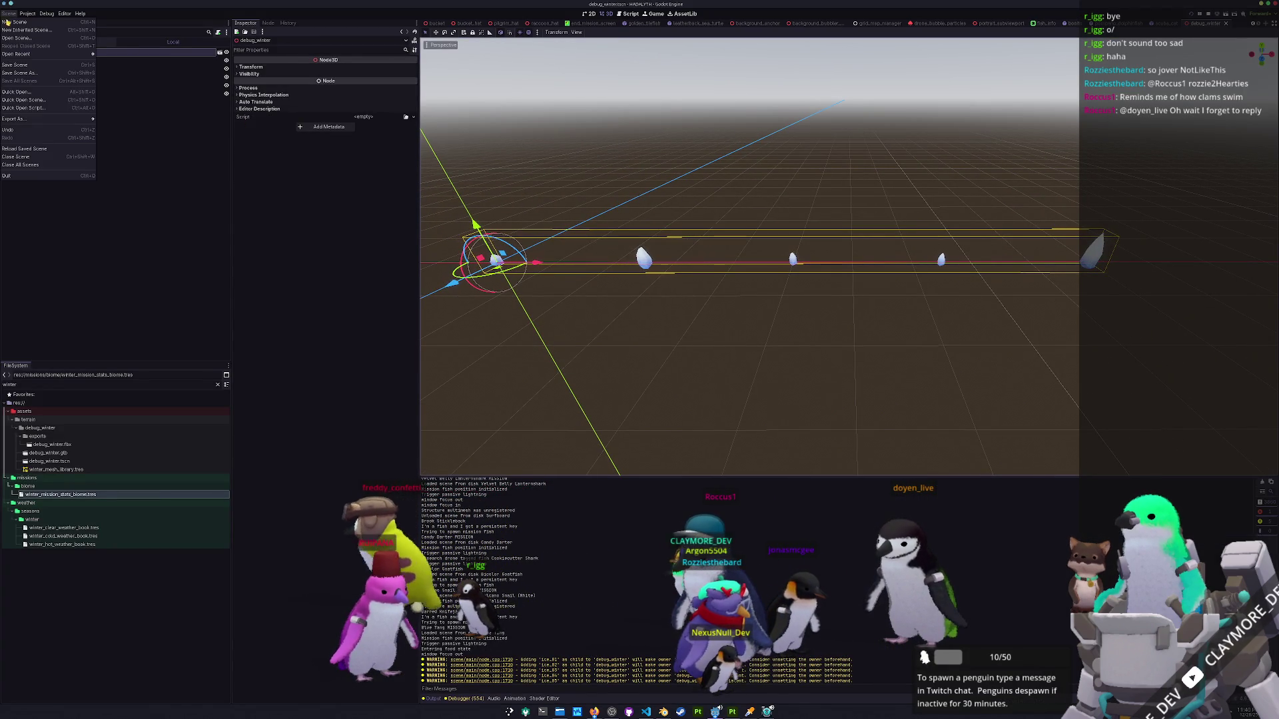
pyautogui.moveTo(27, 119)
pyautogui.click(113, 123)
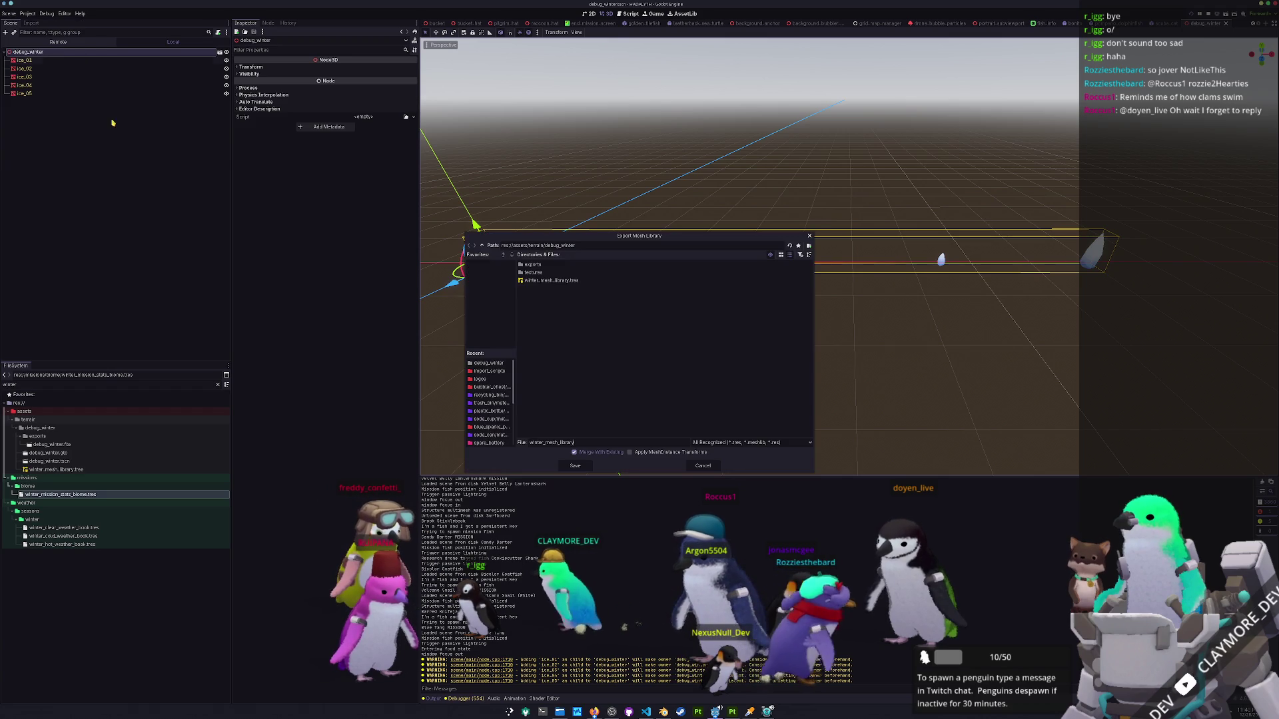
pyautogui.click(575, 466)
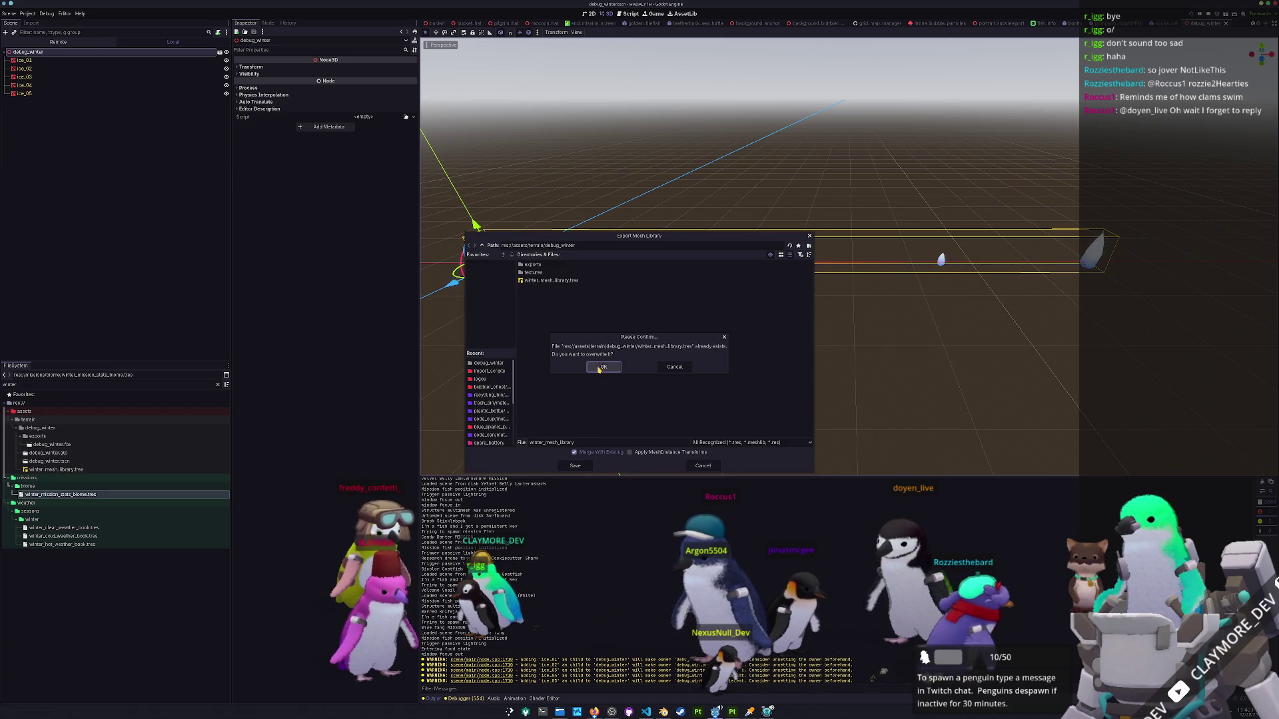
pyautogui.click(599, 367)
pyautogui.click(636, 363)
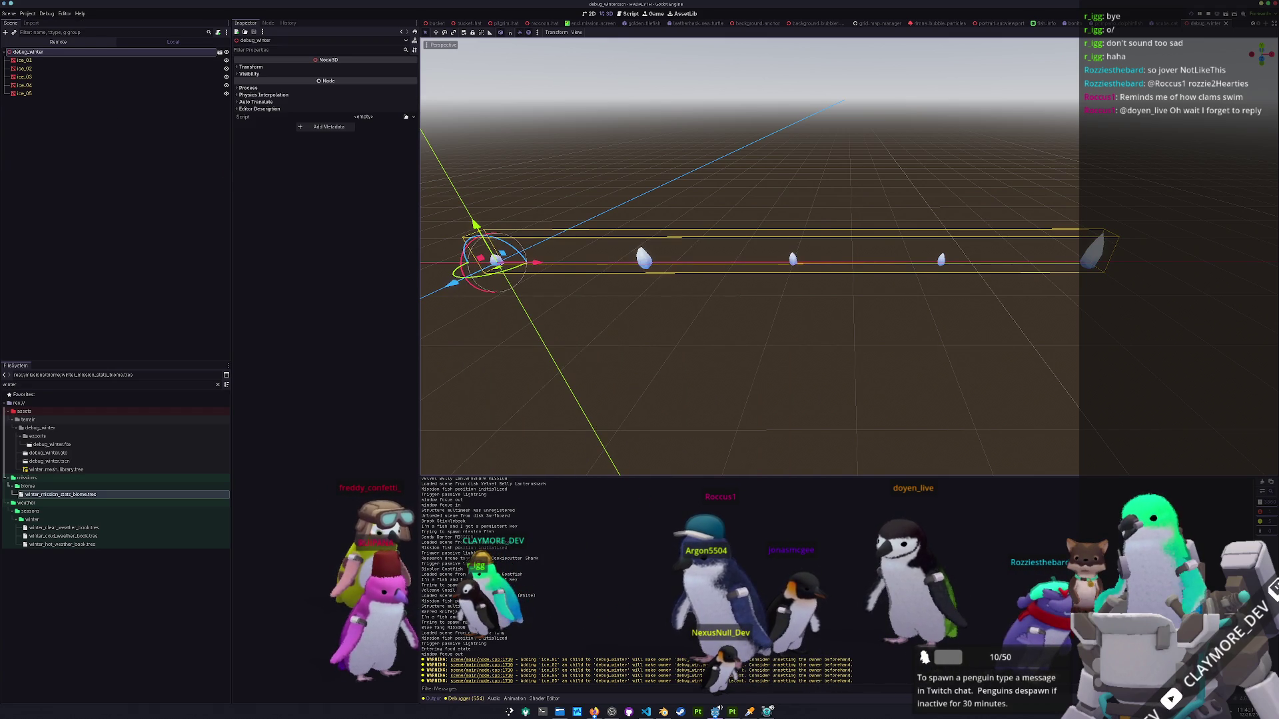
pyautogui.press('F8')
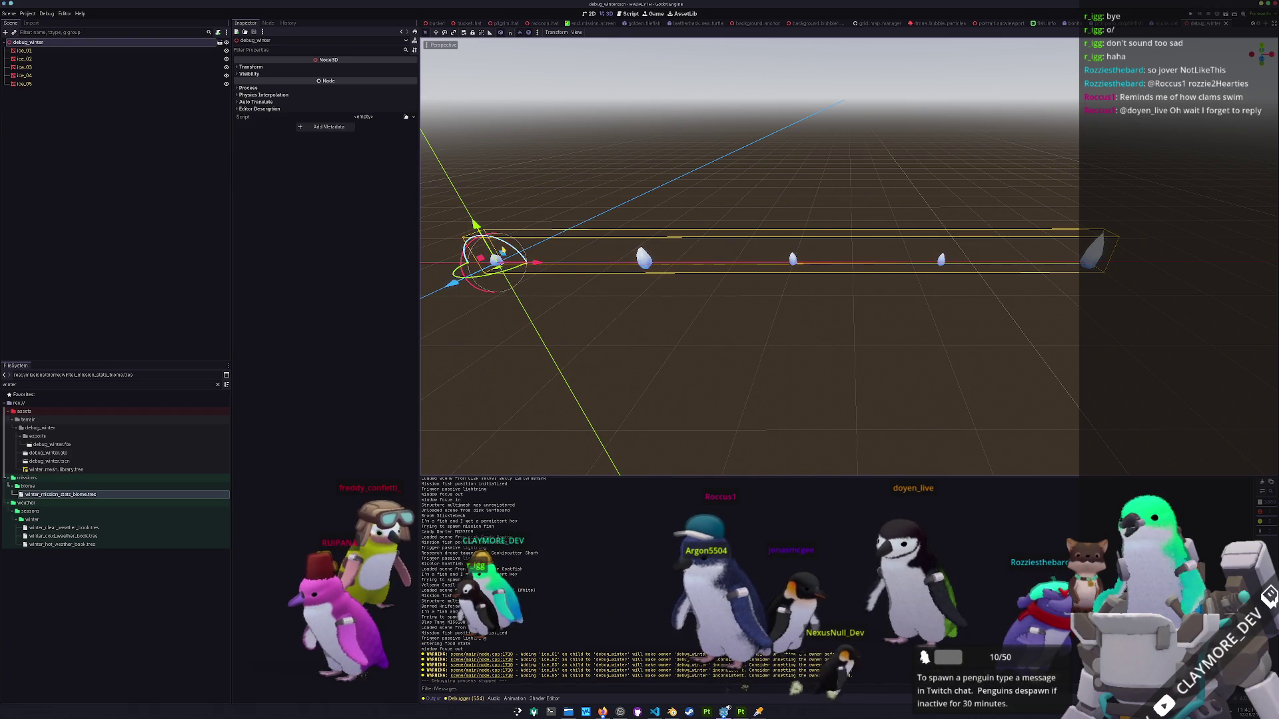
# Repeat the MeshLibrary export over winter_mesh_library.tres twice, confirming overwrites and dismissing the error.
pyautogui.click(9, 13)
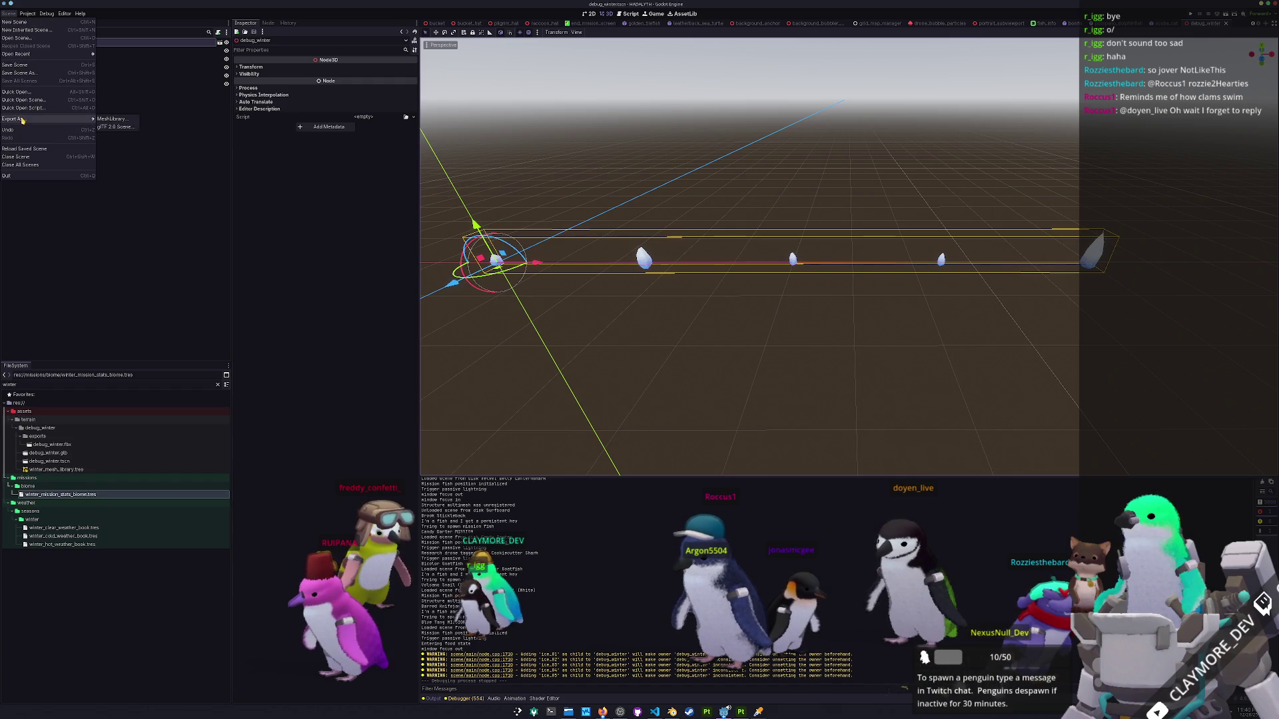
pyautogui.click(112, 119)
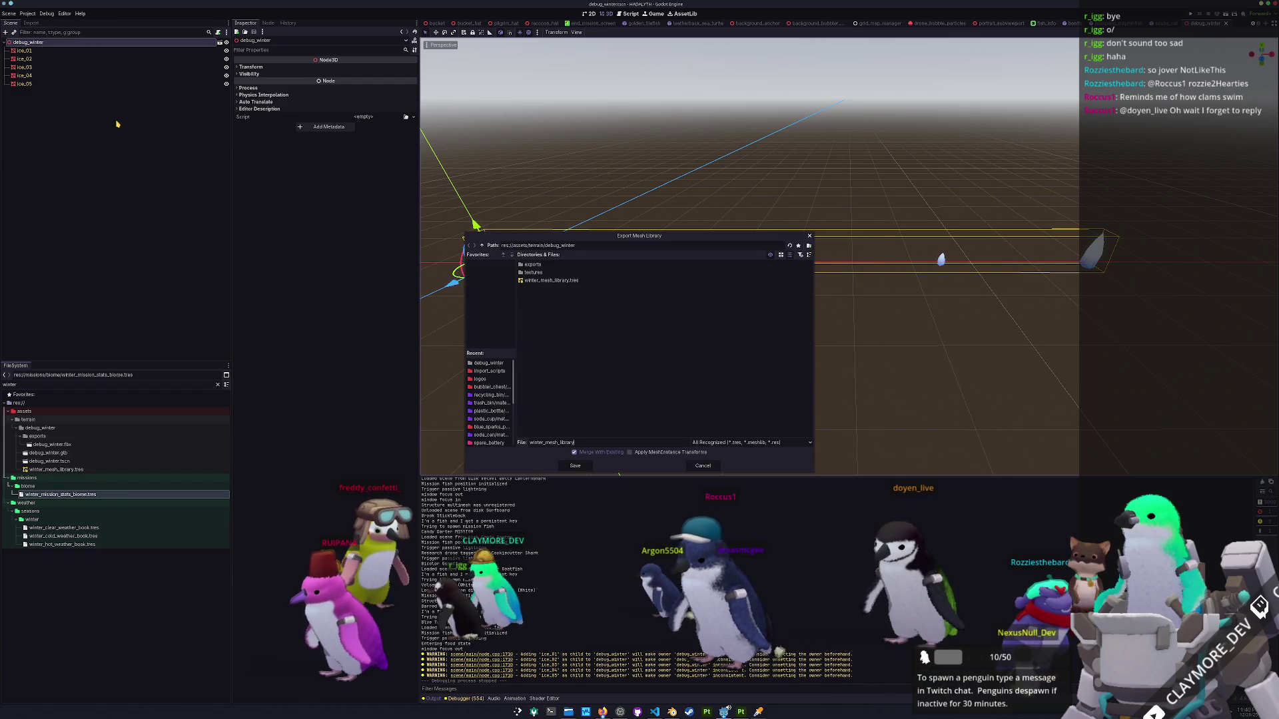
pyautogui.click(579, 469)
pyautogui.click(605, 365)
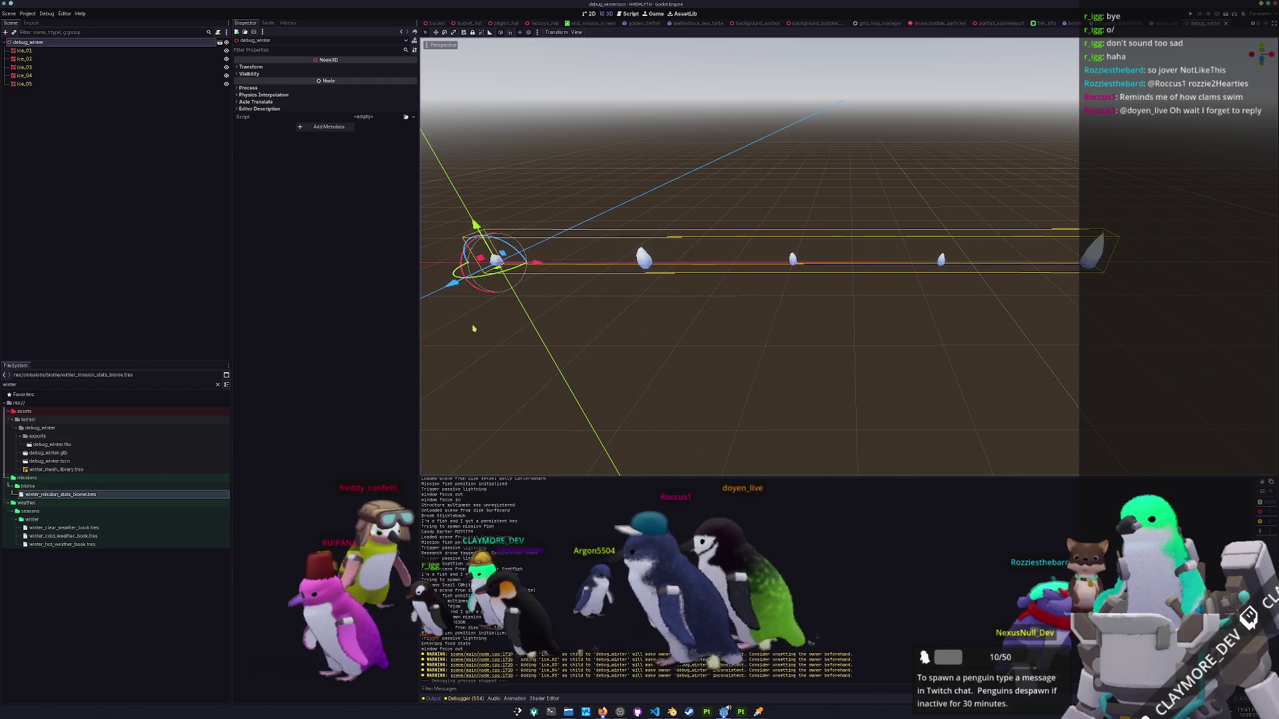
pyautogui.click(9, 13)
pyautogui.moveTo(66, 118)
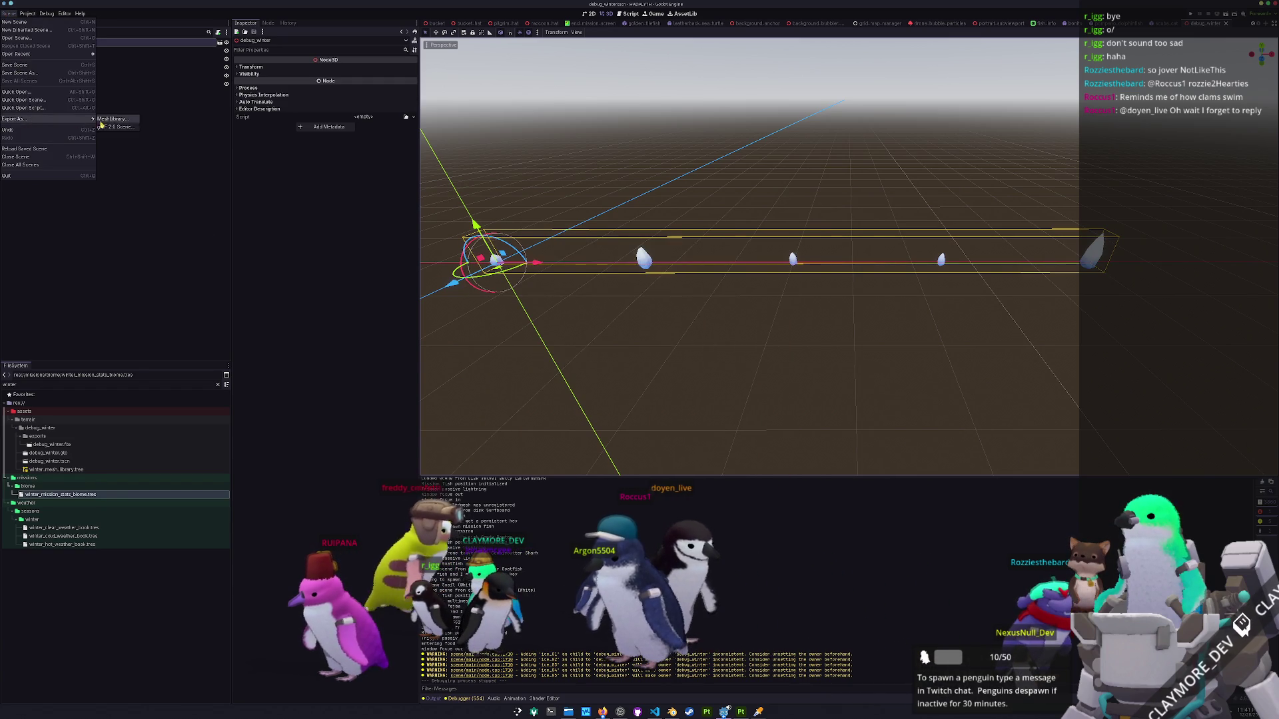
pyautogui.click(111, 119)
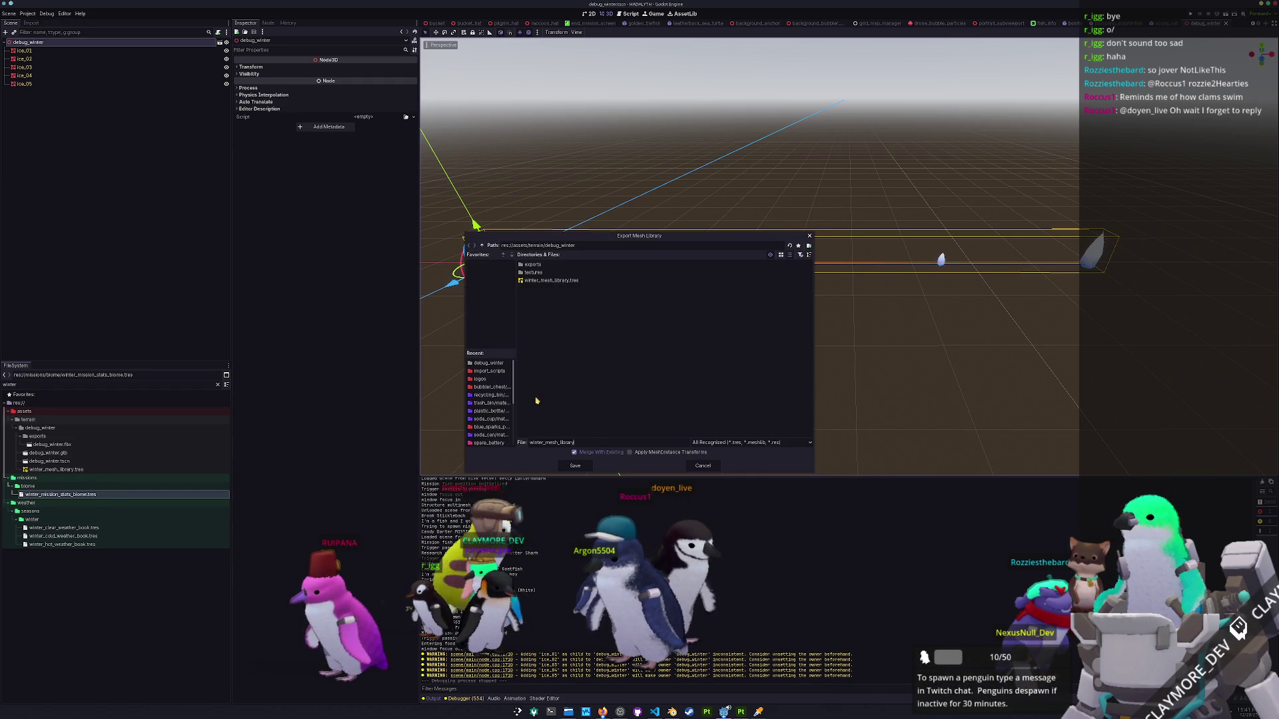
pyautogui.click(573, 468)
pyautogui.click(604, 367)
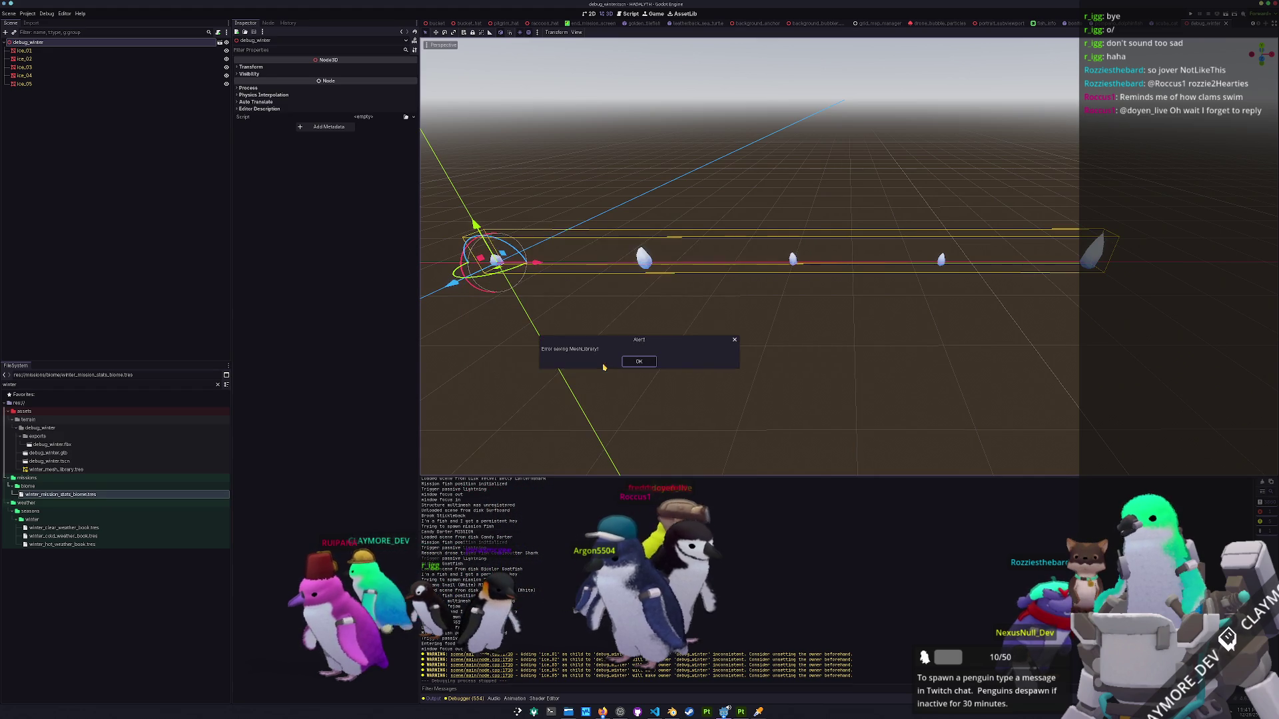
pyautogui.click(639, 363)
pyautogui.scroll(-3, 641, 364)
pyautogui.click(645, 364)
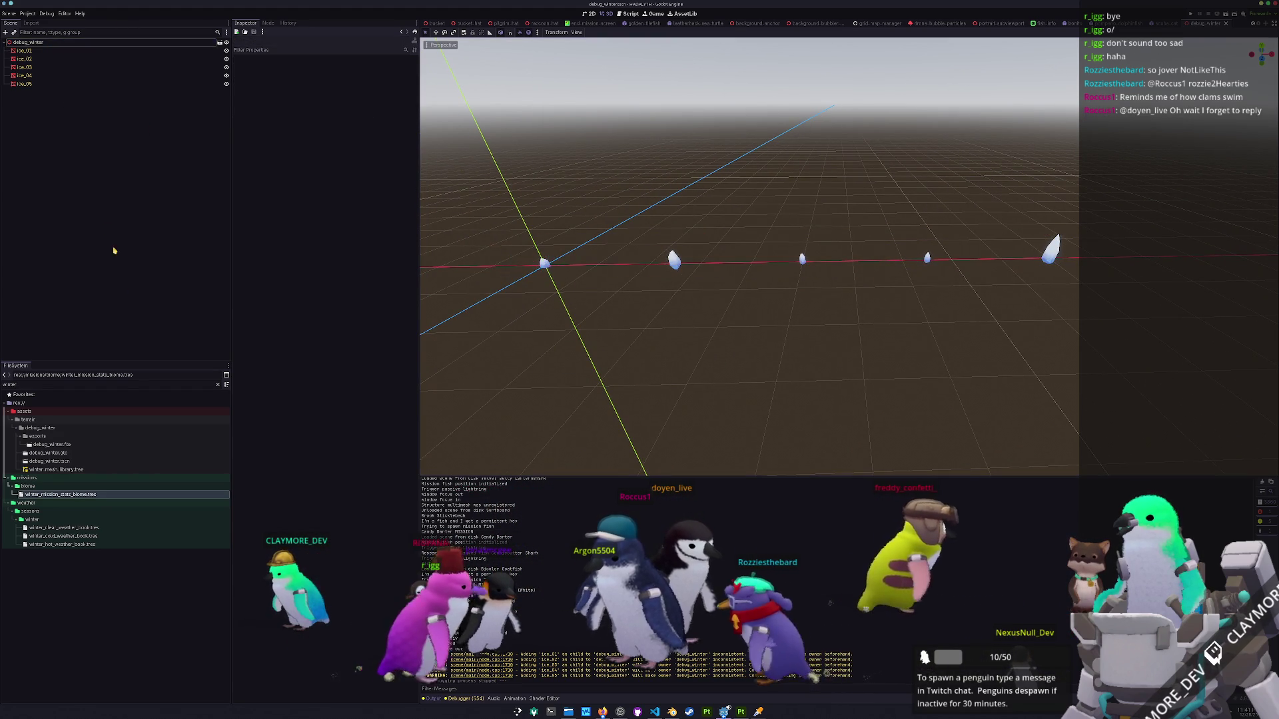
# Revert the biome's Kelp Mesh Library to kelp_mesh_library.tres, save it, and delete winter_mesh_library.tres.
pyautogui.click(62, 470)
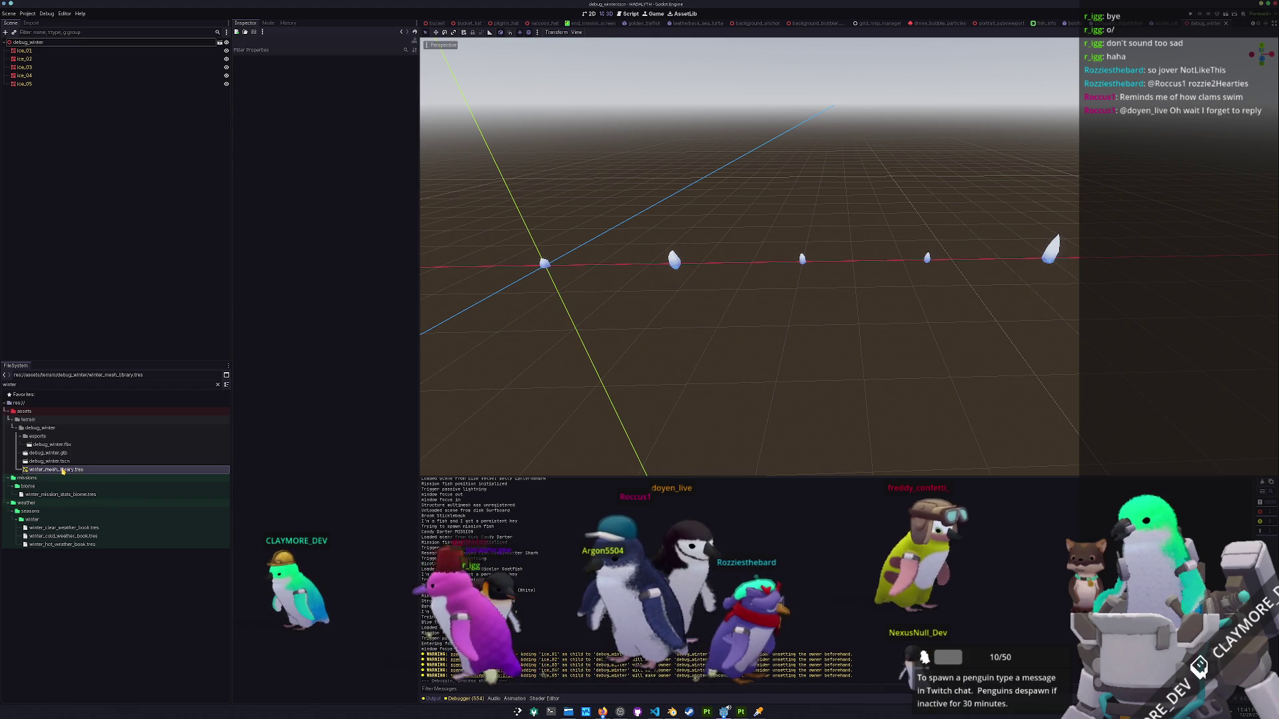
pyautogui.click(60, 494)
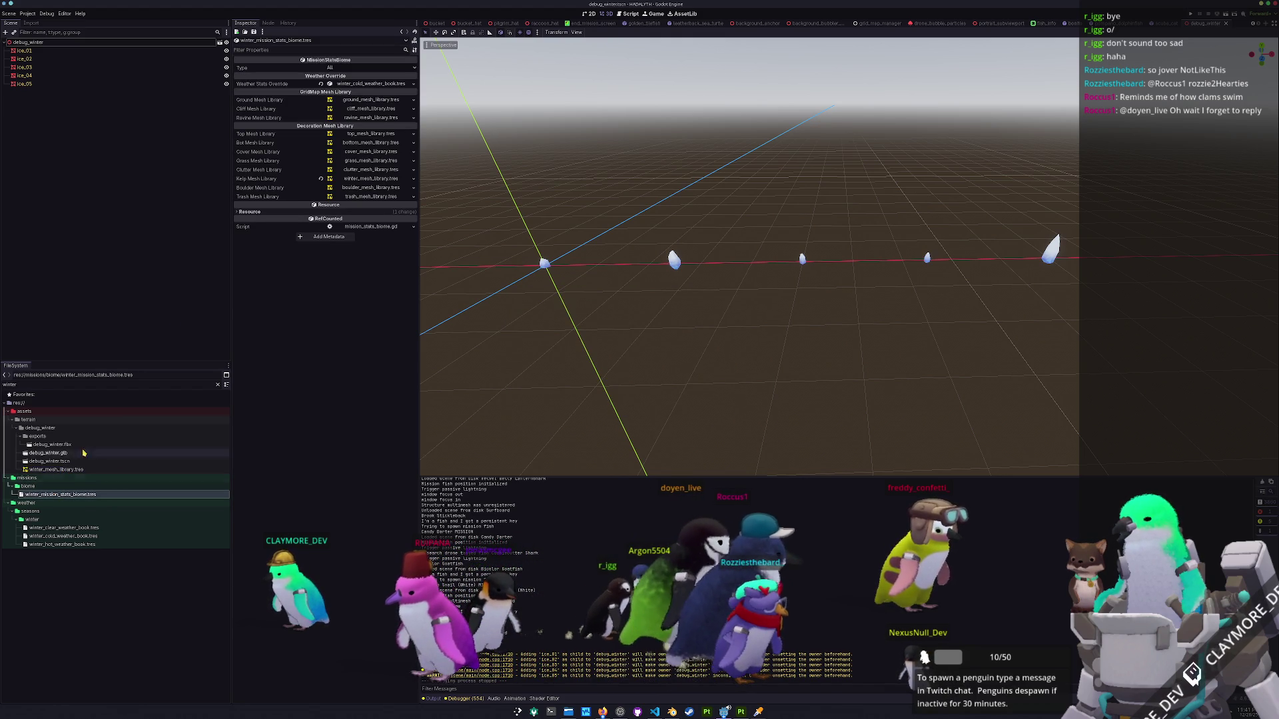
pyautogui.click(321, 178)
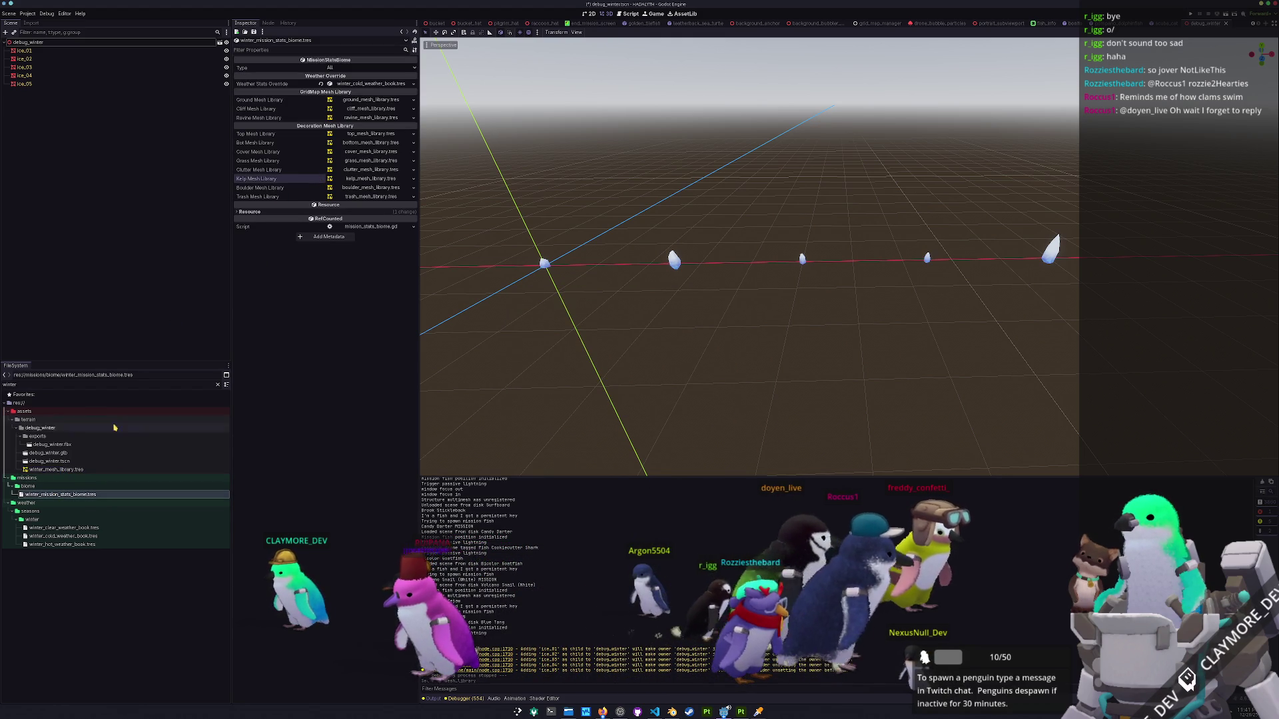
pyautogui.click(48, 471)
pyautogui.press('Delete')
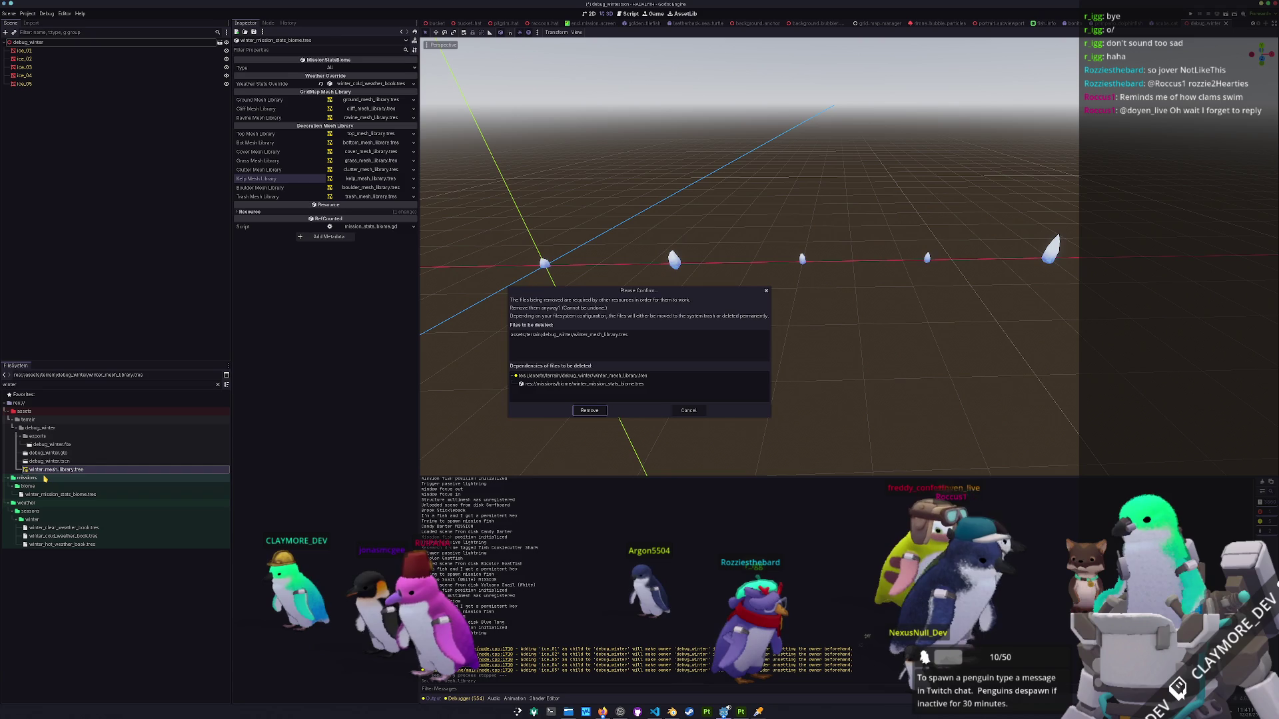
pyautogui.press('Escape')
pyautogui.hotkey('ctrl', 's')
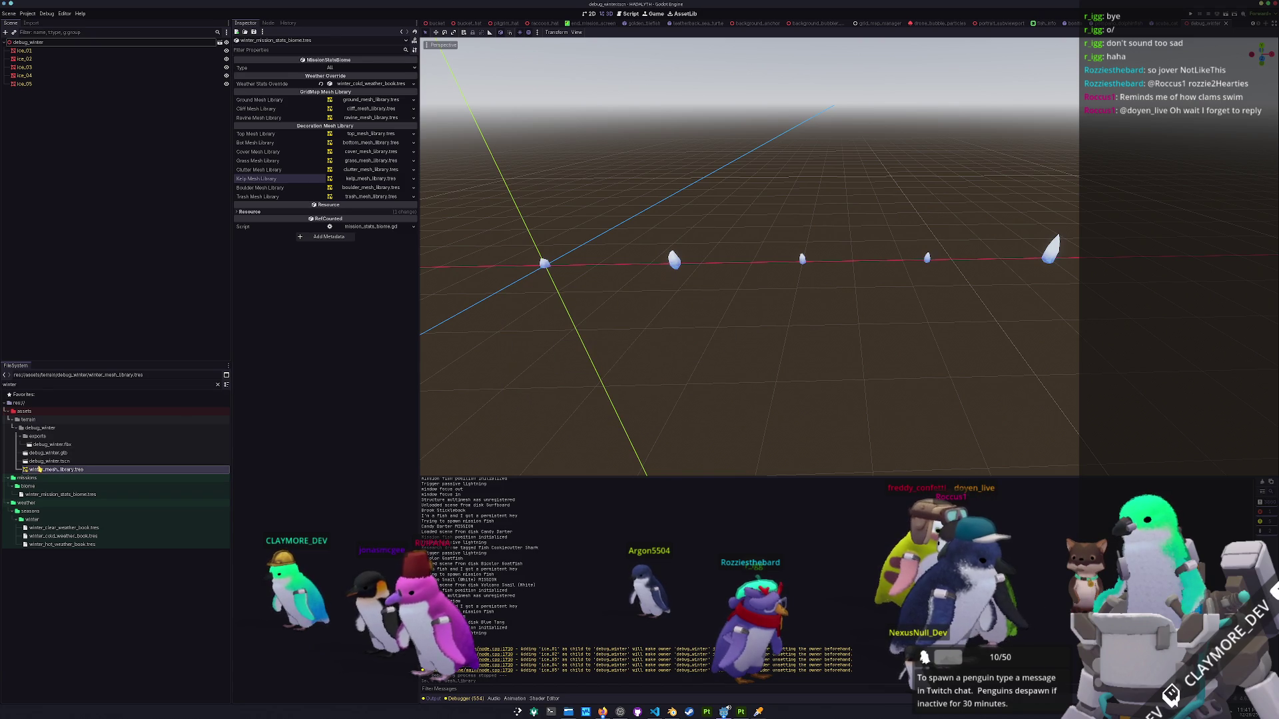
pyautogui.press('Delete')
pyautogui.press('Return')
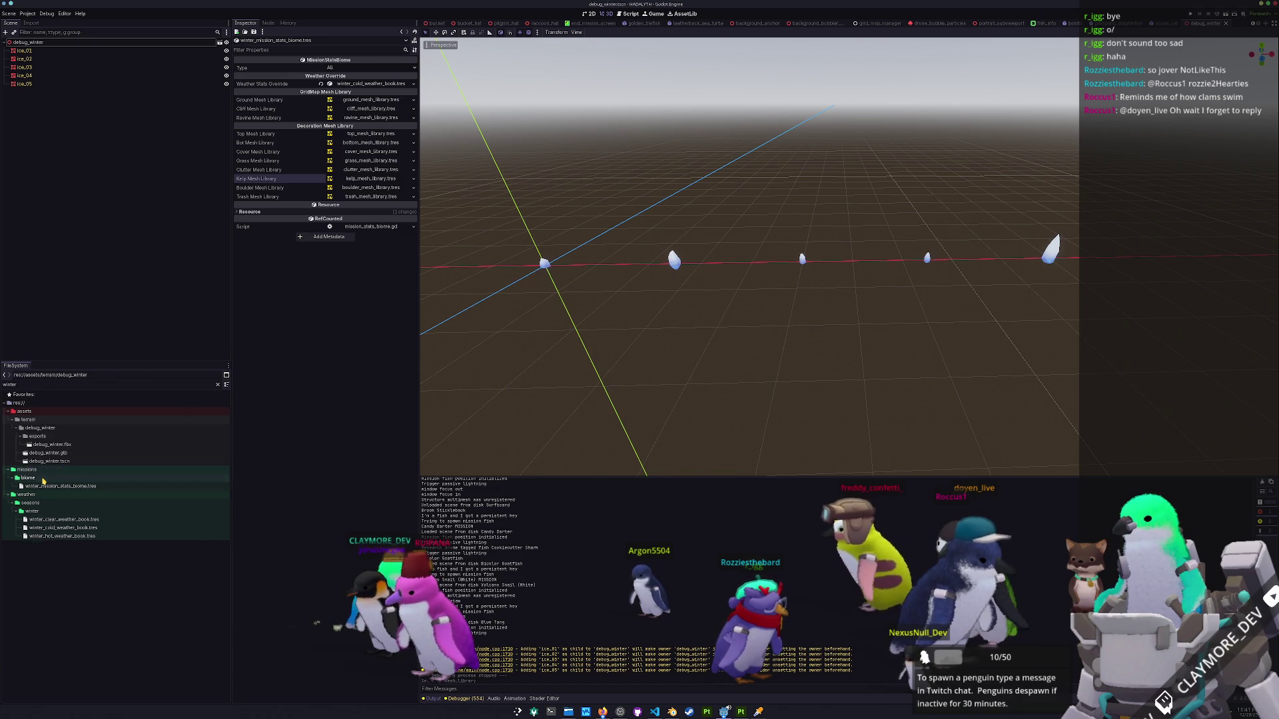
# Export a fresh winter_mesh_library.tres, assign it as Kelp Mesh Library, and run the game.
pyautogui.click(9, 13)
pyautogui.moveTo(40, 118)
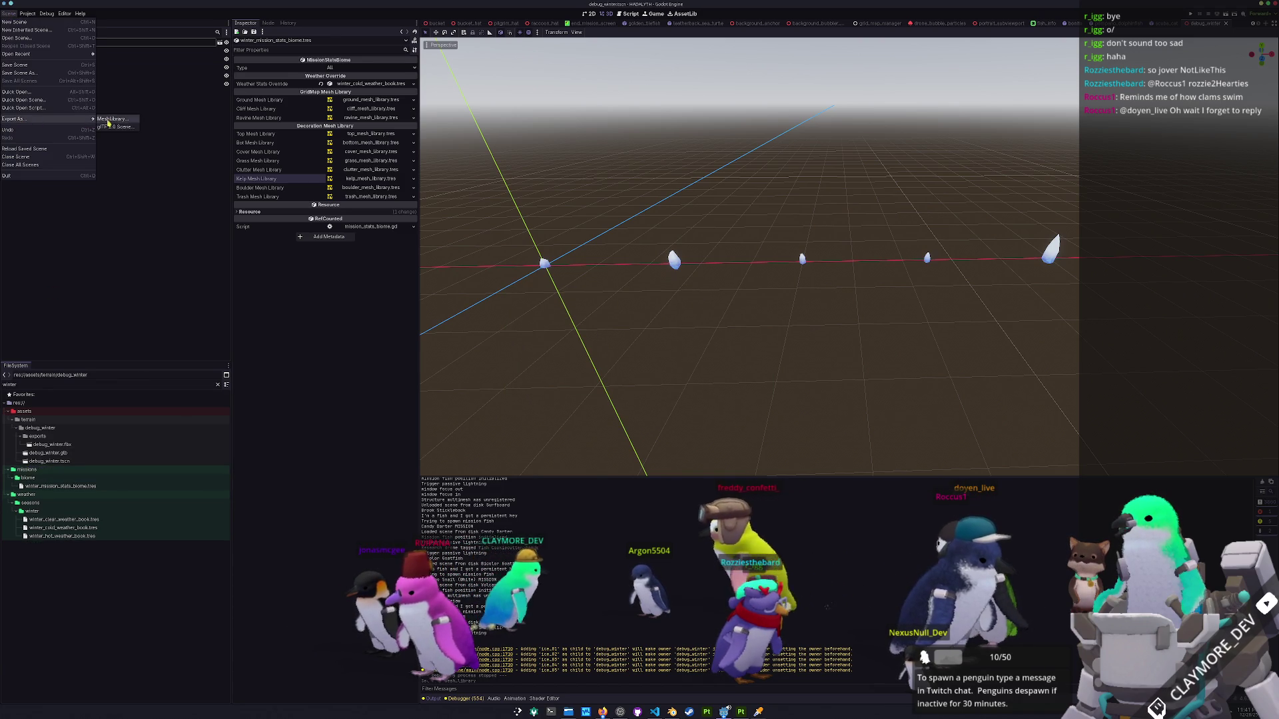
pyautogui.click(113, 120)
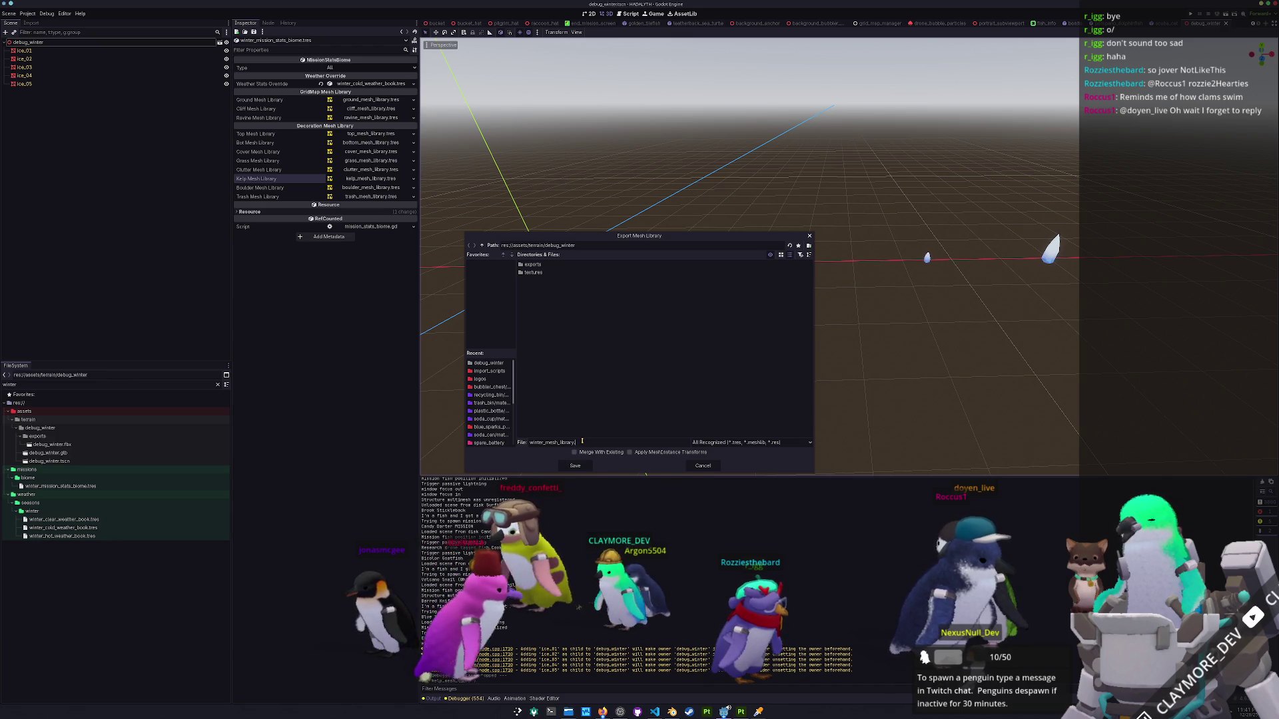
pyautogui.click(571, 466)
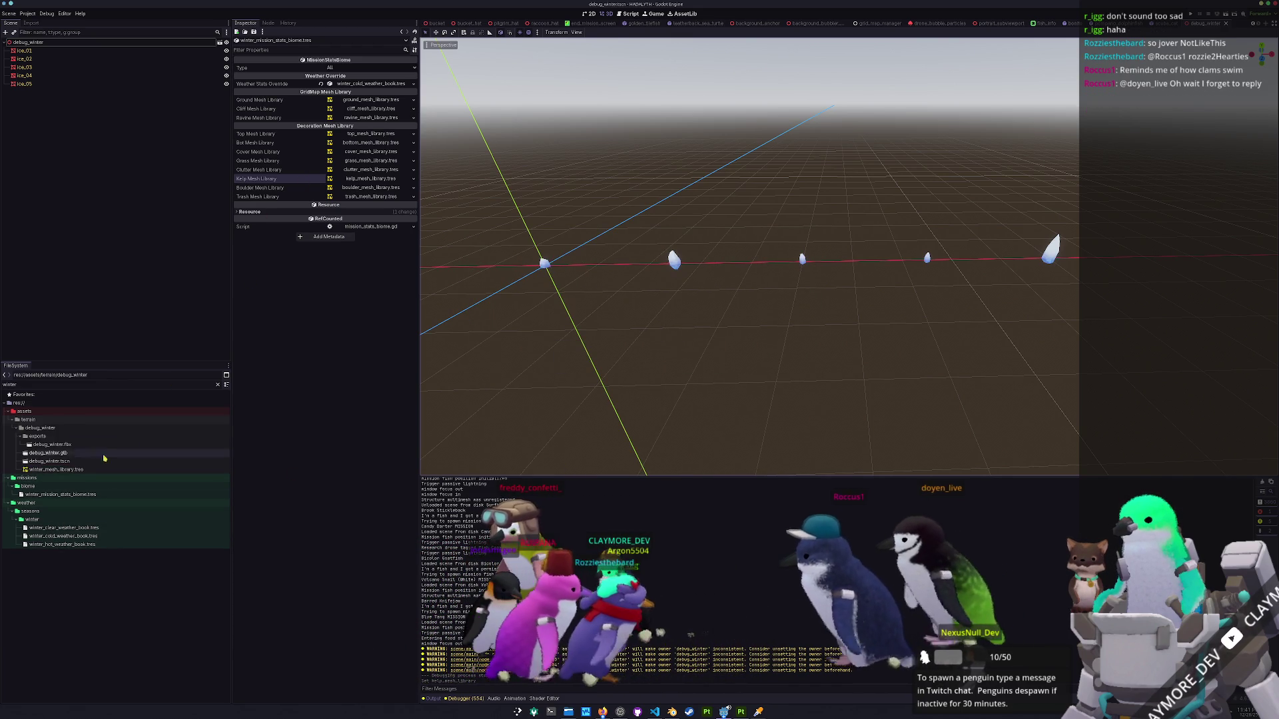
pyautogui.moveTo(42, 470)
pyautogui.mouseDown()
pyautogui.moveTo(320, 240)
pyautogui.moveTo(370, 179)
pyautogui.mouseUp()
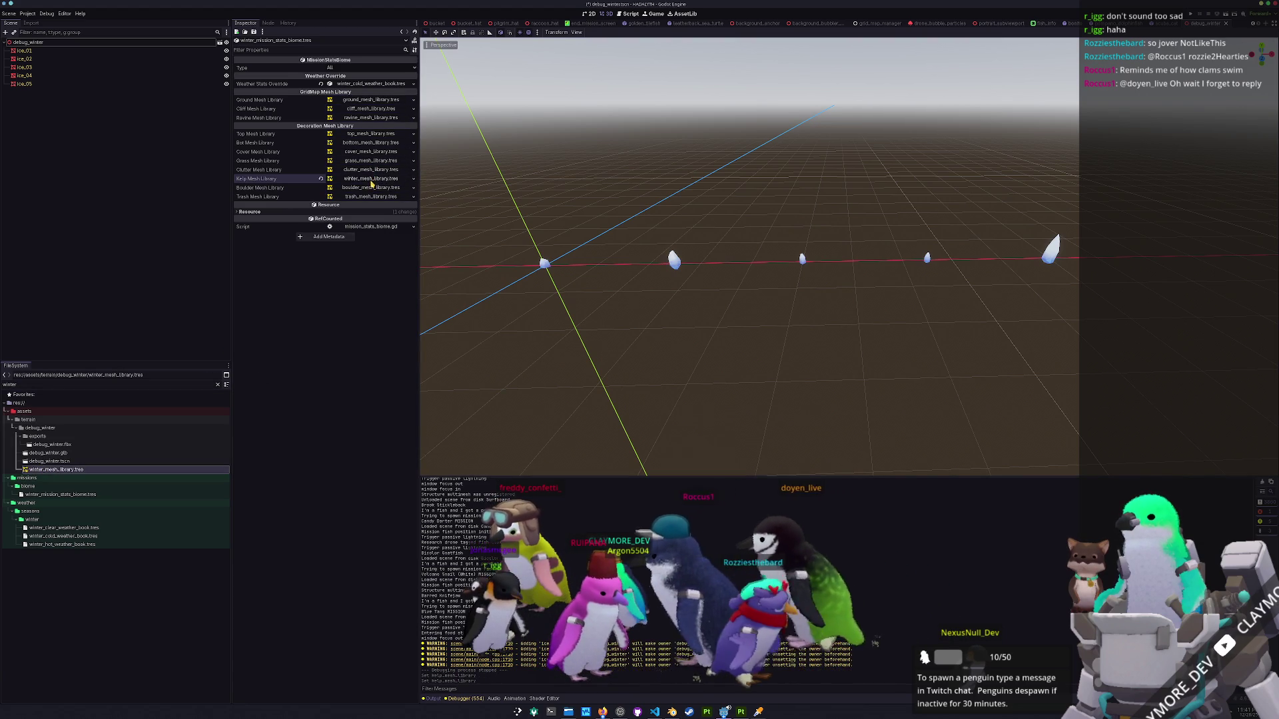
pyautogui.press('F5')
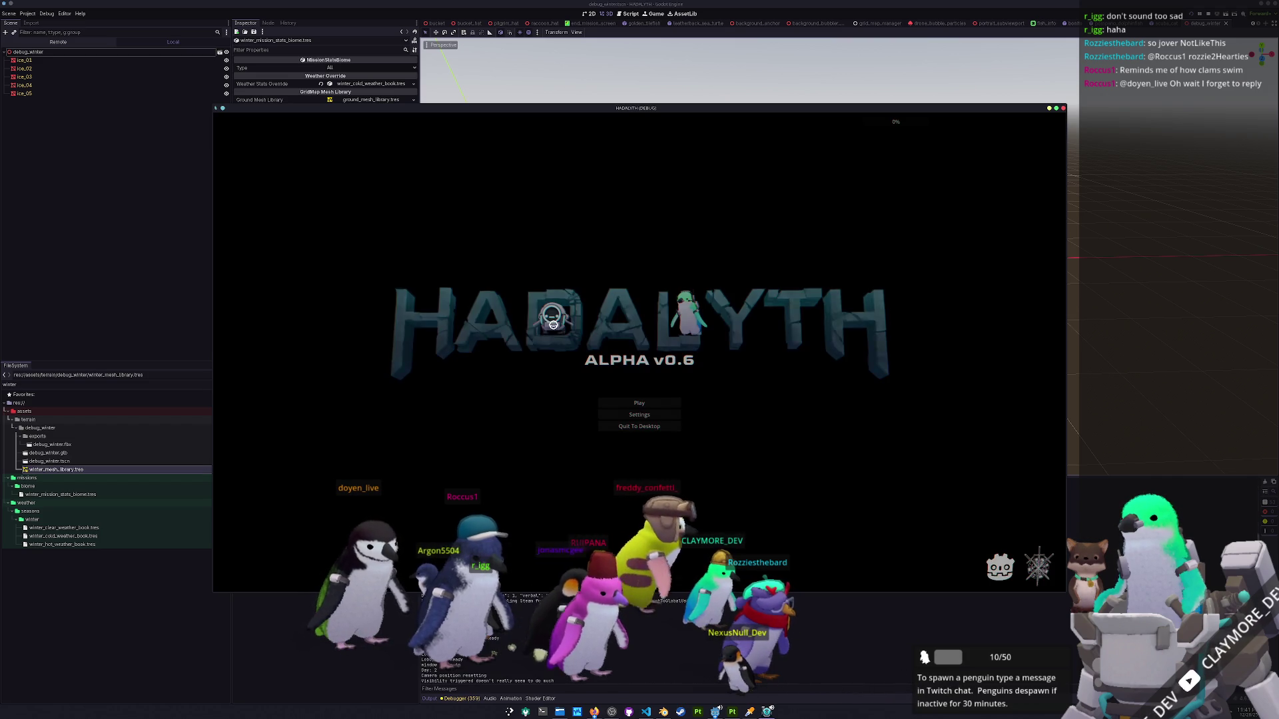
# From the HADALYTH title menu choose Play, load save slot 1, and Deploy into the mission.
pyautogui.click(625, 402)
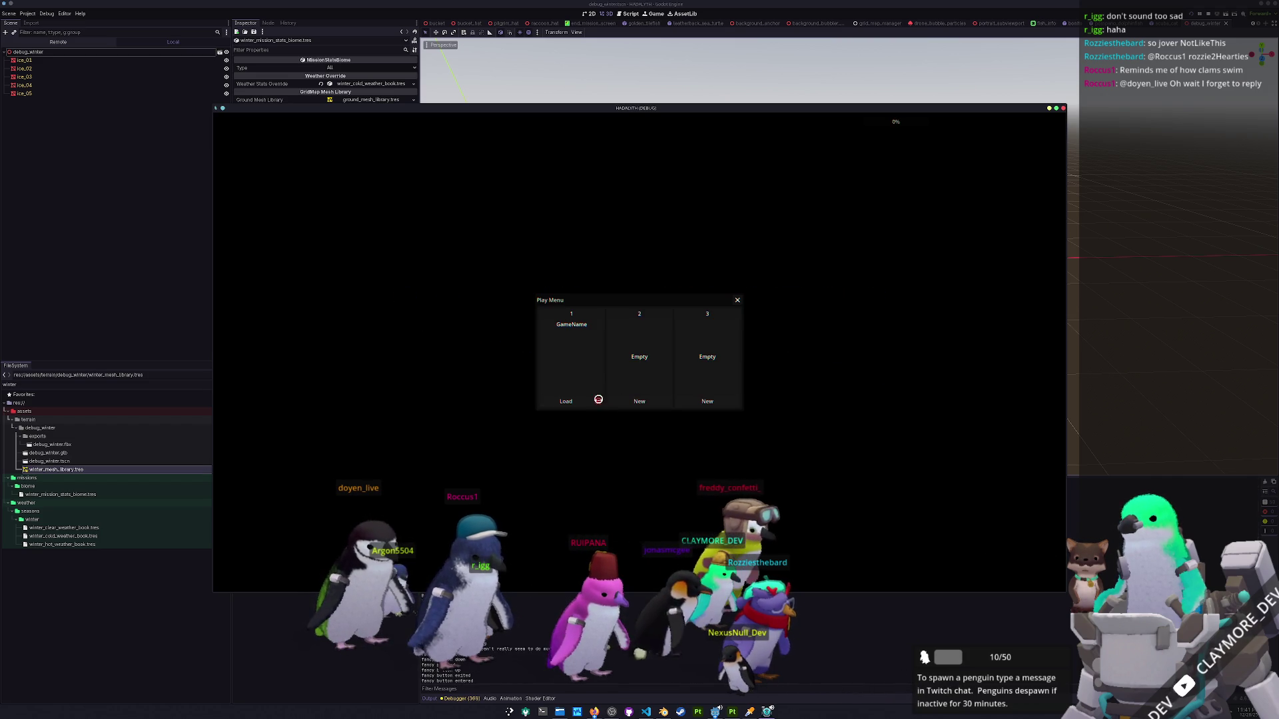
pyautogui.click(565, 401)
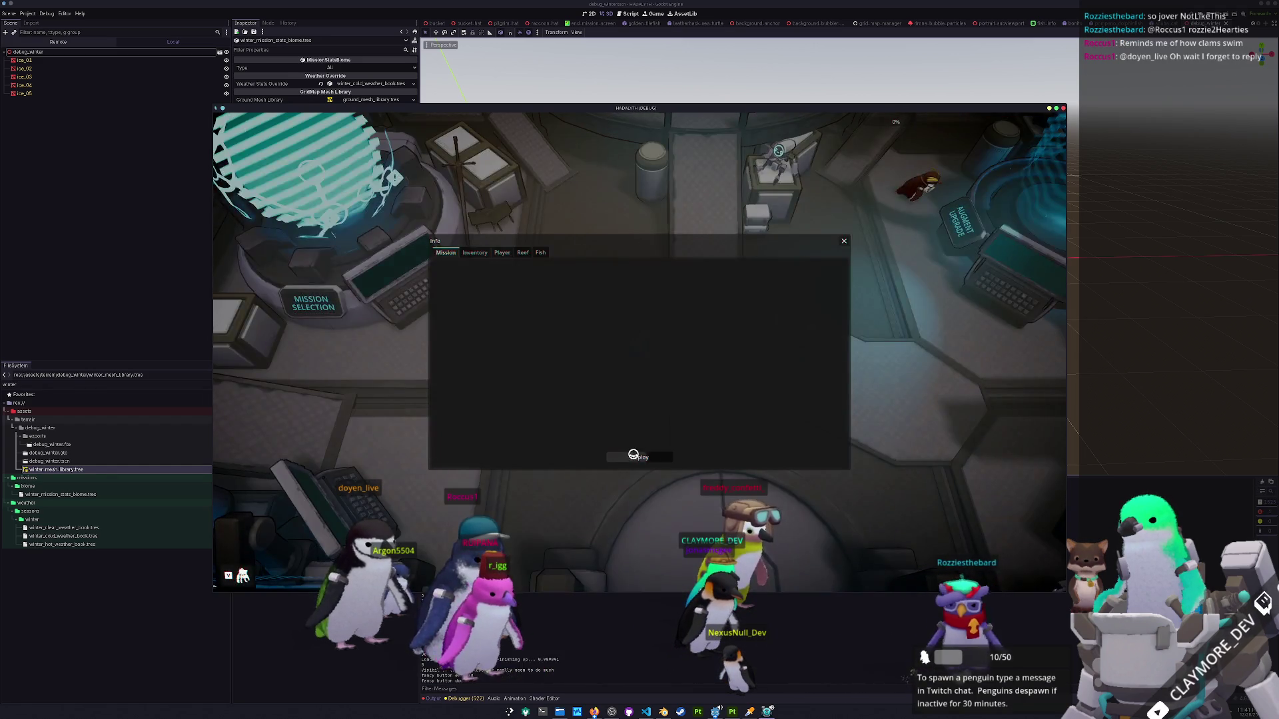
pyautogui.click(634, 457)
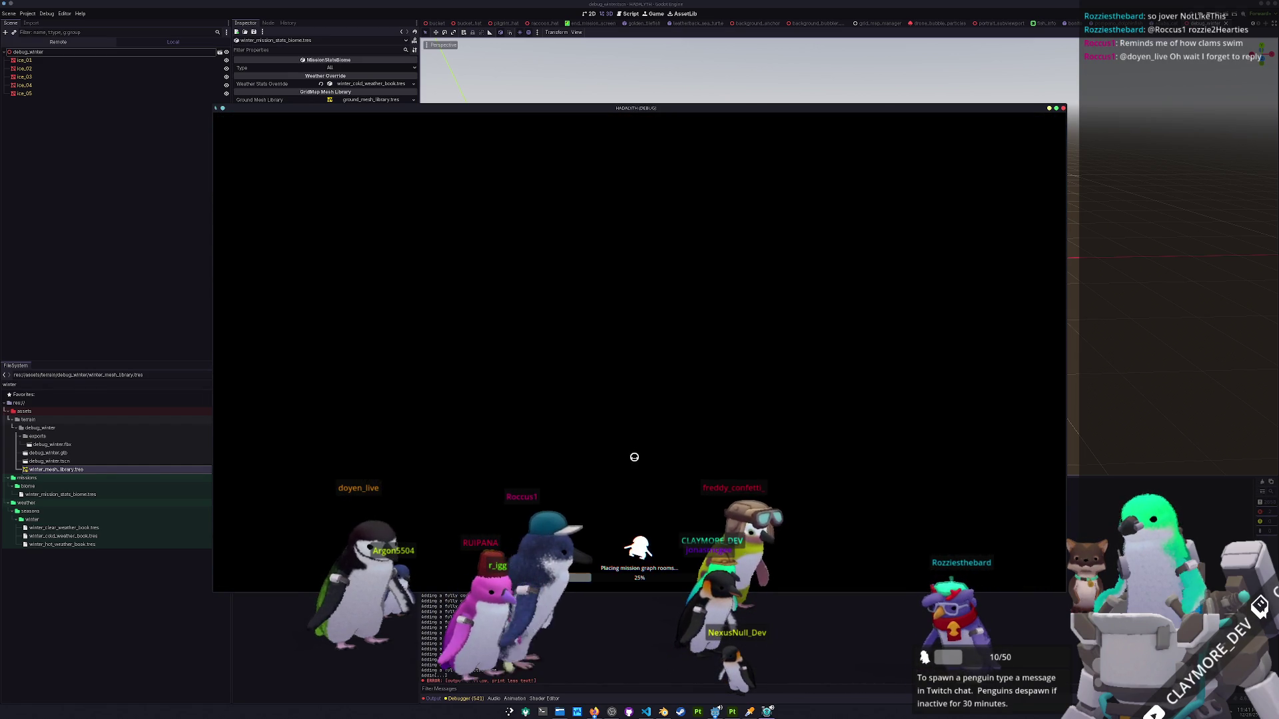
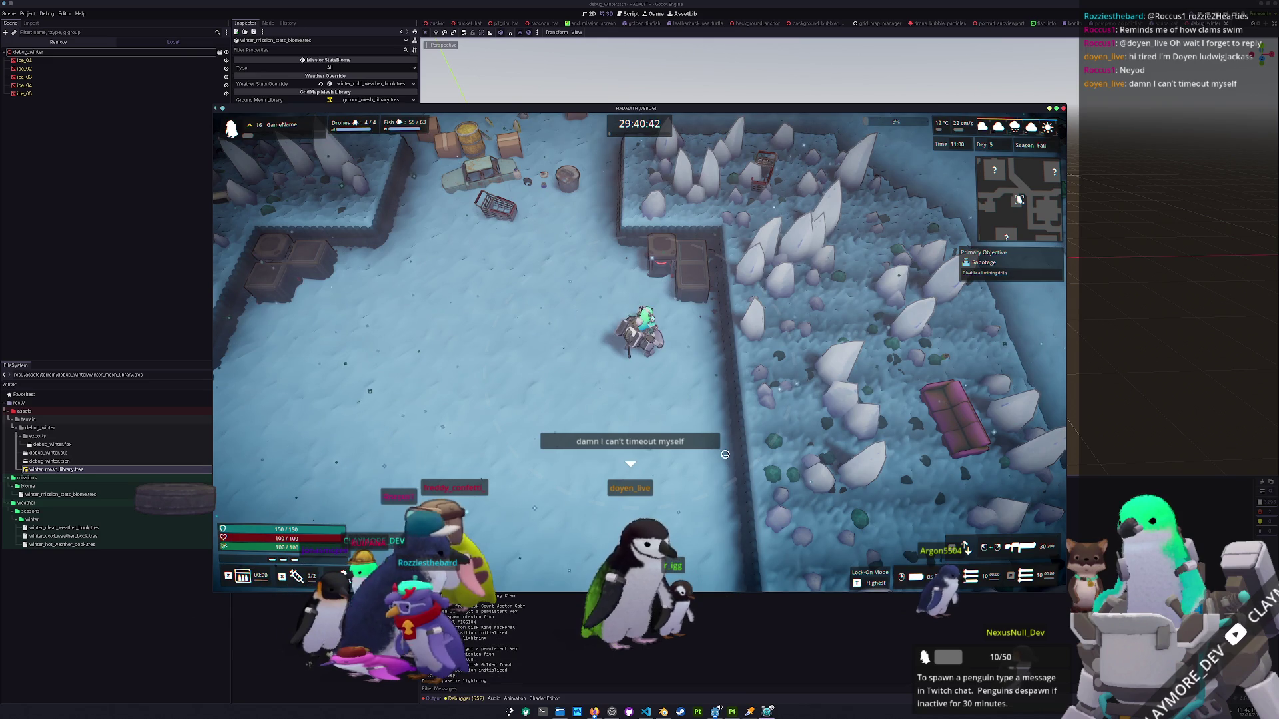
# Briefly resume the winter level, walk west, pause again and return to the Godot editor.
pyautogui.press('Escape')
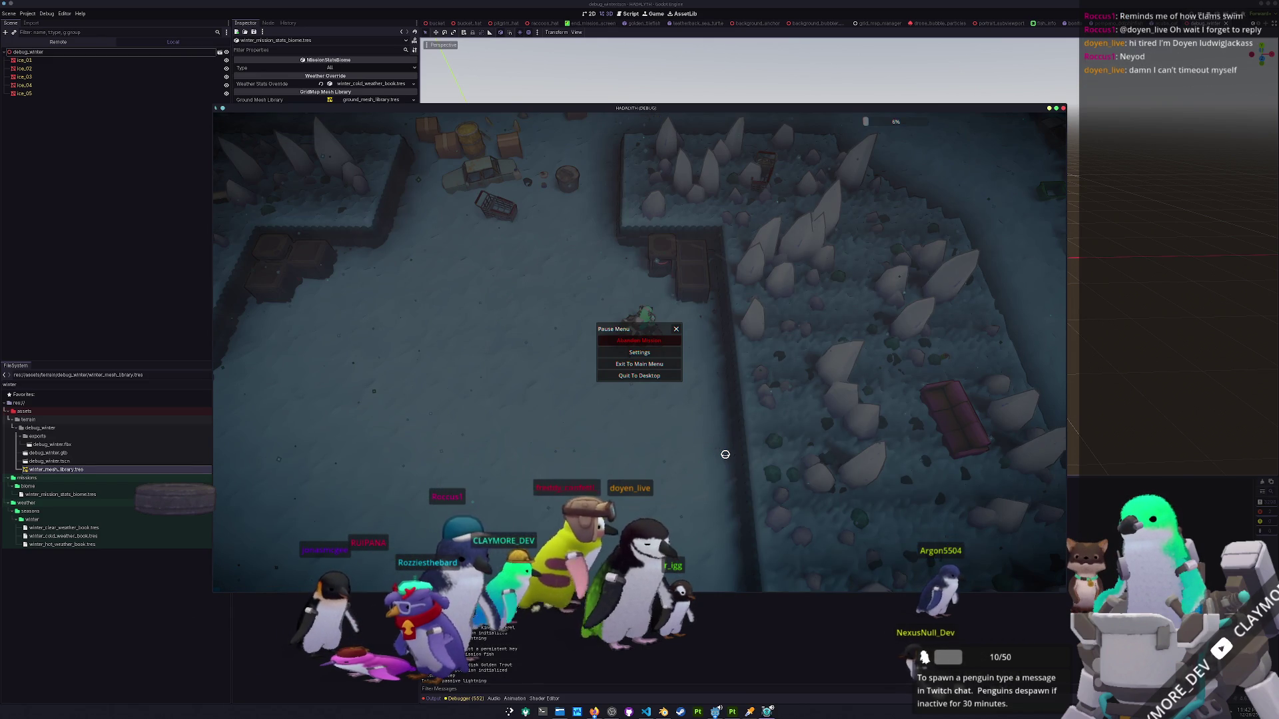
pyautogui.press('Escape')
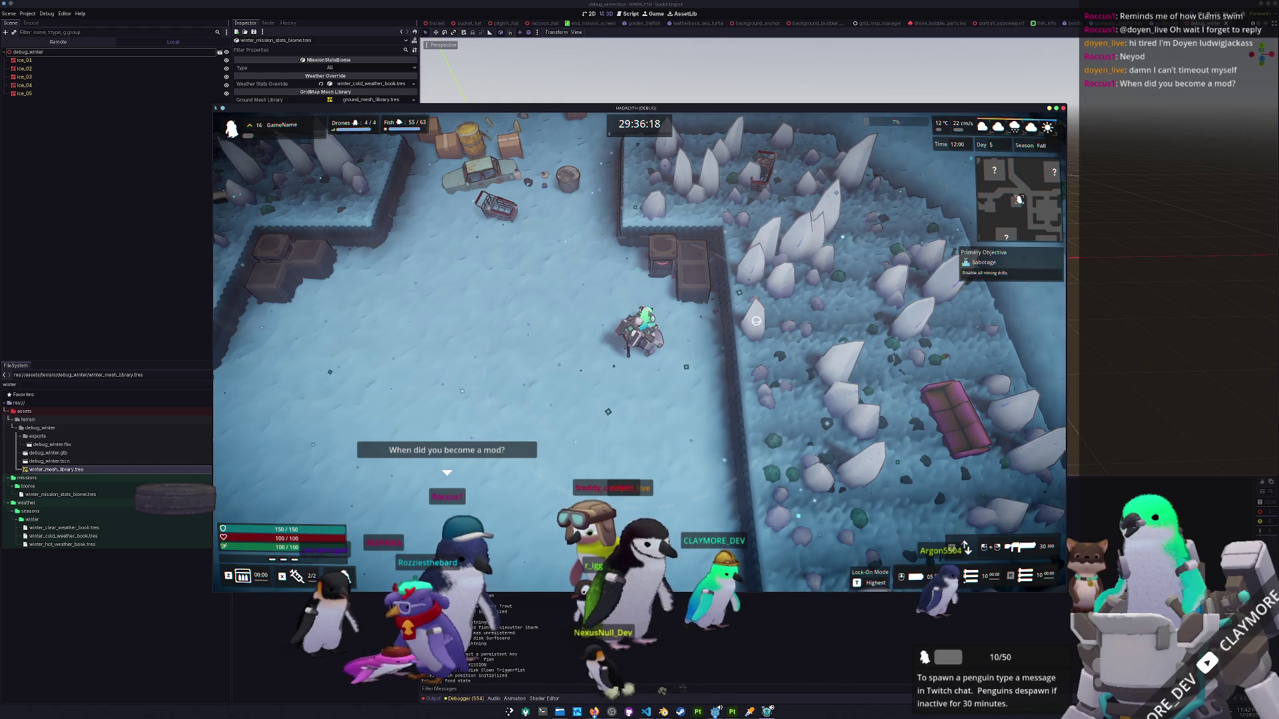
pyautogui.press('a')
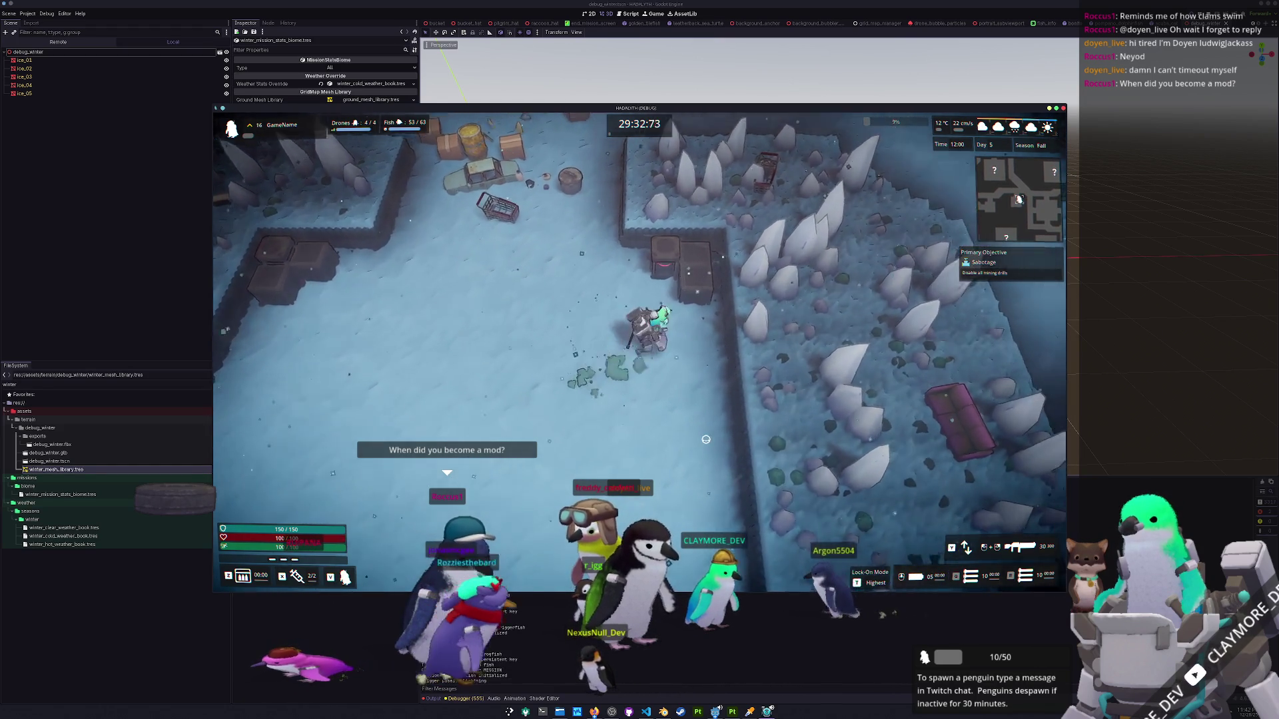
pyautogui.press('Escape')
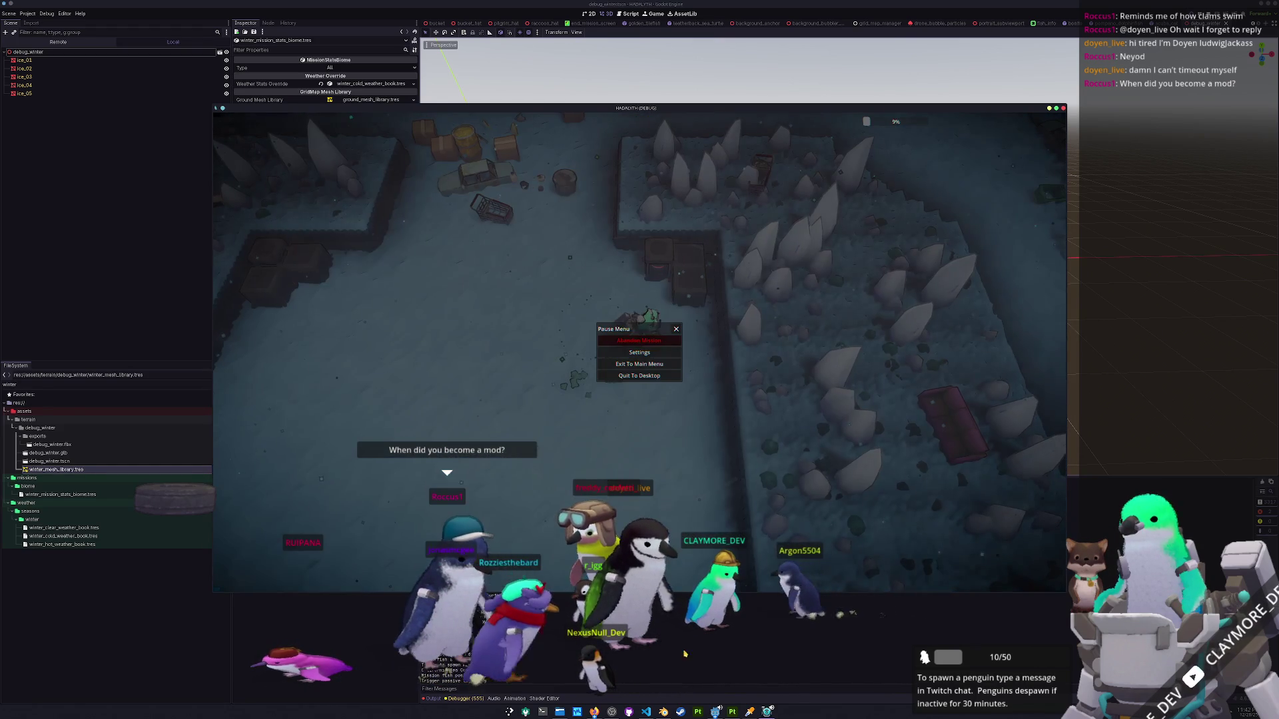
pyautogui.click(705, 659)
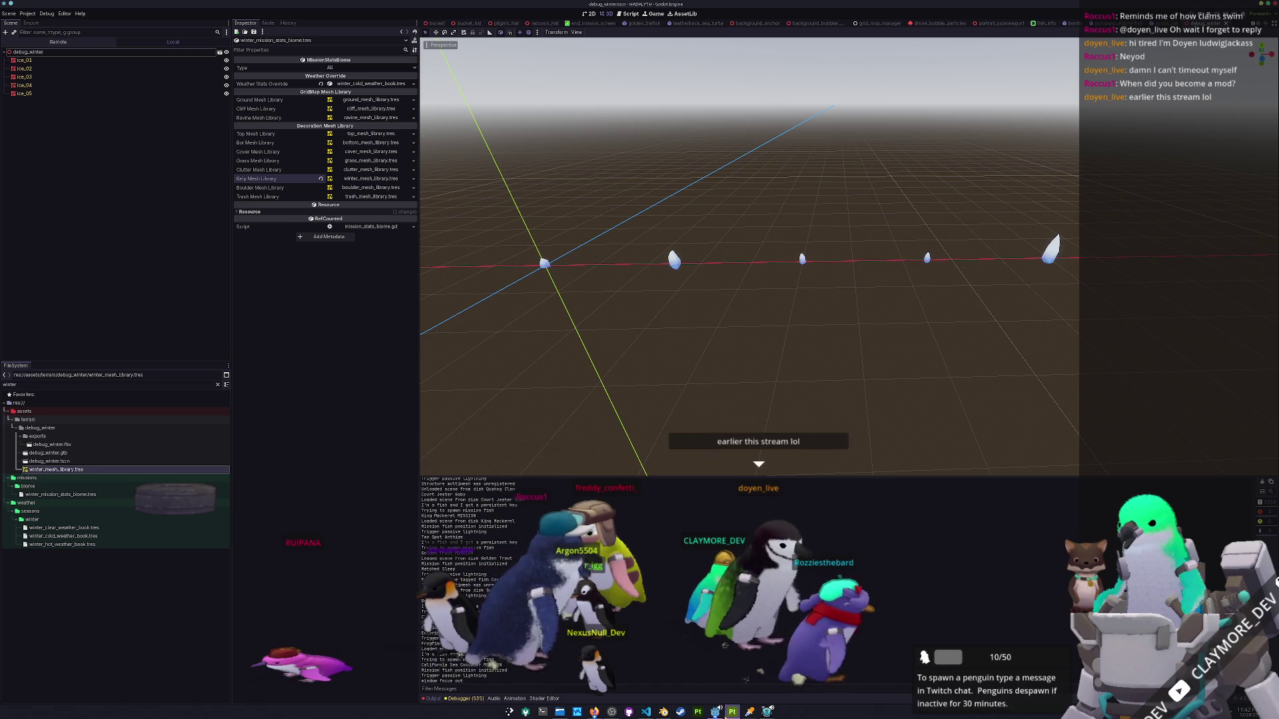
# Collapse the SimpleDiffuse 4 layer group in Substance Painter's ice spike project.
pyautogui.click(732, 711)
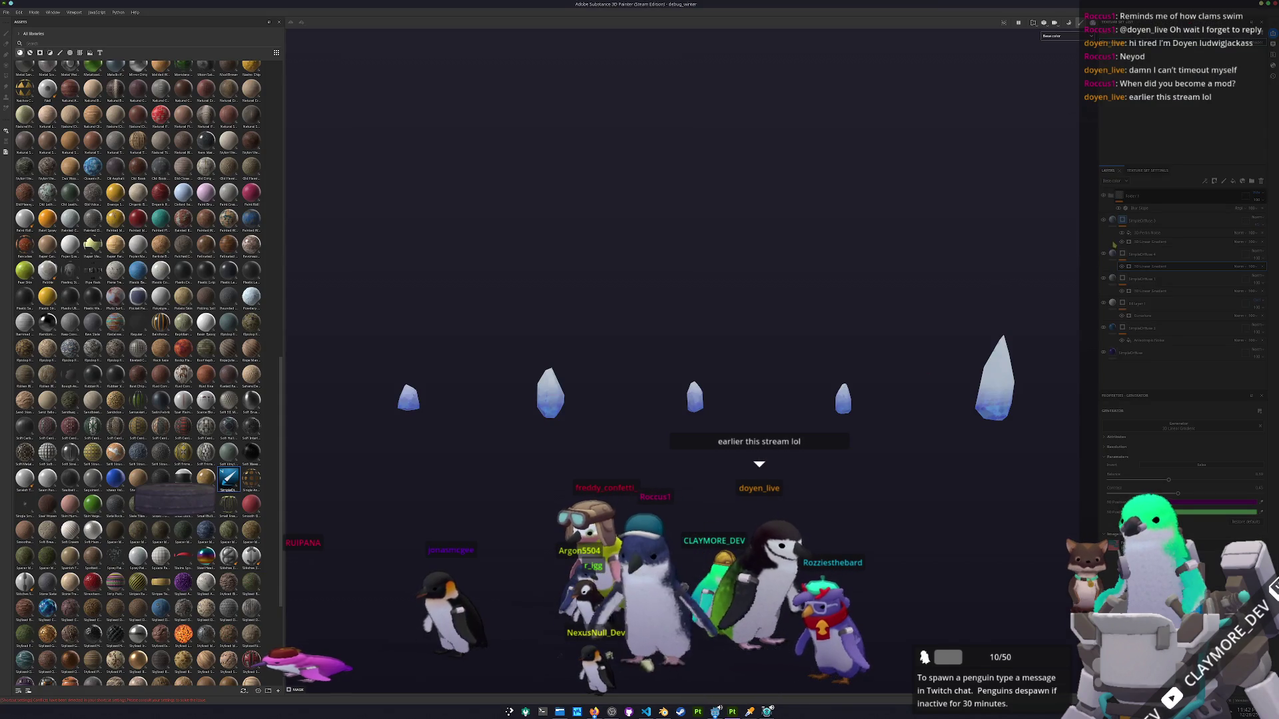
pyautogui.click(1112, 255)
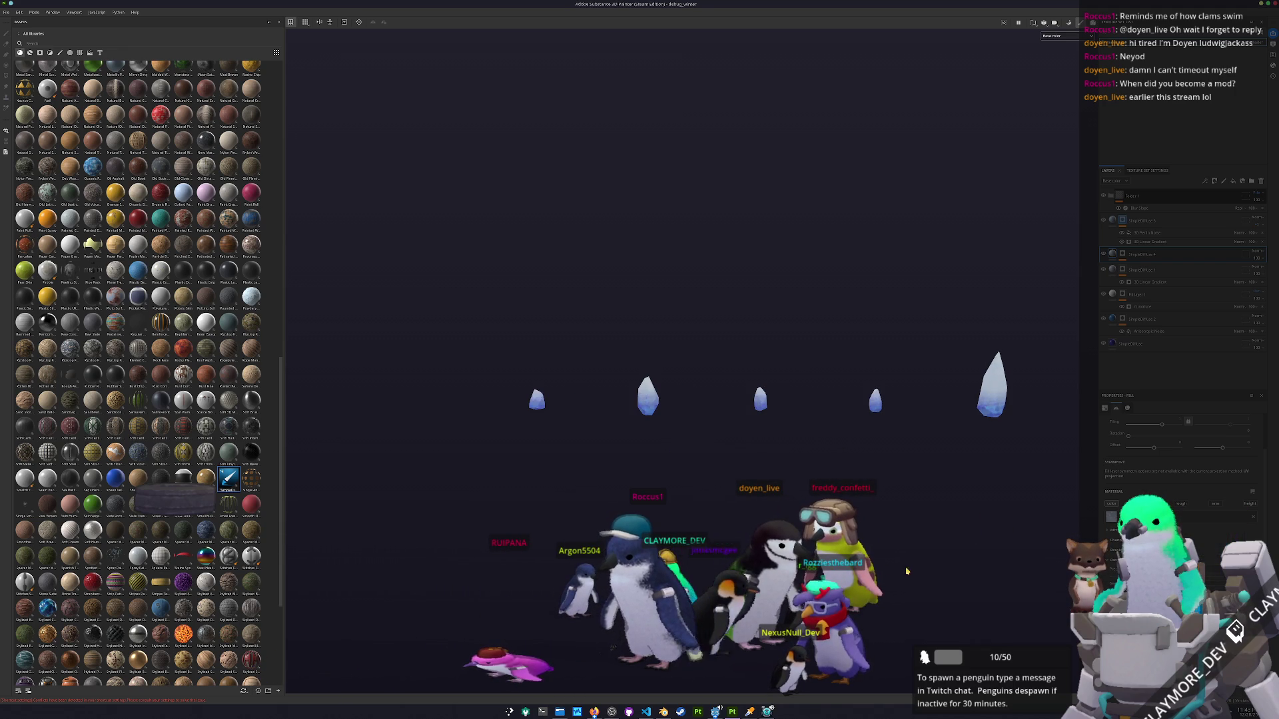
pyautogui.hotkey('alt', 'Tab')
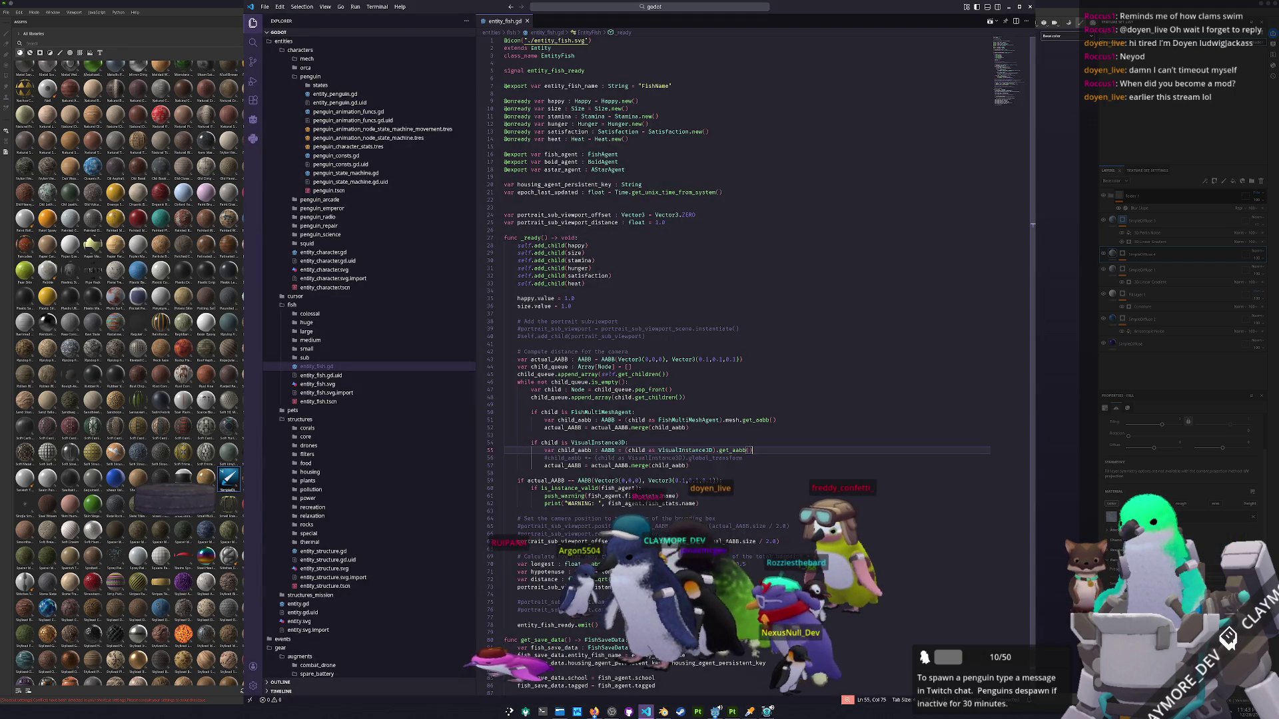
# Add a light blue BBCADF stop to base_sand's Snow Color Gradient.
pyautogui.hotkey('alt', 'Tab')
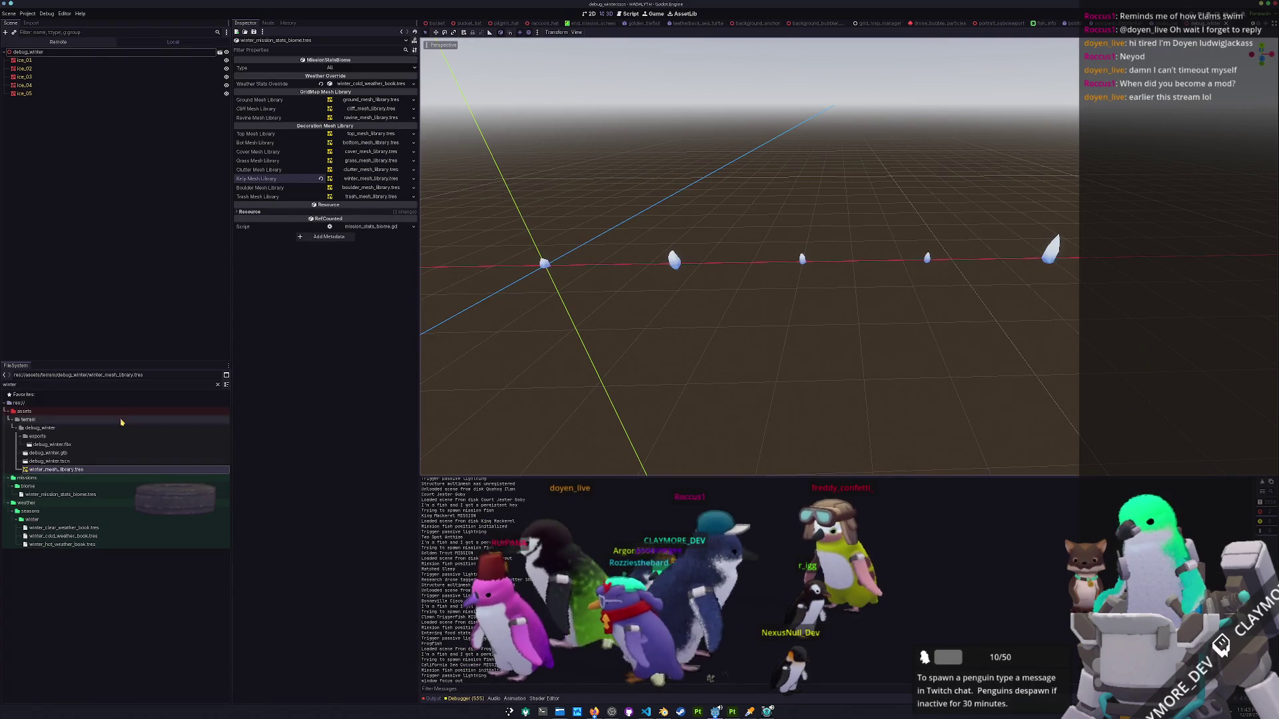
pyautogui.click(217, 384)
pyautogui.scroll(-4, 67, 567)
pyautogui.click(66, 570)
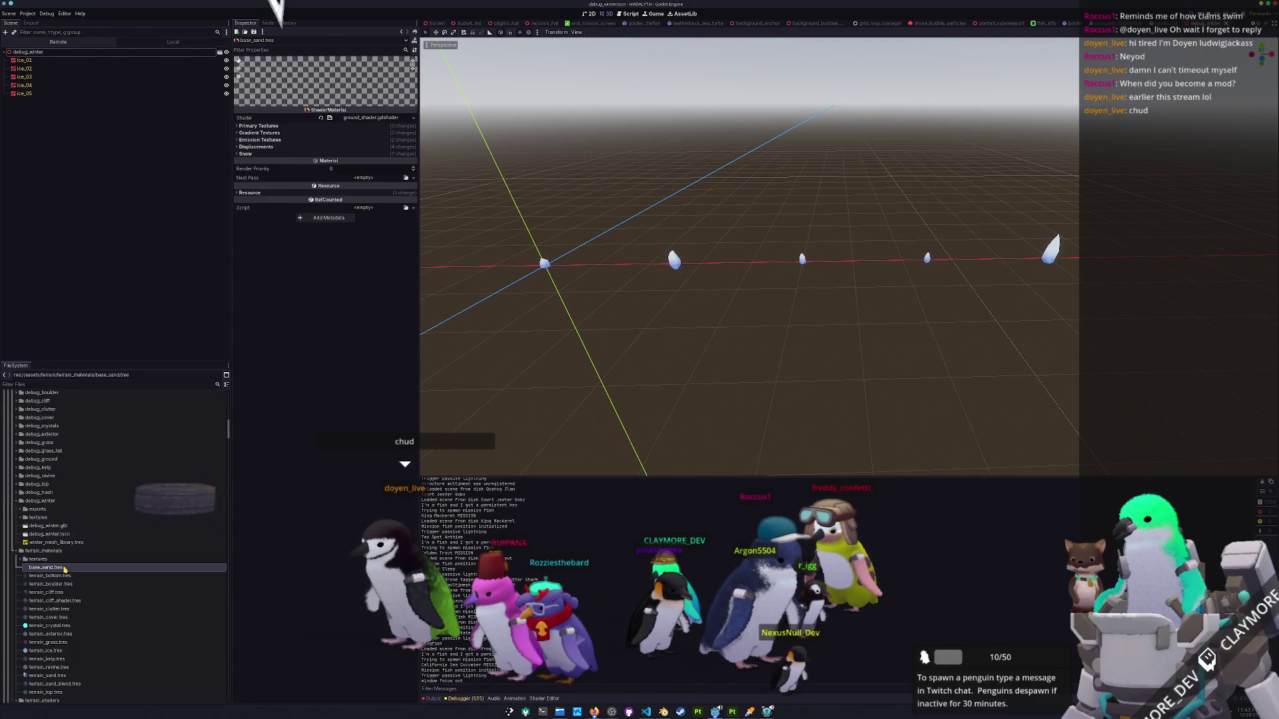
pyautogui.click(271, 155)
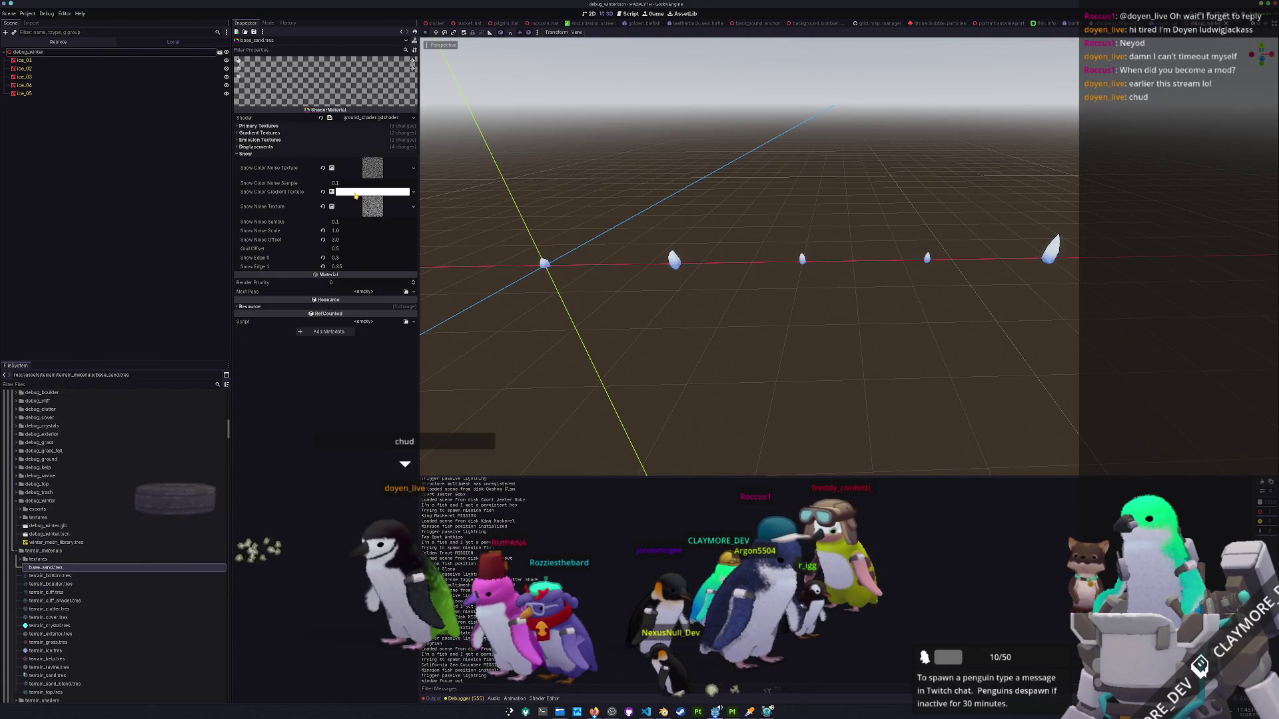
pyautogui.click(356, 194)
pyautogui.click(356, 201)
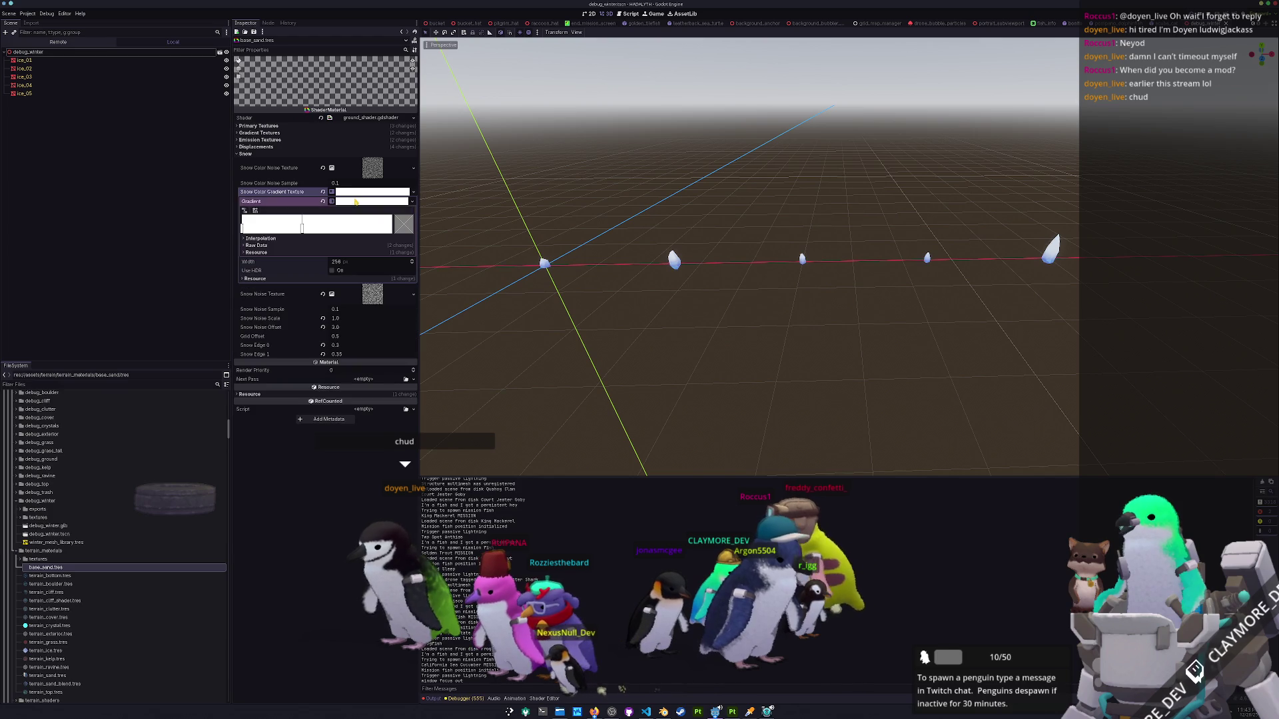
pyautogui.click(302, 227)
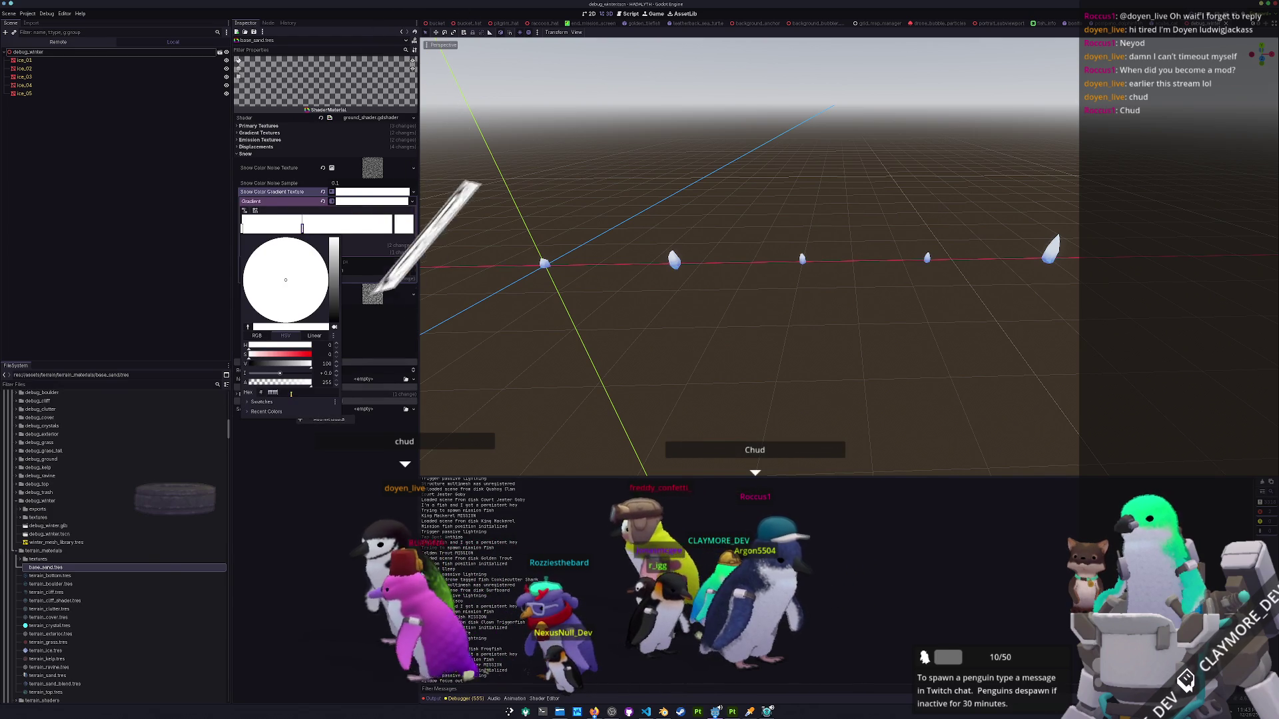
pyautogui.click(324, 497)
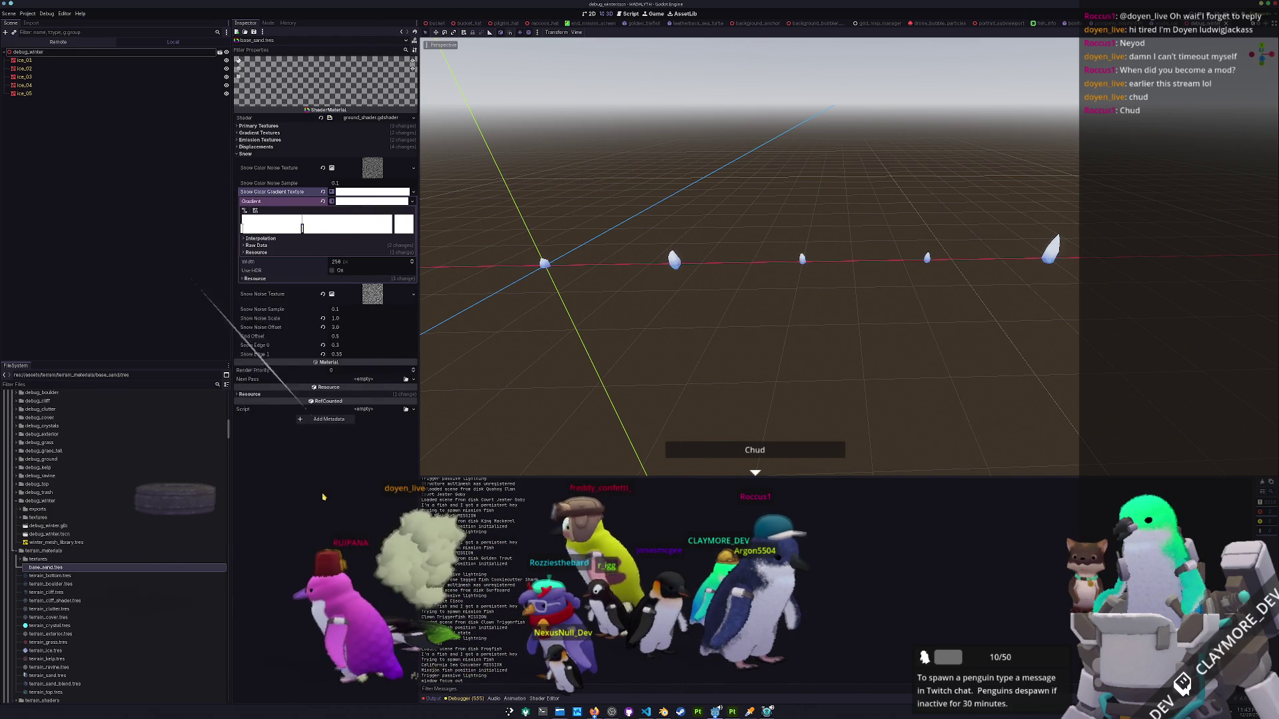
pyautogui.click(302, 229)
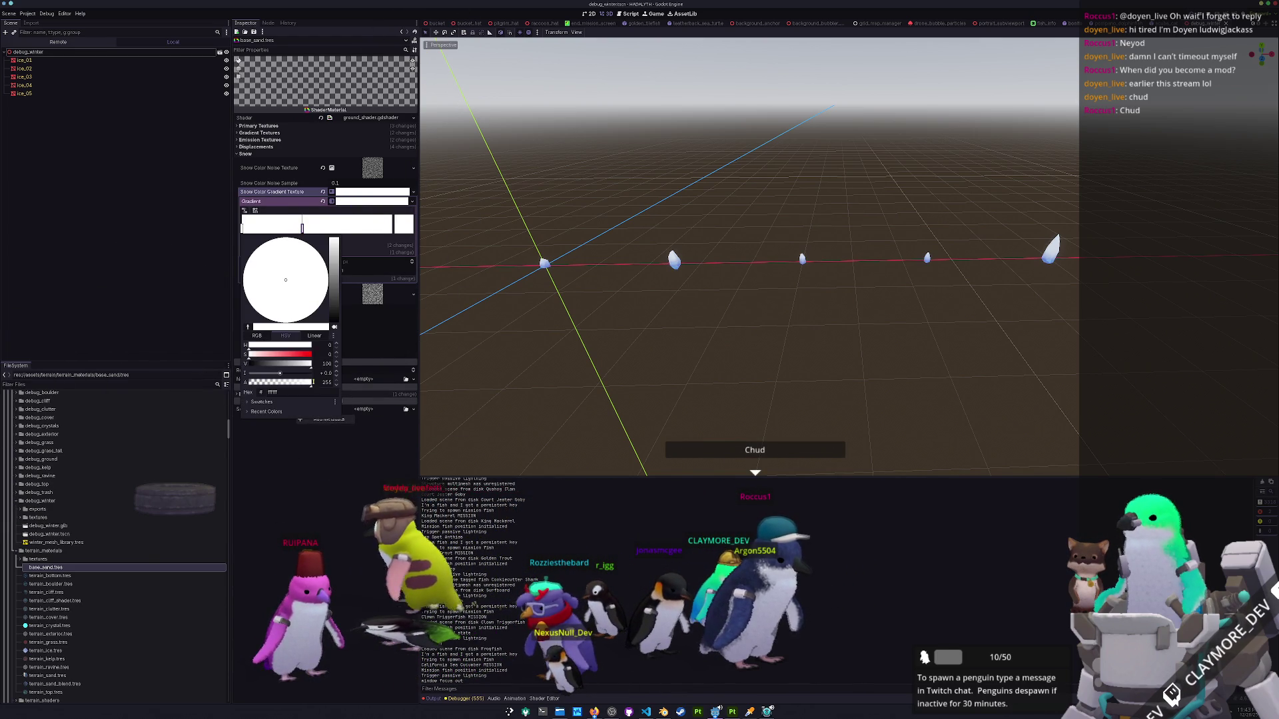
pyautogui.press('Return')
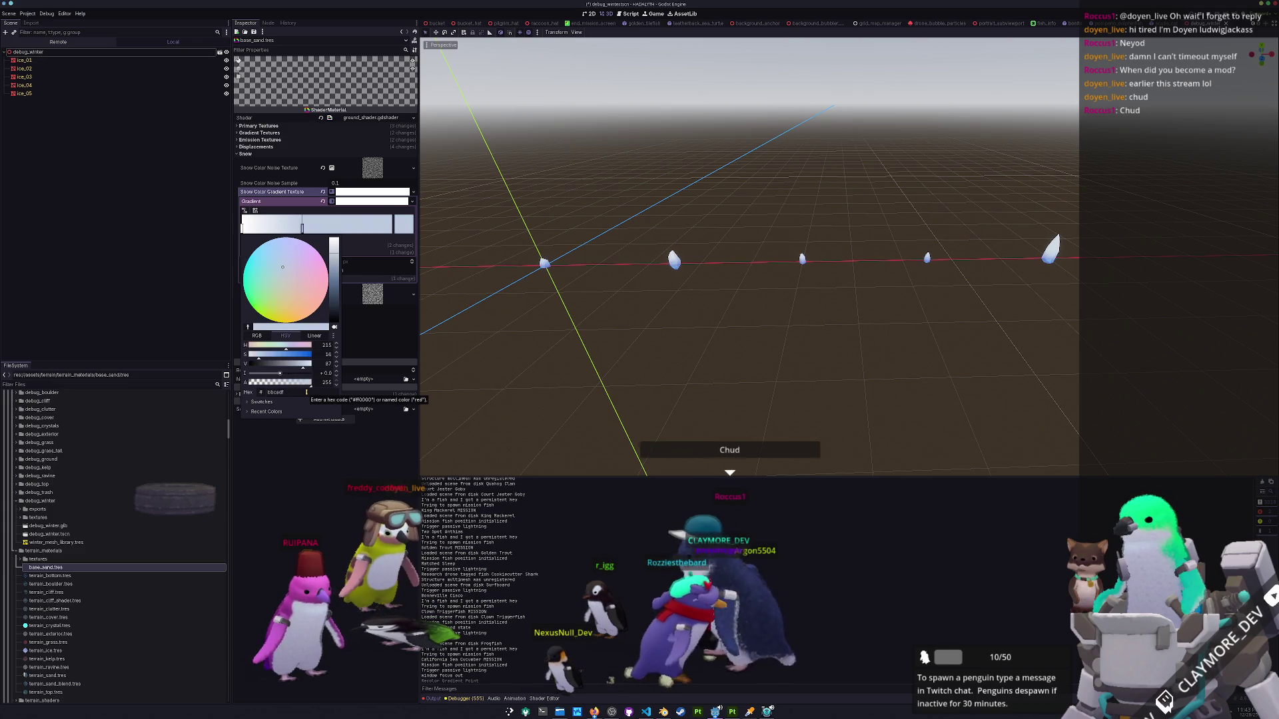
pyautogui.press('Escape')
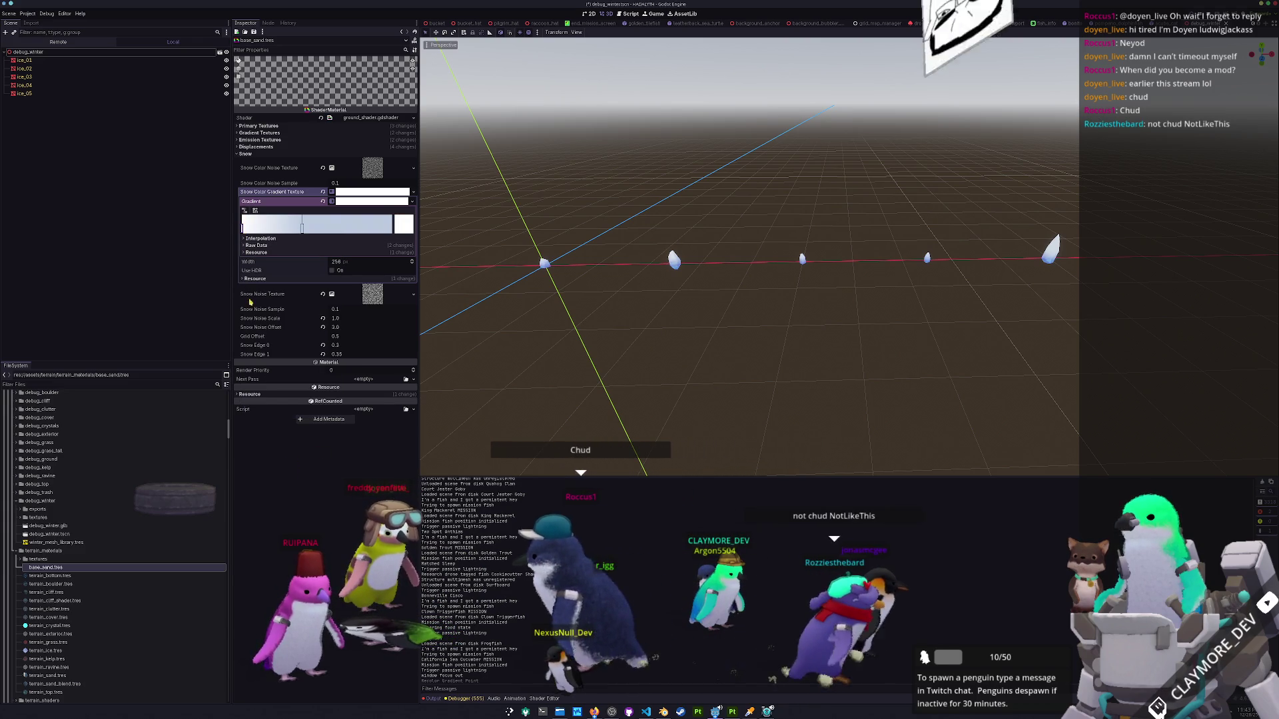
# Open terrain_sand.tres and expand its Snow Color Gradient for editing.
pyautogui.scroll(-2, 85, 546)
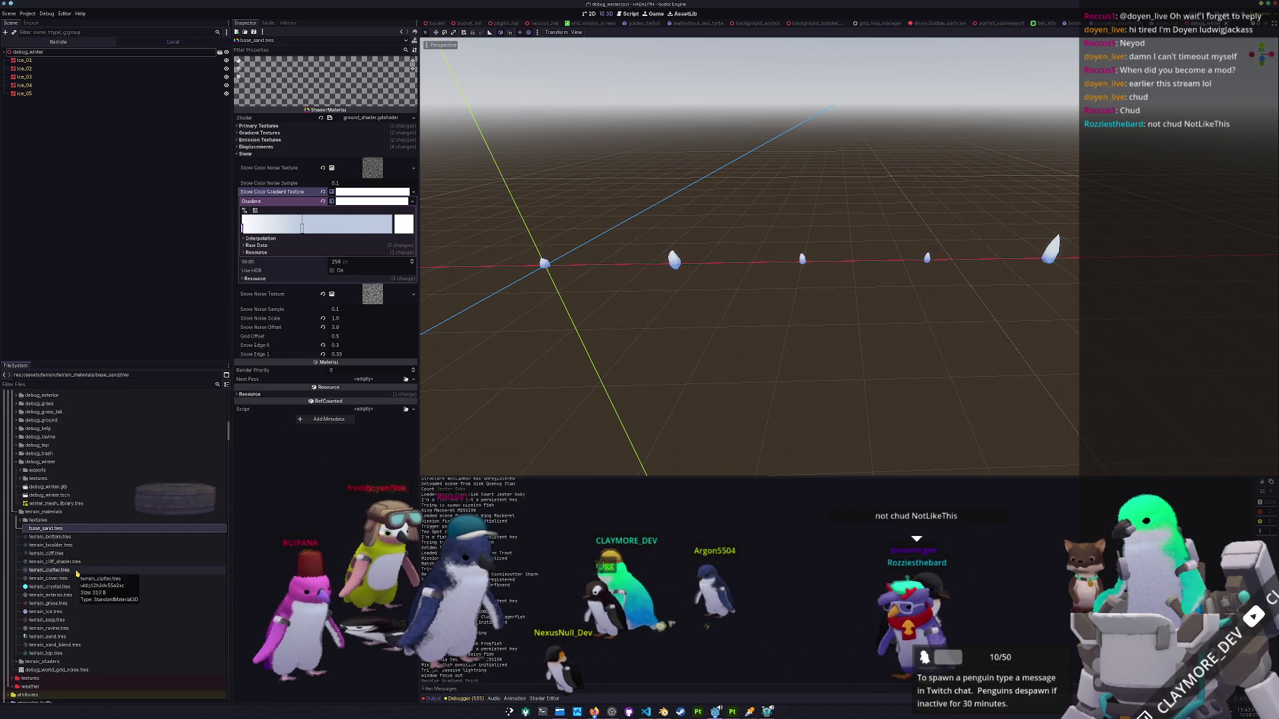
pyautogui.click(52, 638)
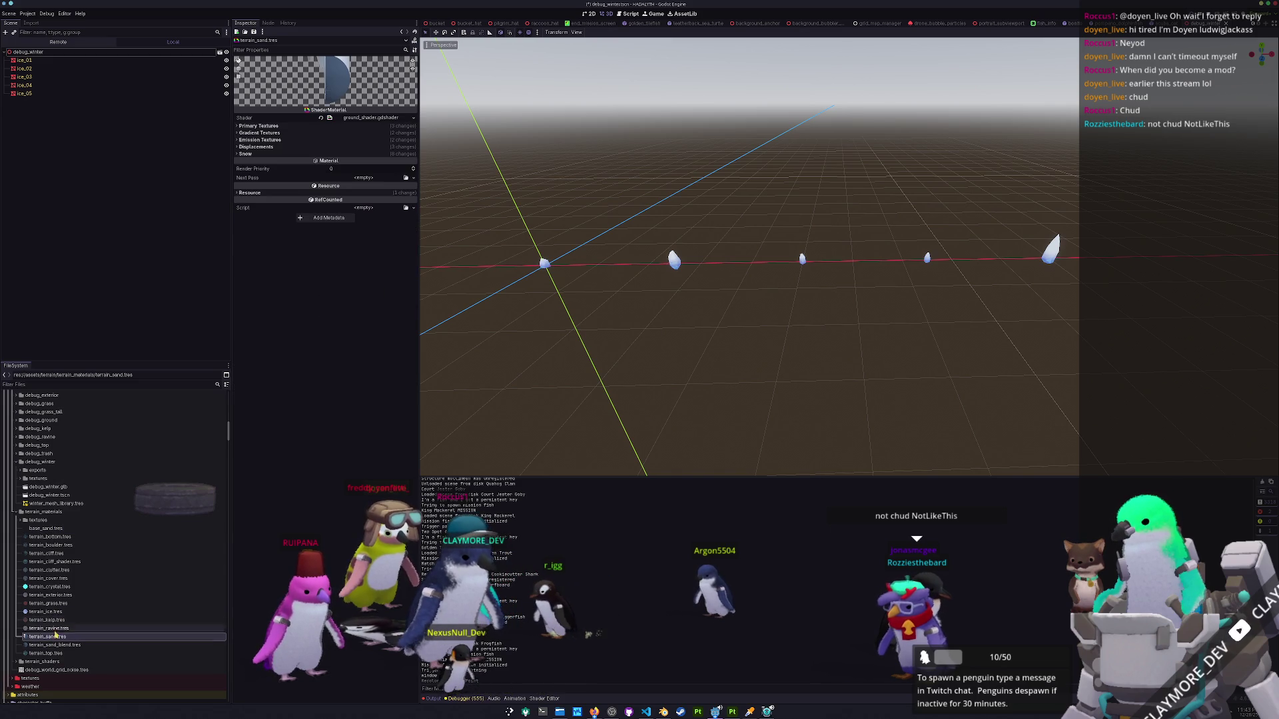
pyautogui.click(357, 154)
pyautogui.click(356, 195)
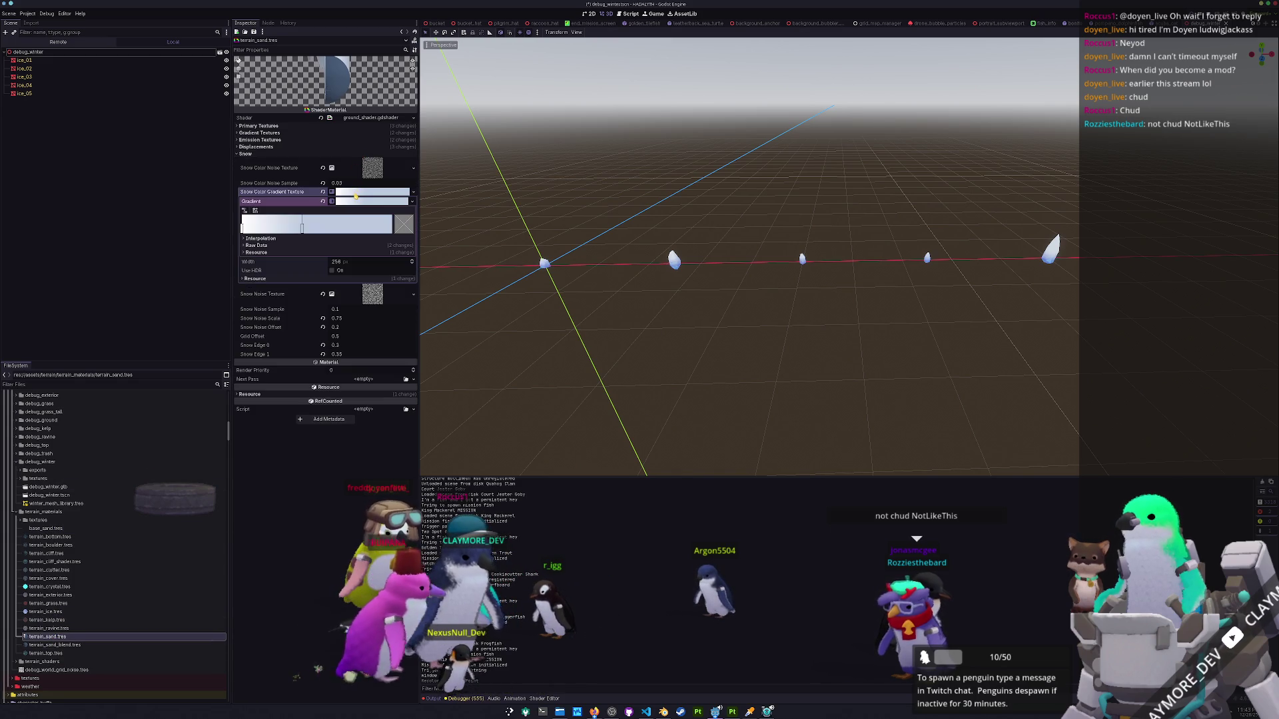
pyautogui.hotkey('alt', 'Tab')
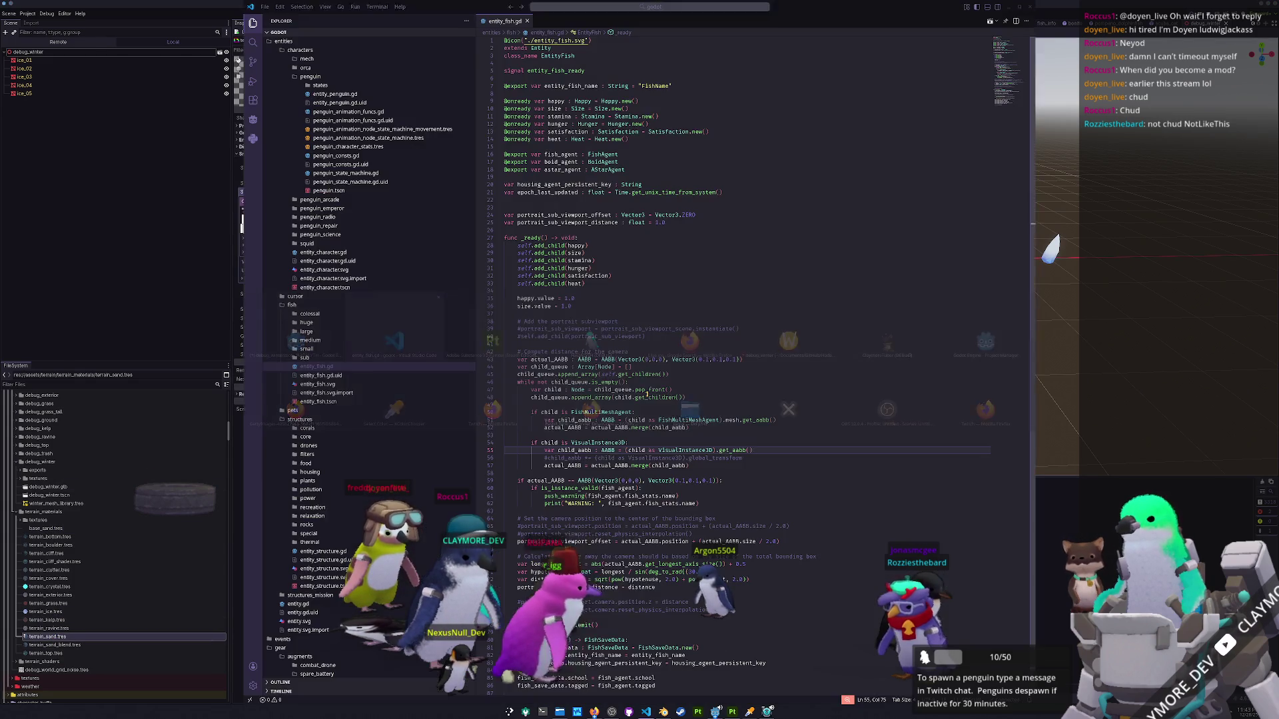
pyautogui.hotkey('alt', 'Tab')
pyautogui.hotkey('alt', 'Tab')
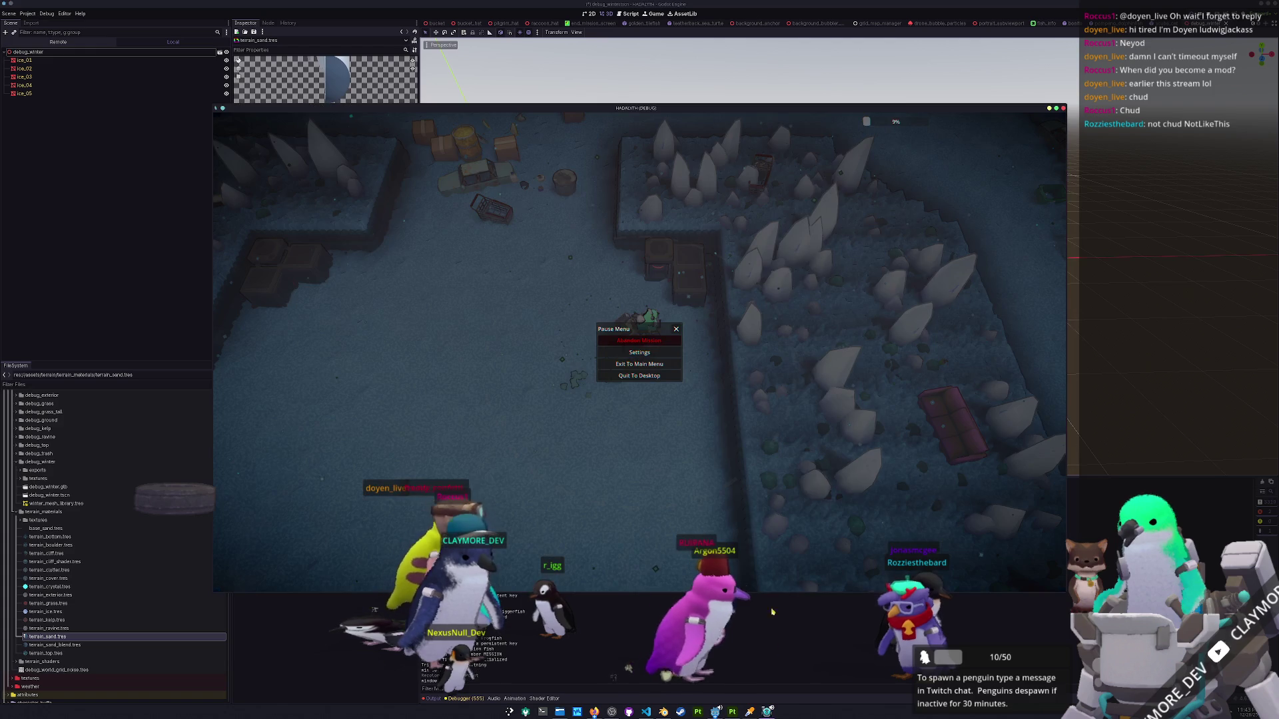
# Check the snow colour in-game, then drag terrain_sand's gradient stop to the far left.
pyautogui.press('Escape')
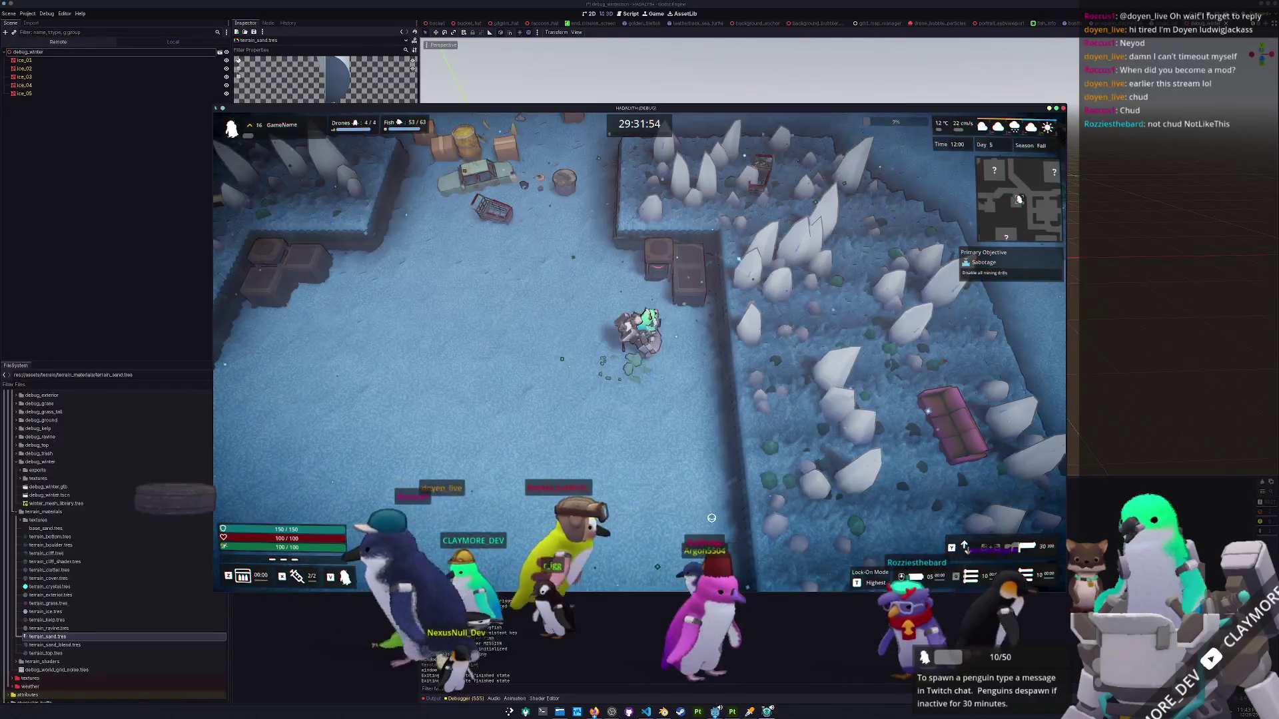
pyautogui.press('Escape')
pyautogui.hotkey('alt', 'Tab')
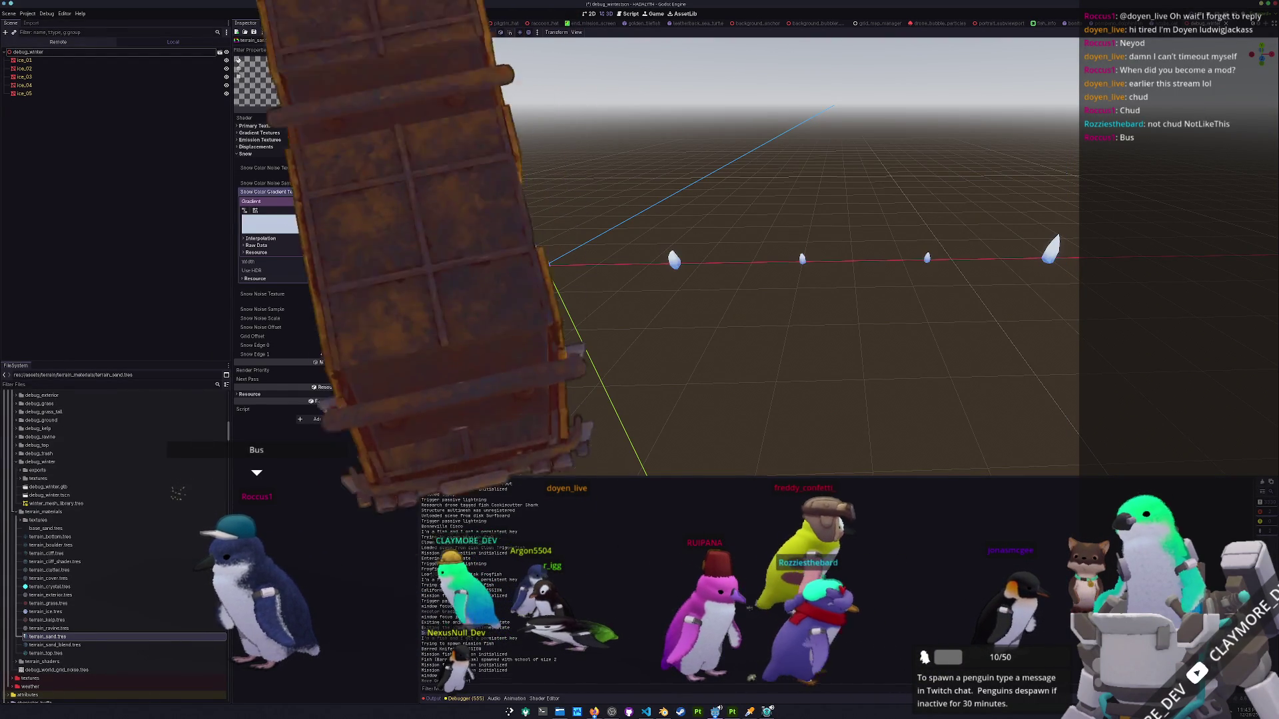
pyautogui.moveTo(394, 227); pyautogui.dragTo(241, 229)
# Make the left gradient stop white and rerun the level with F5.
pyautogui.hotkey('alt', 'Tab')
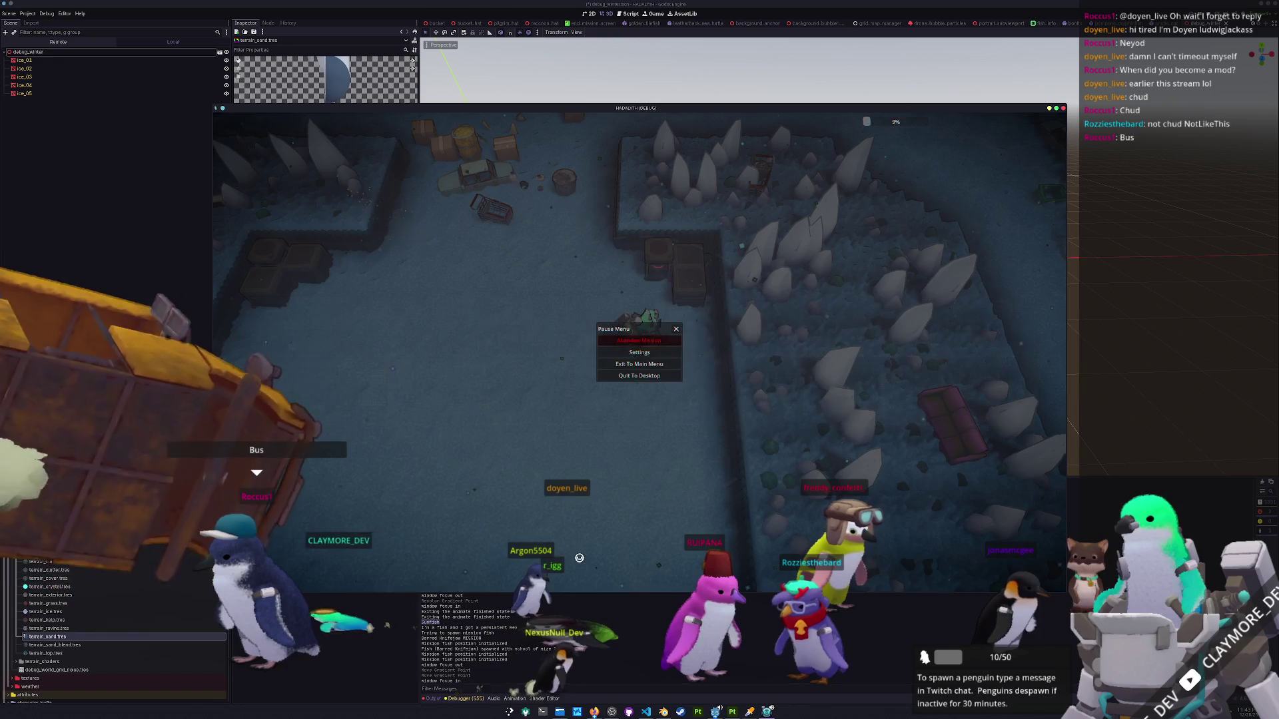
pyautogui.hotkey('alt', 'Tab')
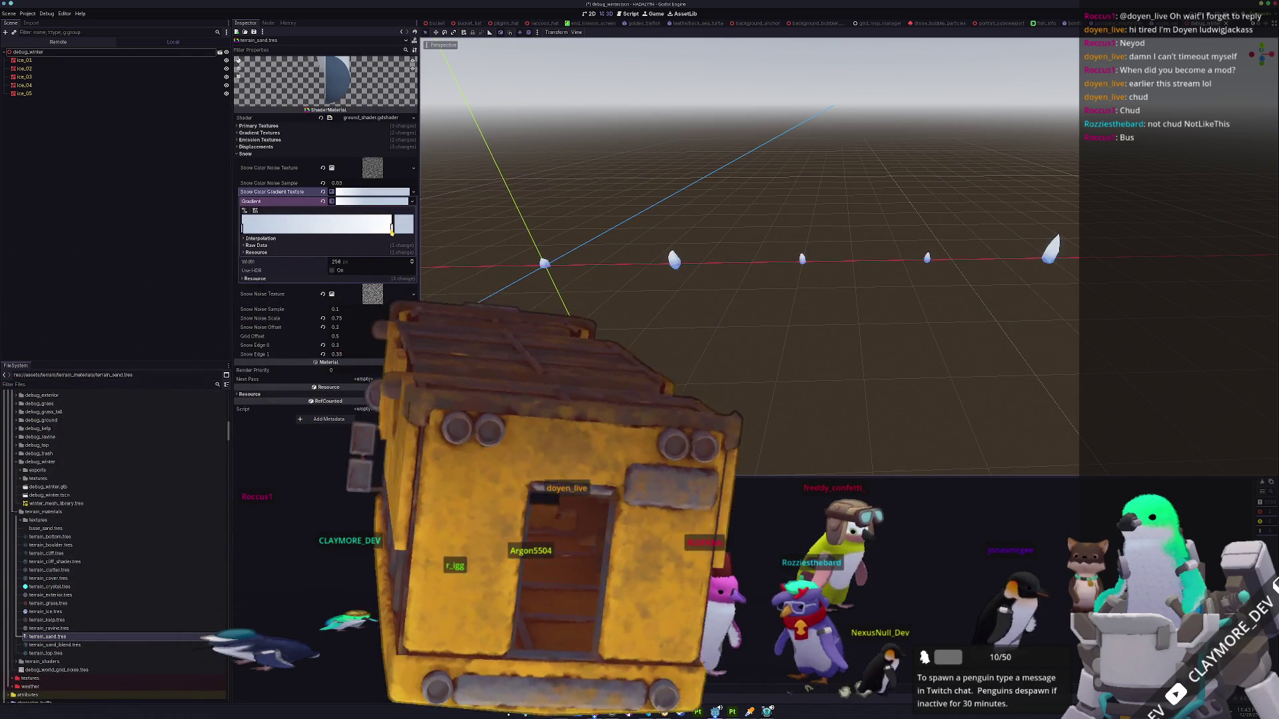
pyautogui.click(392, 228)
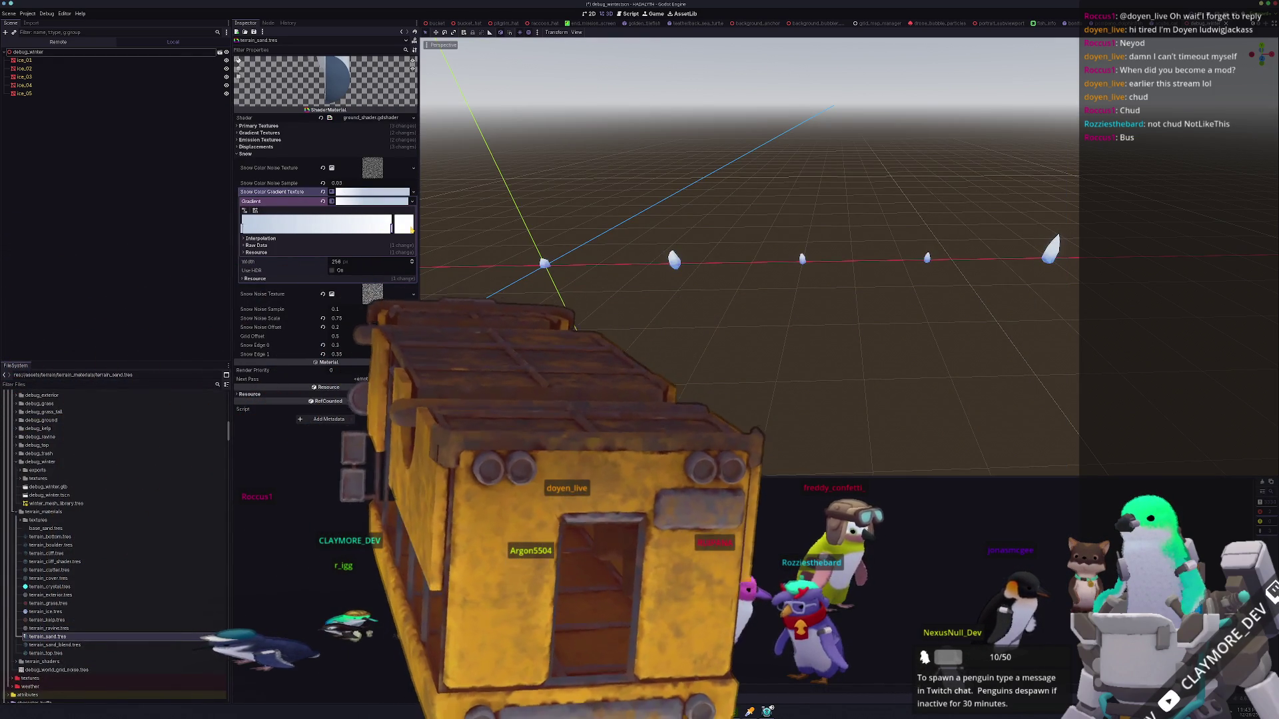
pyautogui.doubleClick(242, 228)
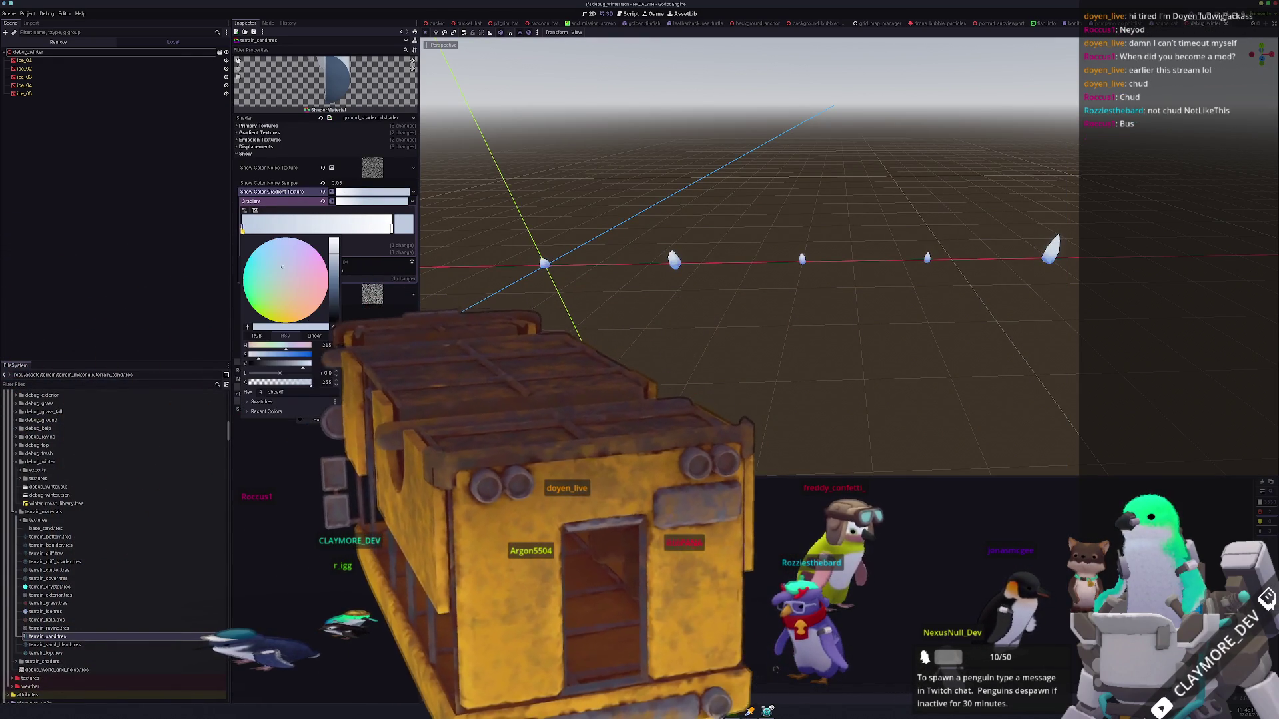
pyautogui.moveTo(333, 287); pyautogui.dragTo(335, 238)
pyautogui.press('F5')
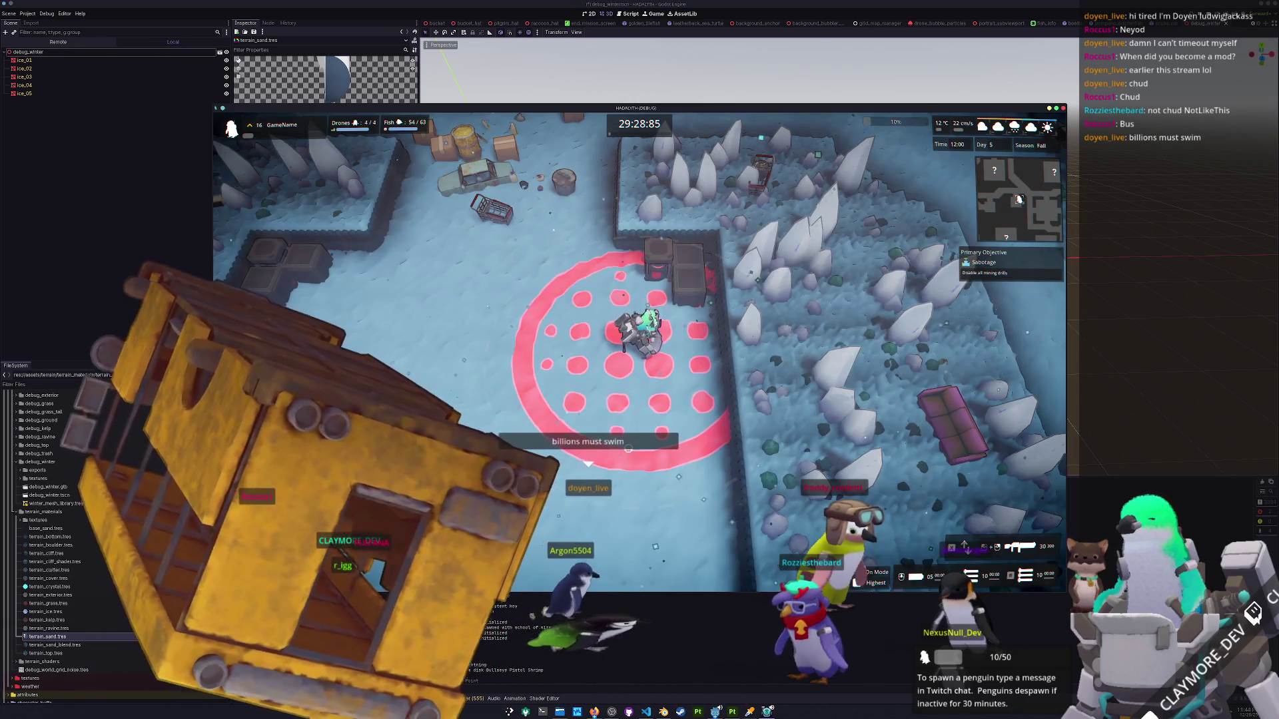
# Walk through the ice spike rooms with WASD to inspect the spikes.
pyautogui.press('s')
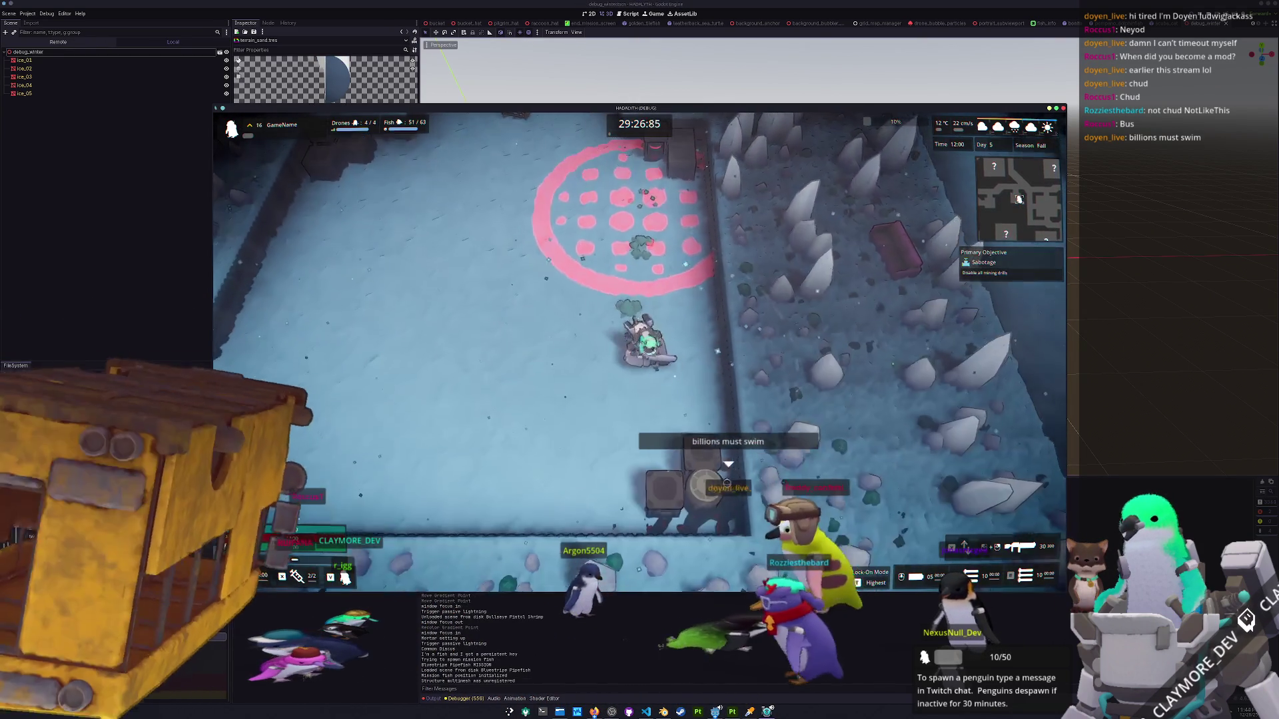
pyautogui.press('d')
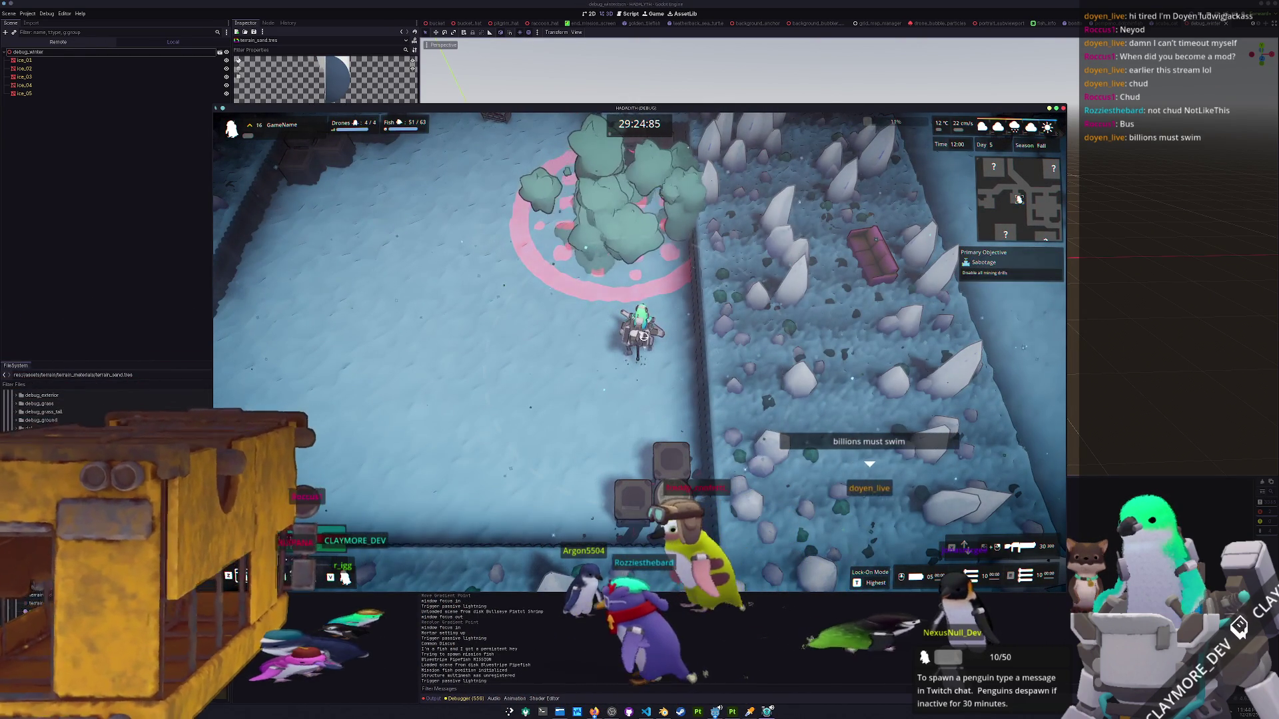
pyautogui.press('w')
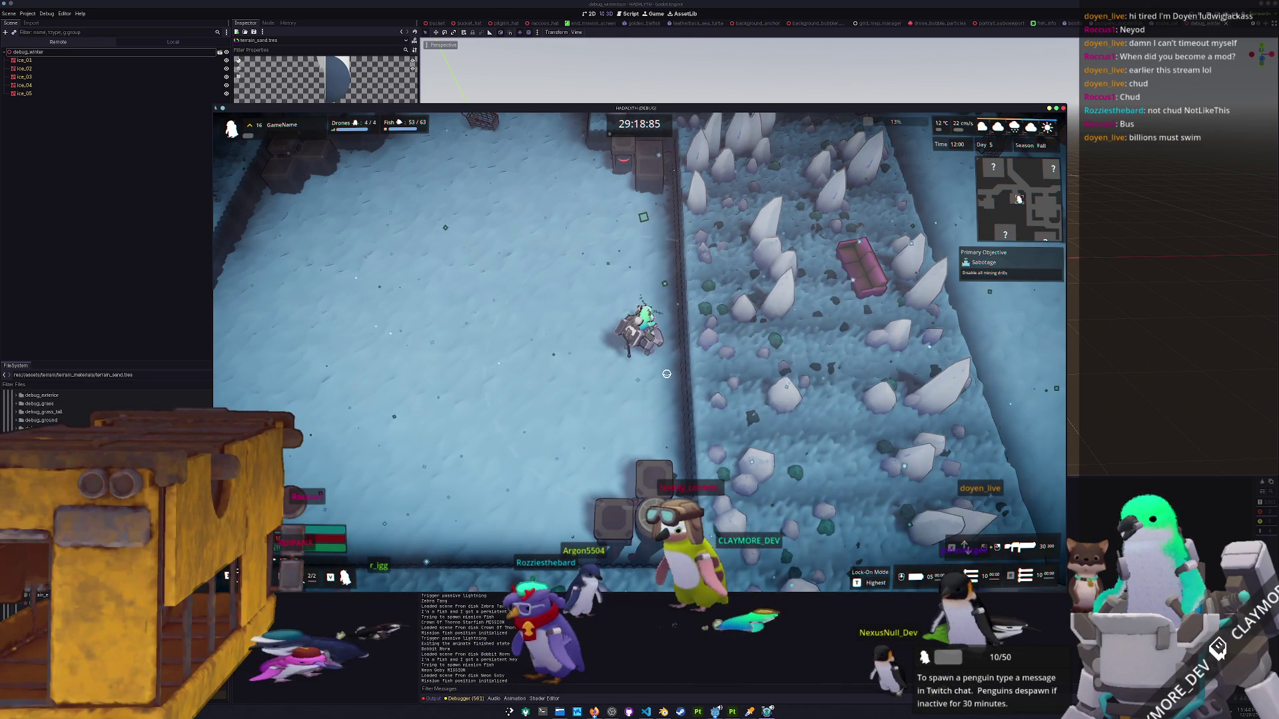
pyautogui.press('s')
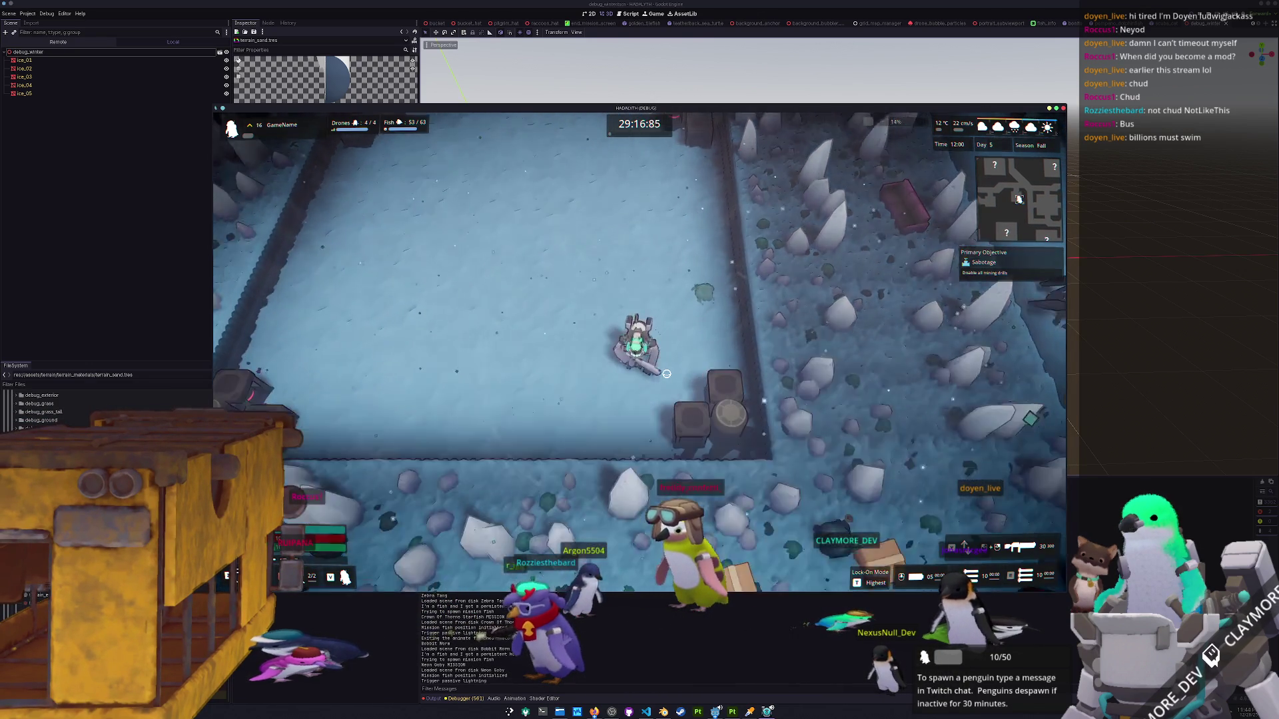
pyautogui.press('w')
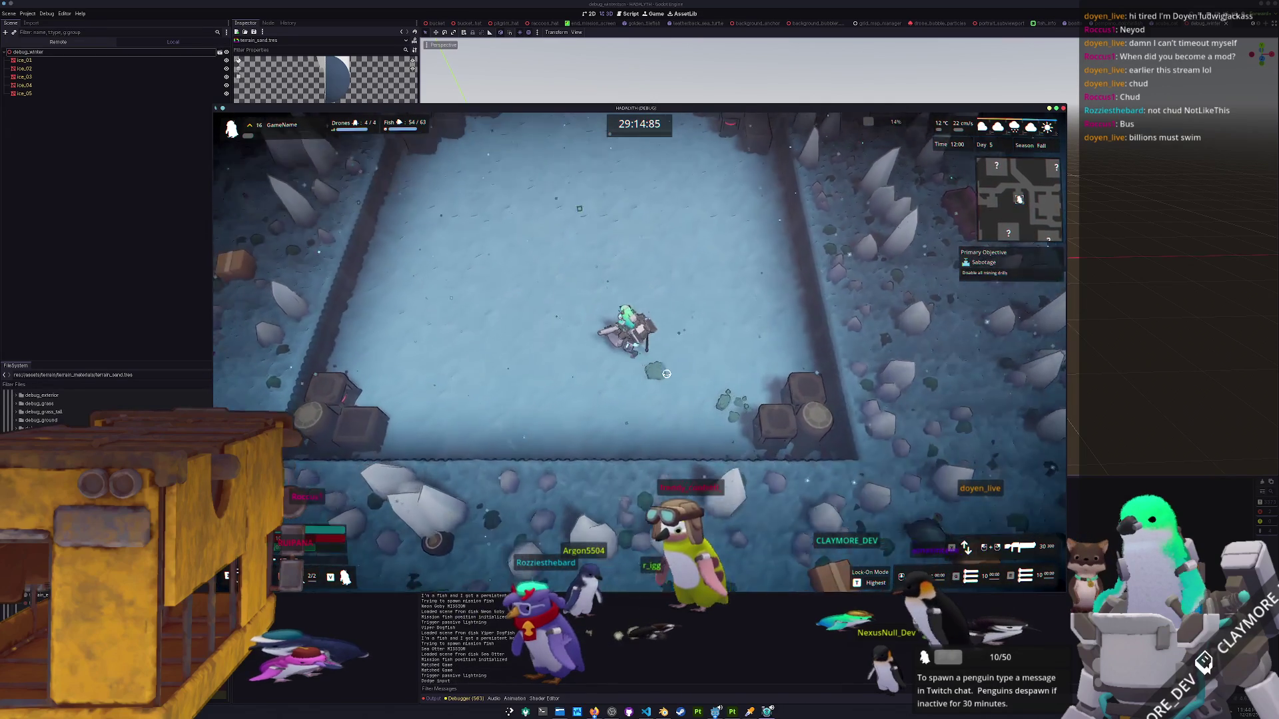
pyautogui.press('a')
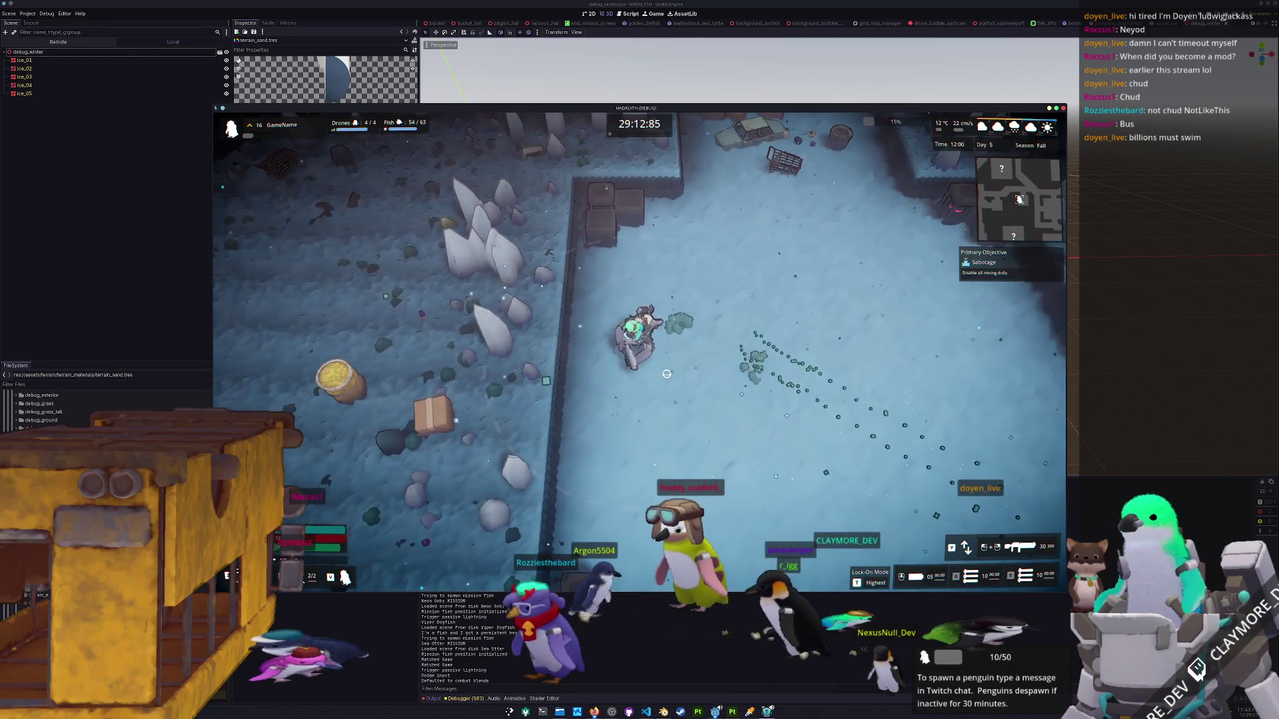
pyautogui.press('s')
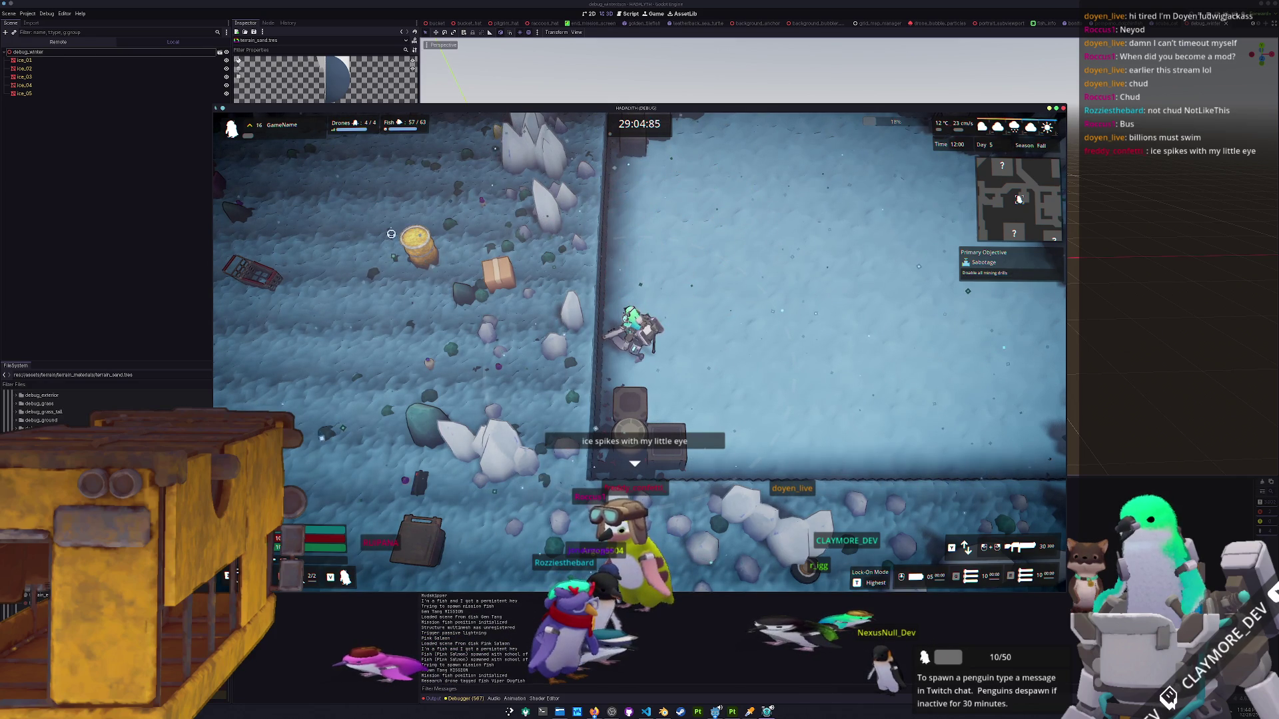
pyautogui.press('d')
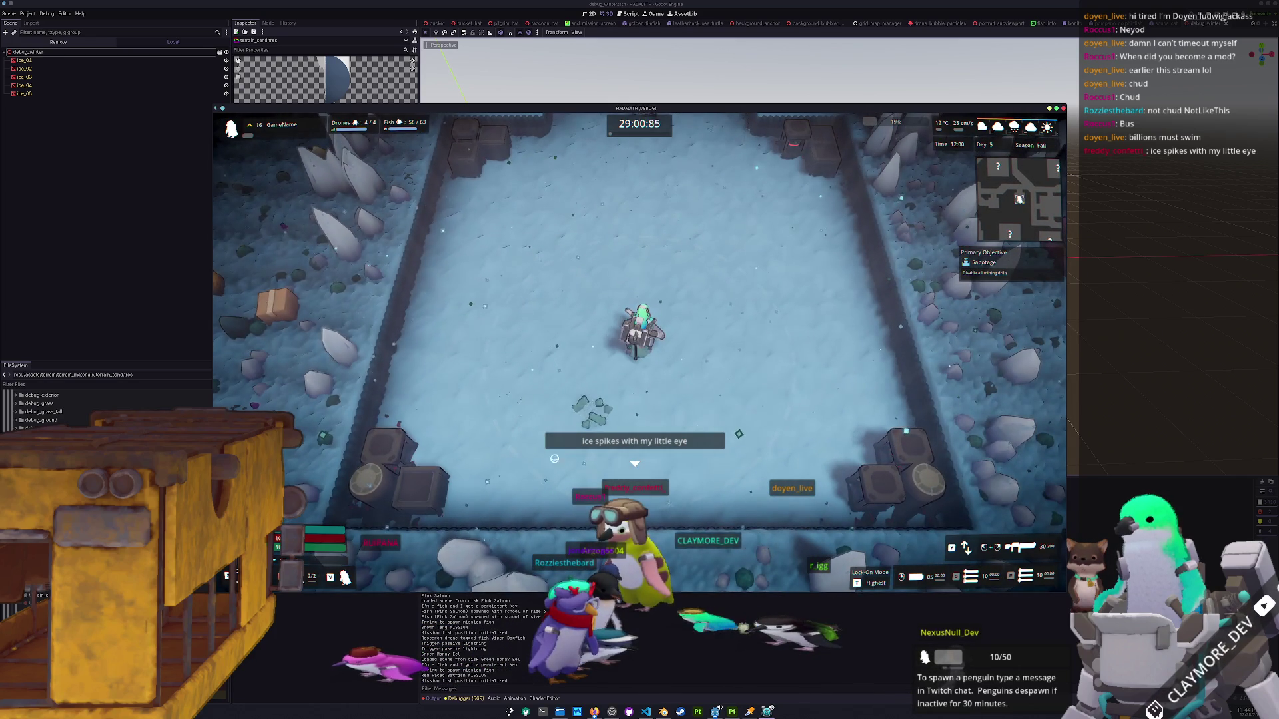
pyautogui.press('s')
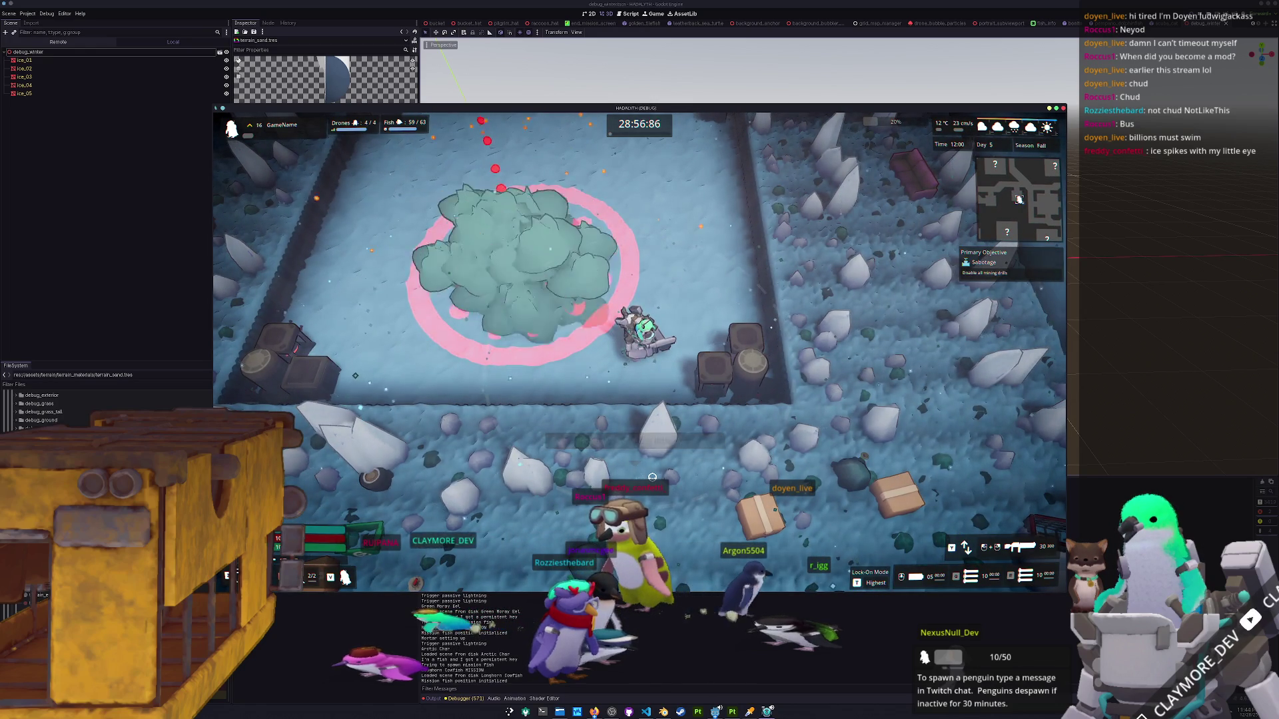
pyautogui.press('d')
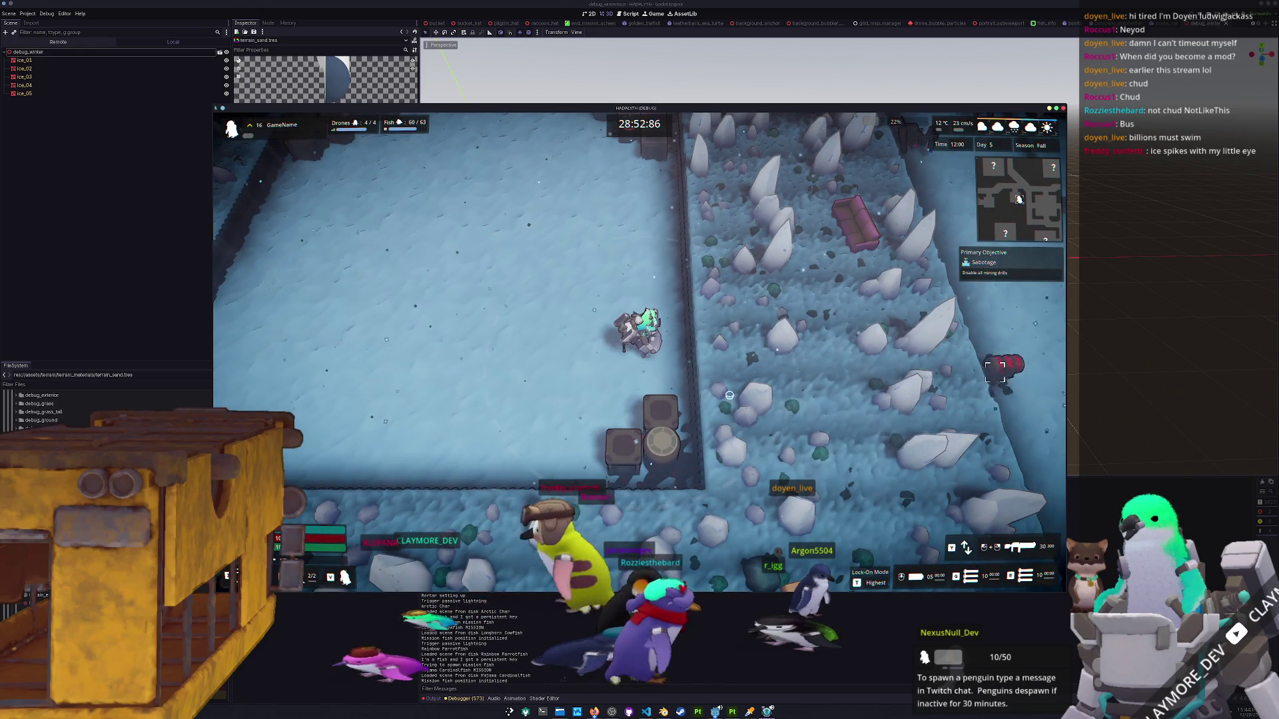
# Pause the game and bring Blender to the front.
pyautogui.press('Escape')
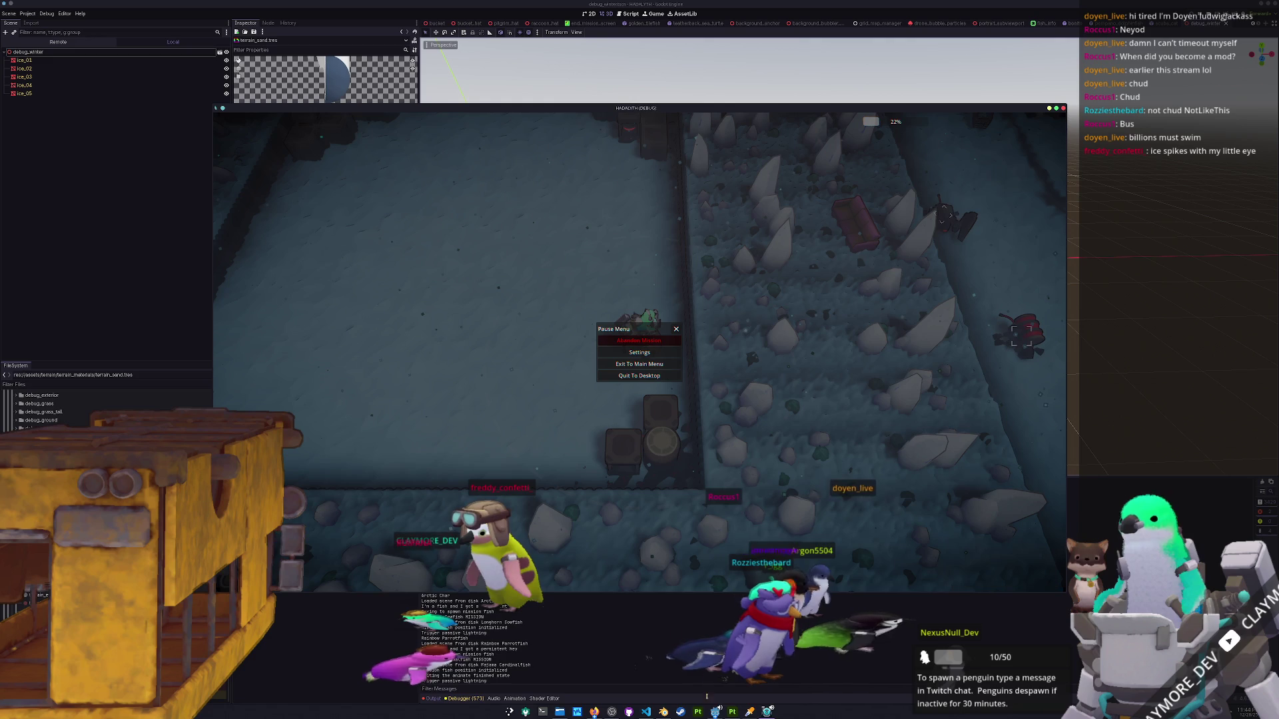
pyautogui.click(732, 712)
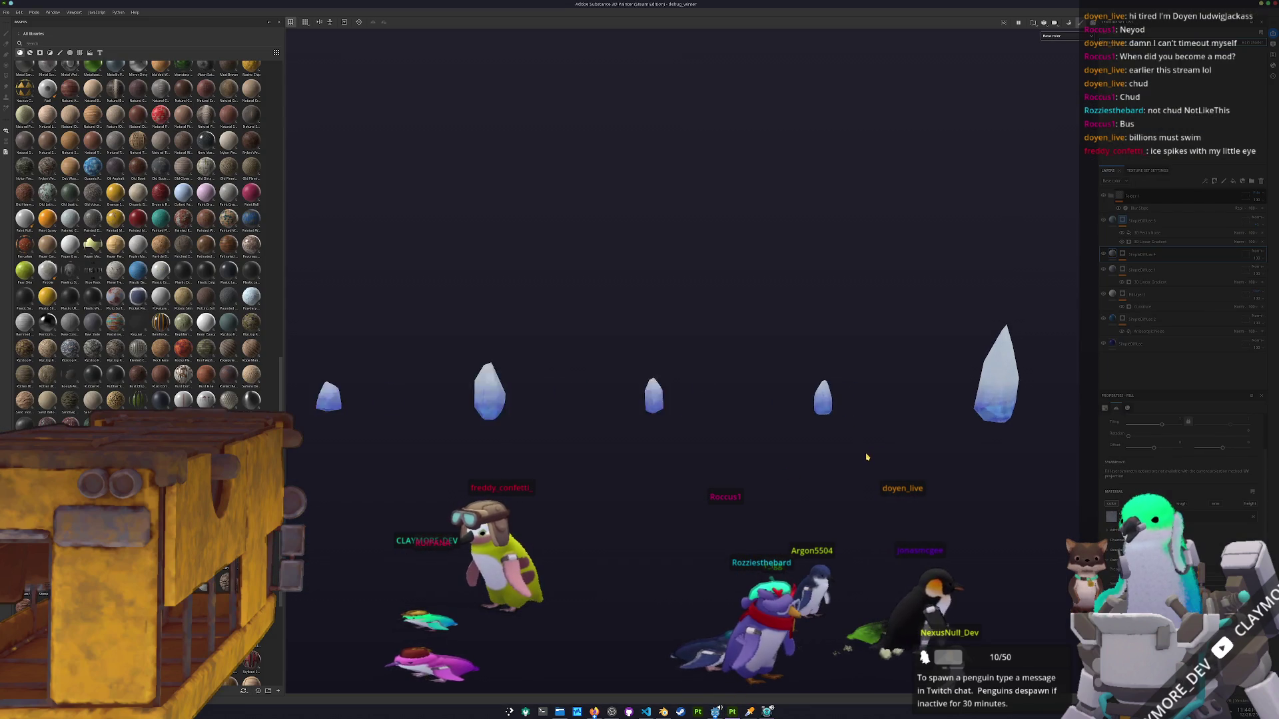
pyautogui.click(663, 712)
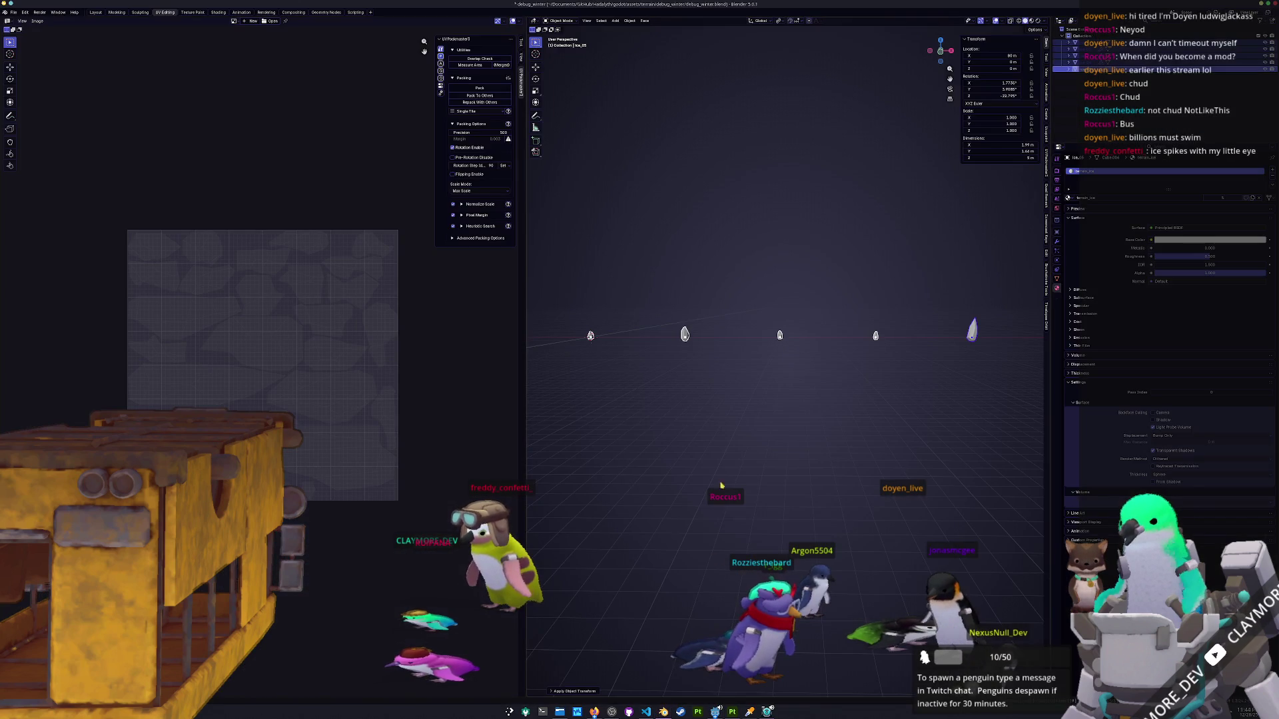
# Switch to front orthographic view and move the selected ice spike vertically.
pyautogui.press('KP_1')
pyautogui.scroll(3, 831, 349)
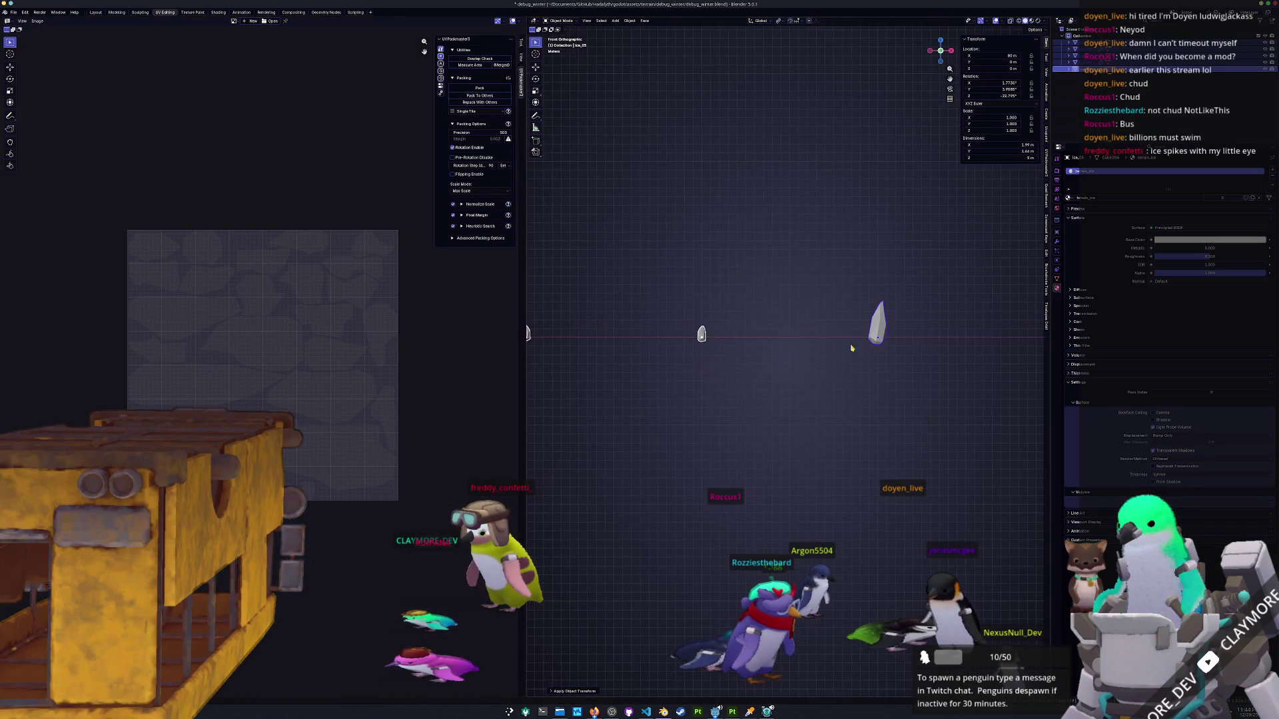
pyautogui.moveTo(961, 328); pyautogui.dragTo(885, 353)
pyautogui.press('g')
pyautogui.press('z')
pyautogui.click(957, 295)
pyautogui.hscroll(-5, 953, 313)
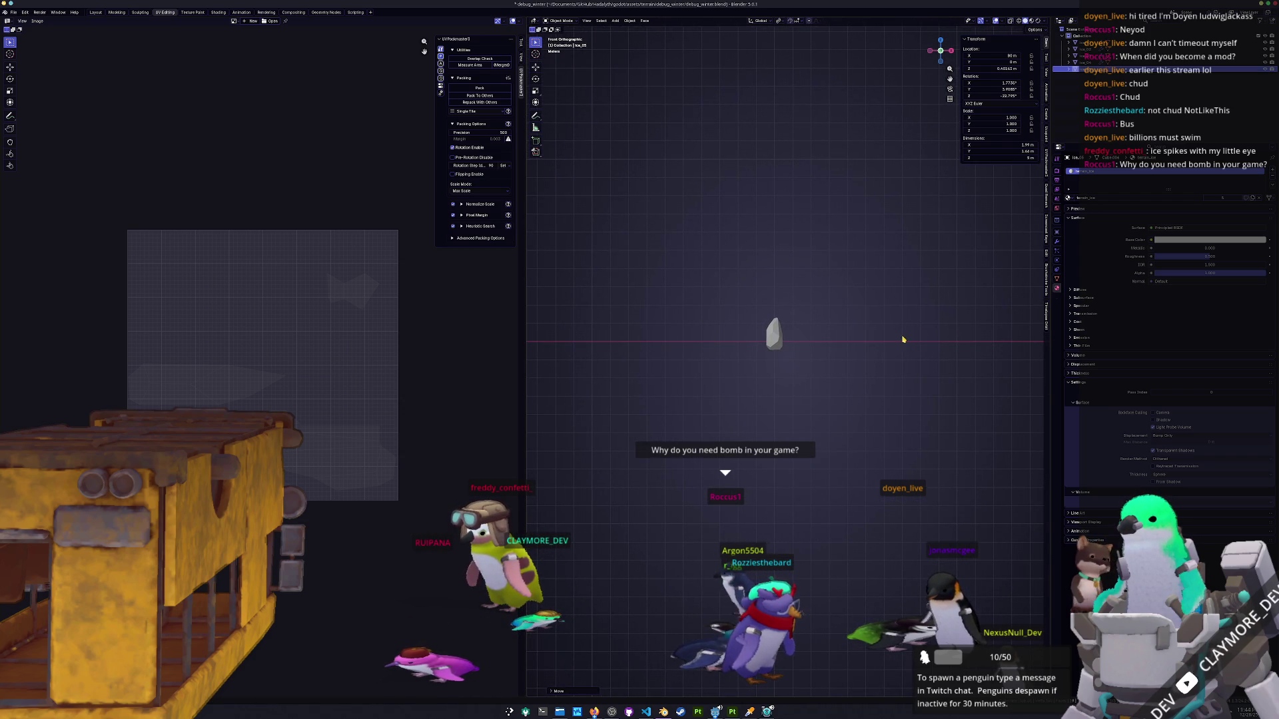
pyautogui.hscroll(5, 781, 349)
# Move Ice_04 and Ice_03 along Z to their correct heights.
pyautogui.click(696, 348)
pyautogui.press('g')
pyautogui.press('z')
pyautogui.click(730, 344)
pyautogui.hscroll(2, 733, 347)
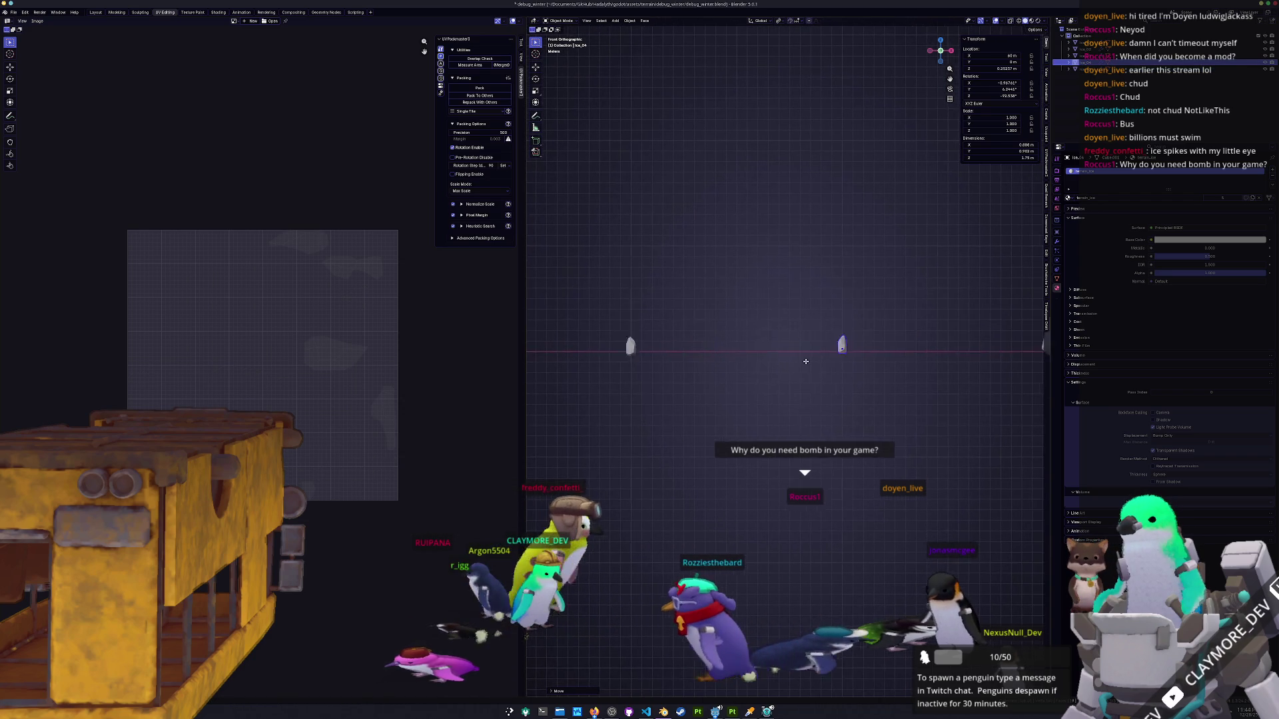
pyautogui.click(650, 356)
pyautogui.press('g')
pyautogui.press('z')
pyautogui.click(651, 349)
# Adjust the heights of Ice_02 and Ice_01 along the vertical axis.
pyautogui.click(859, 361)
pyautogui.hscroll(-1, 859, 361)
pyautogui.scroll(2, 859, 361)
pyautogui.click(620, 341)
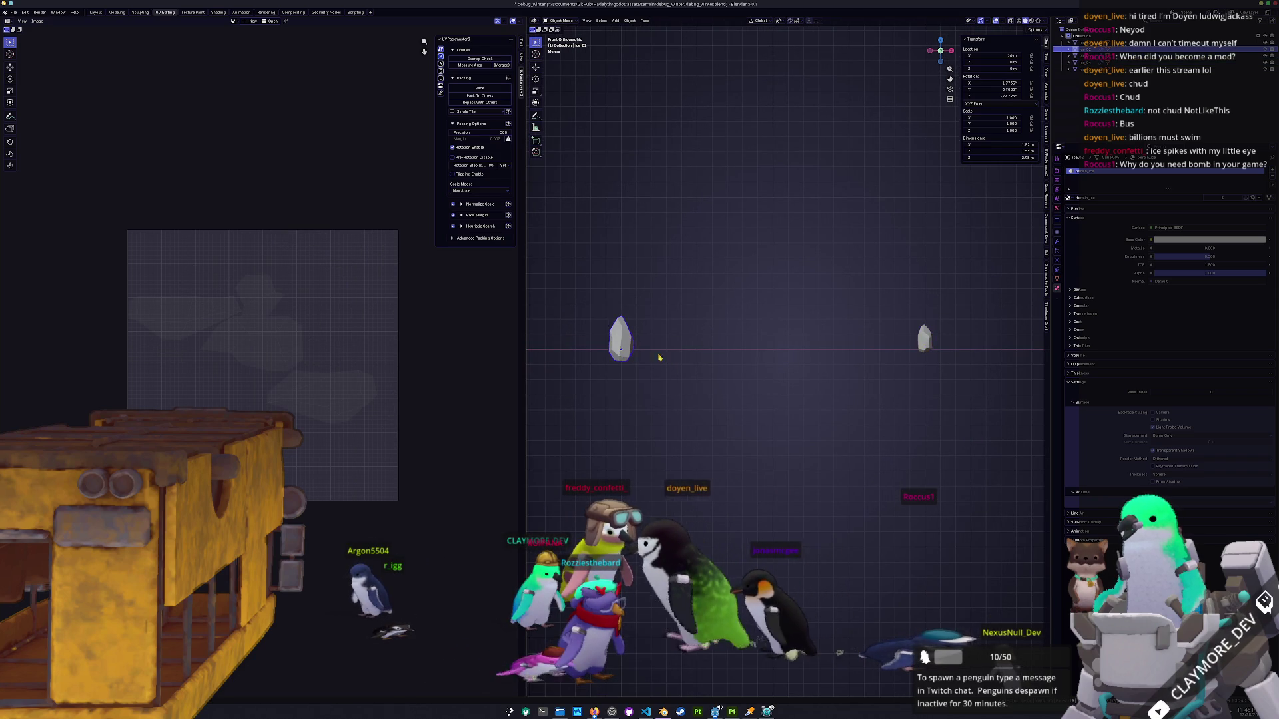
pyautogui.press('g')
pyautogui.press('z')
pyautogui.click(676, 345)
pyautogui.hscroll(-2, 676, 345)
pyautogui.scroll(-2, 630, 353)
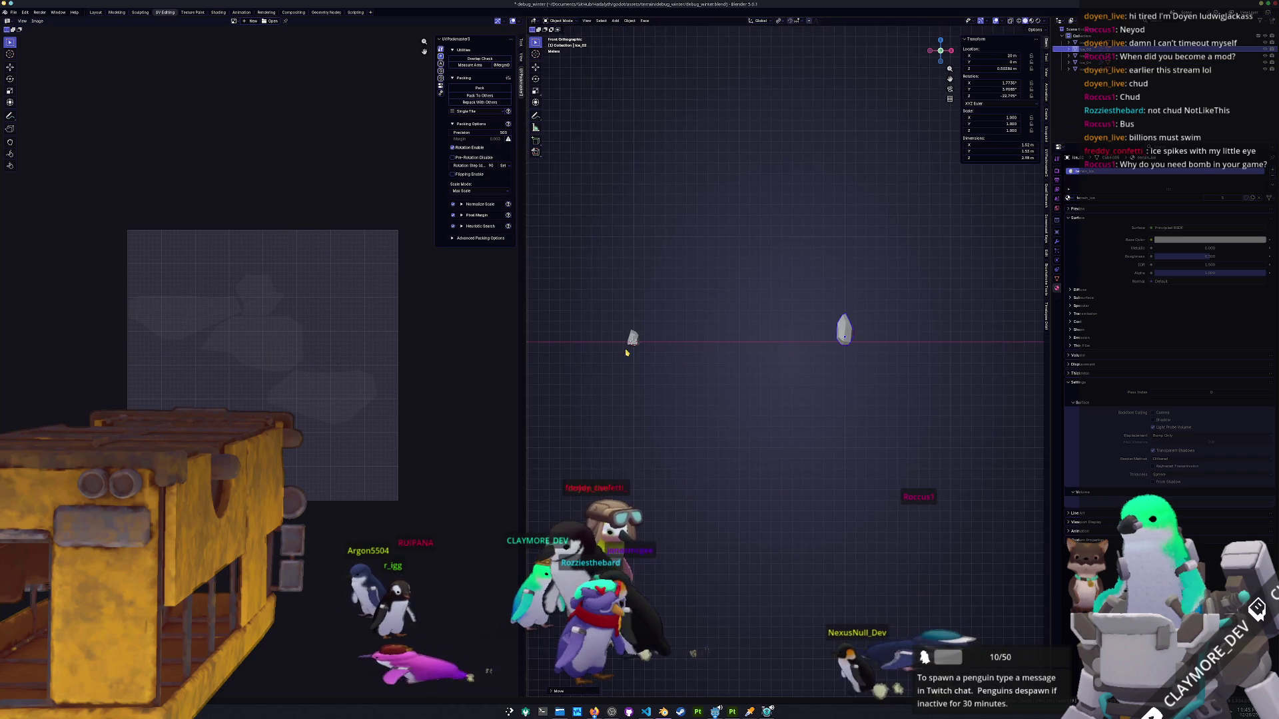
pyautogui.scroll(3, 769, 353)
pyautogui.click(742, 312)
pyautogui.press('g')
pyautogui.press('z')
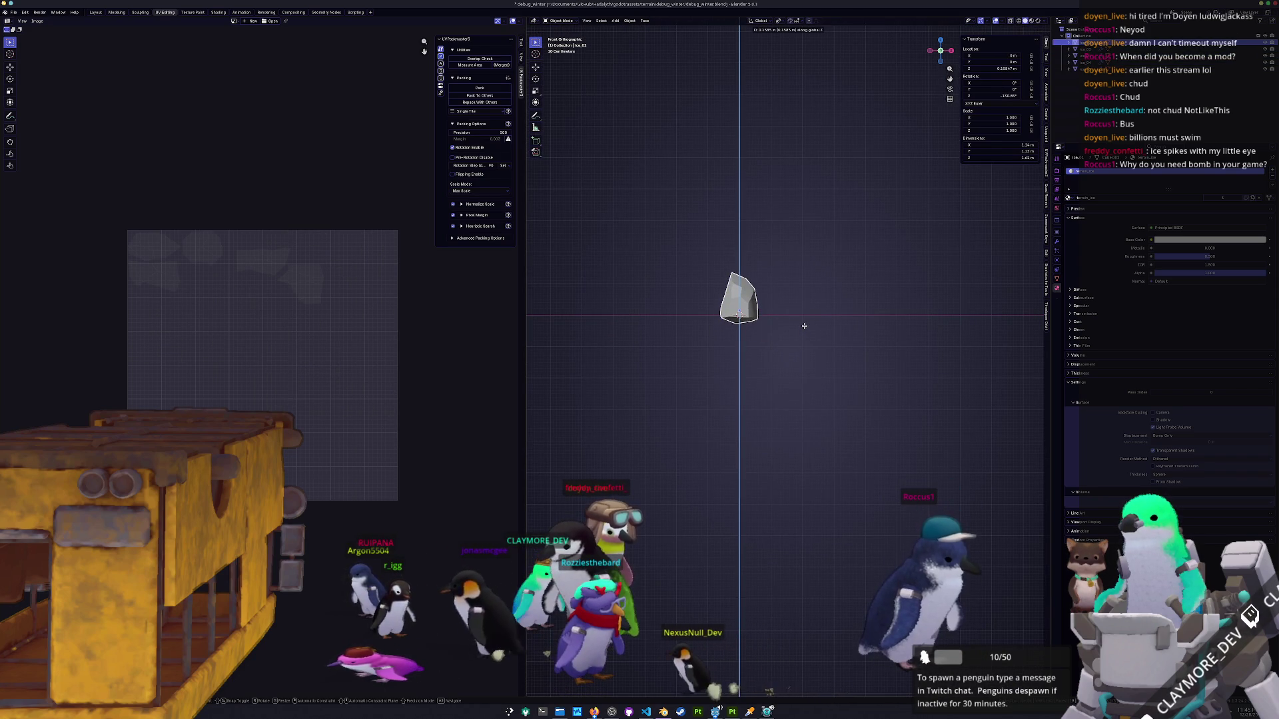
pyautogui.click(804, 325)
# Return to front orthographic view and select Ice_04.
pyautogui.scroll(-3, 805, 327)
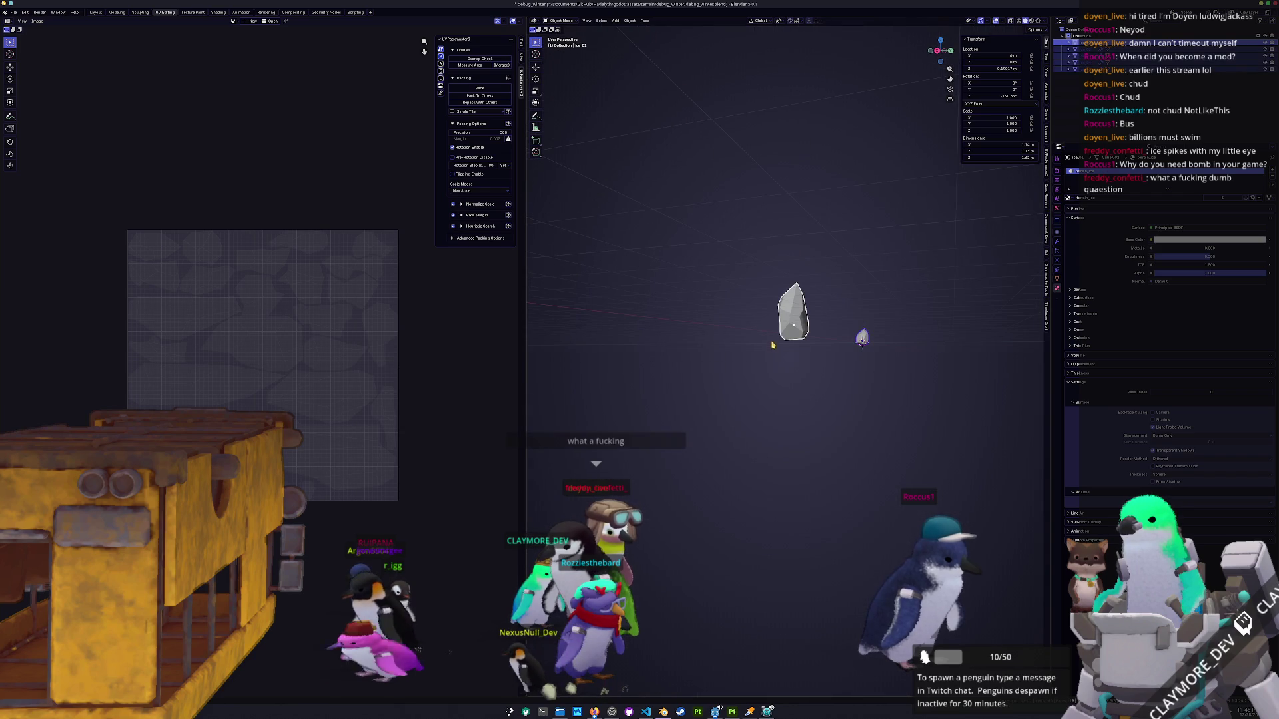
pyautogui.press('KP_1')
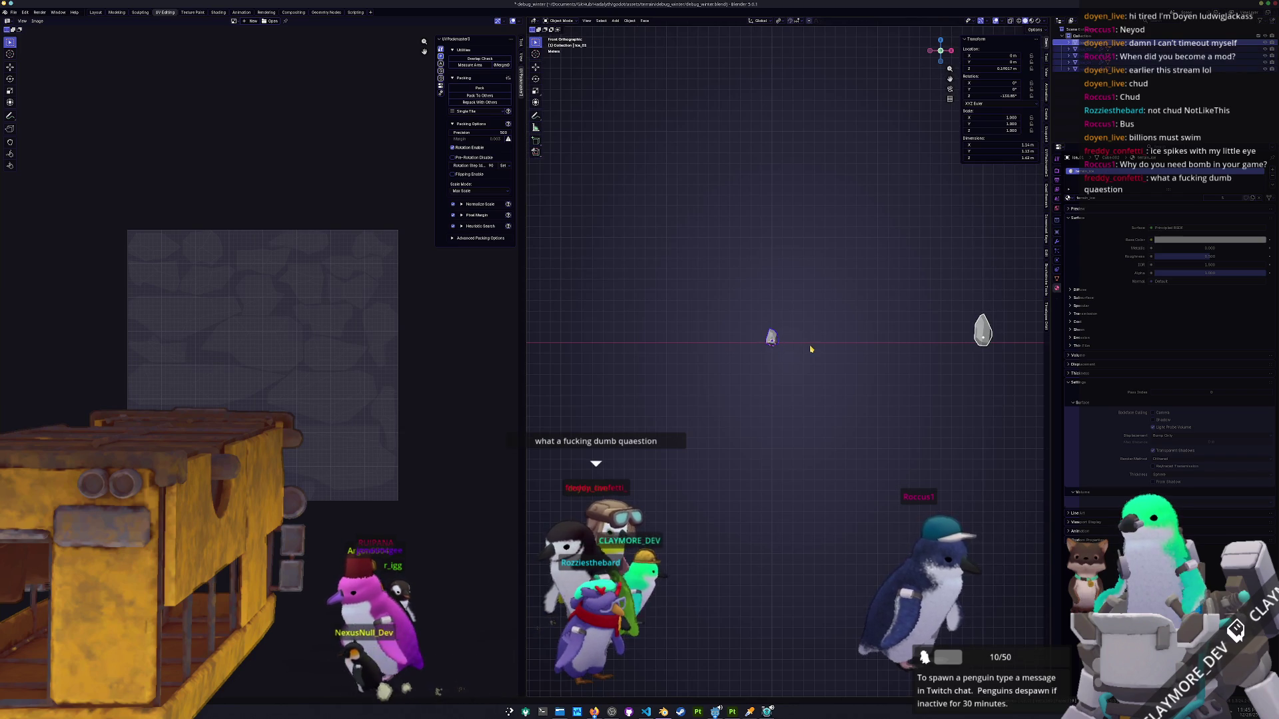
pyautogui.scroll(-2, 807, 405)
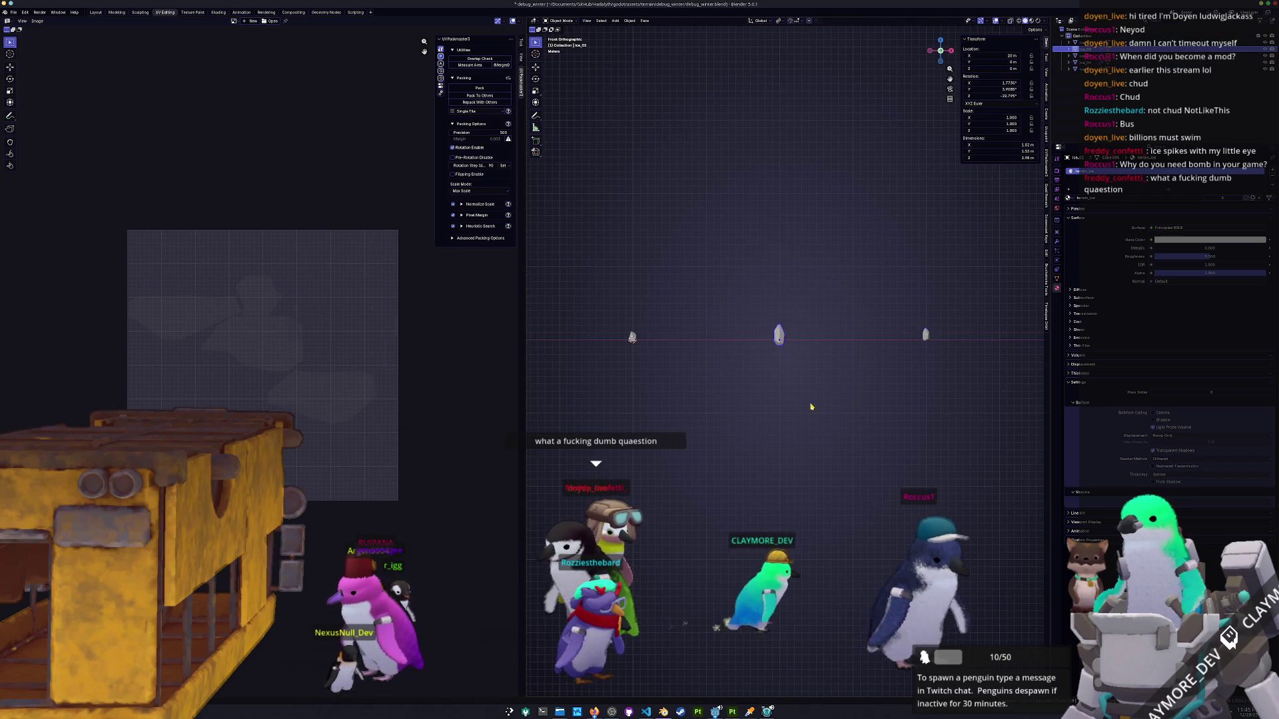
pyautogui.scroll(-2, 859, 402)
pyautogui.click(876, 397)
# Check Ice_05's UVs, then box-select all ice spikes and enter Edit Mode.
pyautogui.click(978, 334)
pyautogui.press('Tab')
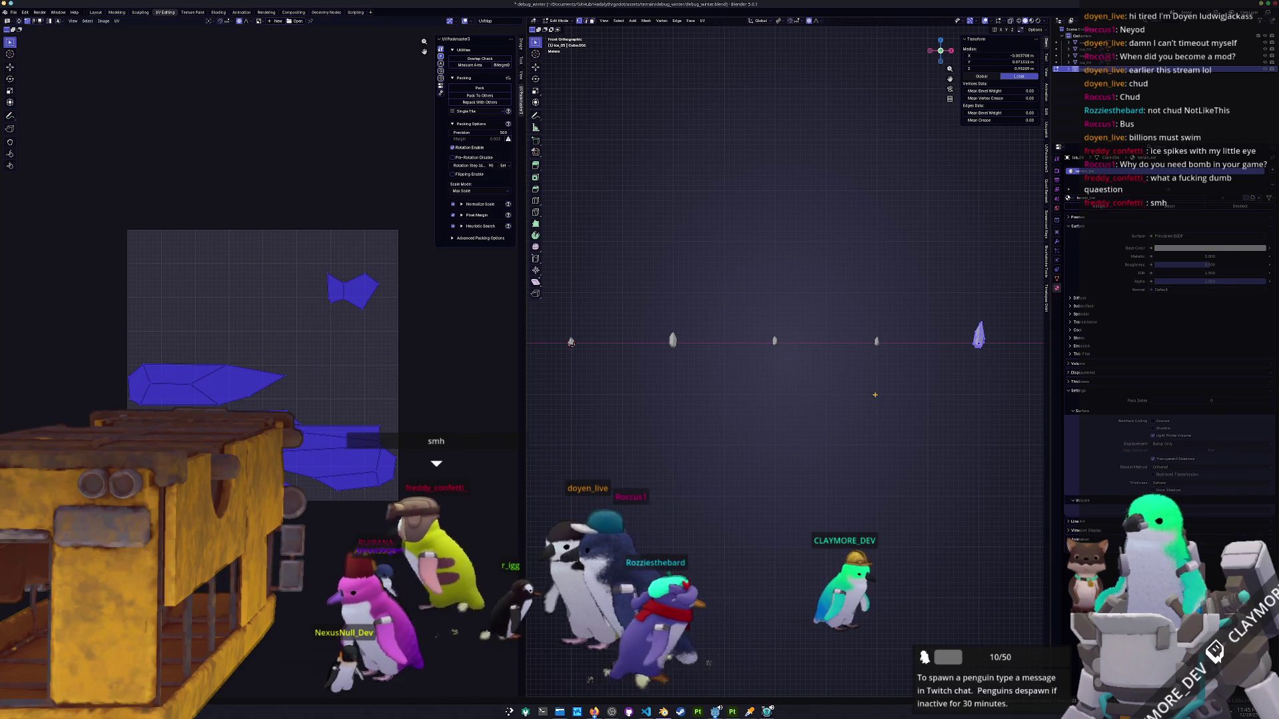
pyautogui.press('Tab')
pyautogui.moveTo(1010, 422); pyautogui.dragTo(553, 258)
pyautogui.press('Tab')
pyautogui.scroll(2, 784, 411)
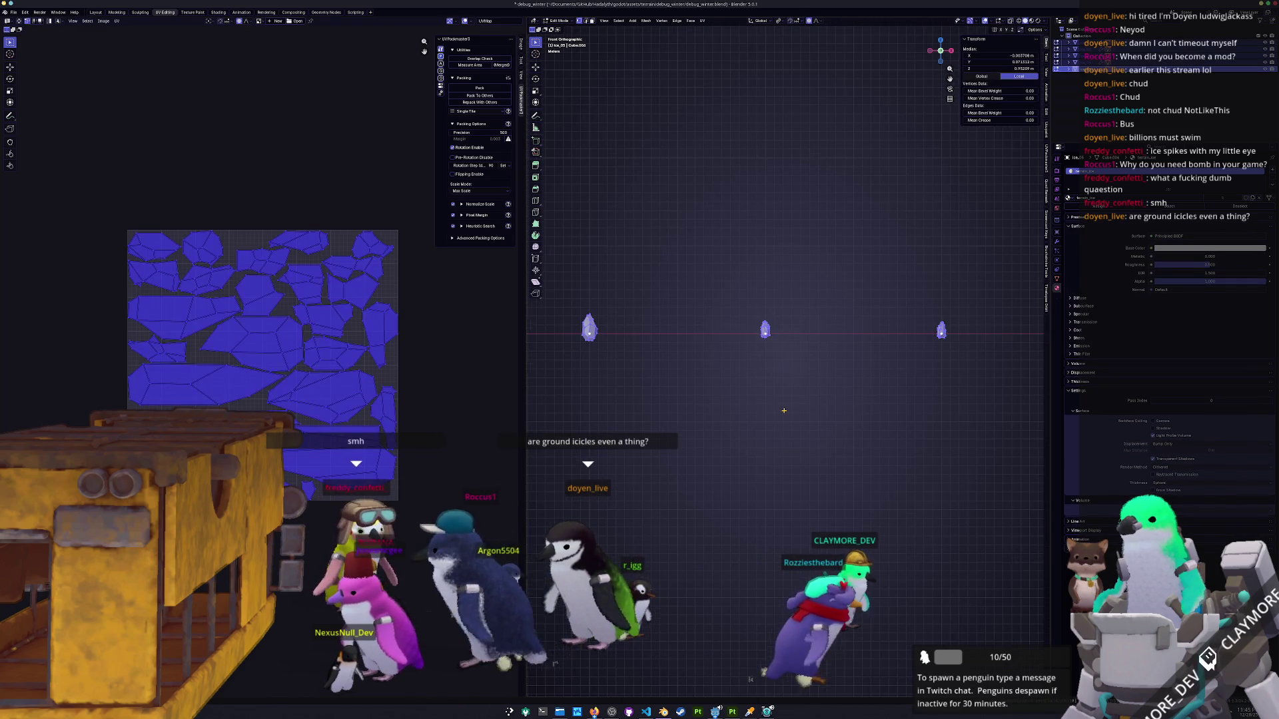
# Stretch the right ice spike taller along the vertical axis.
pyautogui.press('g')
pyautogui.press('z')
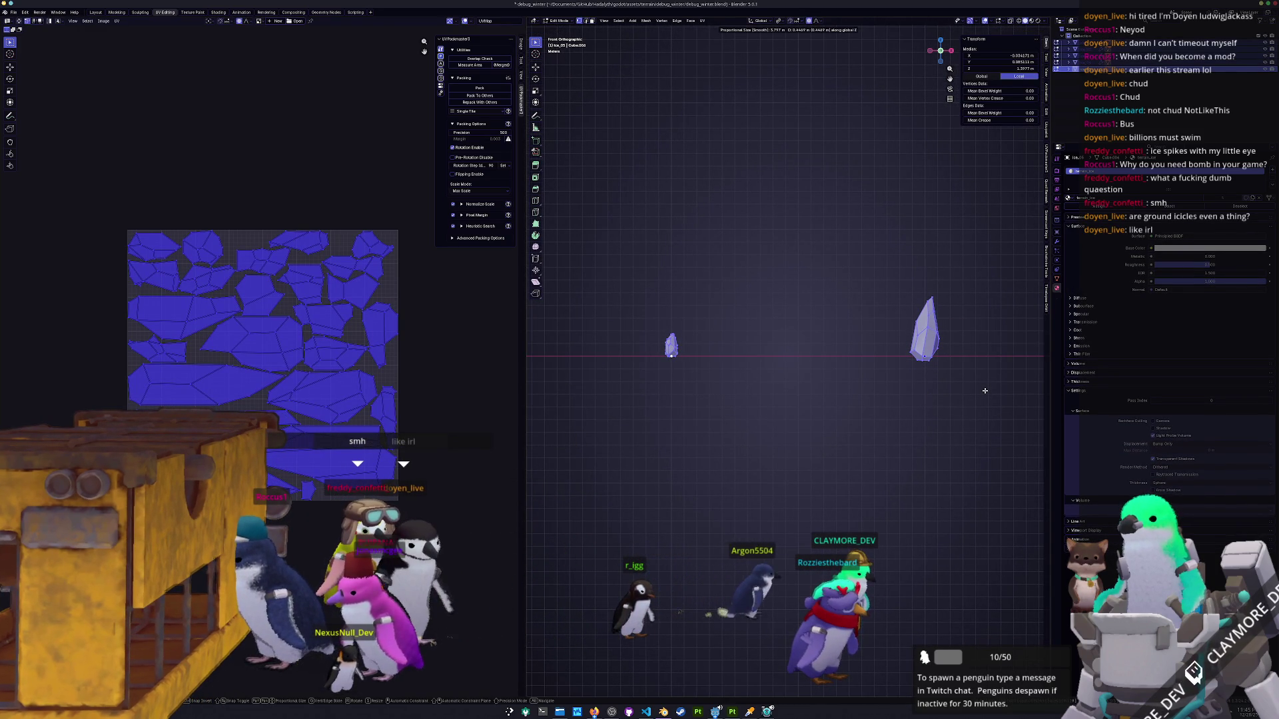
pyautogui.click(985, 391)
pyautogui.scroll(-4, 855, 404)
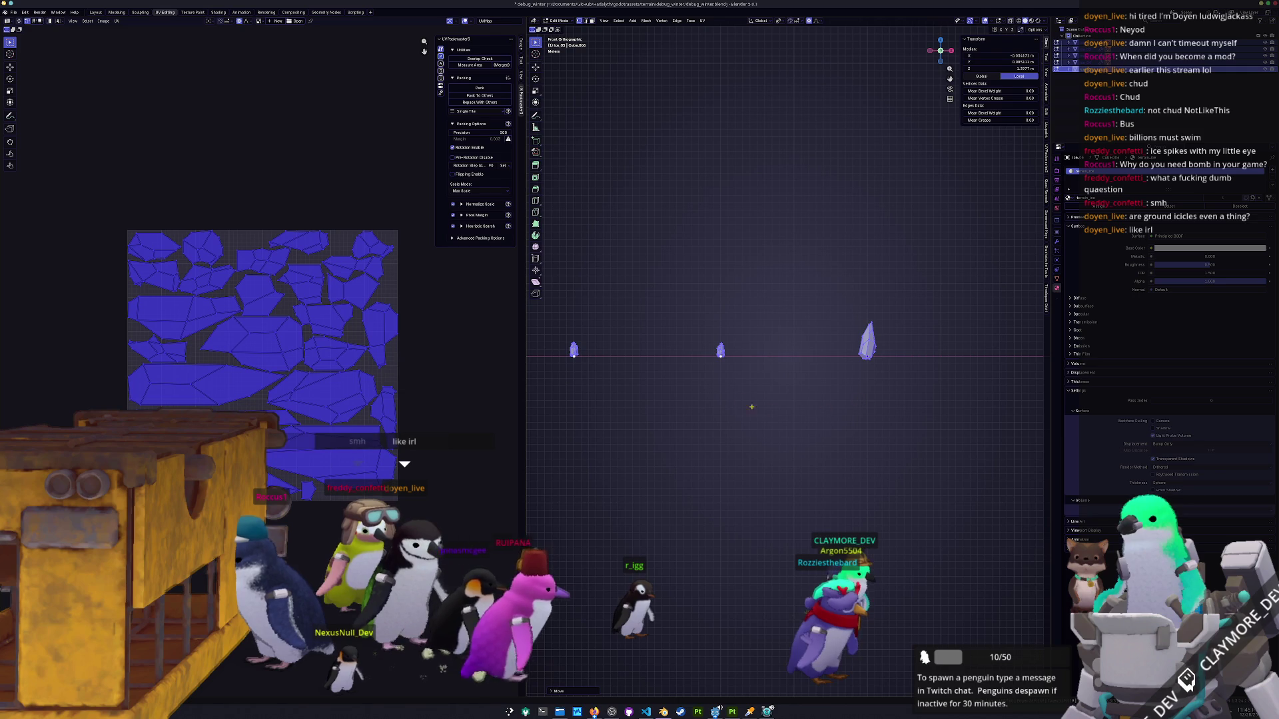
pyautogui.hscroll(-2, 724, 416)
pyautogui.hscroll(-3, 709, 414)
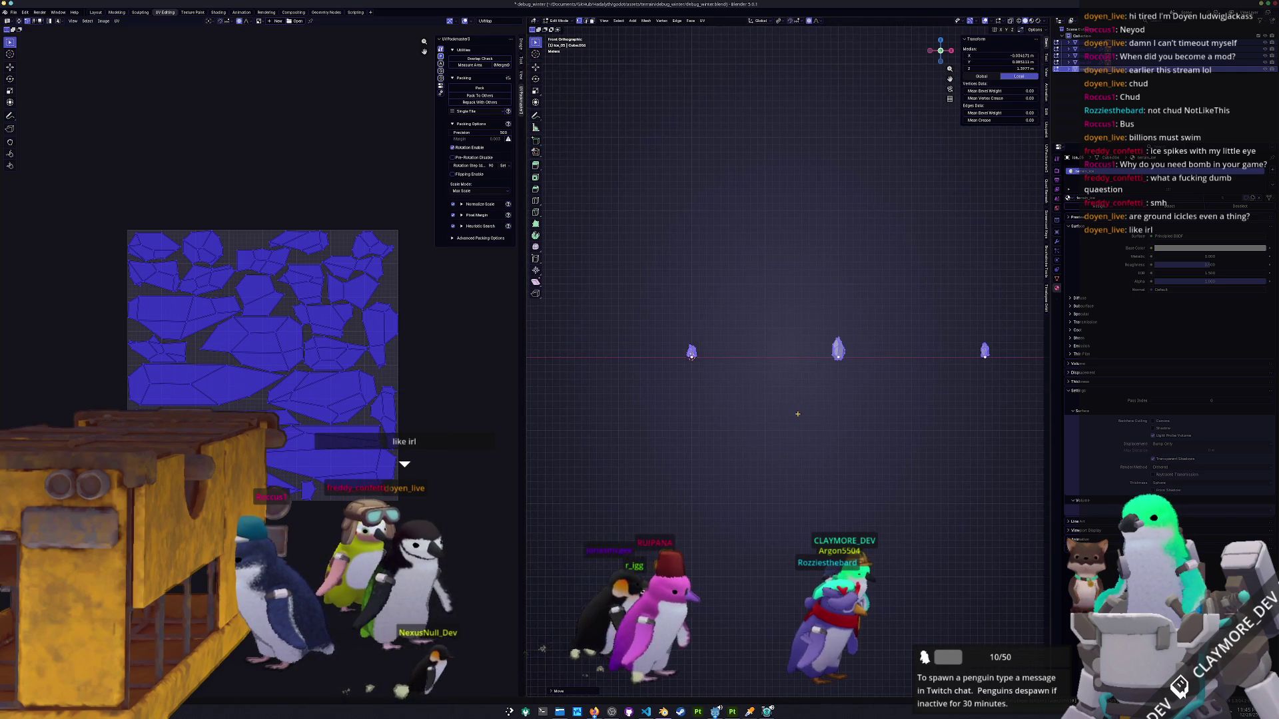
pyautogui.scroll(4, 750, 396)
# Apply the spikes' scale in Object Mode and save debug_winter.blend.
pyautogui.press('Tab')
pyautogui.scroll(-2, 699, 407)
pyautogui.hotkey('ctrl', 'a')
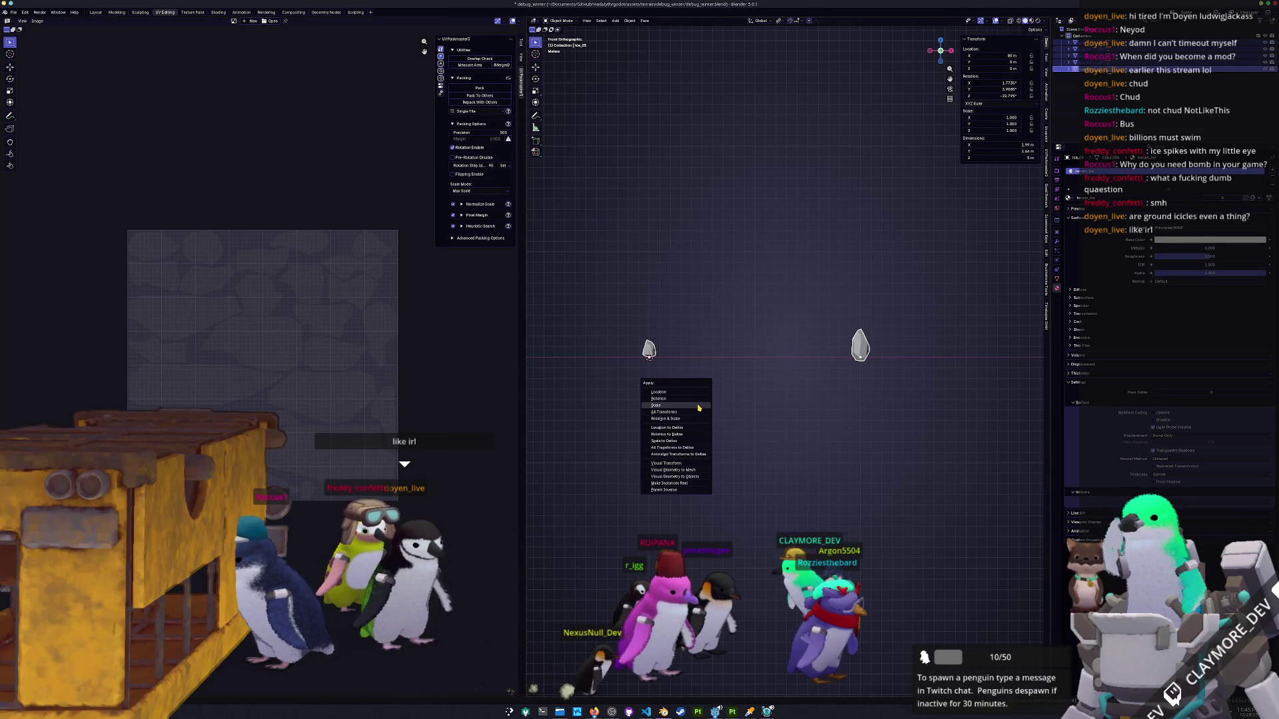
pyautogui.click(698, 408)
pyautogui.hscroll(-3, 720, 383)
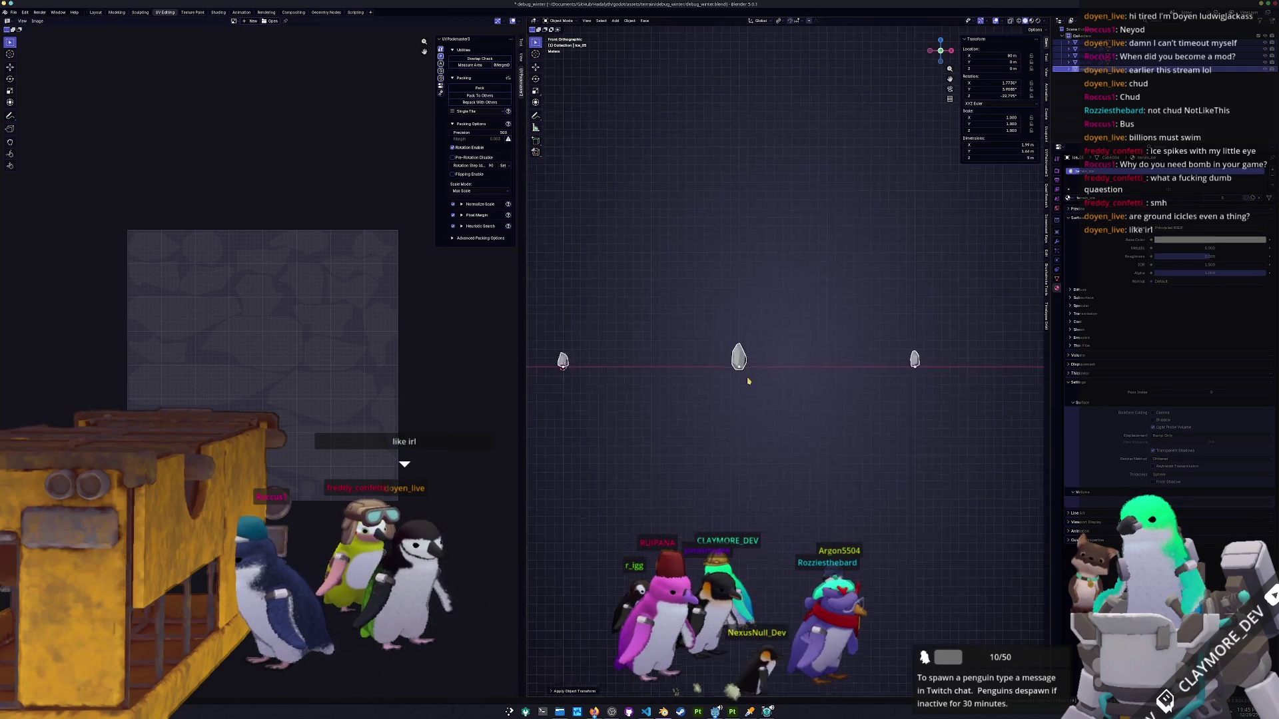
pyautogui.scroll(-3, 895, 375)
pyautogui.hotkey('ctrl', 's')
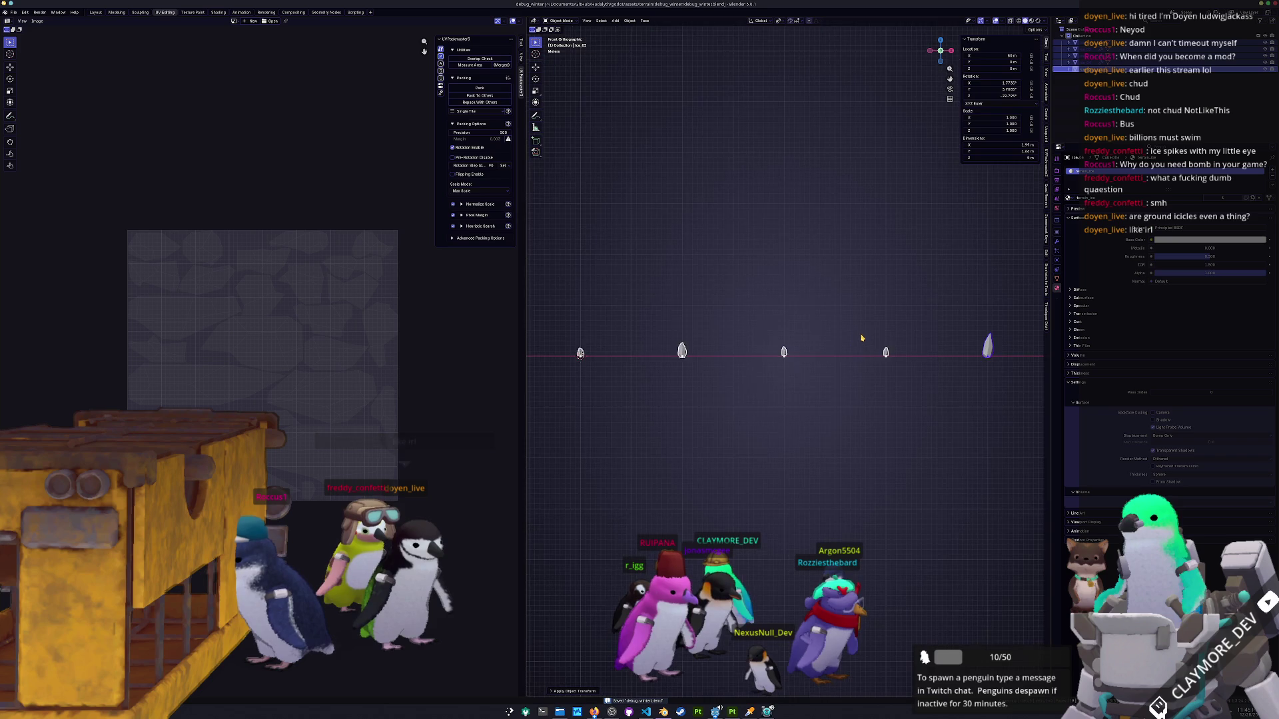
pyautogui.scroll(1, 840, 338)
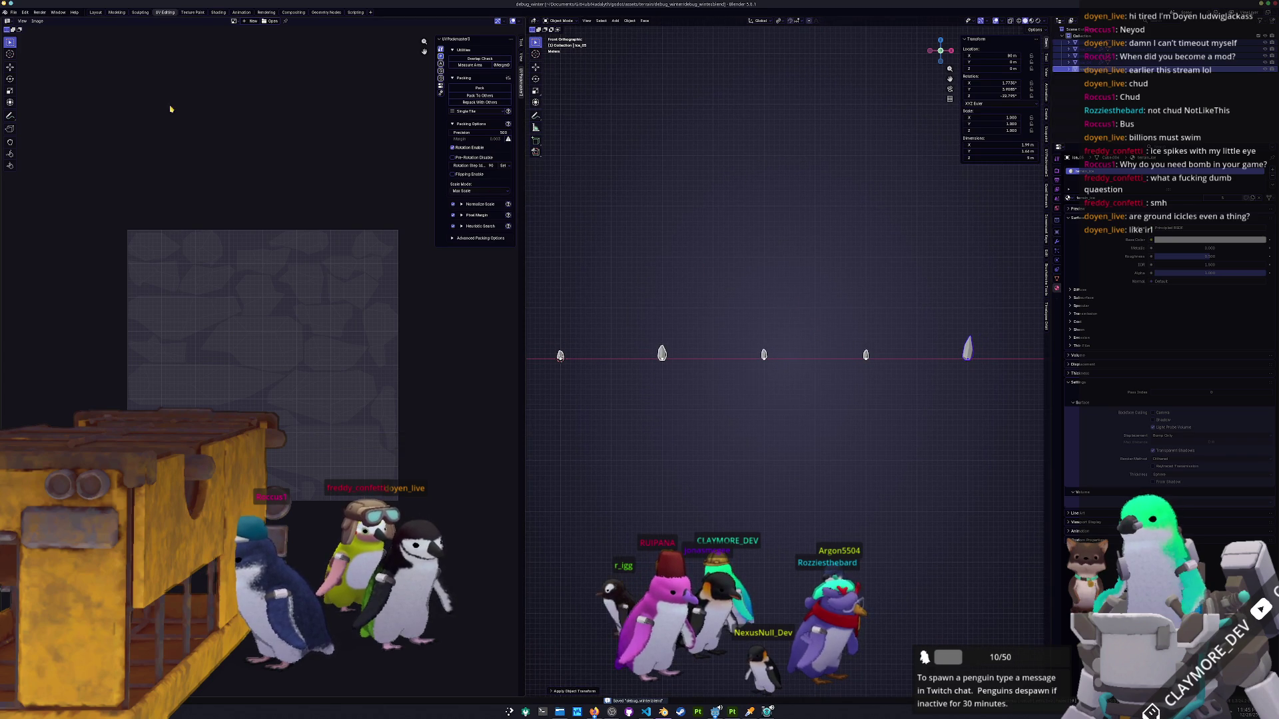
pyautogui.click(19, 13)
# Export the ice spikes as glTF 2.0 to debug_winter.glb.
pyautogui.moveTo(26, 120)
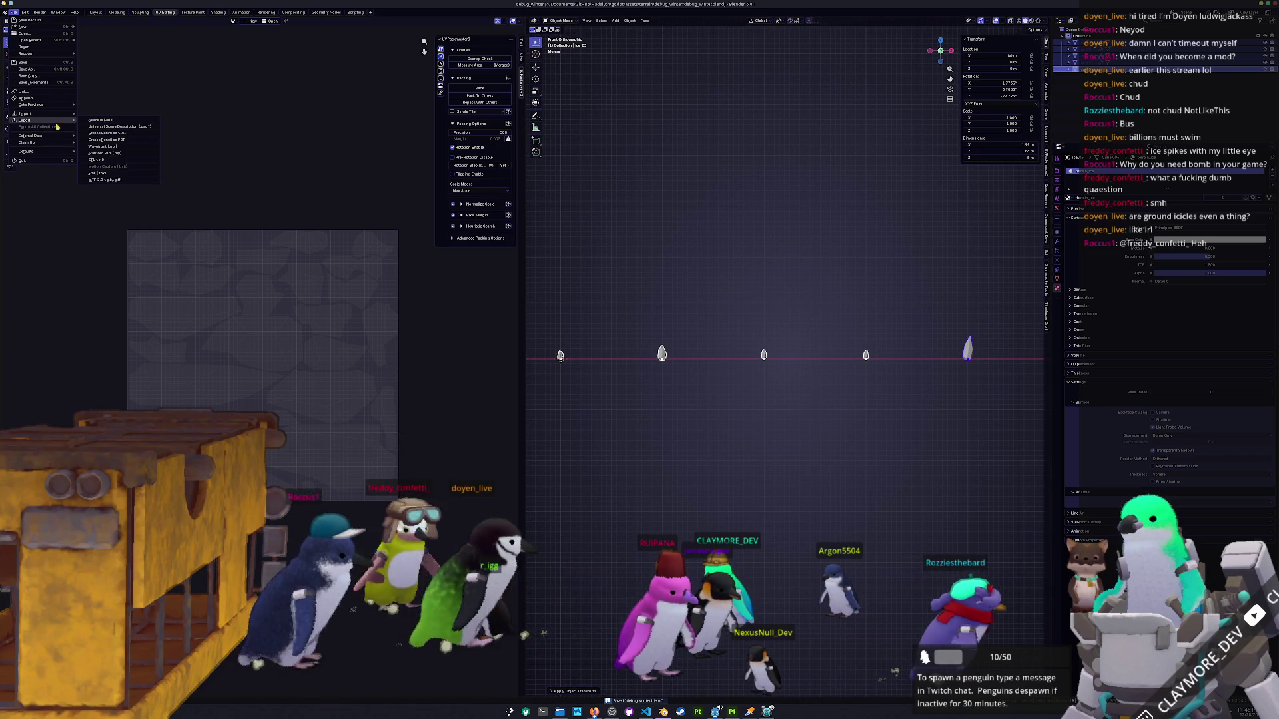
pyautogui.click(113, 181)
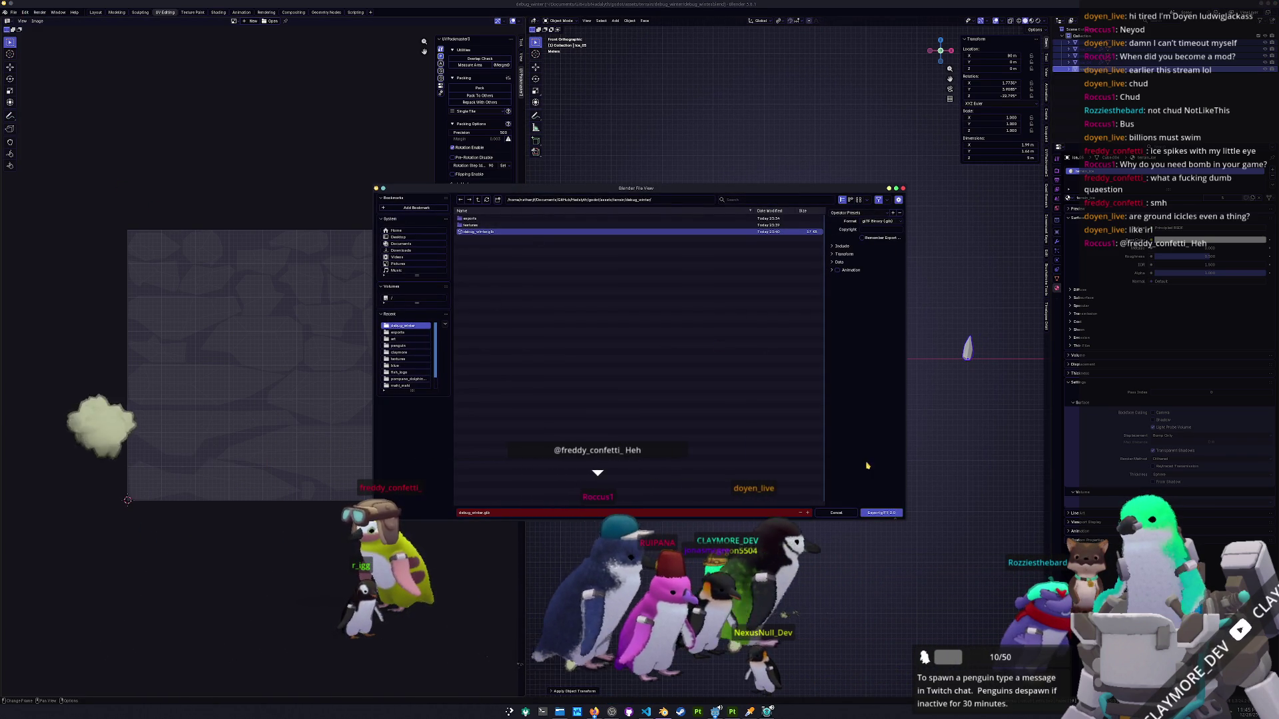
pyautogui.click(885, 513)
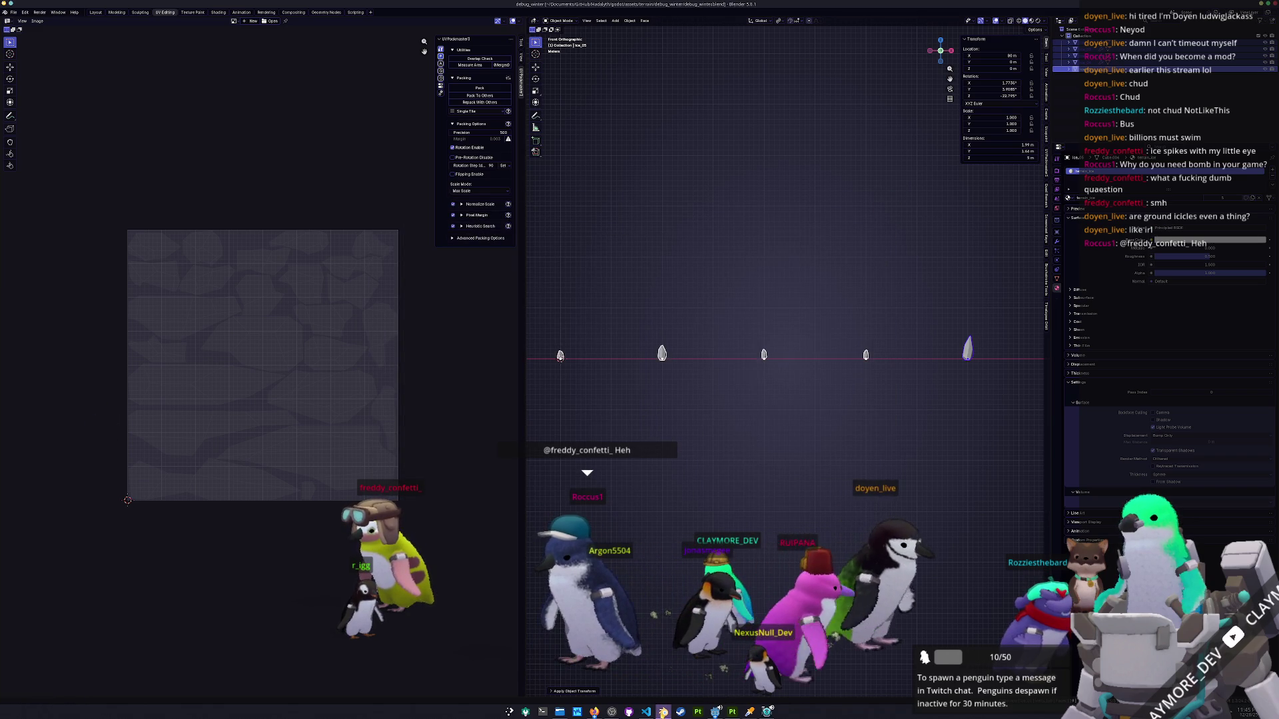
pyautogui.hotkey('alt', 'Tab')
pyautogui.hotkey('alt', 'Tab')
pyautogui.hotkey('alt', 'Tab')
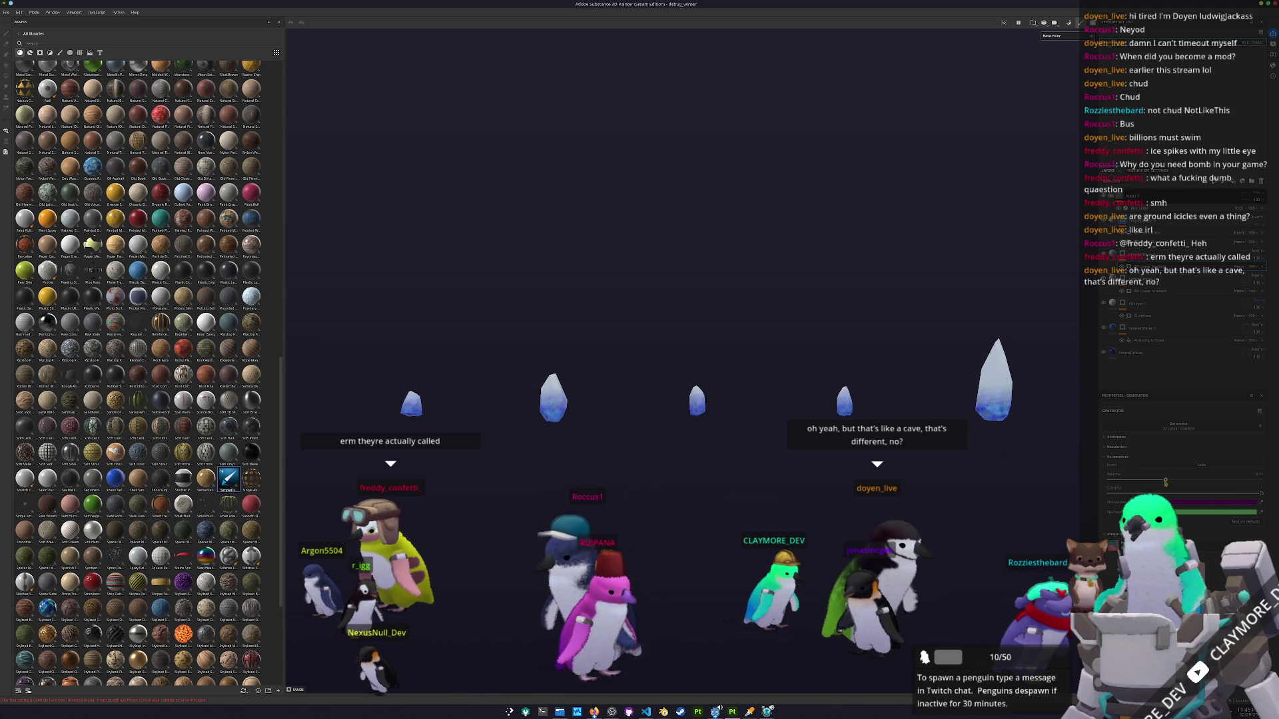
# Lower the Generator's Balance and adjacent slider so the ice spikes look mostly white.
pyautogui.moveTo(1138, 482)
pyautogui.mouseDown()
pyautogui.moveTo(1116, 481)
pyautogui.moveTo(1193, 480)
pyautogui.moveTo(1167, 481)
pyautogui.mouseUp()
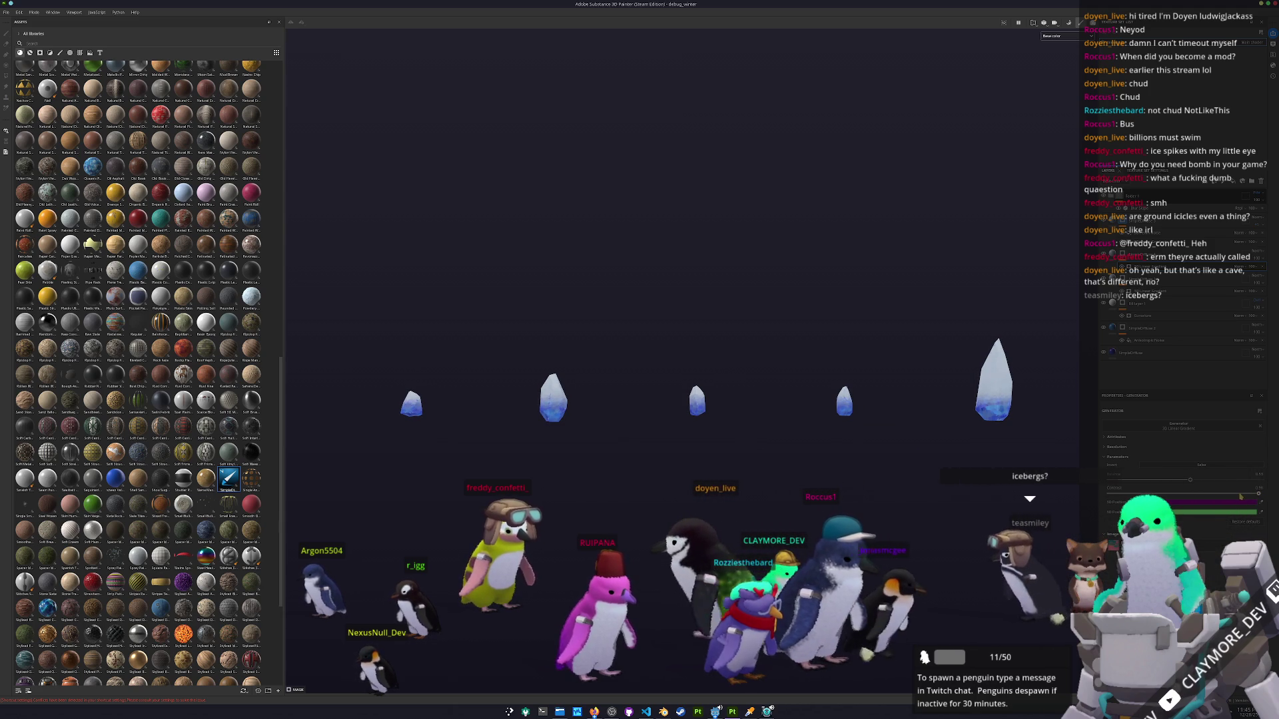
pyautogui.moveTo(1247, 497); pyautogui.dragTo(1252, 496)
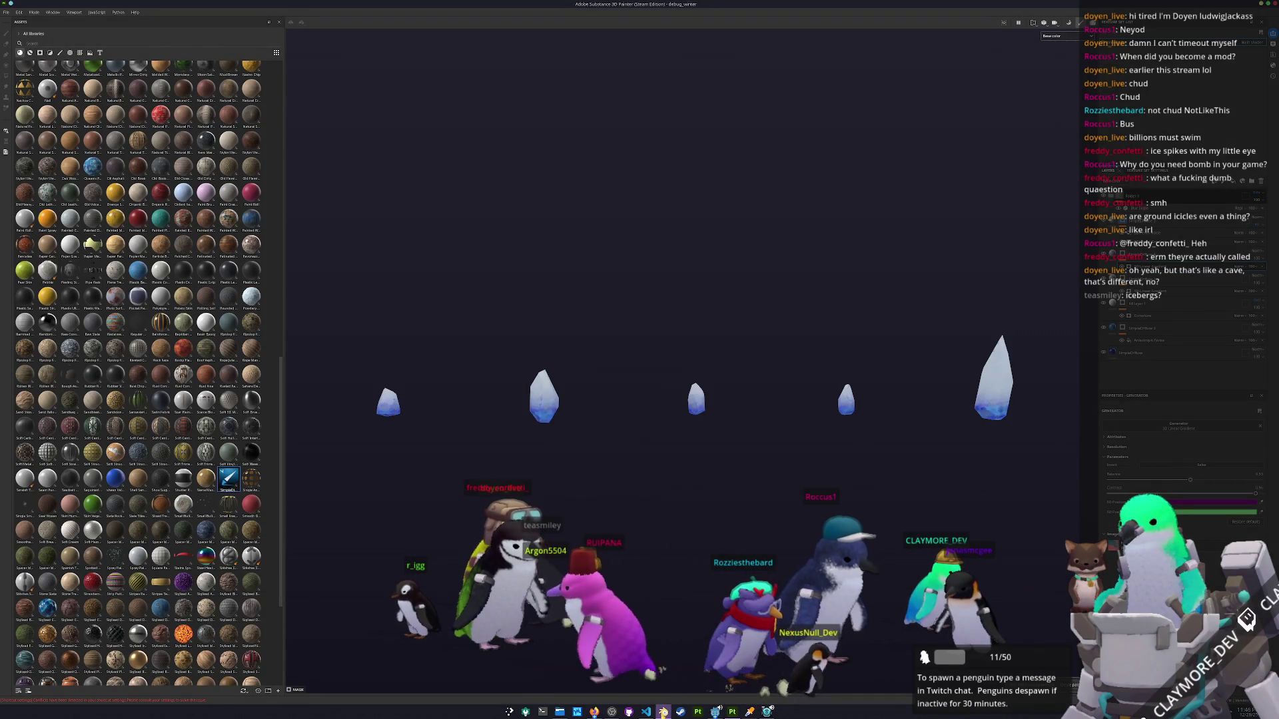
pyautogui.click(714, 711)
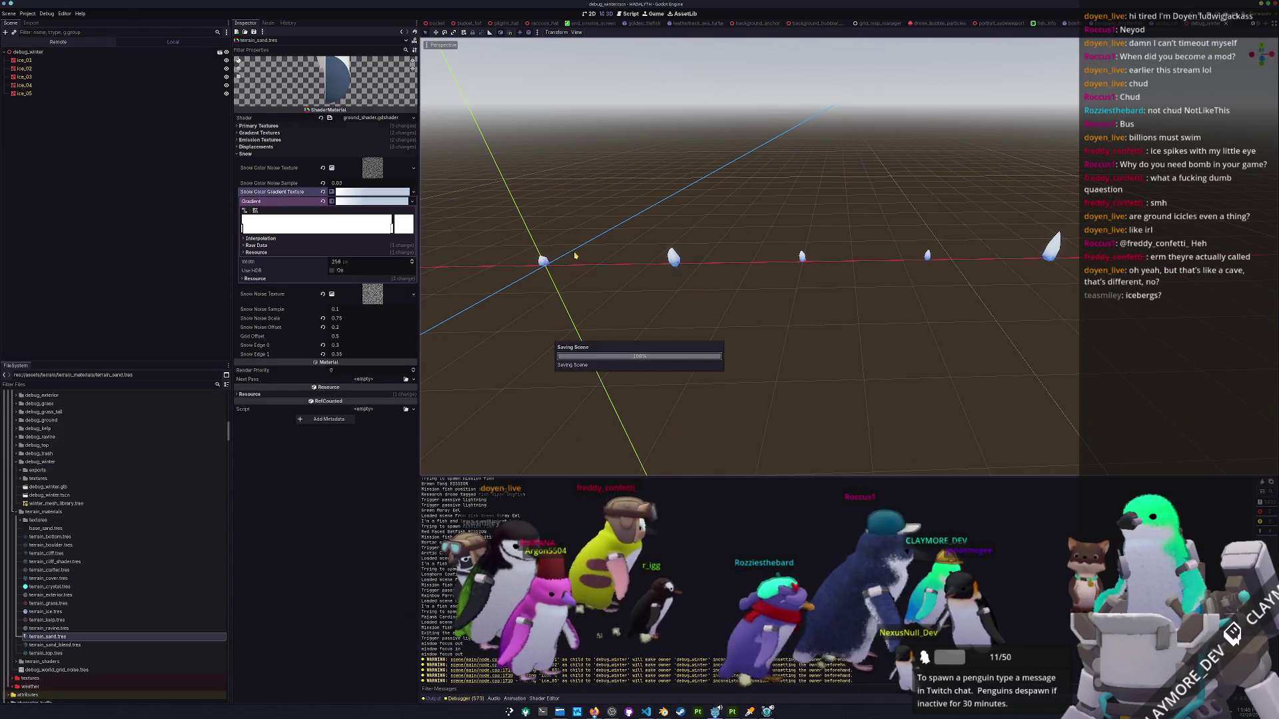
# Export the scene as a MeshLibrary over winter_mesh_library.tres and unpause the running game.
pyautogui.click(9, 13)
pyautogui.moveTo(24, 123)
pyautogui.click(113, 119)
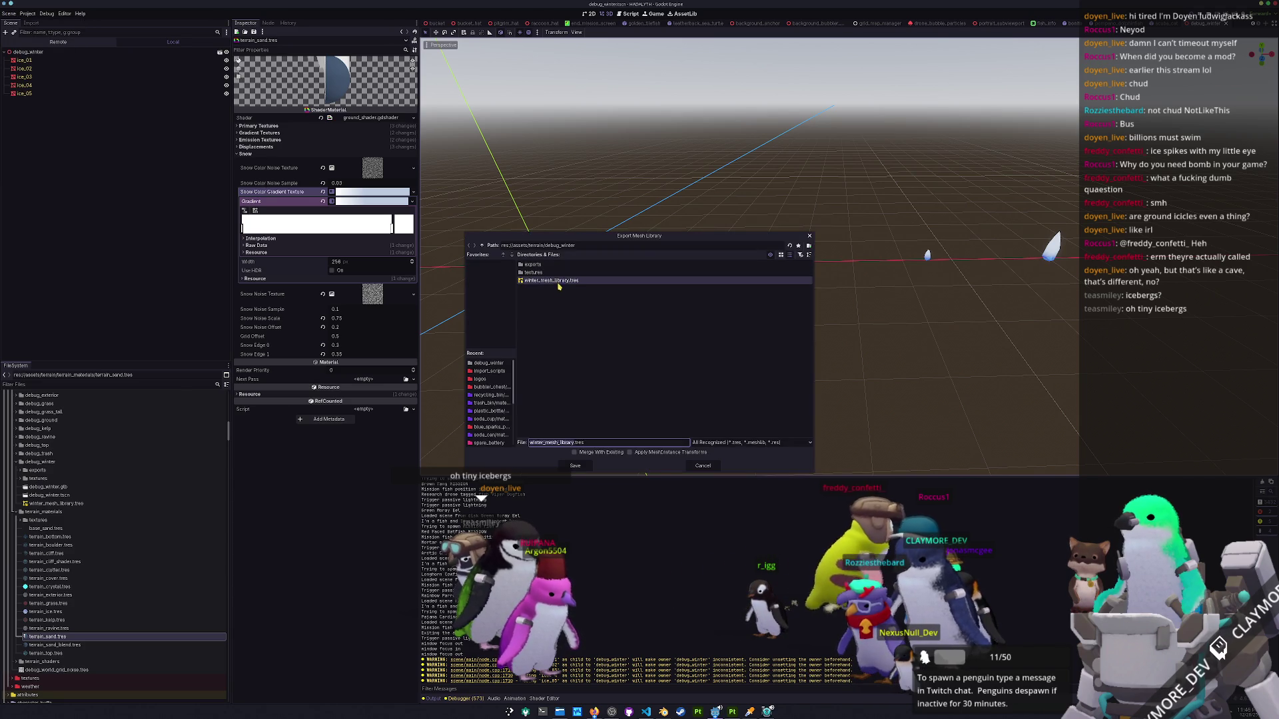
pyautogui.click(574, 466)
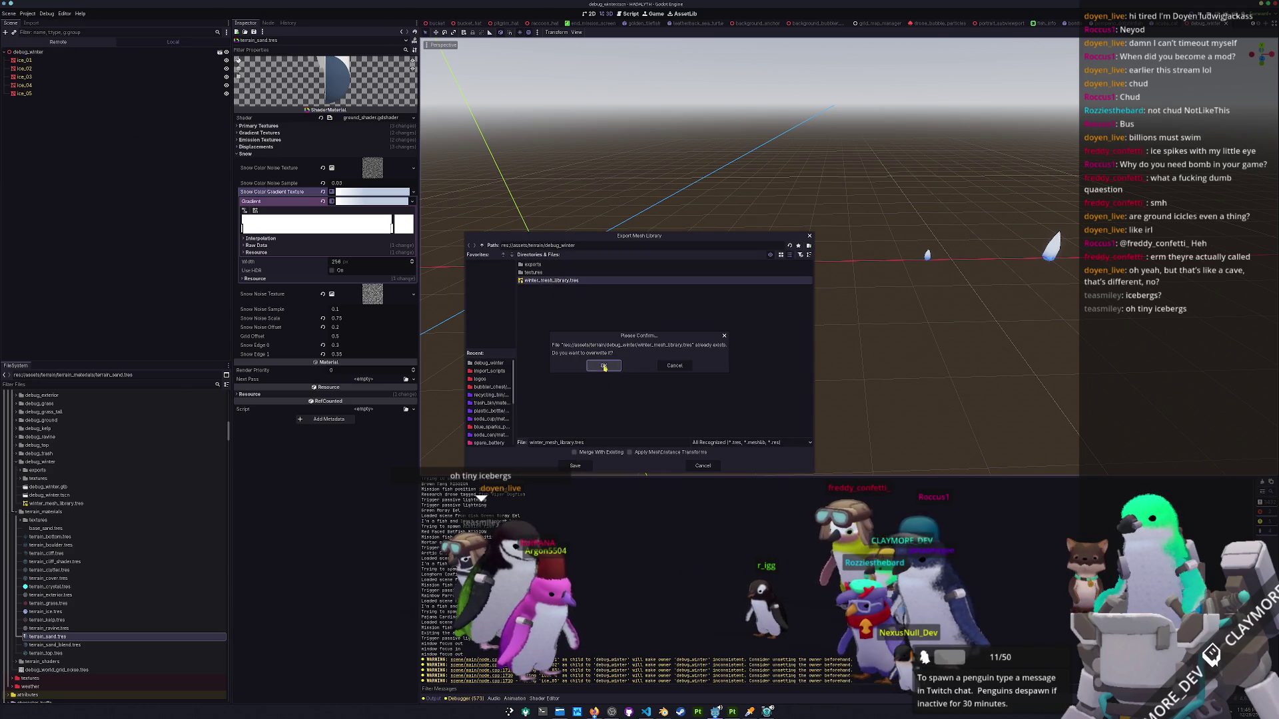
pyautogui.click(604, 365)
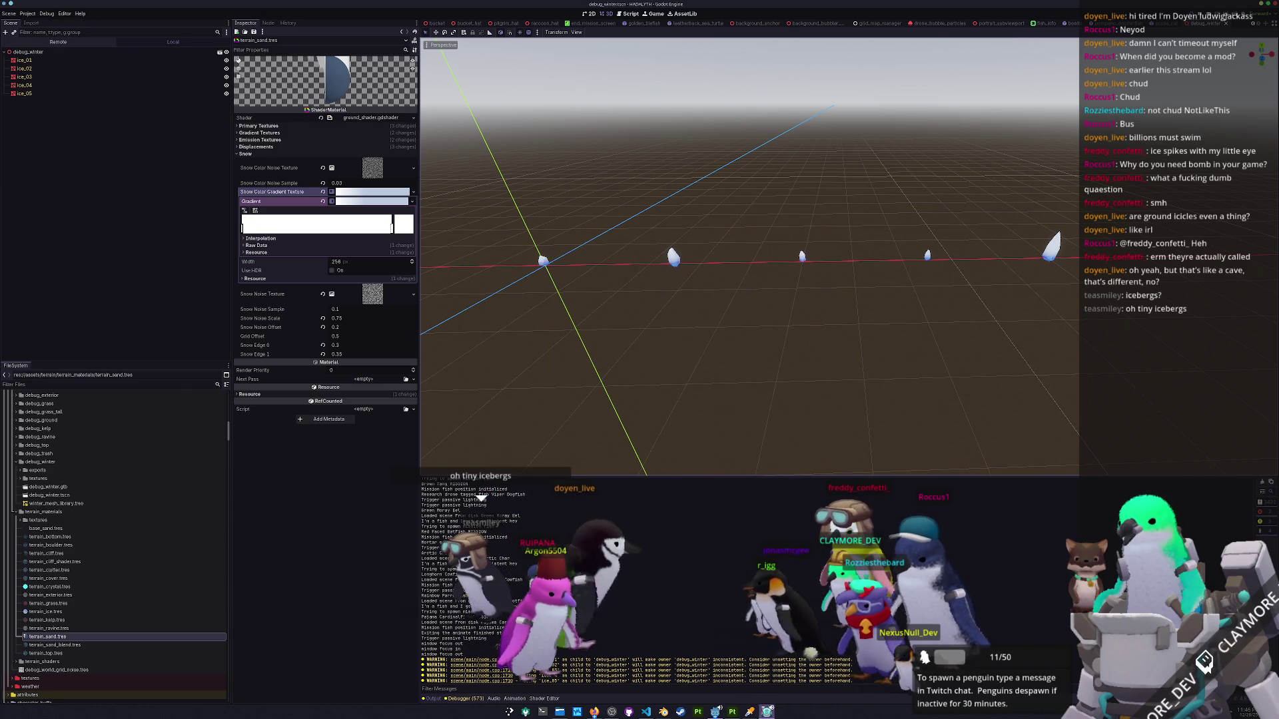
pyautogui.click(767, 710)
pyautogui.press('Escape')
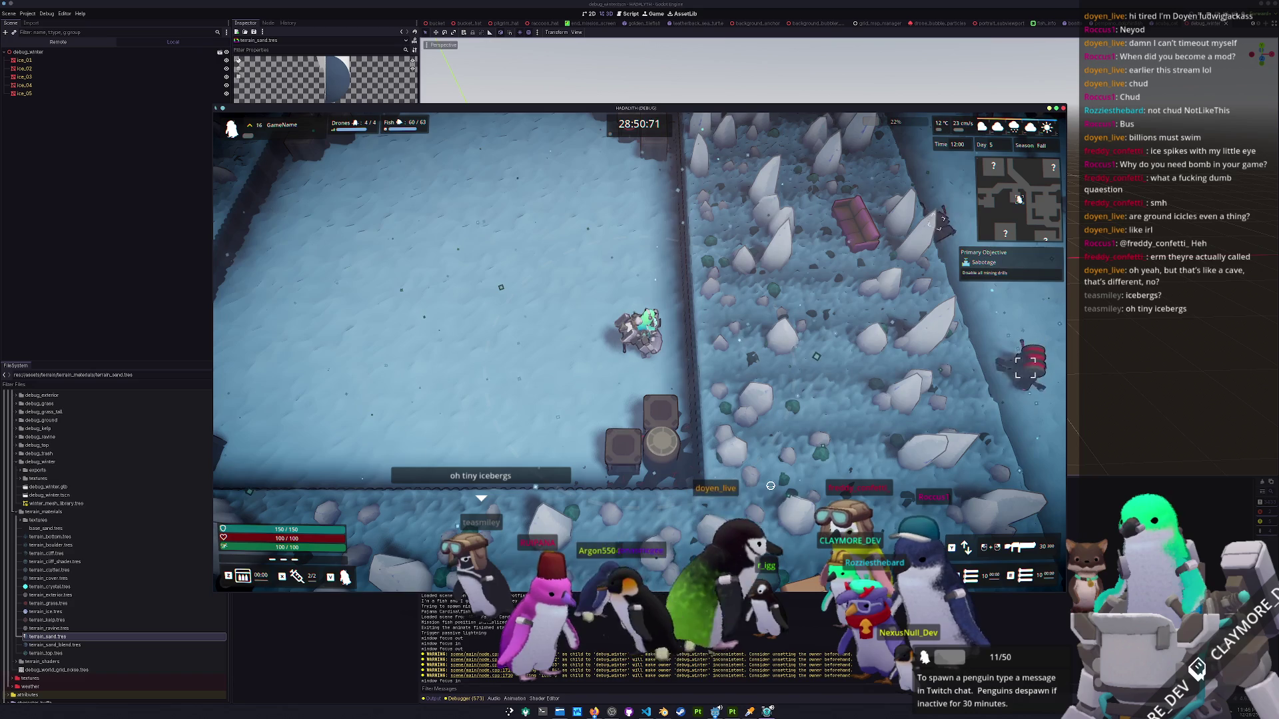
# Stop and relaunch the game, load the first save slot and deploy into the mission.
pyautogui.click(1127, 346)
pyautogui.press('F8')
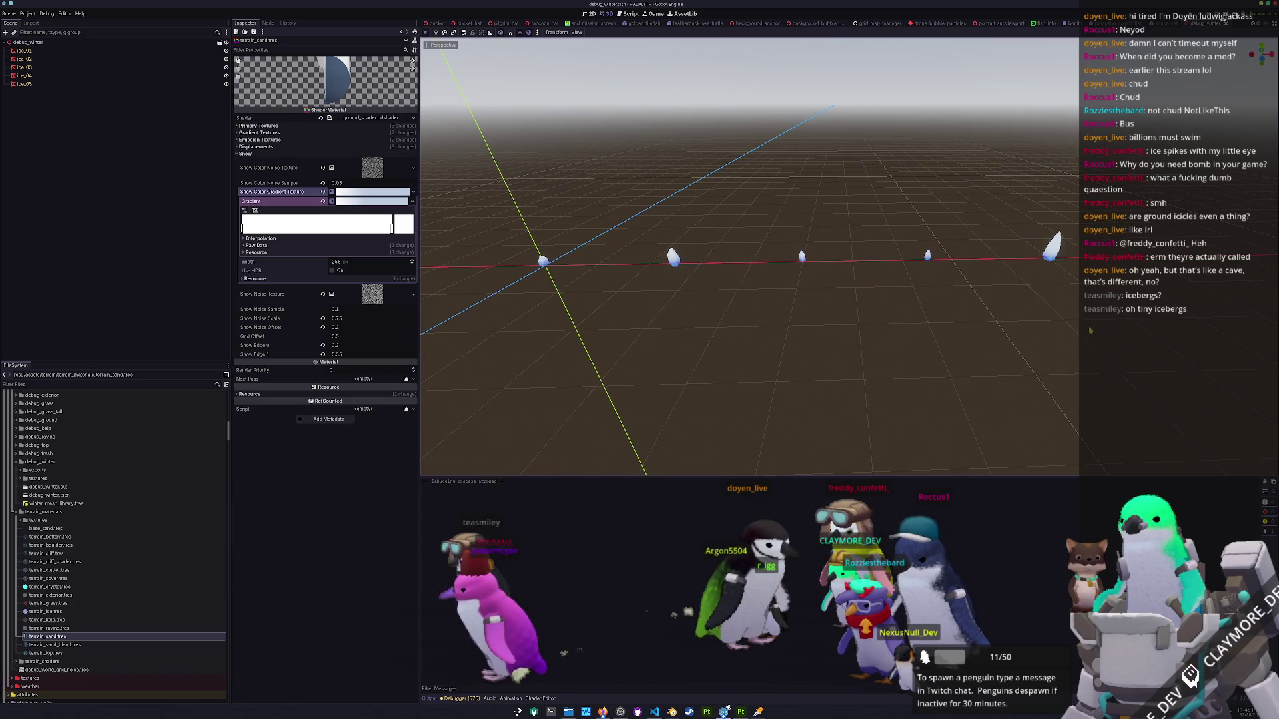
pyautogui.press('F5')
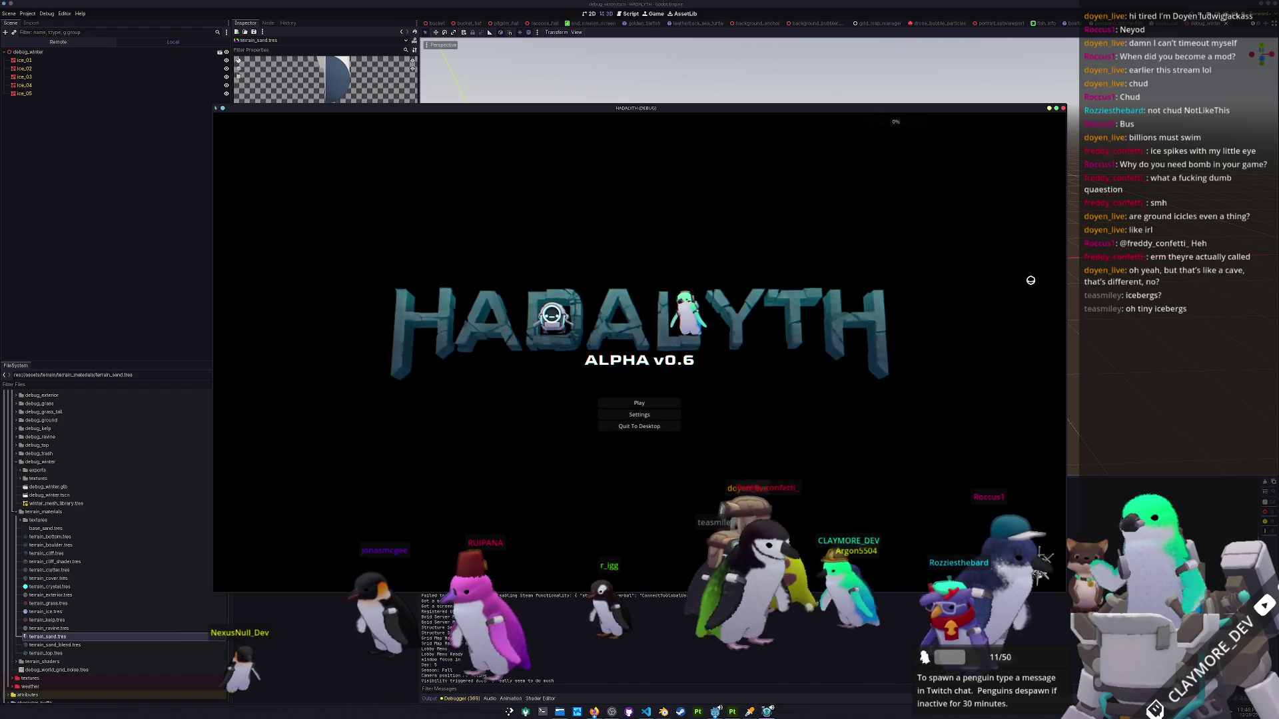
pyautogui.click(631, 401)
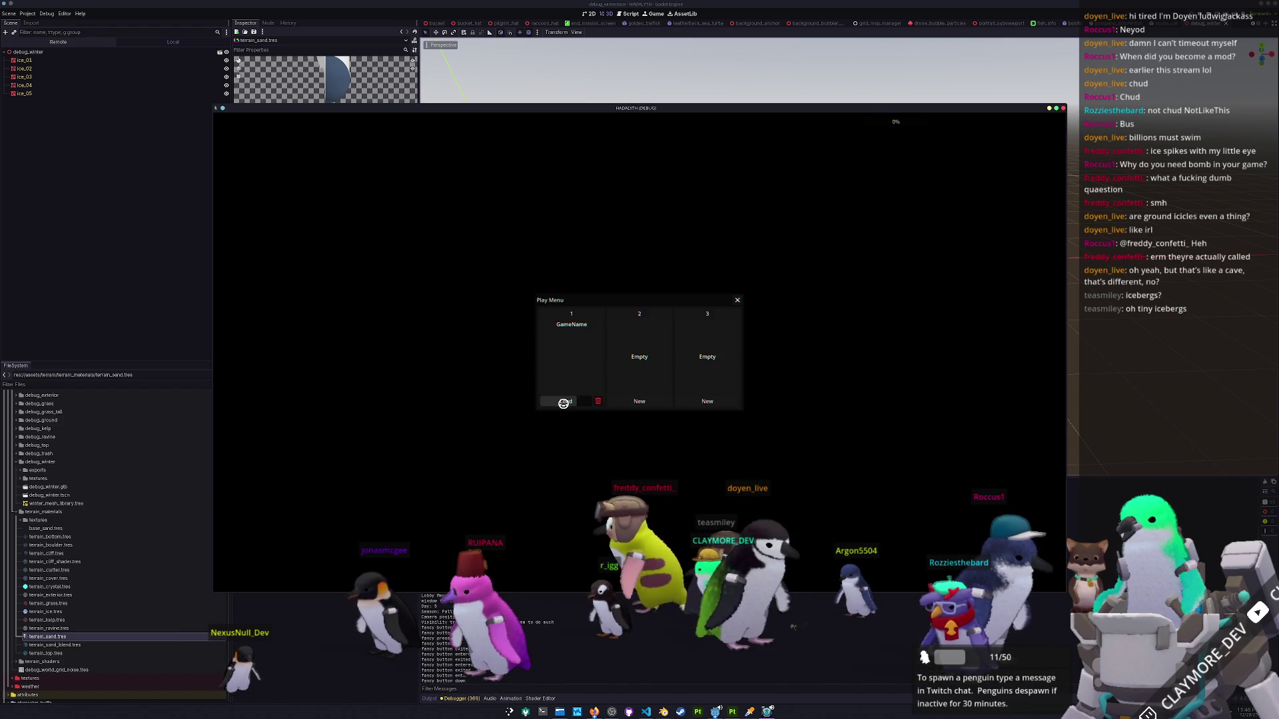
pyautogui.click(565, 401)
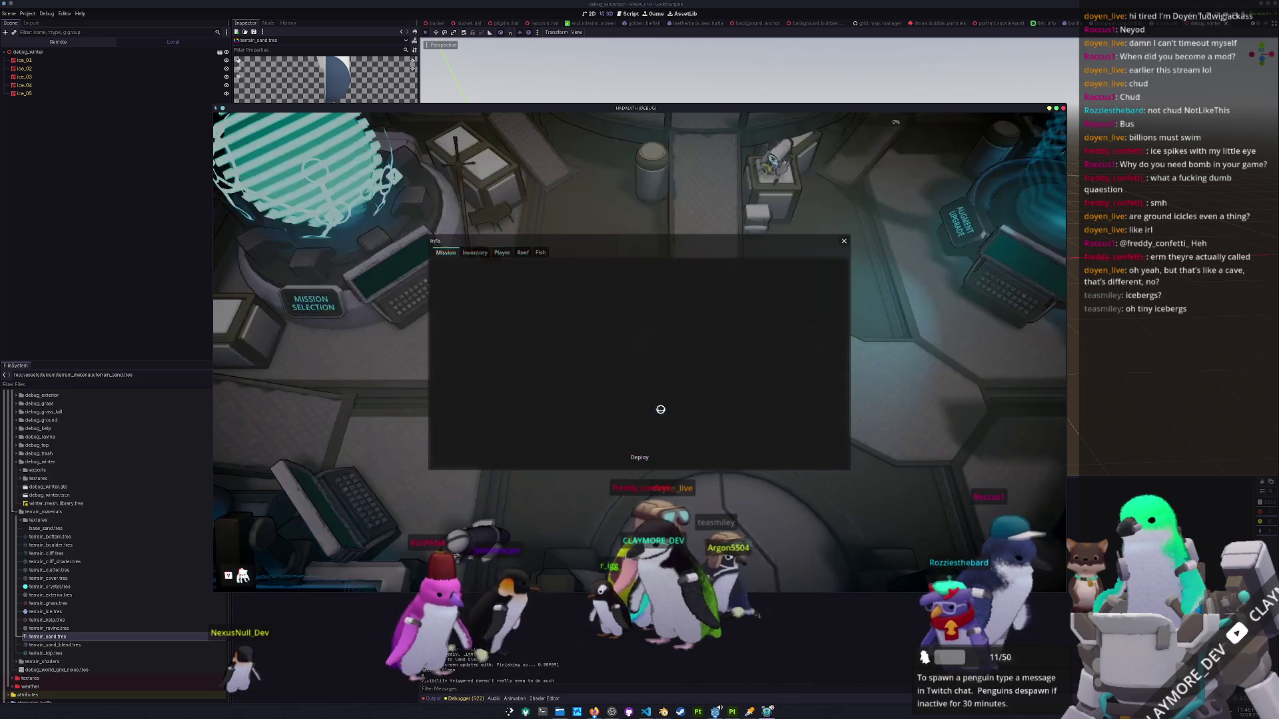
pyautogui.click(649, 457)
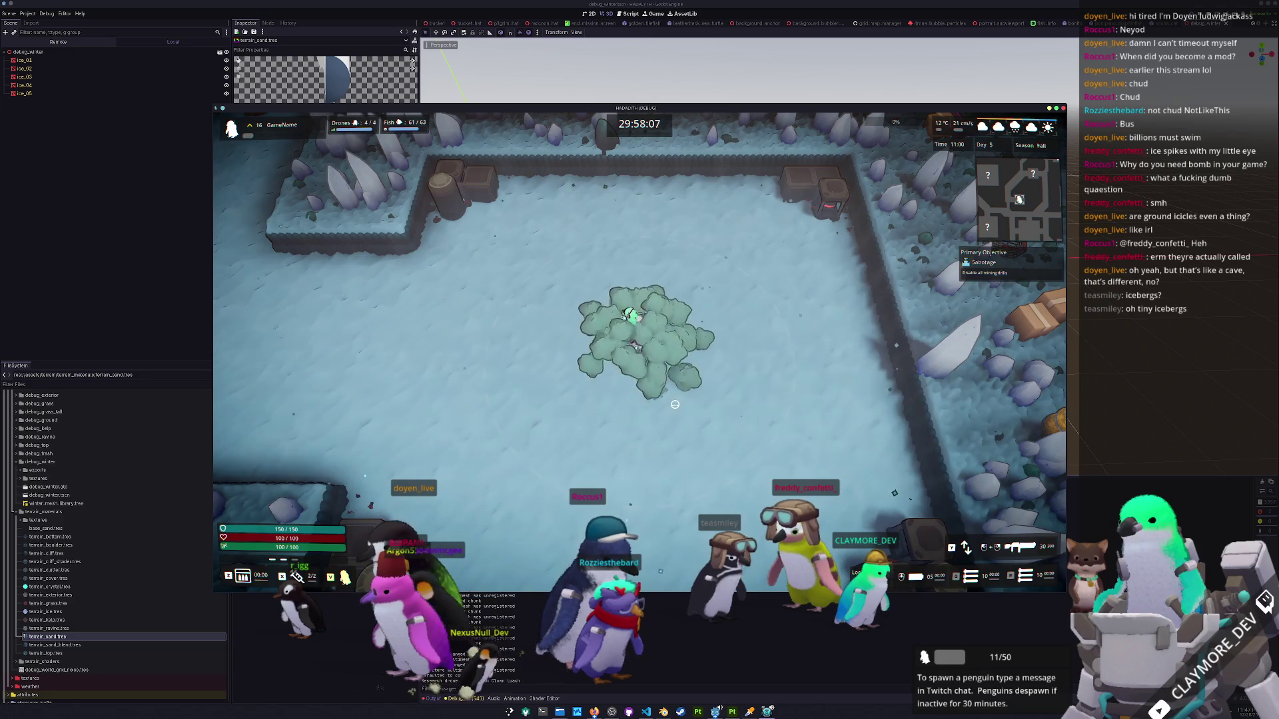
# Walk the player across the ice room past the barrels to the wall of ice spikes.
pyautogui.press('d')
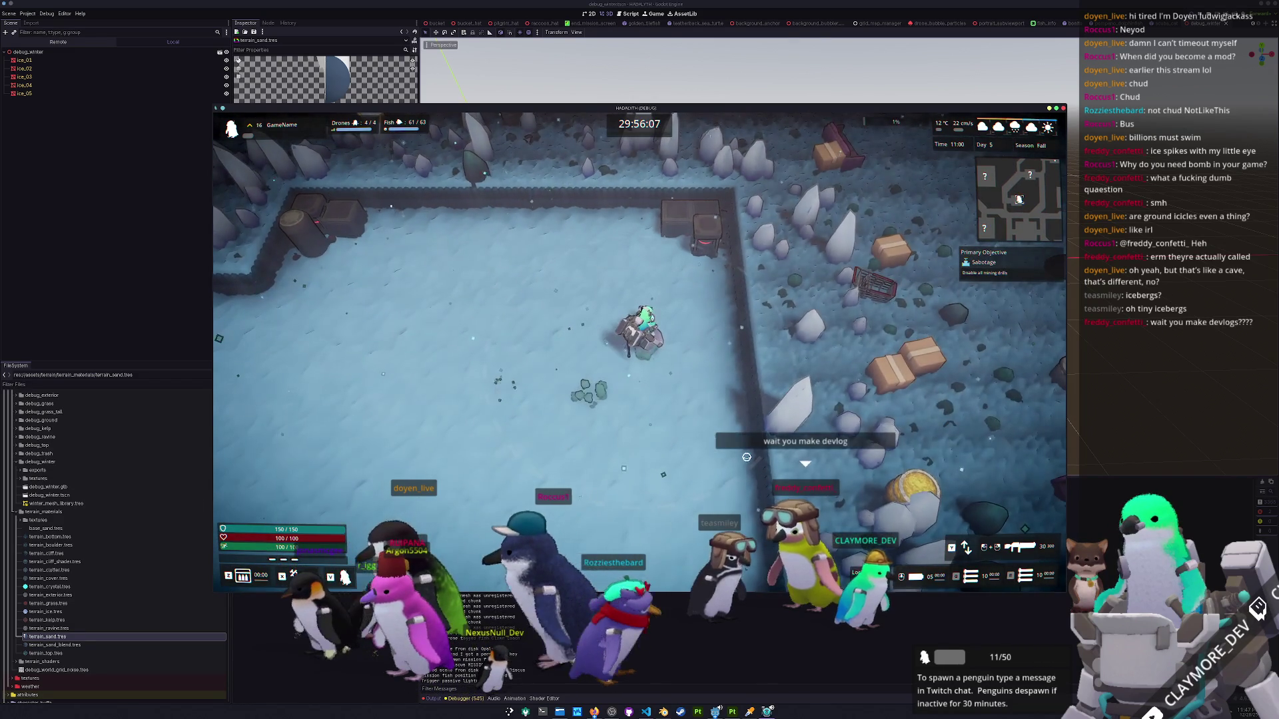
pyautogui.press('s')
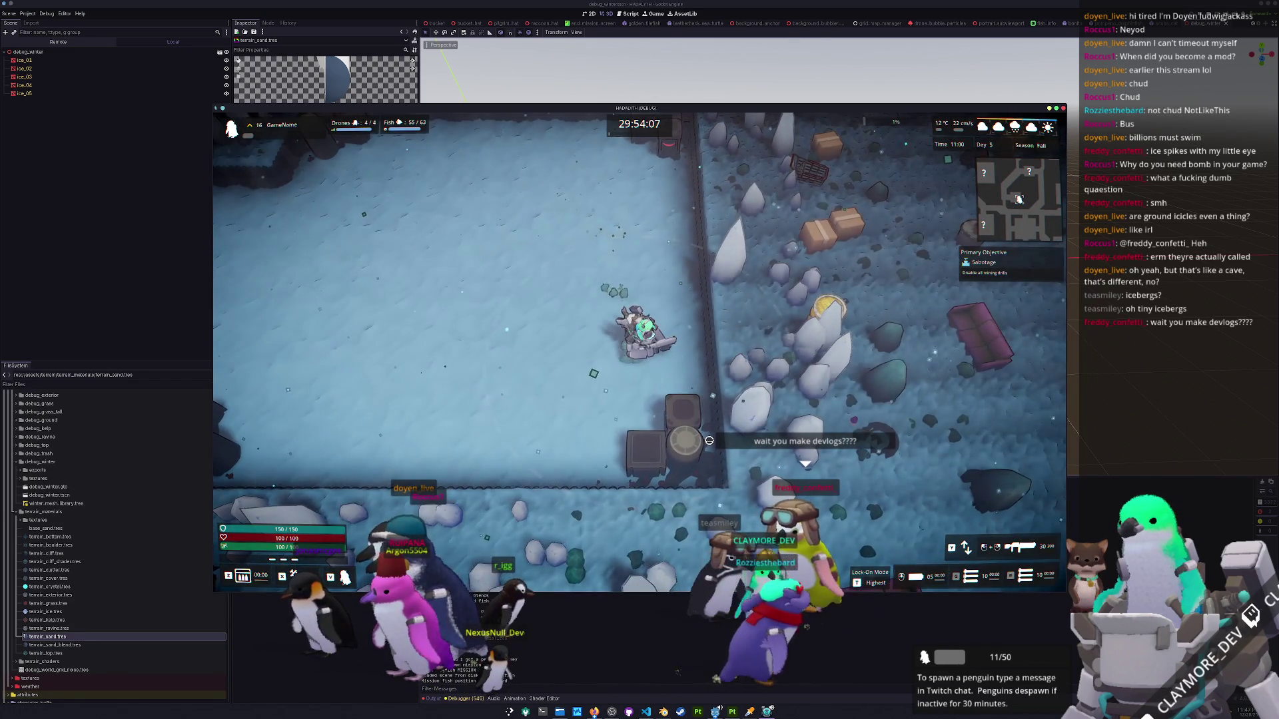
pyautogui.press('w')
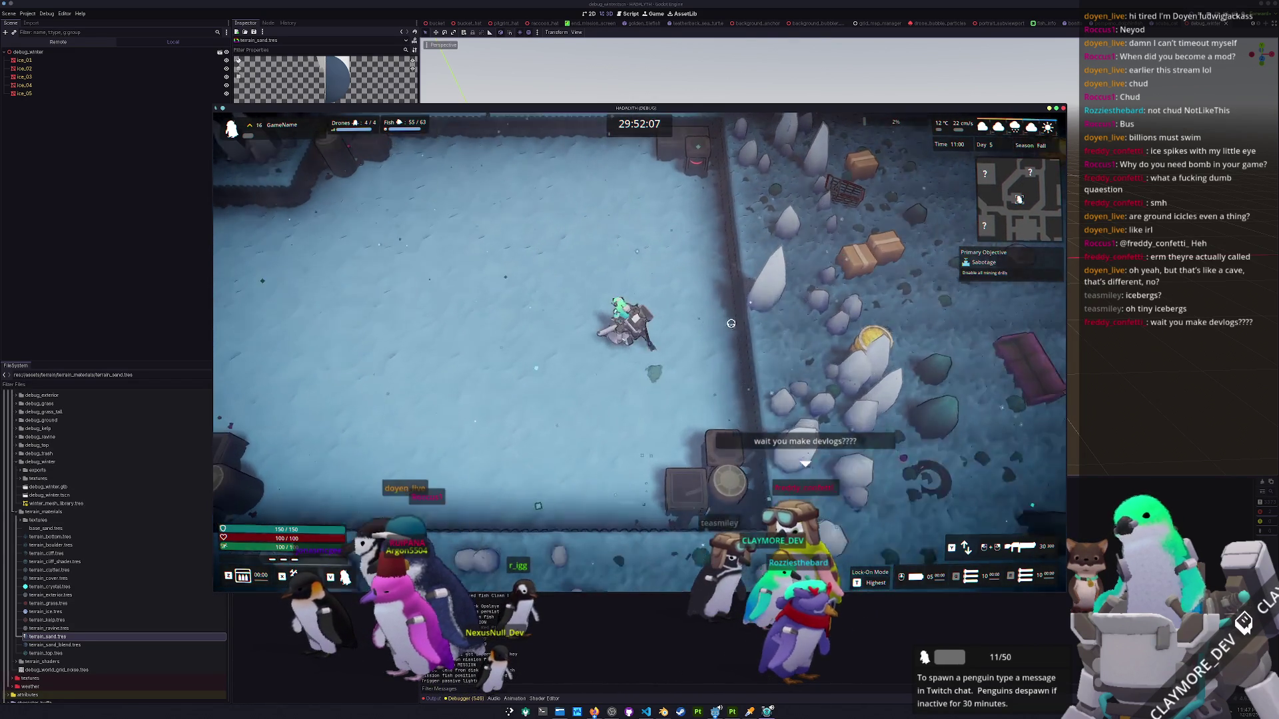
pyautogui.press('a')
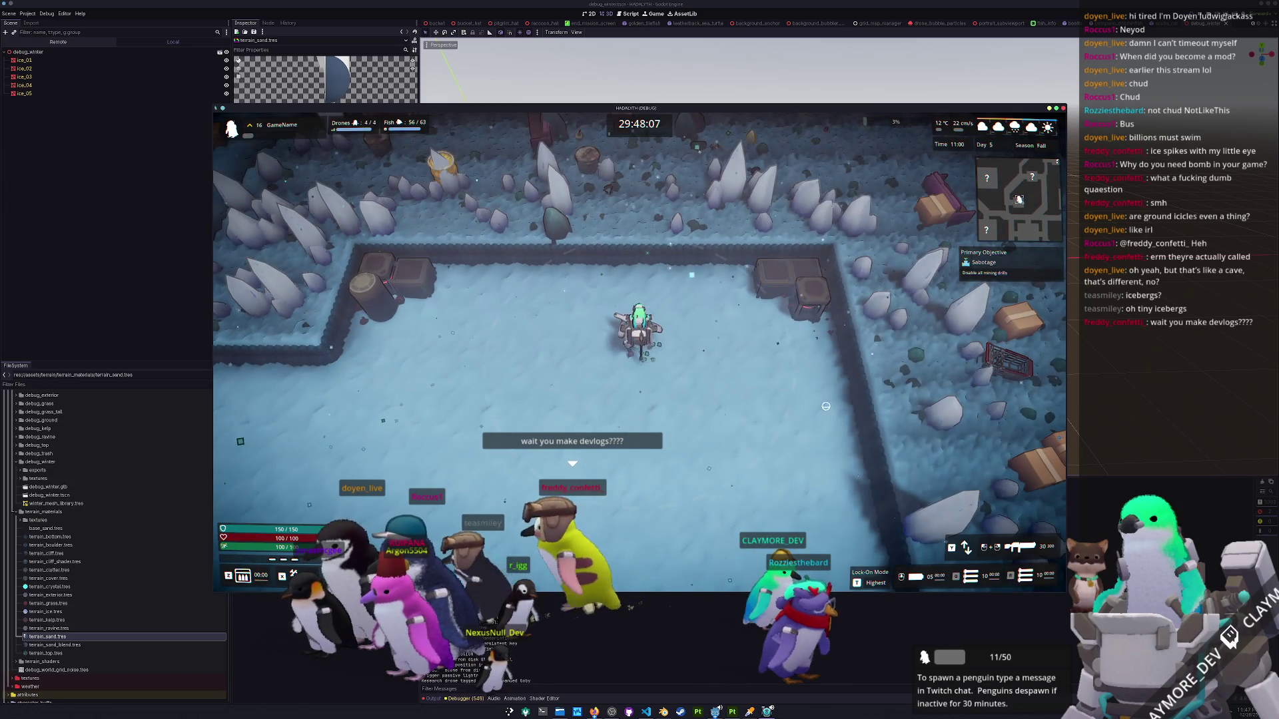
pyautogui.press('a')
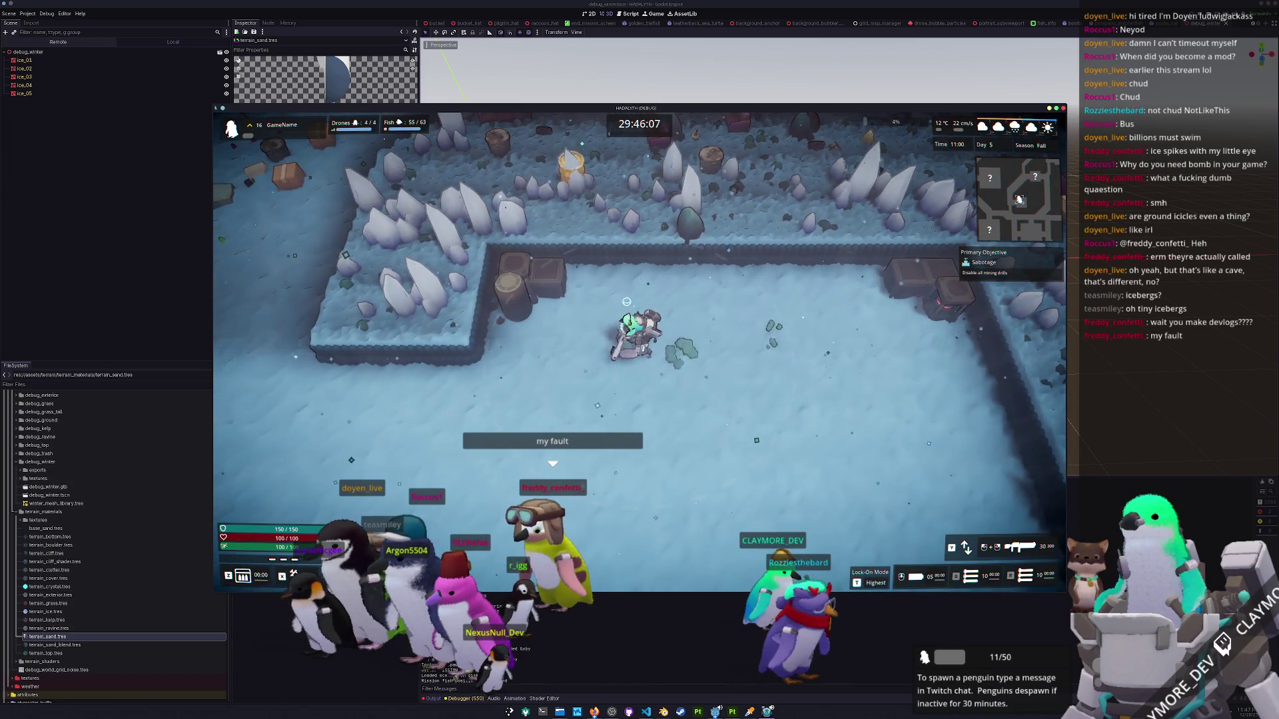
pyautogui.press('w')
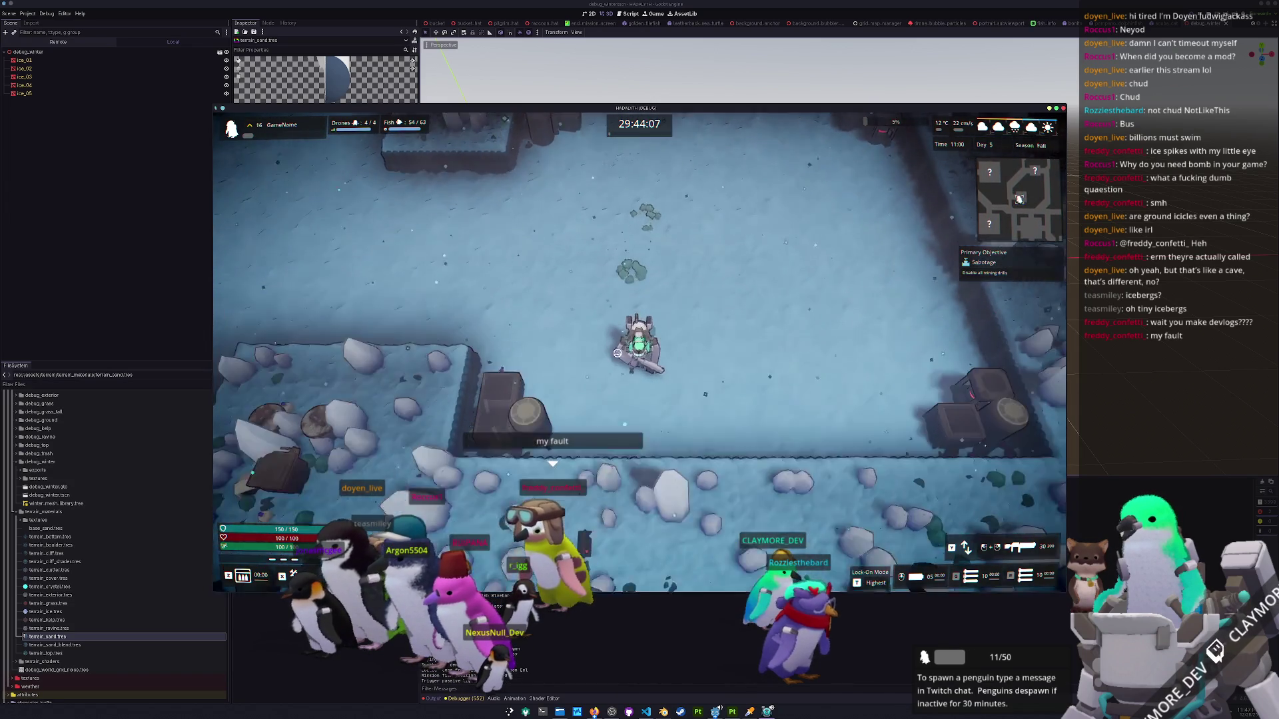
pyautogui.press('w')
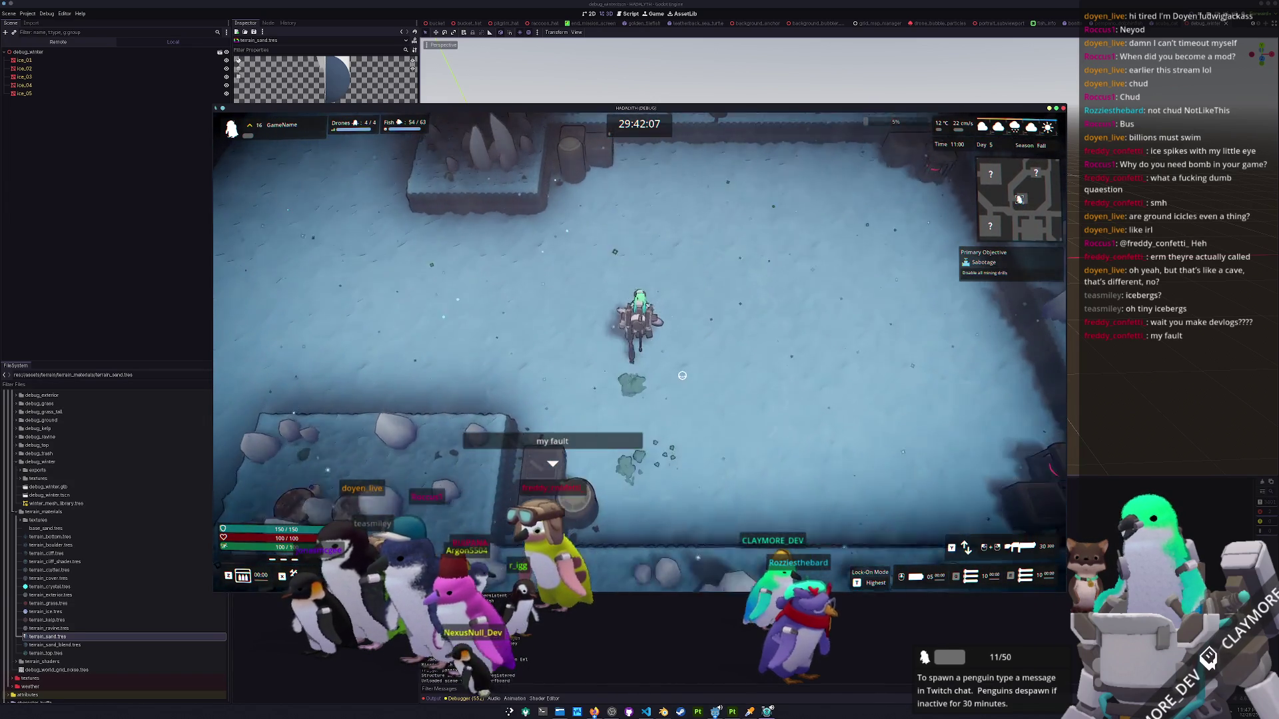
pyautogui.press('w')
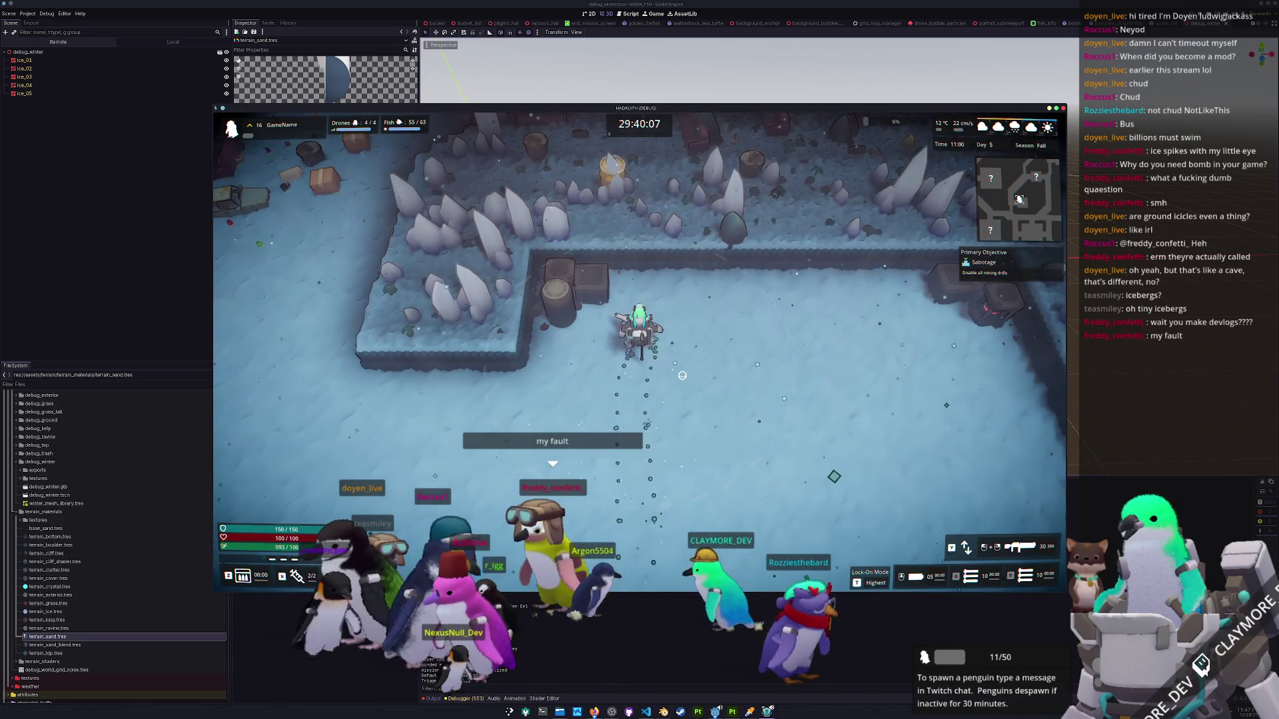
# Roam the arena, then pause the game and switch away from it.
pyautogui.press('d')
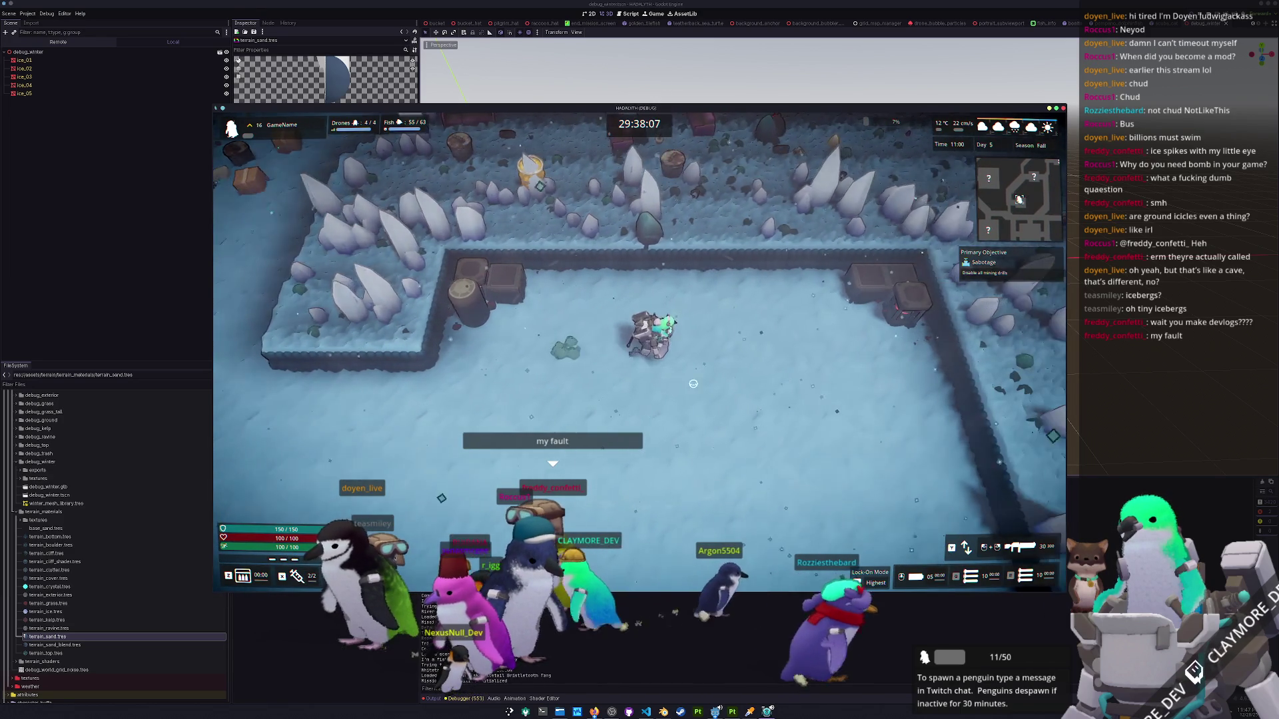
pyautogui.press('d')
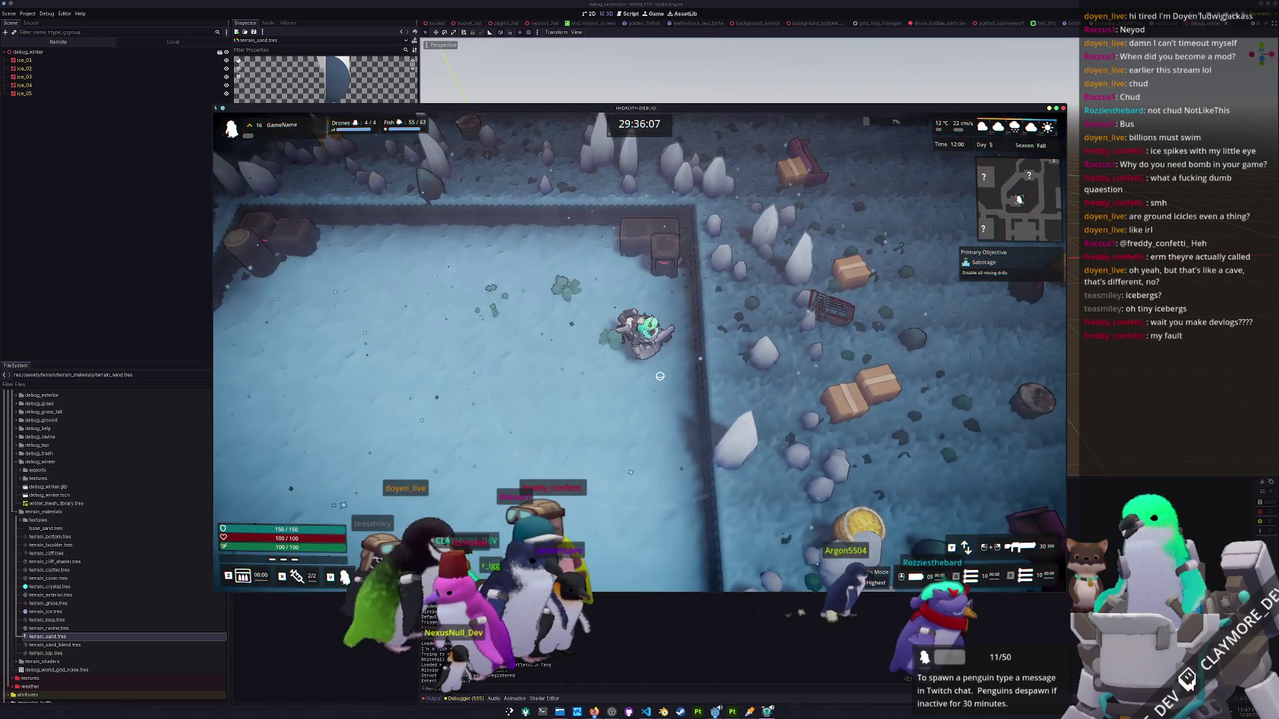
pyautogui.press('w')
pyautogui.press('a')
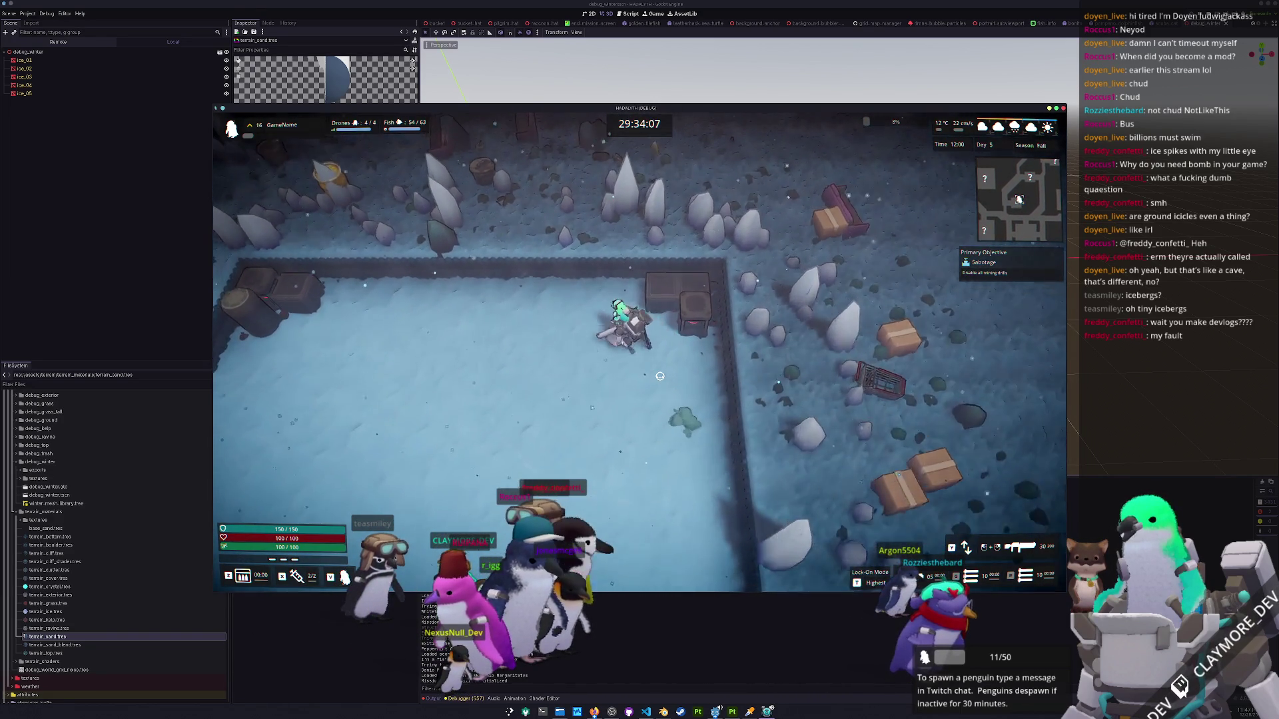
pyautogui.press('s')
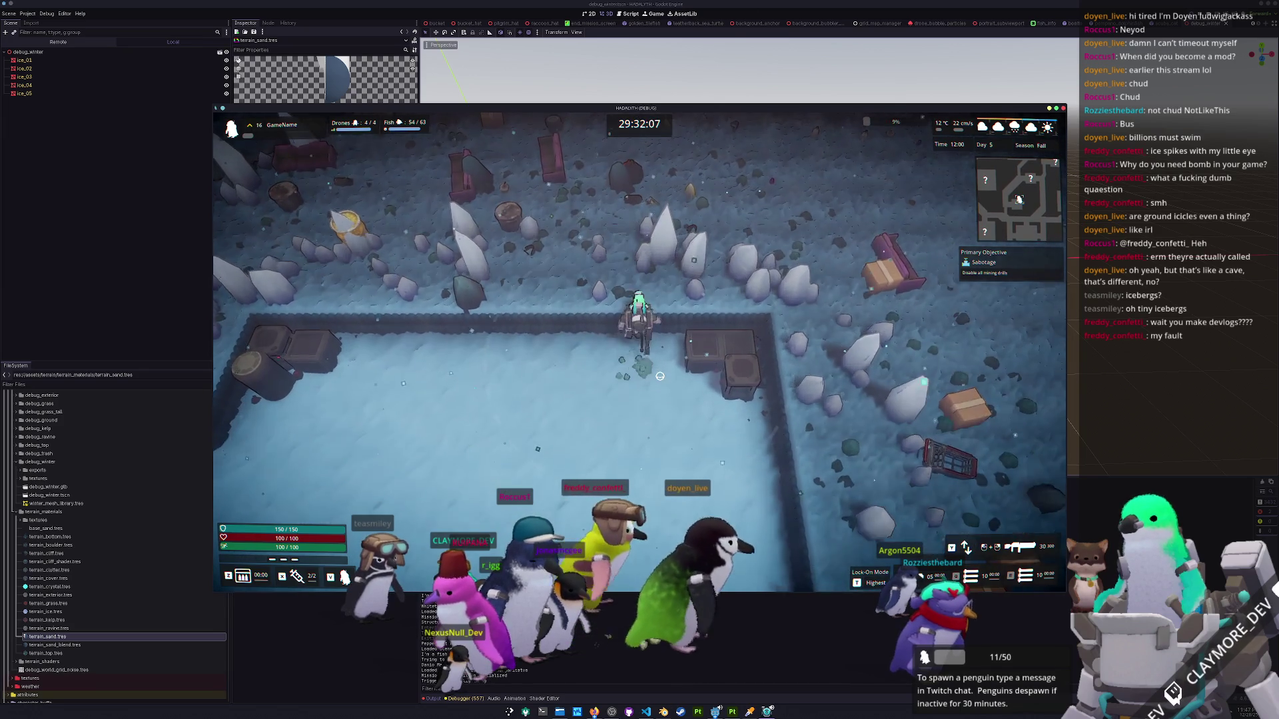
pyautogui.press('d')
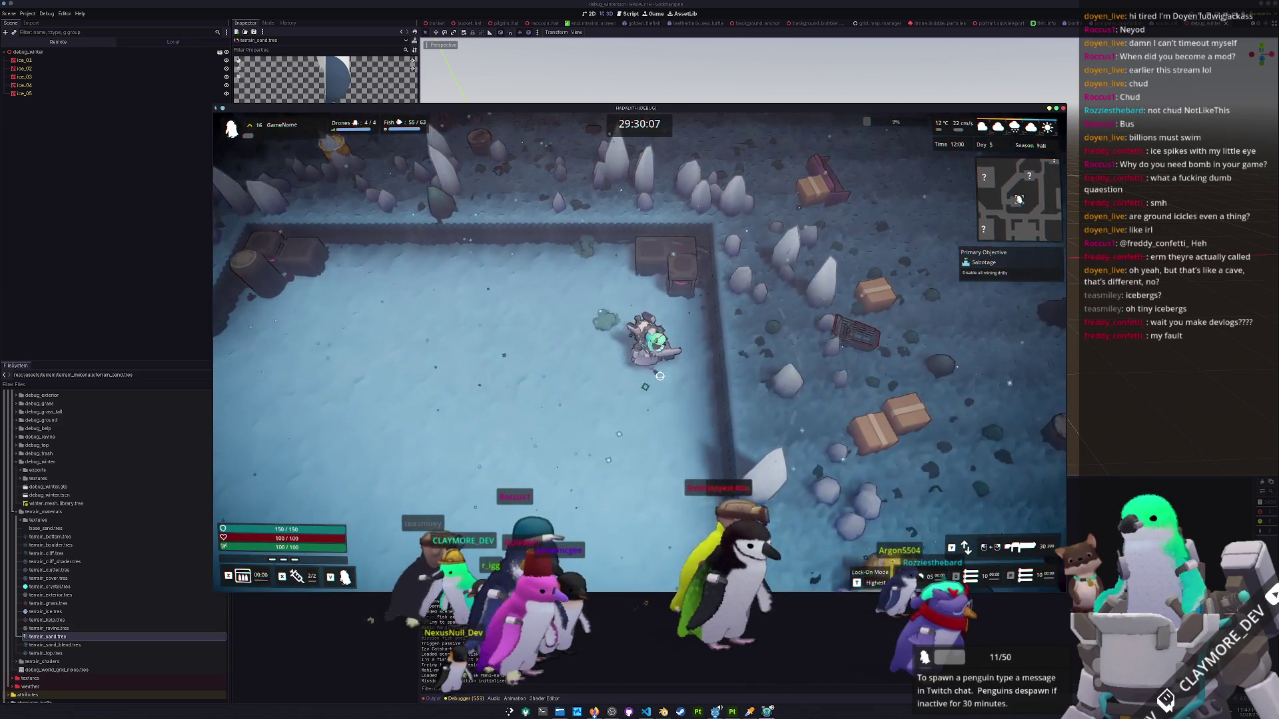
pyautogui.press('s')
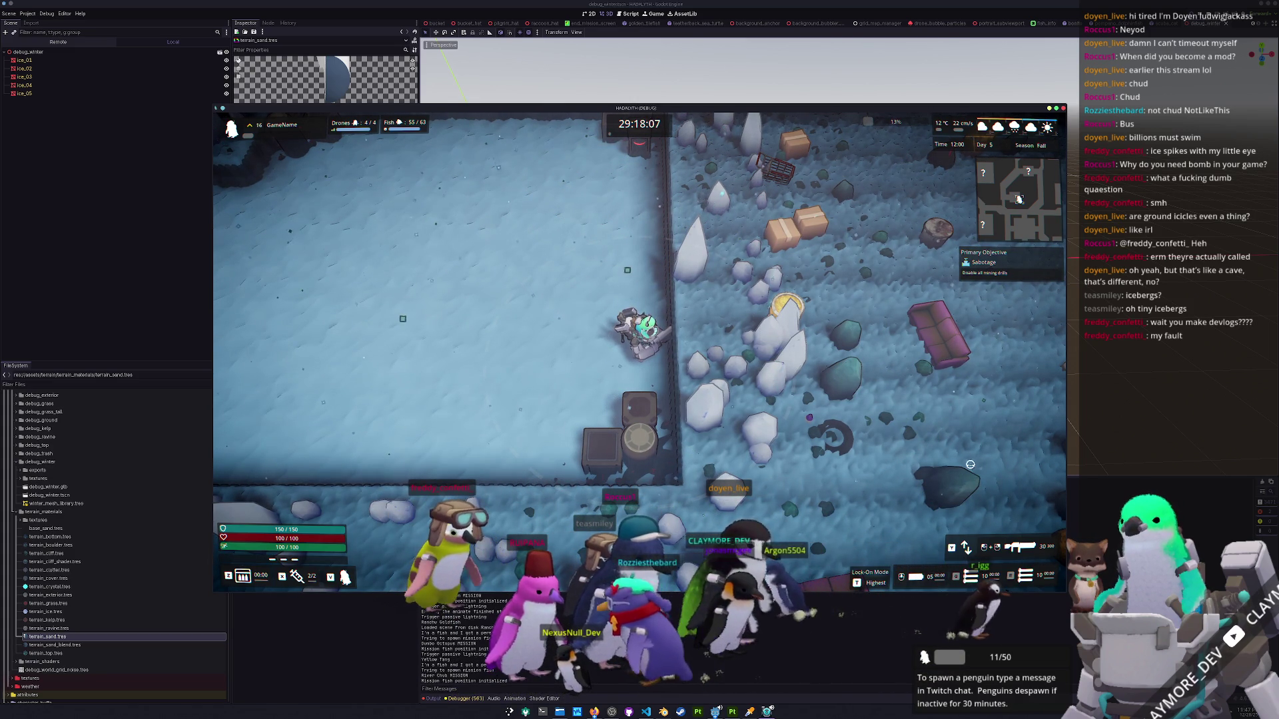
pyautogui.press('w')
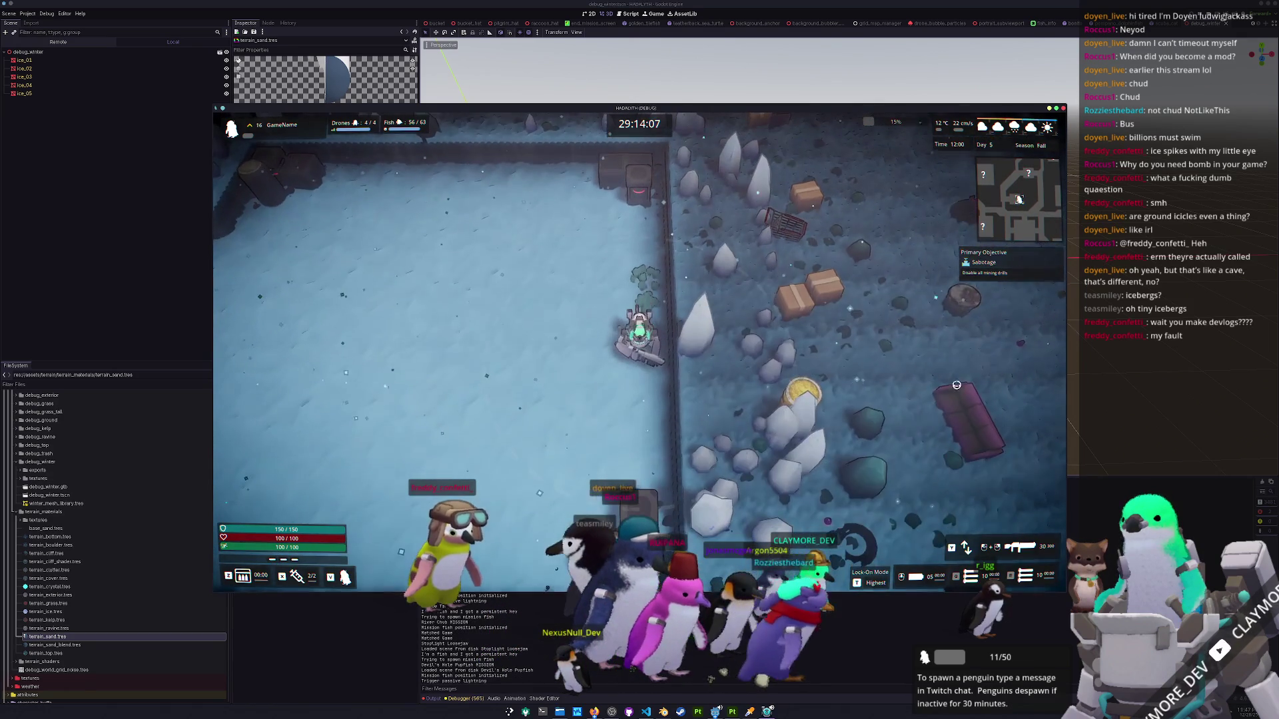
pyautogui.press('Escape')
pyautogui.hotkey('alt', 'Tab')
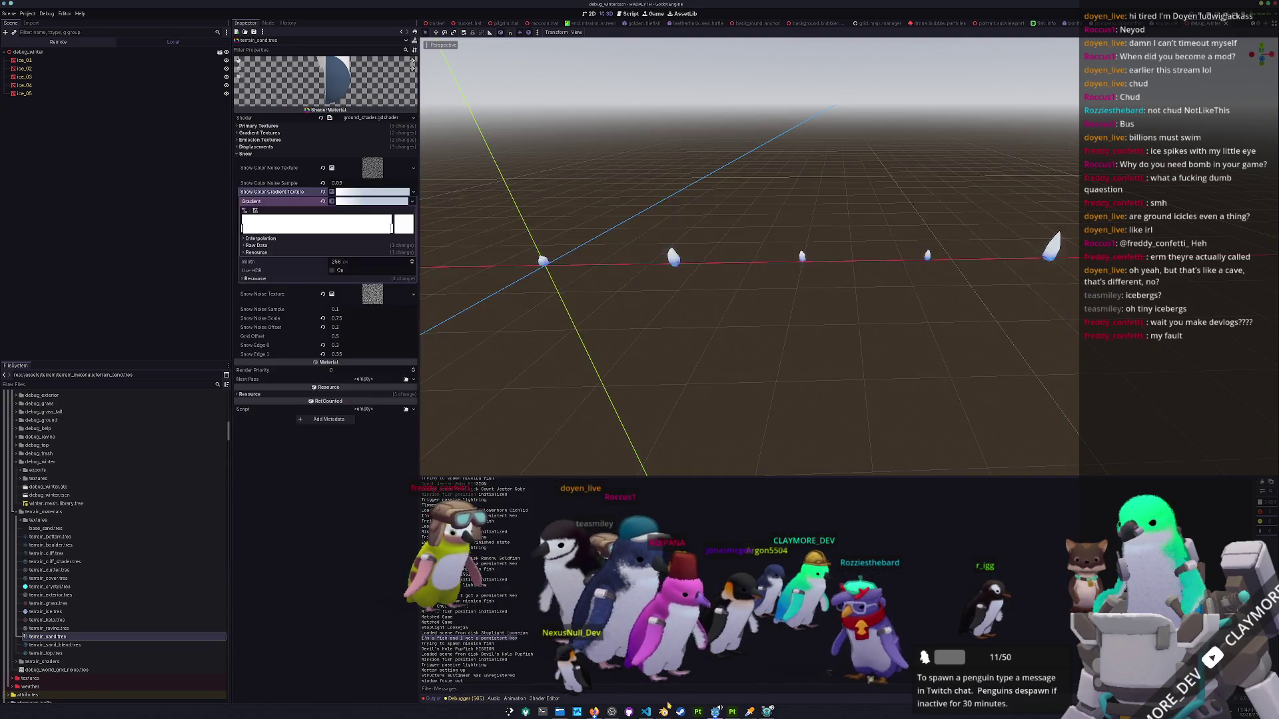
# Save the Blender file and rename the debug_winter folder to debug_ice in FileSystem.
pyautogui.hotkey('ctrl', 's')
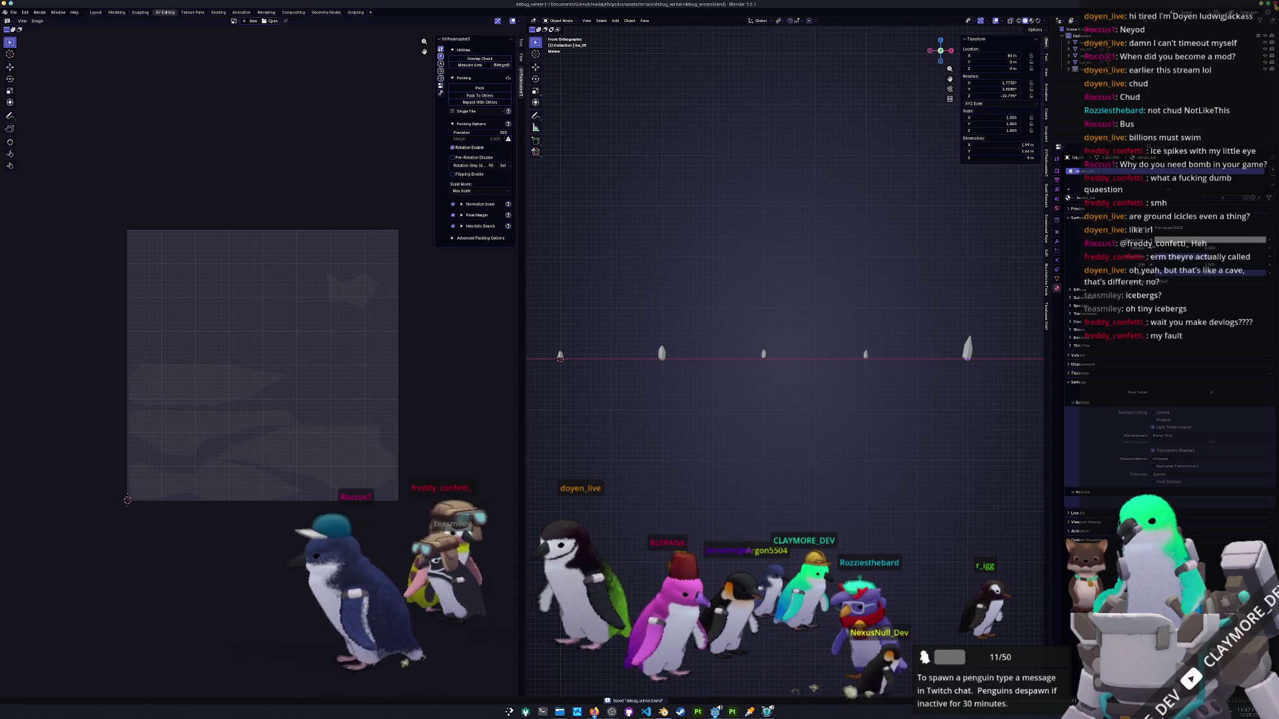
pyautogui.hotkey('alt', 'Tab')
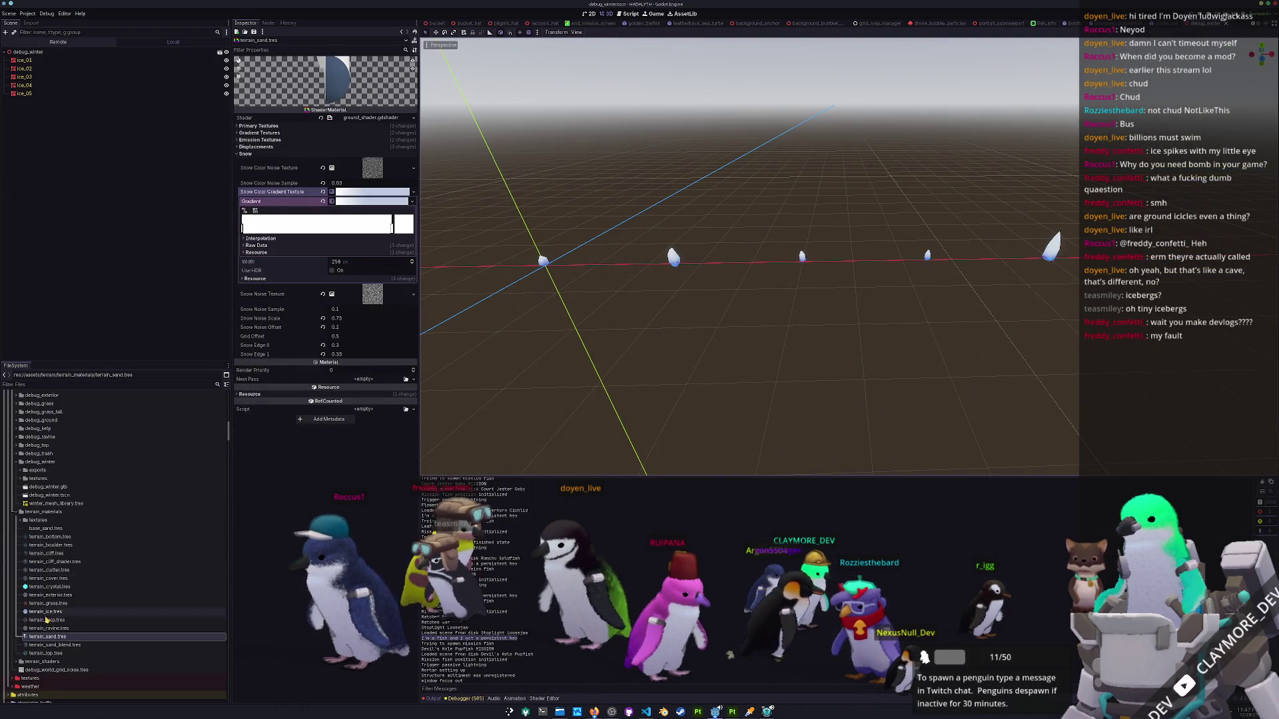
pyautogui.click(100, 529)
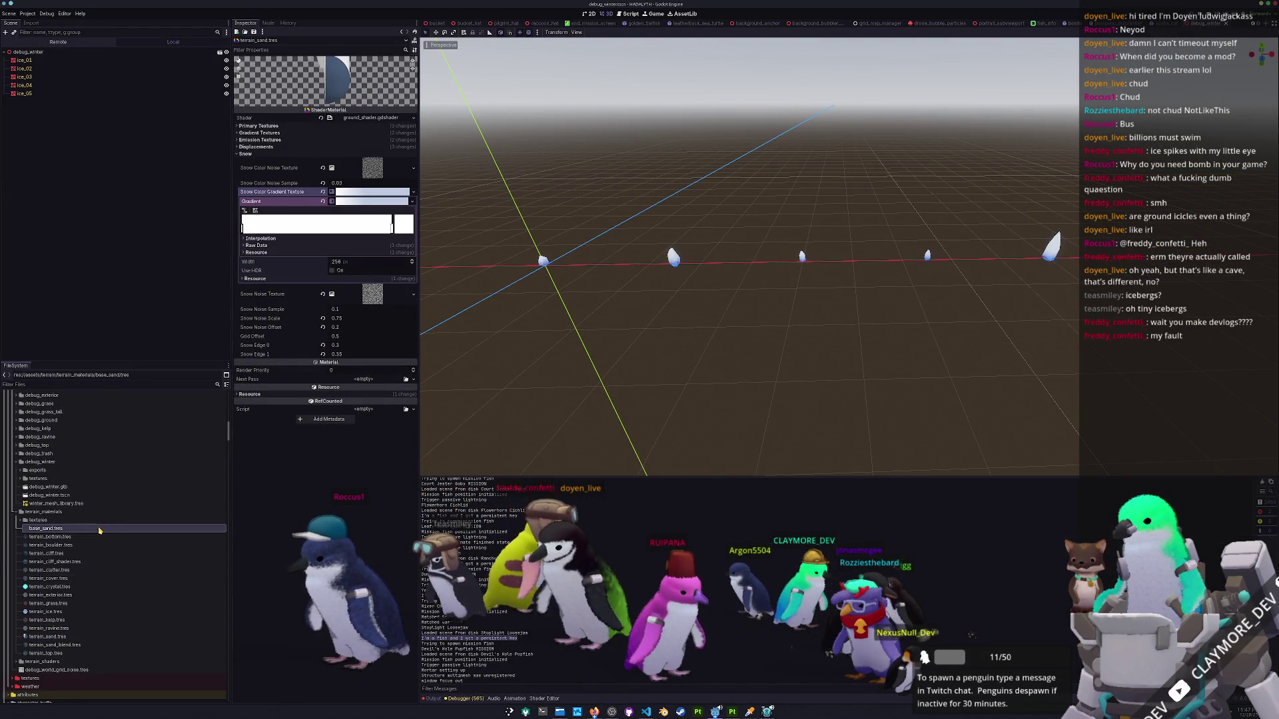
pyautogui.scroll(2, 60, 514)
pyautogui.click(54, 502)
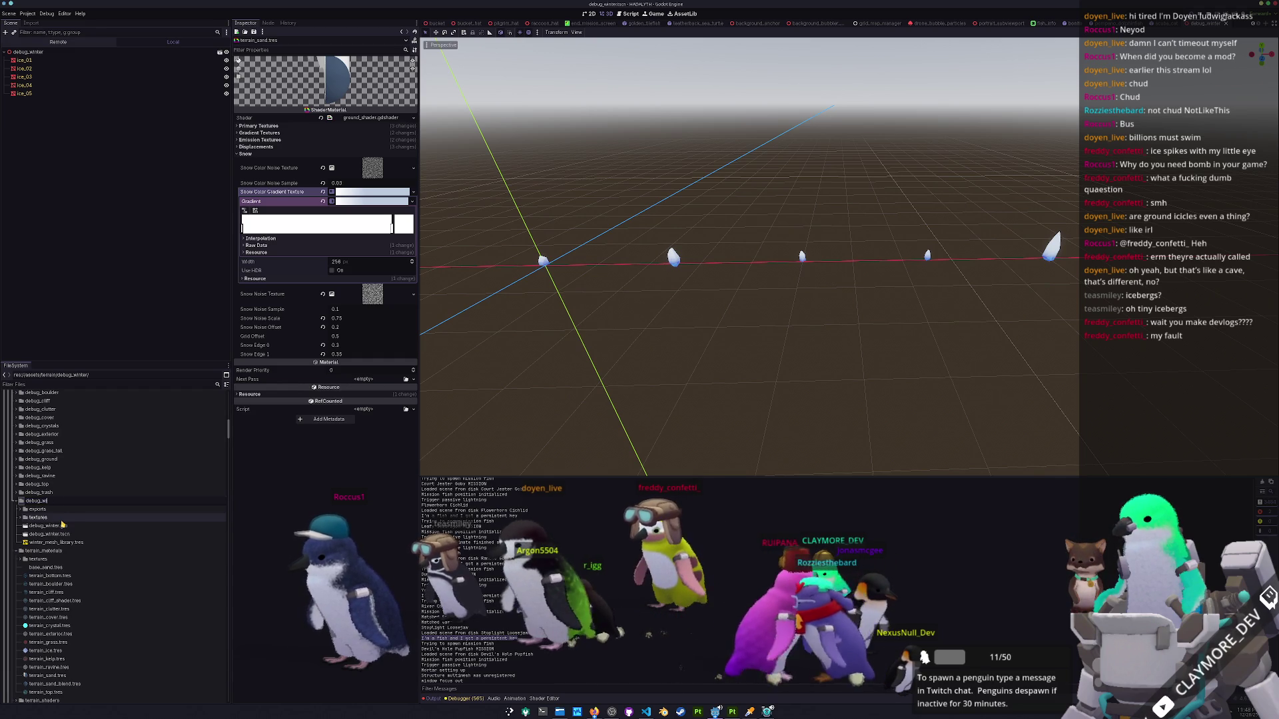
pyautogui.write('ice')
pyautogui.press('Return')
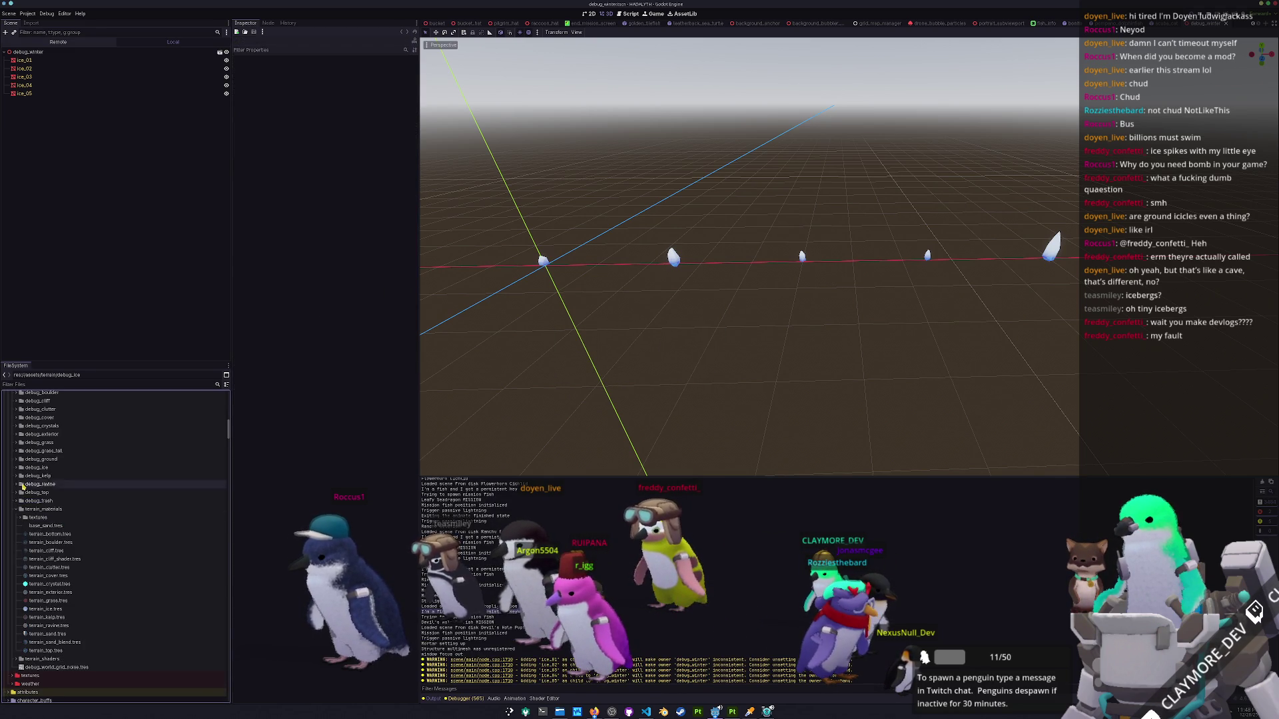
# Rename debug_winter.glb and debug_winter.tscn to debug_ice.glb and debug_ice.tscn.
pyautogui.doubleClick(37, 469)
pyautogui.click(66, 493)
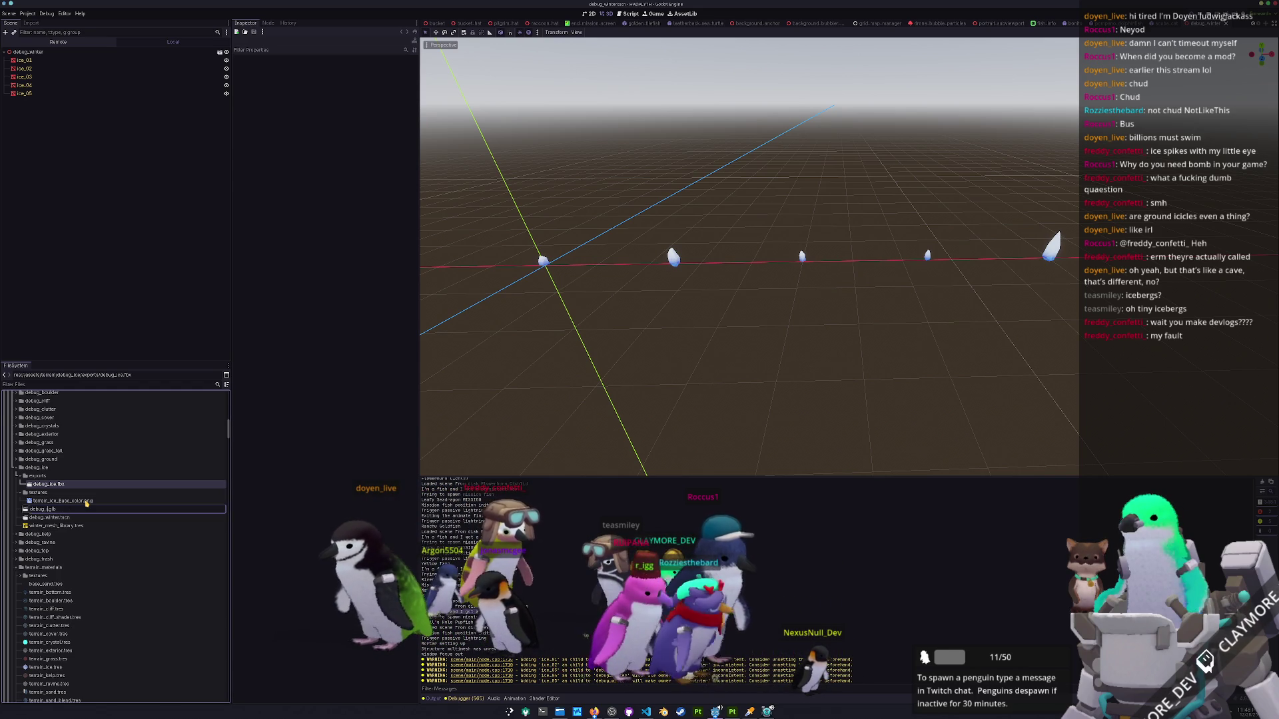
pyautogui.write('ice')
pyautogui.press('BackSpace')
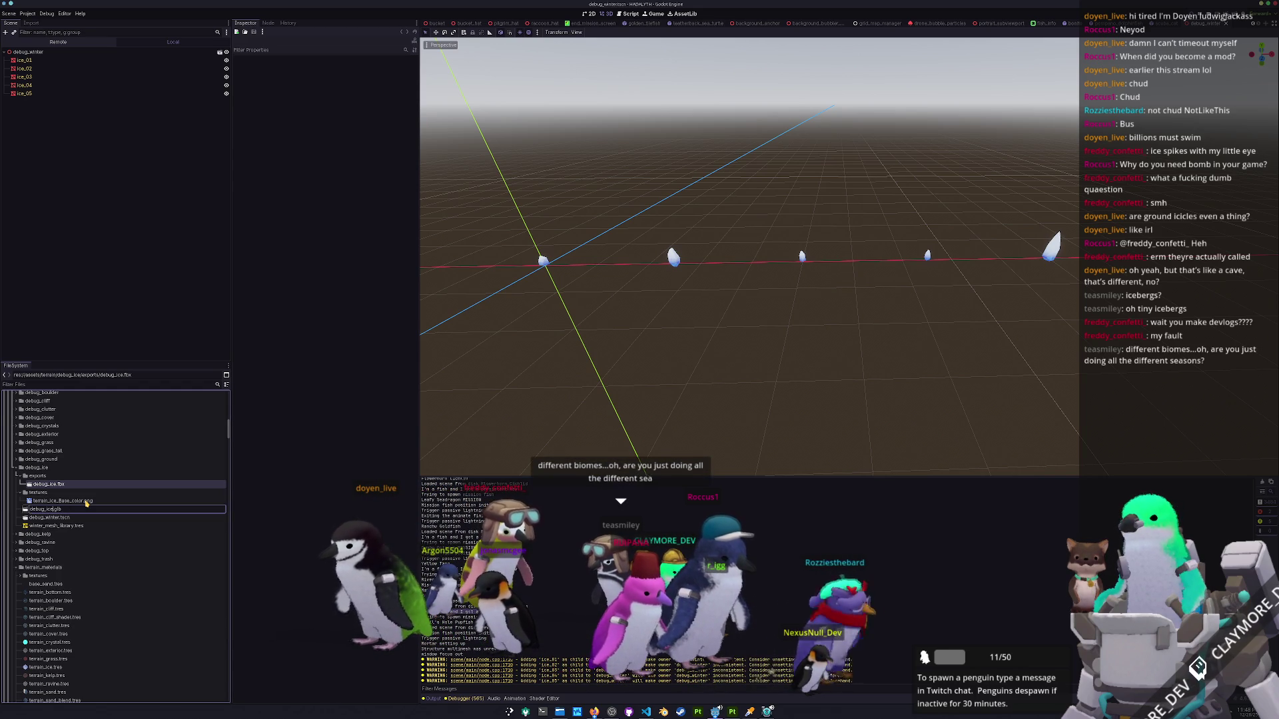
pyautogui.press('Return')
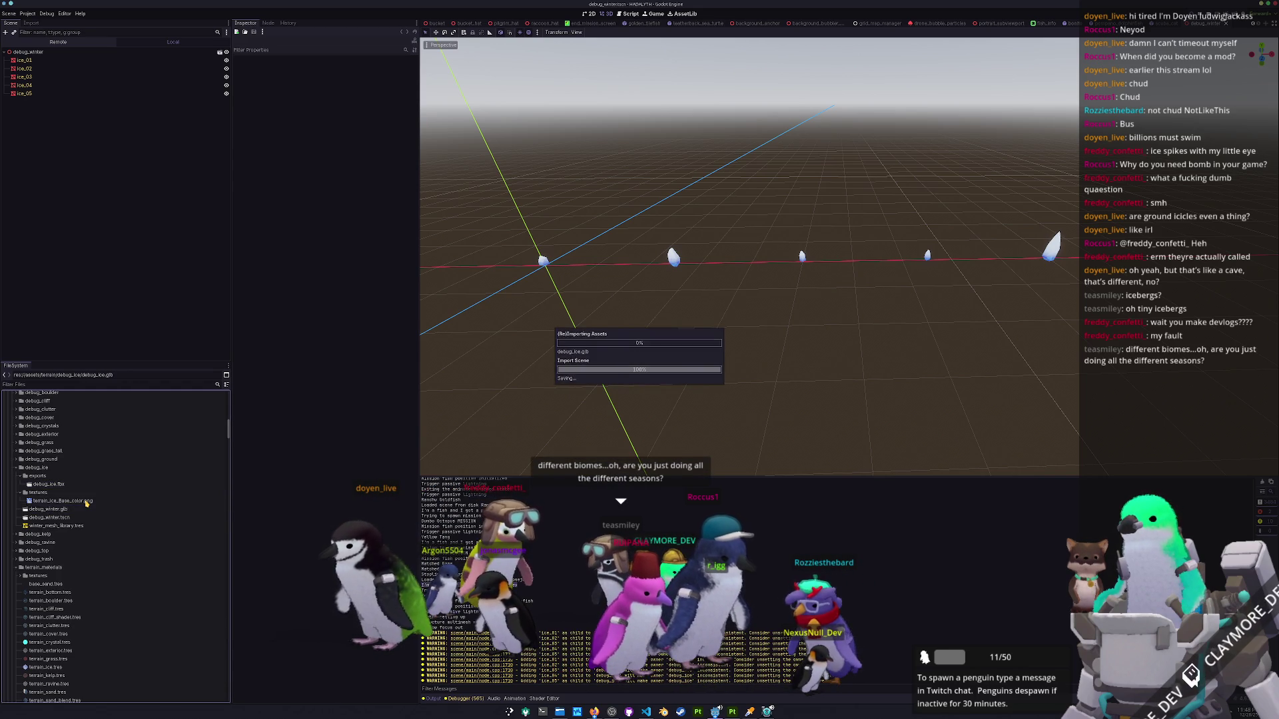
pyautogui.press('Down')
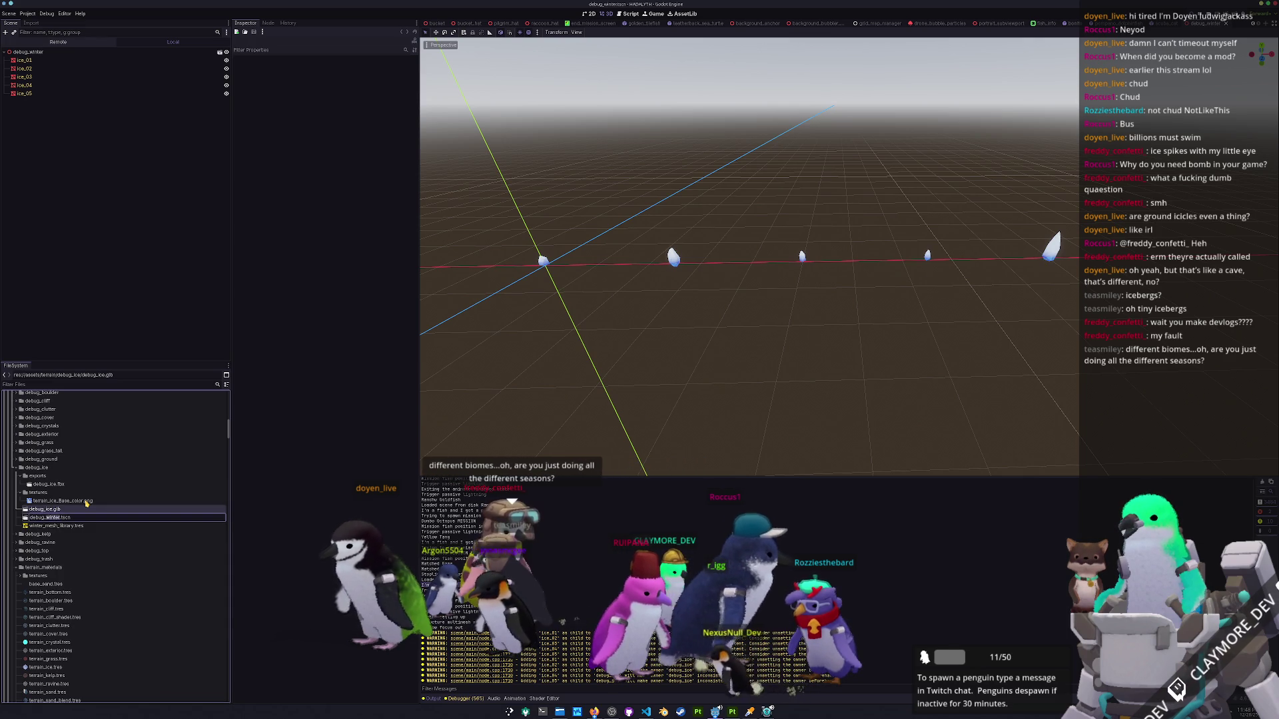
pyautogui.press('Return')
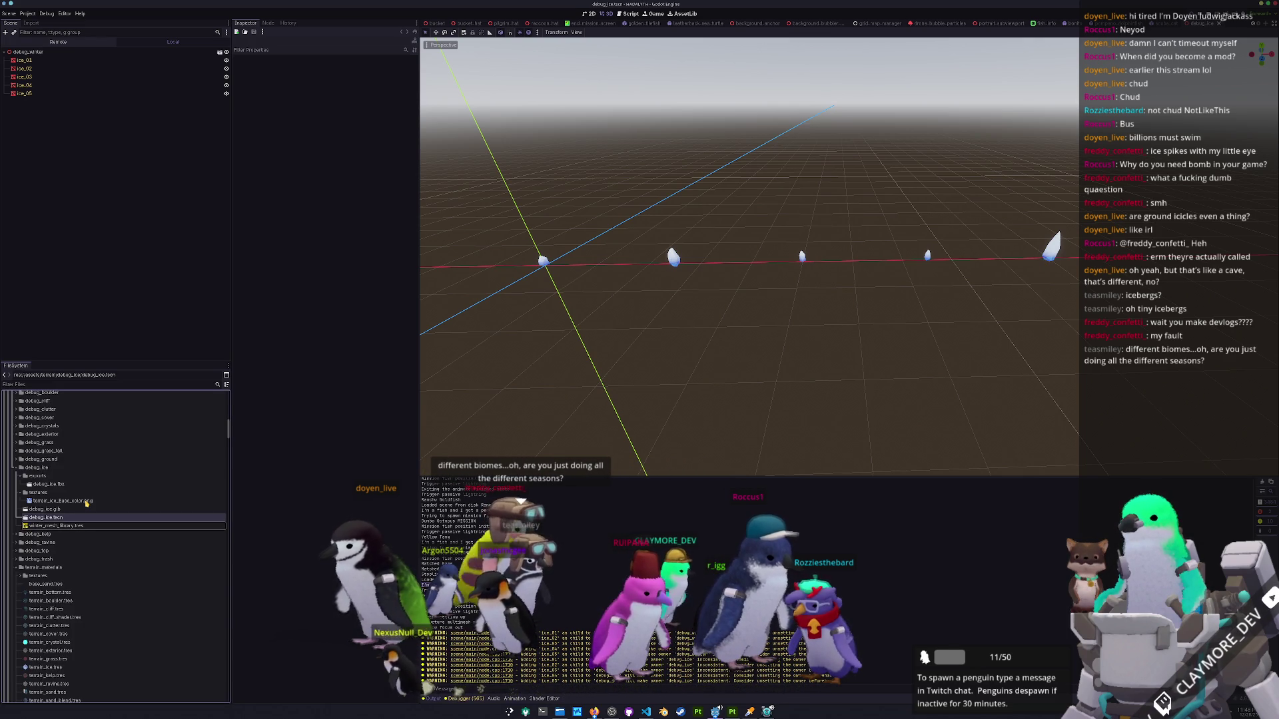
# Rename winter_mesh_library.tres to ice_mesh_library.tres and bring the paused game forward.
pyautogui.press('Down')
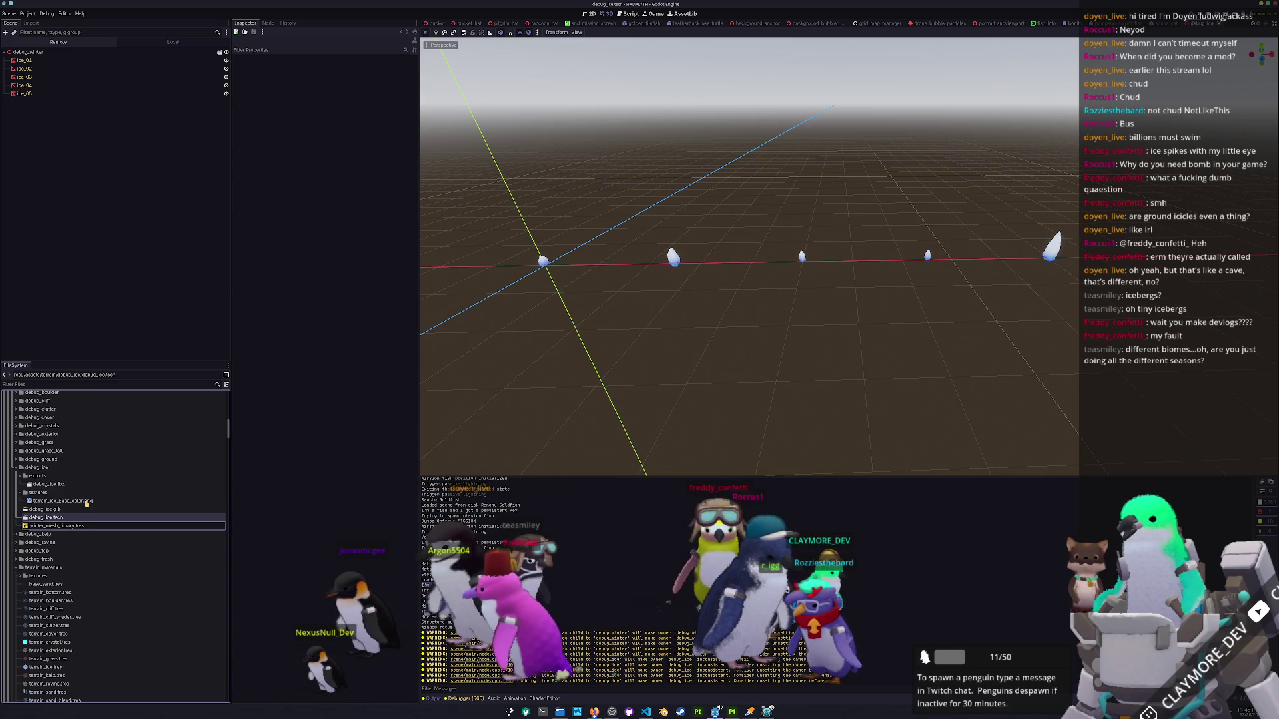
pyautogui.write('ice')
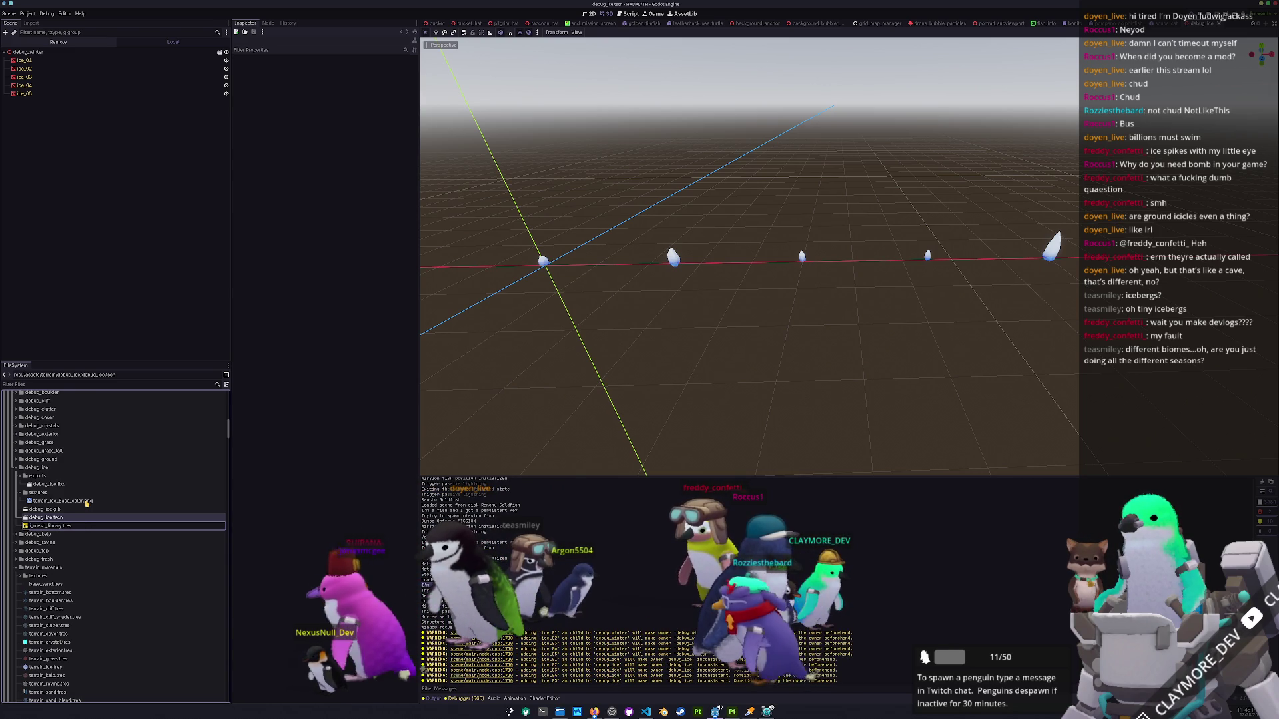
pyautogui.press('Return')
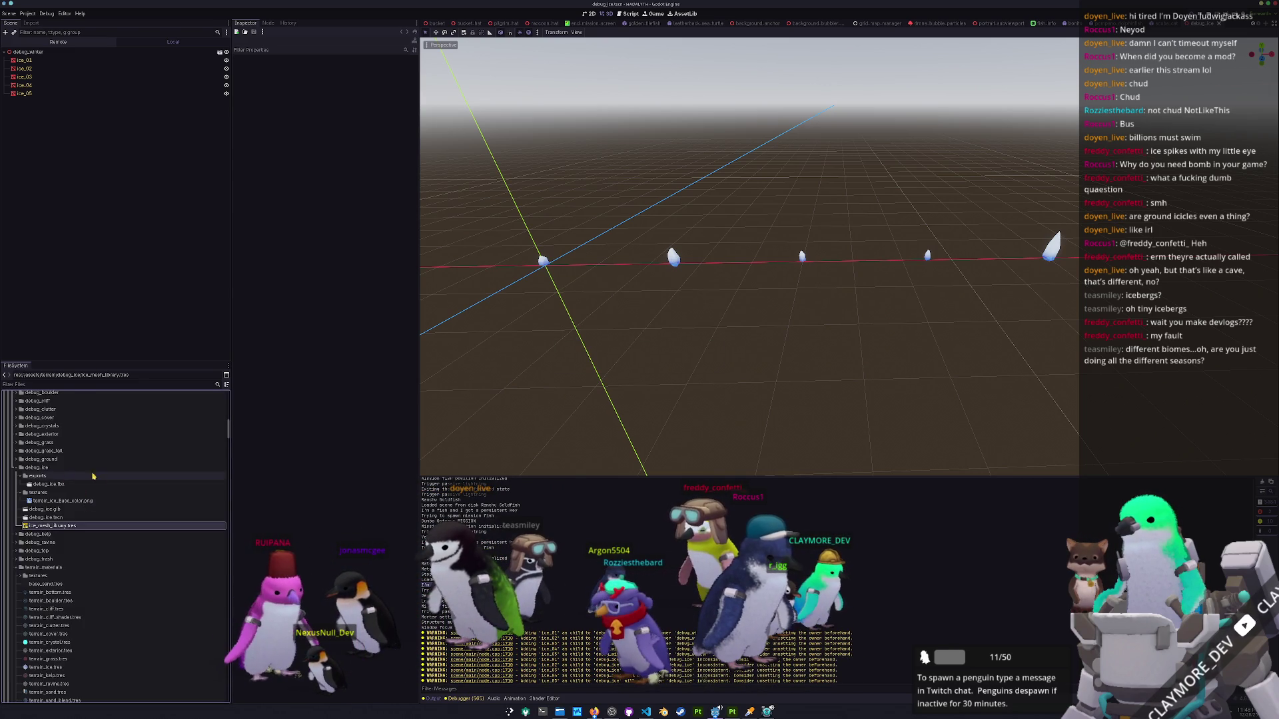
pyautogui.scroll(-5, 85, 476)
pyautogui.click(767, 711)
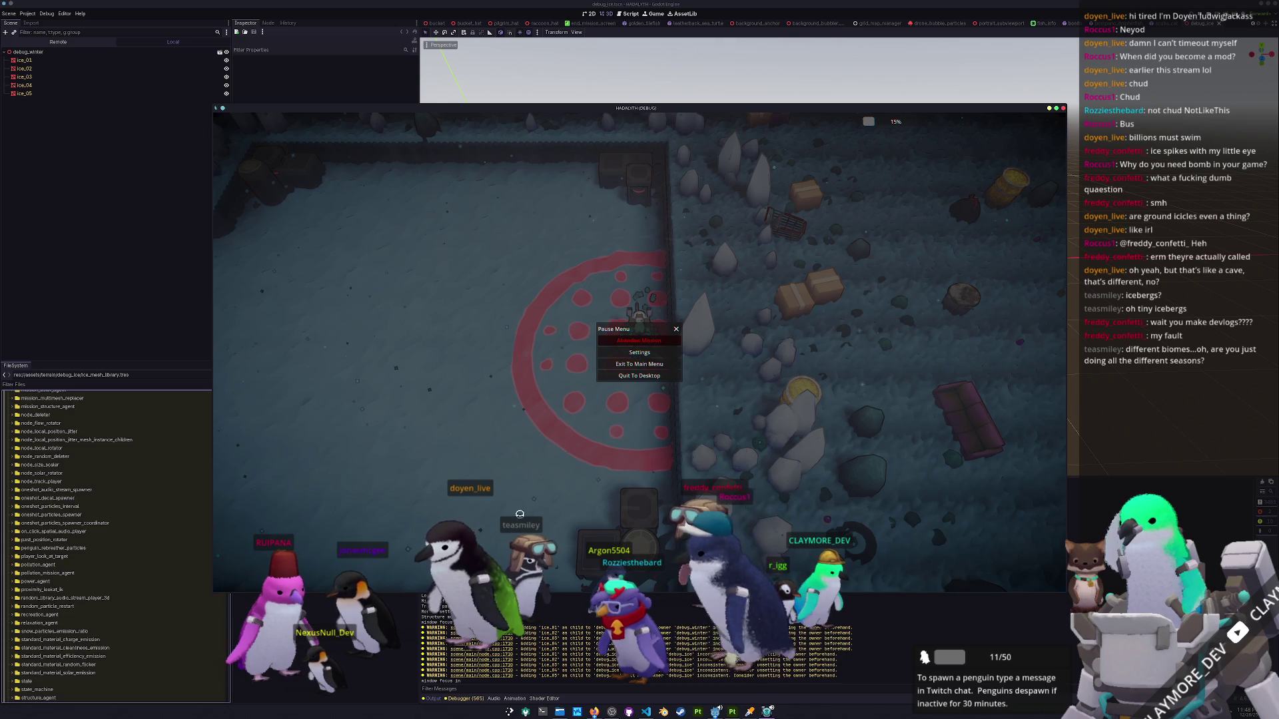
# Open mission_stats_testing.tres and set its Biome weather stats override Color to black.
pyautogui.scroll(-10, 48, 422)
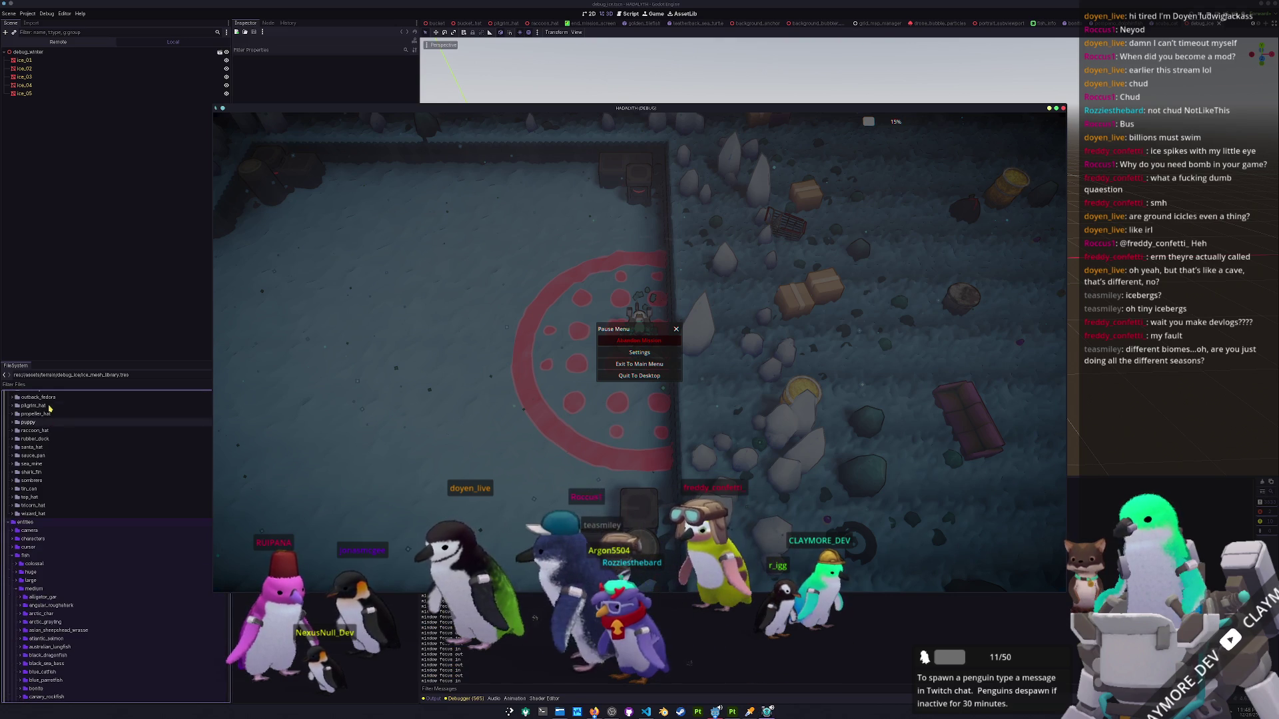
pyautogui.click(73, 398)
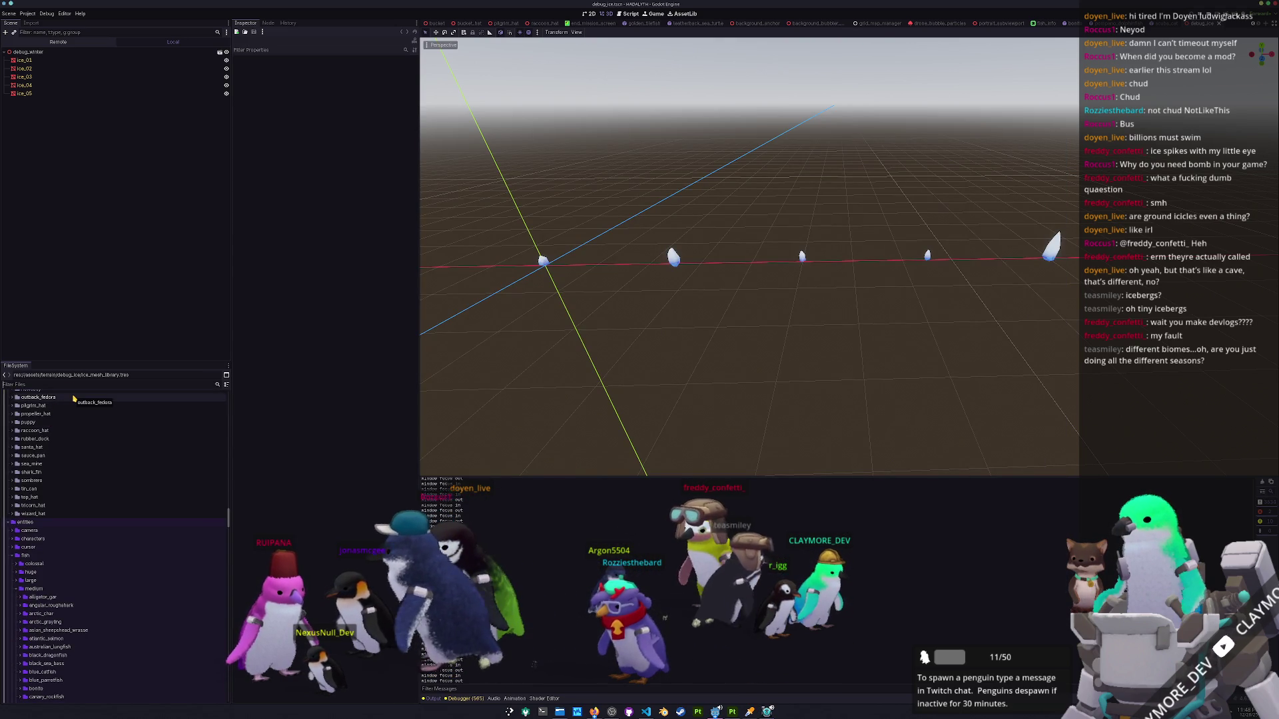
pyautogui.write('test')
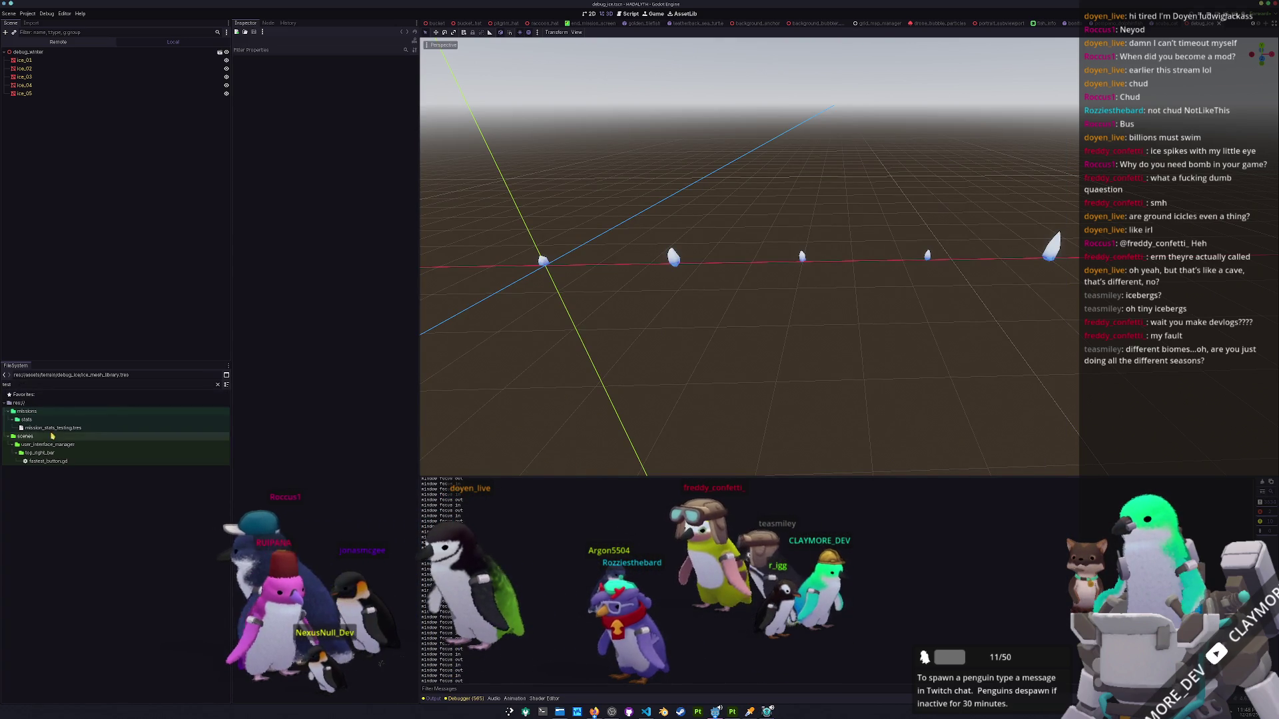
pyautogui.doubleClick(53, 428)
pyautogui.click(380, 74)
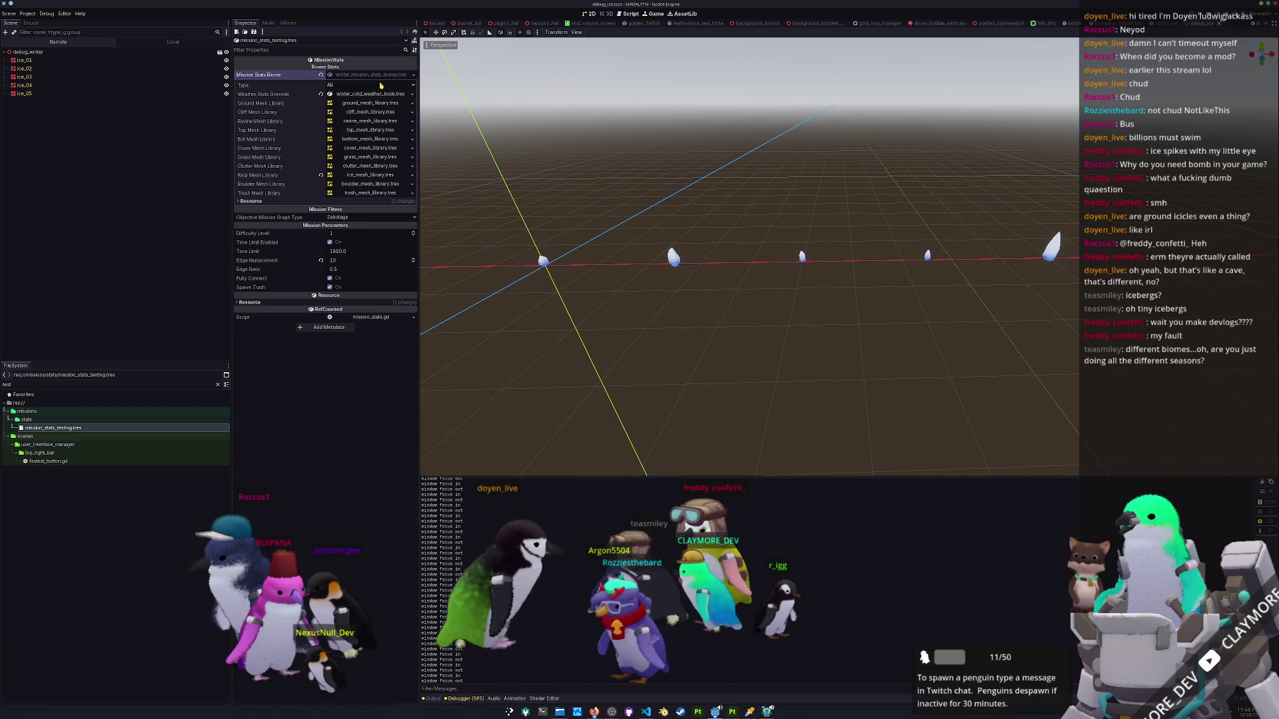
pyautogui.click(370, 94)
pyautogui.click(370, 113)
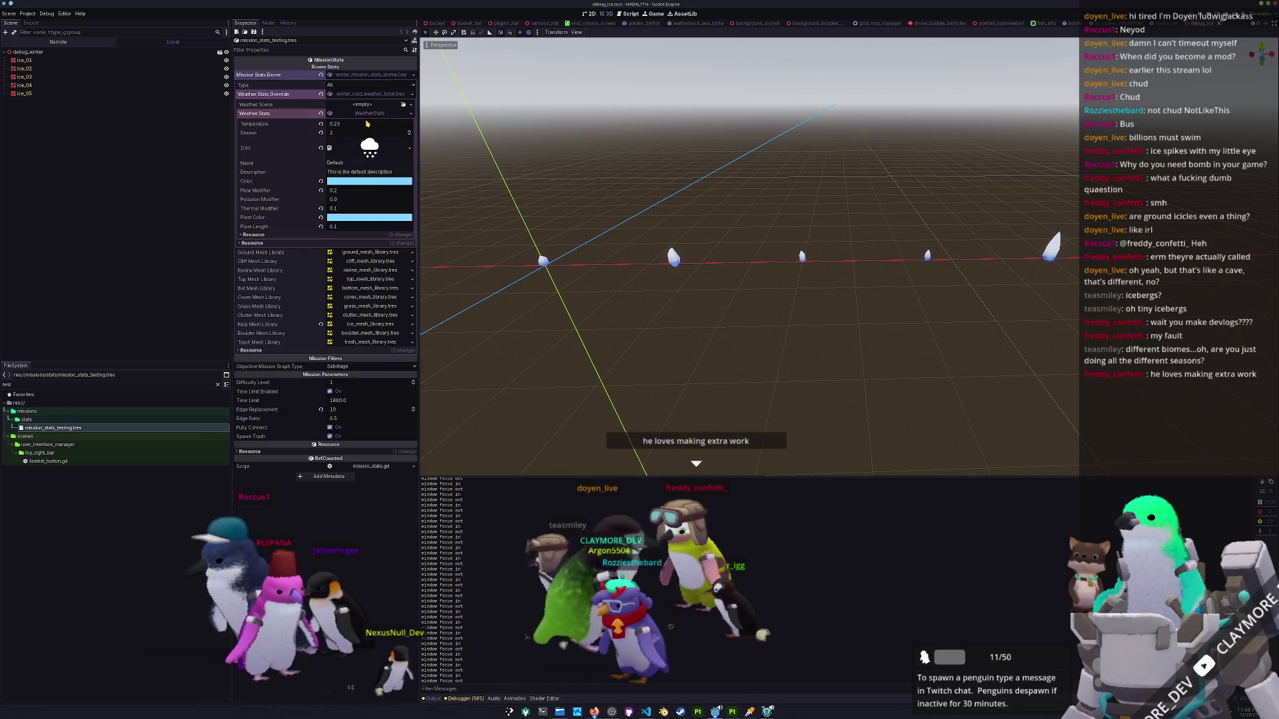
pyautogui.click(370, 182)
pyautogui.moveTo(411, 236); pyautogui.dragTo(411, 276)
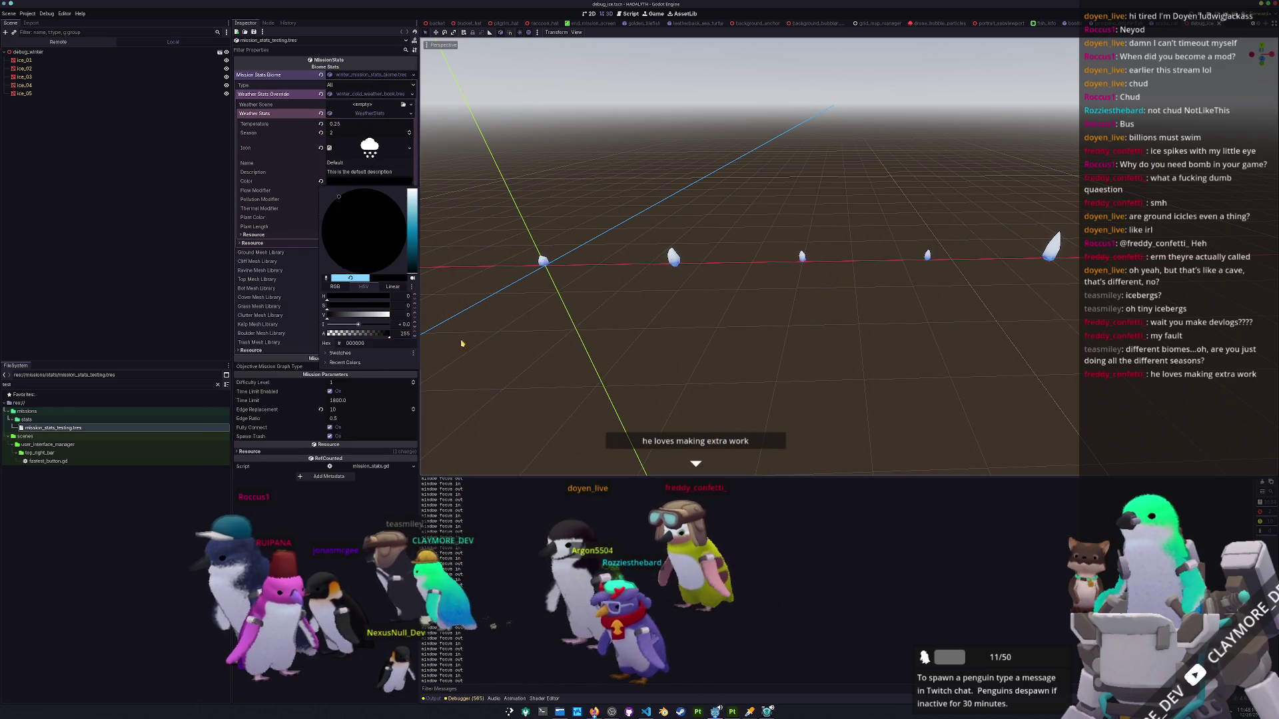
pyautogui.click(544, 439)
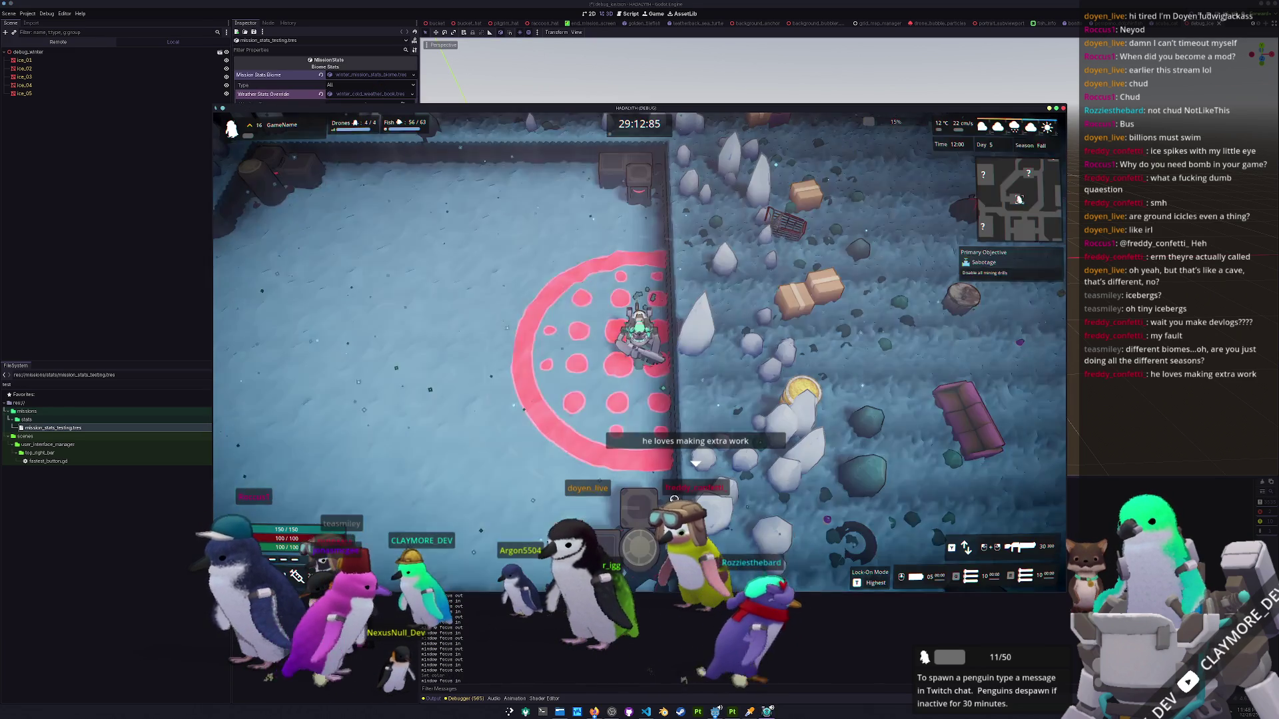
# Check the black weather in-game, quit the game, and undo the Color change back to light blue.
pyautogui.press('s')
pyautogui.press('a')
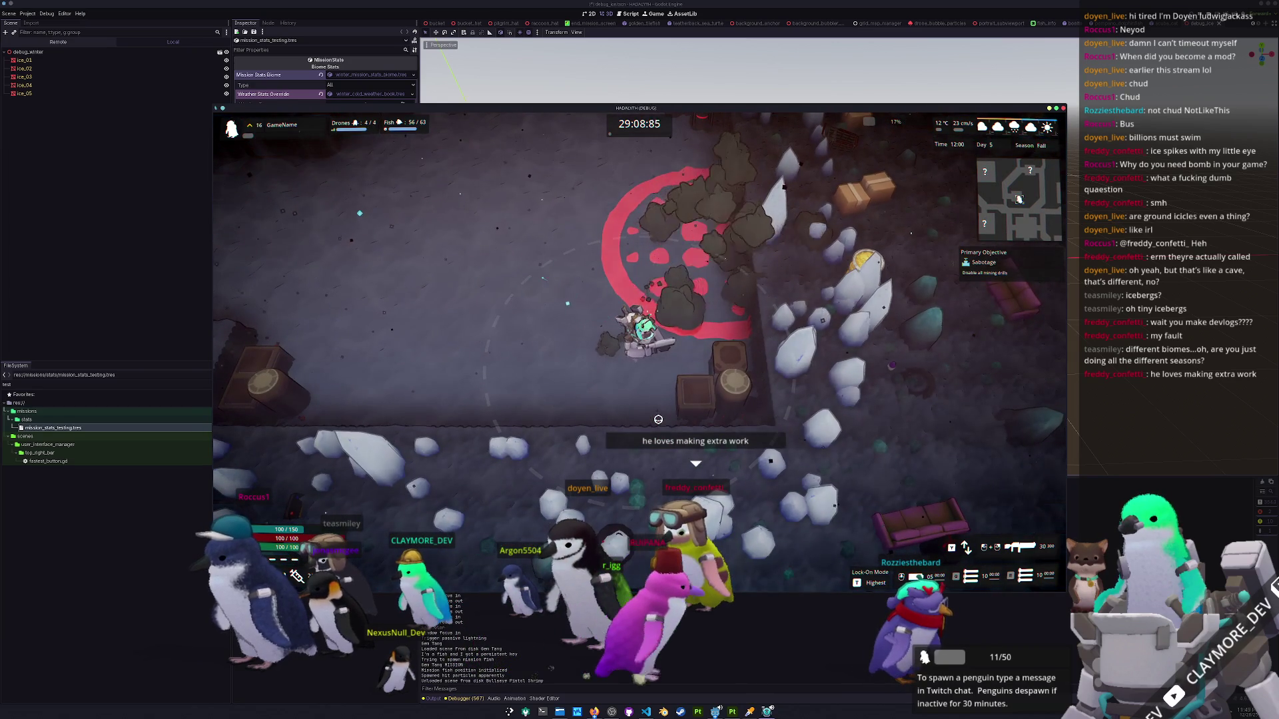
pyautogui.press('Escape')
pyautogui.click(640, 376)
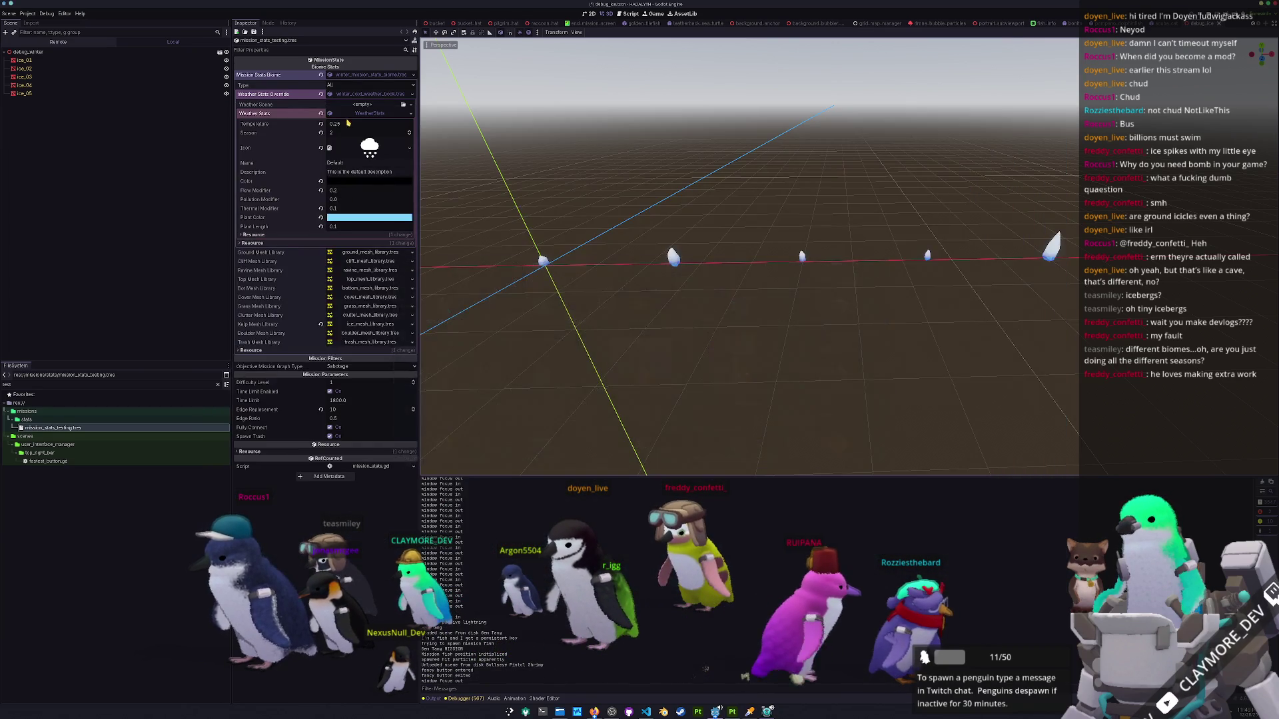
pyautogui.hotkey('ctrl', 'v')
pyautogui.hotkey('ctrl', 's')
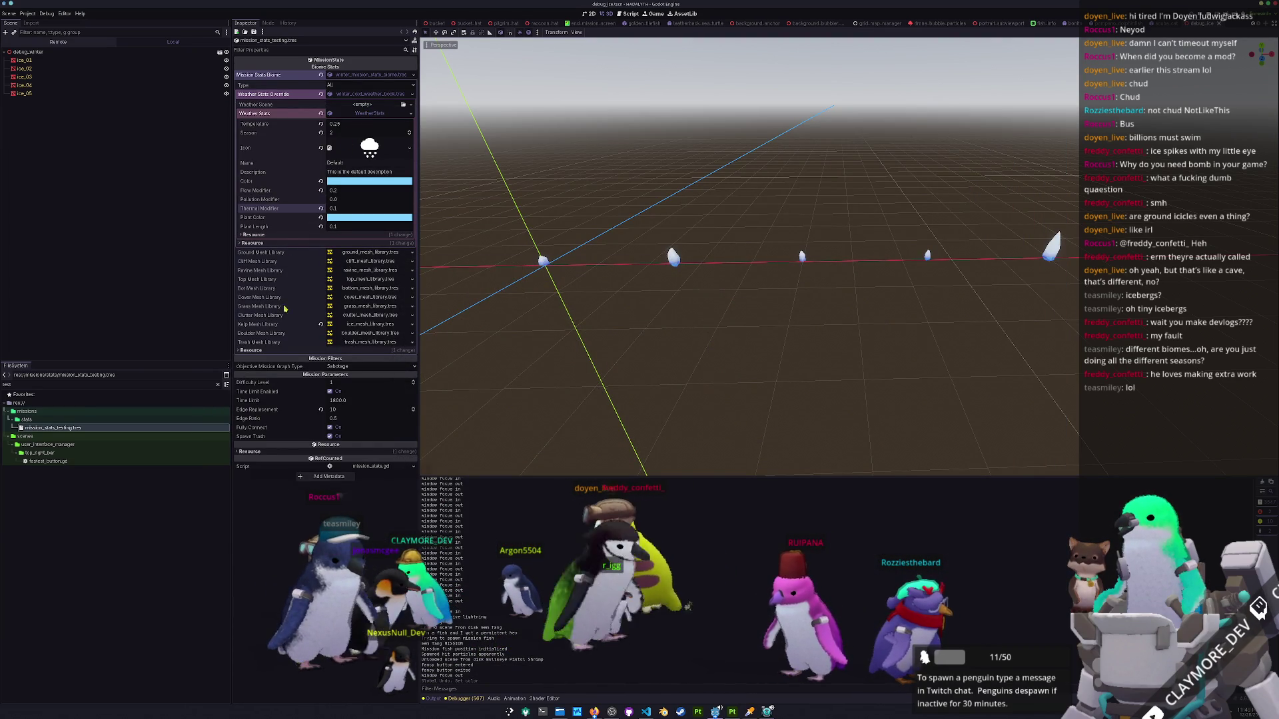
# Collapse the Weather Stats Override section in the Inspector, then switch to the YouTube Studio window.
pyautogui.click(366, 94)
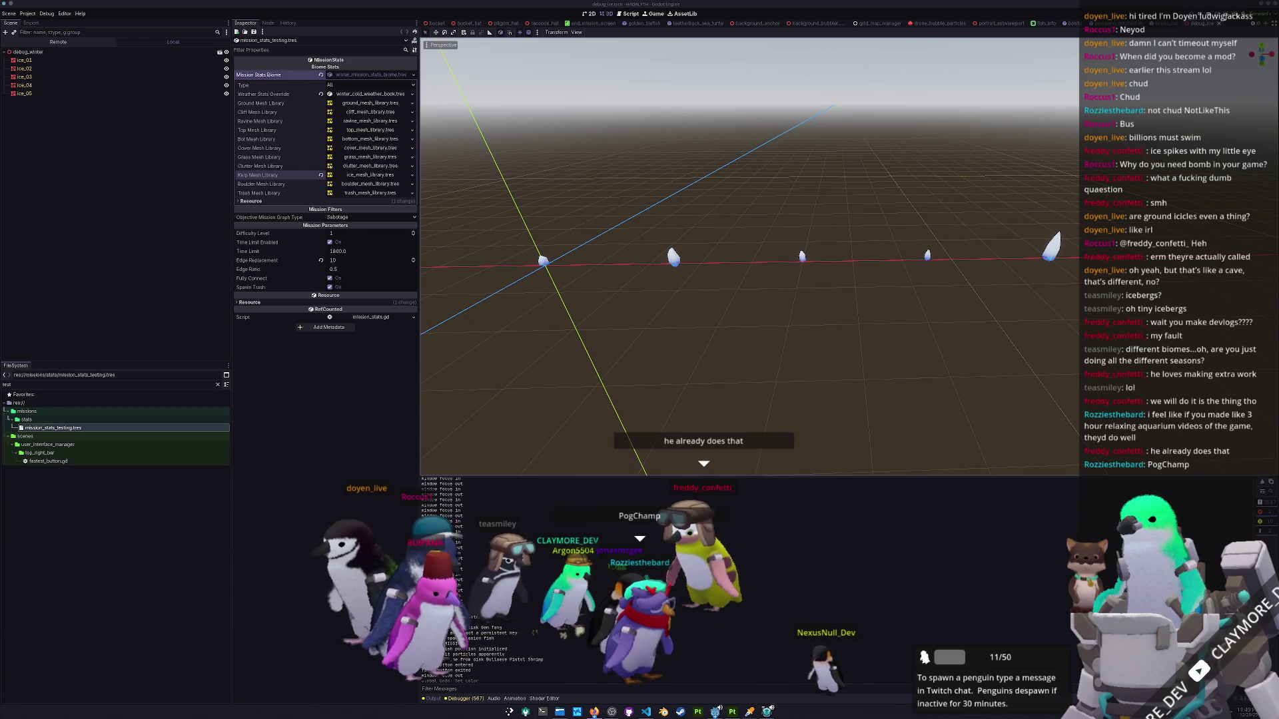
pyautogui.hotkey('alt', 'Tab')
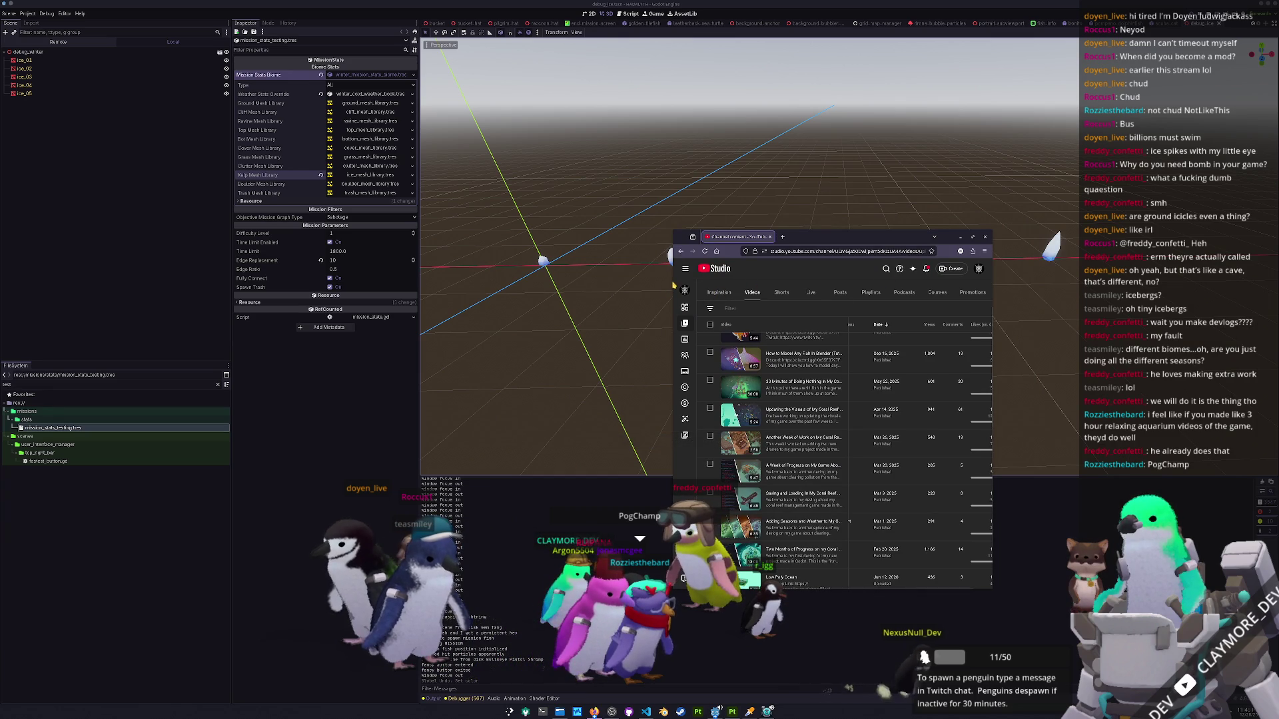
# Resize and move the YouTube Studio window, look over the visuals-update video row, then minimize the browser.
pyautogui.moveTo(668, 288); pyautogui.dragTo(409, 291)
pyautogui.moveTo(700, 237)
pyautogui.mouseDown()
pyautogui.moveTo(852, 282)
pyautogui.moveTo(852, 298)
pyautogui.moveTo(876, 71)
pyautogui.mouseUp()
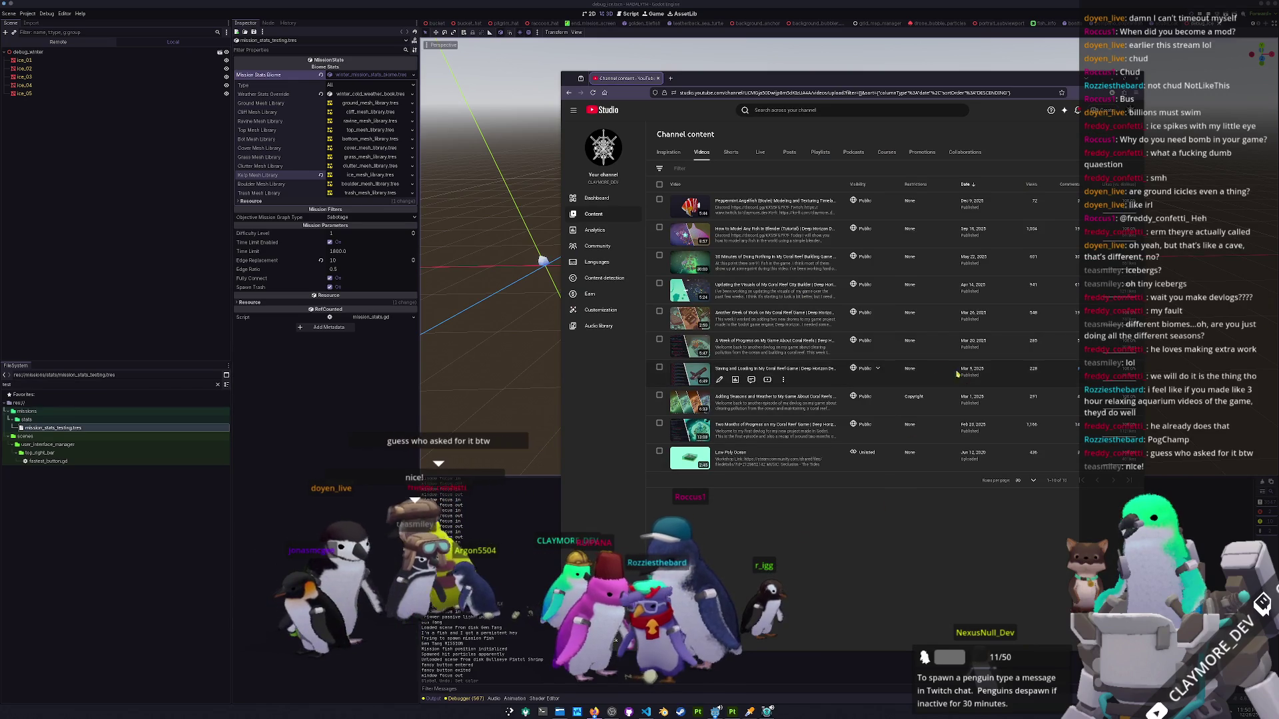
pyautogui.moveTo(942, 303)
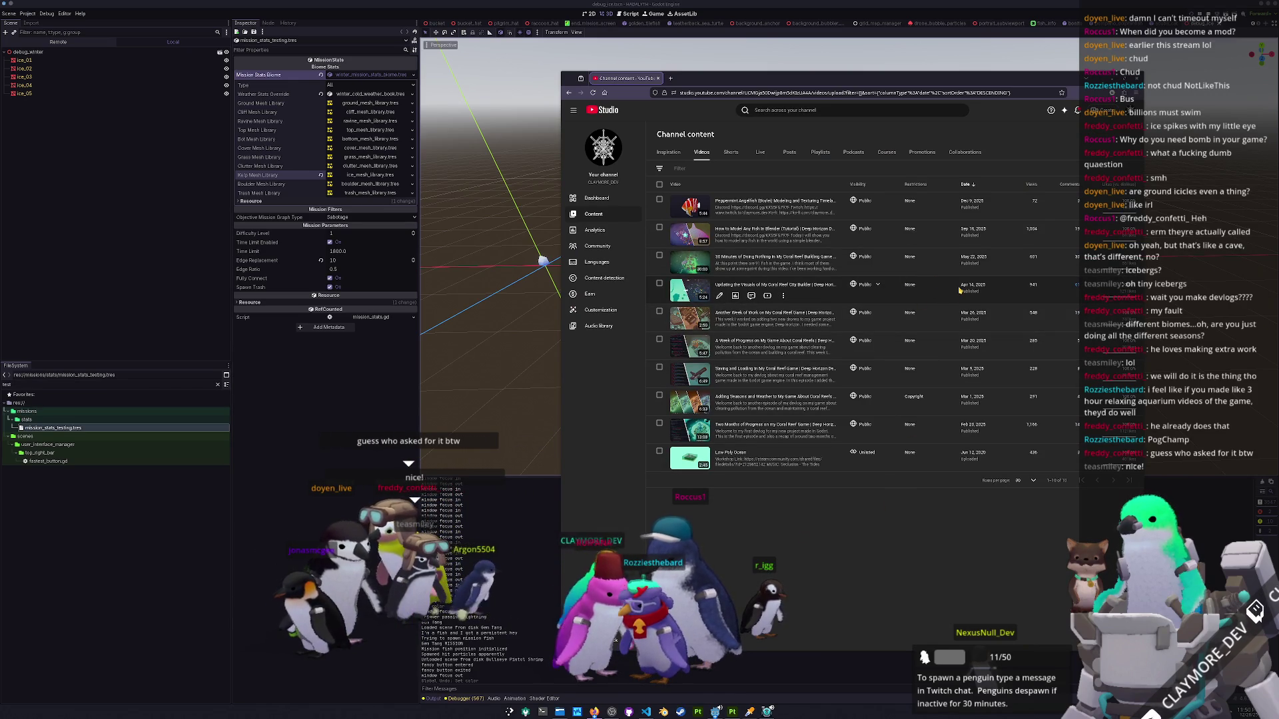
pyautogui.moveTo(961, 291); pyautogui.dragTo(976, 285)
pyautogui.click(944, 291)
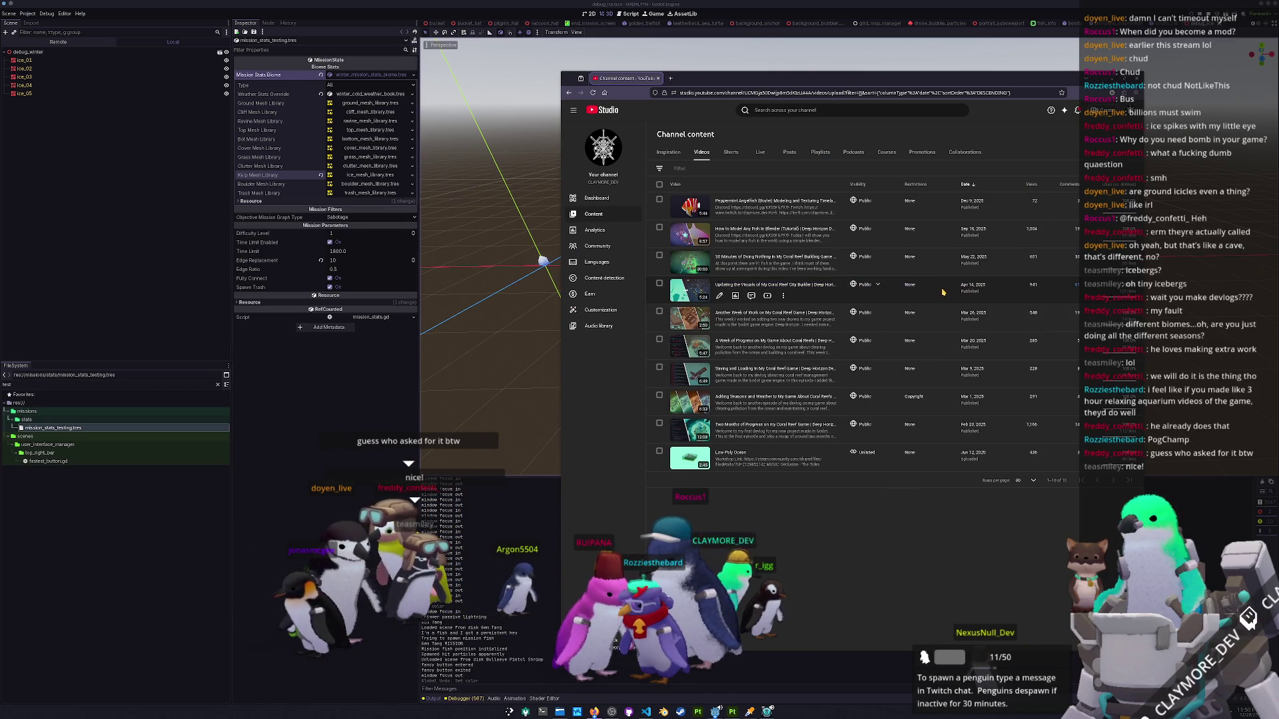
pyautogui.moveTo(942, 219)
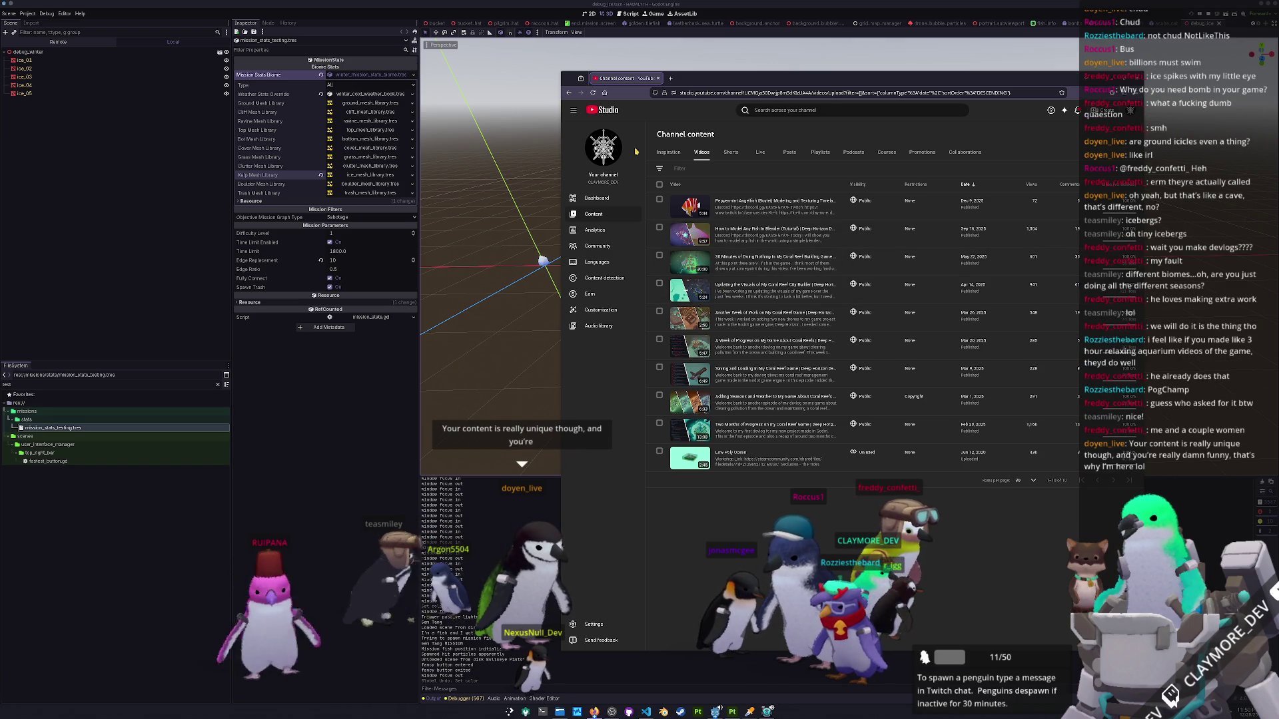
pyautogui.press('super+Down')
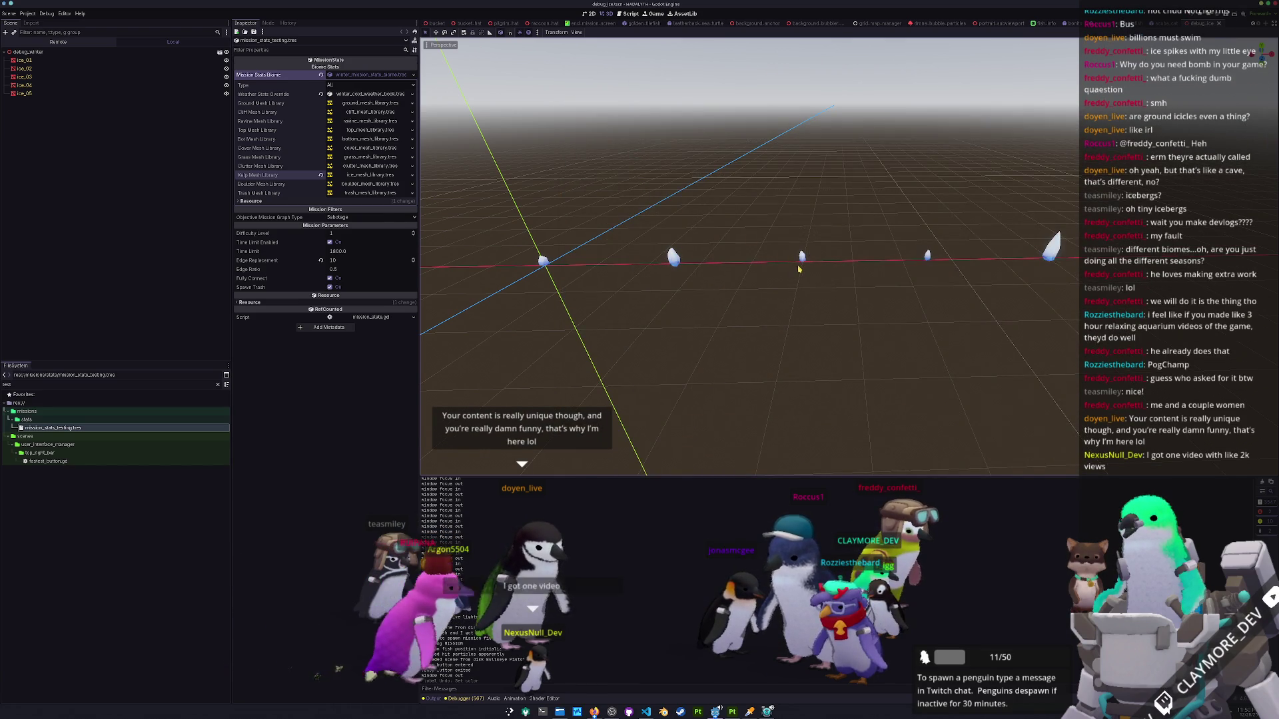
# Zoom the 3D viewport in on the row of ice spikes.
pyautogui.scroll(-4, 786, 267)
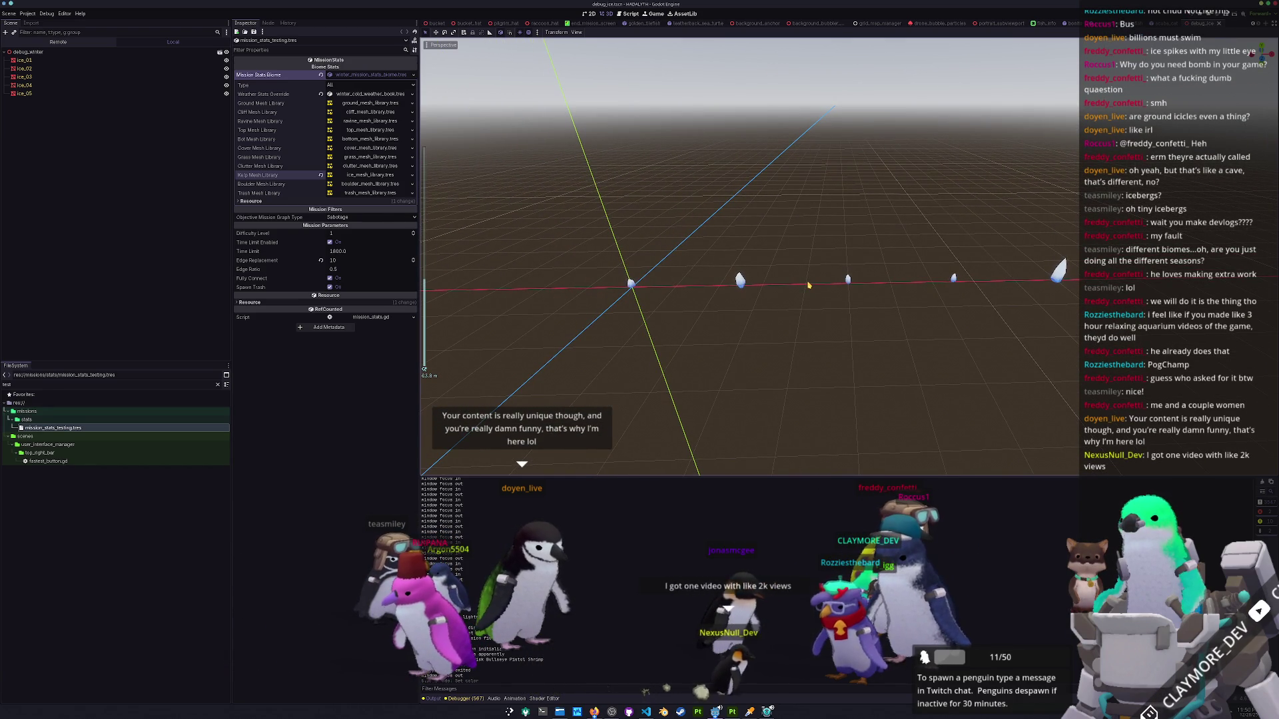
pyautogui.scroll(2, 813, 259)
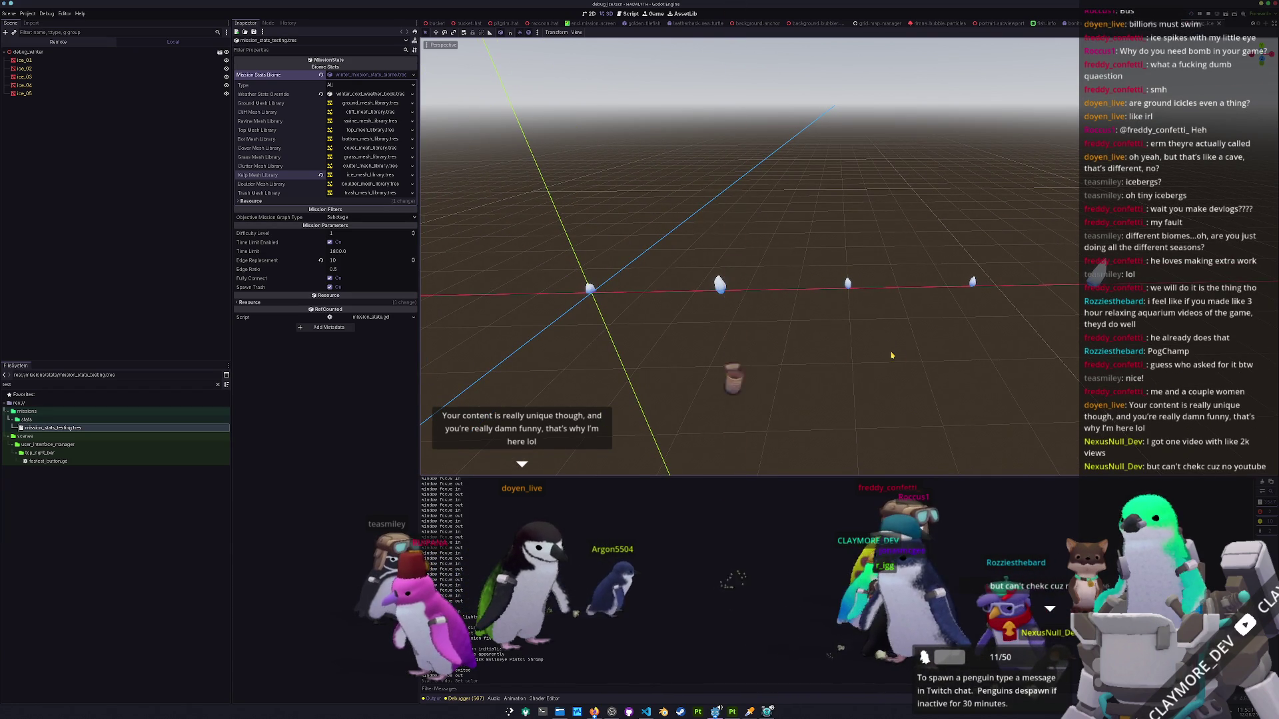
pyautogui.scroll(1, 854, 271)
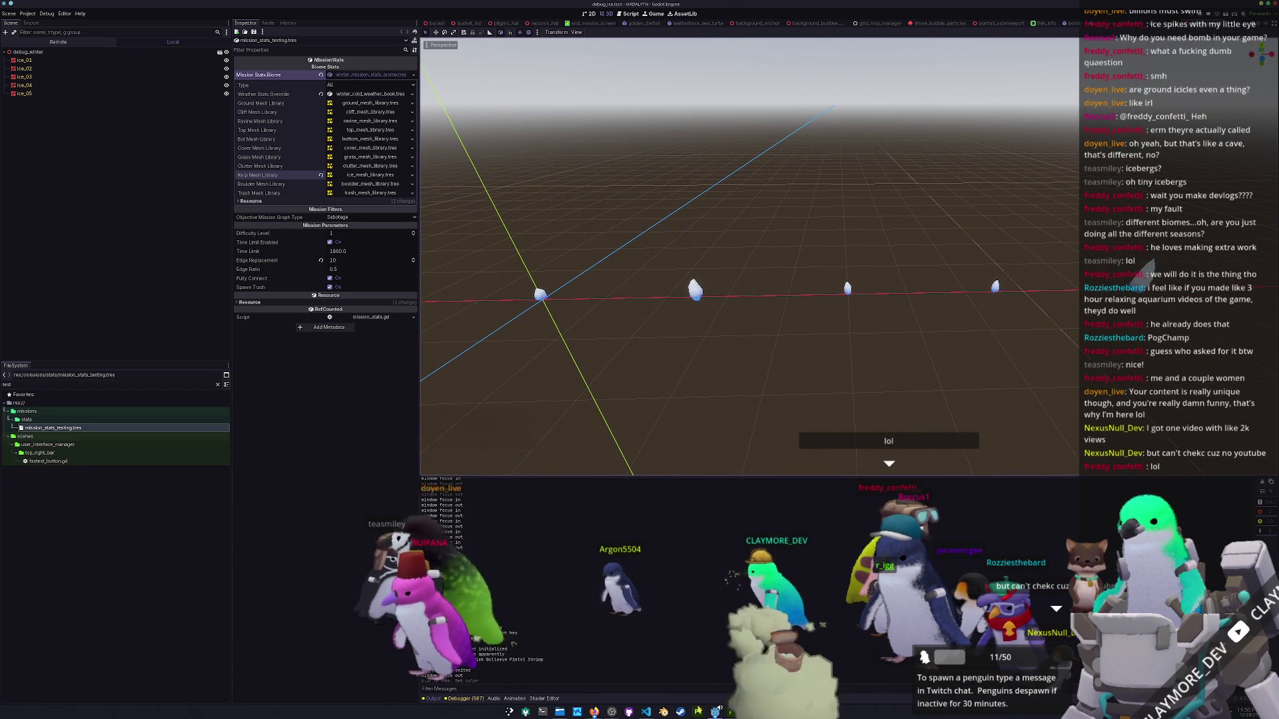
# Pause the running game, open Settings > Graphics and change the fog quality option.
pyautogui.press('Escape')
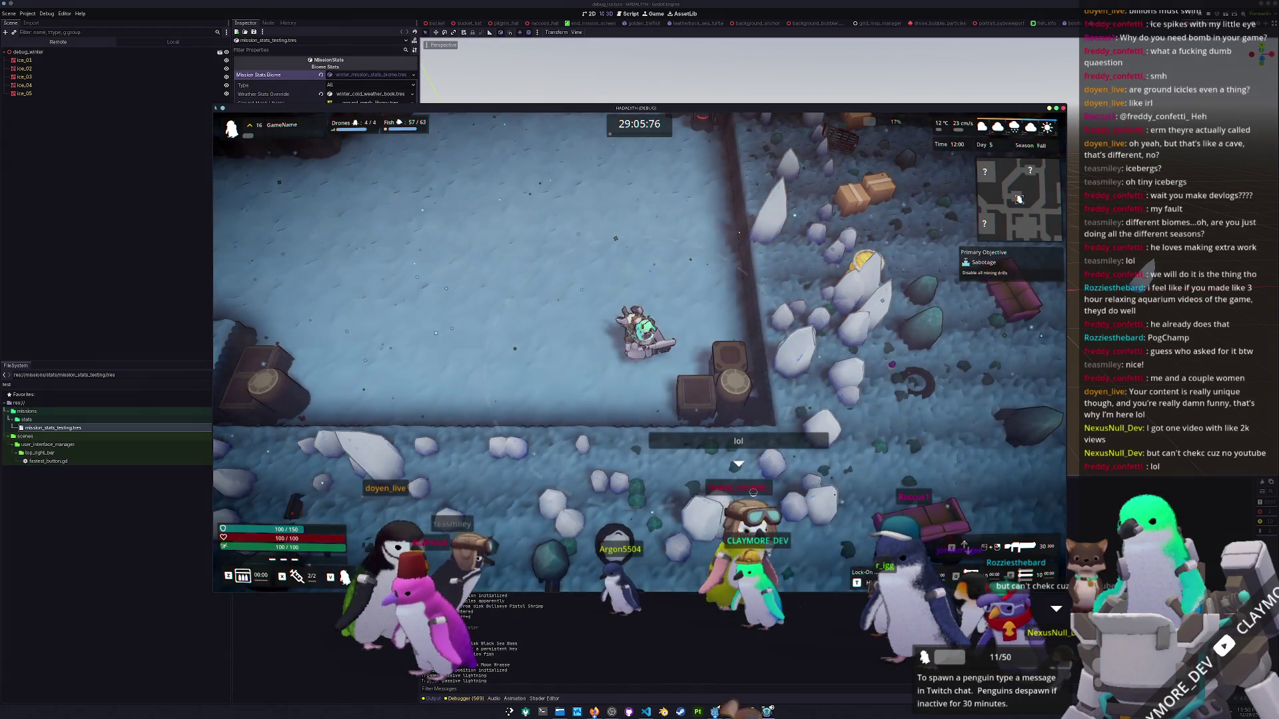
pyautogui.press('Escape')
pyautogui.click(648, 351)
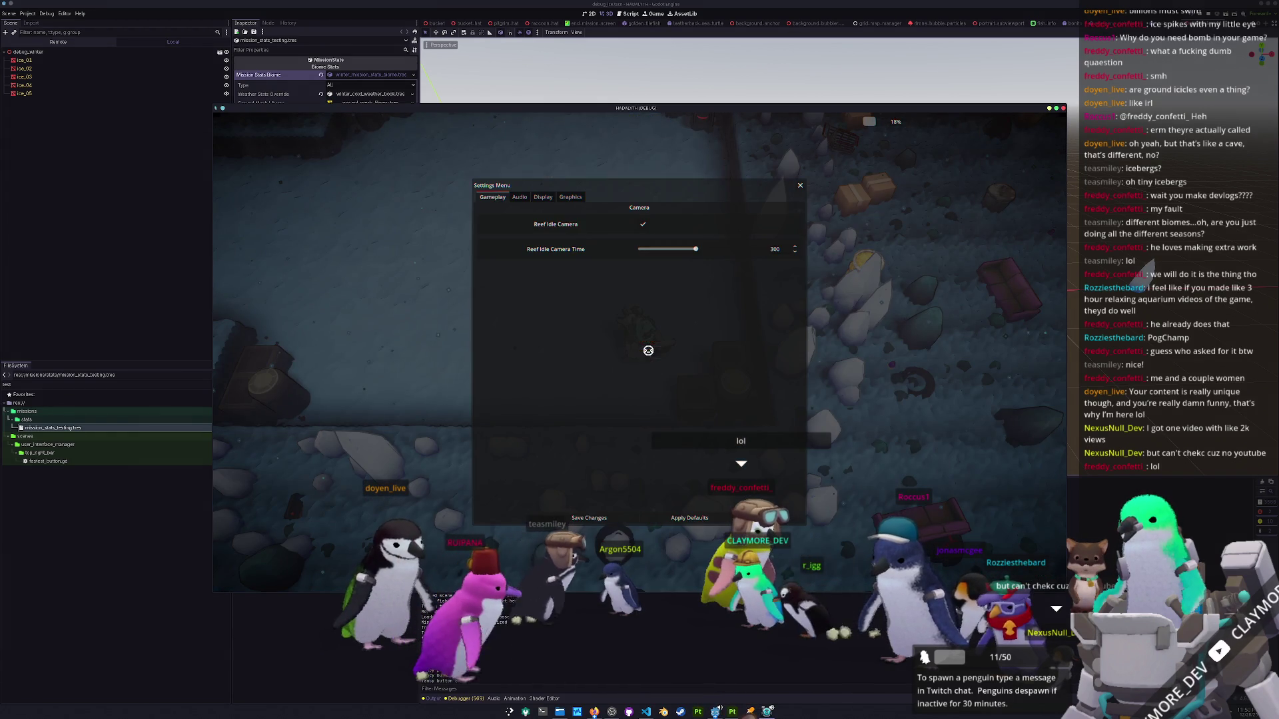
pyautogui.click(570, 198)
pyautogui.click(795, 415)
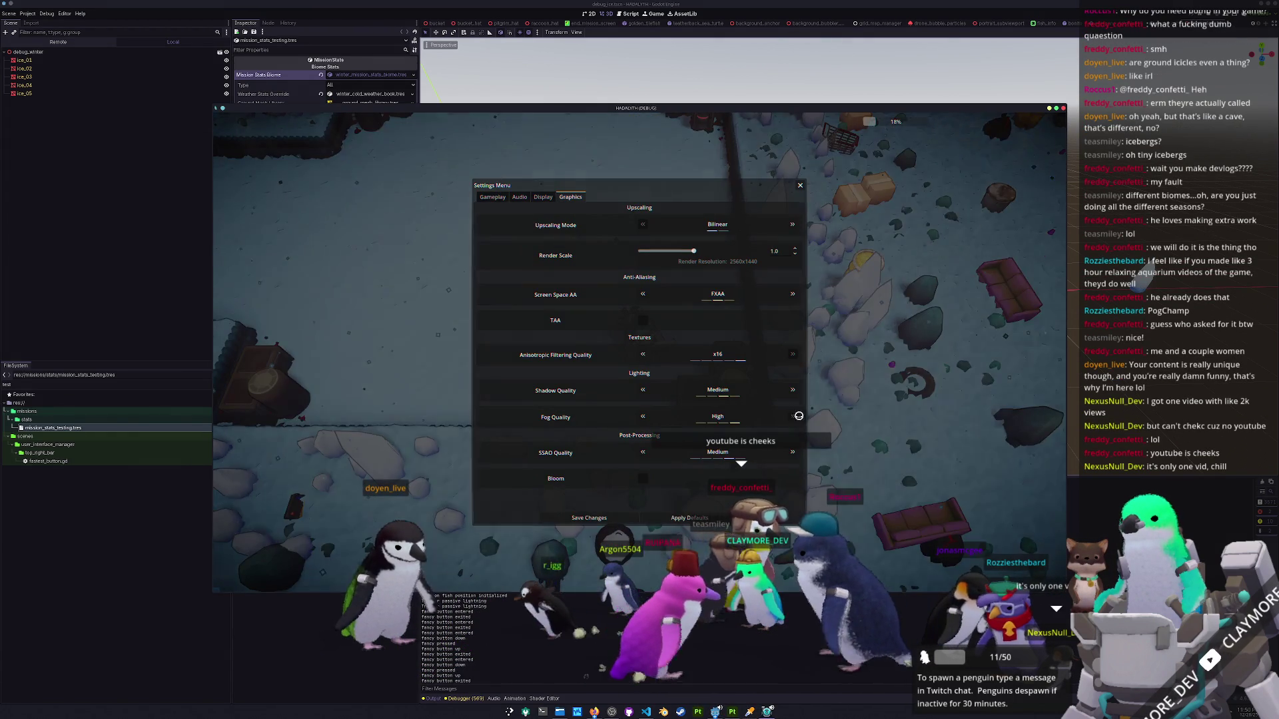
# Resume play and walk the character around the snowy room near the mortar ring.
pyautogui.press('Escape')
pyautogui.press('Escape')
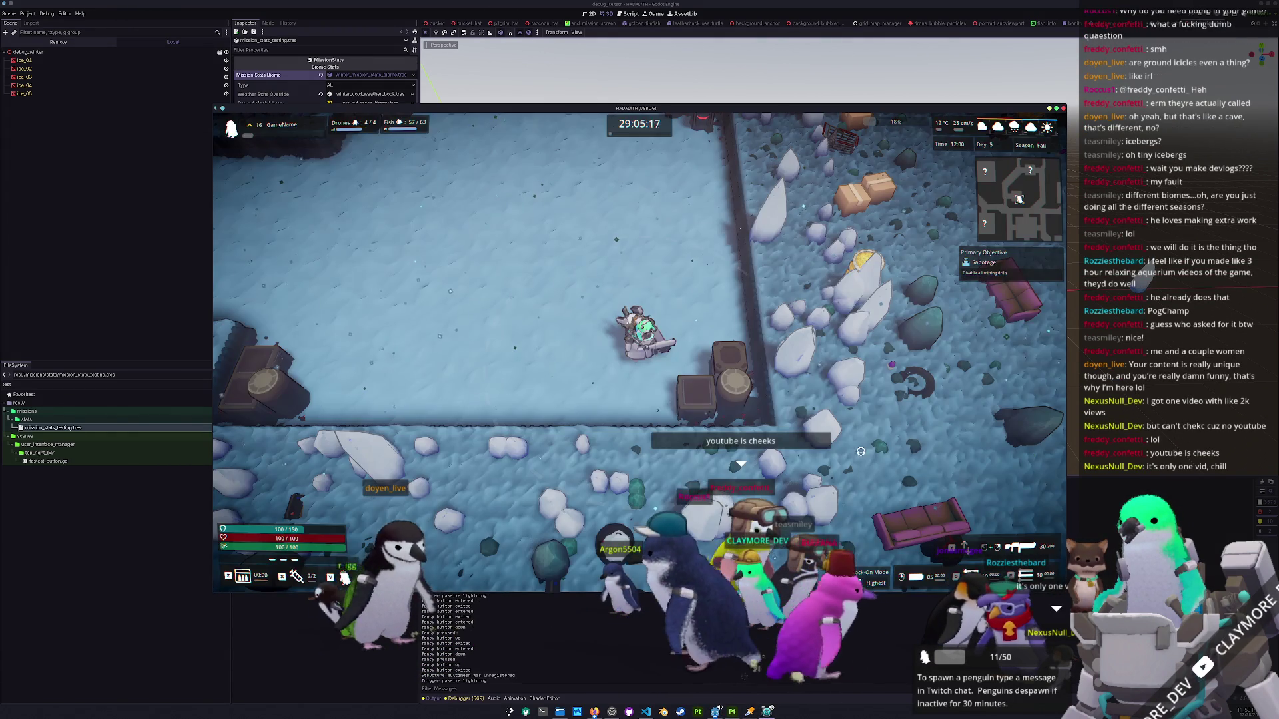
pyautogui.press('w')
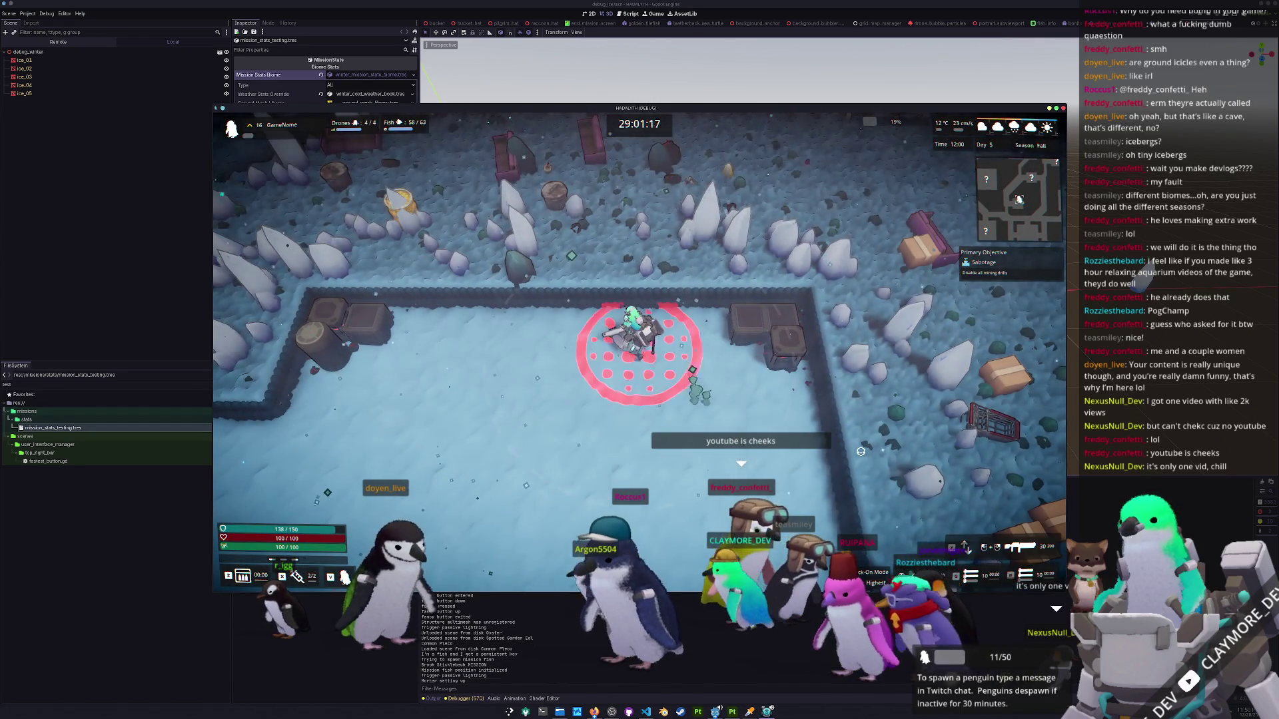
pyautogui.press('d')
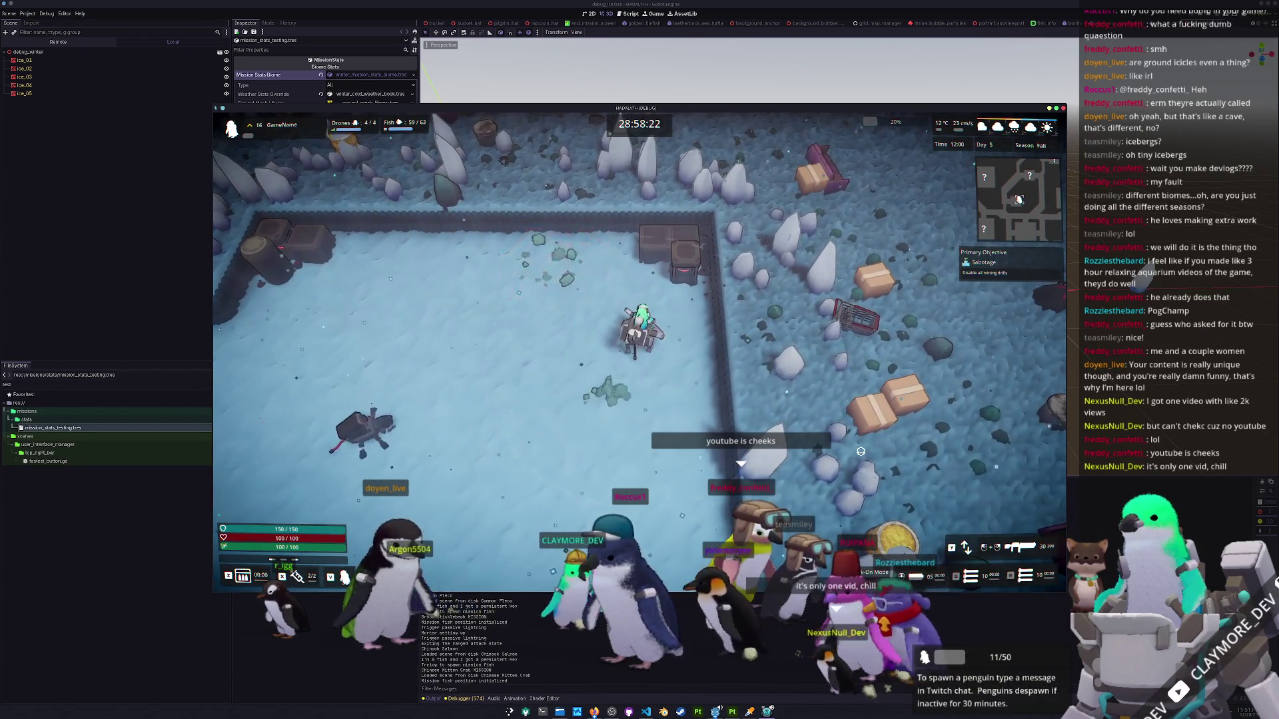
pyautogui.press('s')
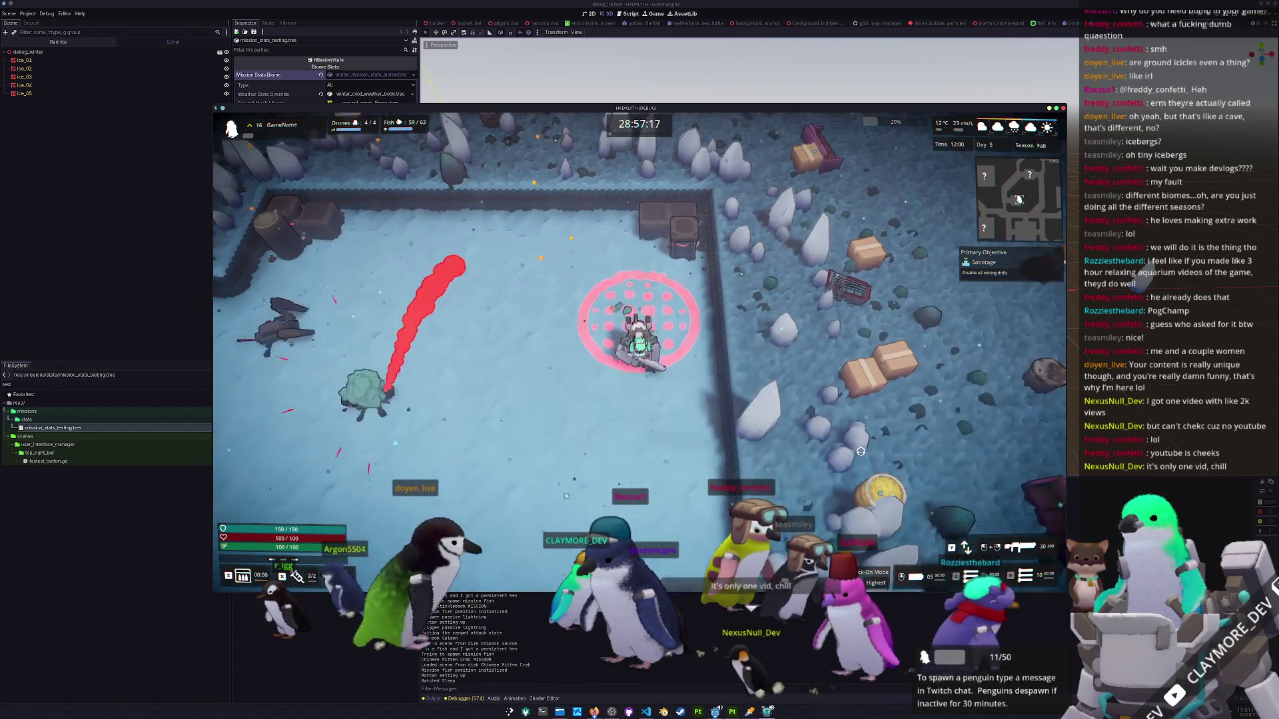
pyautogui.press('a')
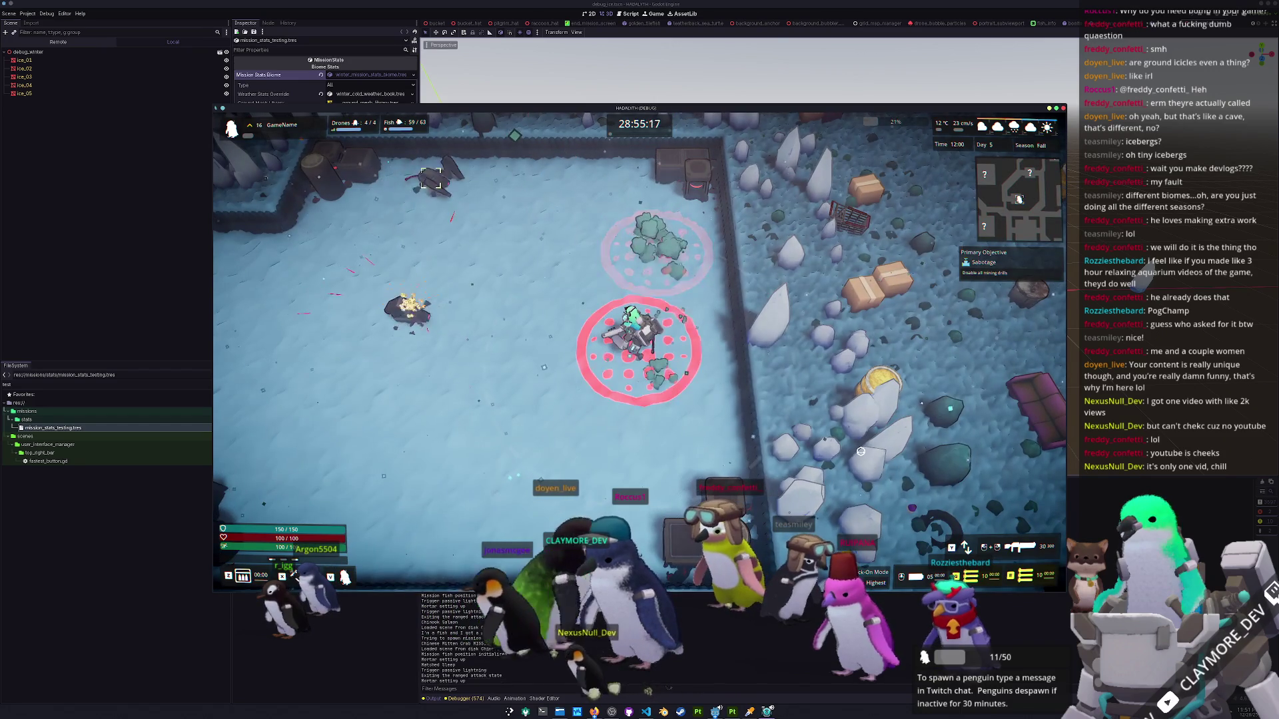
pyautogui.press('s')
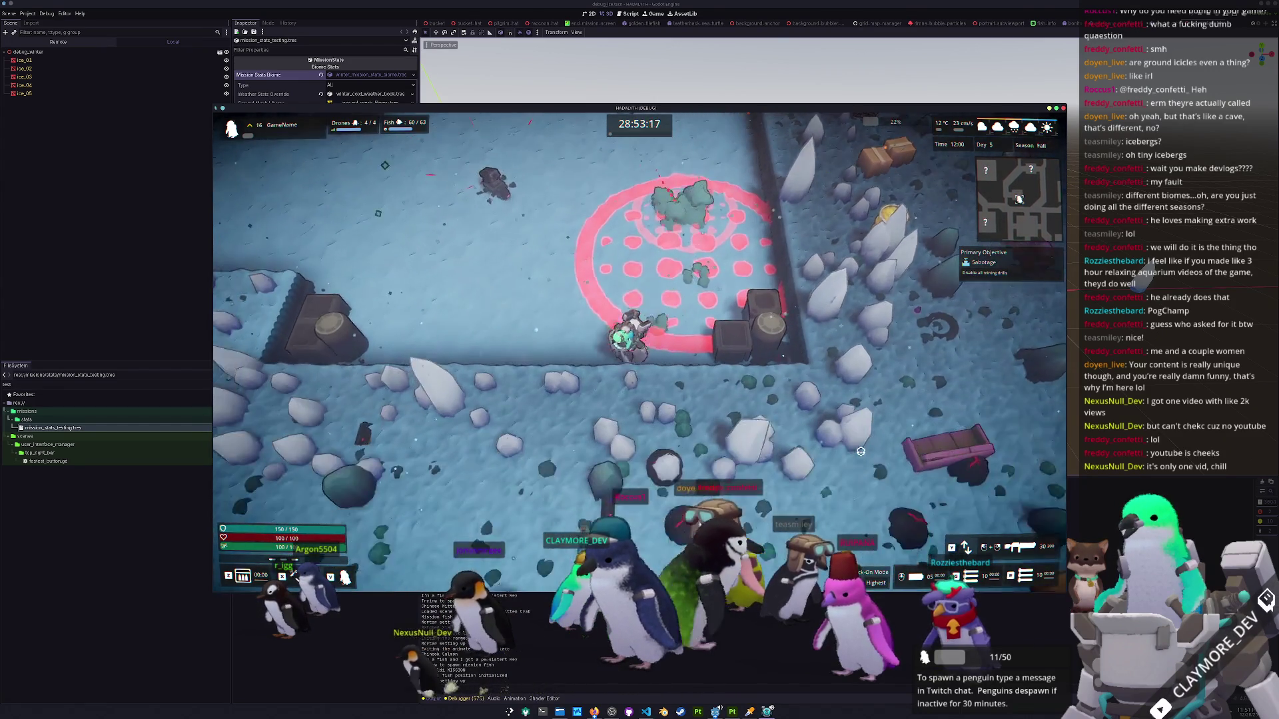
pyautogui.press('a')
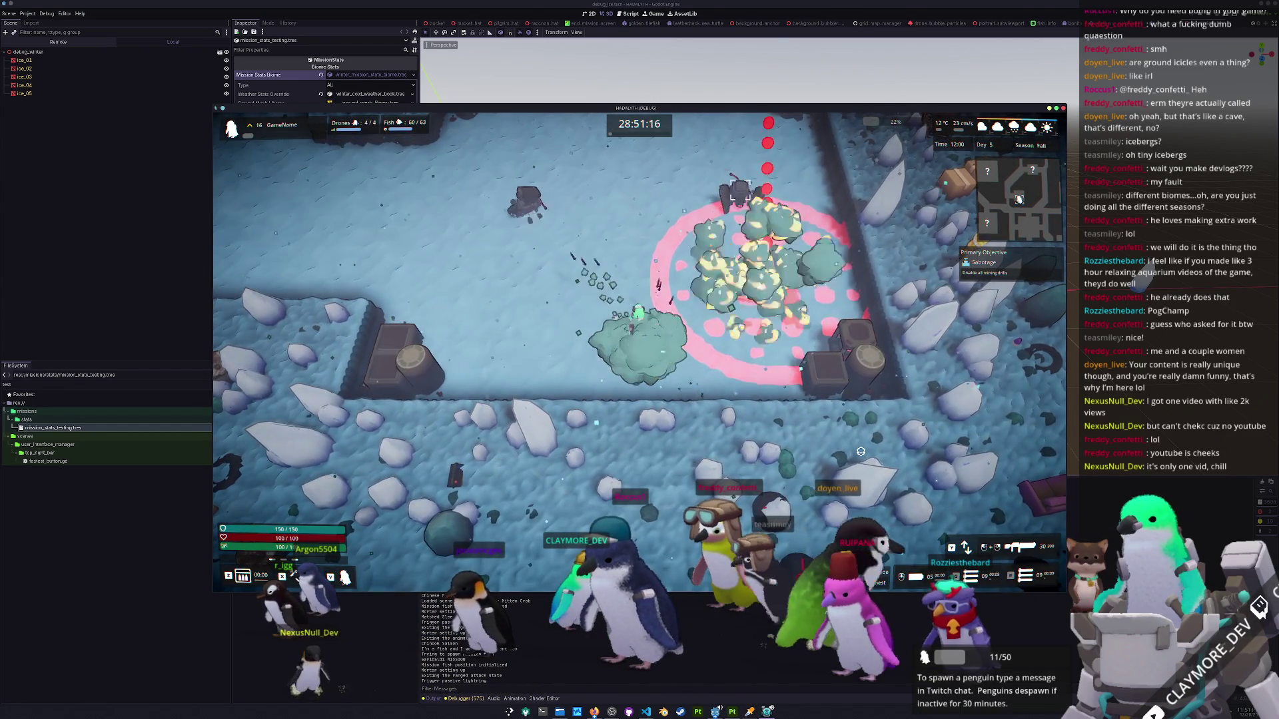
pyautogui.press('w')
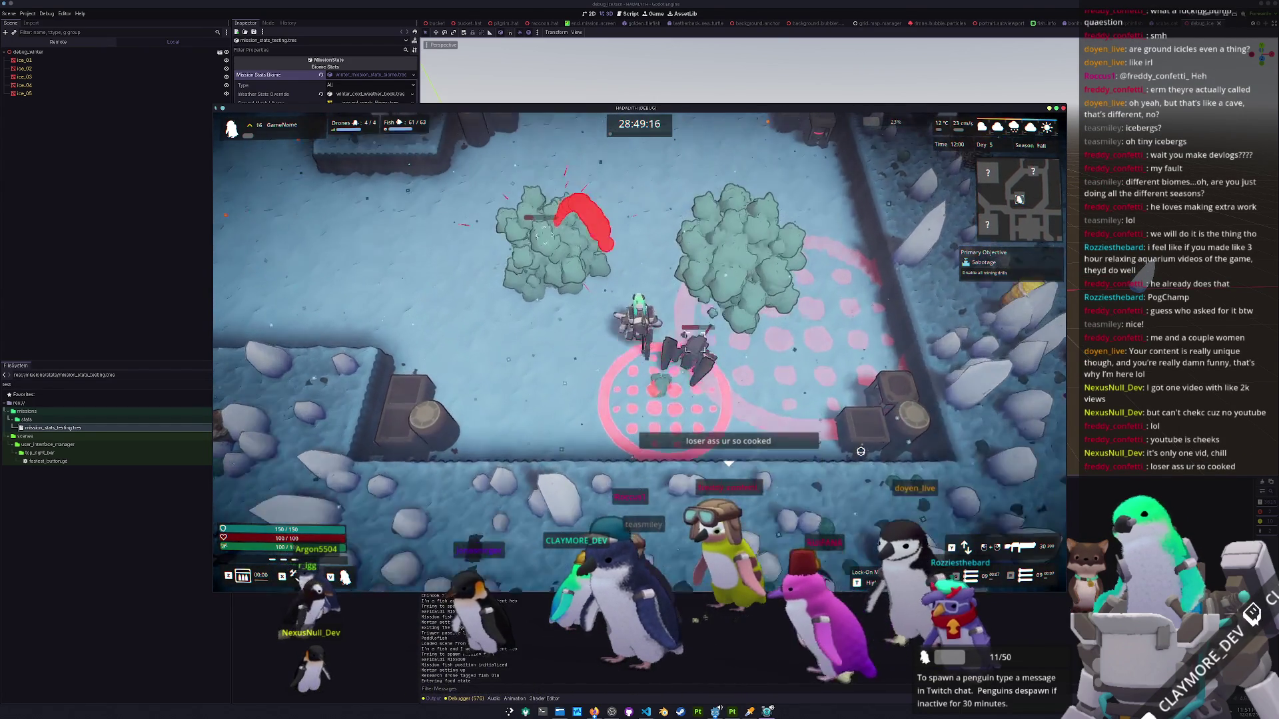
pyautogui.press('w')
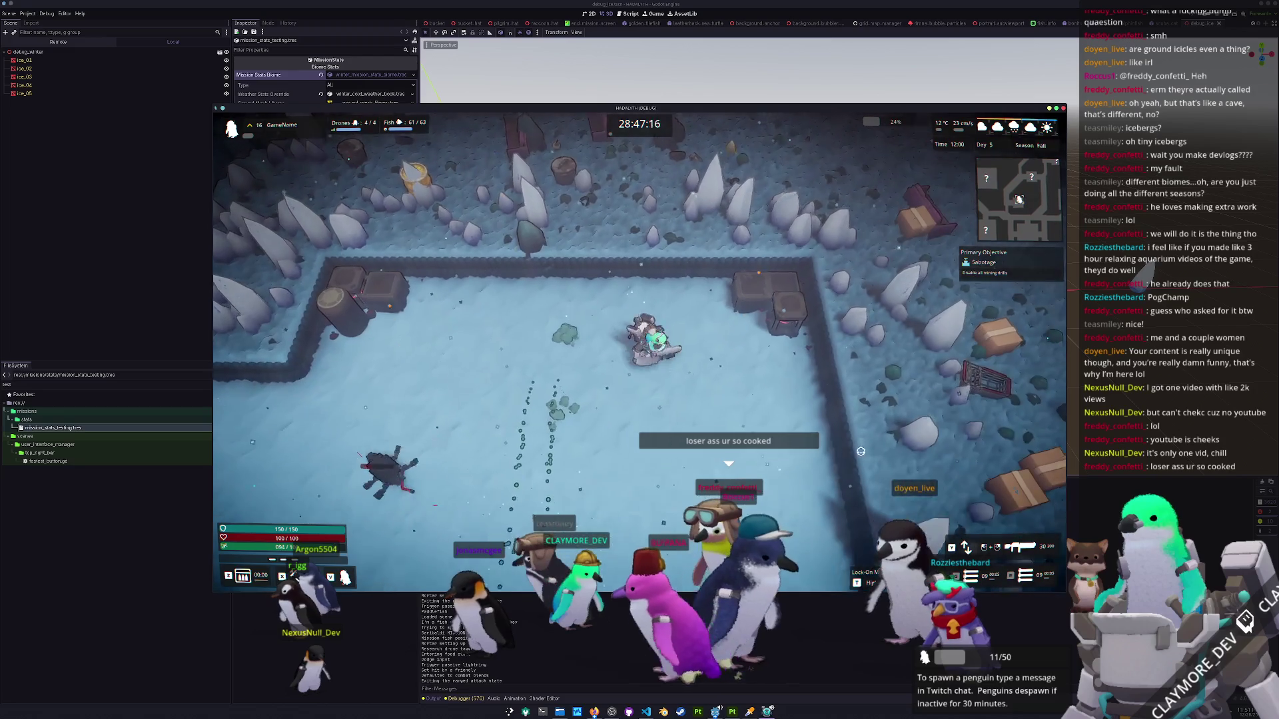
# Explore north into a new walled area, then pause and stop the game.
pyautogui.press('s')
pyautogui.press('d')
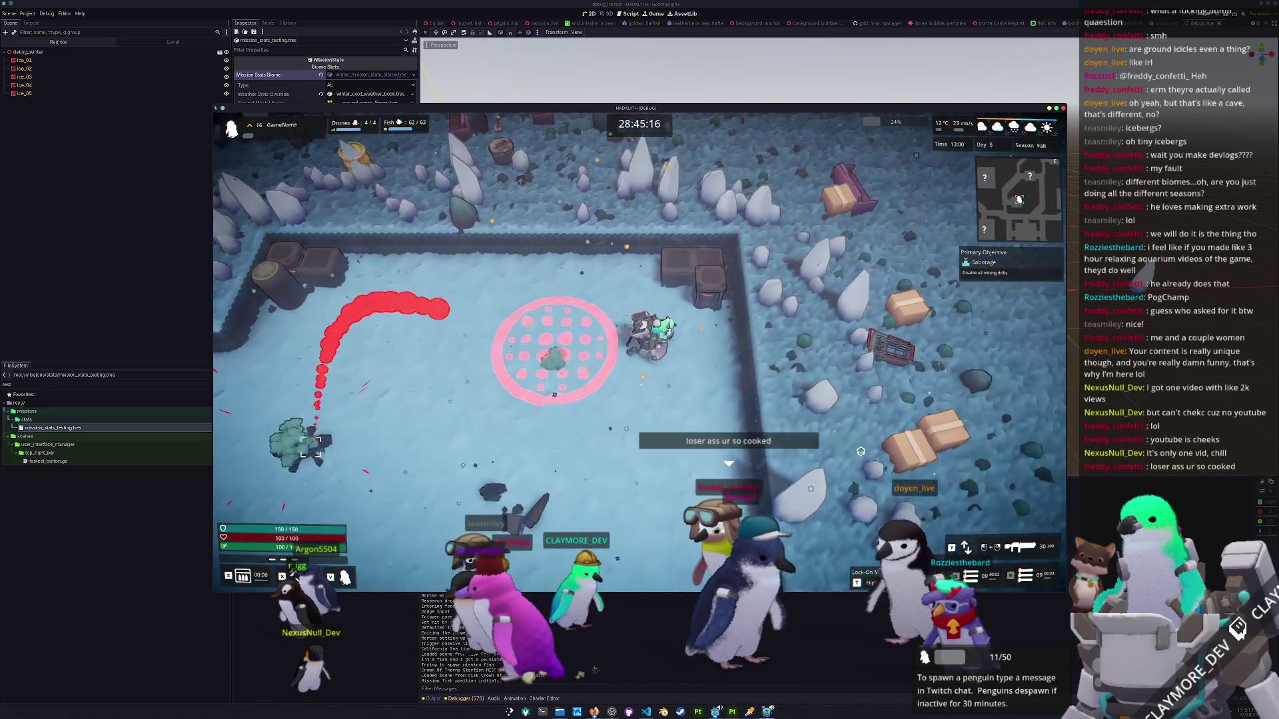
pyautogui.press('s')
pyautogui.press('a')
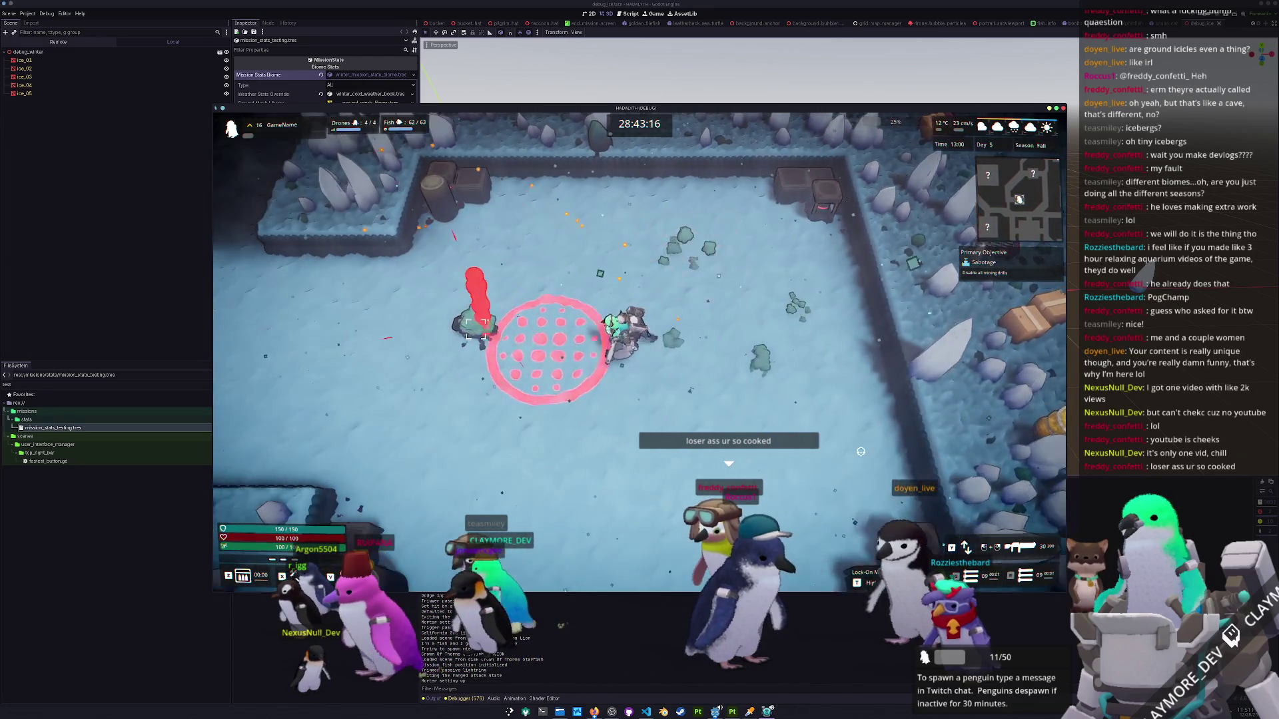
pyautogui.press('w')
pyautogui.press('a')
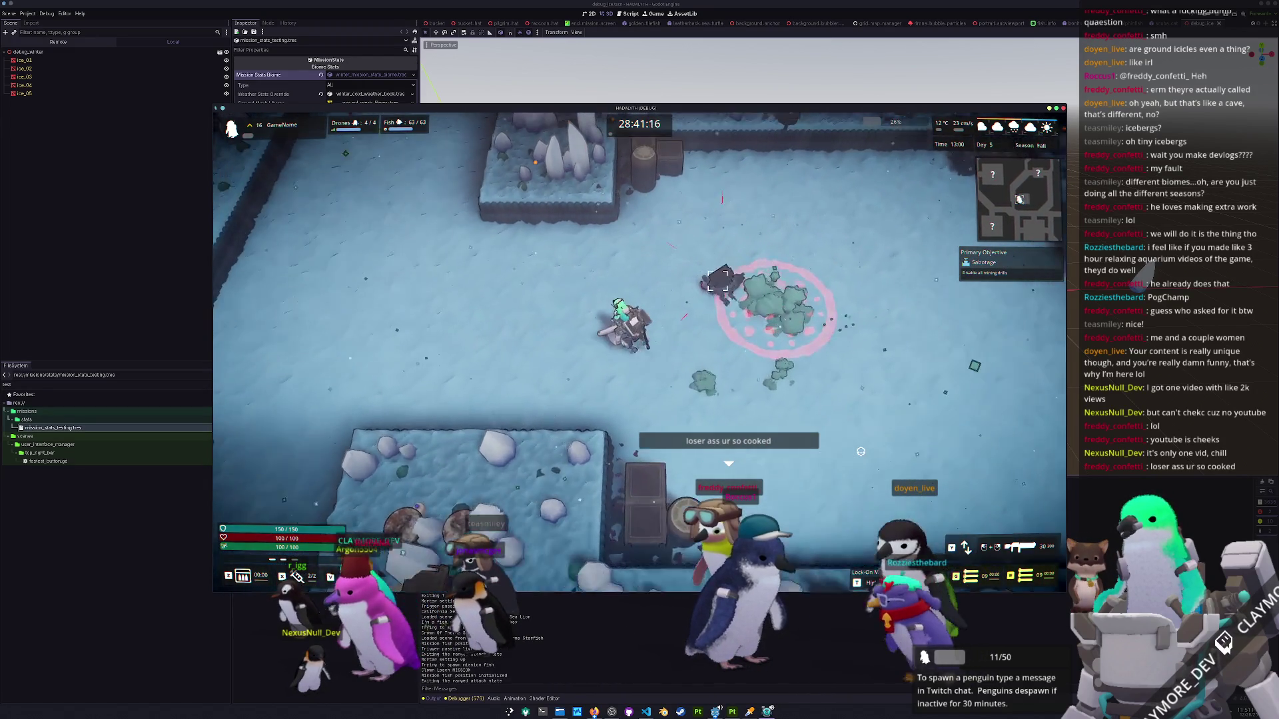
pyautogui.press('w')
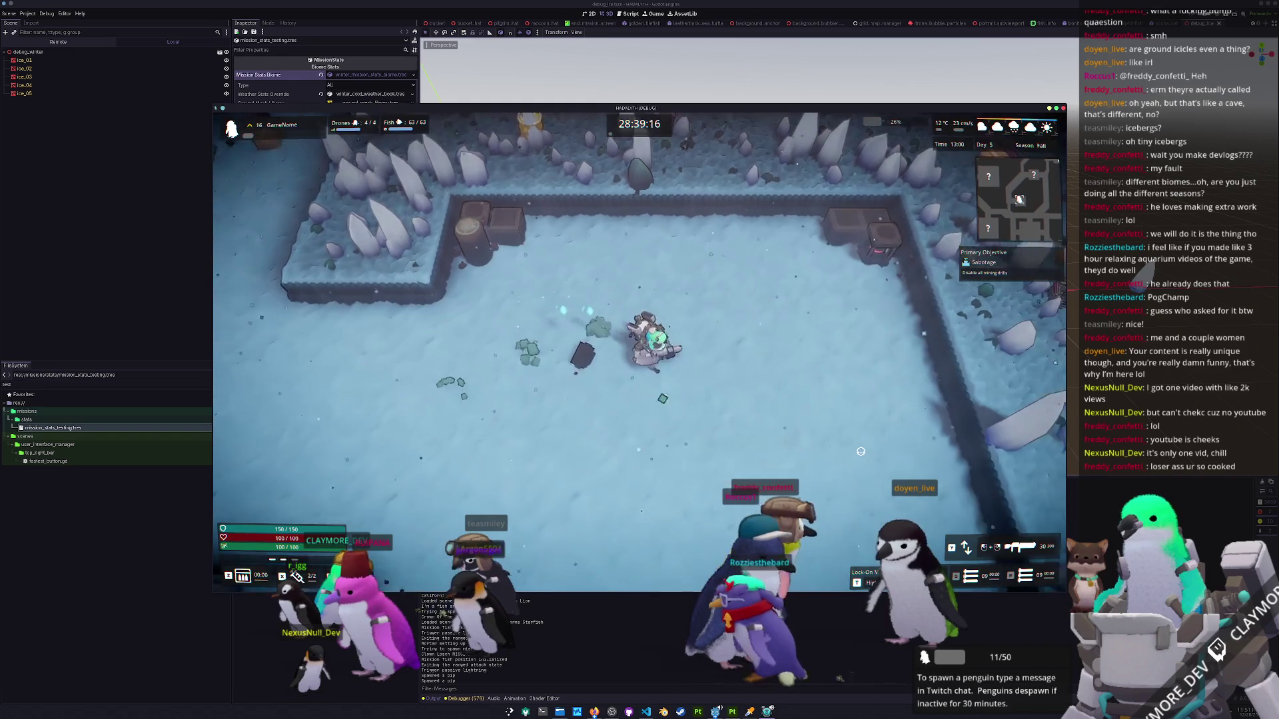
pyautogui.press('d')
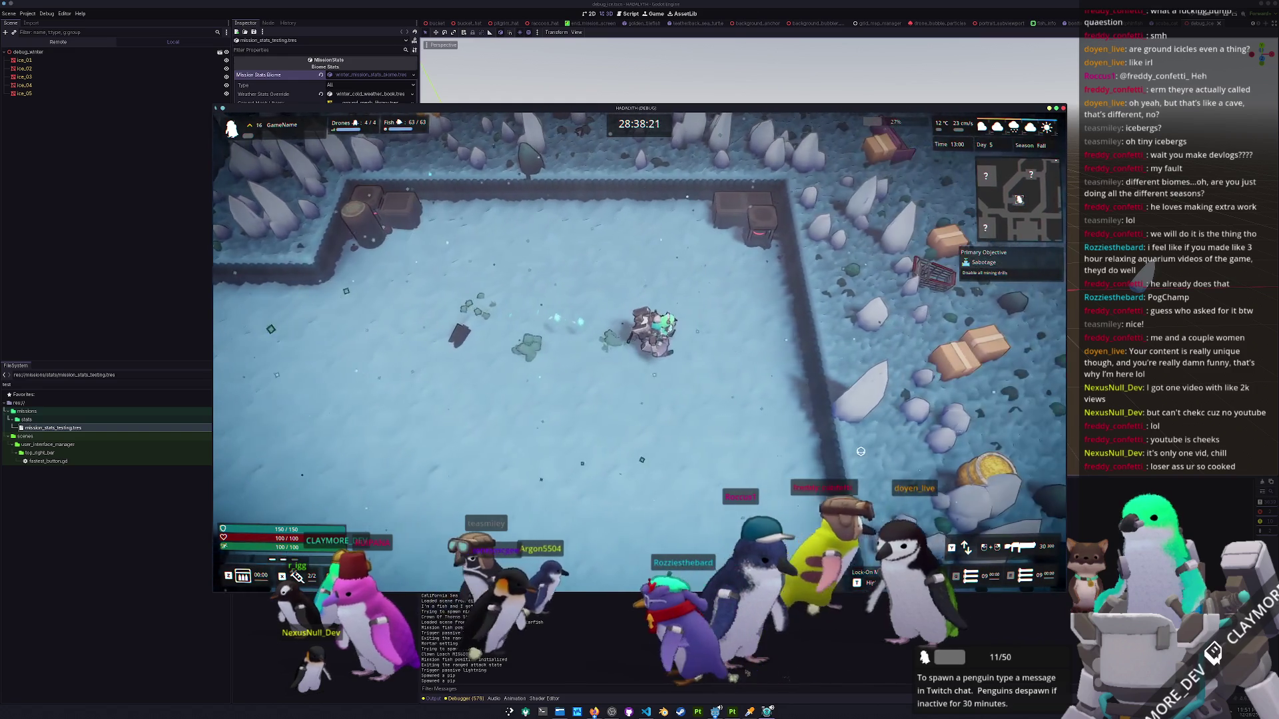
pyautogui.press('d')
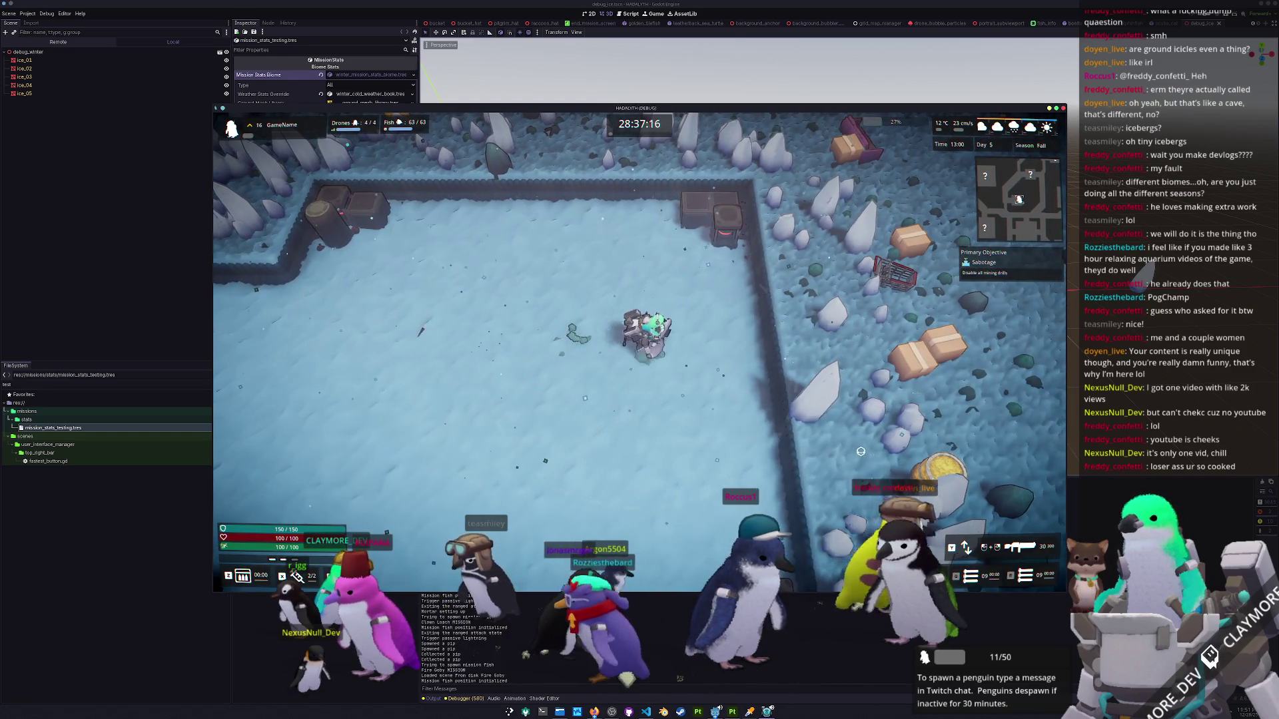
pyautogui.press('d')
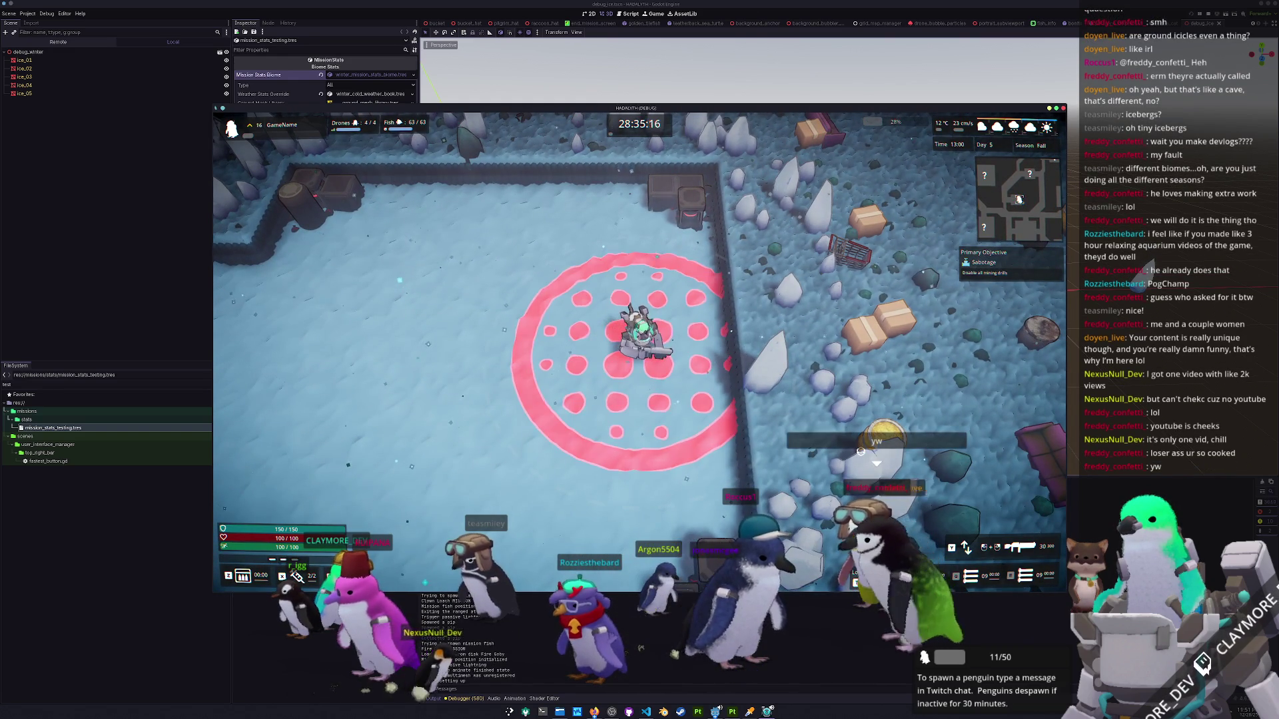
pyautogui.press('w')
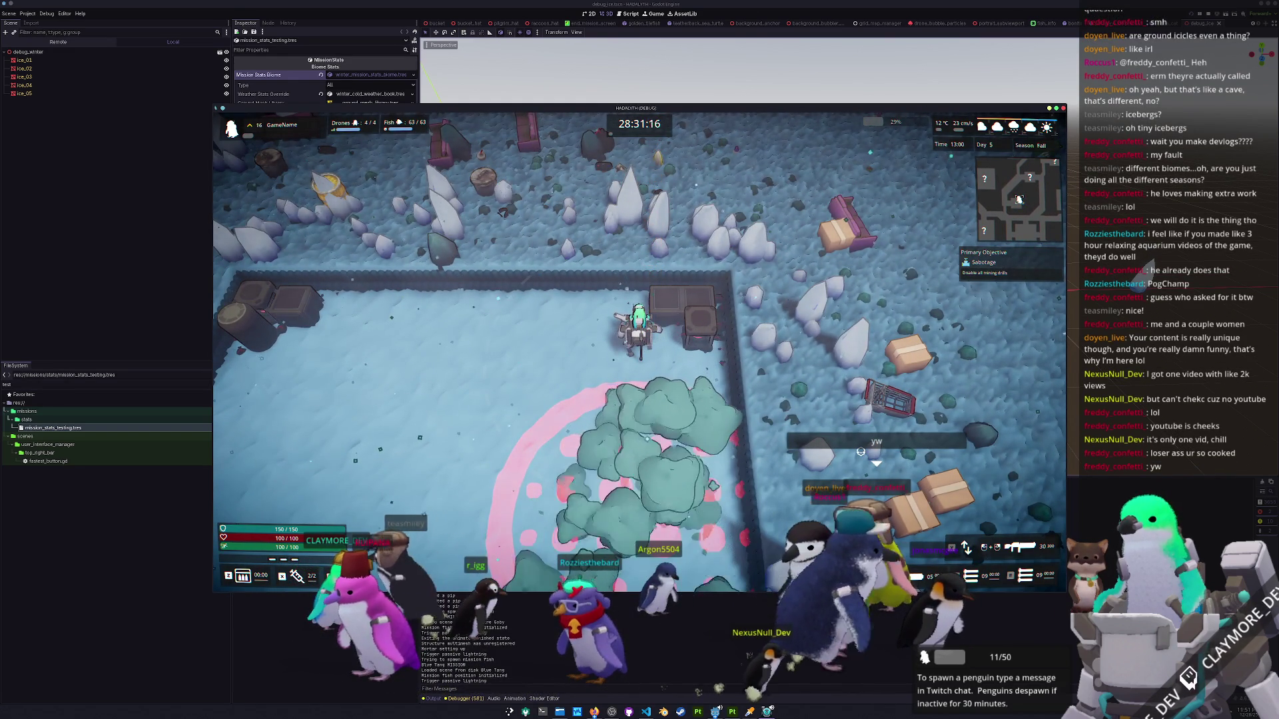
pyautogui.press('s')
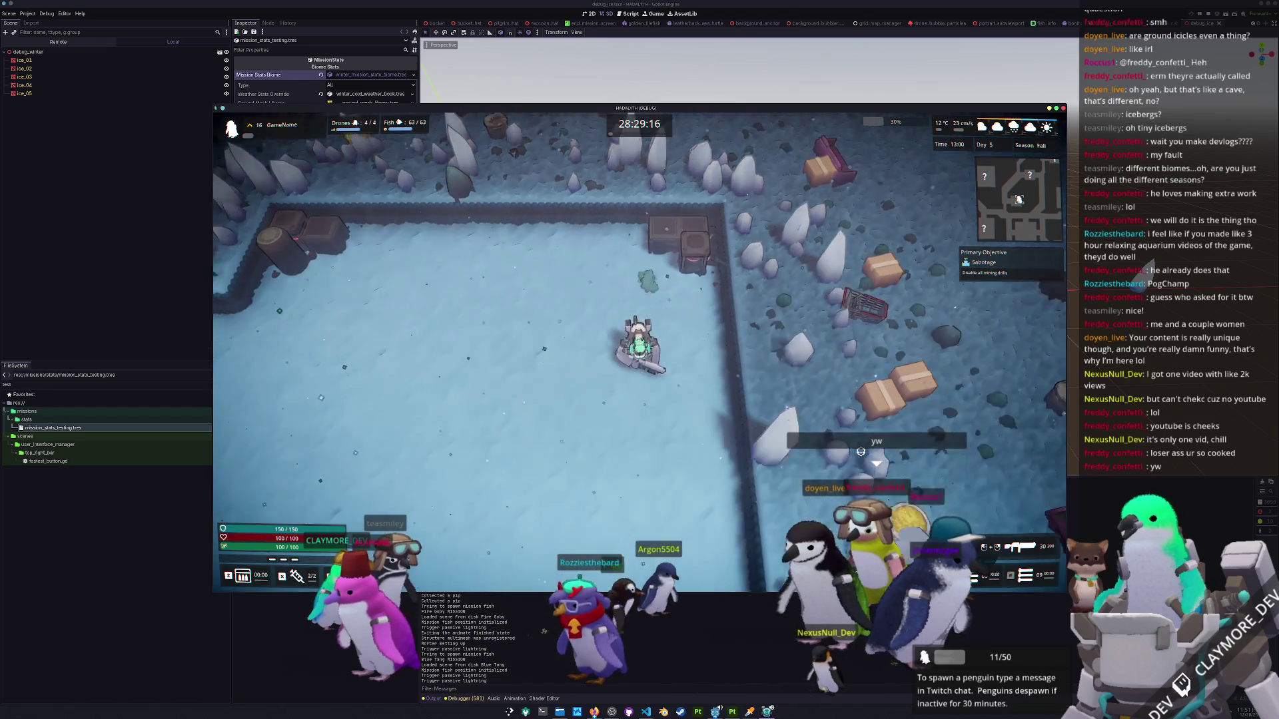
pyautogui.press('Escape')
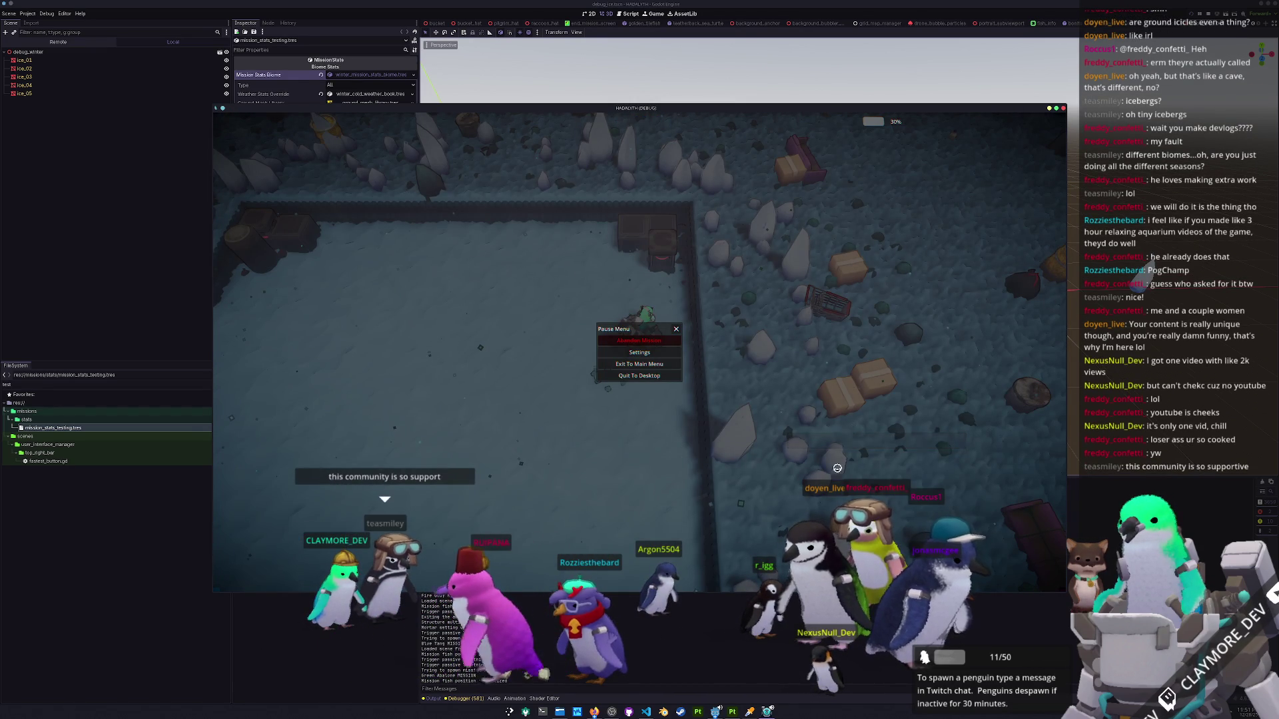
pyautogui.press('F8')
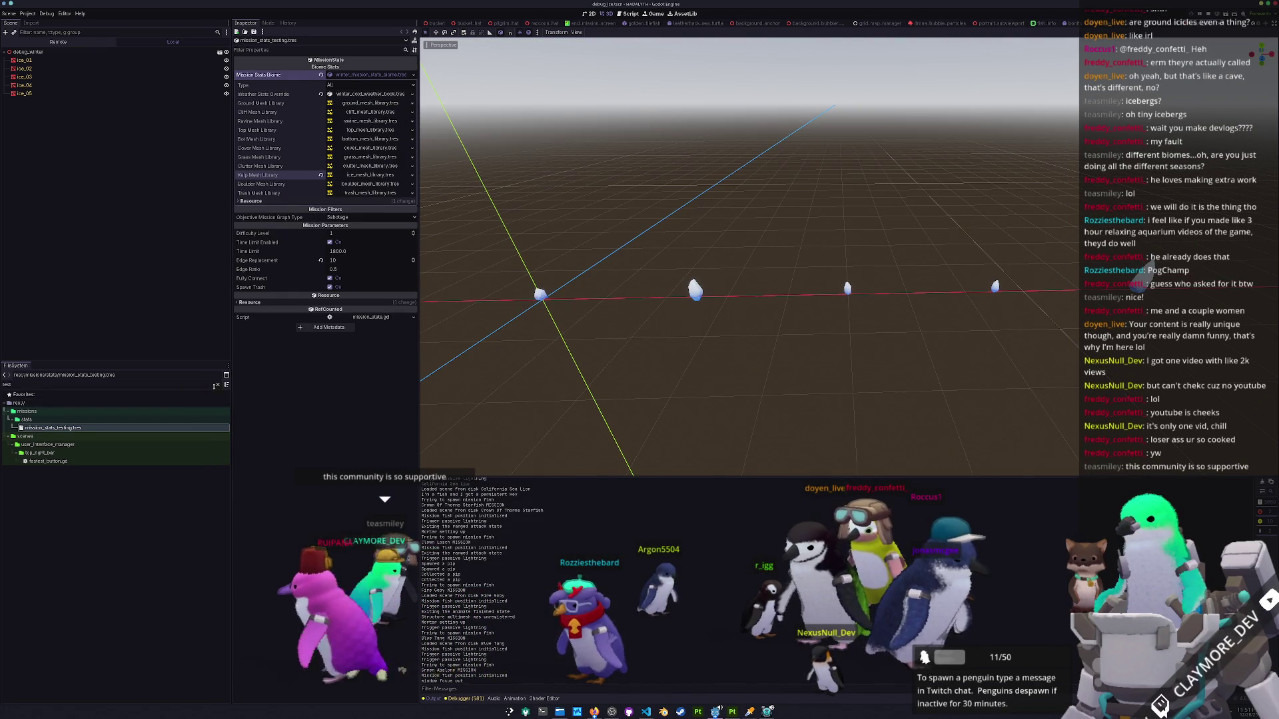
# Clear the FileSystem filter, scroll up to terrain_materials and select terrain_sand.tres for its snow settings.
pyautogui.click(218, 385)
pyautogui.scroll(-10, 164, 558)
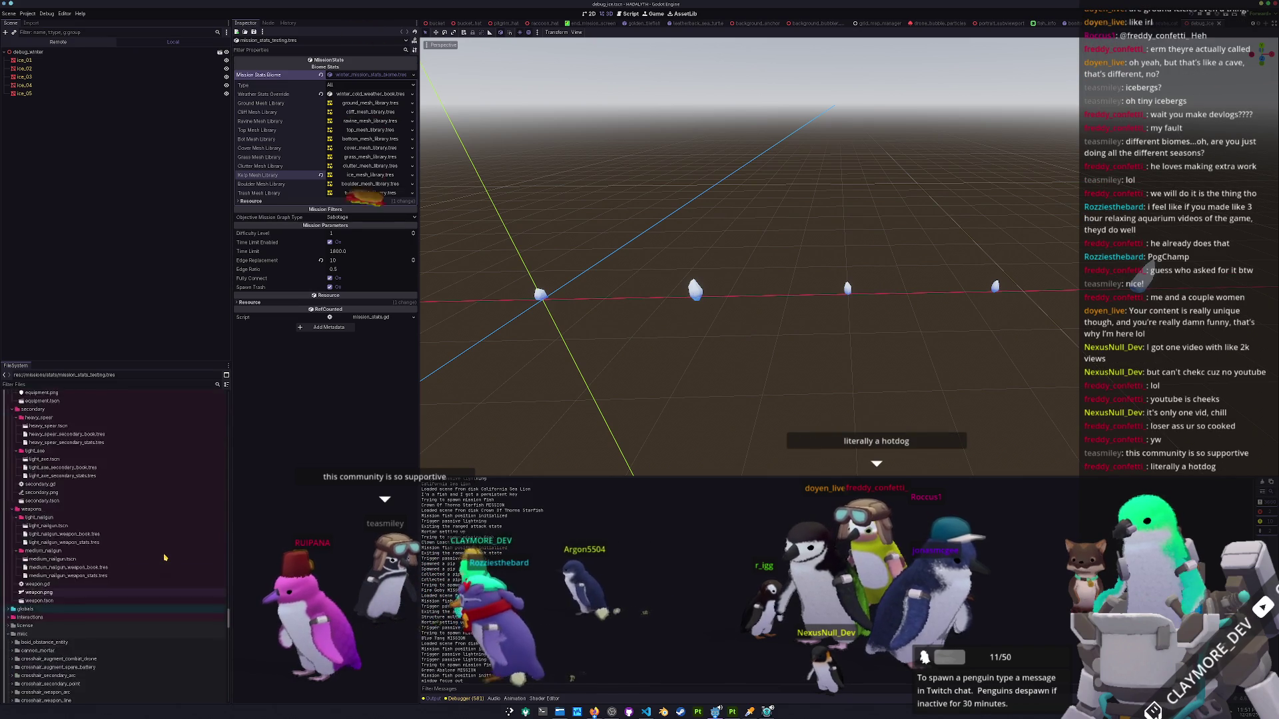
pyautogui.scroll(-15, 167, 560)
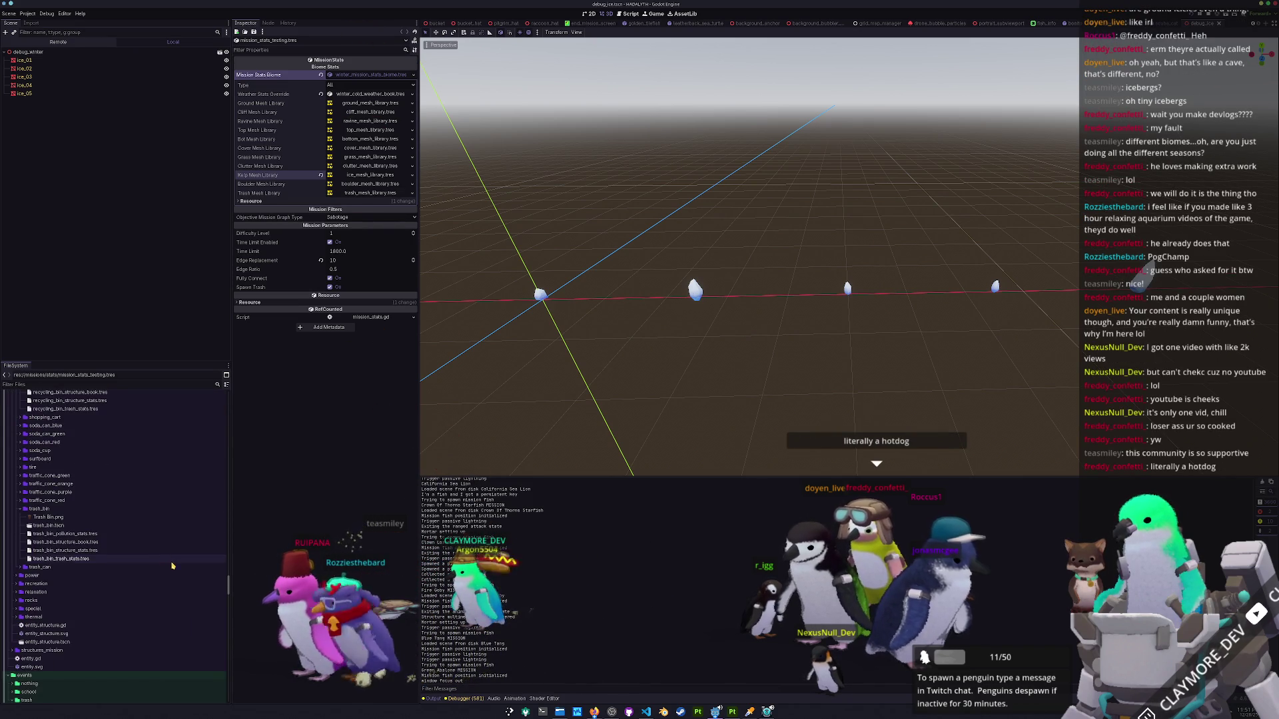
pyautogui.scroll(5, 167, 559)
pyautogui.scroll(10, 163, 558)
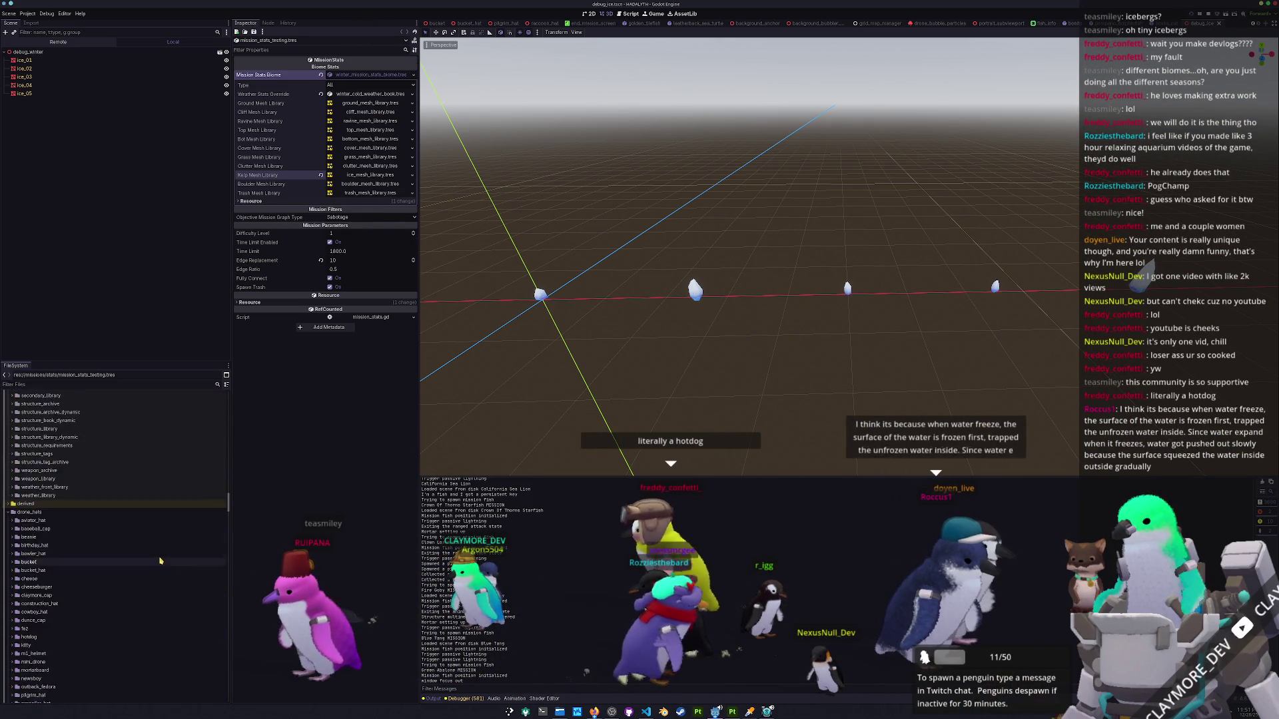
pyautogui.scroll(15, 160, 561)
pyautogui.scroll(3, 158, 568)
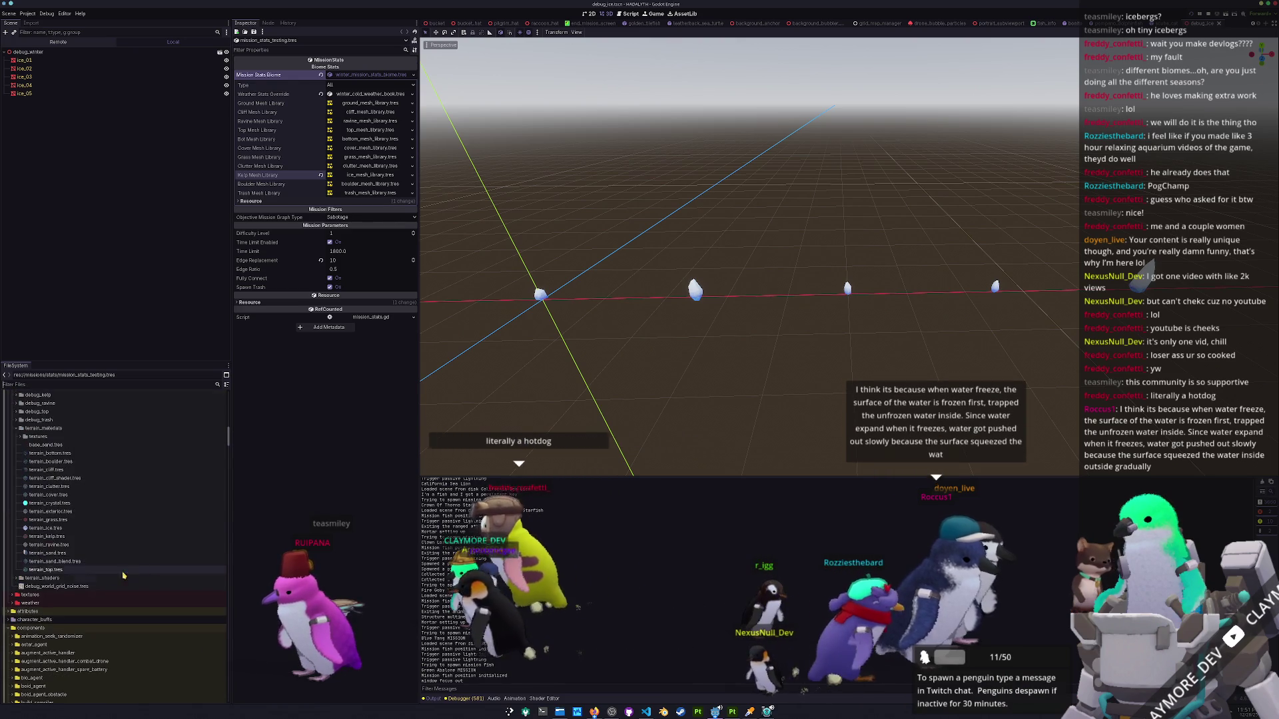
pyautogui.click(81, 555)
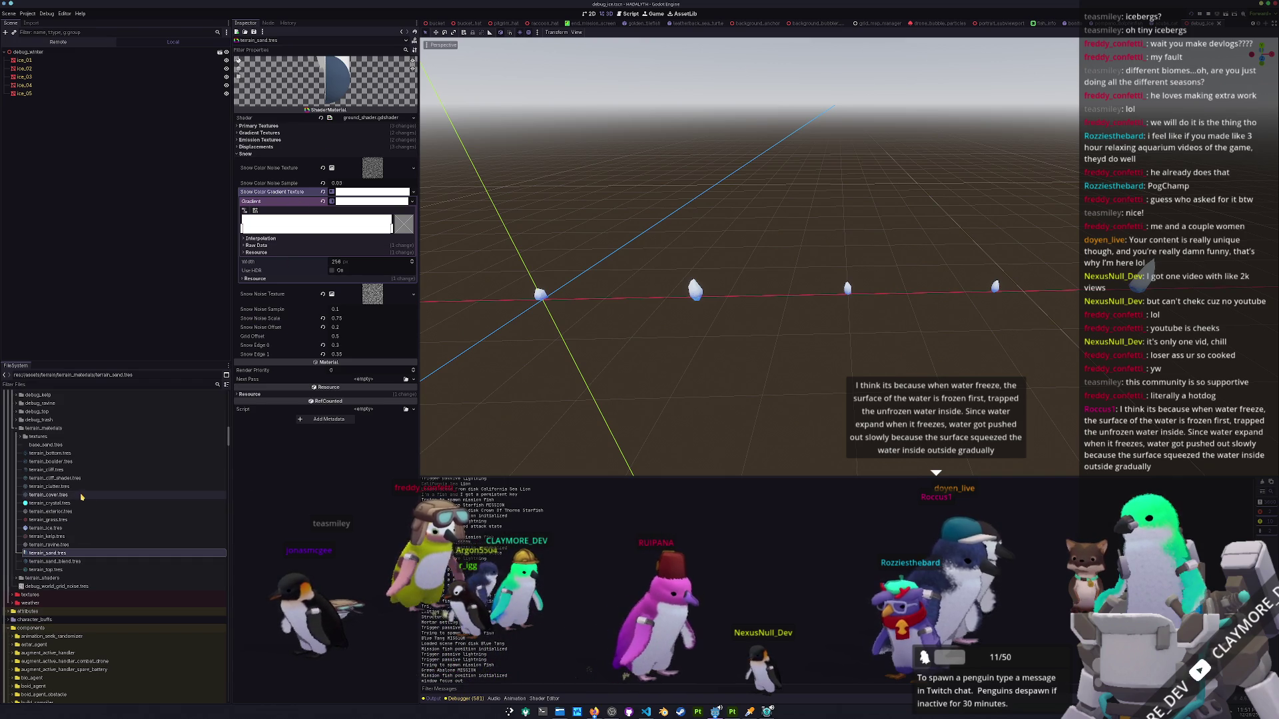
# Compare terrain_sand_blend.tres and terrain_sand.tres by switching between them in the Inspector.
pyautogui.click(64, 562)
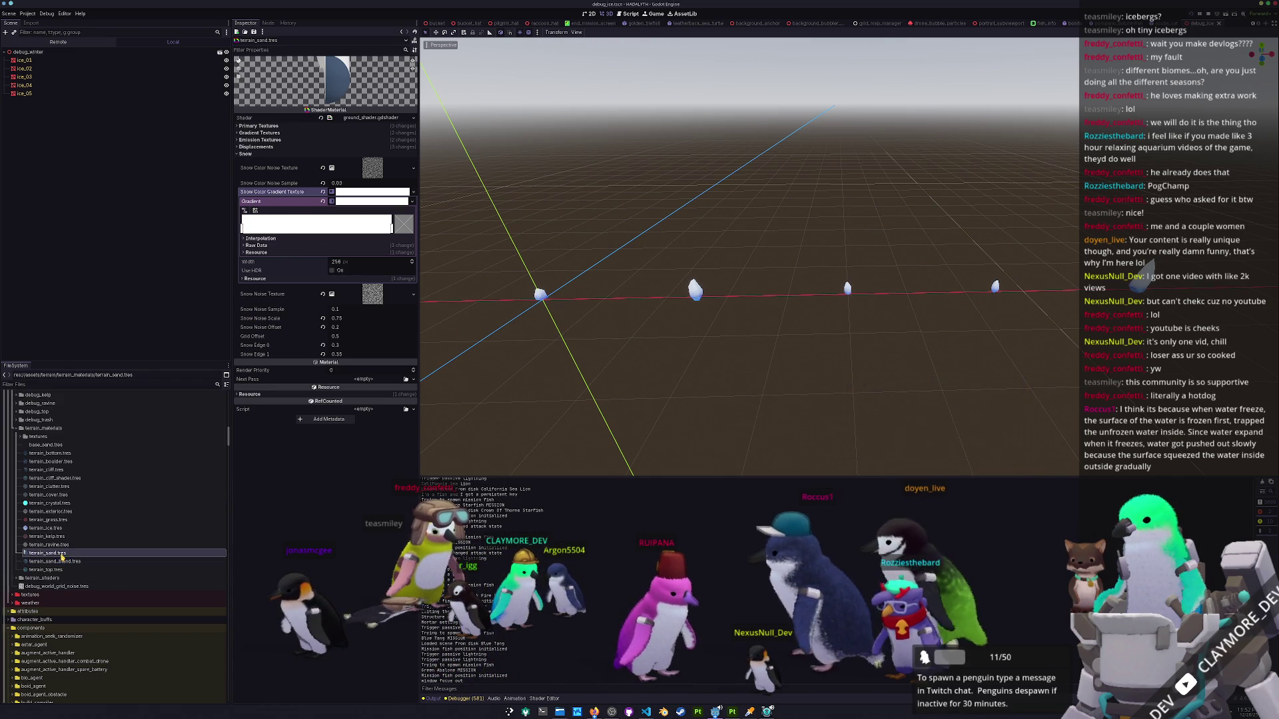
pyautogui.click(67, 554)
pyautogui.click(64, 562)
pyautogui.click(67, 554)
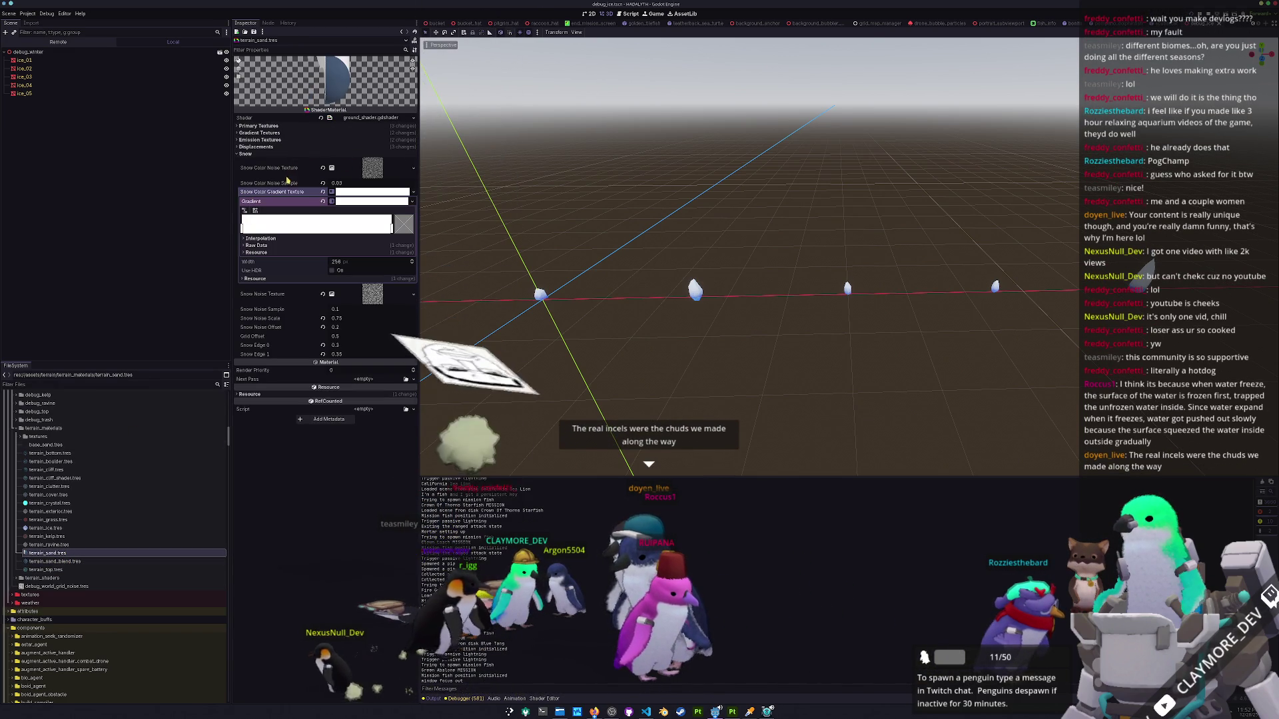
pyautogui.scroll(3, 64, 547)
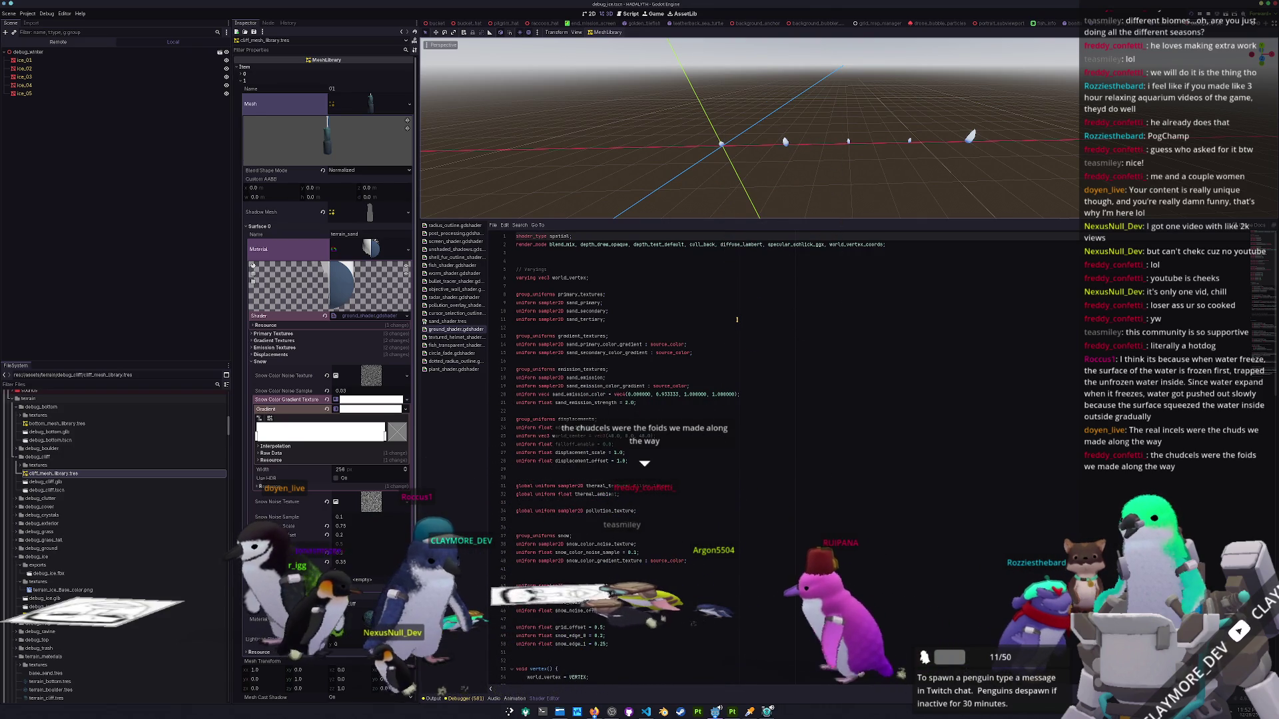
pyautogui.scroll(-4, 814, 428)
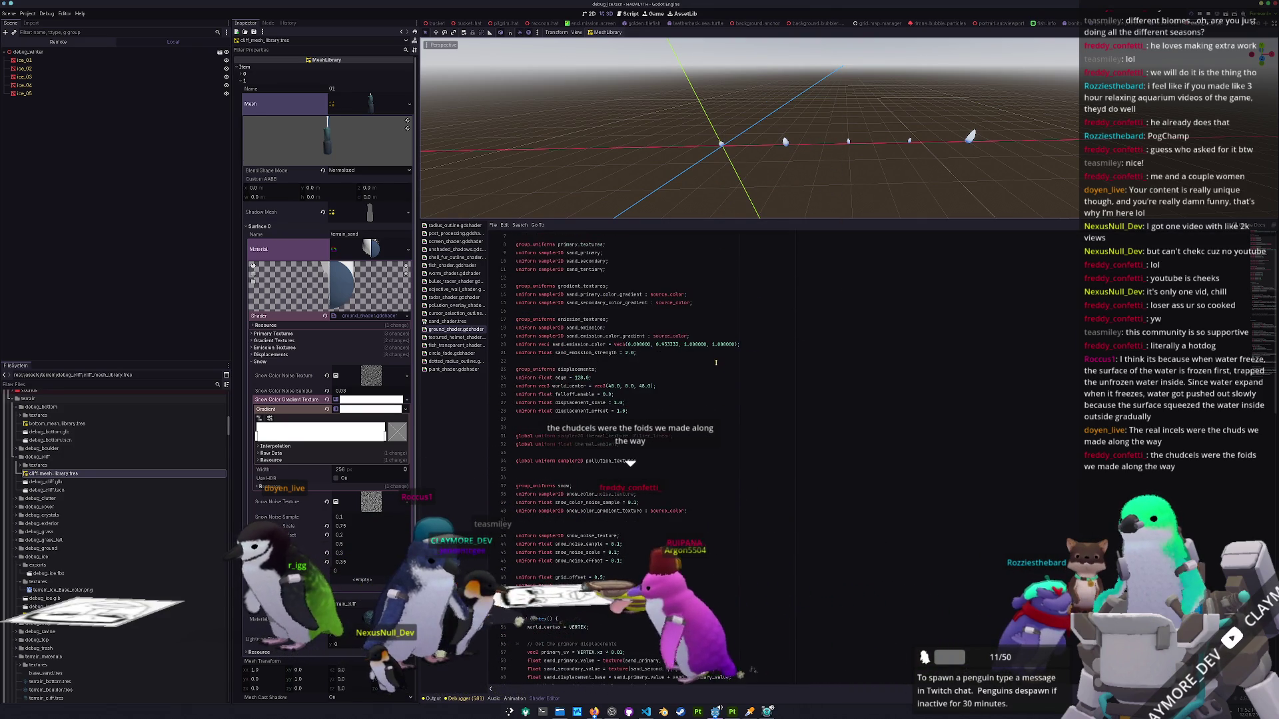
pyautogui.scroll(-6, 815, 416)
pyautogui.scroll(-6, 813, 421)
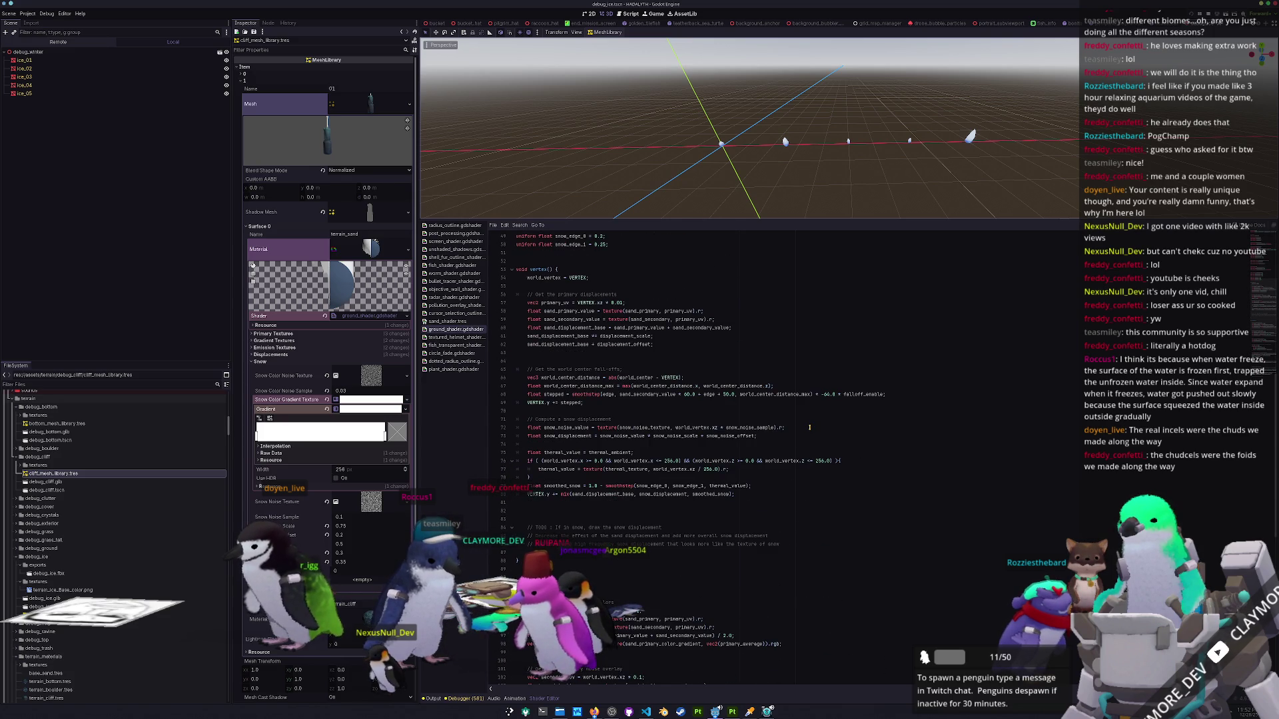
pyautogui.click(591, 404)
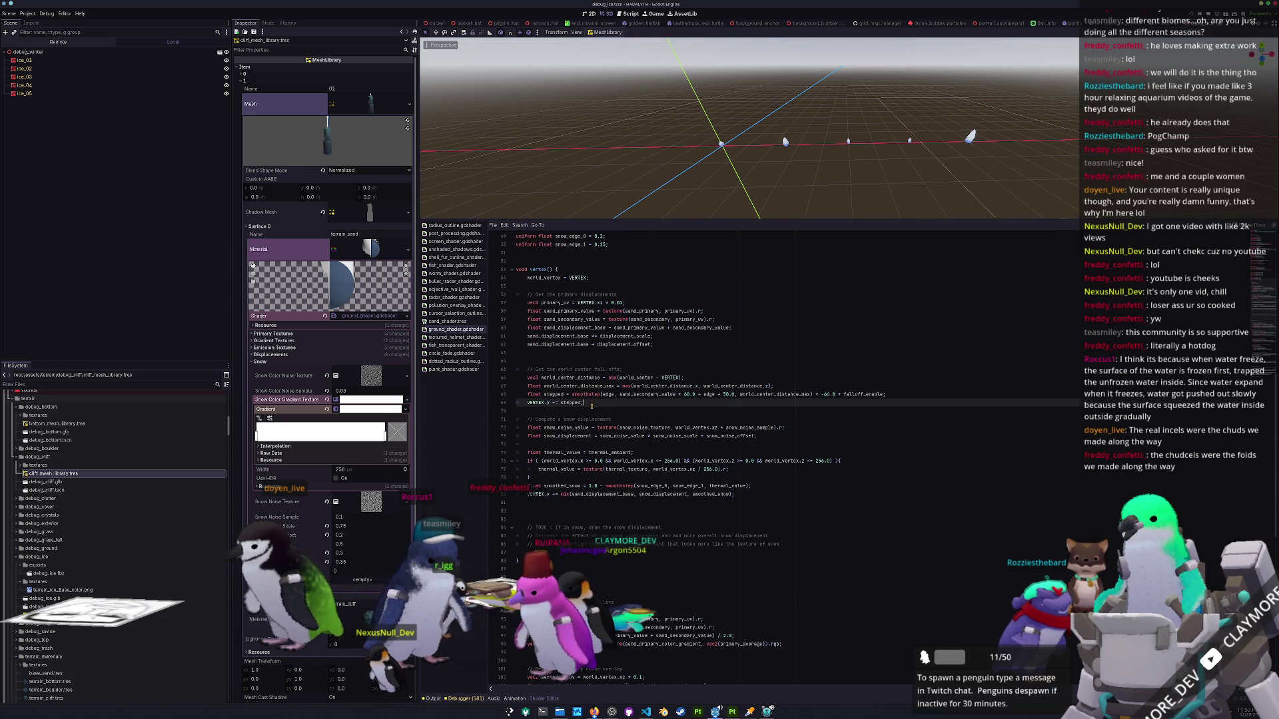
pyautogui.click(607, 442)
pyautogui.press('Tab')
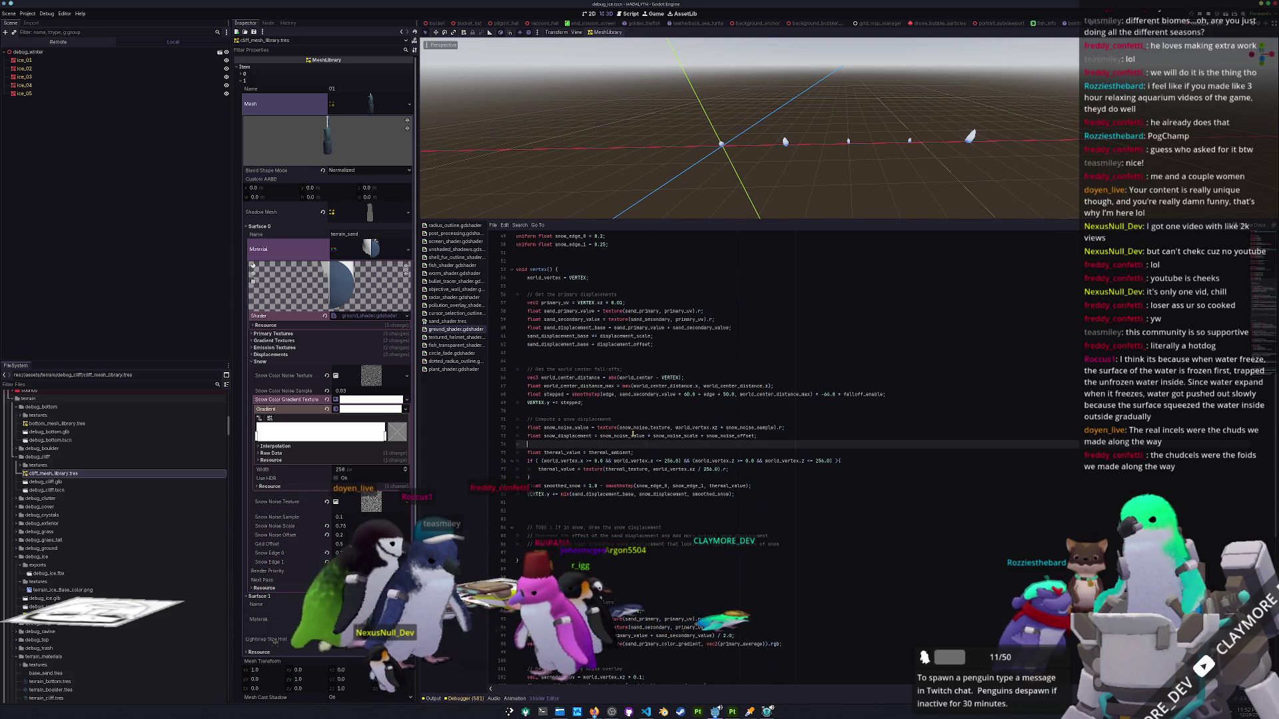
pyautogui.click(636, 427)
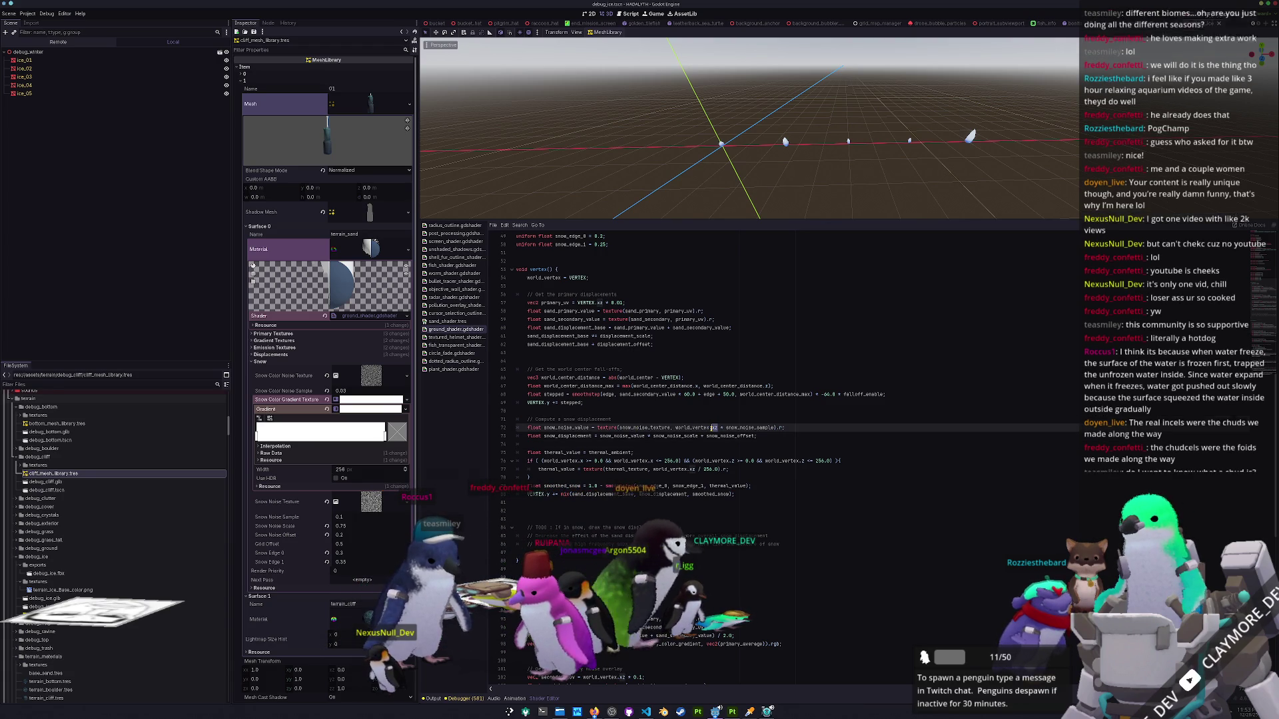
pyautogui.scroll(15, 664, 297)
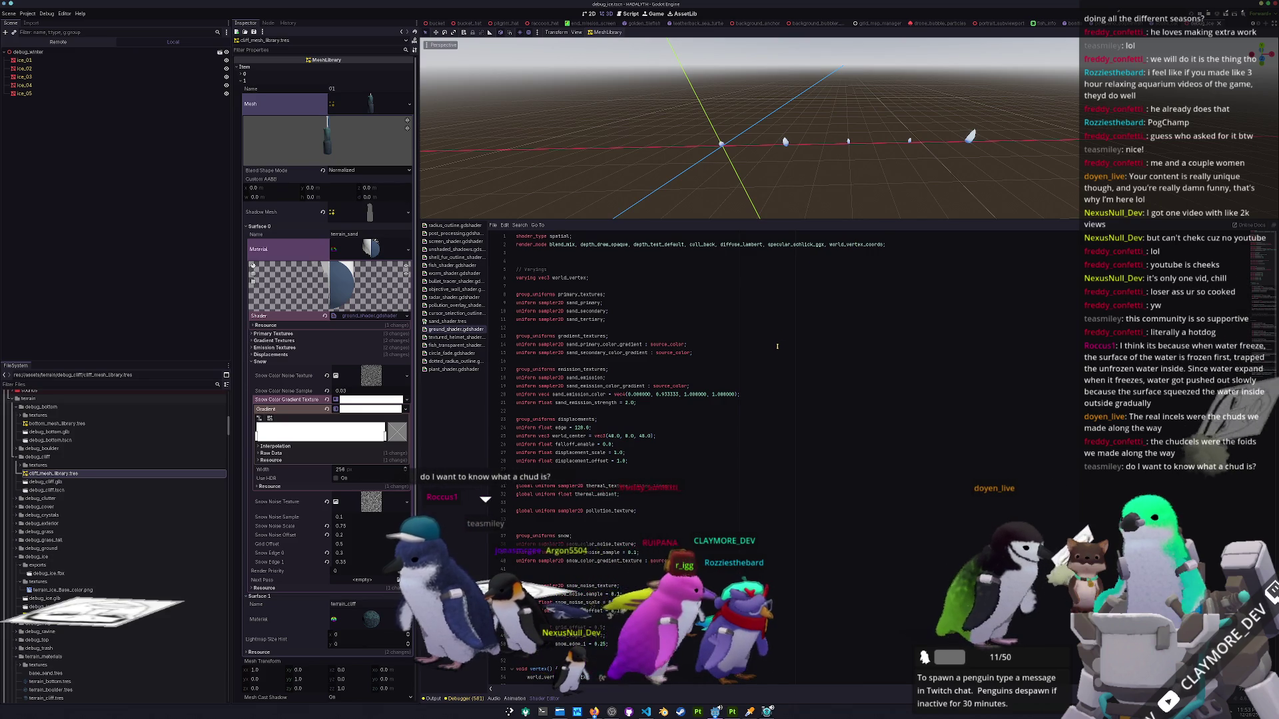
pyautogui.scroll(-12, 778, 345)
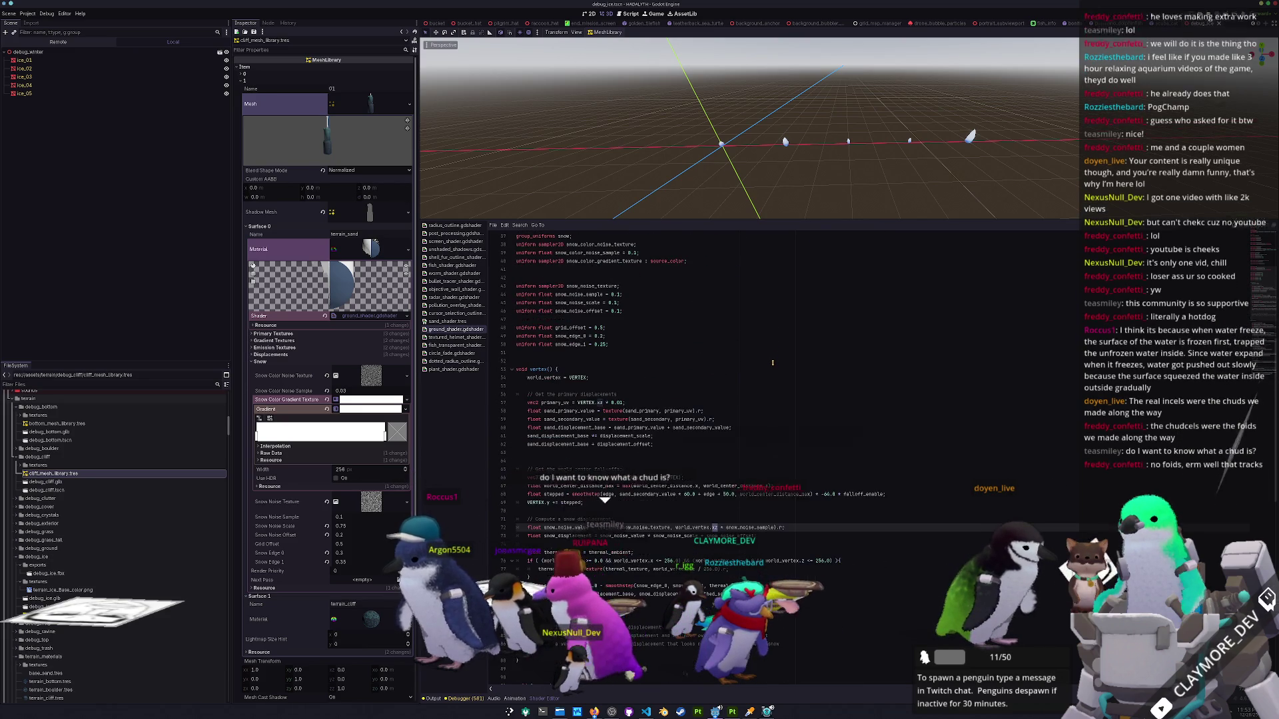
pyautogui.scroll(-5, 774, 371)
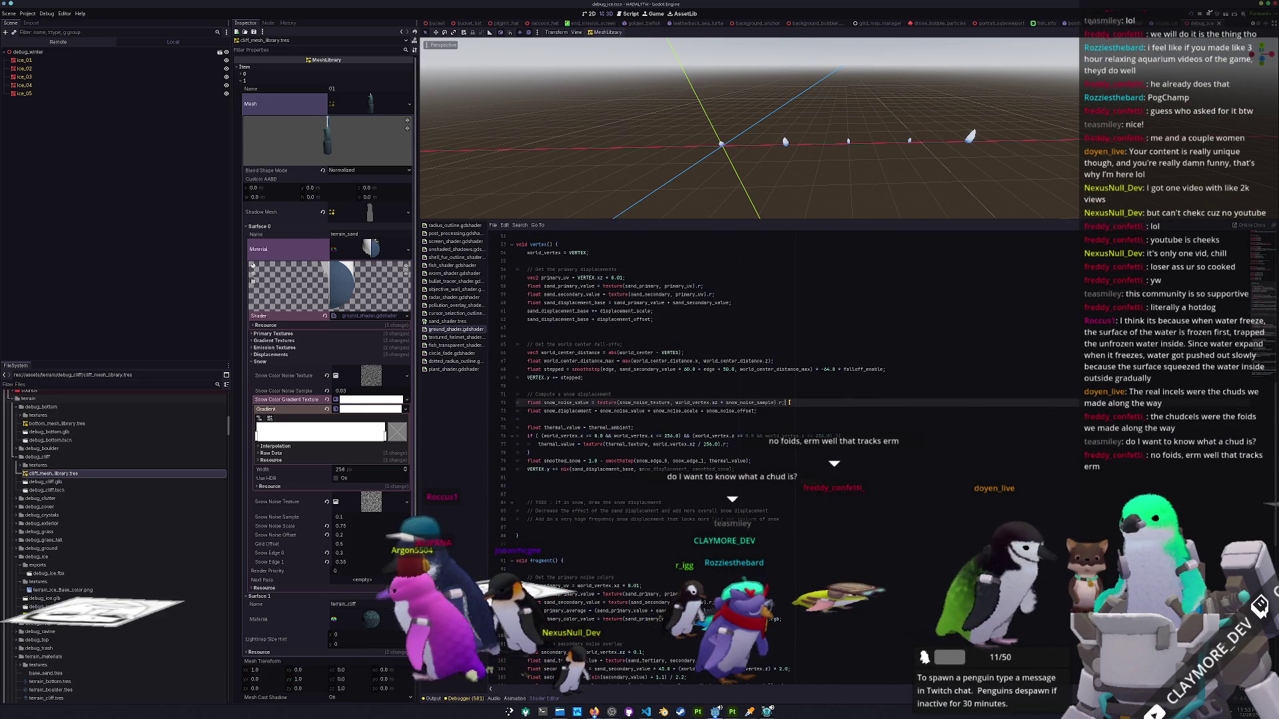
pyautogui.press('Down')
pyautogui.press('Down')
pyautogui.press('Down')
pyautogui.press('Down')
pyautogui.press('Down')
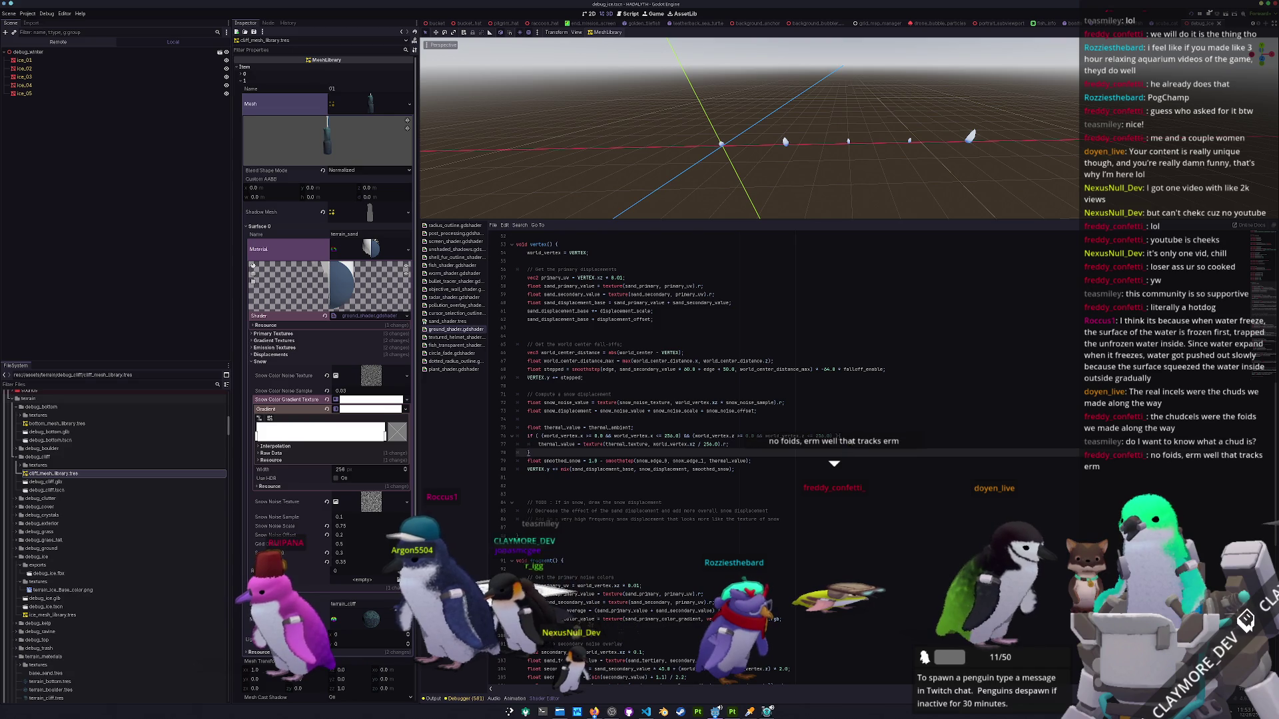
pyautogui.click(850, 430)
pyautogui.click(754, 471)
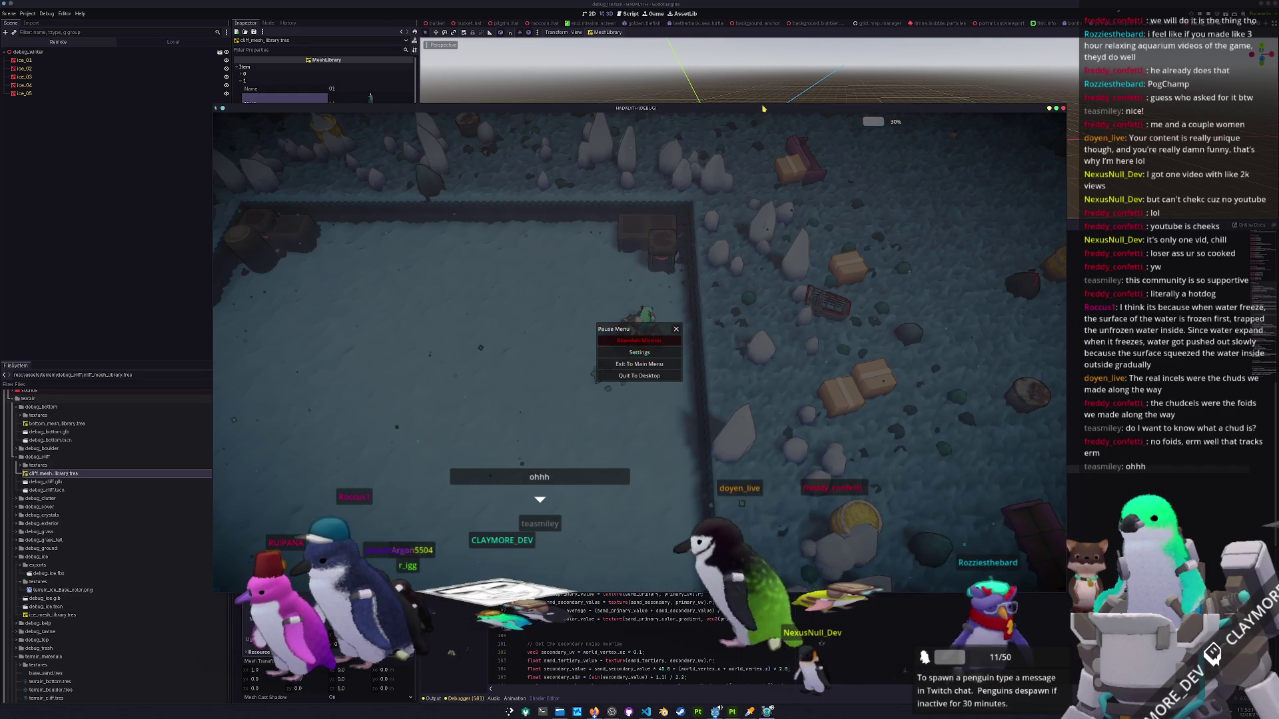
pyautogui.moveTo(763, 108); pyautogui.dragTo(1037, 176)
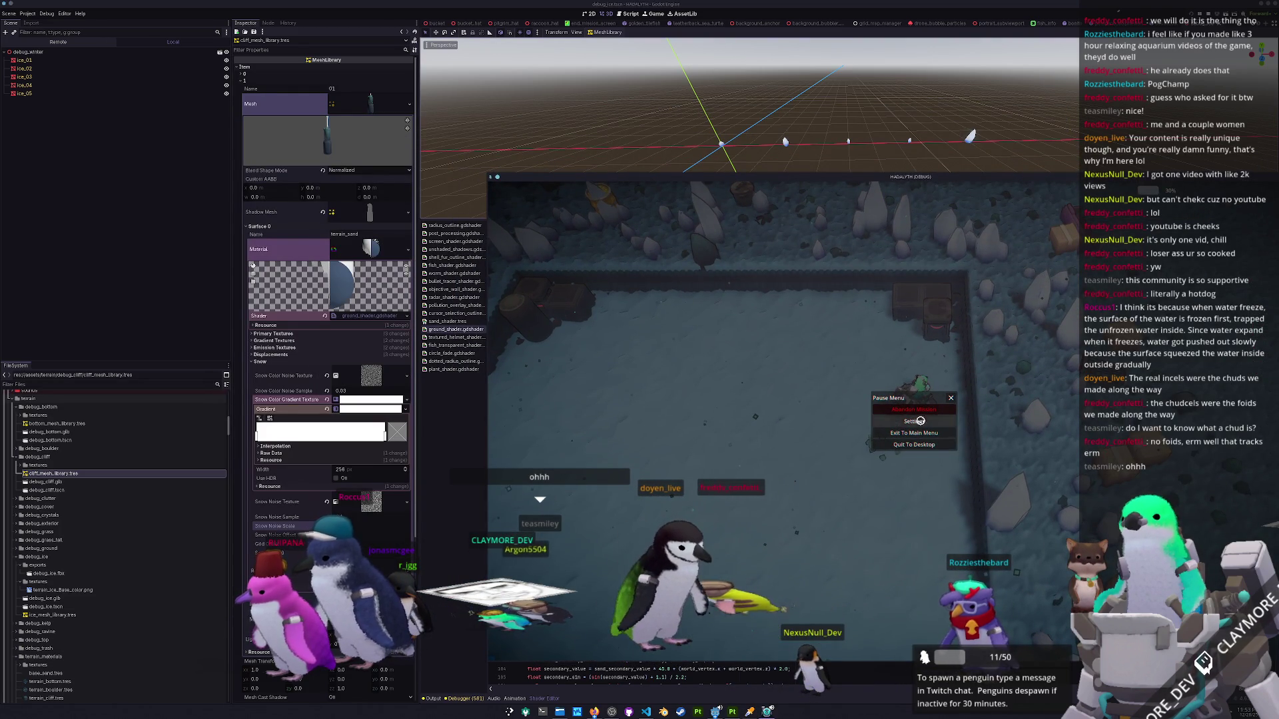
# Resume the debug game, walk the player up through the ice arena, then pause again.
pyautogui.press('Escape')
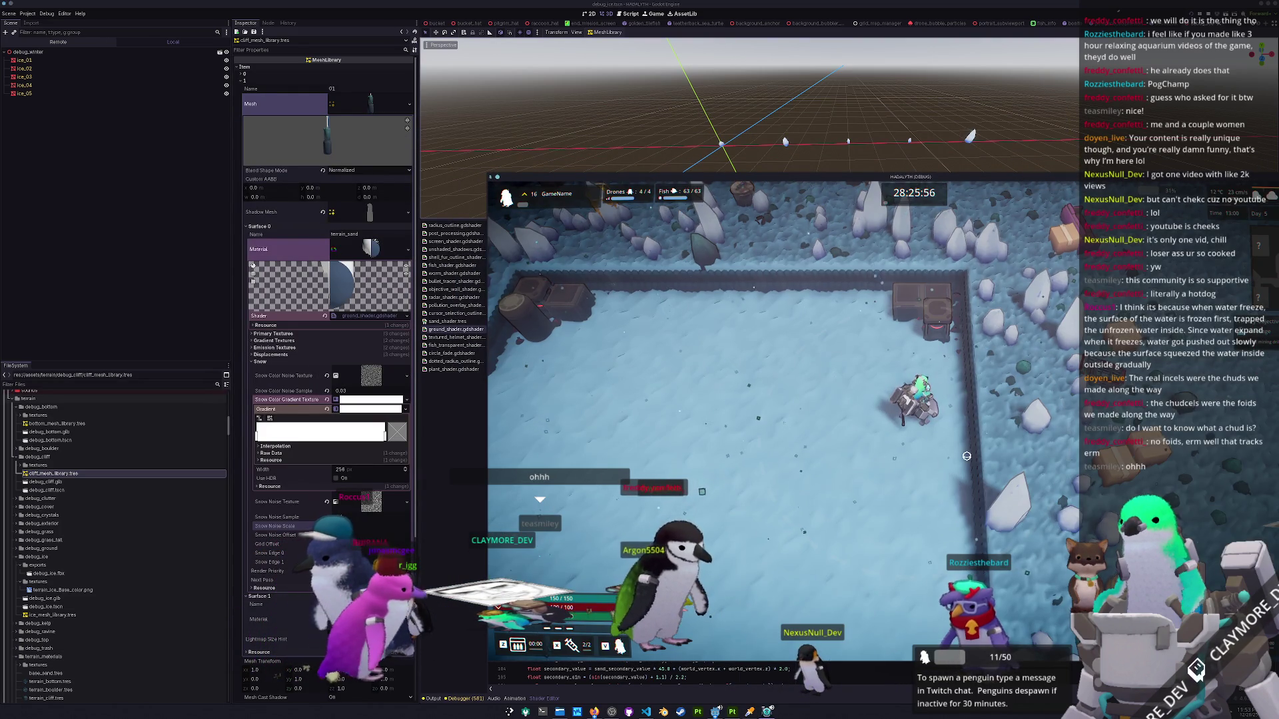
pyautogui.press('w')
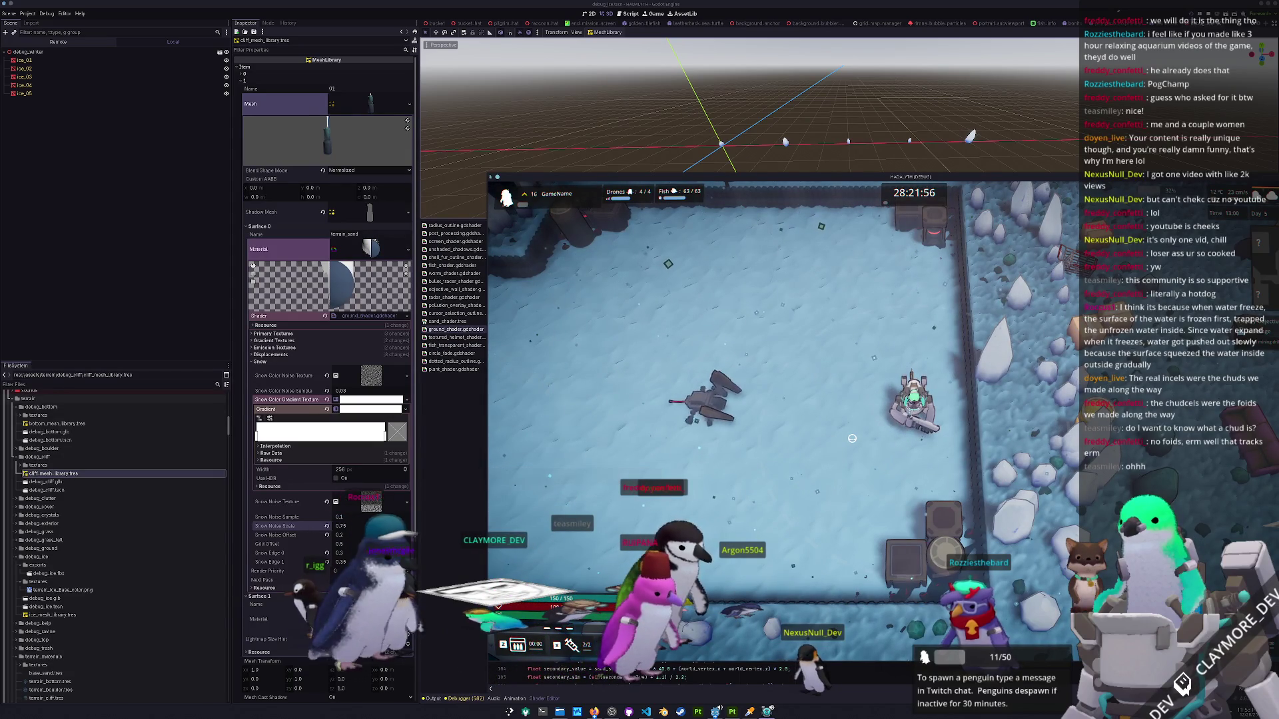
pyautogui.press('Escape')
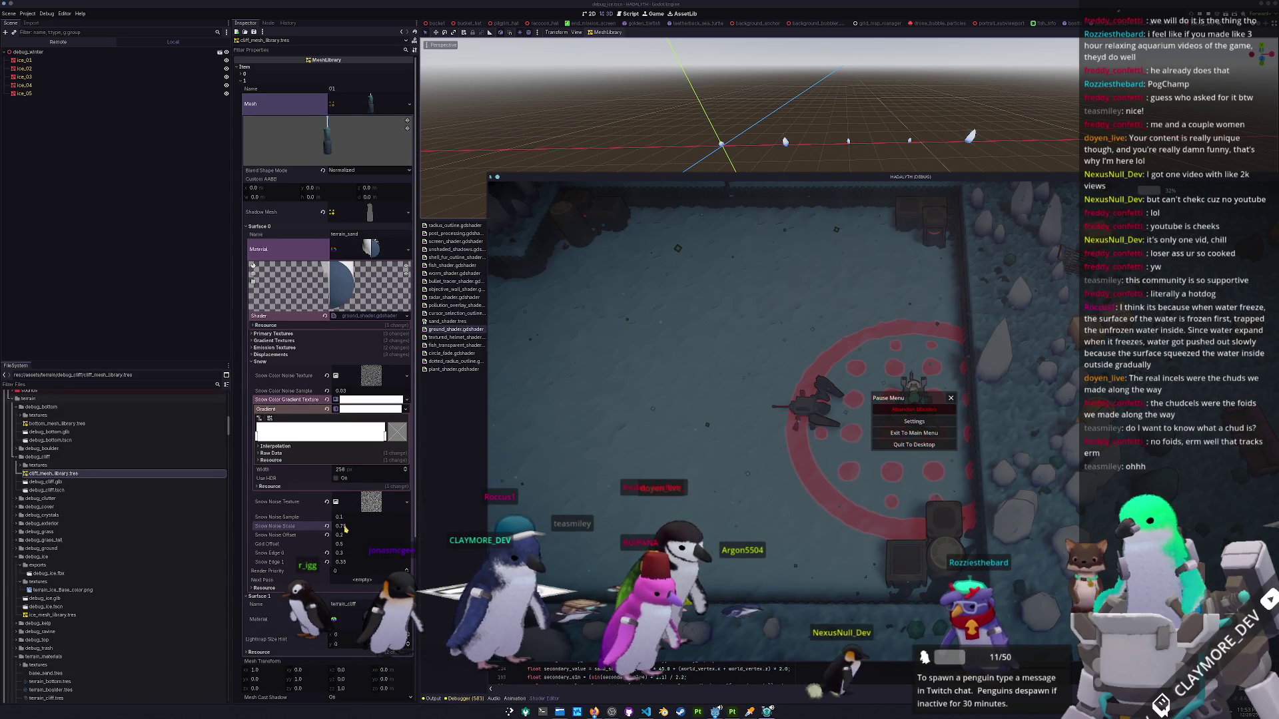
# Try and revert Snow Noise Scale and Offset changes, then set Snow Noise Scale to about 0.506.
pyautogui.moveTo(345, 529)
pyautogui.mouseDown()
pyautogui.moveTo(453, 529)
pyautogui.moveTo(346, 530)
pyautogui.mouseUp()
pyautogui.hotkey('ctrl', 'z')
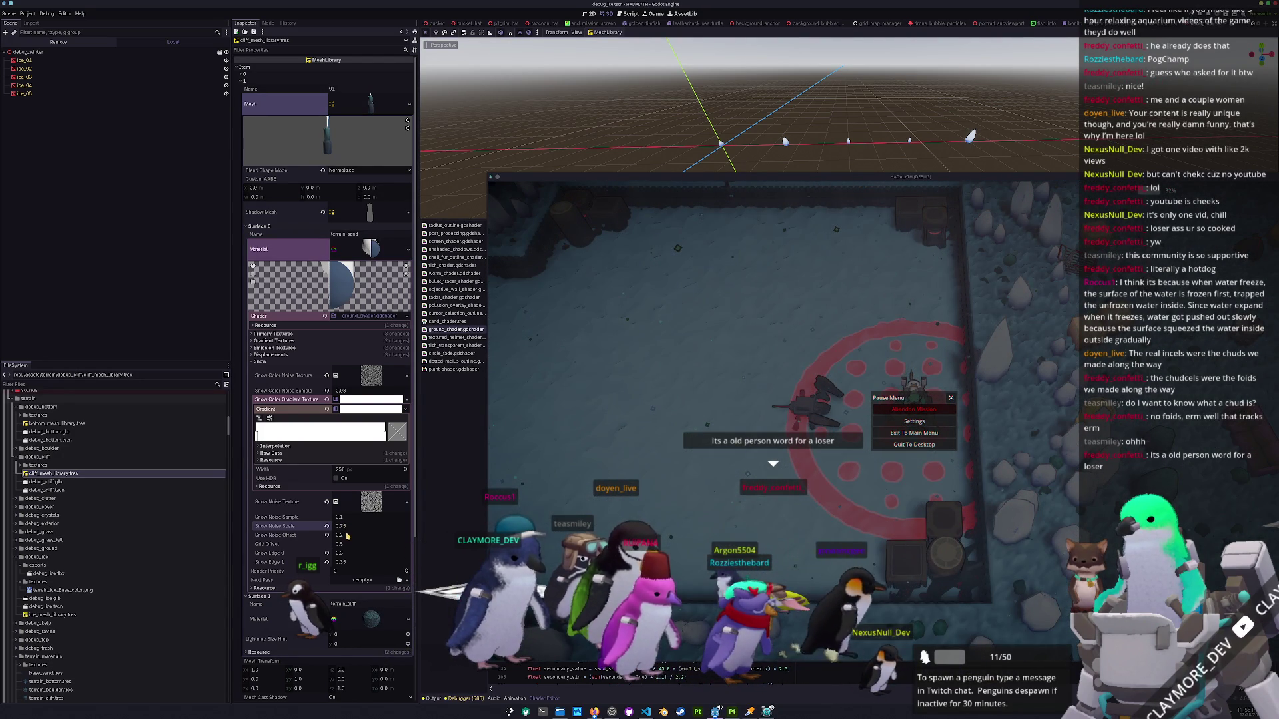
pyautogui.moveTo(344, 535)
pyautogui.mouseDown()
pyautogui.moveTo(425, 534)
pyautogui.moveTo(344, 538)
pyautogui.mouseUp()
pyautogui.hotkey('ctrl', 'z')
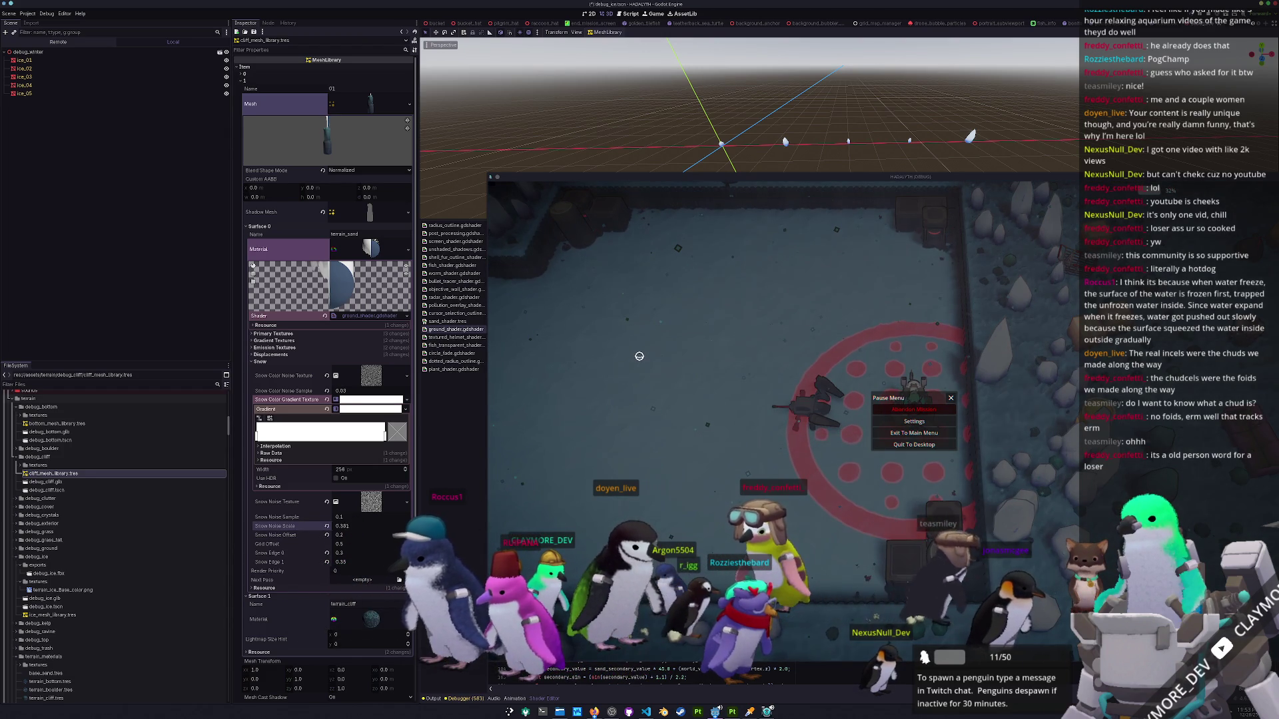
pyautogui.moveTo(345, 526); pyautogui.dragTo(371, 526)
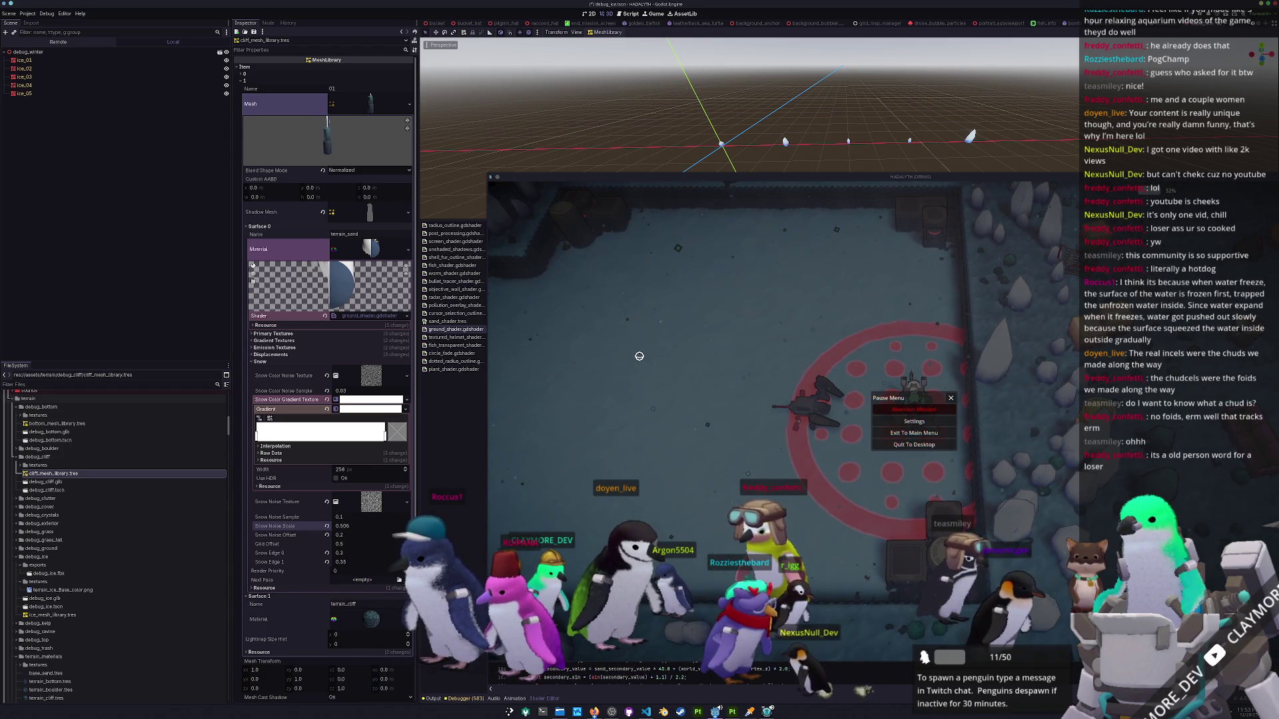
# Move the game window to the top-left, partly off-screen, with focus back on the shader code.
pyautogui.moveTo(873, 172)
pyautogui.mouseDown()
pyautogui.moveTo(663, 160)
pyautogui.moveTo(163, 73)
pyautogui.moveTo(156, 87)
pyautogui.mouseUp()
pyautogui.click(809, 488)
pyautogui.moveTo(543, 73); pyautogui.dragTo(219, 156)
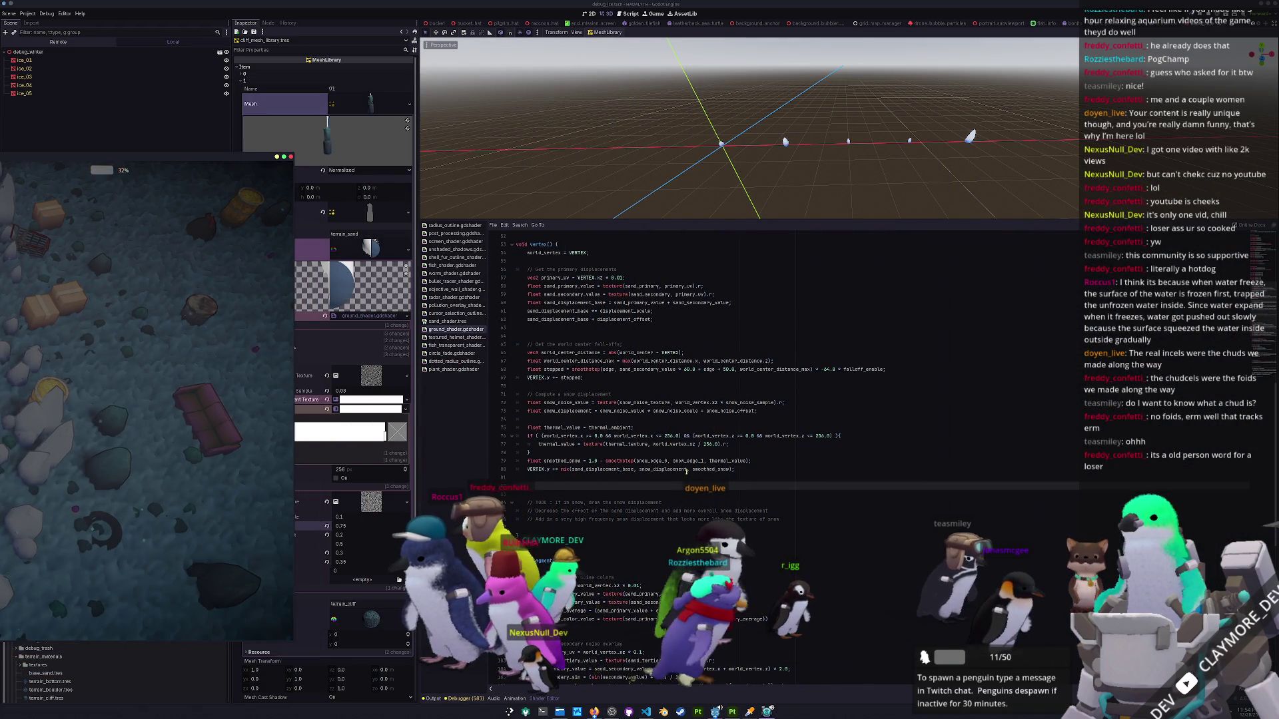
pyautogui.click(686, 471)
pyautogui.scroll(-3, 666, 471)
pyautogui.scroll(3, 600, 472)
pyautogui.press('Down')
pyautogui.press('Down')
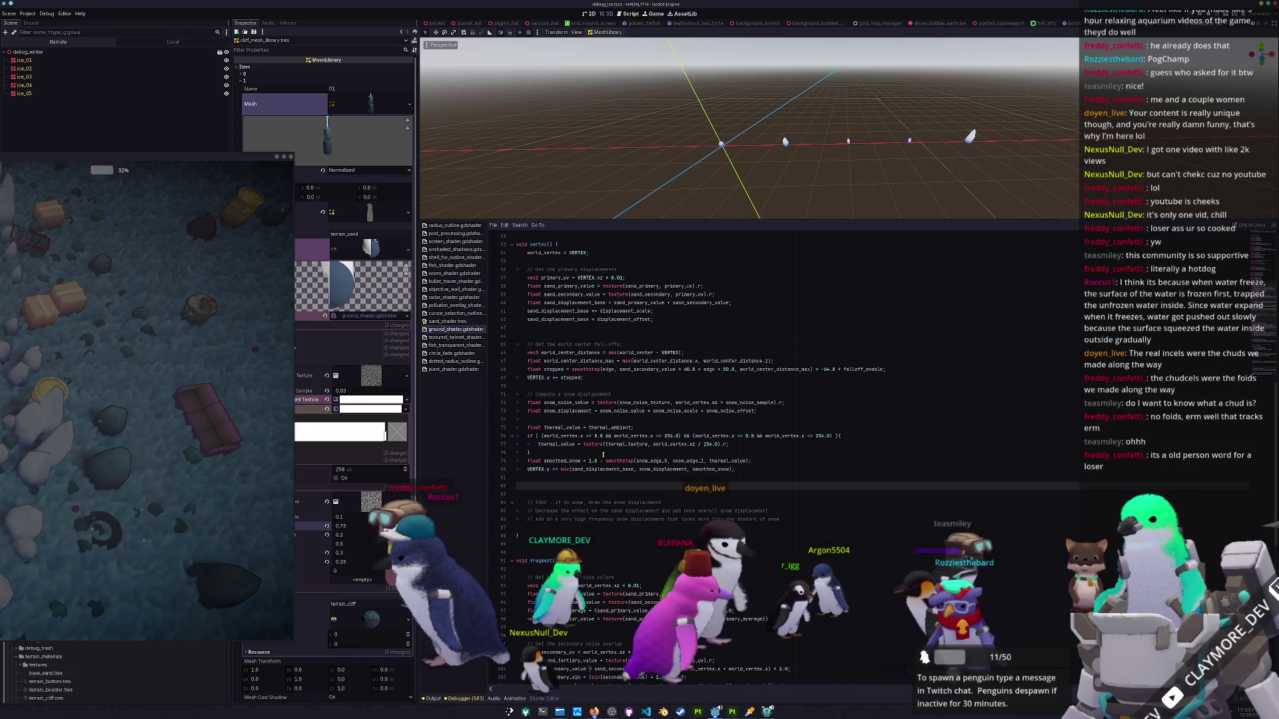
pyautogui.click(607, 452)
pyautogui.click(665, 429)
pyautogui.scroll(2, 668, 431)
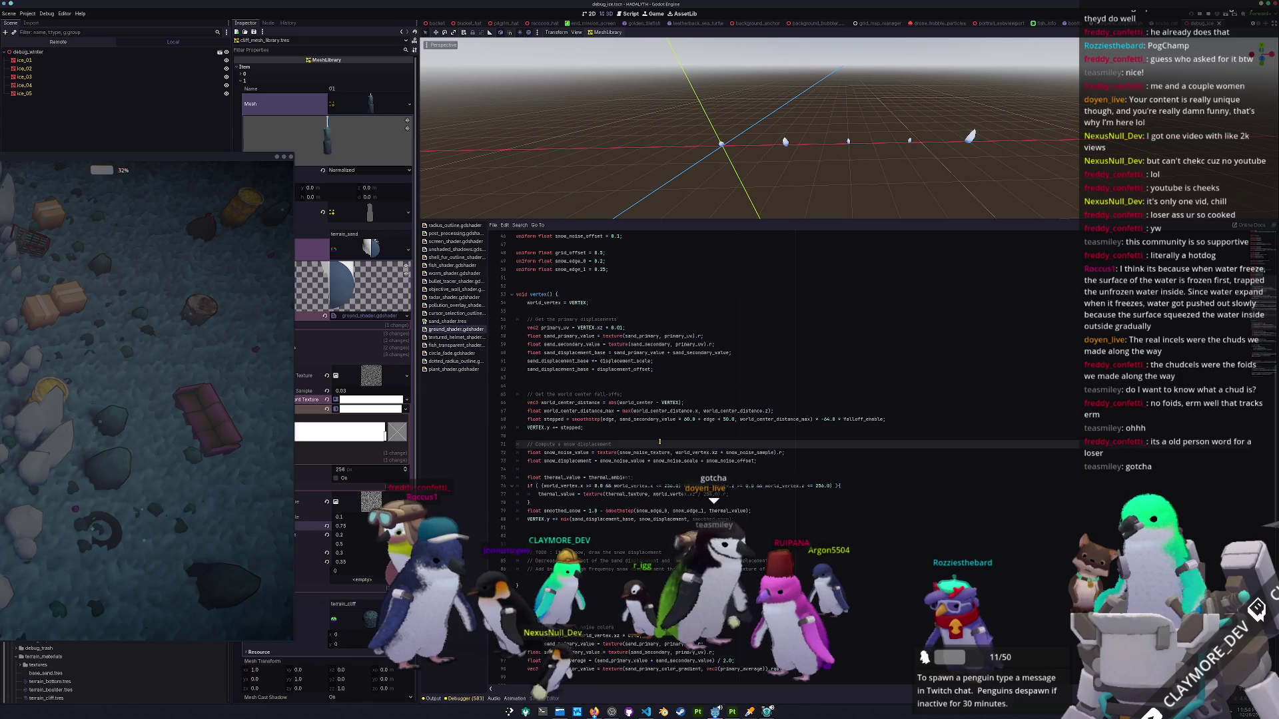
pyautogui.scroll(1, 659, 441)
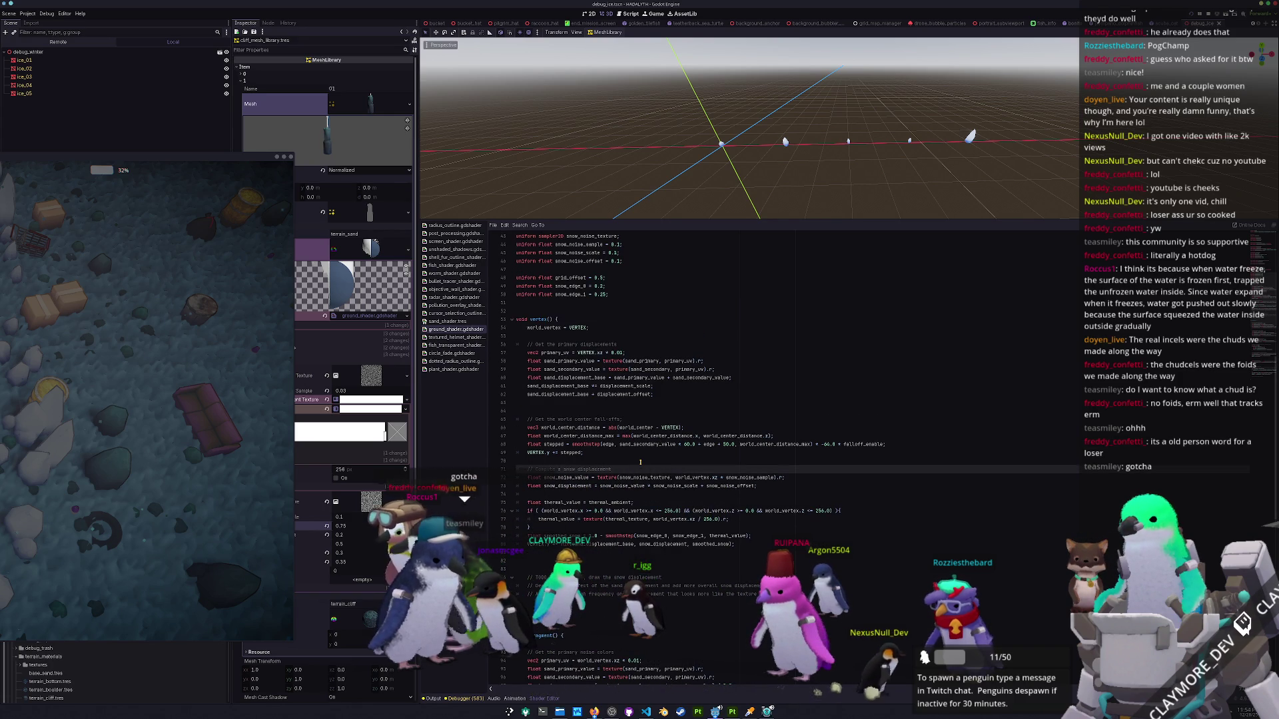
pyautogui.click(535, 452)
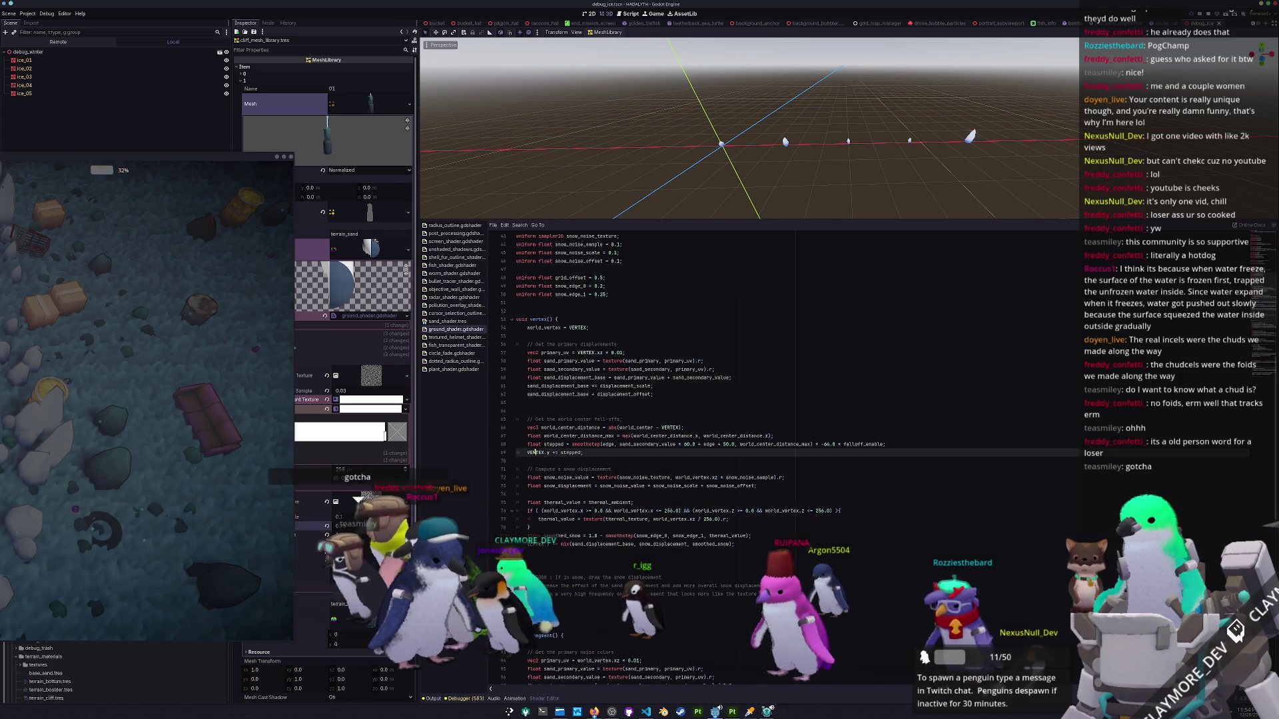
pyautogui.doubleClick(558, 444)
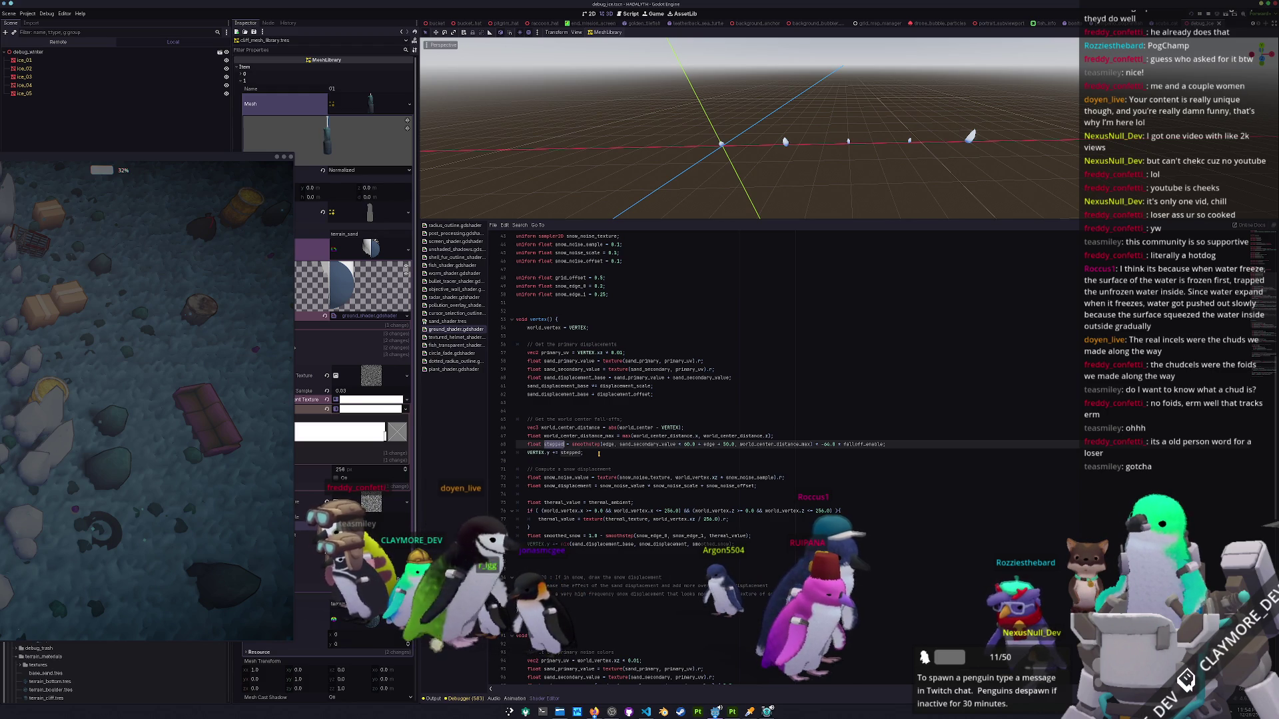
pyautogui.press('Up')
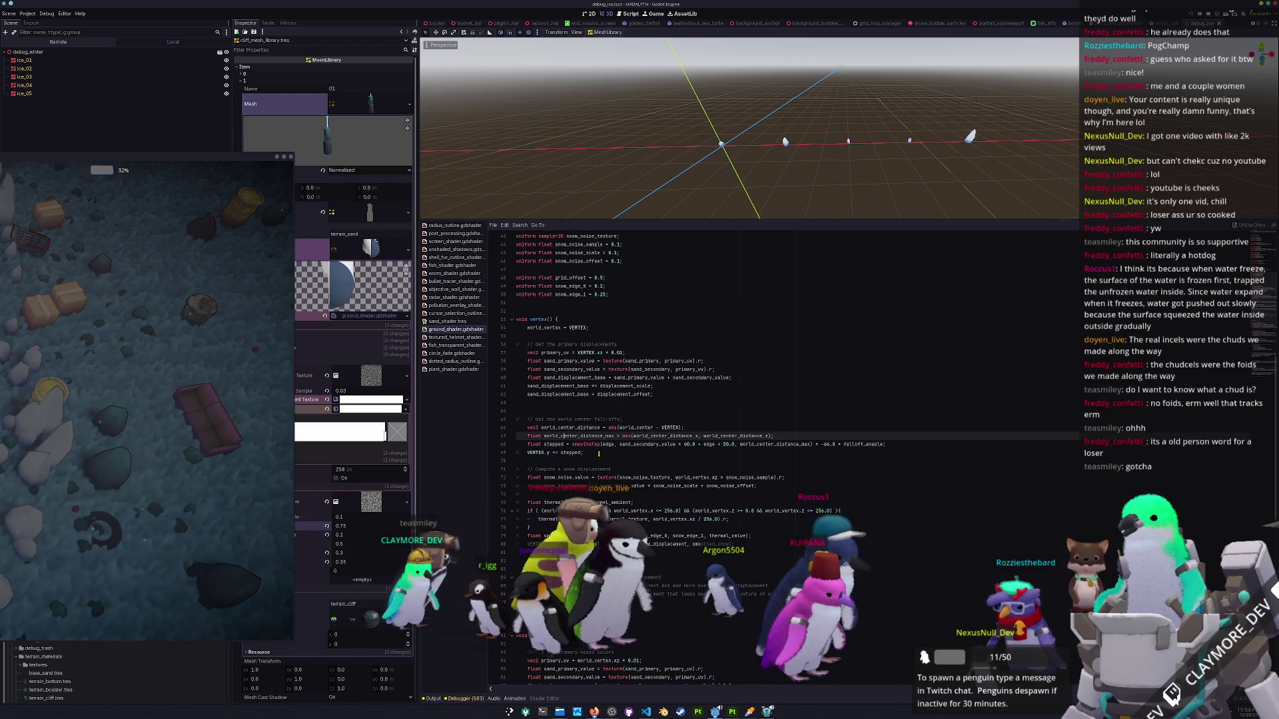
pyautogui.press('Up')
pyautogui.press('Up')
pyautogui.press('Up')
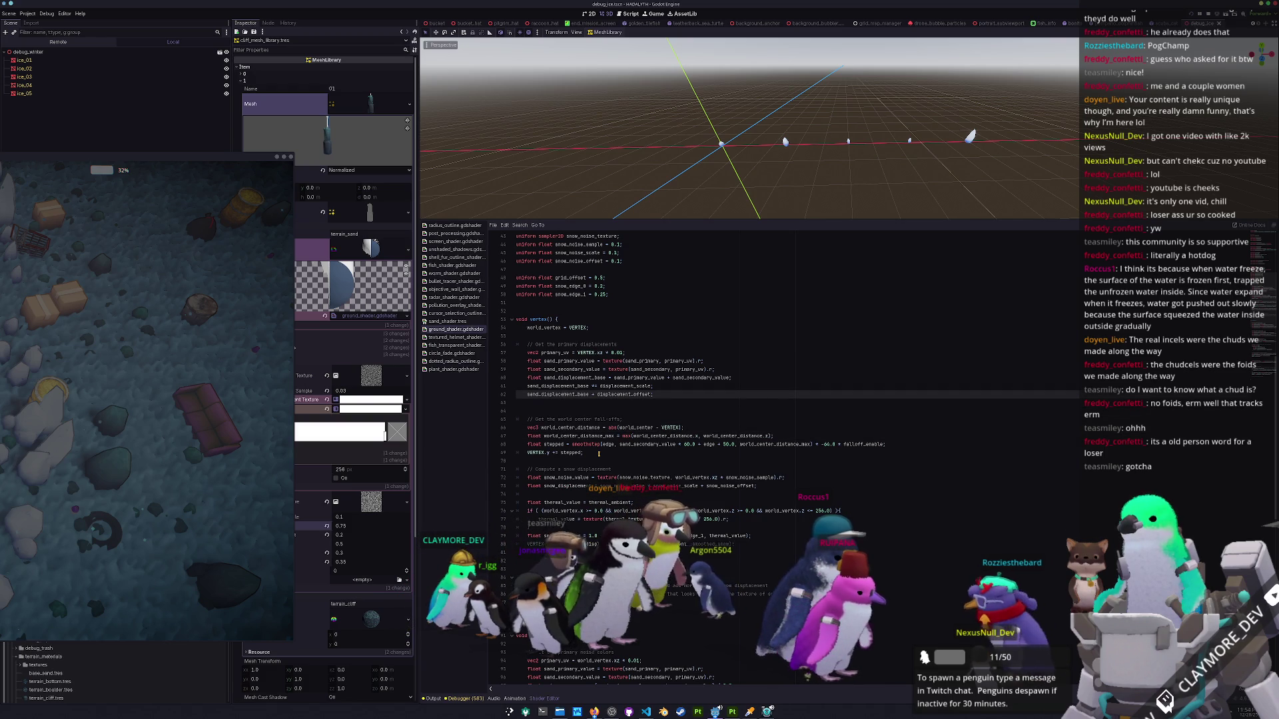
pyautogui.press('Up')
pyautogui.press('Down')
pyautogui.press('Up')
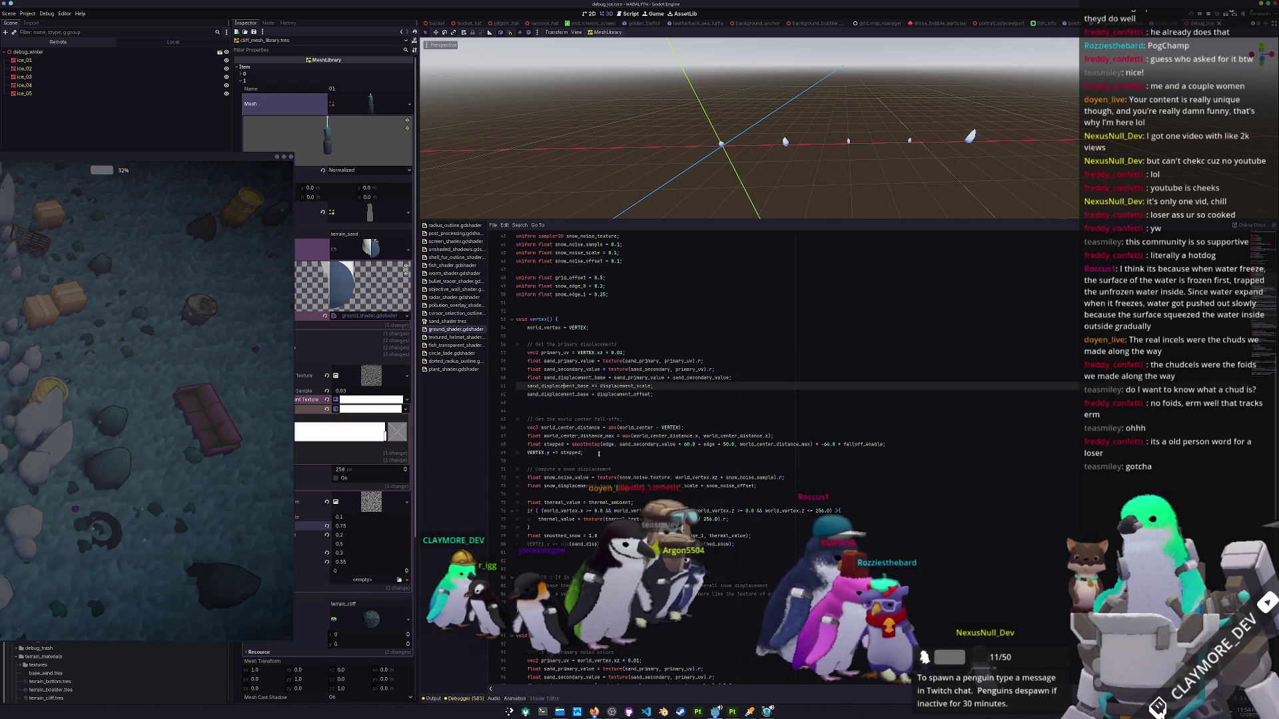
pyautogui.press('Up')
pyautogui.press('Up')
pyautogui.press('Up')
pyautogui.press('Up')
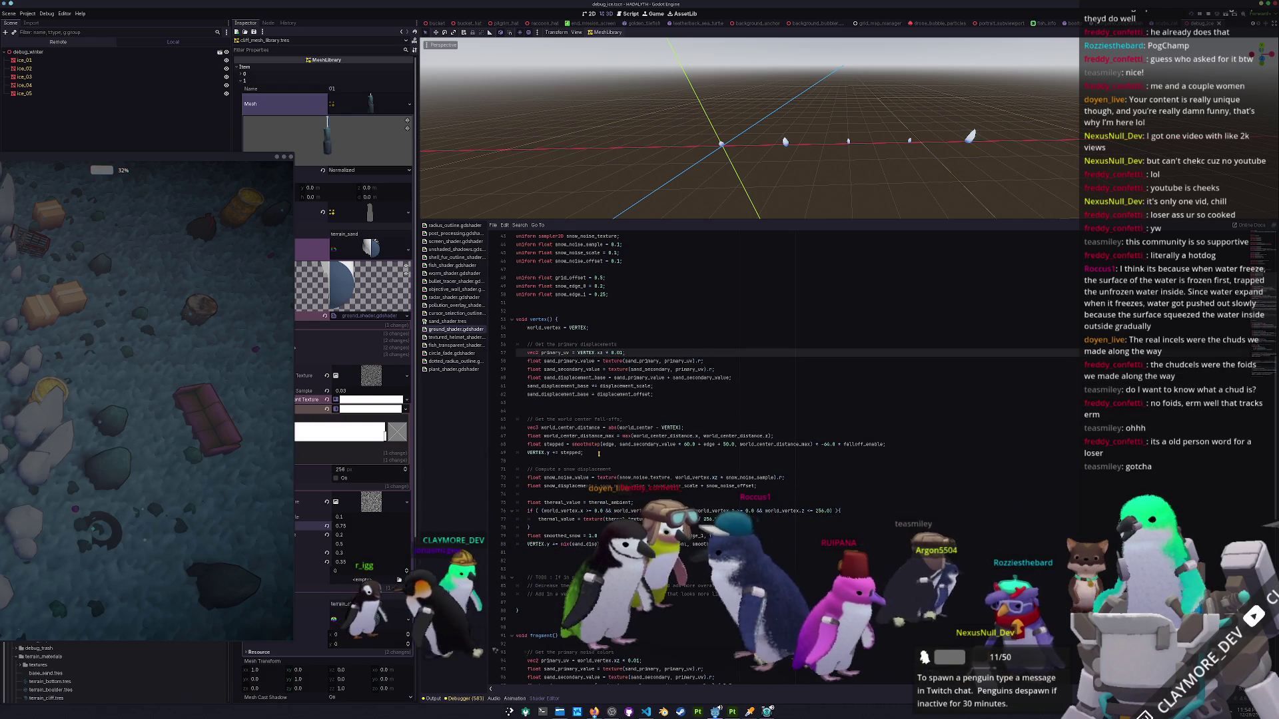
pyautogui.press('Right')
pyautogui.press('Right')
pyautogui.press('Right')
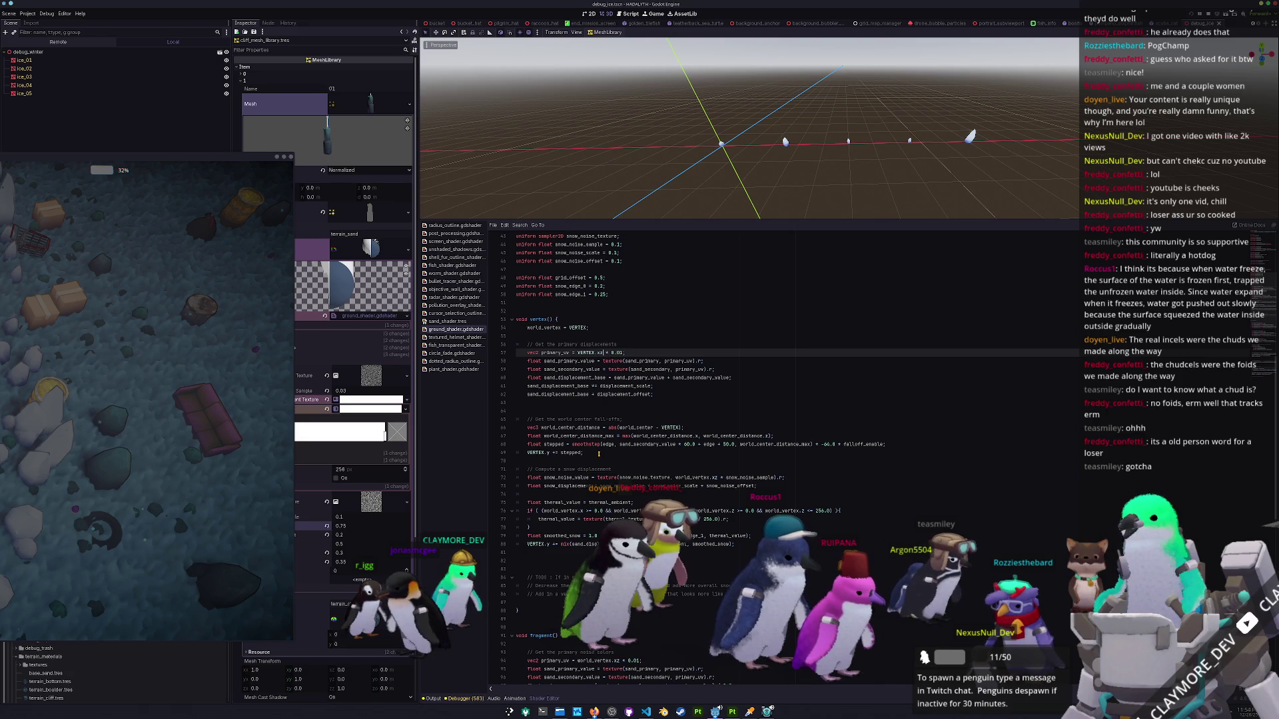
pyautogui.press('Down')
pyautogui.press('Down')
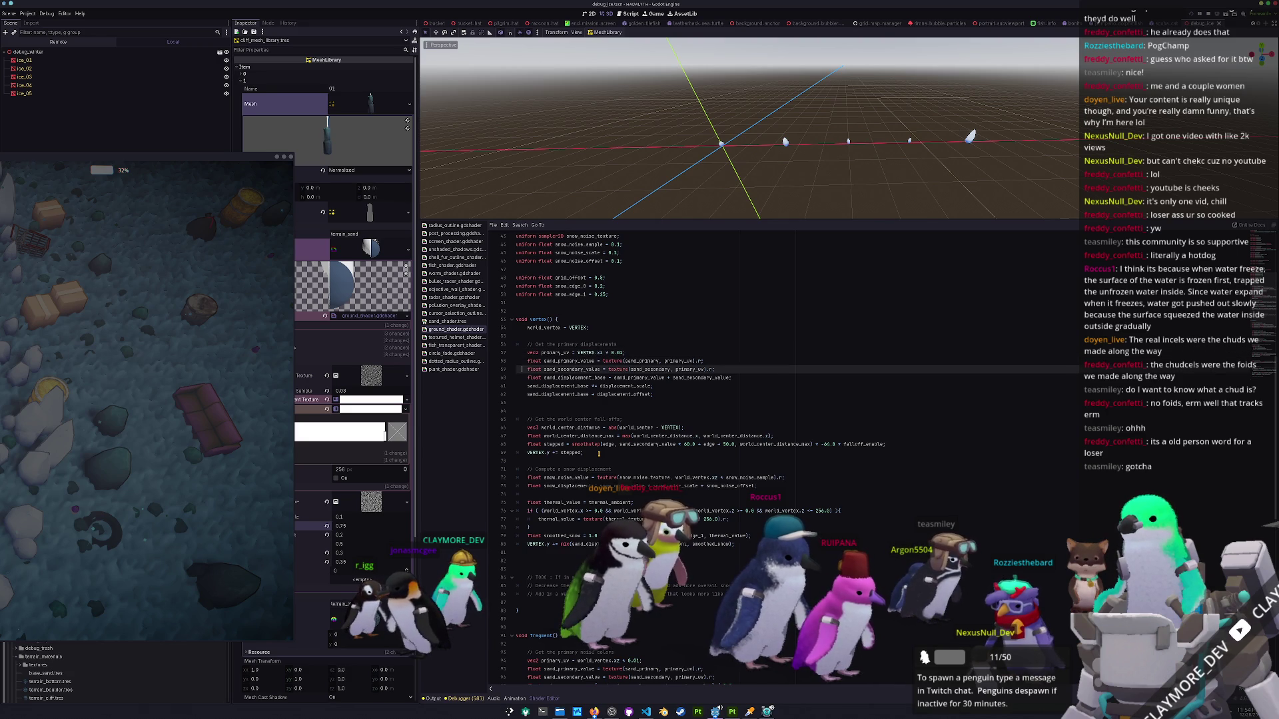
pyautogui.press('Down')
pyautogui.press('Down')
pyautogui.press('Down')
pyautogui.press('Down')
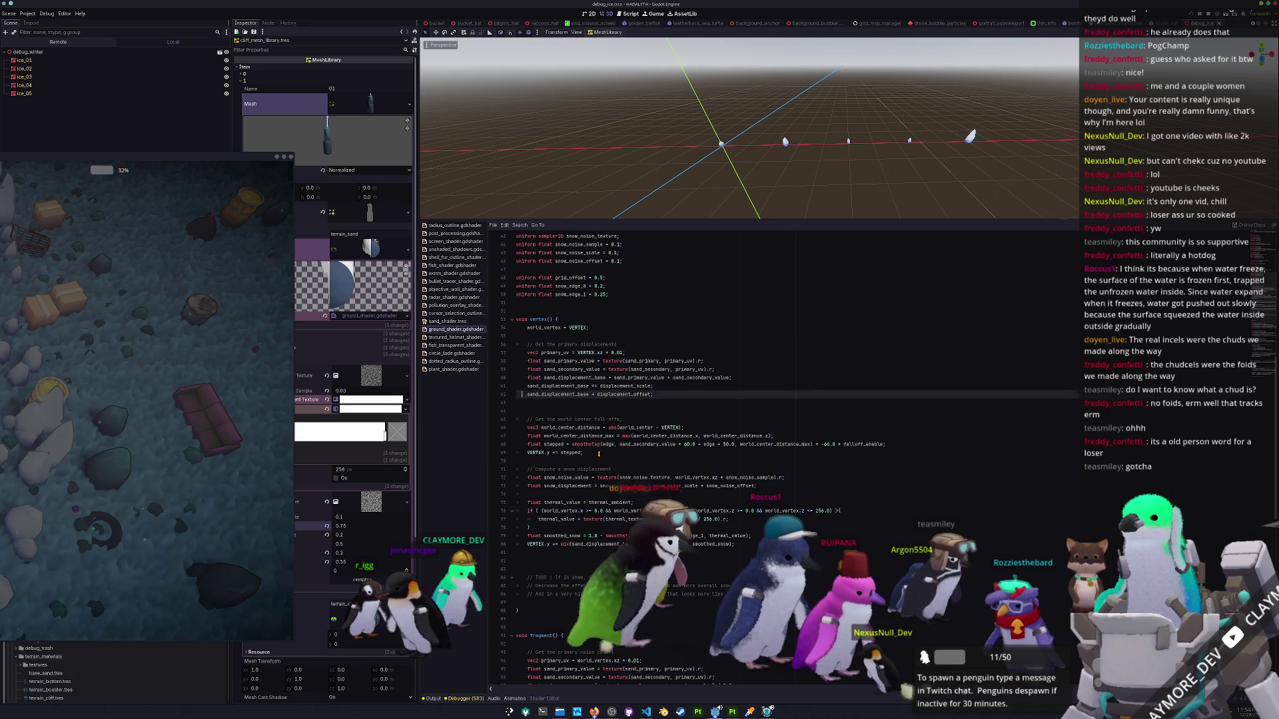
pyautogui.press('Up')
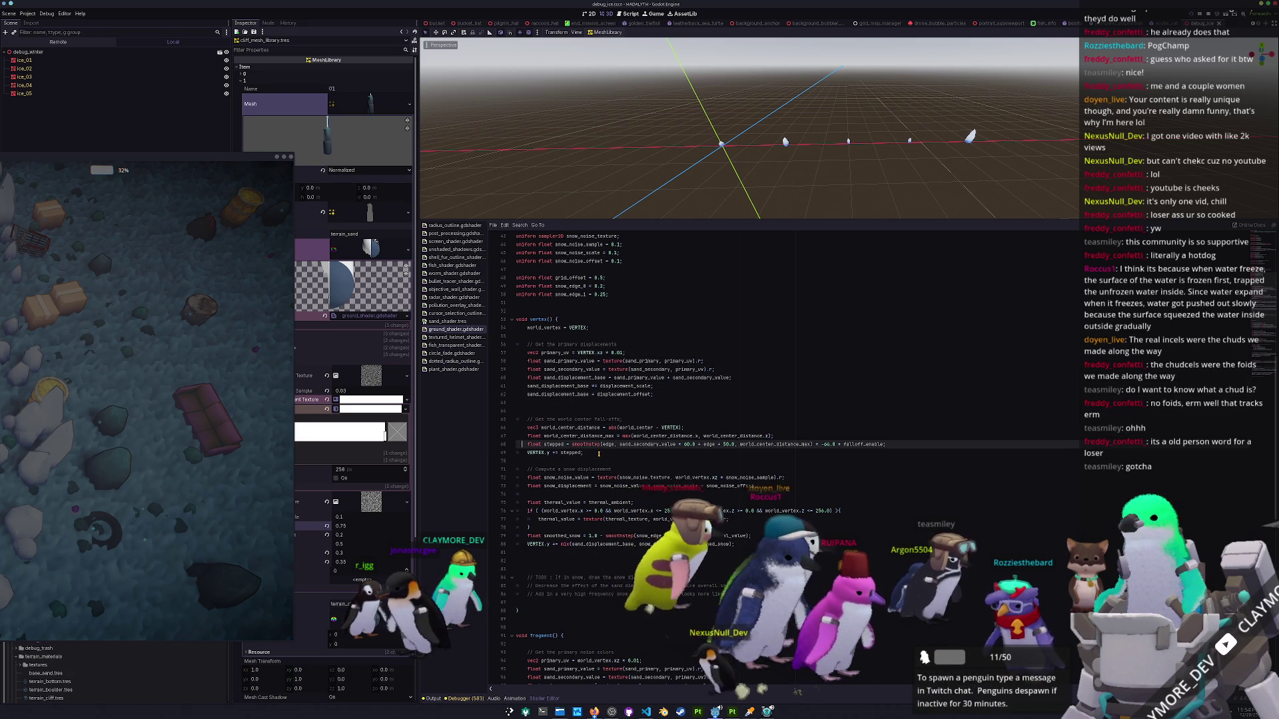
pyautogui.press('Down')
pyautogui.press('Down')
pyautogui.press('Down')
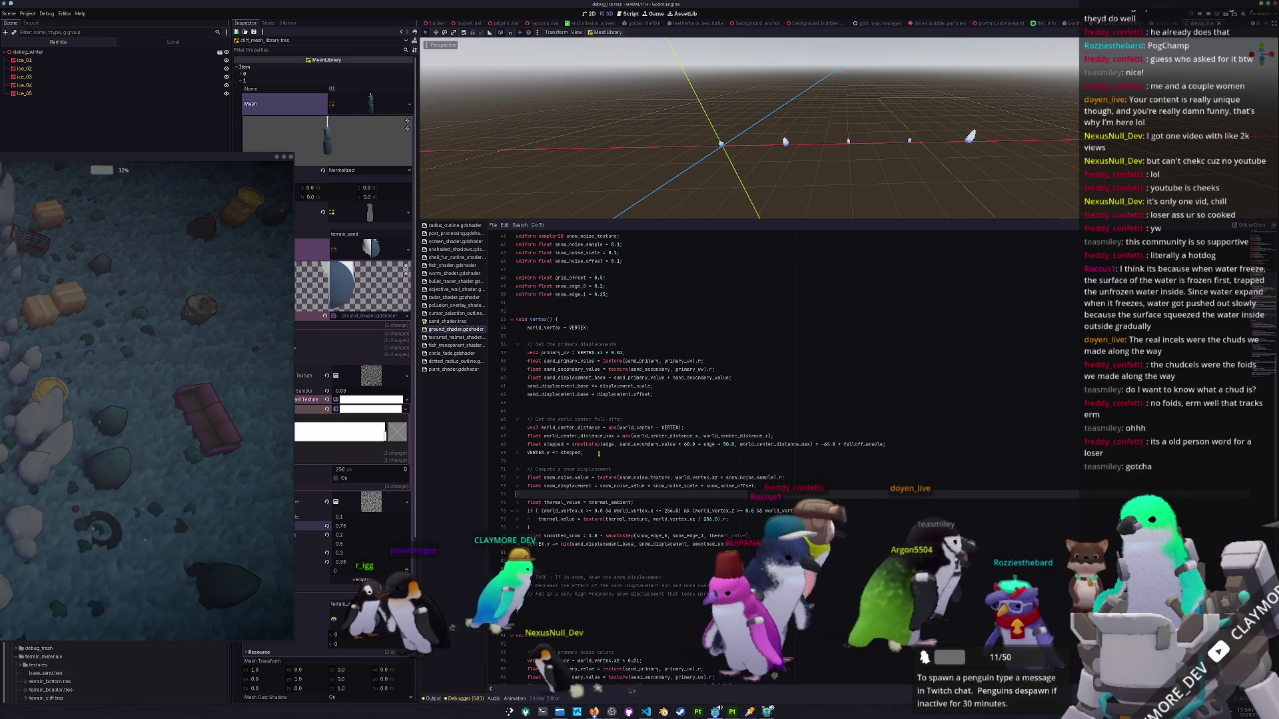
pyautogui.press('Down')
pyautogui.press('Down')
pyautogui.press('Down')
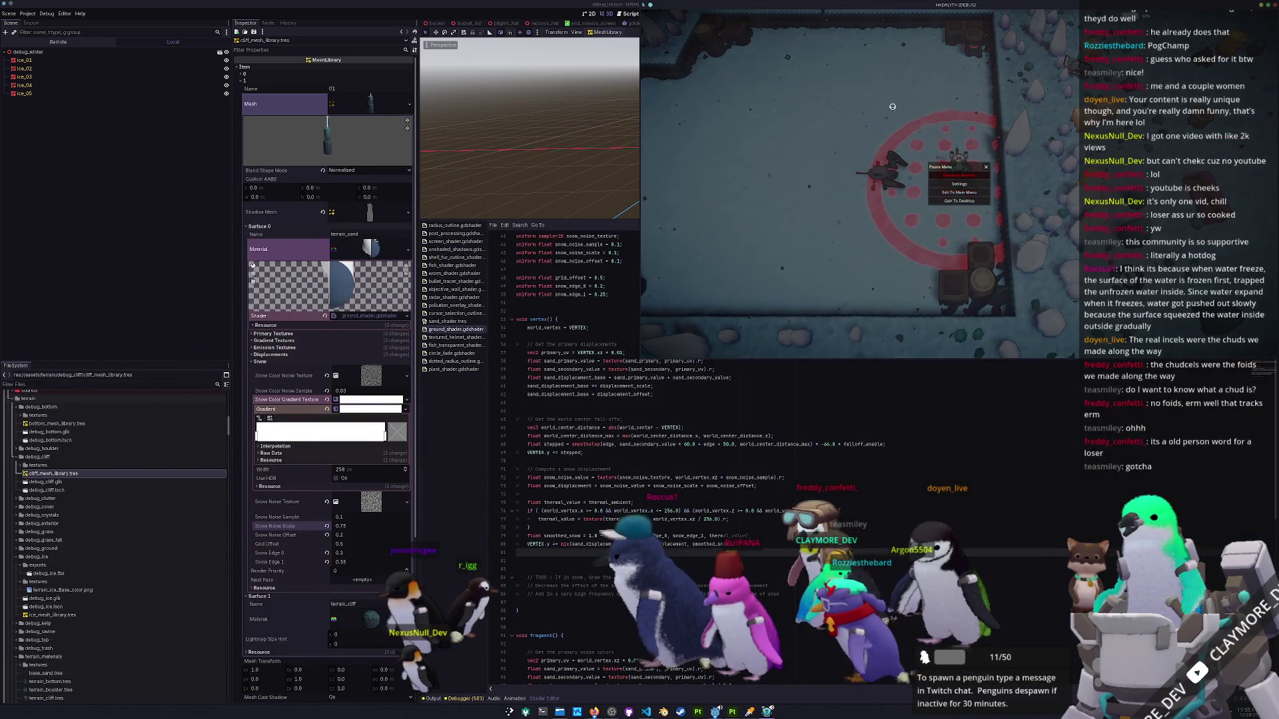
# Enlarge the game, try Grid Offset 0.6, Snow Noise Scale 14.3, Sample -1.85, then reset Sample to 0.1.
pyautogui.moveTo(1037, 355)
pyautogui.mouseDown()
pyautogui.moveTo(766, 99)
pyautogui.moveTo(836, 188)
pyautogui.mouseUp()
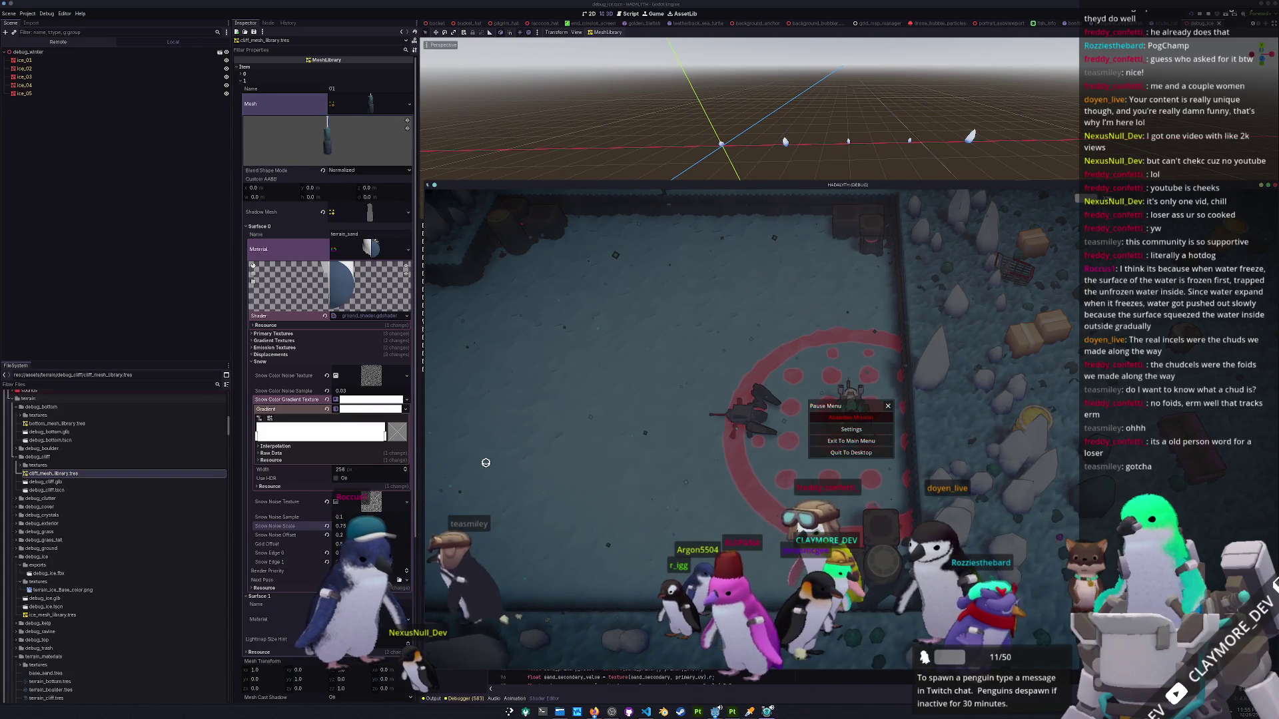
pyautogui.moveTo(336, 544); pyautogui.dragTo(309, 572)
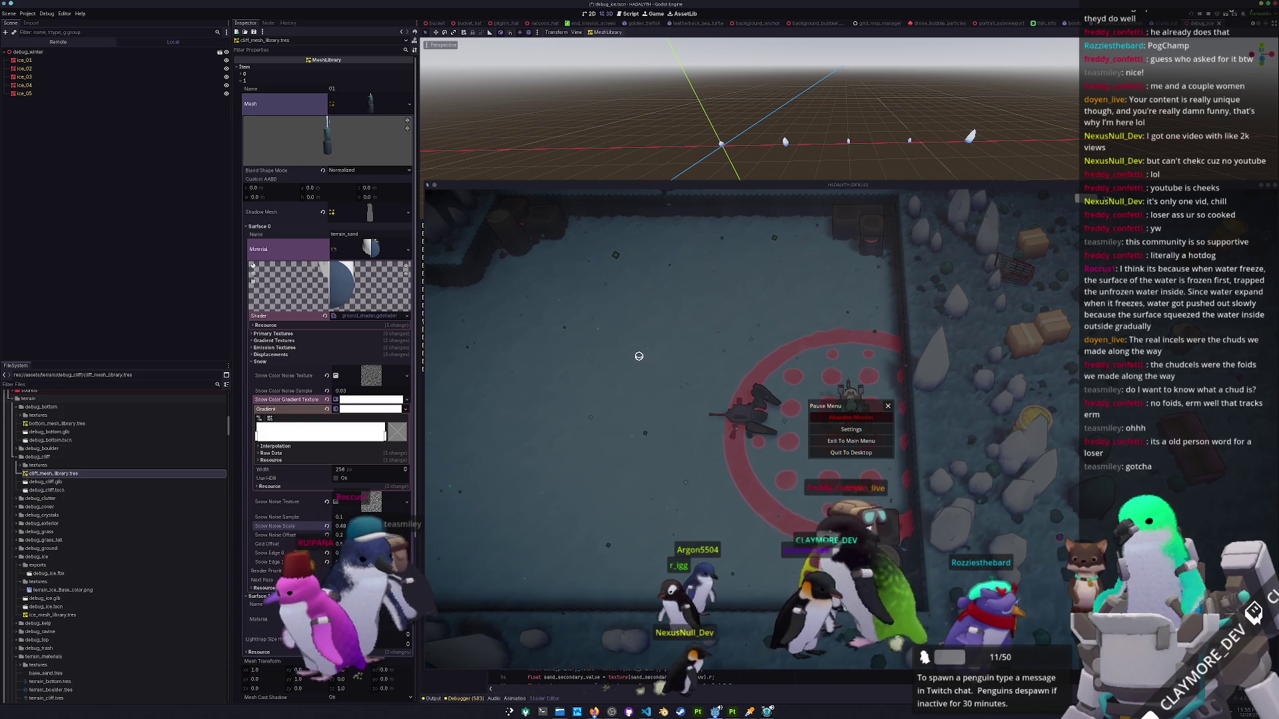
pyautogui.moveTo(340, 526)
pyautogui.mouseDown()
pyautogui.moveTo(386, 526)
pyautogui.moveTo(340, 526)
pyautogui.mouseUp()
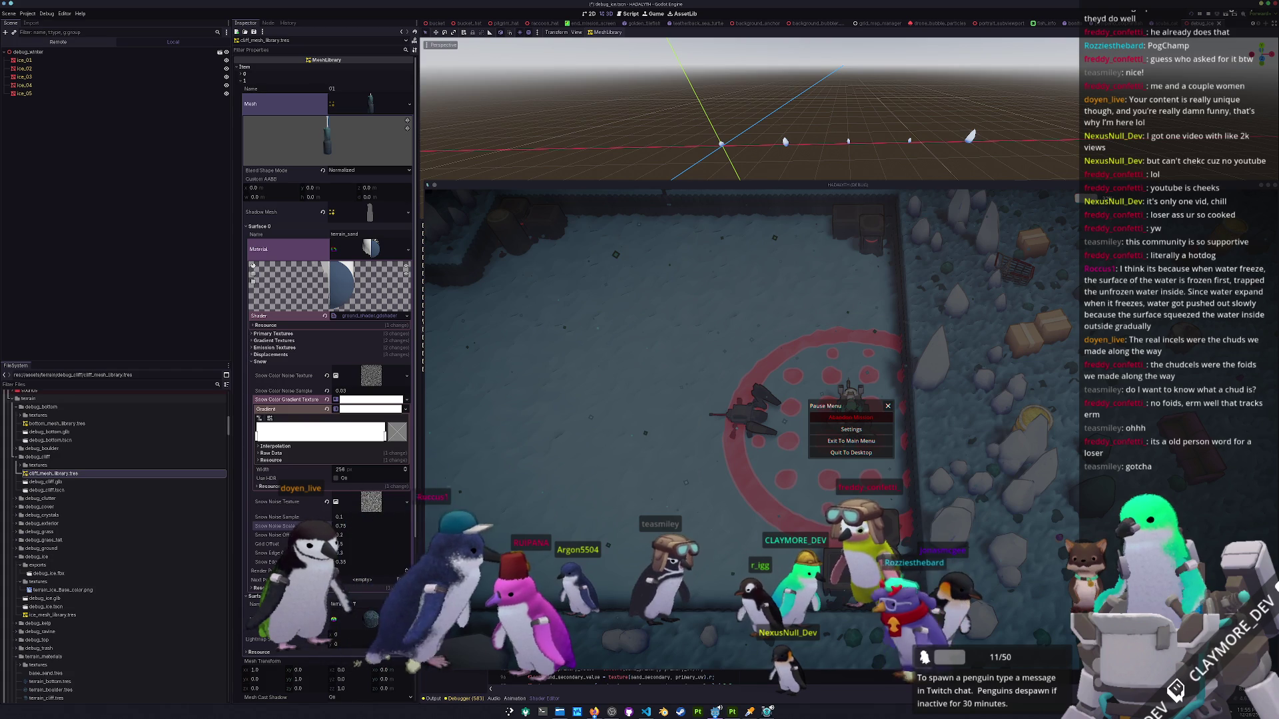
pyautogui.moveTo(351, 521)
pyautogui.mouseDown()
pyautogui.moveTo(313, 521)
pyautogui.moveTo(394, 515)
pyautogui.moveTo(640, 356)
pyautogui.mouseUp()
pyautogui.click(326, 517)
pyautogui.click(327, 517)
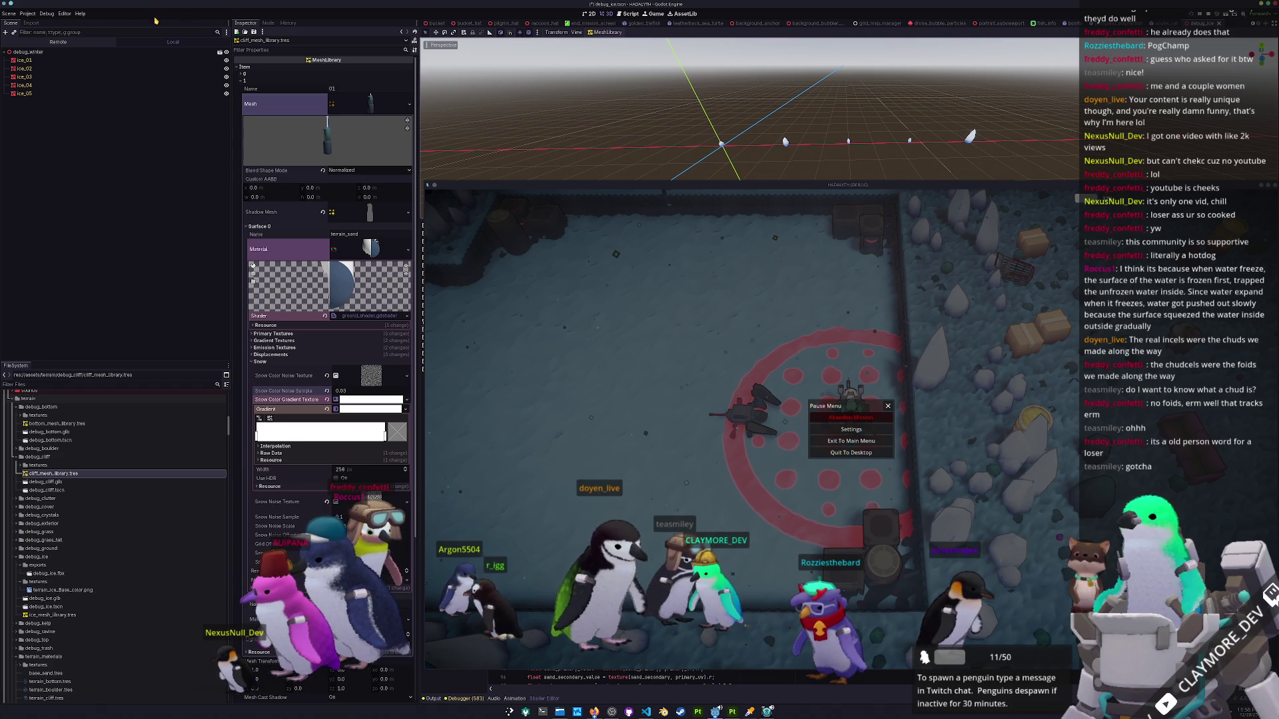
# In the Remote scene tree select root and set the Viewport's Debug Draw to Wireframe.
pyautogui.click(58, 42)
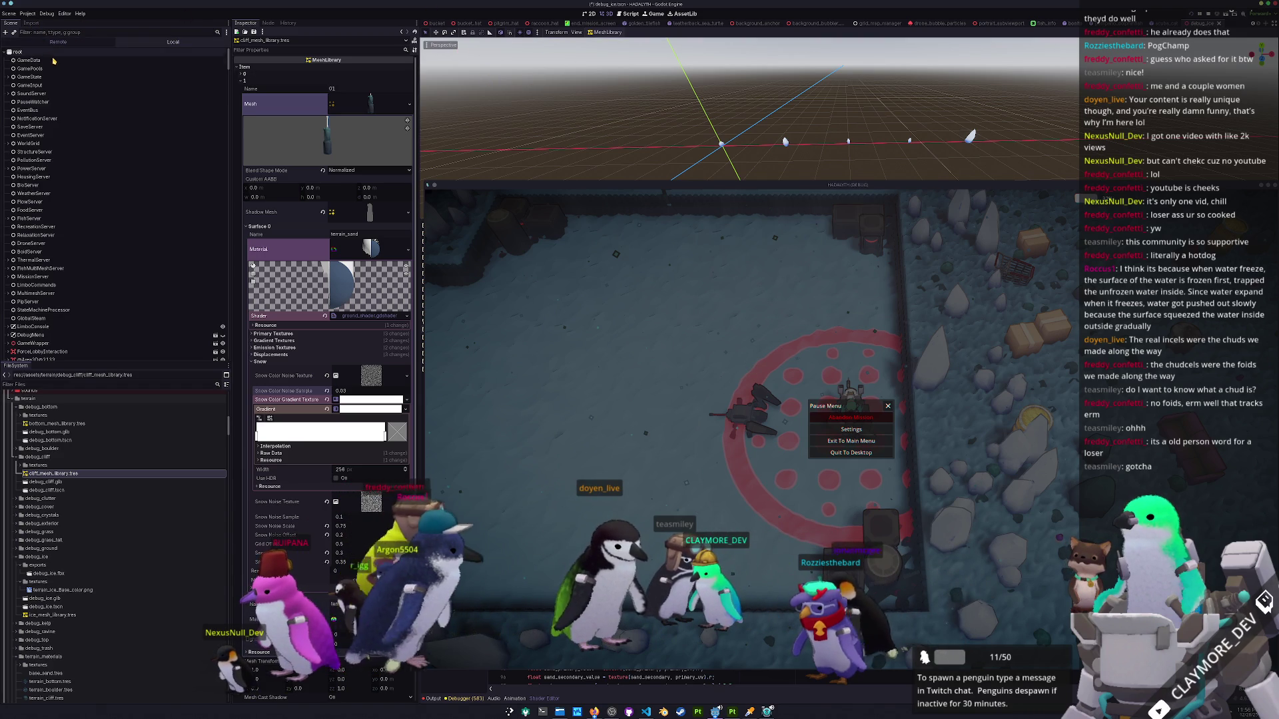
pyautogui.click(53, 54)
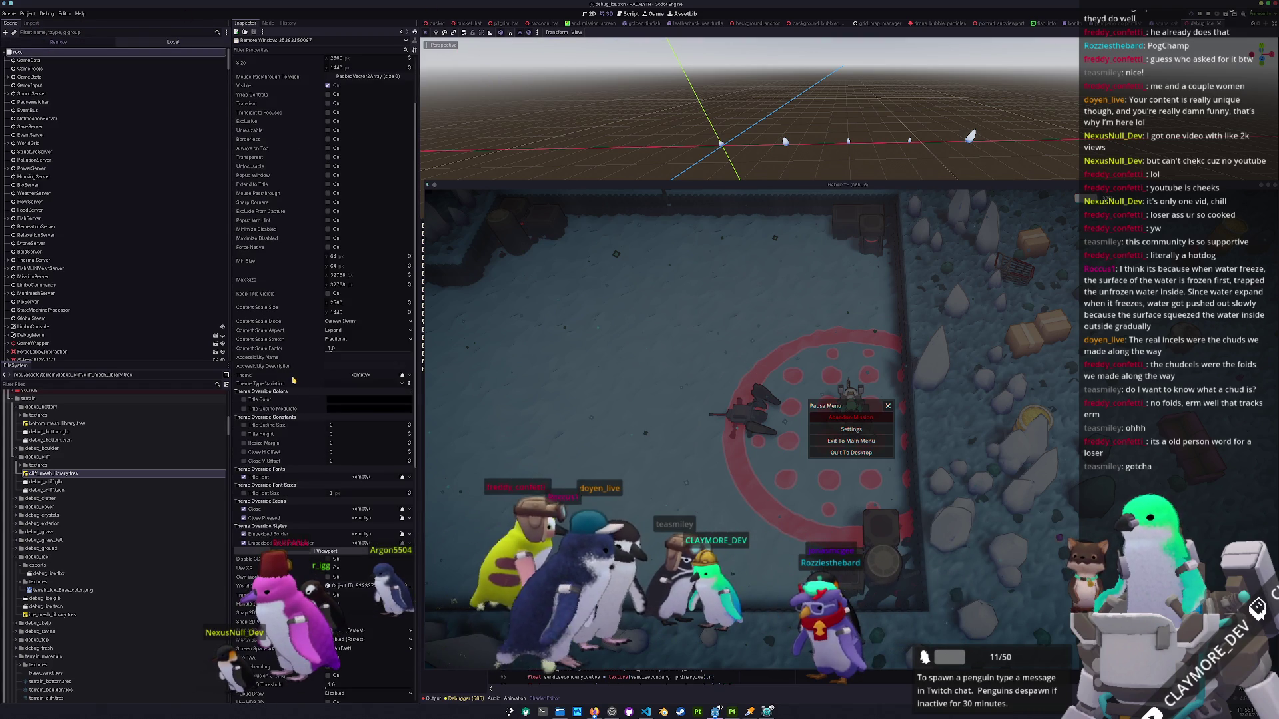
pyautogui.scroll(-5, 290, 258)
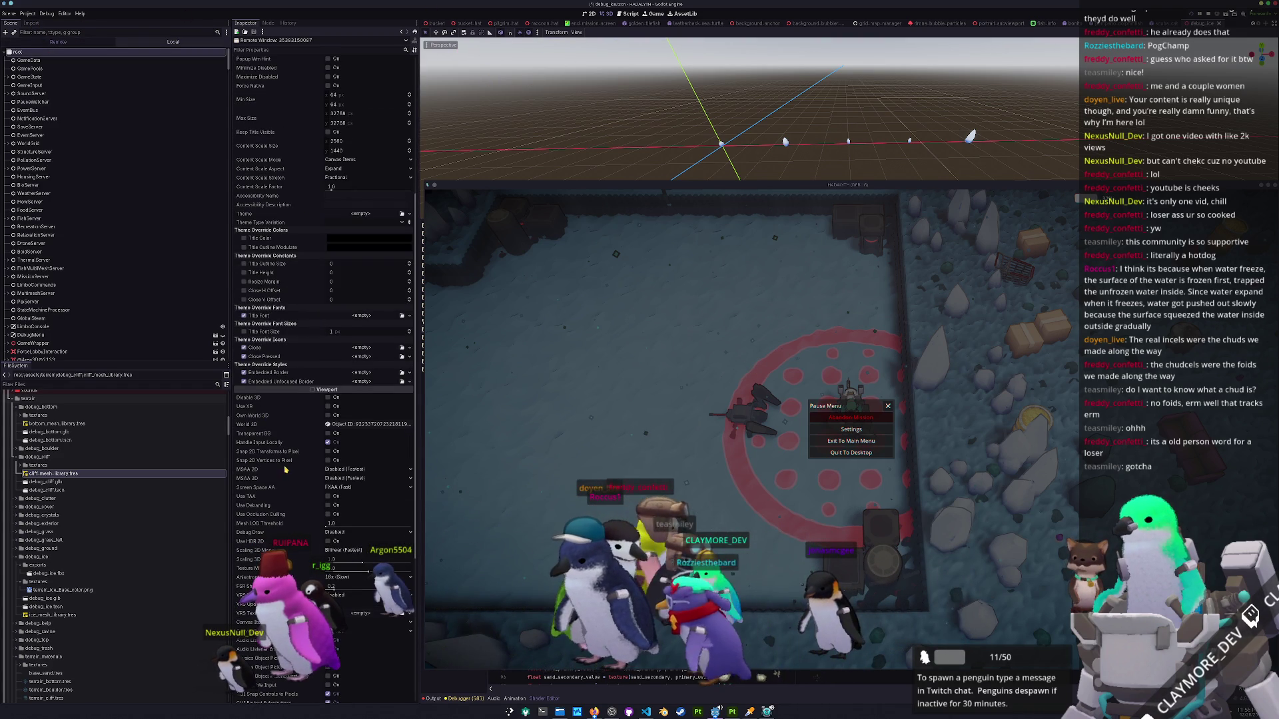
pyautogui.scroll(-2, 316, 429)
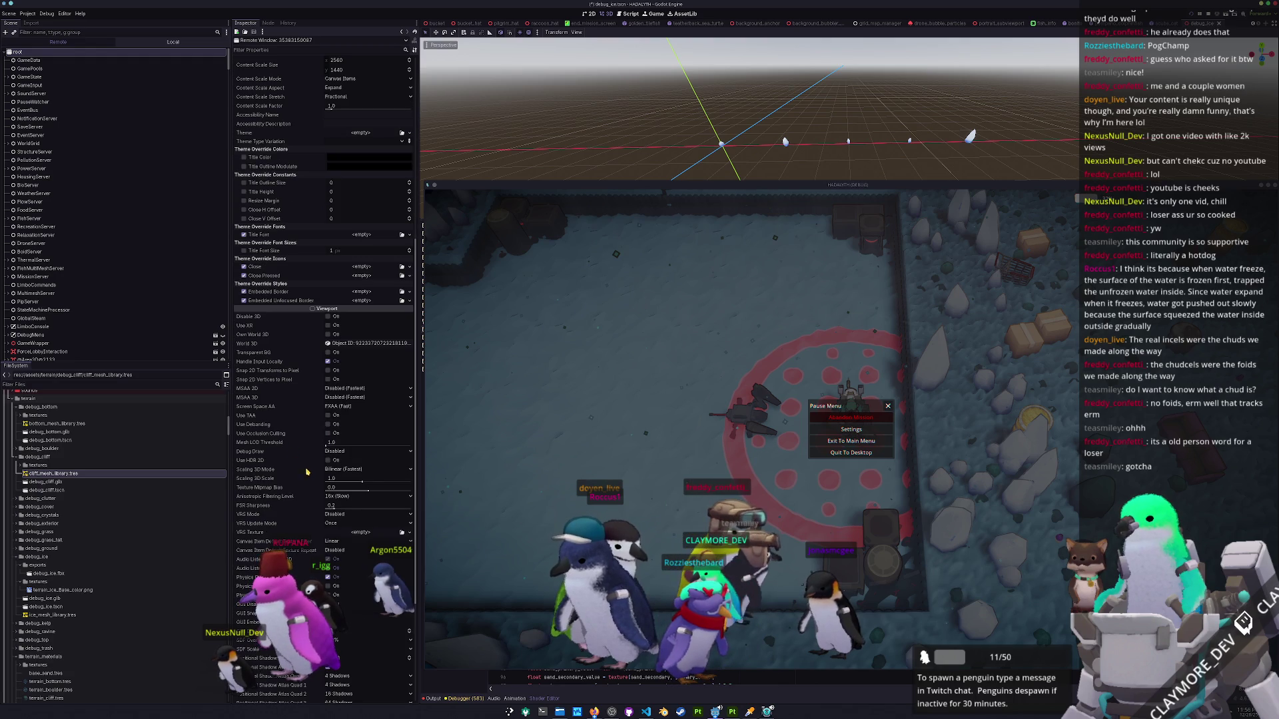
pyautogui.click(337, 451)
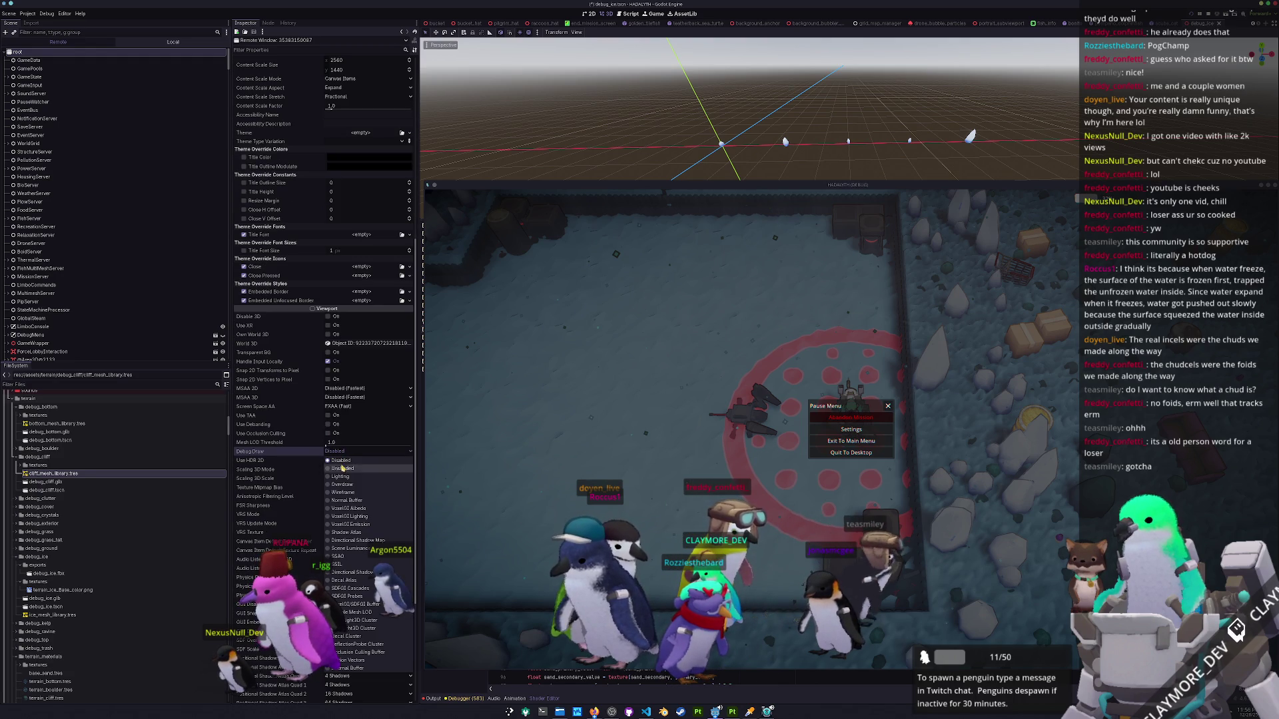
pyautogui.click(343, 492)
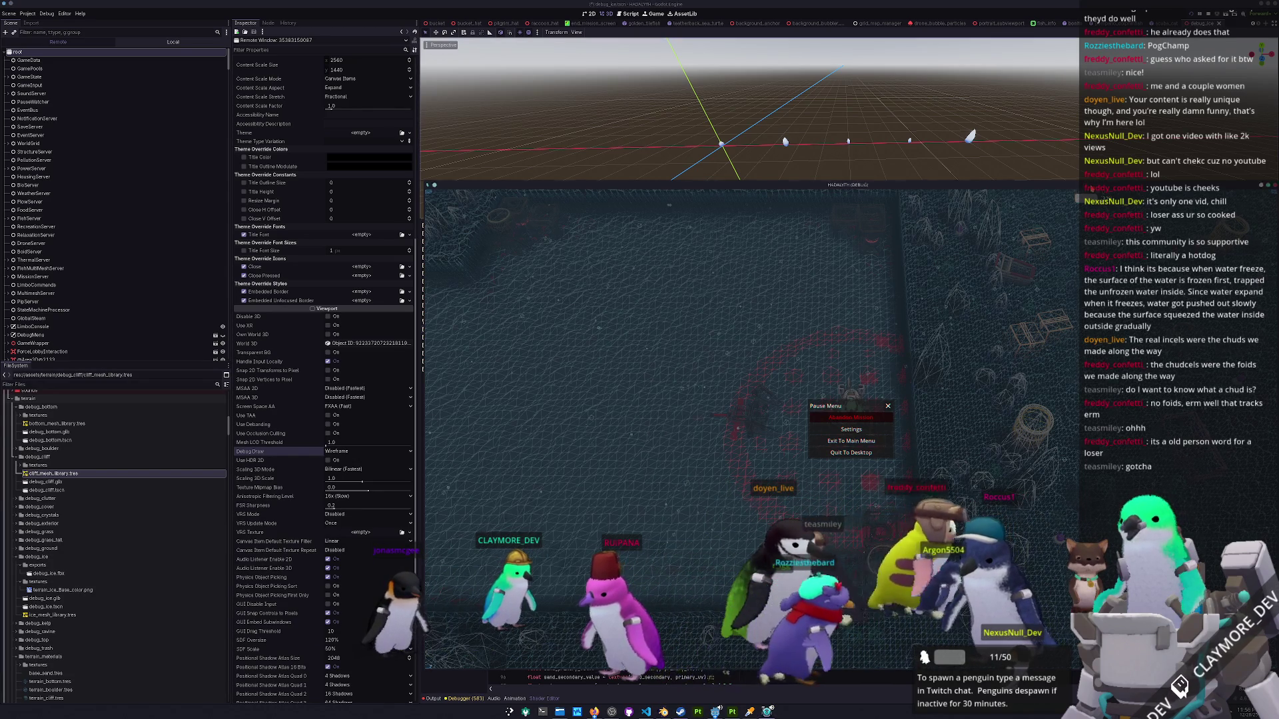
pyautogui.hotkey('alt', 'Tab')
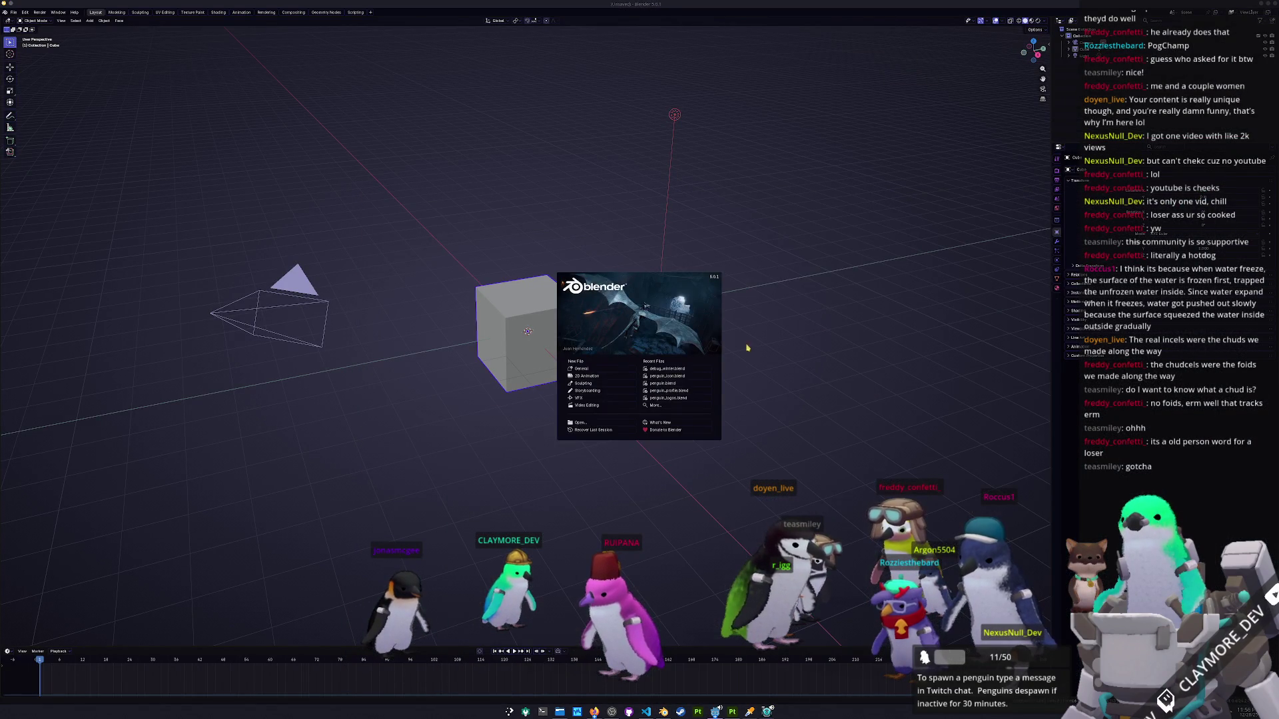
# Open debug_cliff.blend from the splash, frame the cube in top view and clear its mesh selection.
pyautogui.click(580, 424)
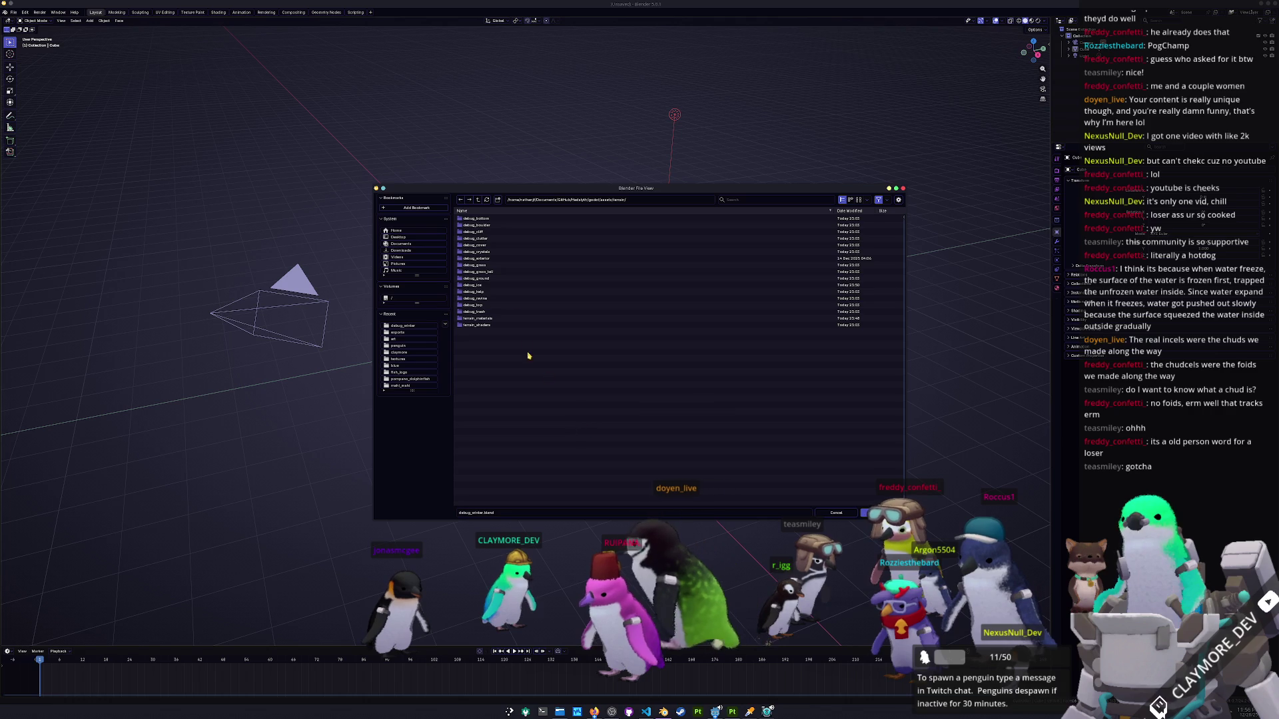
pyautogui.doubleClick(504, 233)
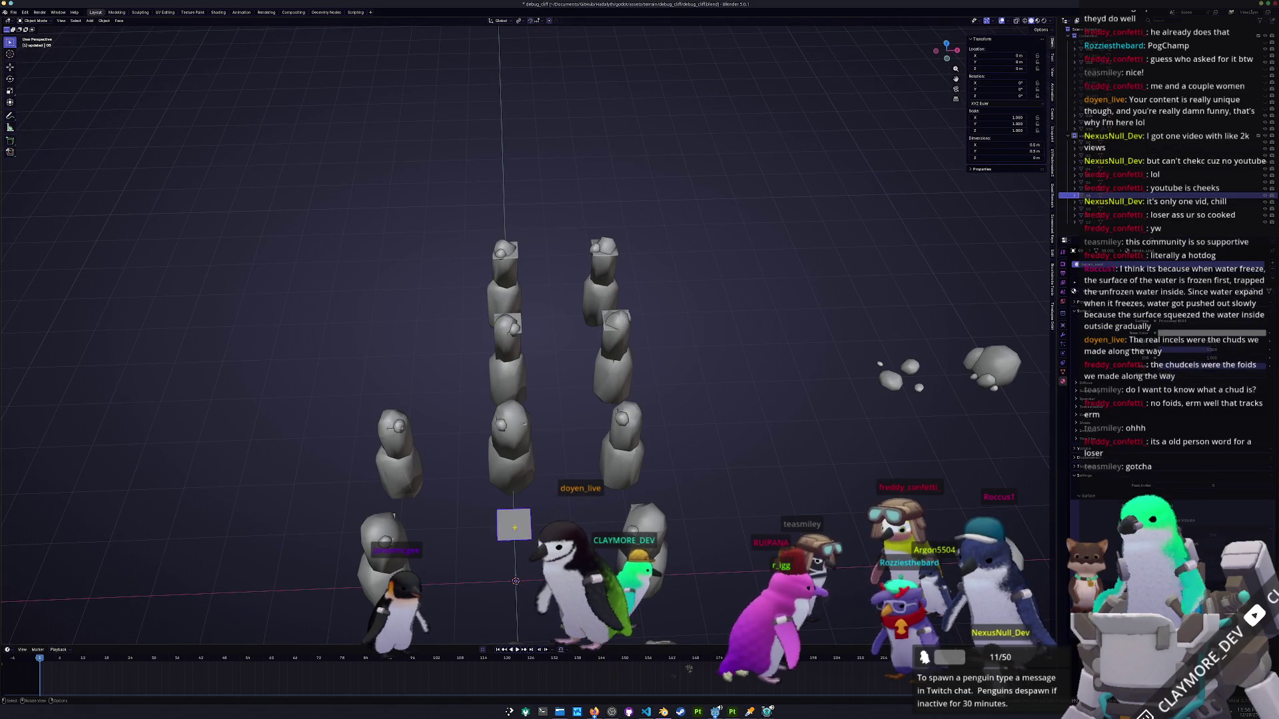
pyautogui.press('Tab')
pyautogui.press('KP_Decimal')
pyautogui.press('KP_7')
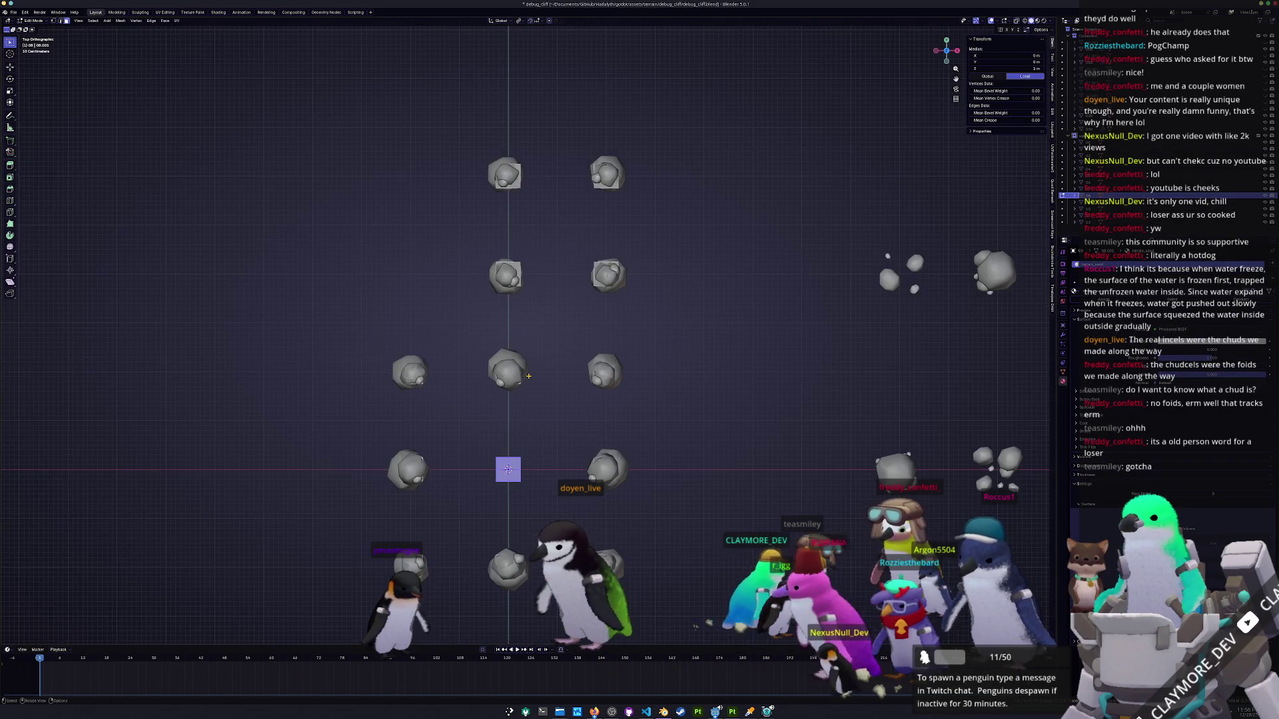
pyautogui.press('KP_Decimal')
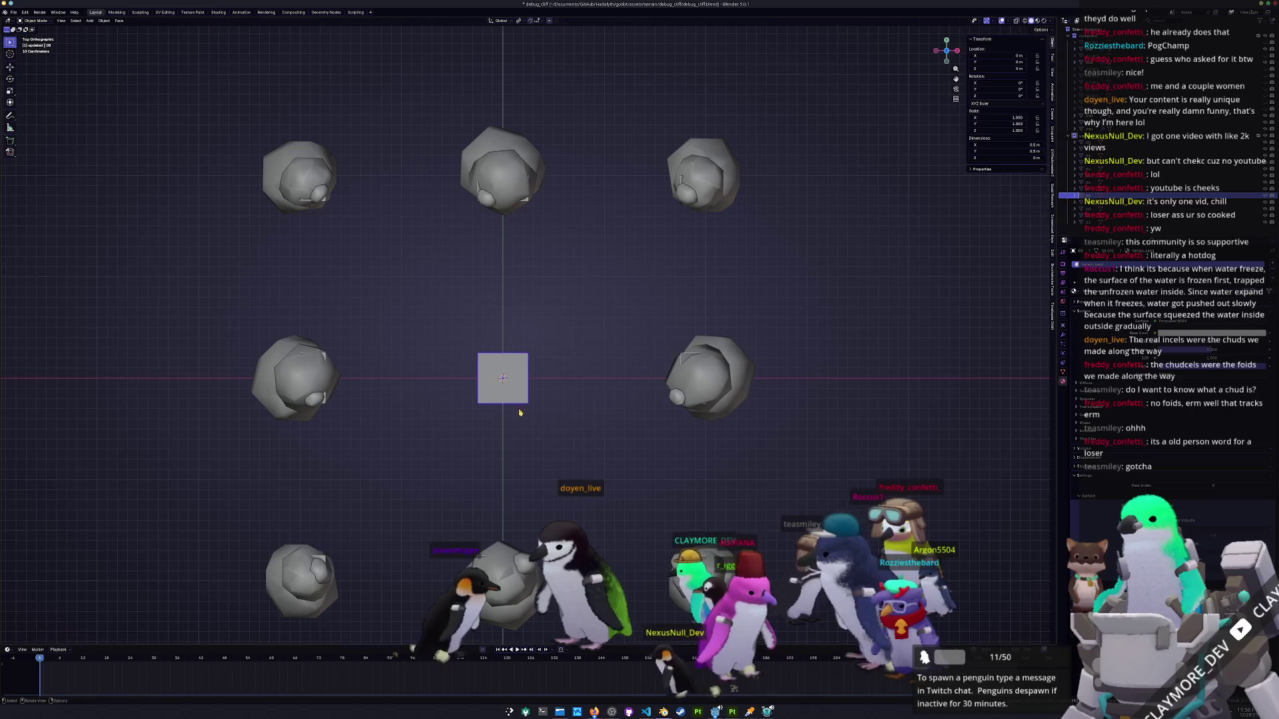
pyautogui.click(503, 378)
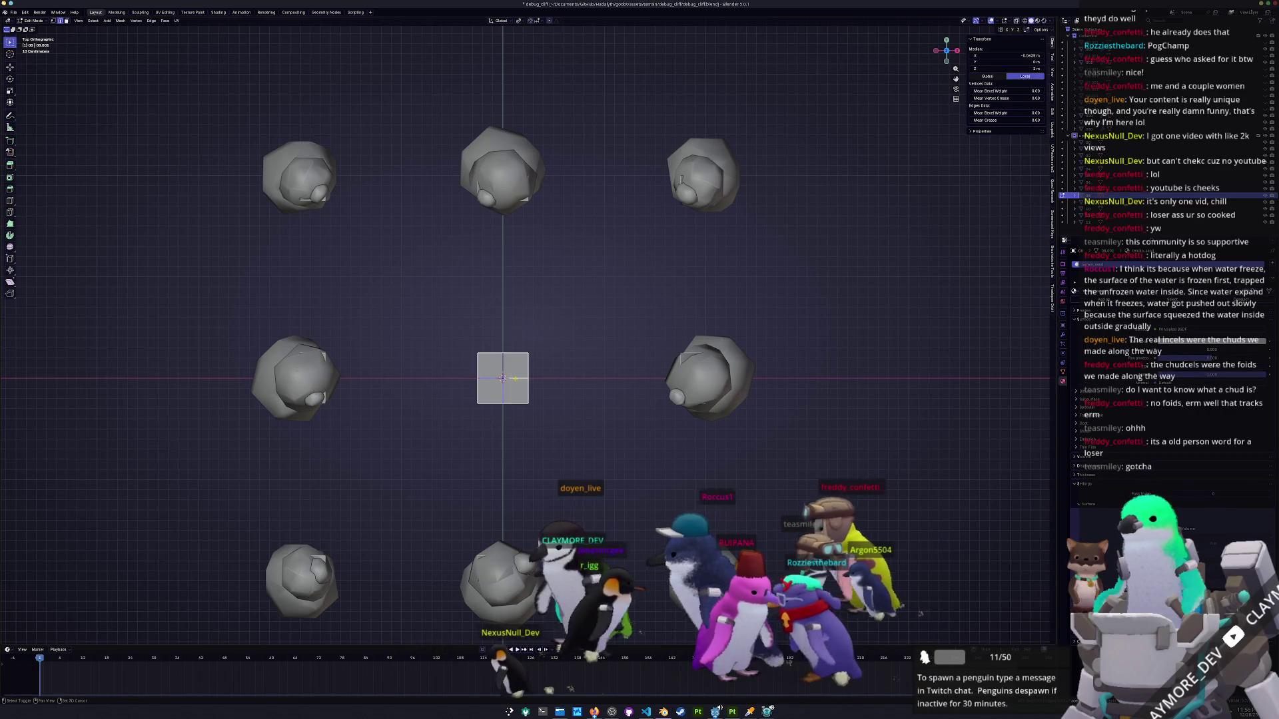
pyautogui.rightClick(515, 378)
pyautogui.click(546, 370)
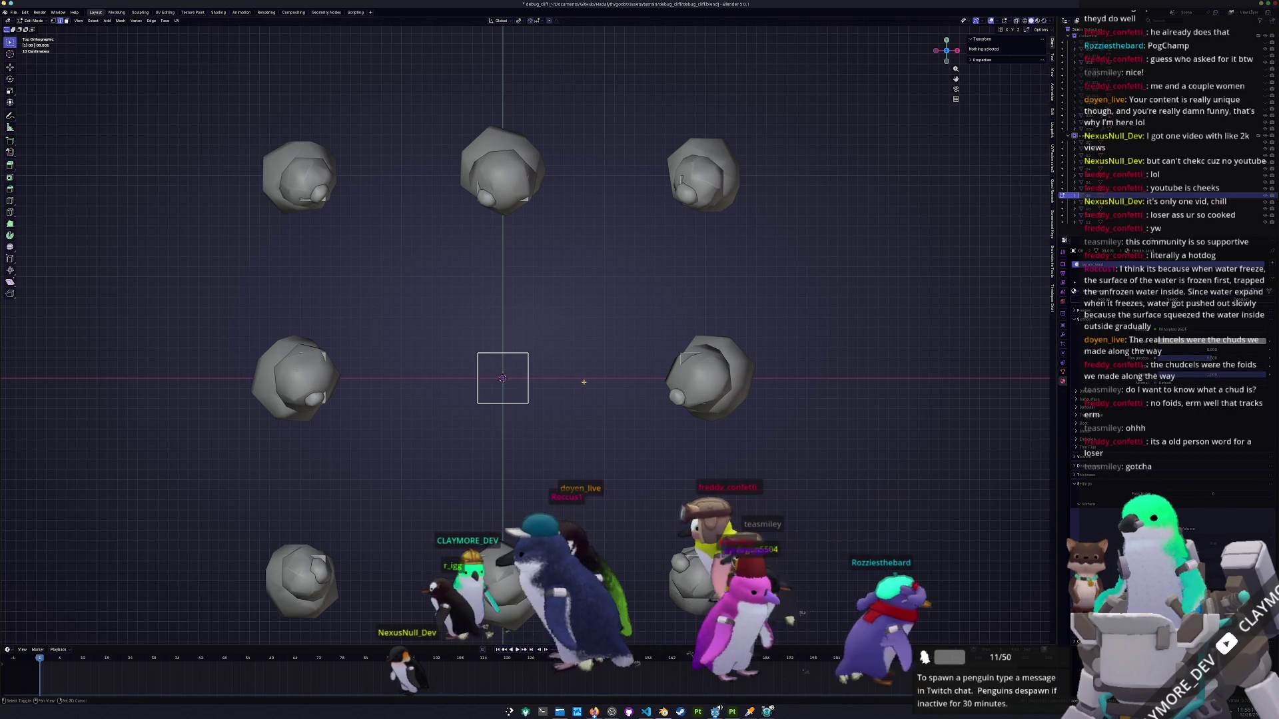
pyautogui.press('Tab')
# Dissolve the inner edges of the plane mesh.
pyautogui.moveTo(563, 366); pyautogui.dragTo(532, 360)
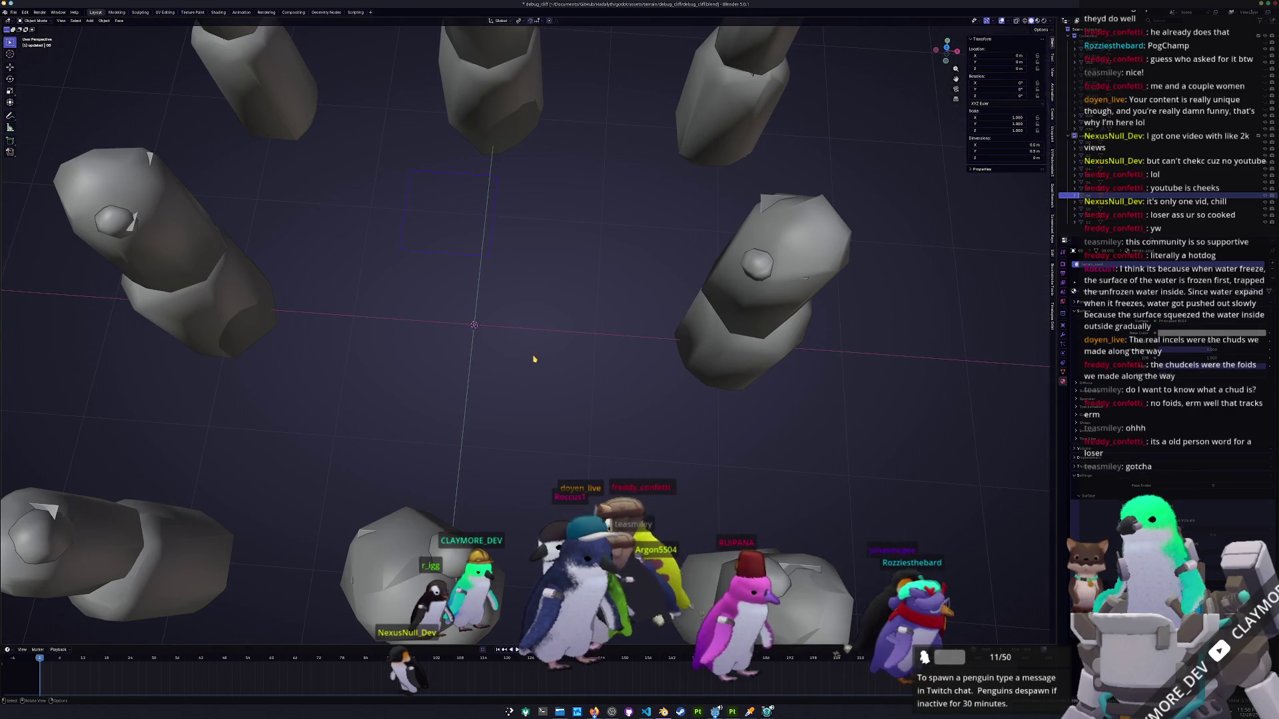
pyautogui.press('Tab')
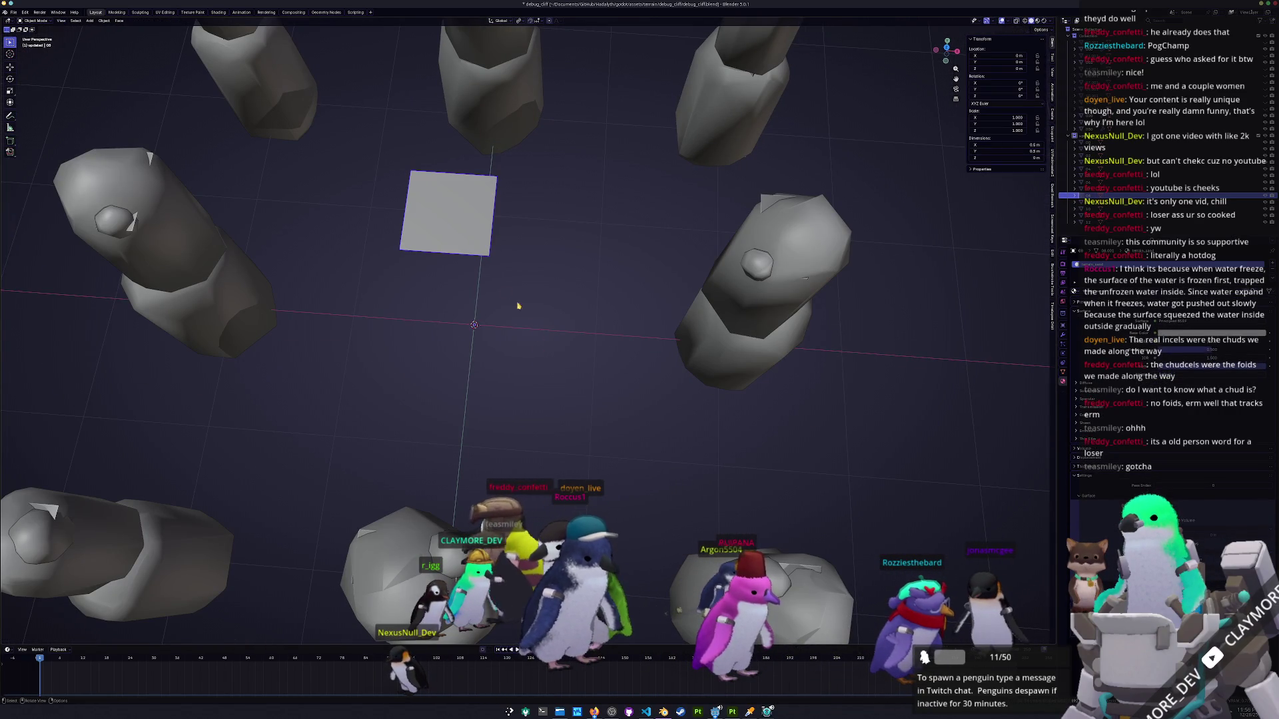
pyautogui.press('x')
pyautogui.click(439, 258)
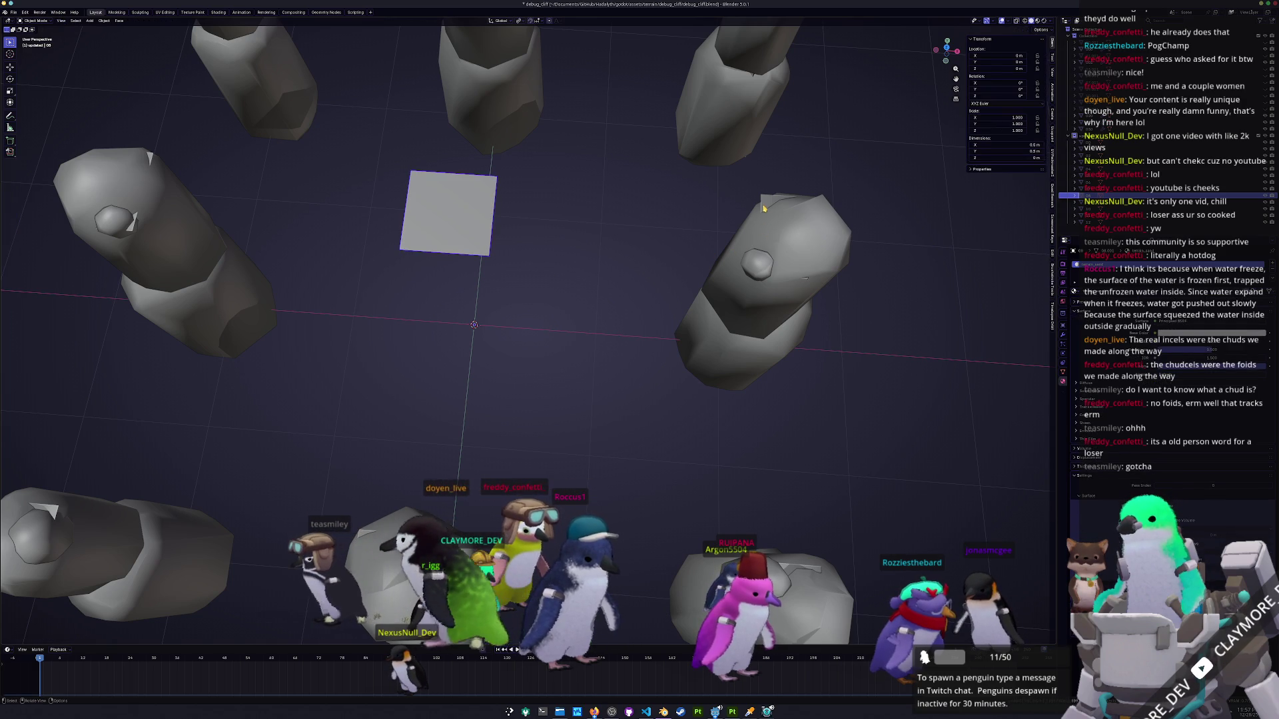
# With X-ray on, dissolve the long vertical interior edge inside the right spike.
pyautogui.press('l')
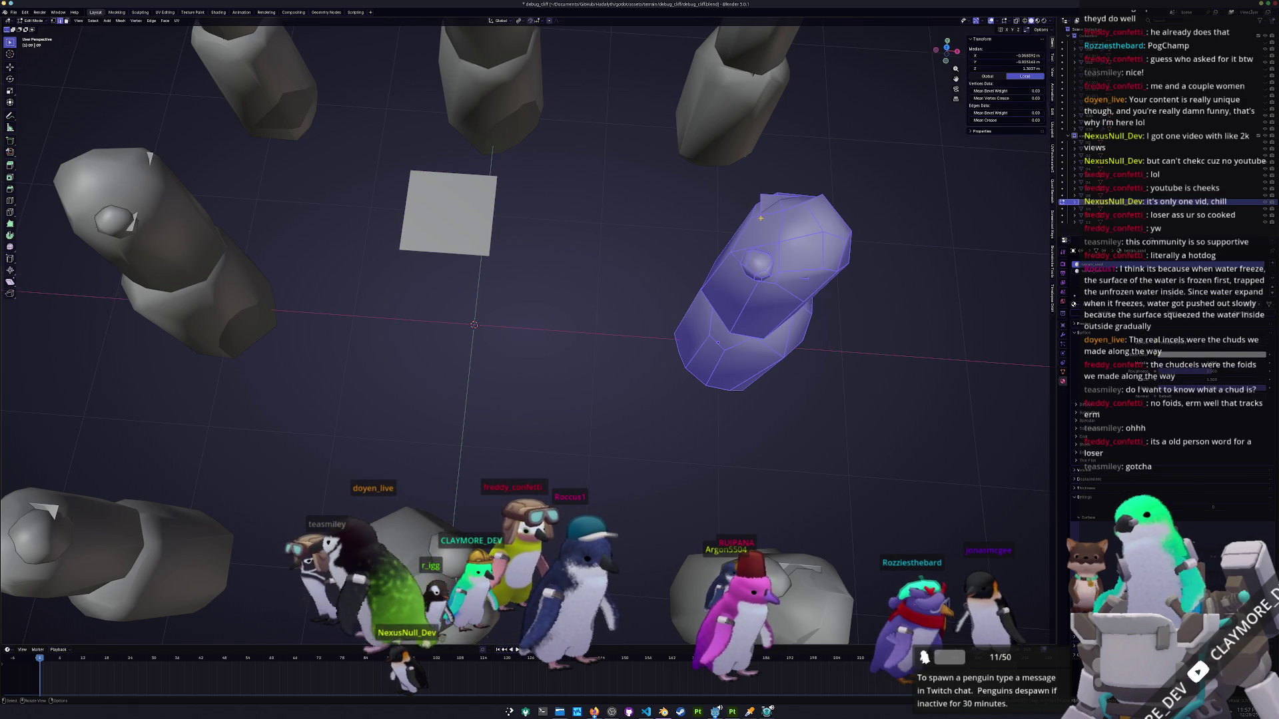
pyautogui.hotkey('alt', 'z')
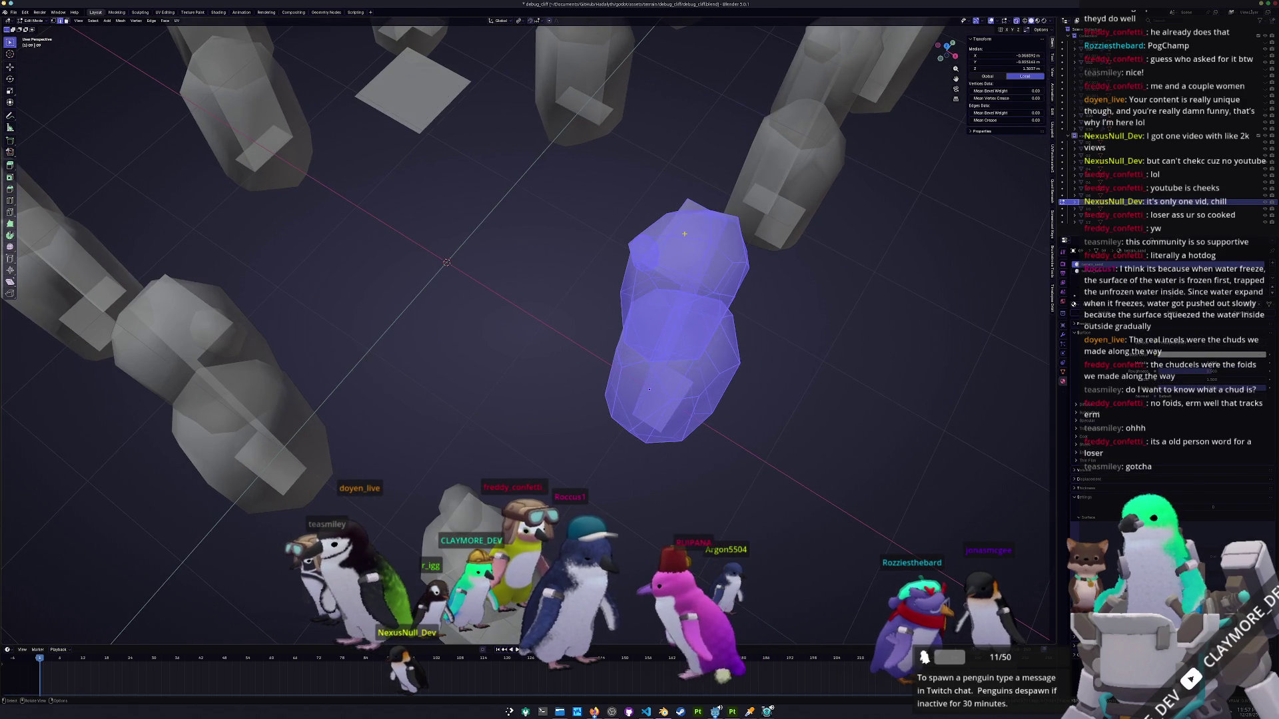
pyautogui.click(686, 238)
pyautogui.moveTo(686, 238); pyautogui.dragTo(666, 220)
pyautogui.click(639, 287)
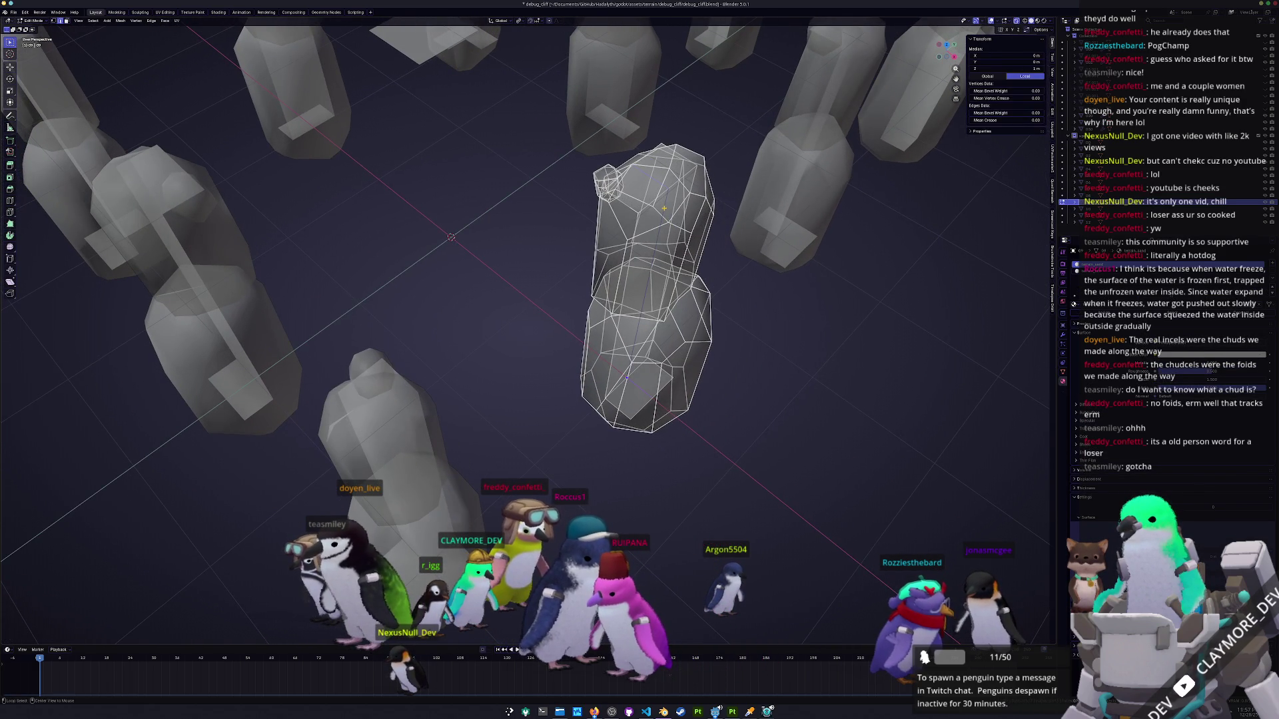
pyautogui.rightClick(645, 378)
pyautogui.click(649, 388)
pyautogui.moveTo(649, 388); pyautogui.dragTo(520, 359)
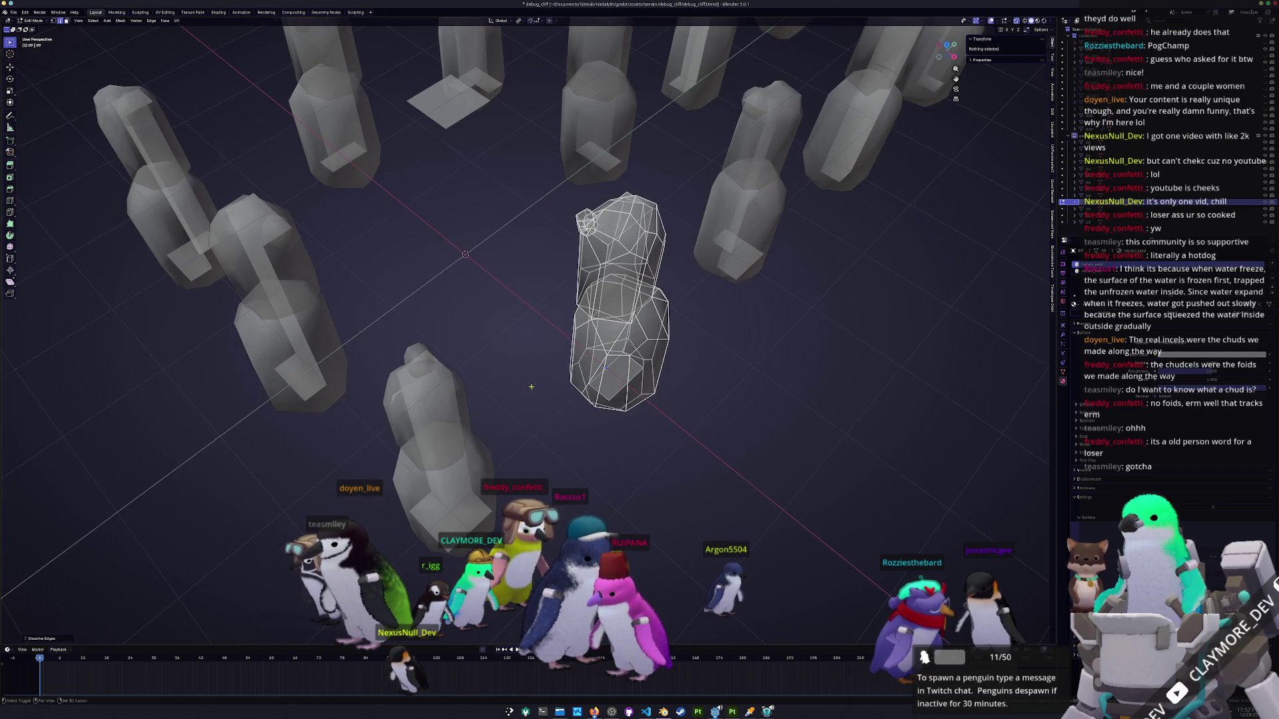
pyautogui.press('Tab')
# Select an interior edge on the centre spike in Edit Mode.
pyautogui.click(506, 366)
pyautogui.press('Tab')
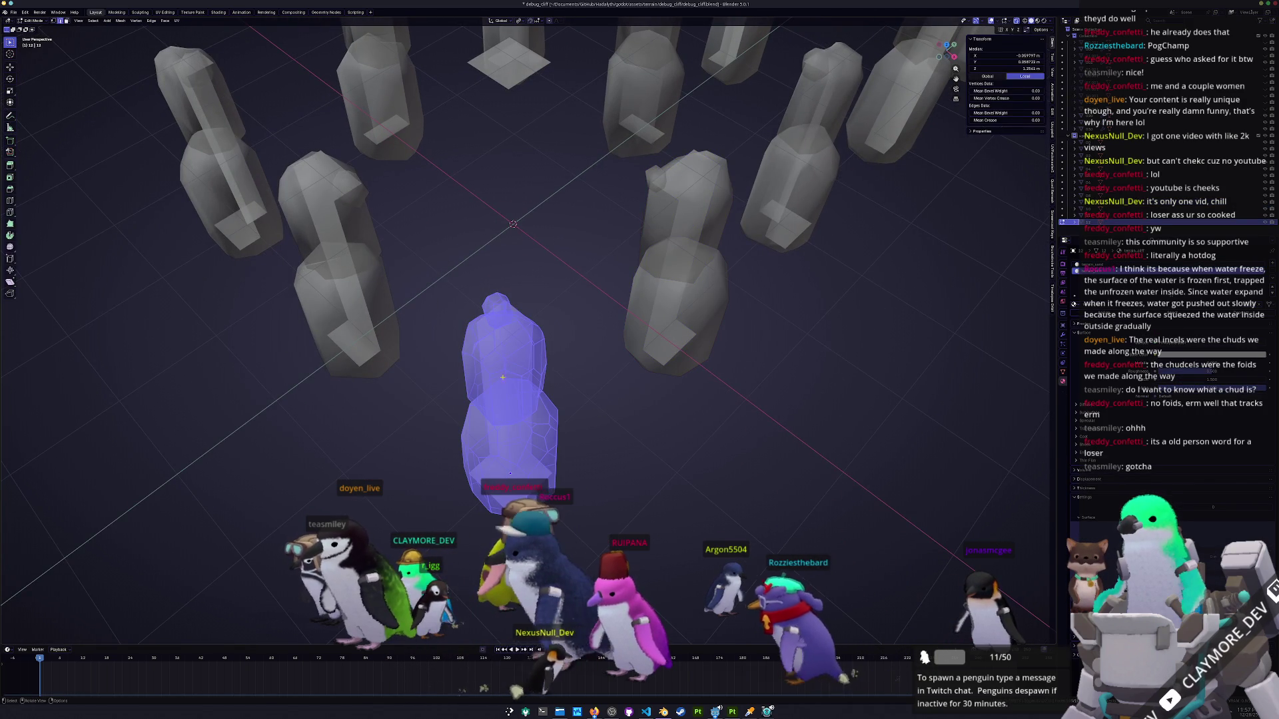
pyautogui.hotkey('alt', 'a')
pyautogui.moveTo(509, 462); pyautogui.dragTo(593, 494)
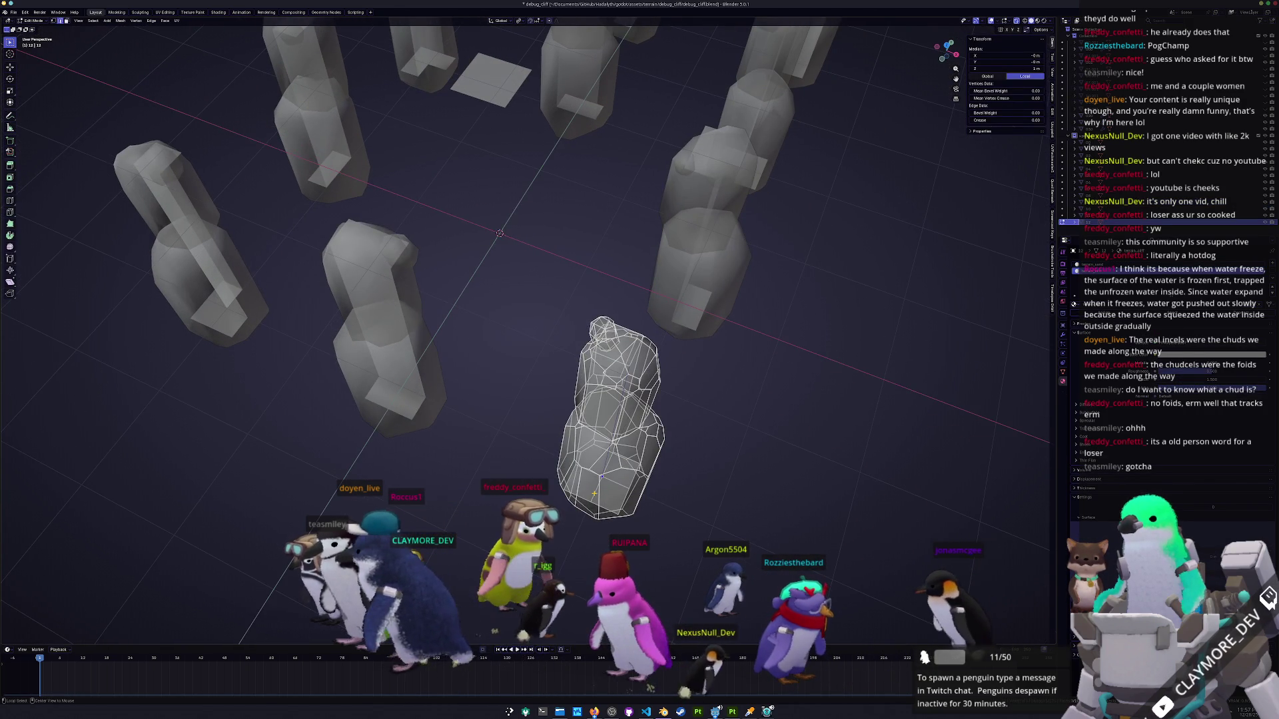
pyautogui.keyDown('alt'); pyautogui.click(594, 494); pyautogui.keyUp('alt')
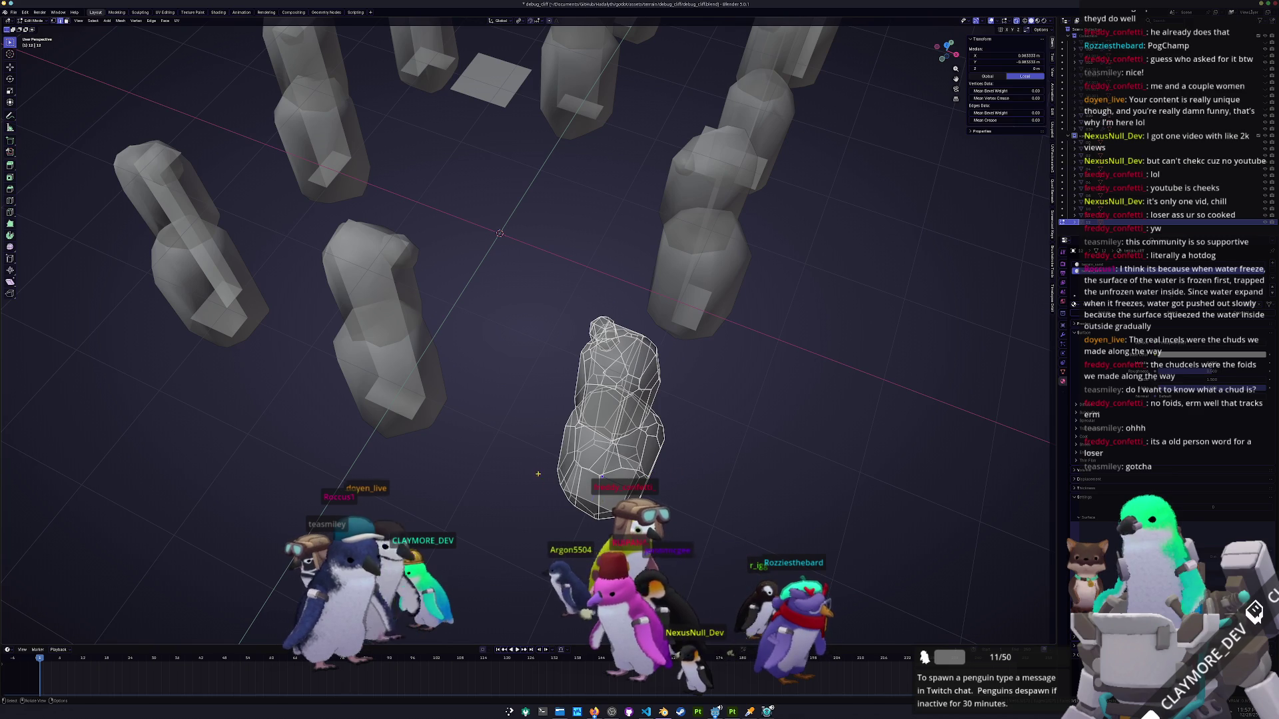
pyautogui.press('Tab')
# Dissolve an unwanted interior edge on the next spike.
pyautogui.moveTo(594, 494); pyautogui.dragTo(506, 467)
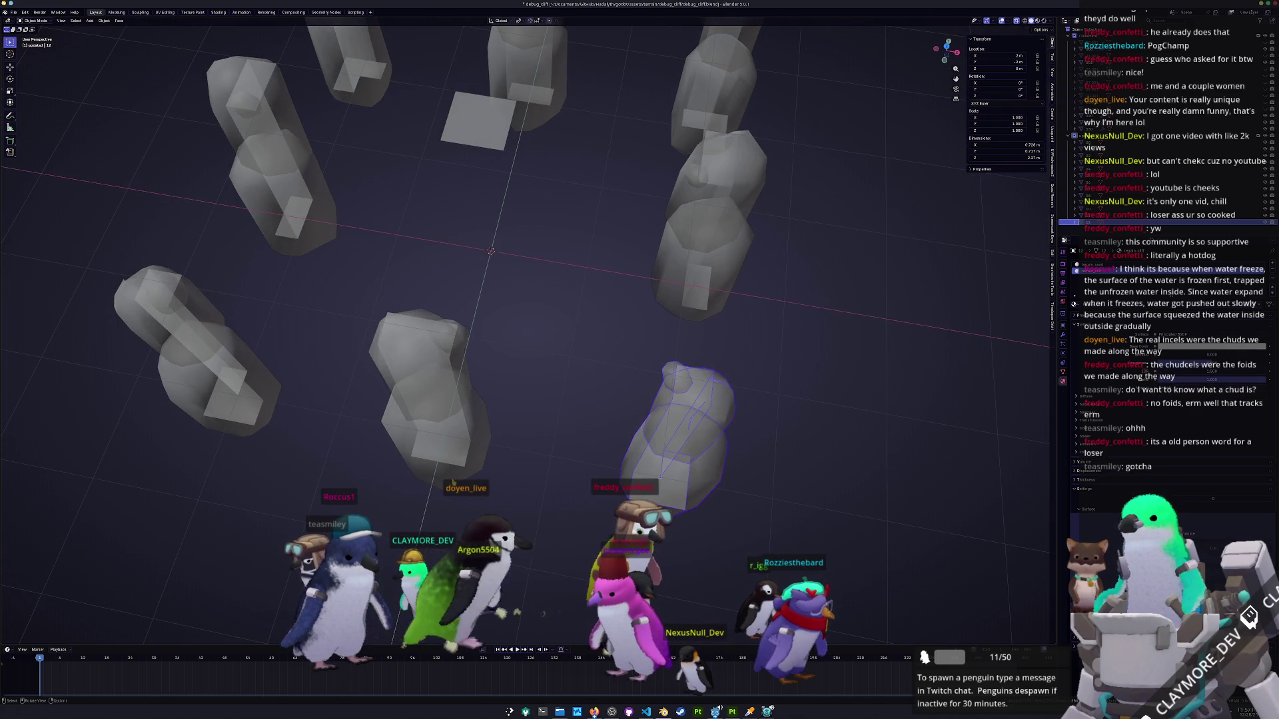
pyautogui.click(443, 434)
pyautogui.press('Tab')
pyautogui.press('KP_Decimal')
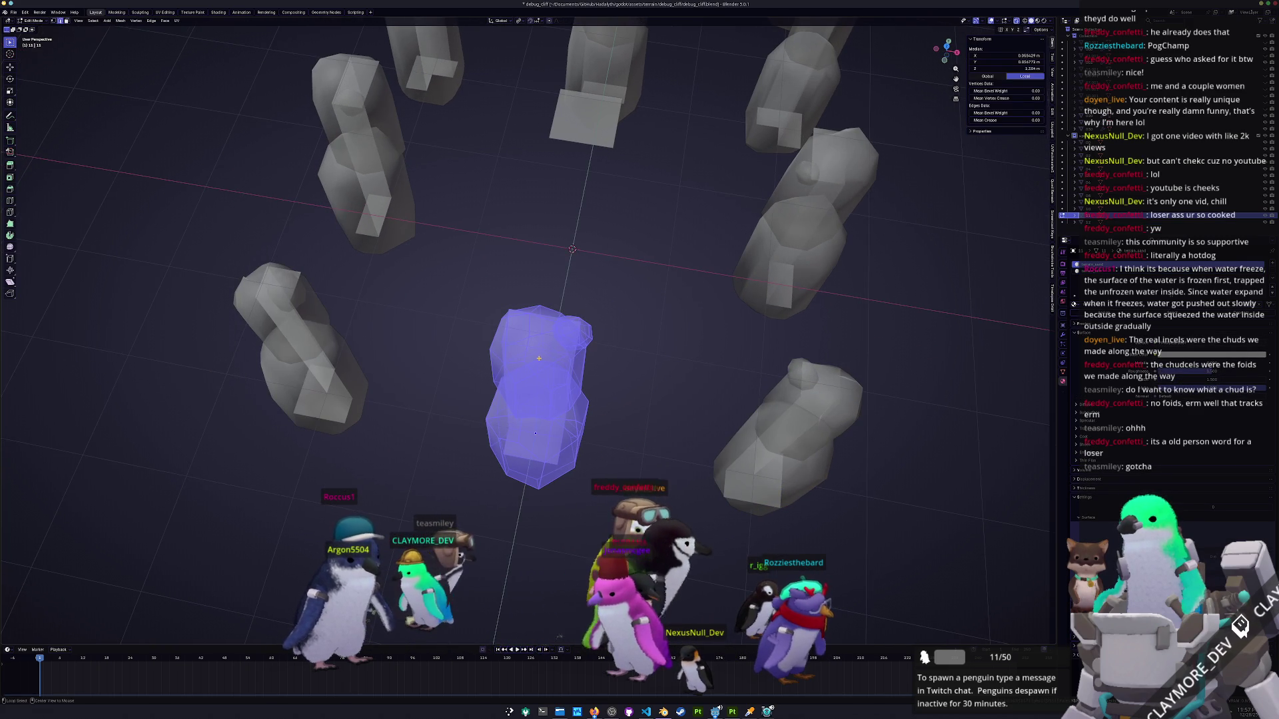
pyautogui.press('x')
pyautogui.click(527, 359)
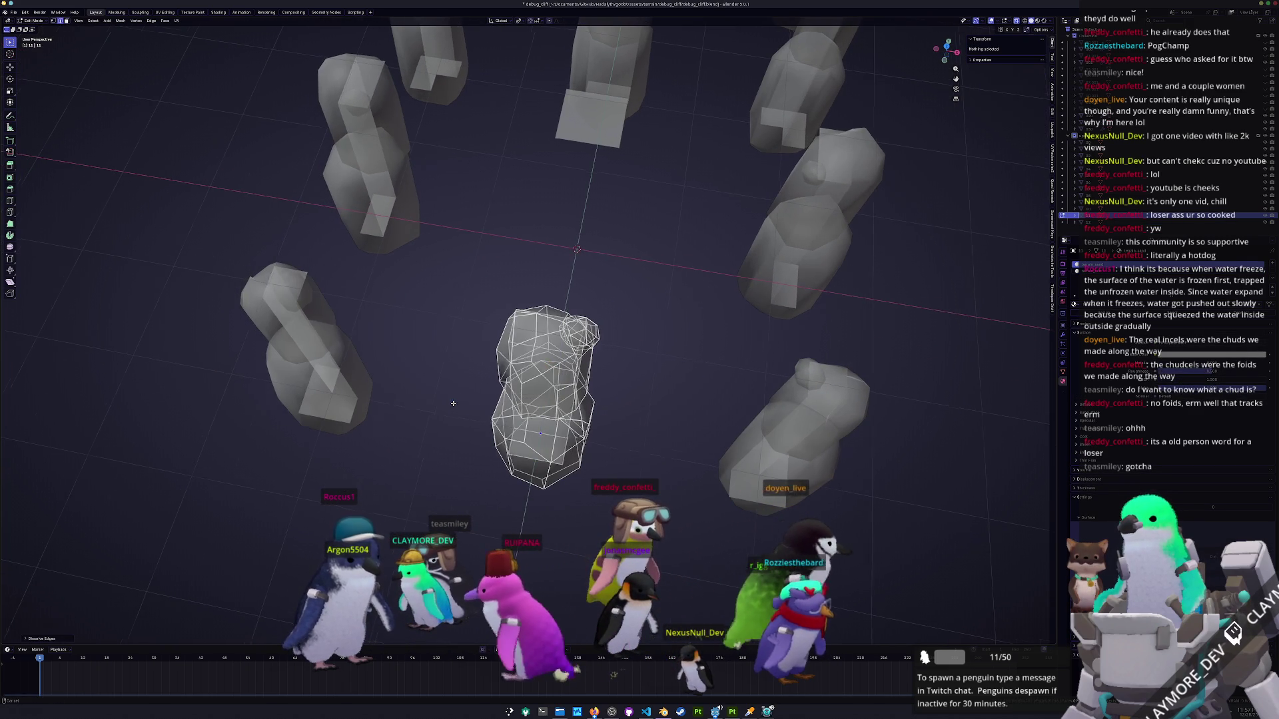
pyautogui.press('Tab')
# Check the lower-right and centre spikes' meshes in Edit Mode.
pyautogui.click(821, 400)
pyautogui.press('Tab')
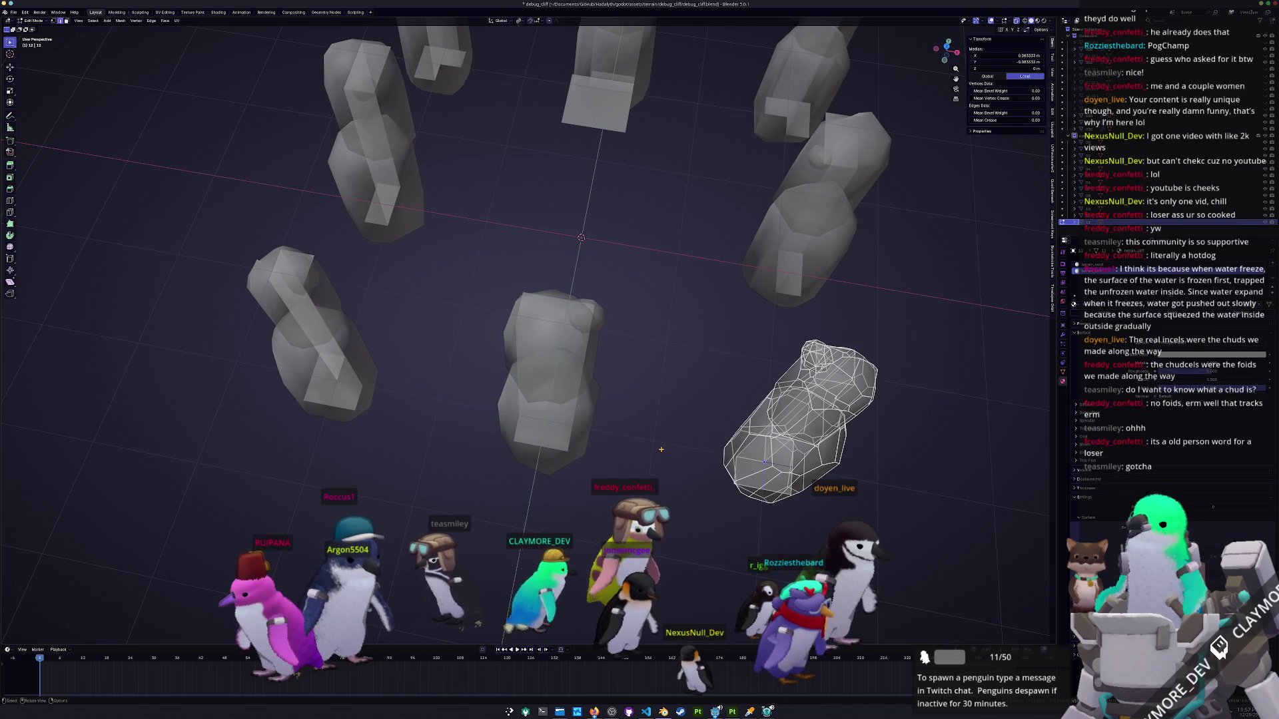
pyautogui.press('Tab')
pyautogui.click(553, 380)
pyautogui.press('KP_Decimal')
pyautogui.press('Tab')
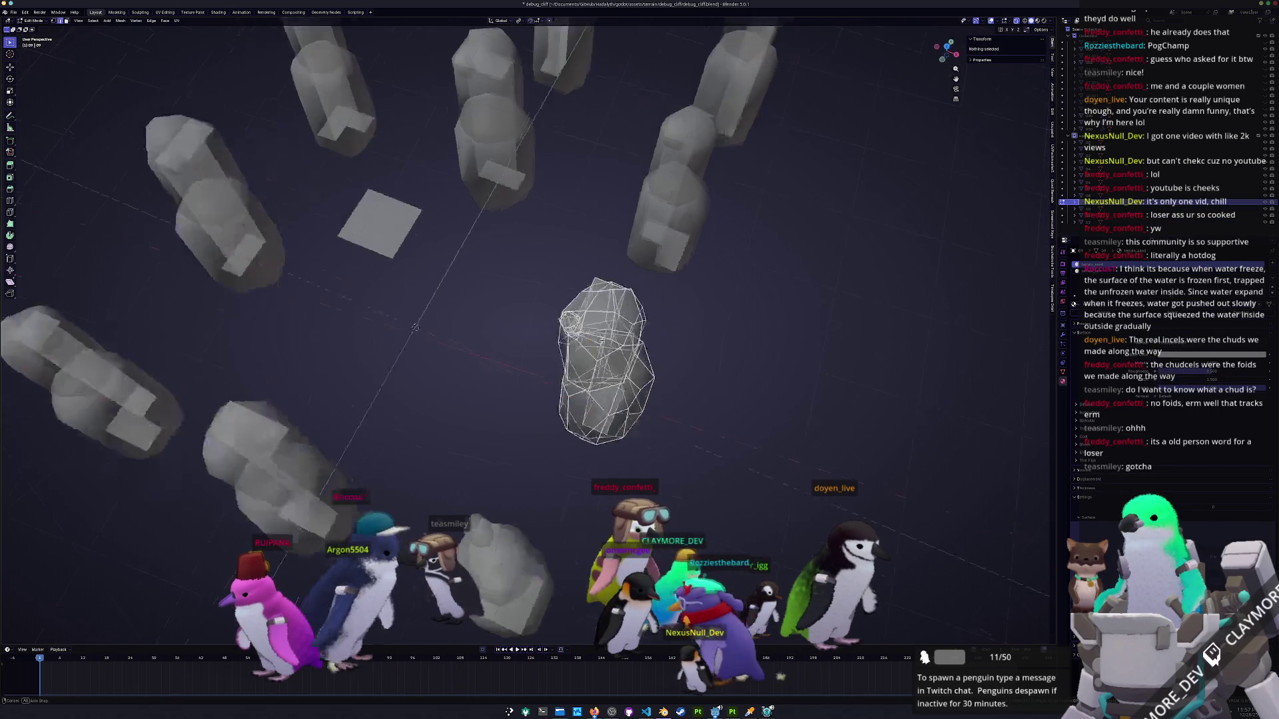
pyautogui.press('Tab')
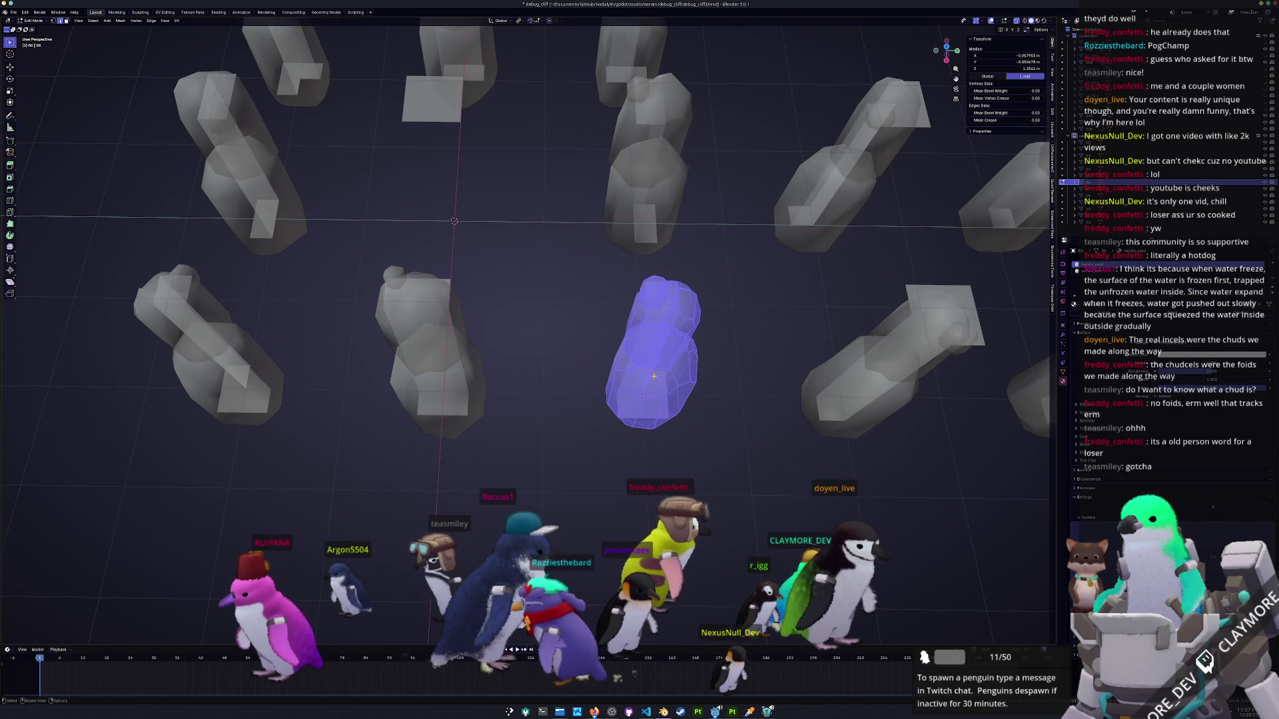
# Dissolve the selected edges on the centre spike.
pyautogui.press('KP_Decimal')
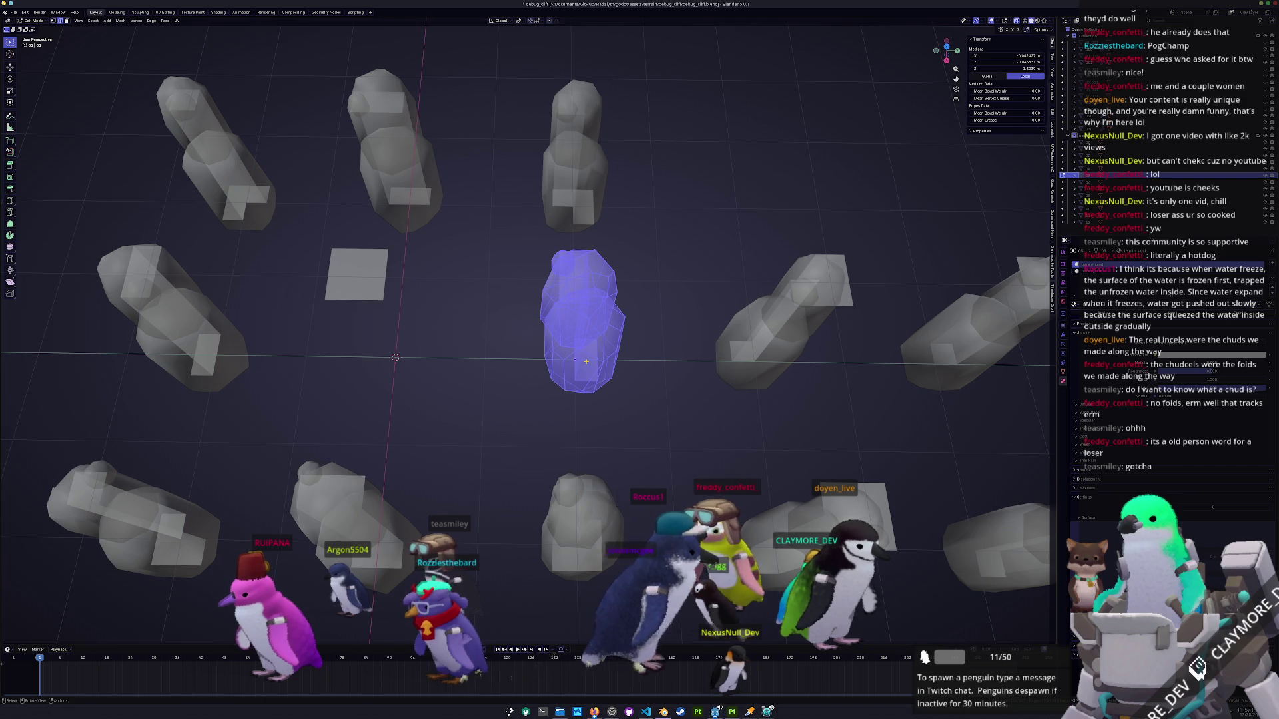
pyautogui.hotkey('alt', 'a')
pyautogui.press('x')
pyautogui.click(587, 359)
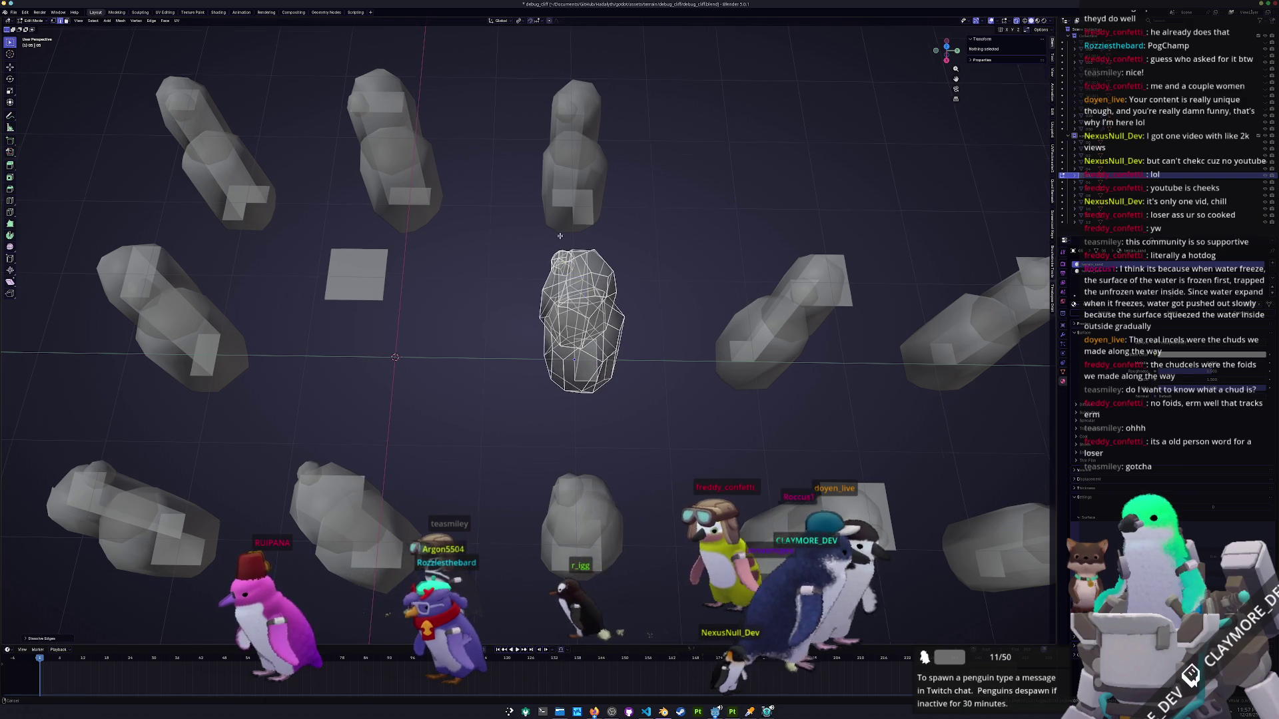
pyautogui.scroll(3, 558, 338)
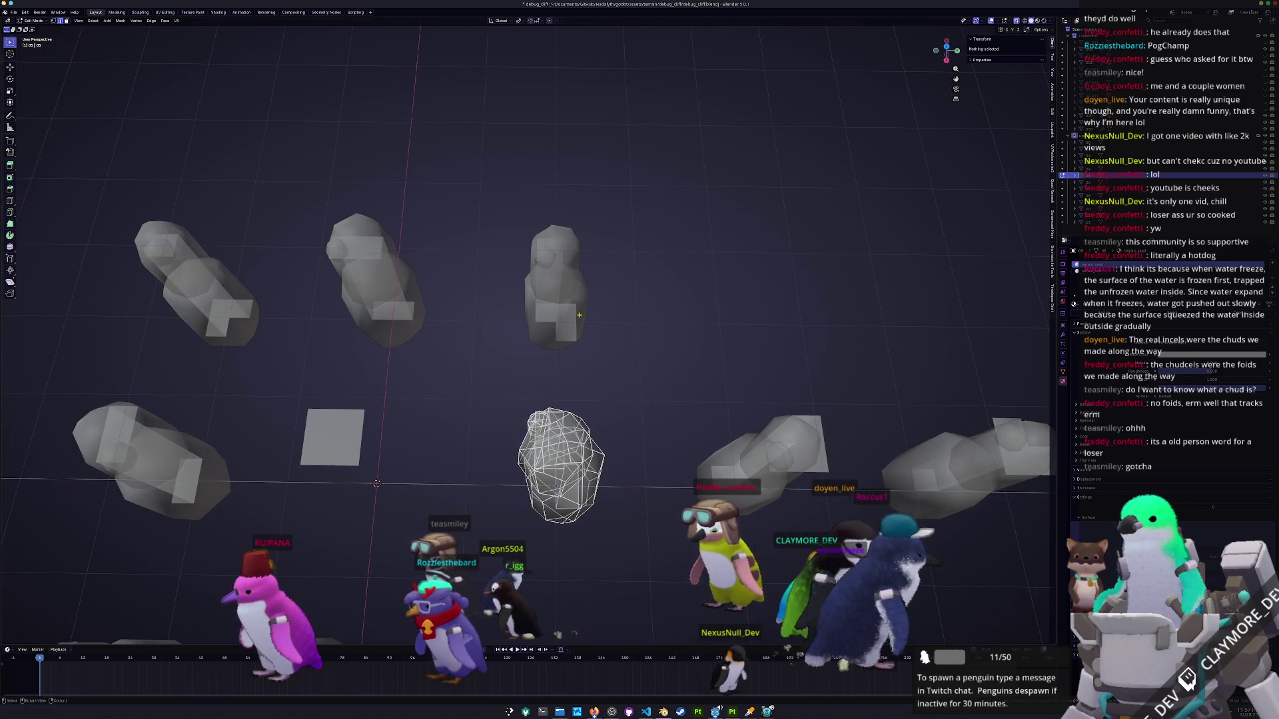
pyautogui.press('Tab')
# Frame the following spike and dissolve its selected edges.
pyautogui.click(579, 315)
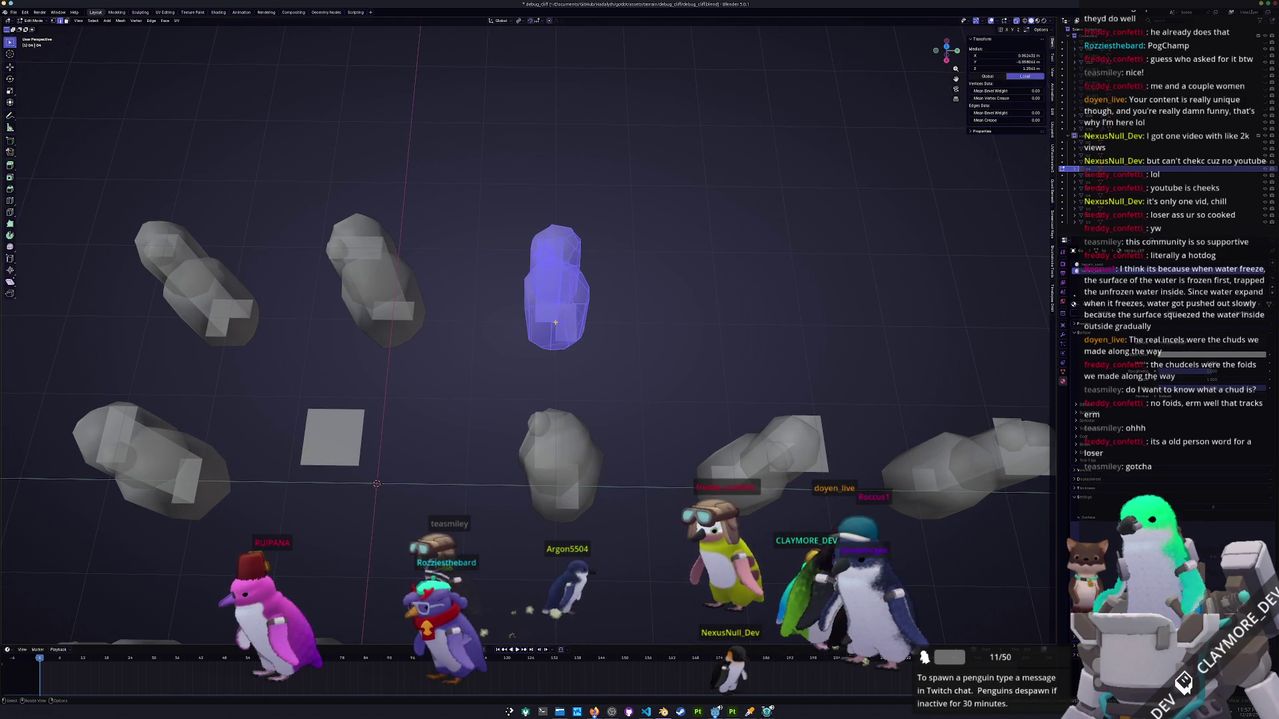
pyautogui.press('KP_Decimal')
pyautogui.press('Tab')
pyautogui.hotkey('alt', 'a')
pyautogui.press('x')
pyautogui.click(498, 309)
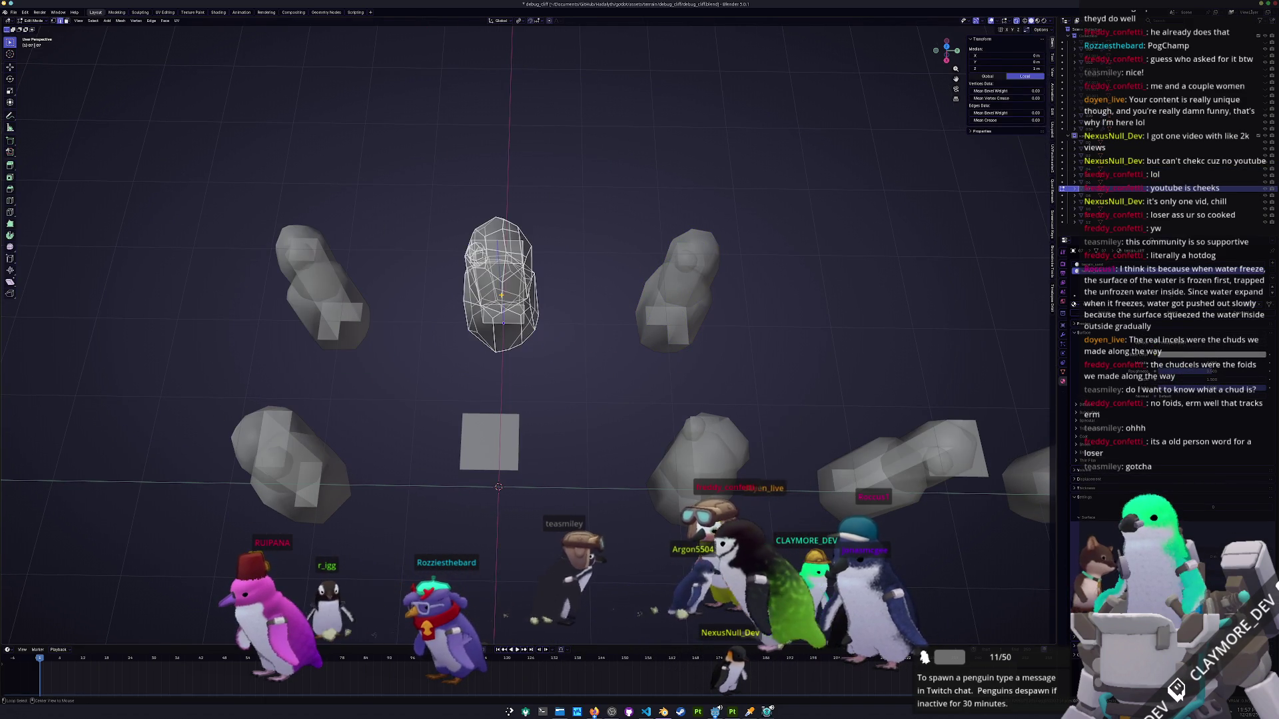
pyautogui.press('Tab')
# Check the remaining spikes in the central and right columns in Edit Mode.
pyautogui.click(463, 436)
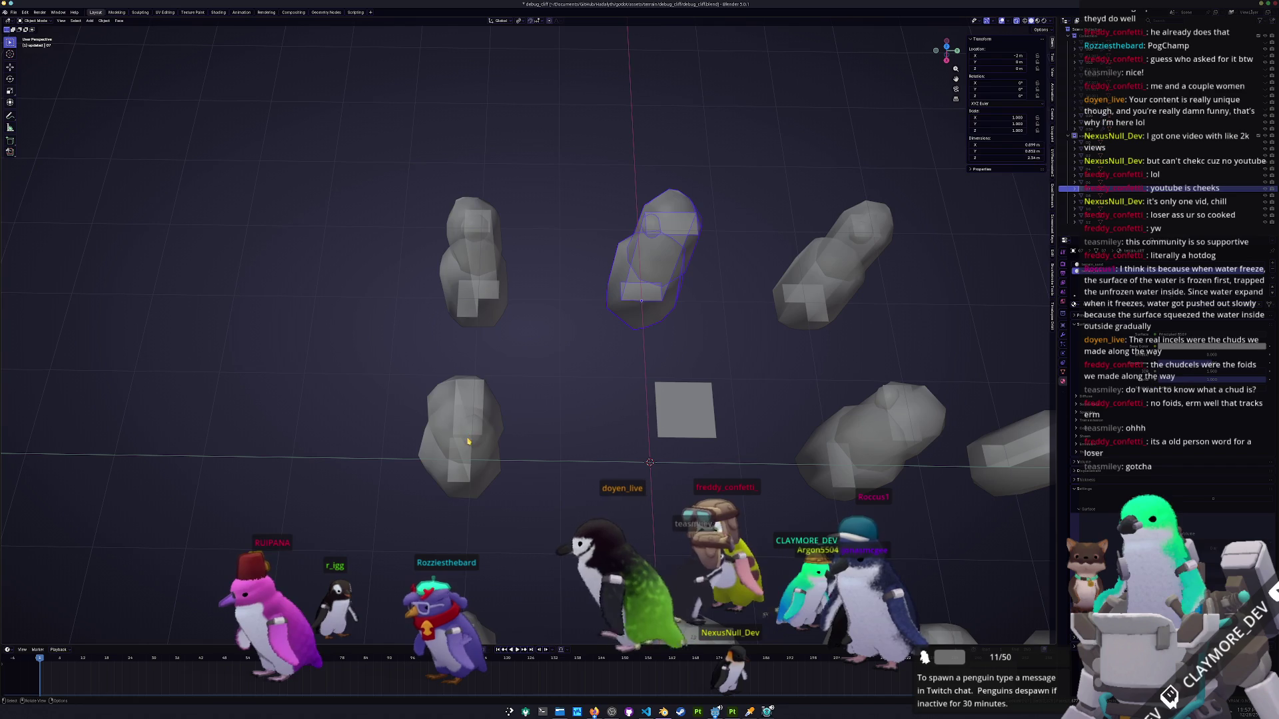
pyautogui.press('Tab')
pyautogui.press('KP_Decimal')
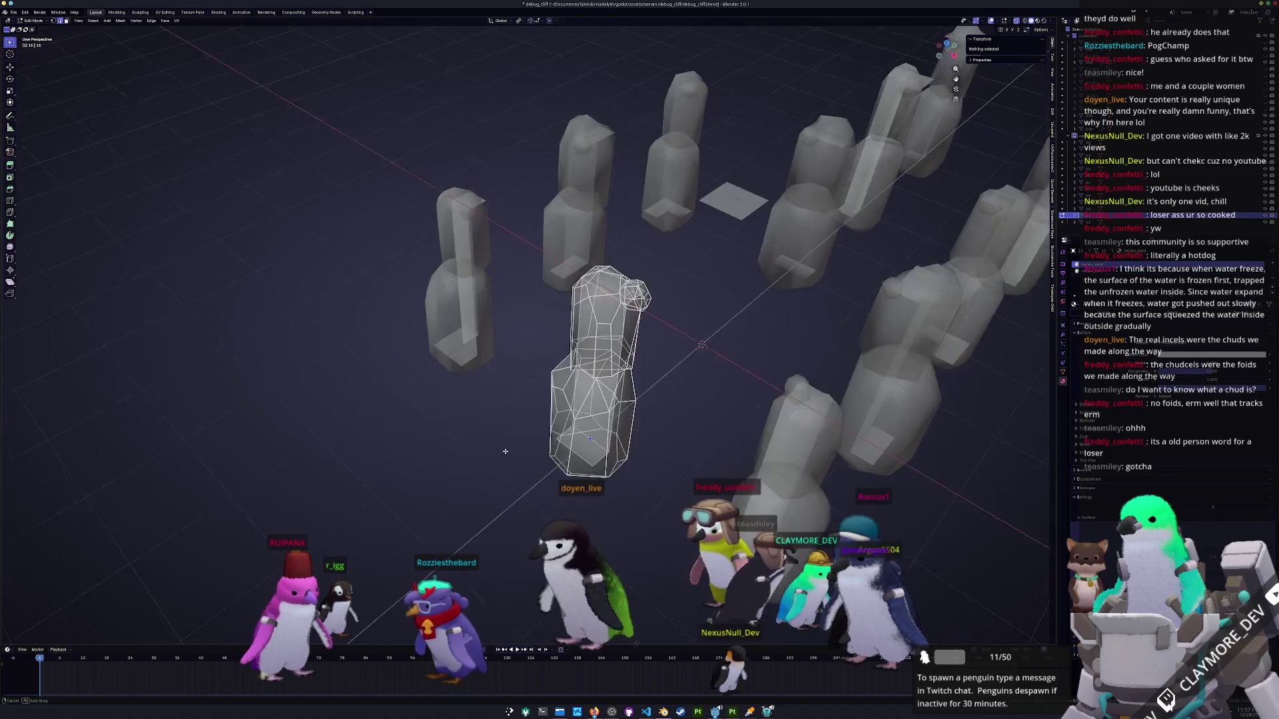
pyautogui.press('Tab')
pyautogui.scroll(-5, 506, 452)
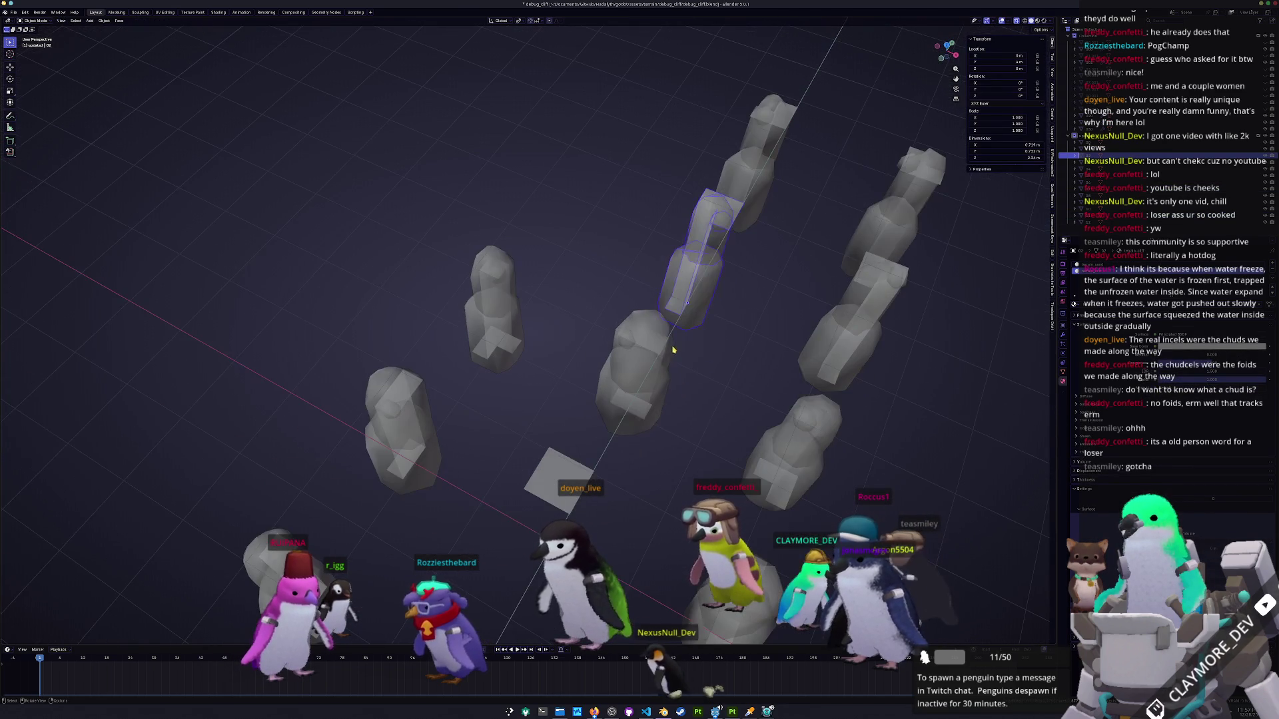
pyautogui.click(693, 230)
pyautogui.press('Tab')
pyautogui.press('Tab')
pyautogui.click(759, 336)
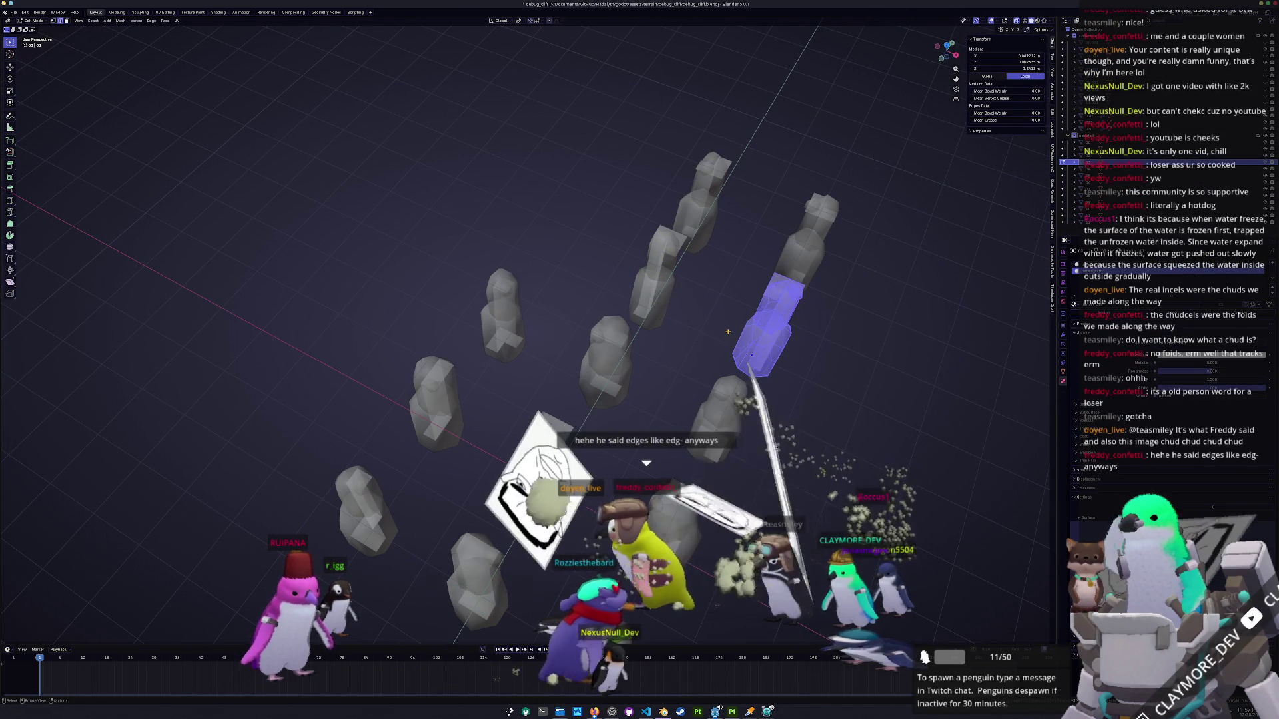
pyautogui.scroll(-5, 720, 323)
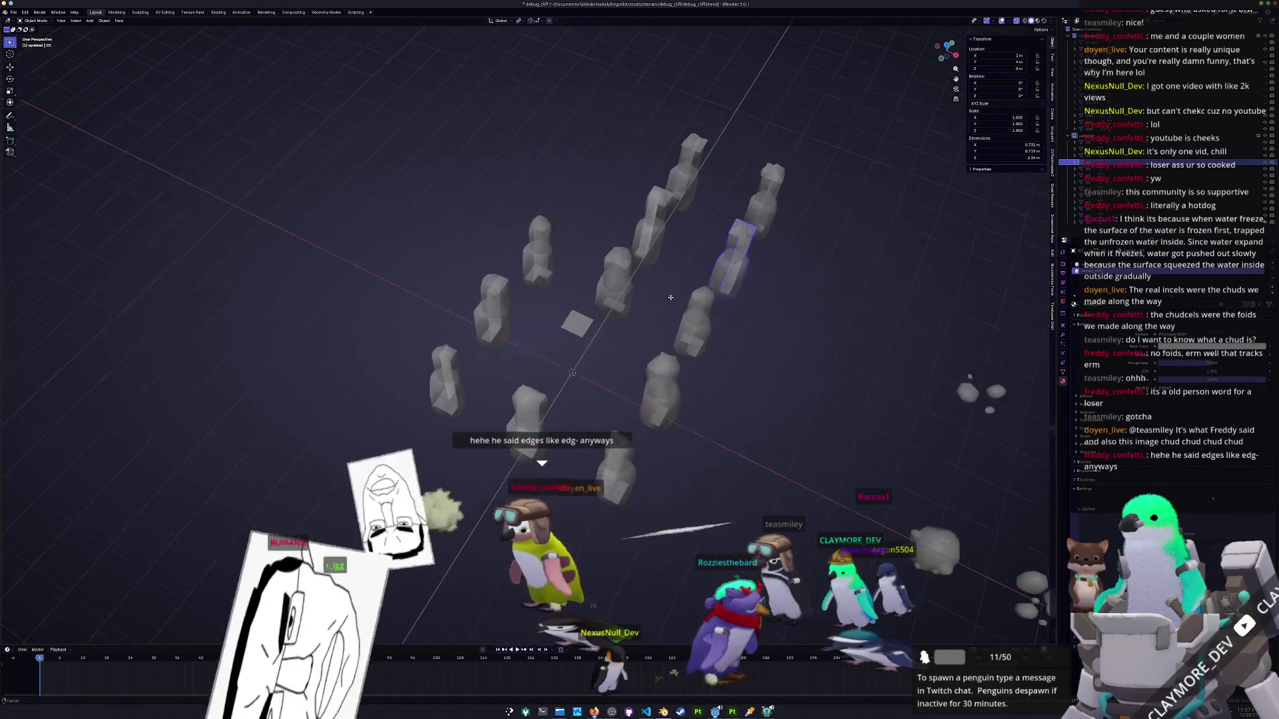
# Save debug_cliff.blend, toggle wireframe display to check the spikes, and select the small plane.
pyautogui.hotkey('shift', 'z')
pyautogui.hotkey('ctrl', 's')
pyautogui.scroll(2, 688, 252)
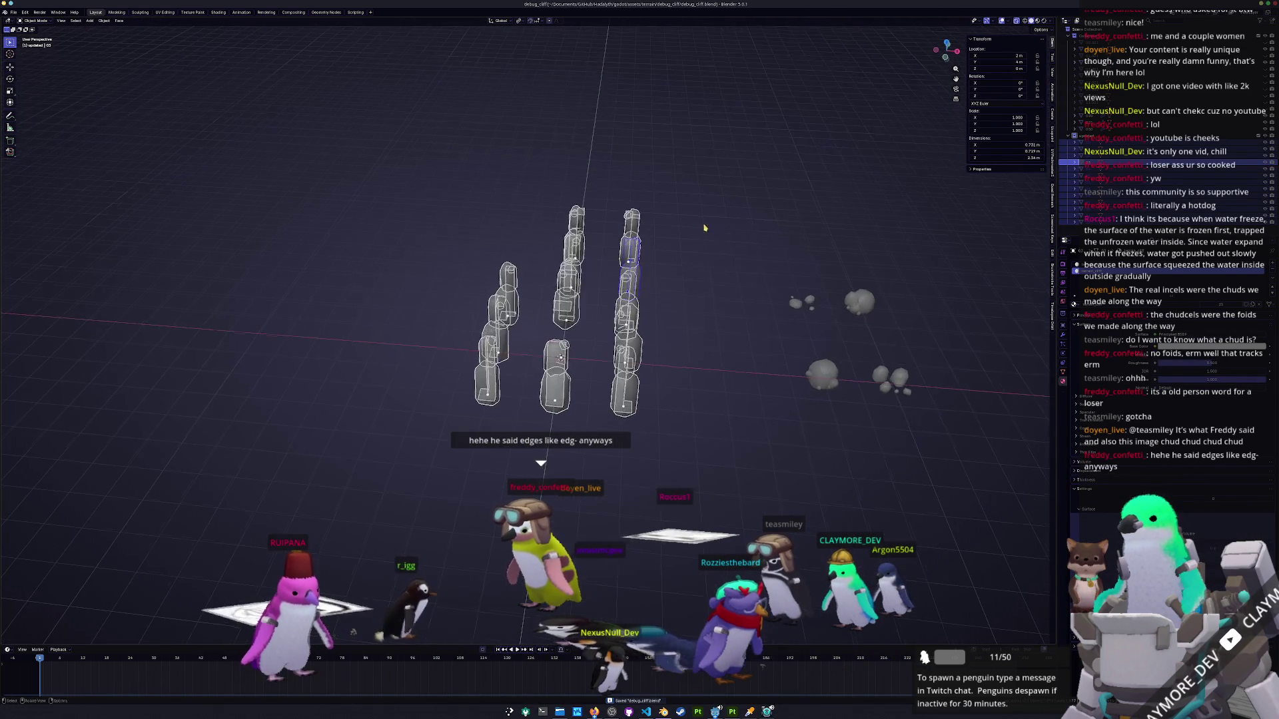
pyautogui.hotkey('shift', 'z')
pyautogui.moveTo(699, 238); pyautogui.dragTo(677, 276)
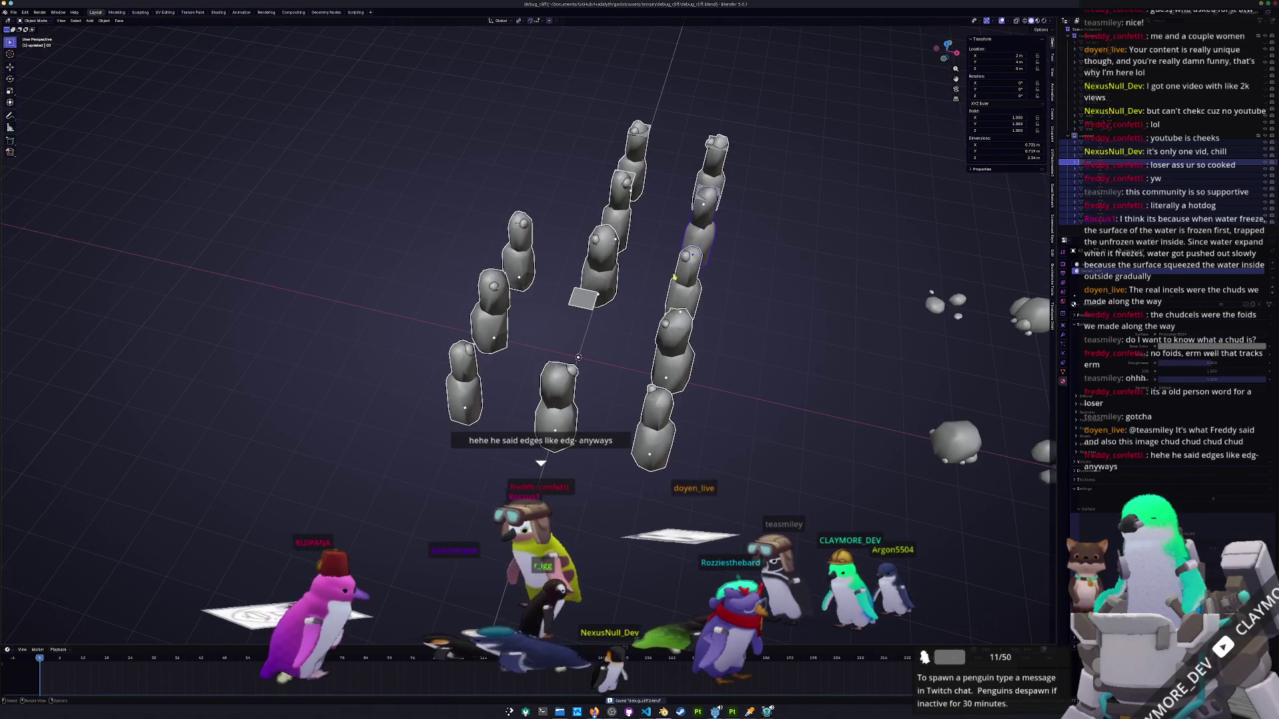
pyautogui.click(589, 305)
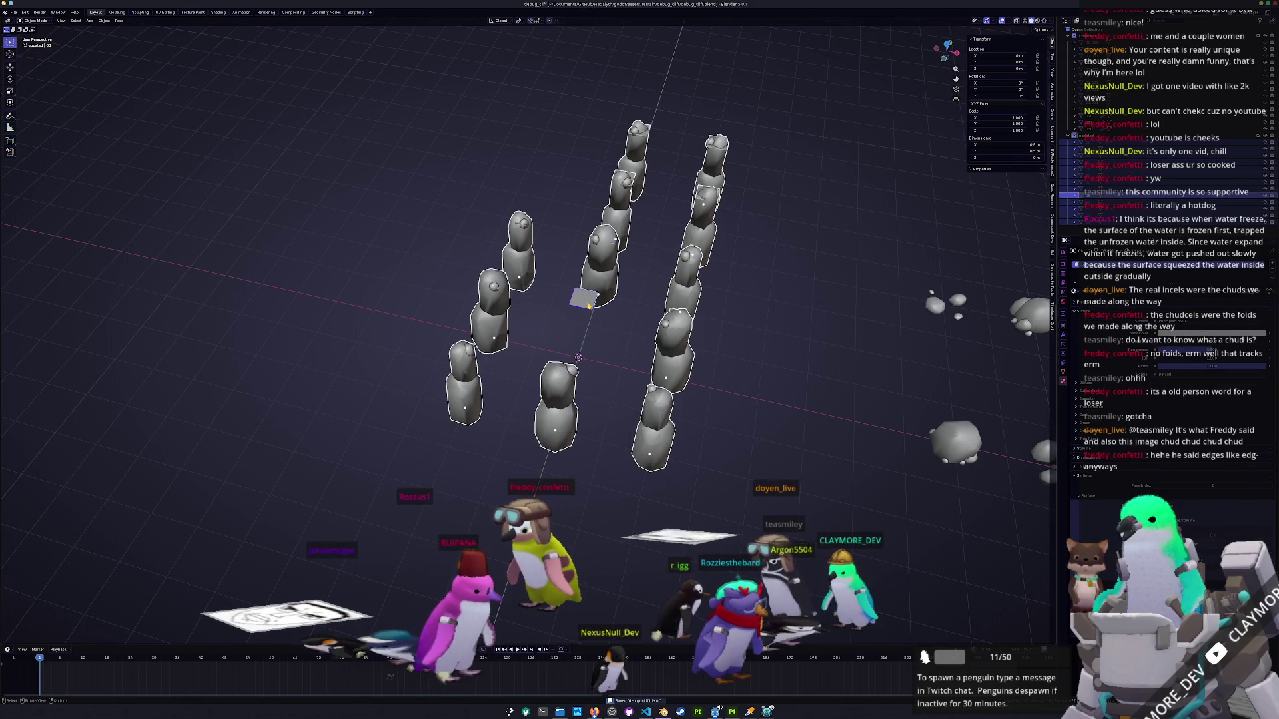
pyautogui.click(14, 12)
# Export glTF 2.0 to debug_cliff.glb with Limit to Selected Objects on and Images set to None.
pyautogui.moveTo(30, 122)
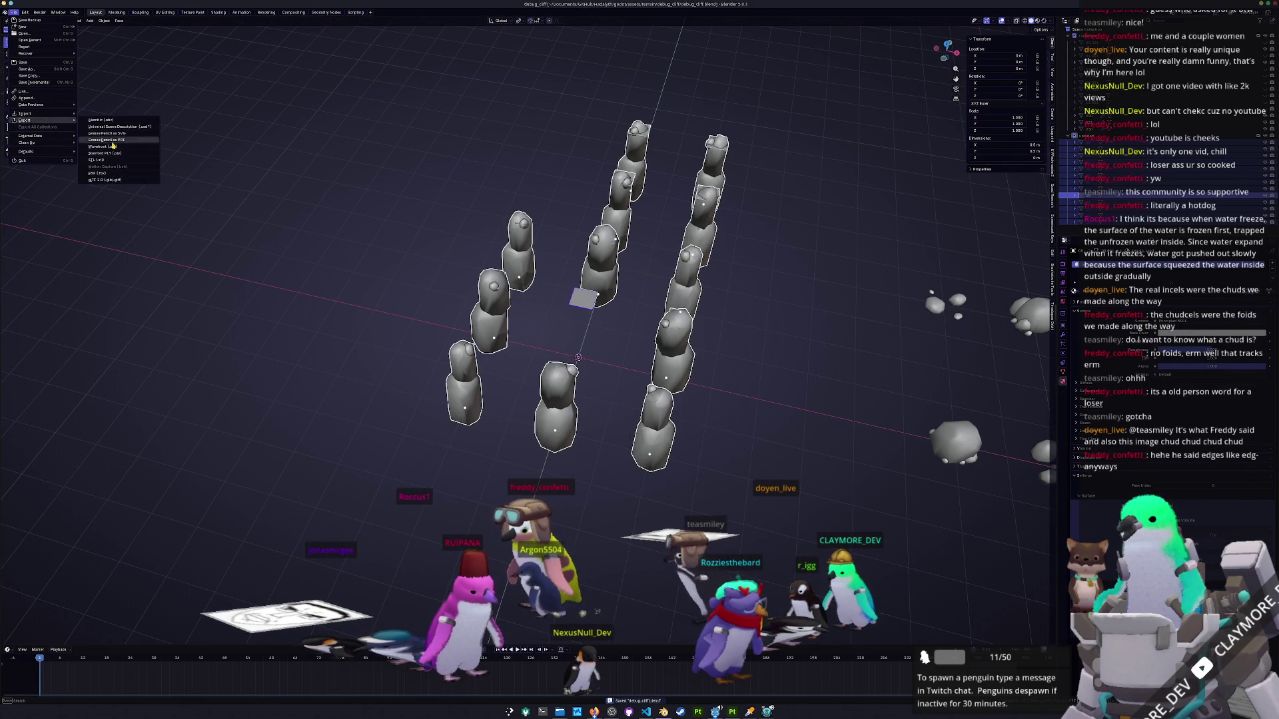
pyautogui.click(110, 180)
pyautogui.click(476, 238)
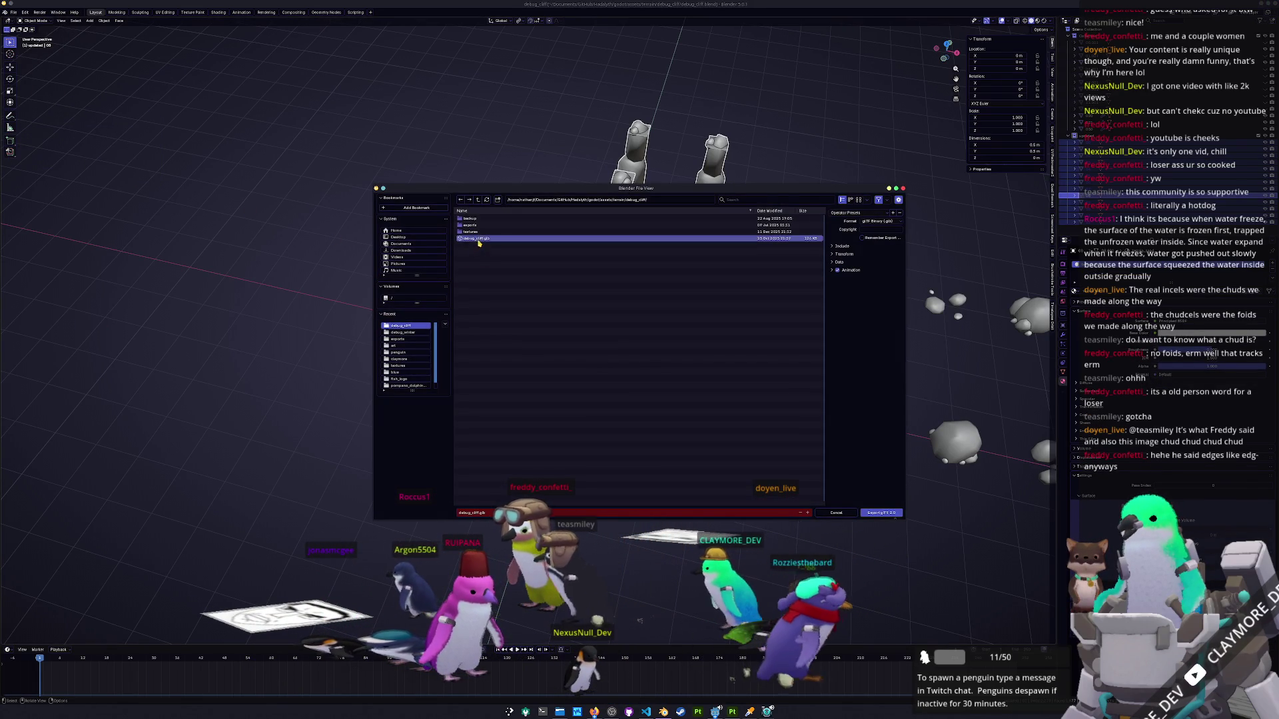
pyautogui.click(841, 246)
pyautogui.click(862, 256)
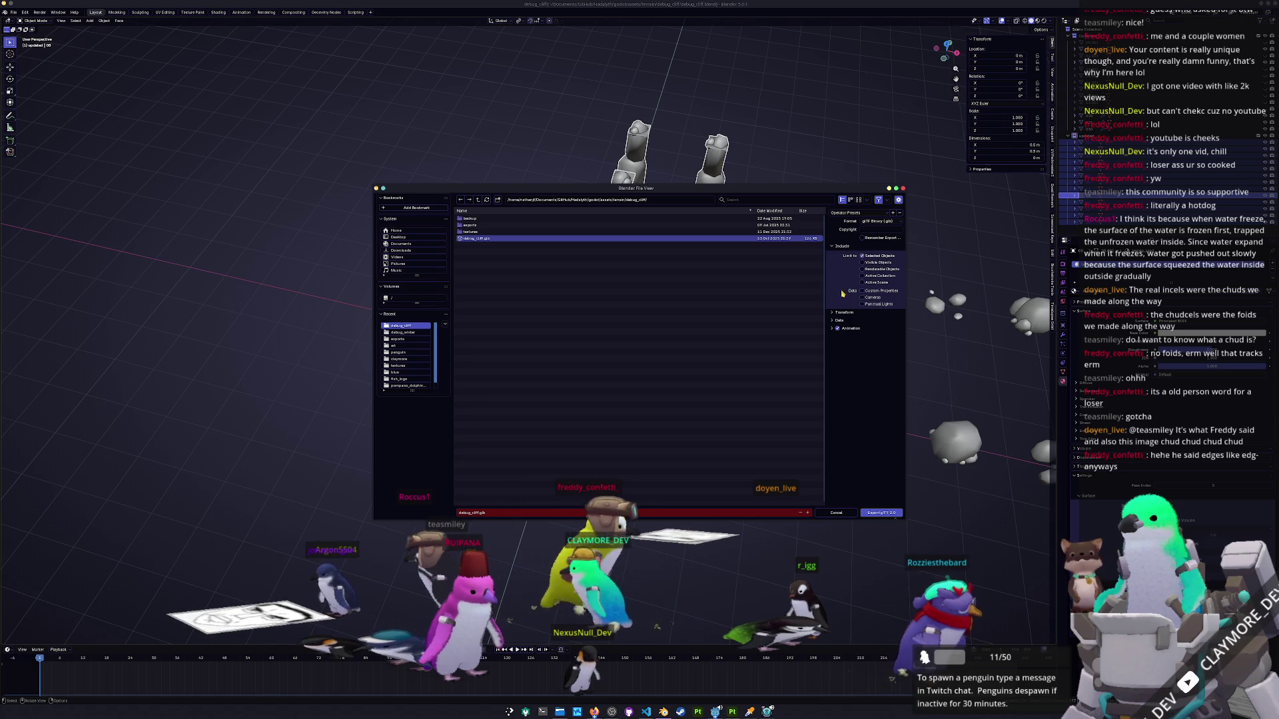
pyautogui.click(833, 320)
pyautogui.click(833, 346)
pyautogui.click(868, 370)
pyautogui.click(863, 398)
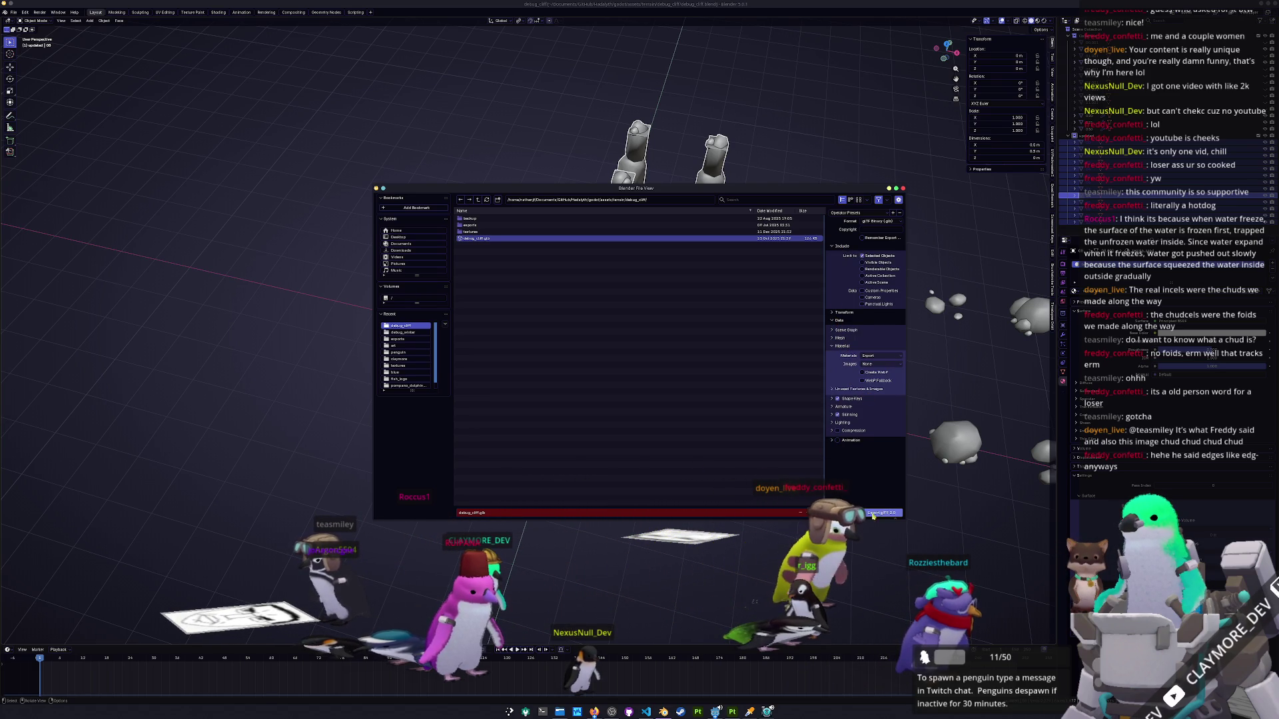
pyautogui.click(882, 513)
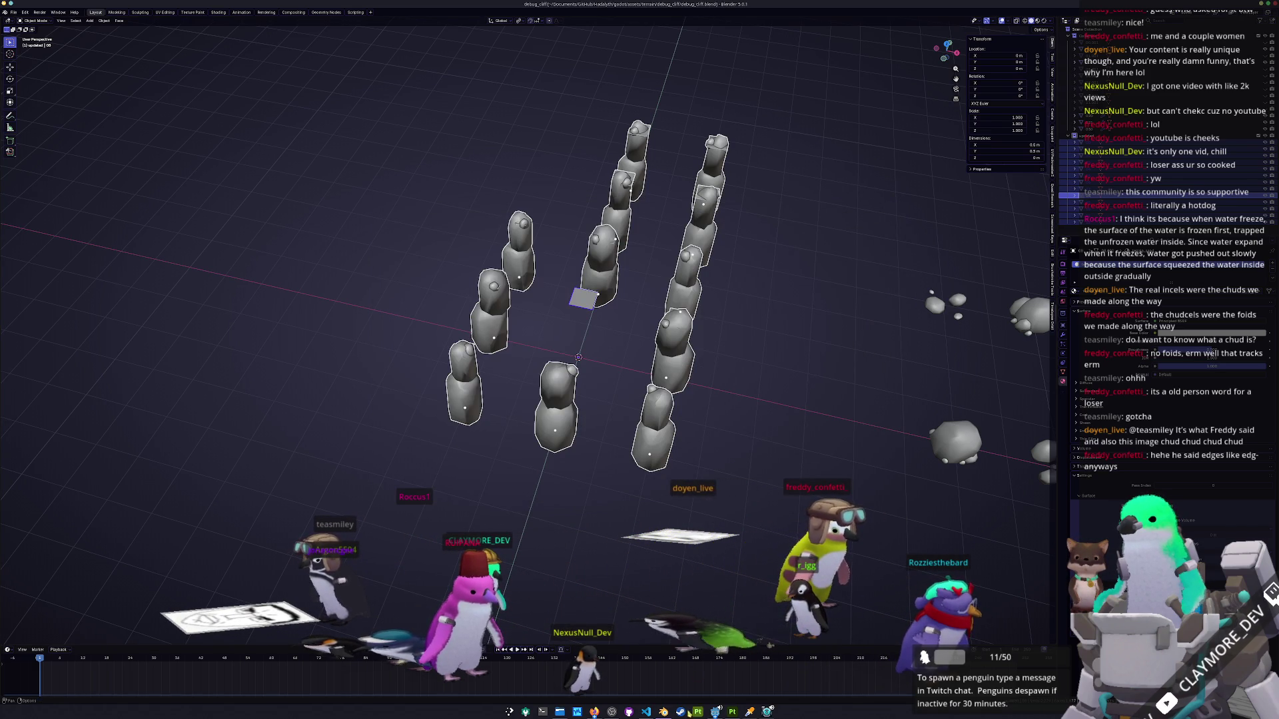
pyautogui.hotkey('alt', 'Tab')
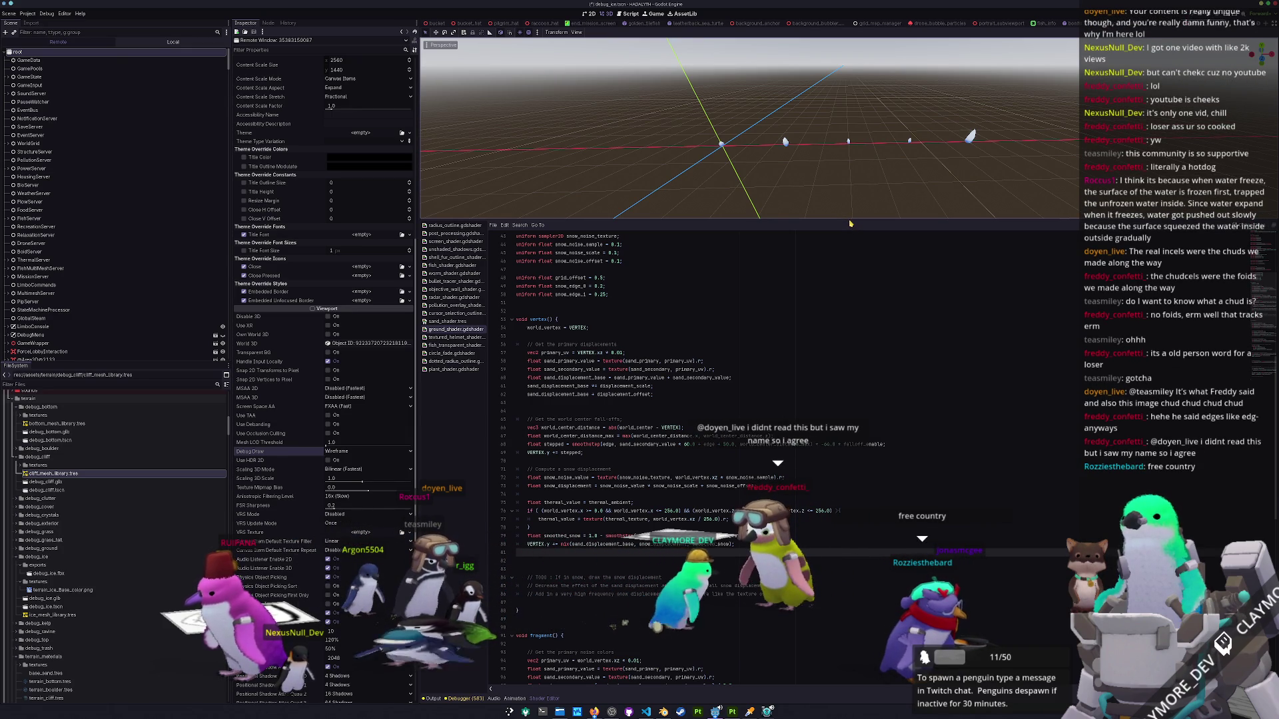
# Enlarge the 3D viewport, open the debug_cliff.glb scene and save it.
pyautogui.moveTo(850, 225)
pyautogui.mouseDown()
pyautogui.moveTo(849, 421)
pyautogui.moveTo(849, 398)
pyautogui.mouseUp()
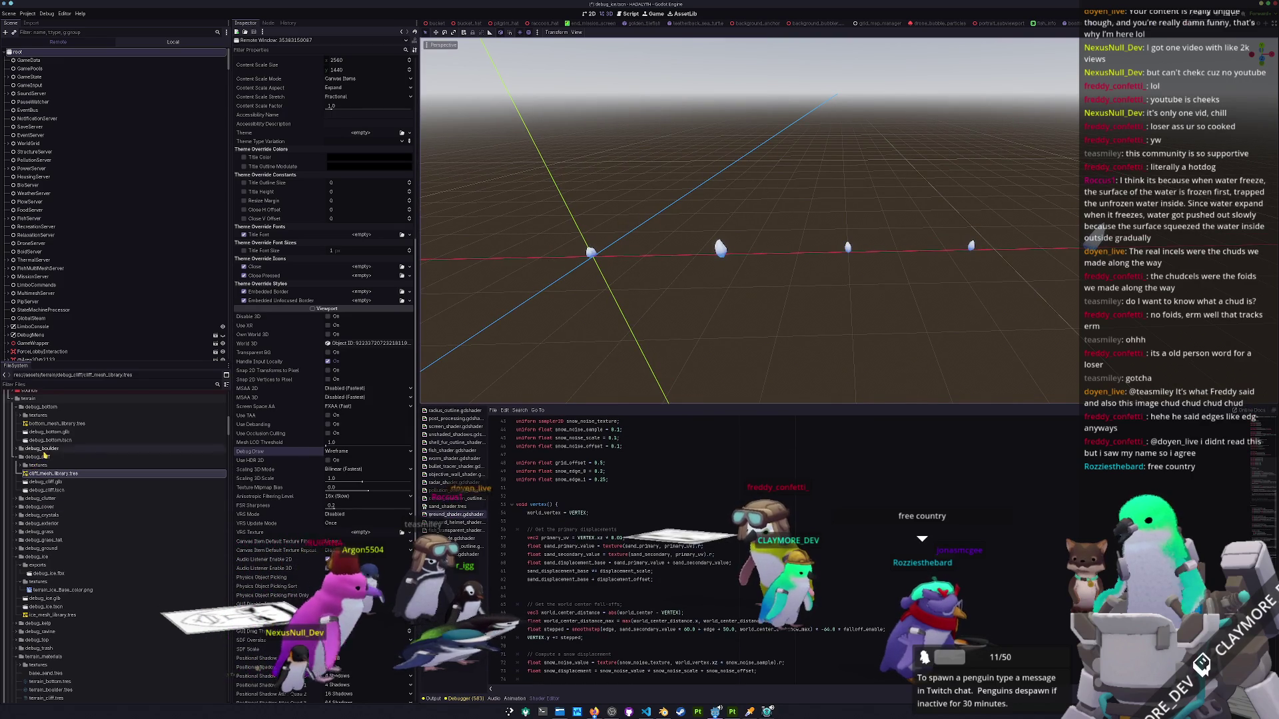
pyautogui.click(47, 483)
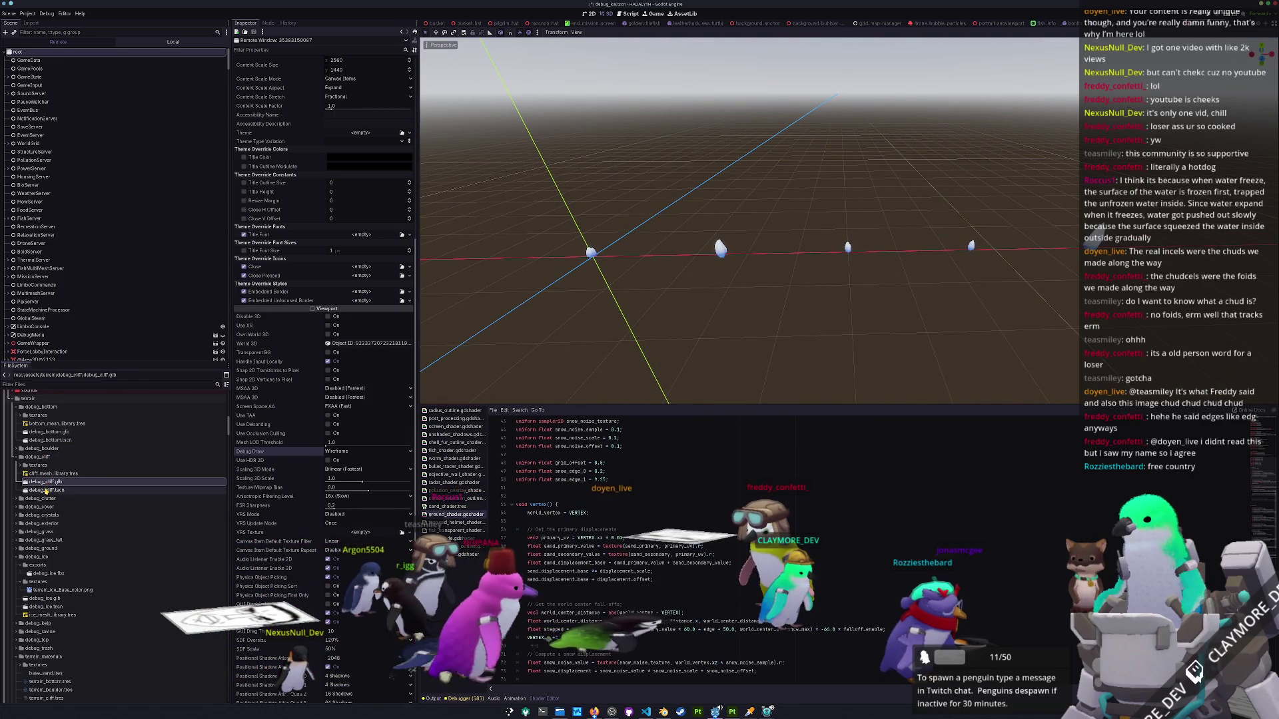
pyautogui.doubleClick(45, 490)
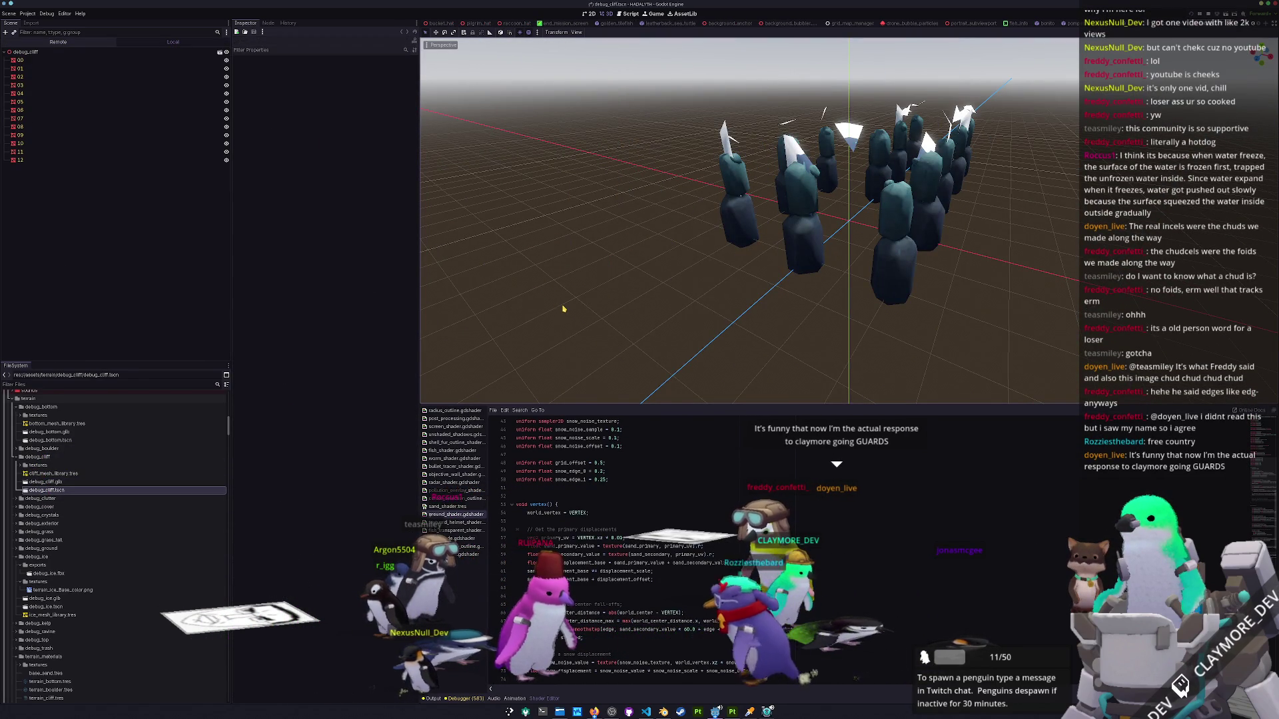
pyautogui.scroll(5, 568, 294)
pyautogui.hotkey('ctrl', 's')
# Orbit around the reworked cliff pillars from several angles and select mesh node 00.
pyautogui.press('KP_4')
pyautogui.press('KP_4')
pyautogui.press('KP_4')
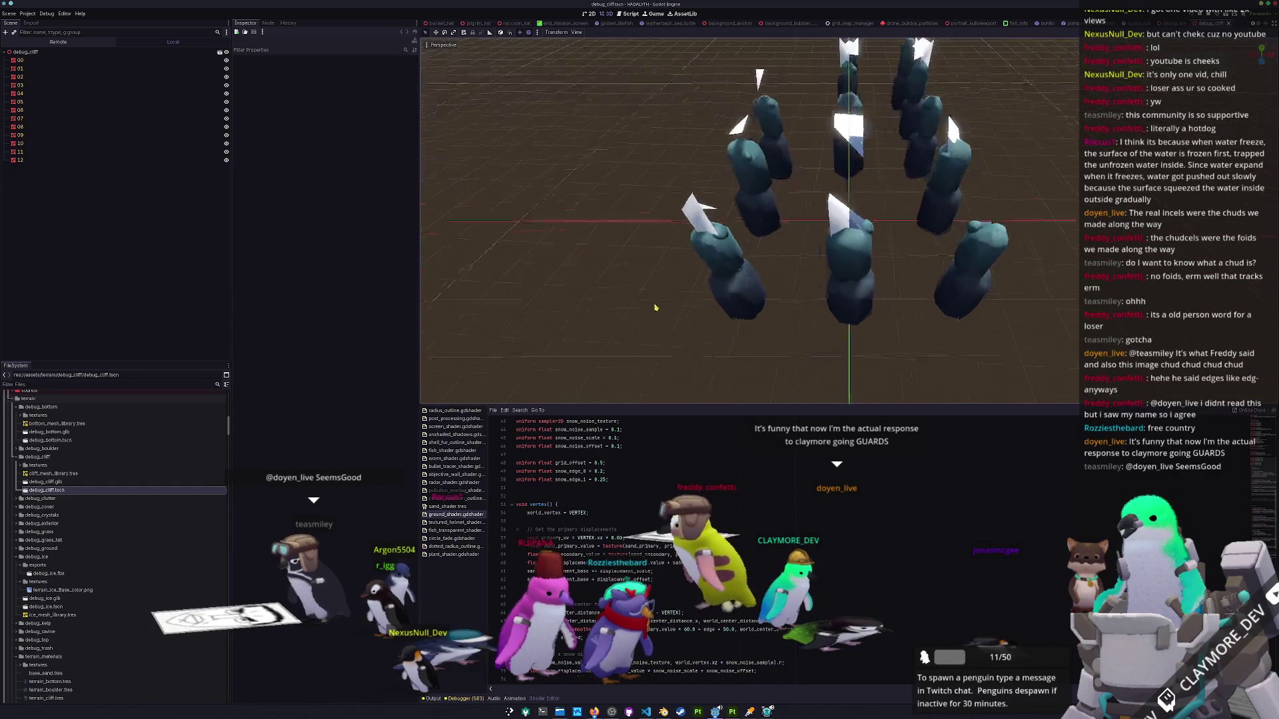
pyautogui.press('KP_4')
pyautogui.press('KP_4')
pyautogui.press('KP_4')
pyautogui.press('KP_8')
pyautogui.press('KP_8')
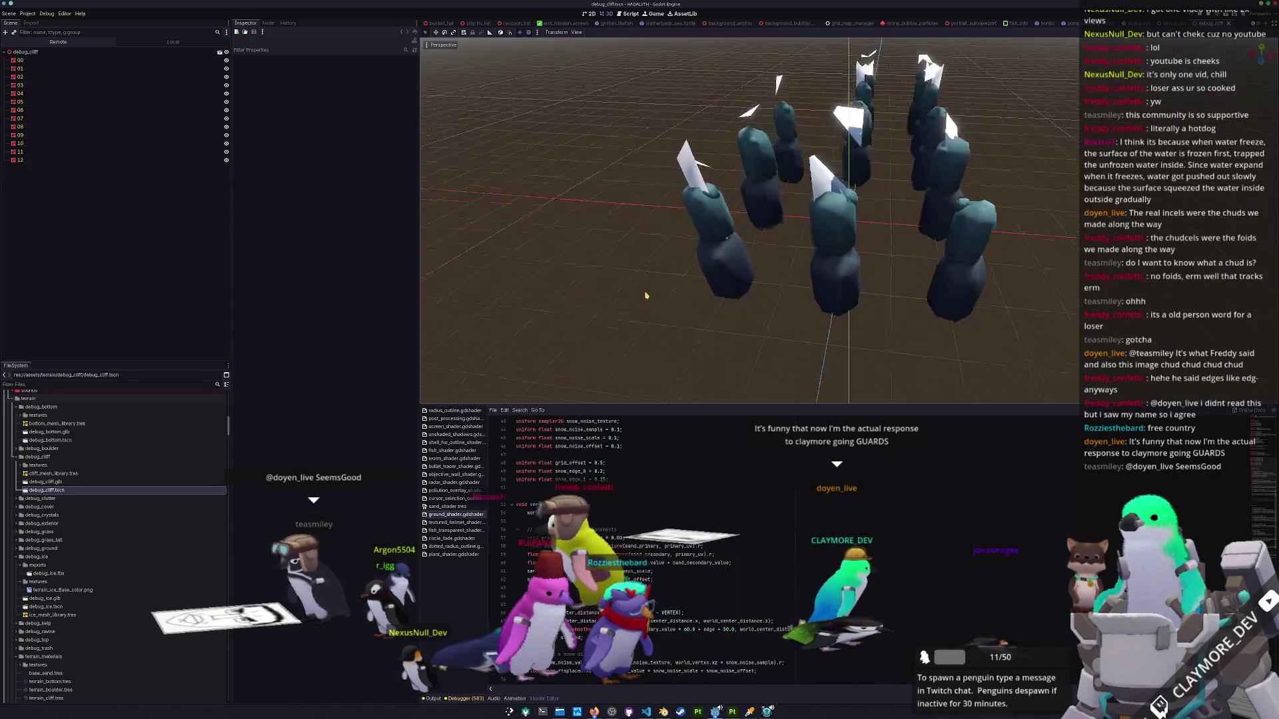
pyautogui.scroll(-2, 643, 280)
pyautogui.press('KP_2')
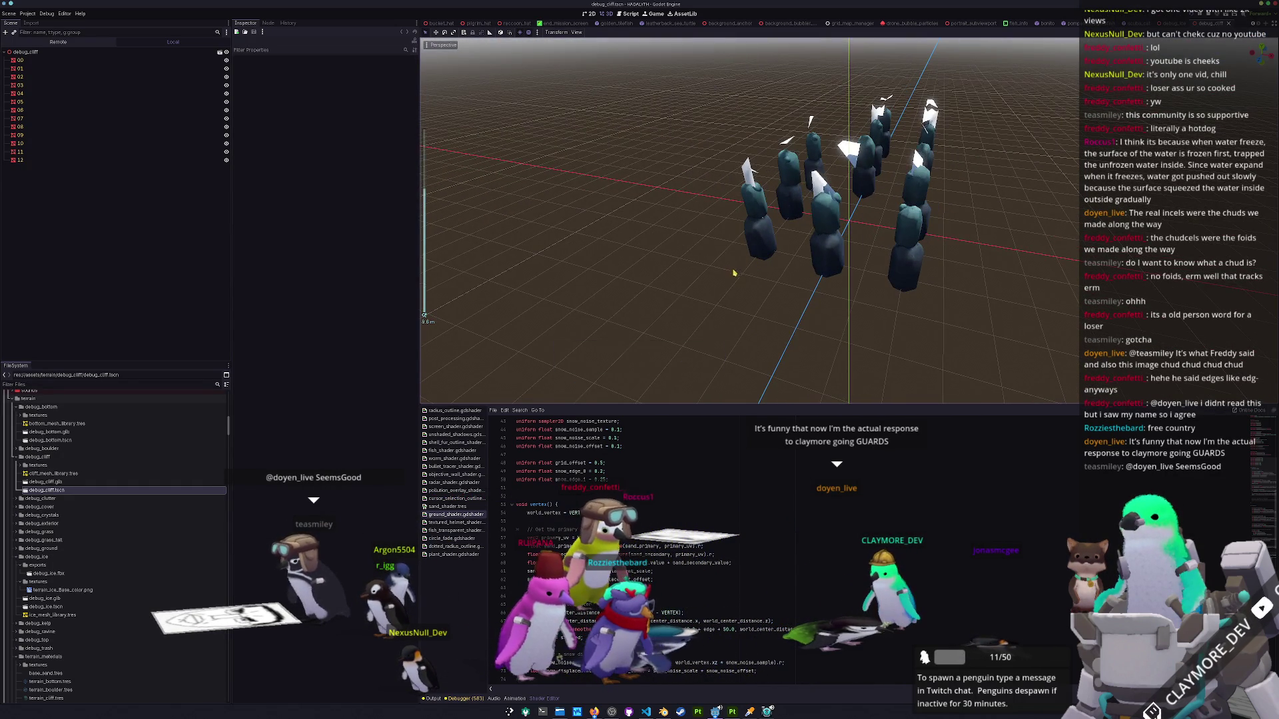
pyautogui.click(51, 61)
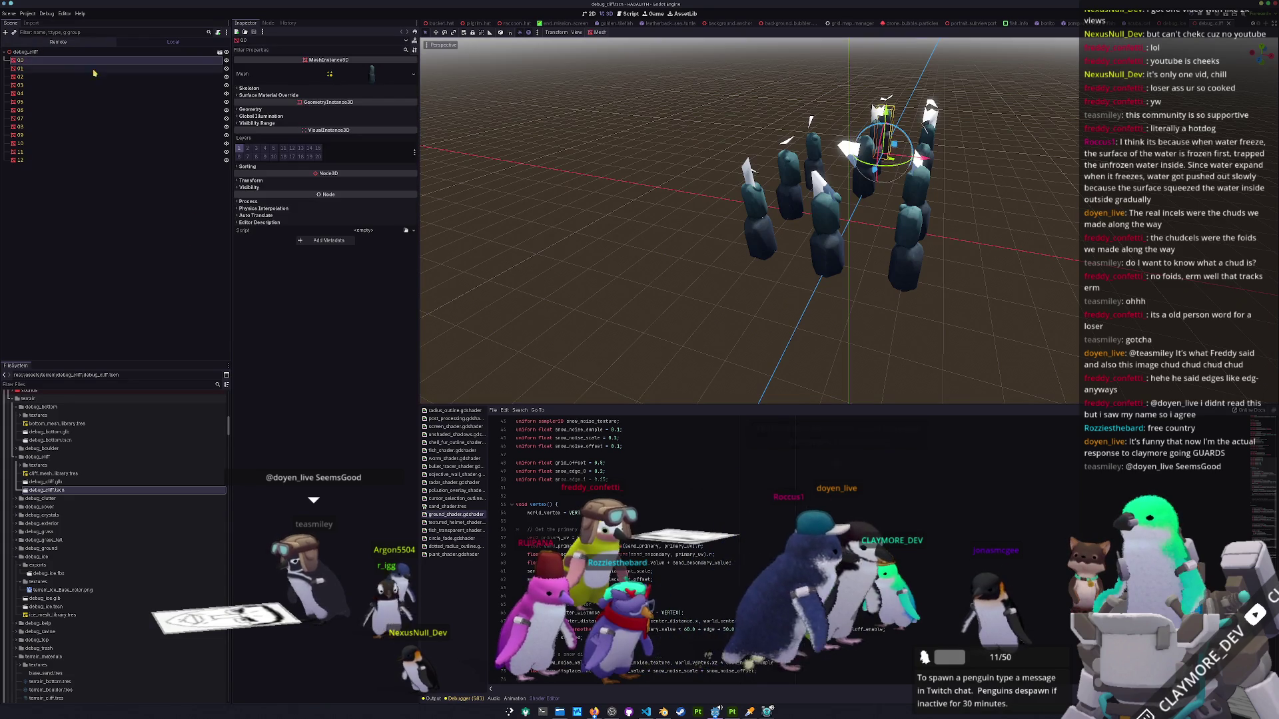
# Select meshes 00–12 and set their first surface material override to terrain_sand.
pyautogui.click(304, 95)
pyautogui.click(305, 94)
pyautogui.click(306, 93)
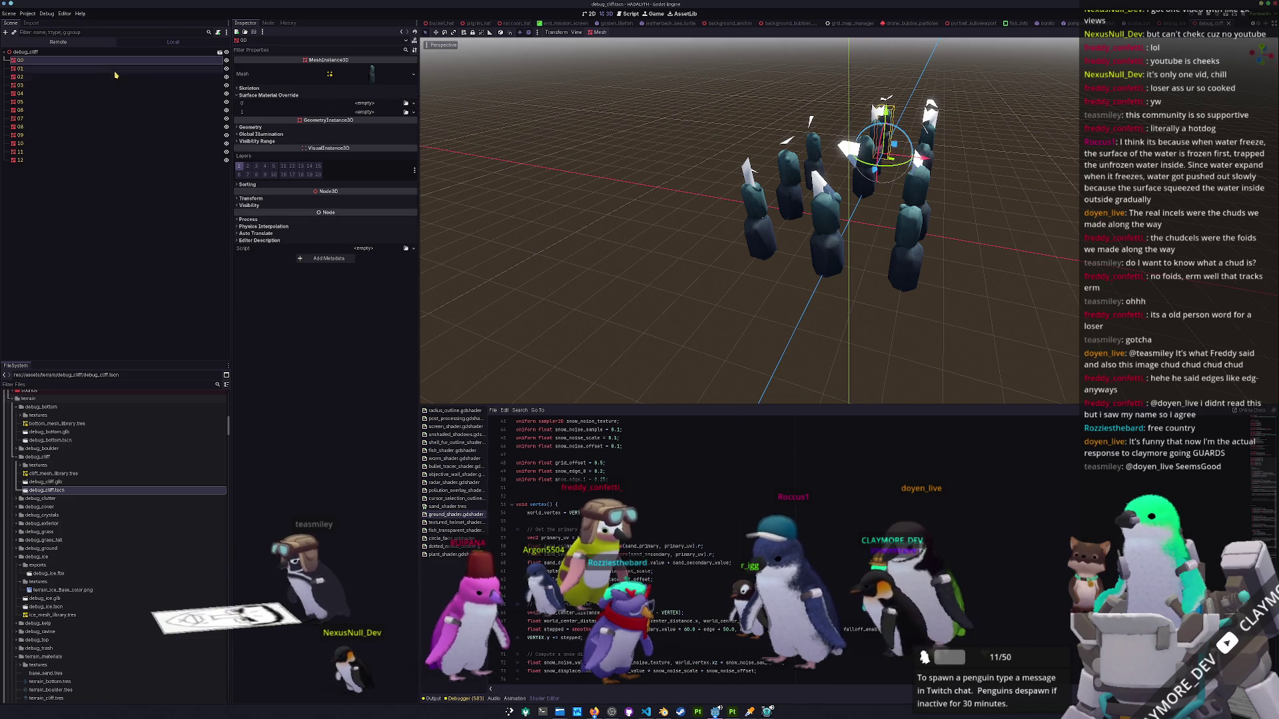
pyautogui.keyDown('ctrl'); pyautogui.click(80, 160); pyautogui.keyUp('ctrl')
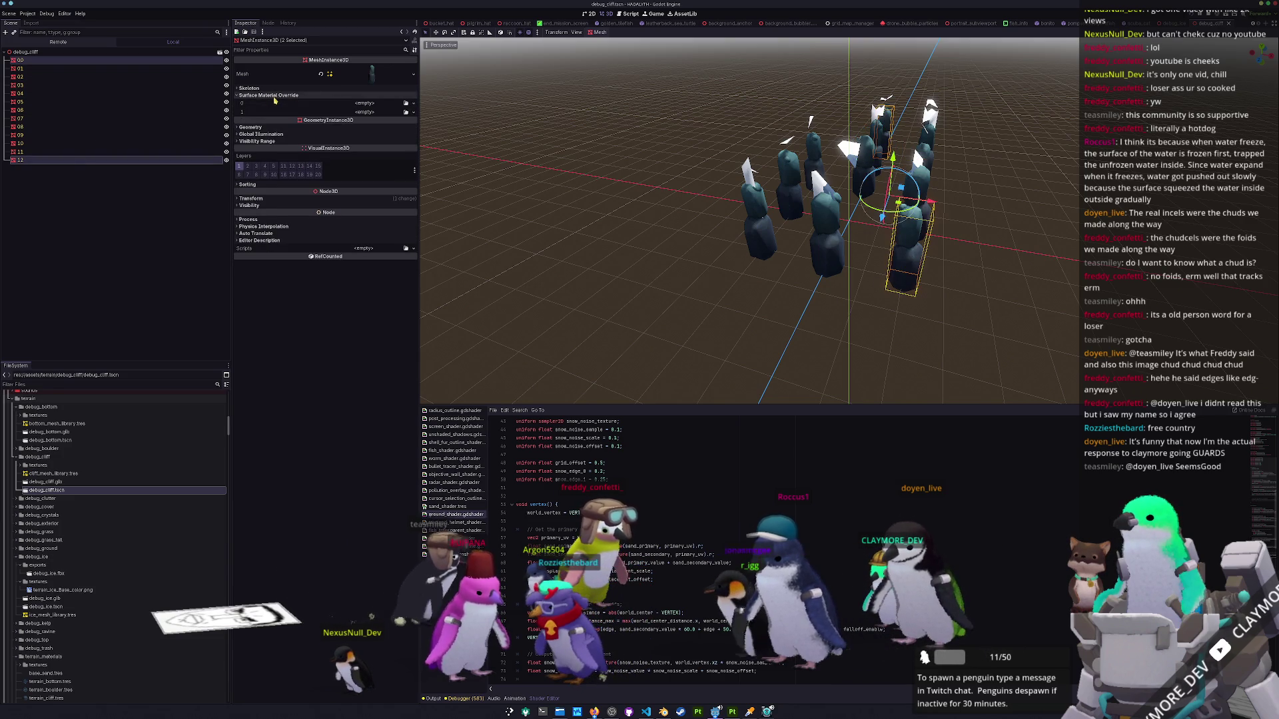
pyautogui.keyDown('shift'); pyautogui.click(84, 69); pyautogui.keyUp('shift')
pyautogui.click(283, 95)
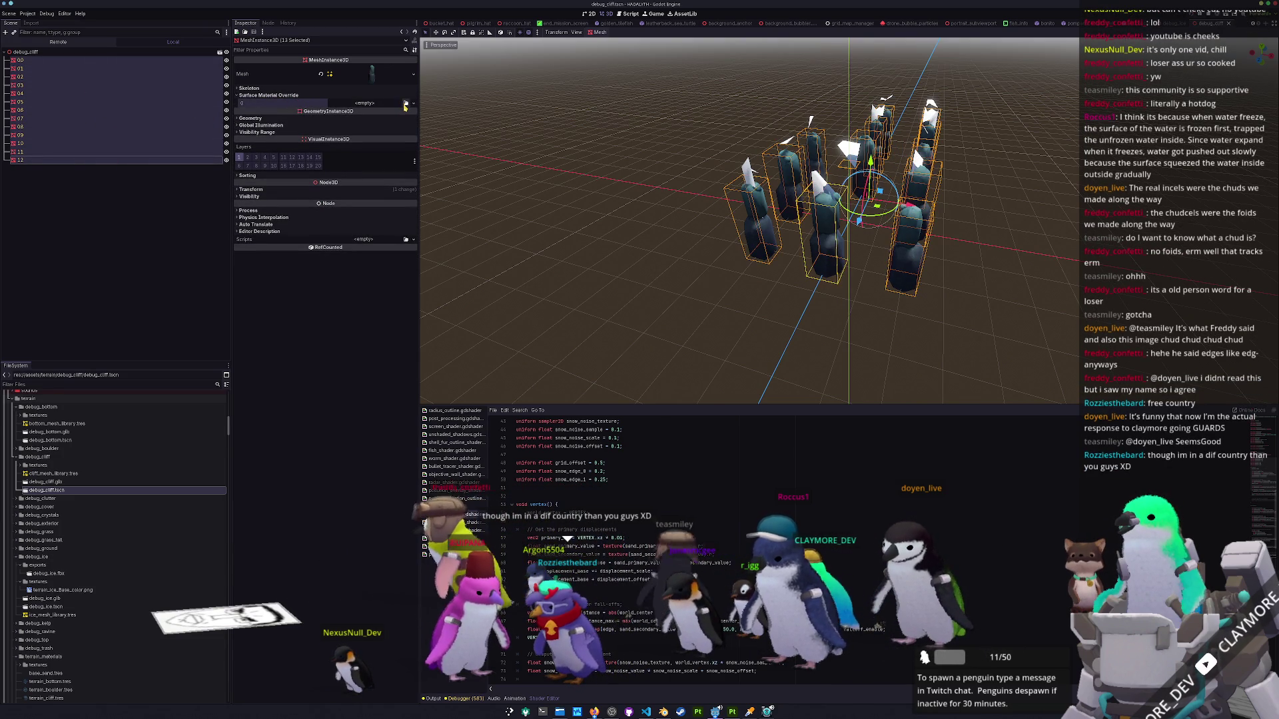
pyautogui.click(405, 104)
pyautogui.write('sand')
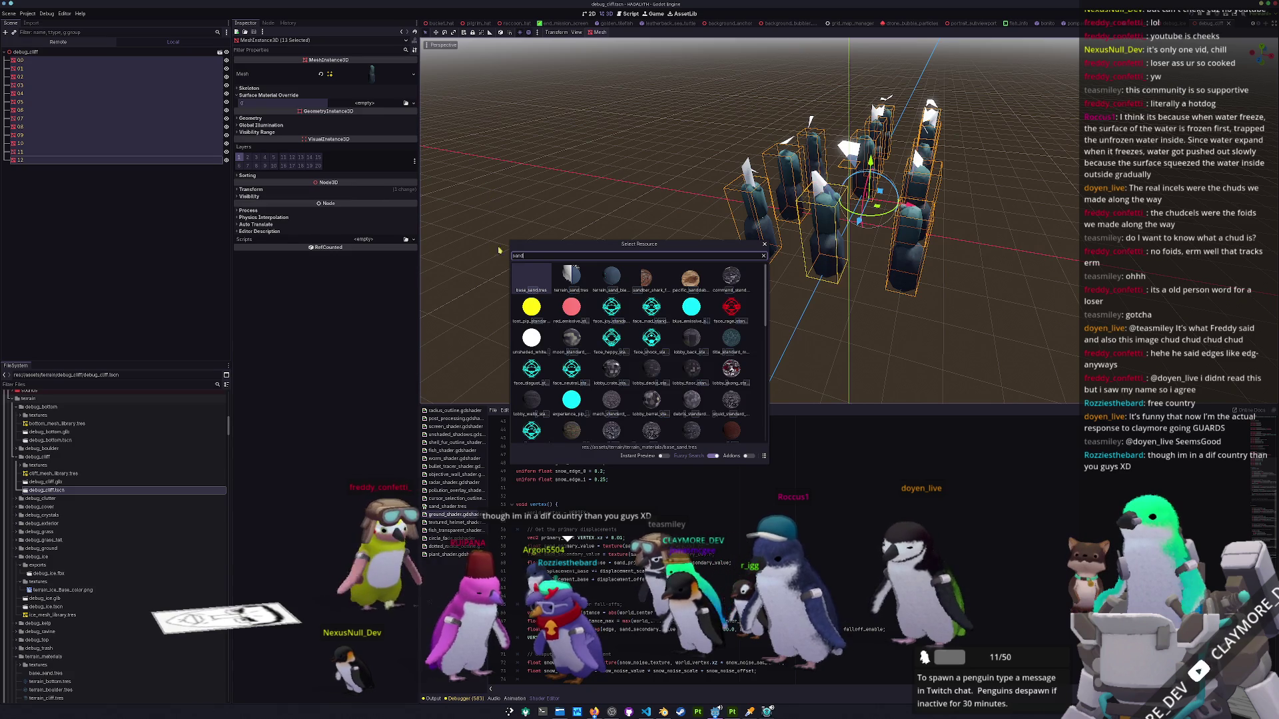
pyautogui.doubleClick(569, 275)
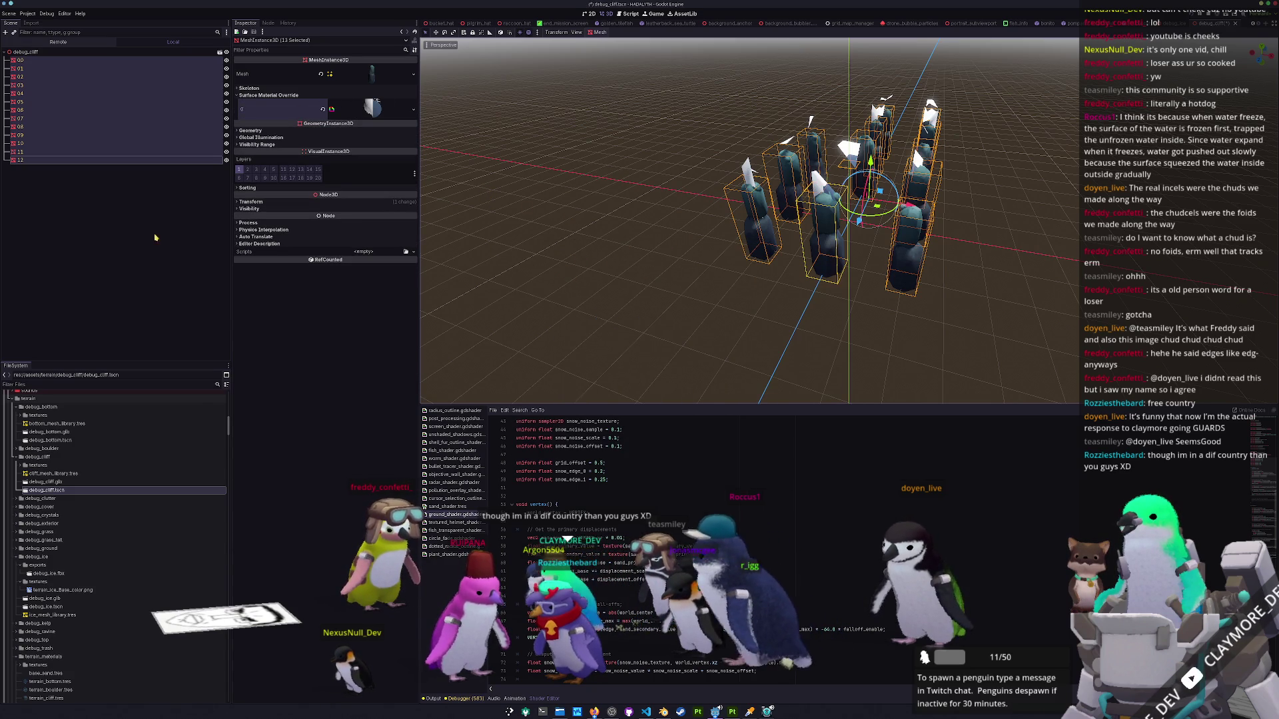
# Reselect all 13 meshes and set their second override slot to terrain_cliff.
pyautogui.click(47, 164)
pyautogui.keyDown('shift'); pyautogui.click(20, 68); pyautogui.keyUp('shift')
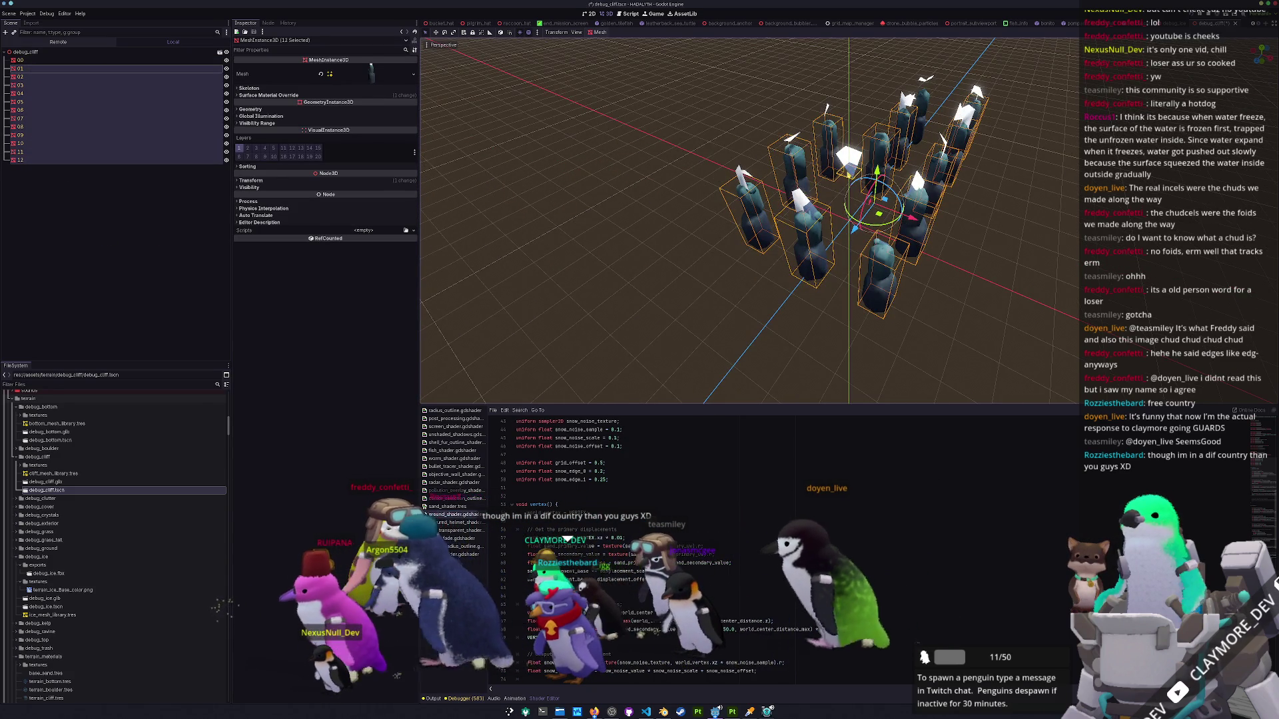
pyautogui.keyDown('shift'); pyautogui.click(26, 60); pyautogui.keyUp('shift')
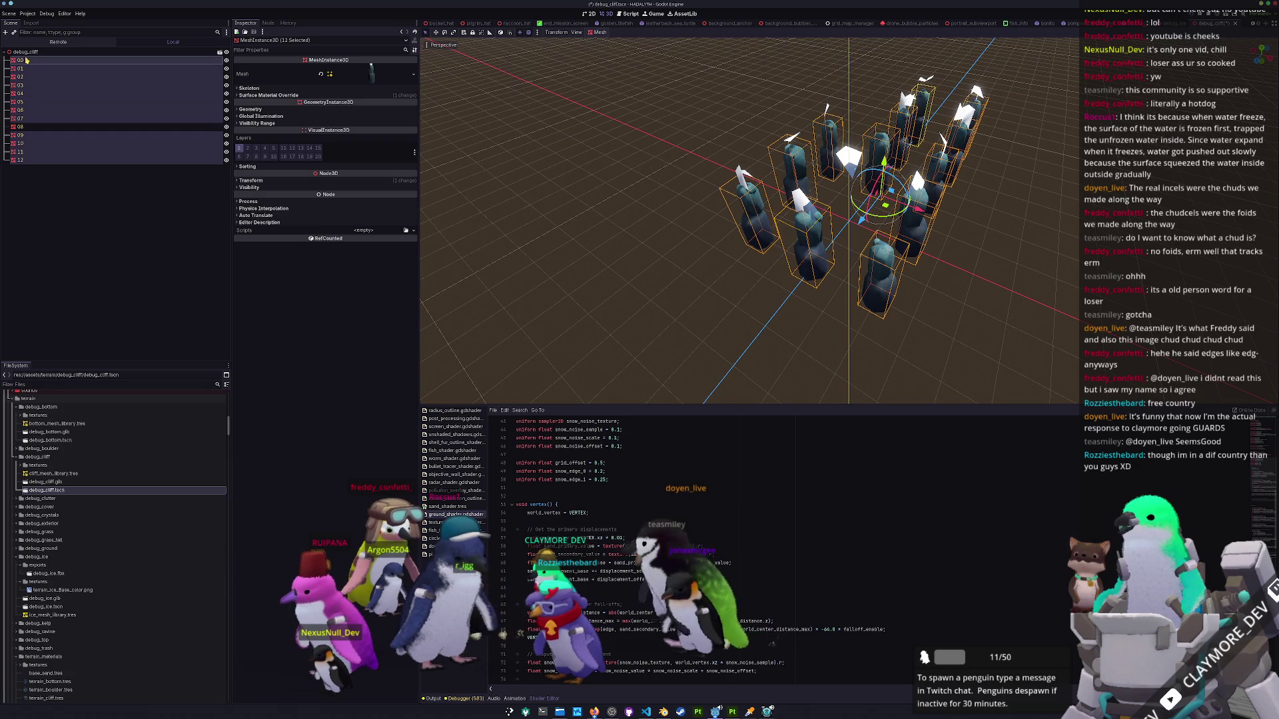
pyautogui.click(302, 96)
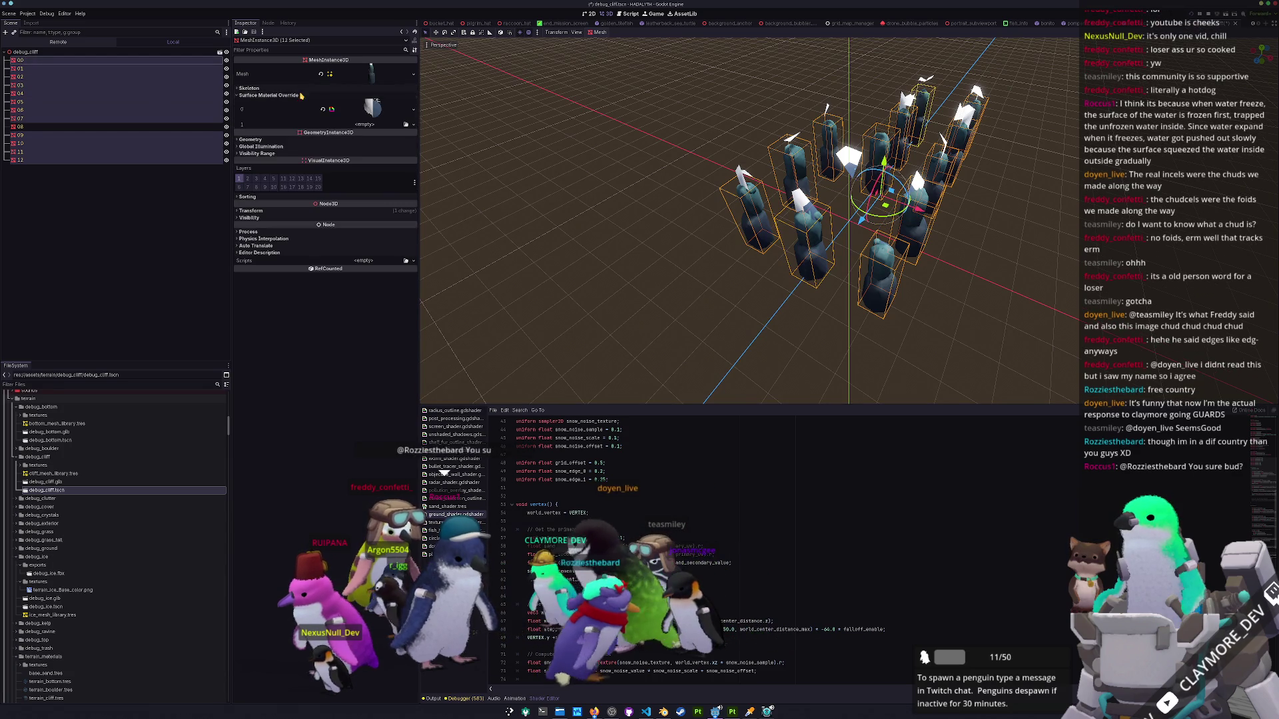
pyautogui.click(405, 125)
pyautogui.write('terrain_cliff')
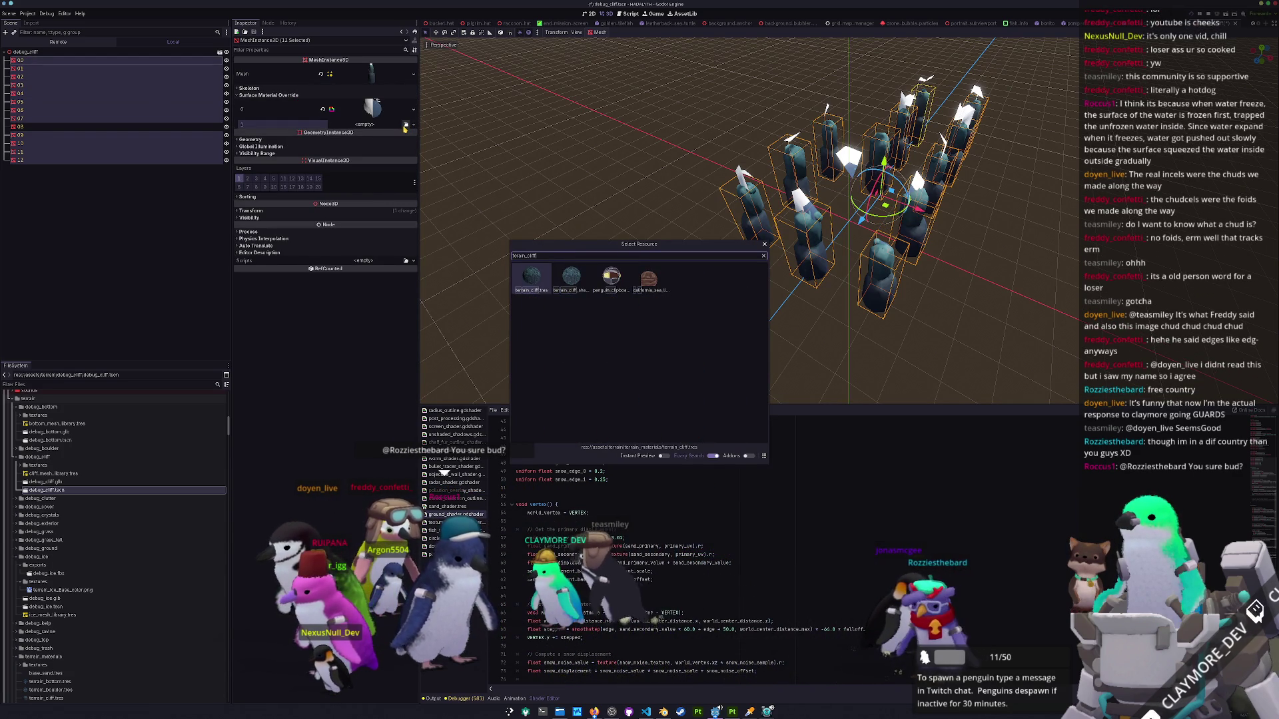
pyautogui.press('Return')
# Save the scene, then export the debug_cliff root as a MeshLibrary from the Scene menu.
pyautogui.hotkey('ctrl', 's')
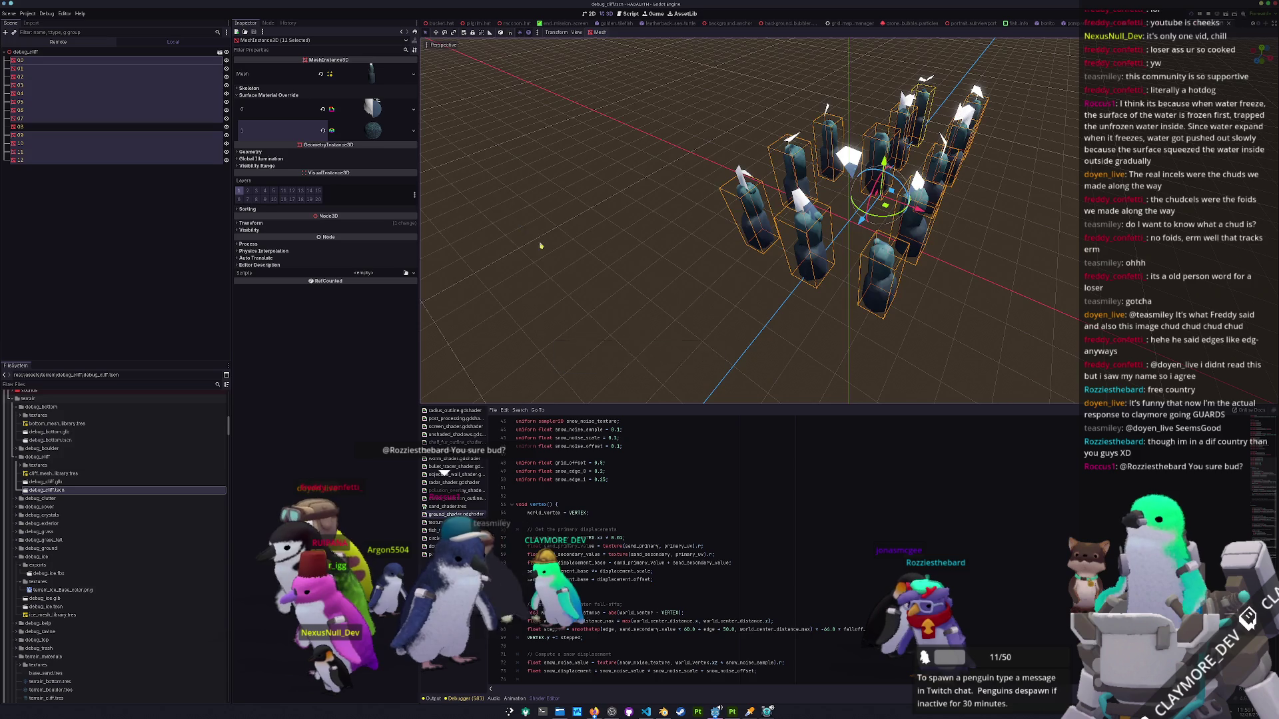
pyautogui.scroll(-3, 581, 272)
pyautogui.scroll(2, 634, 295)
pyautogui.moveTo(634, 294); pyautogui.dragTo(635, 279)
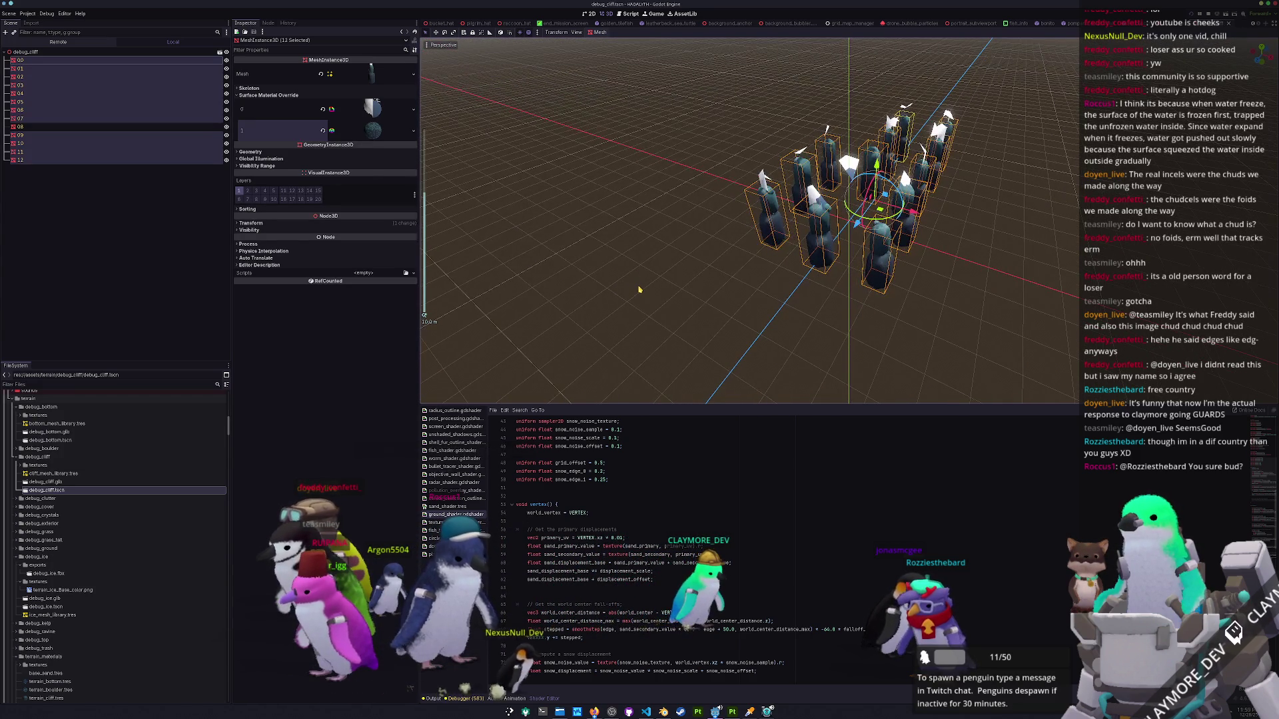
pyautogui.click(560, 285)
pyautogui.click(91, 53)
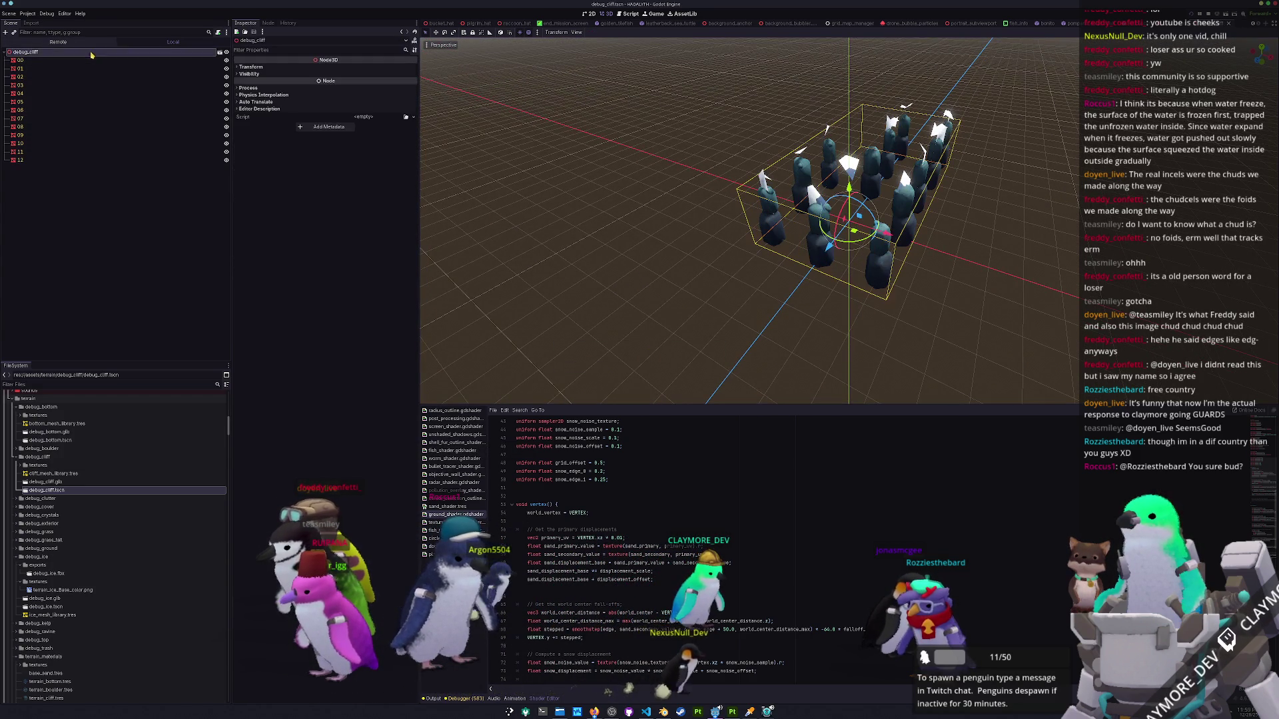
pyautogui.click(8, 14)
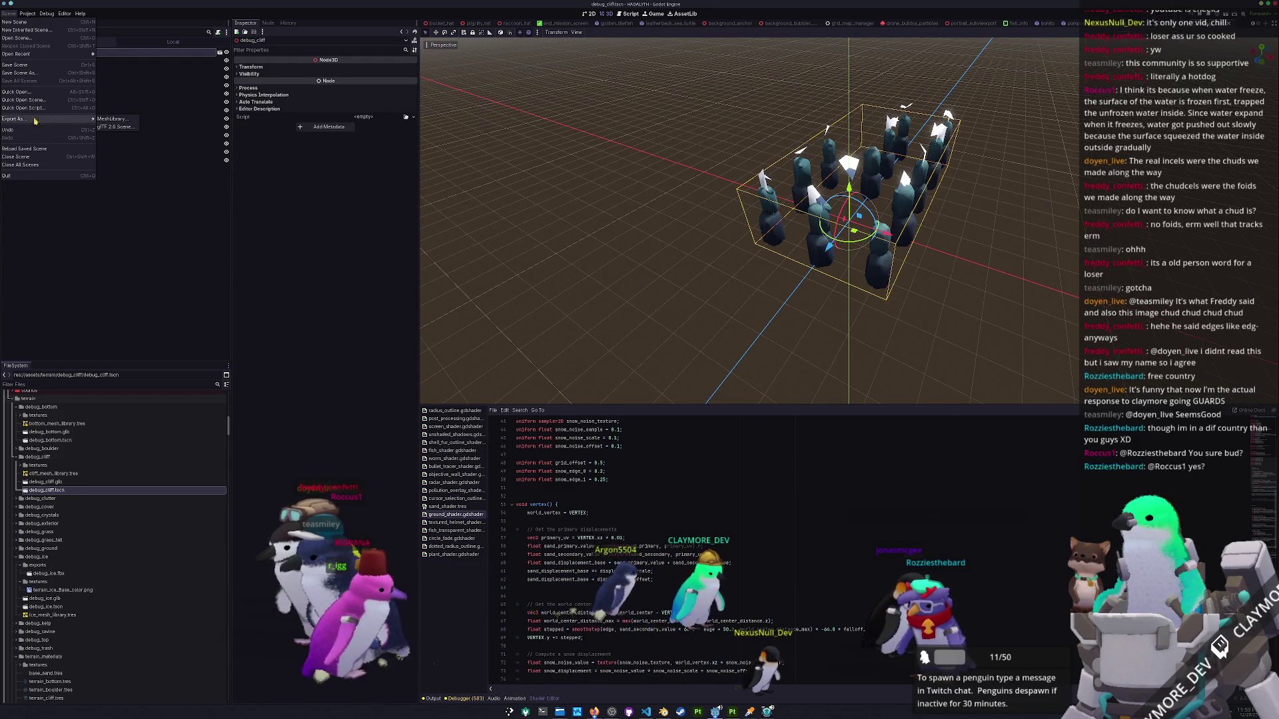
pyautogui.click(112, 120)
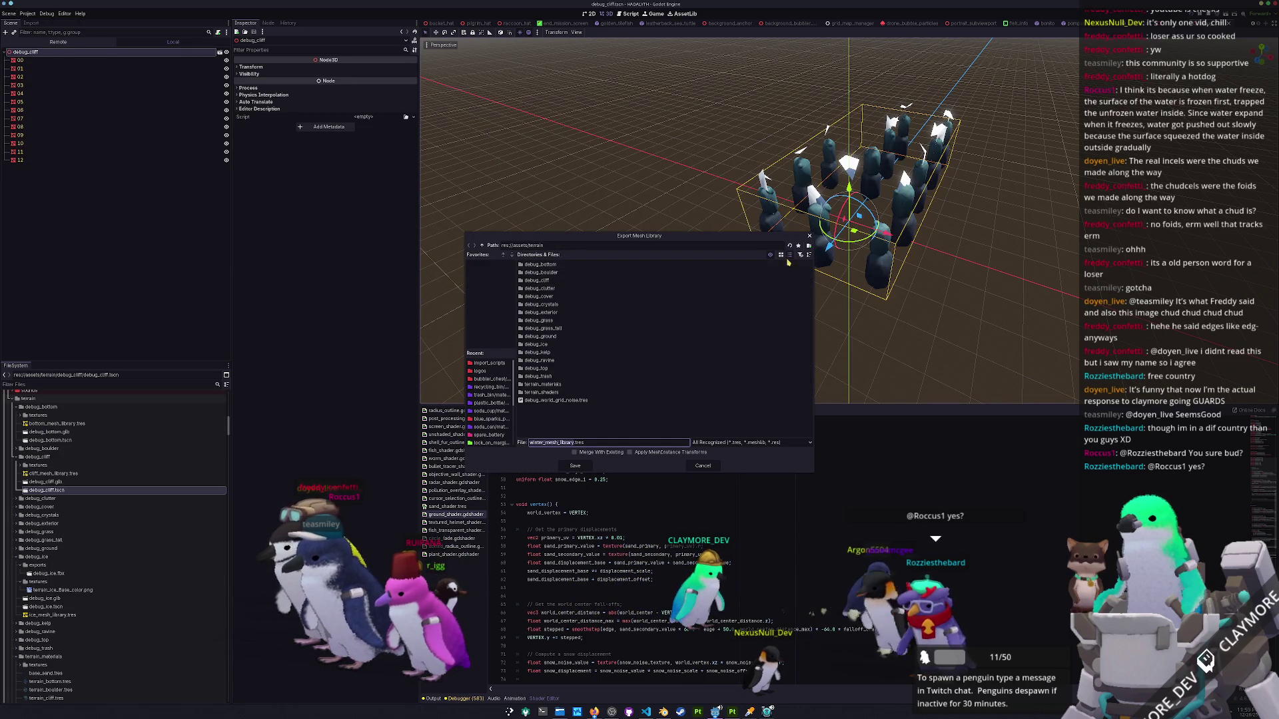
# Overwrite debug_cliff/cliff_mesh_library.tres with the export and stop the running game.
pyautogui.doubleClick(556, 282)
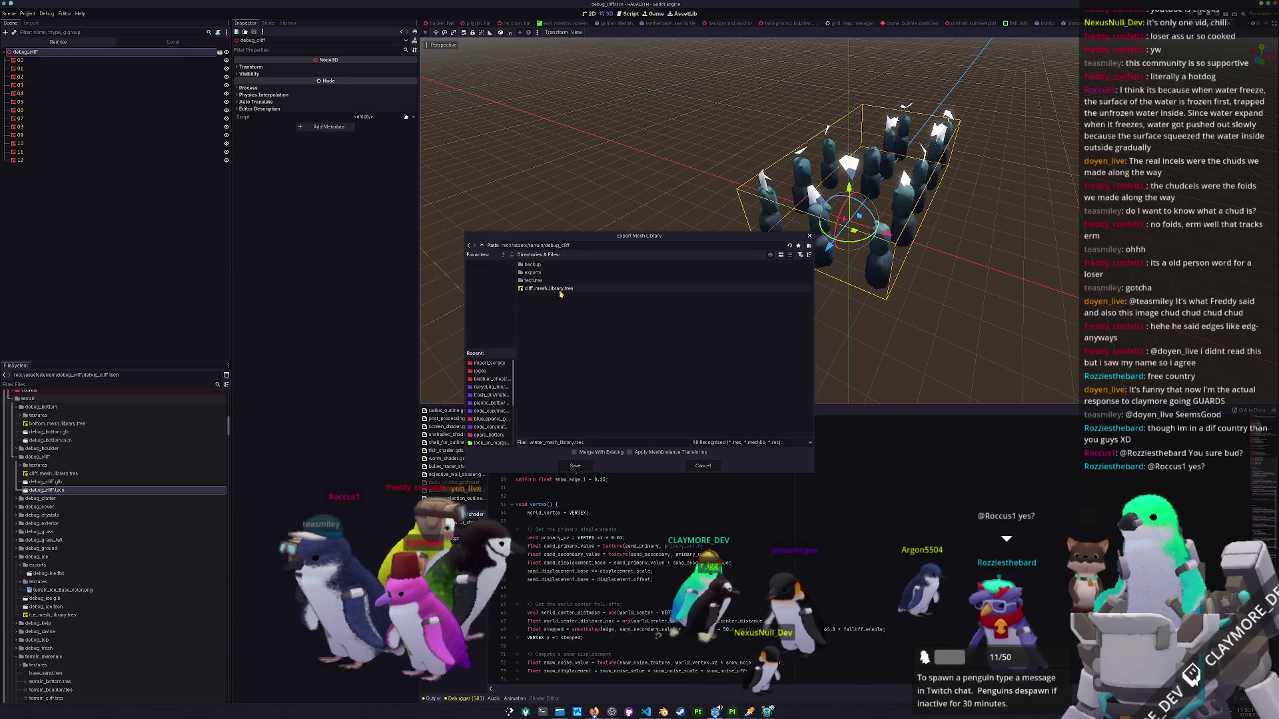
pyautogui.click(560, 291)
pyautogui.click(577, 466)
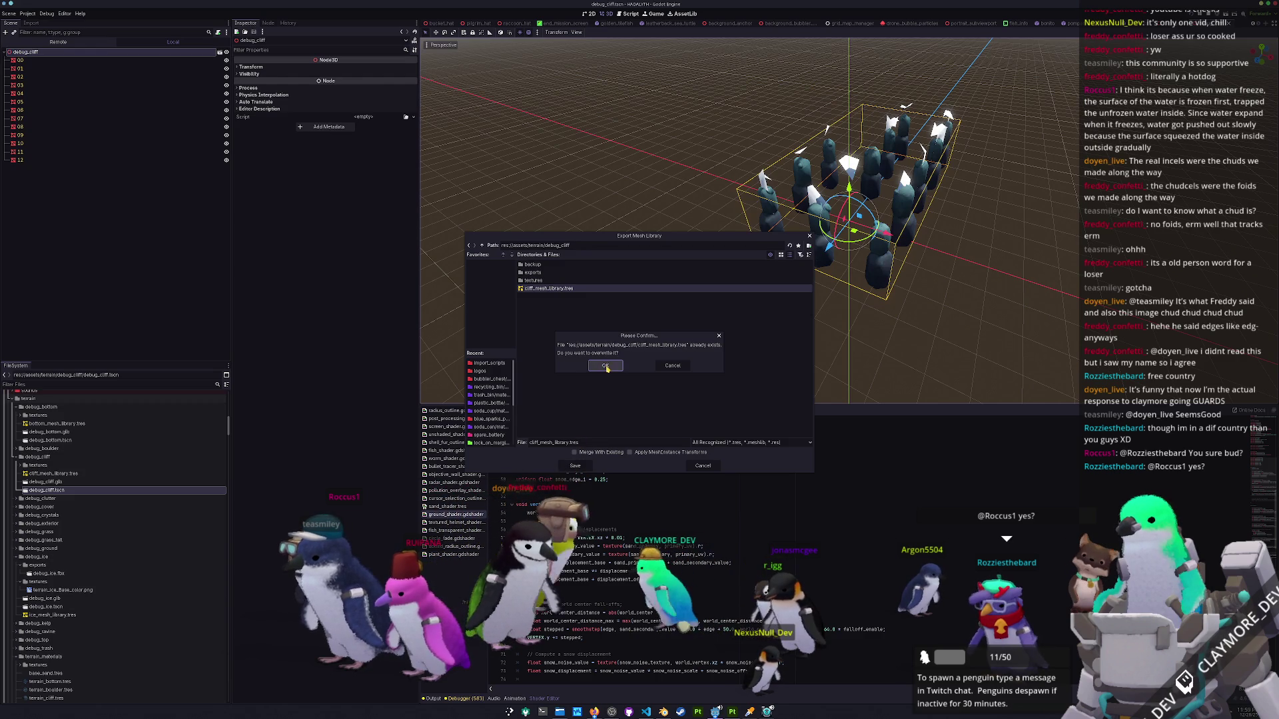
pyautogui.click(605, 365)
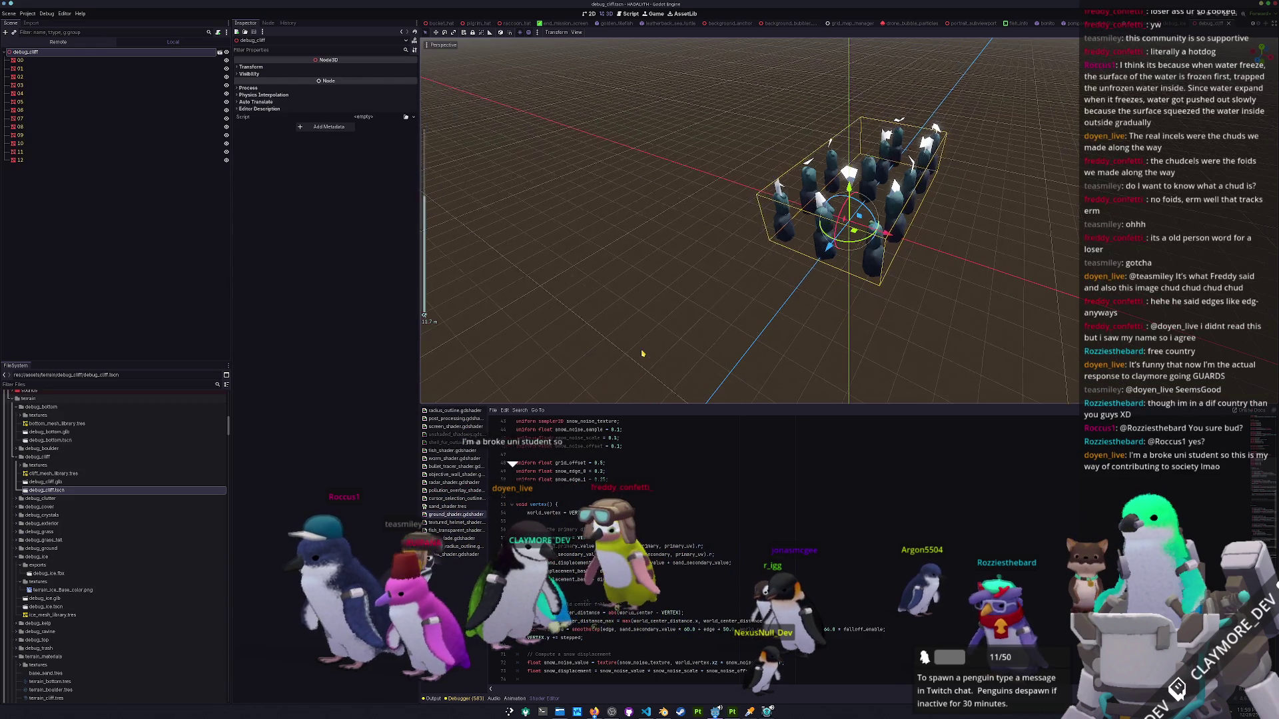
pyautogui.press('F8')
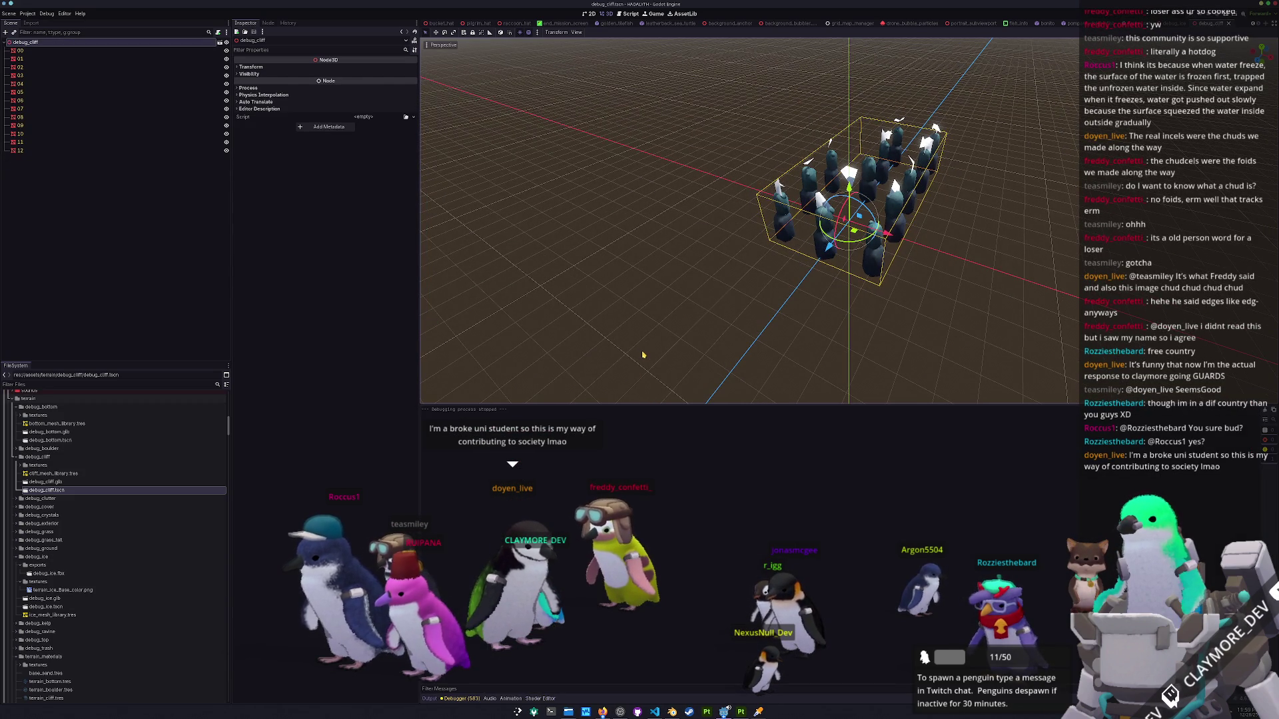
# Relaunch the game with F5 and load save slot 1 from the title screen.
pyautogui.press('F5')
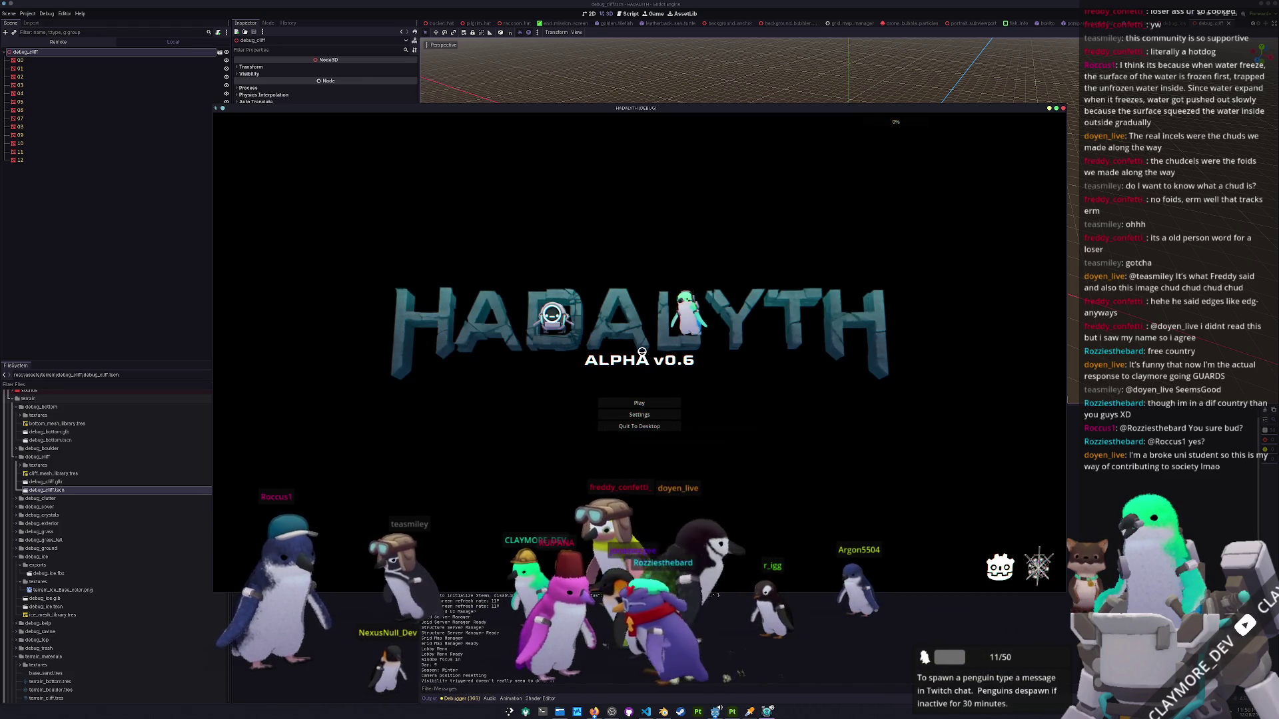
pyautogui.click(640, 403)
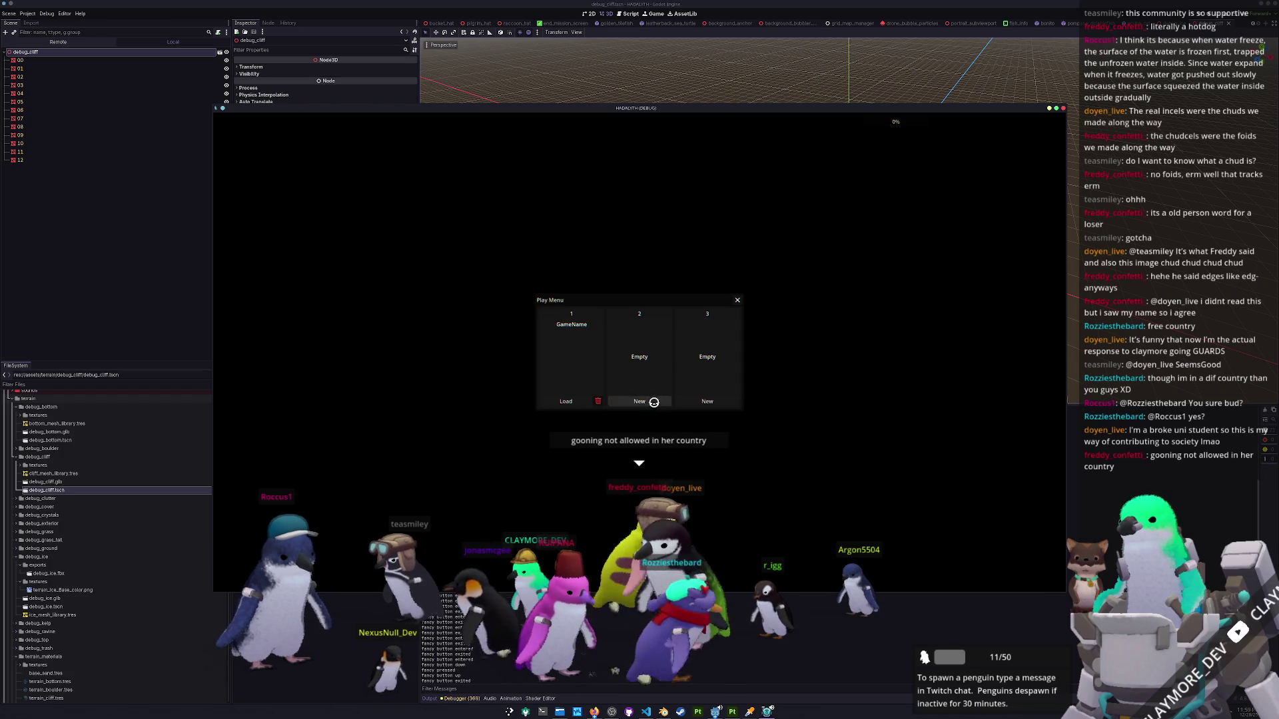
pyautogui.click(570, 403)
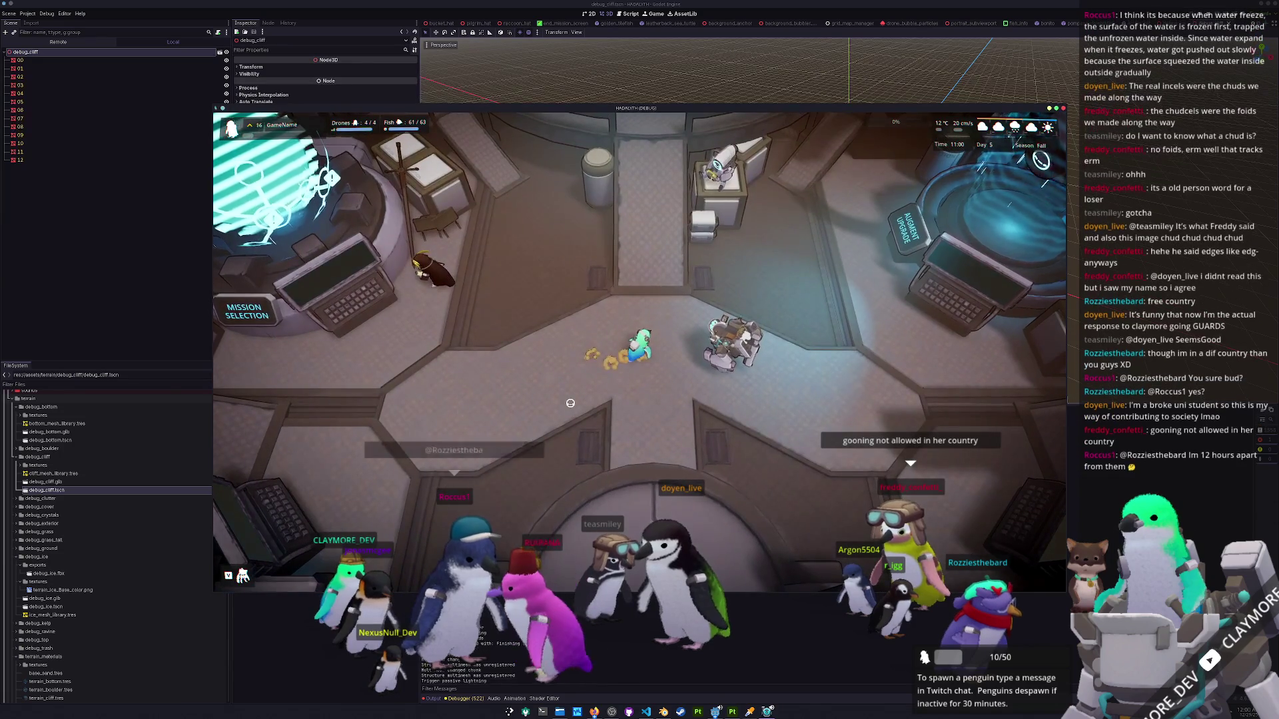
# Deploy from the mission overview and walk and dash north up the ice-spike corridor.
pyautogui.press('e')
pyautogui.click(640, 458)
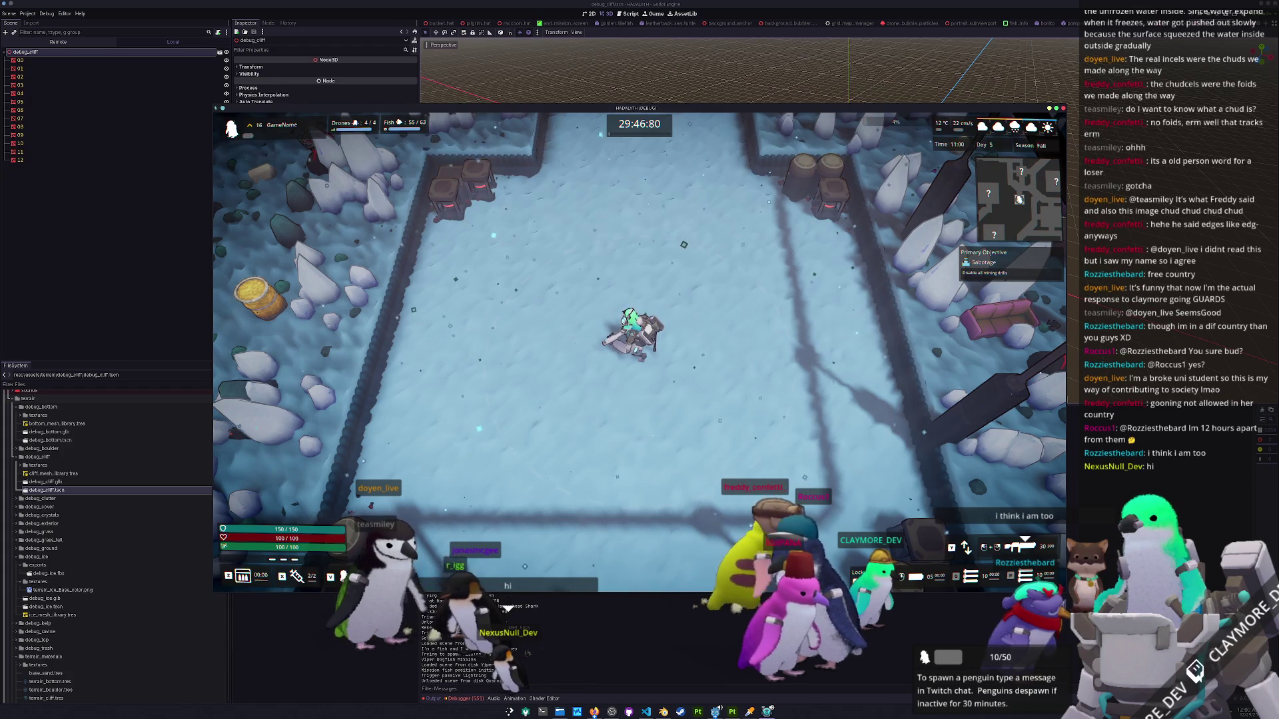
pyautogui.press('d')
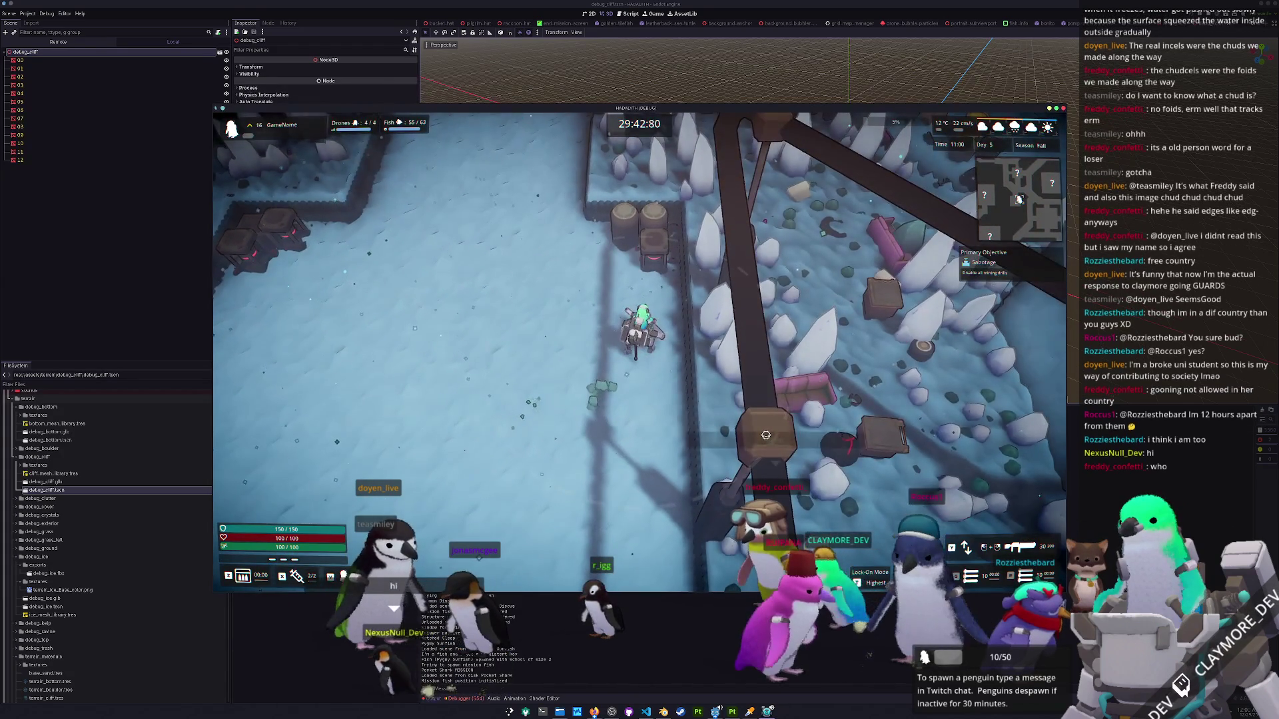
pyautogui.press('w')
pyautogui.press('a')
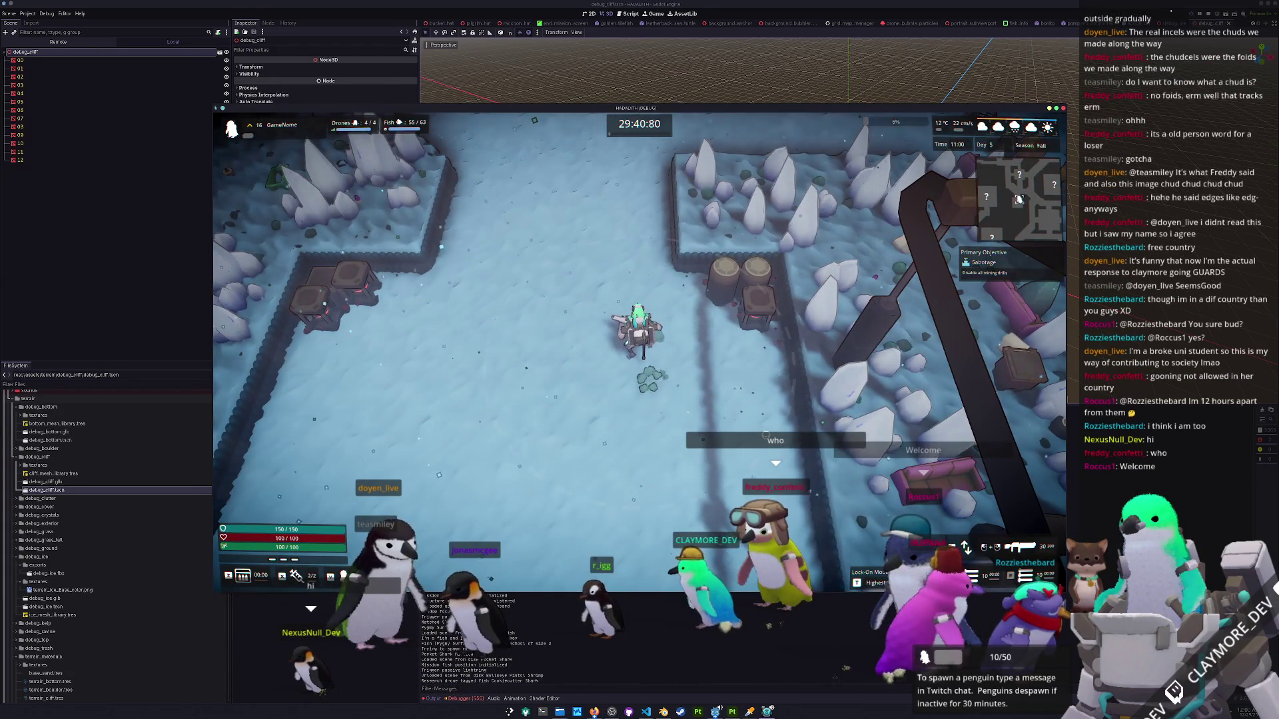
pyautogui.press('w')
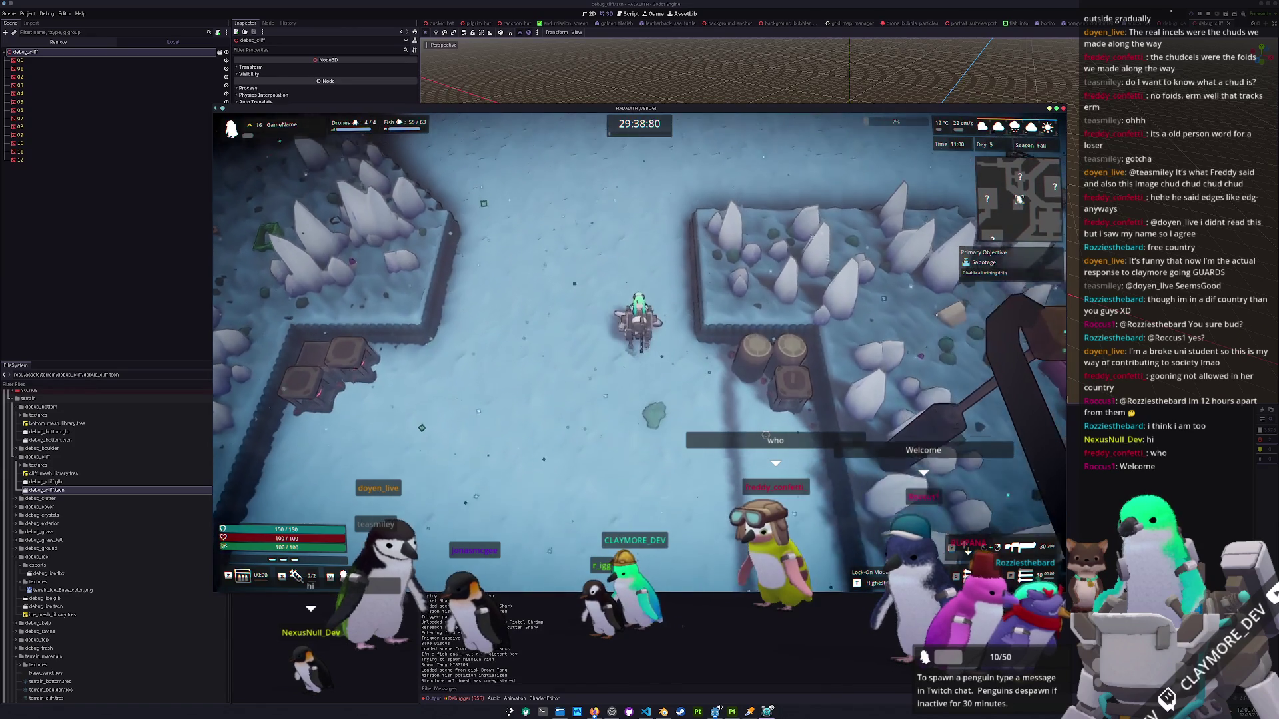
pyautogui.press('w')
pyautogui.press('d')
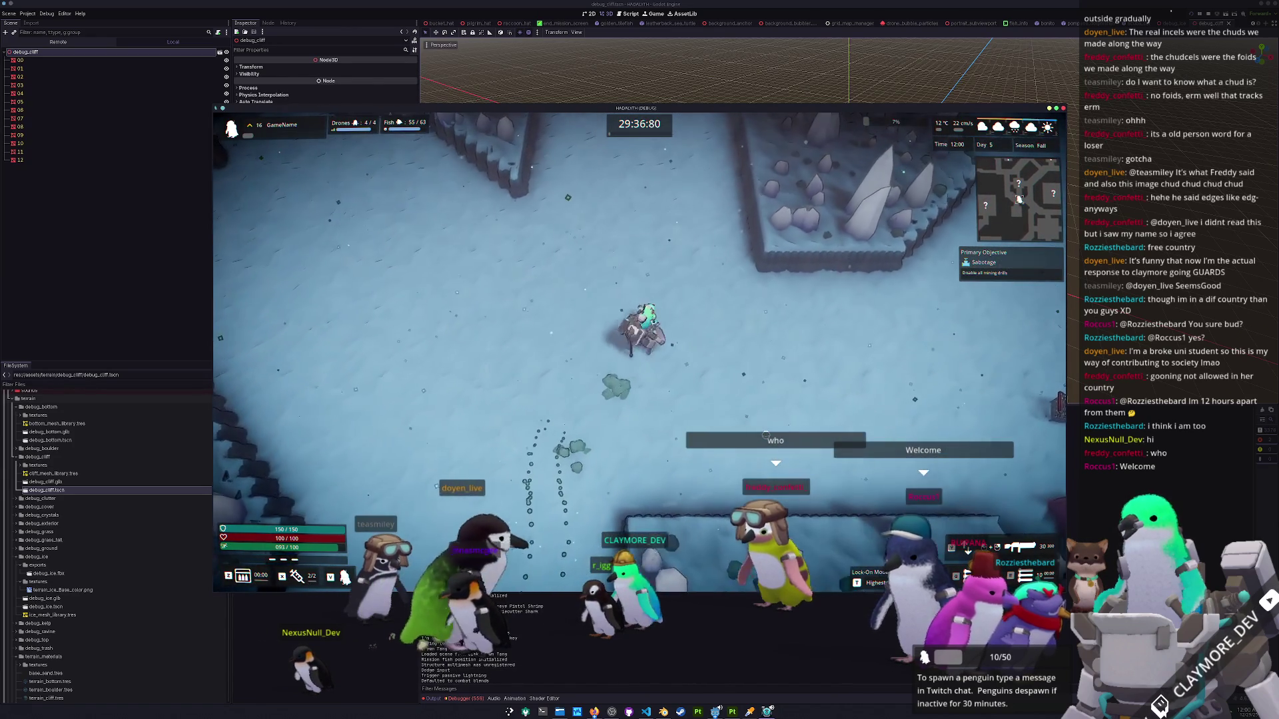
pyautogui.press('d')
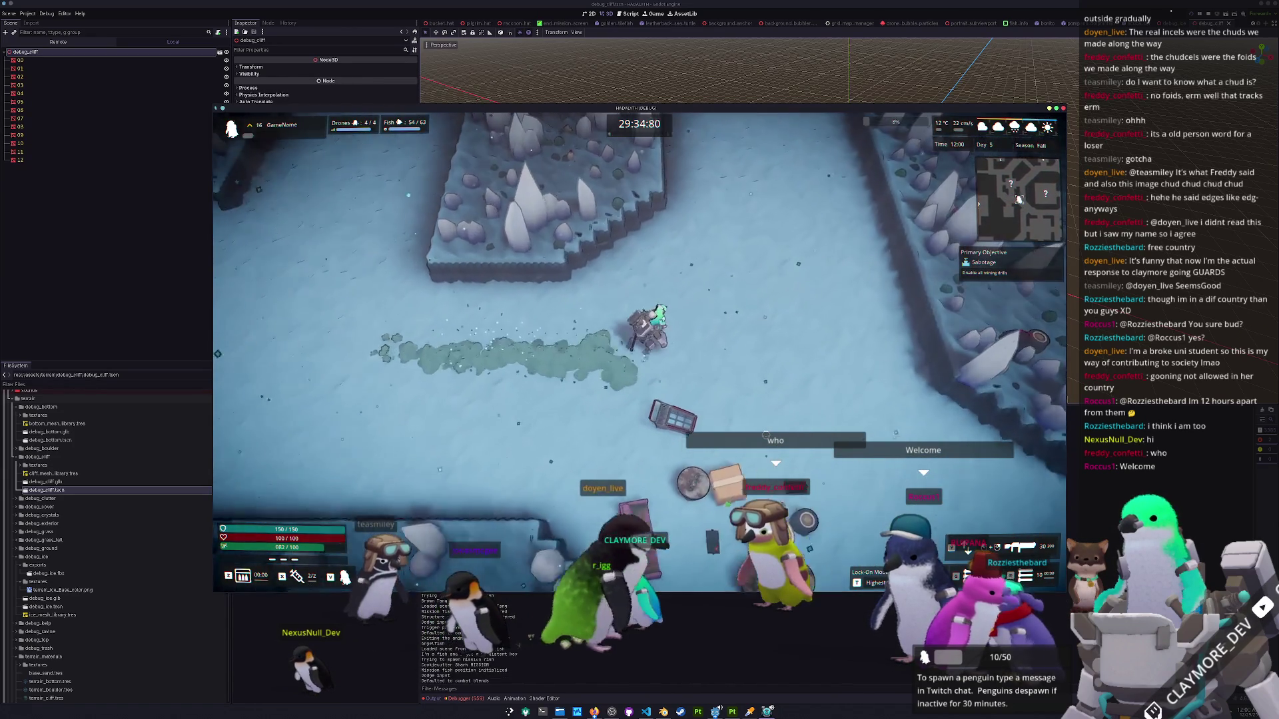
# Walk north through the corridor and crate area, then south into the large fenced area.
pyautogui.press('w')
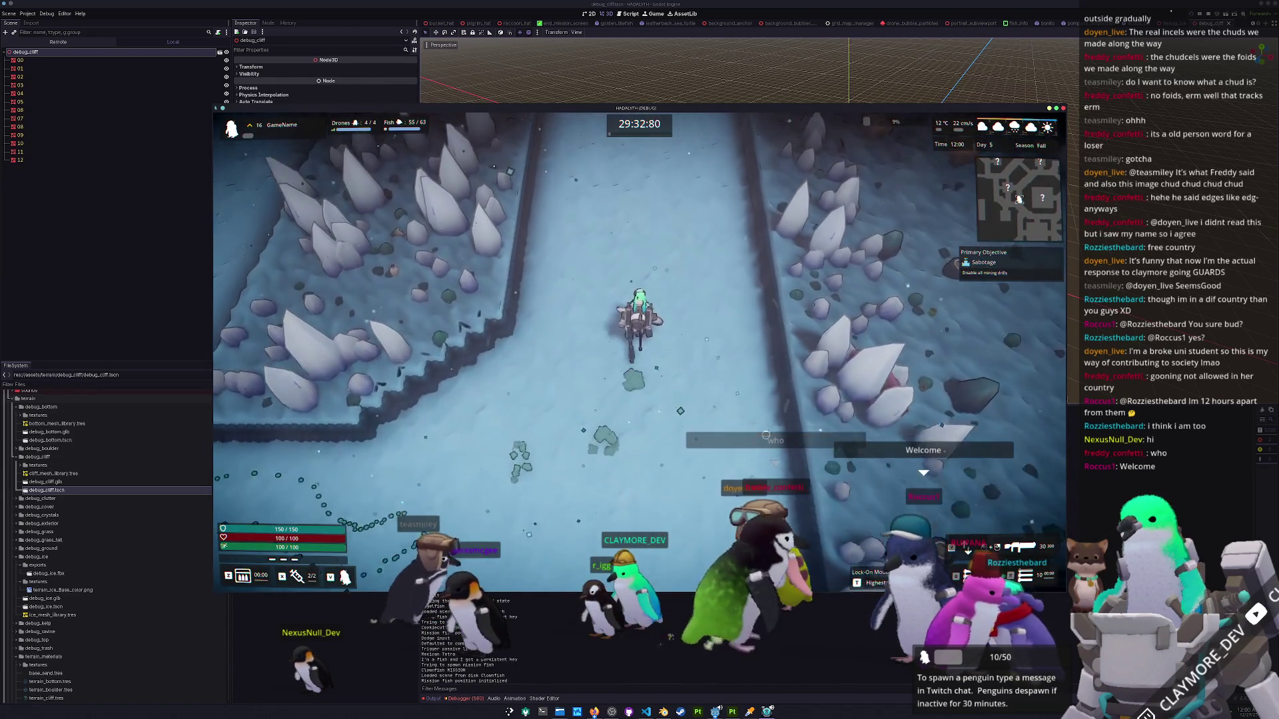
pyautogui.press('w')
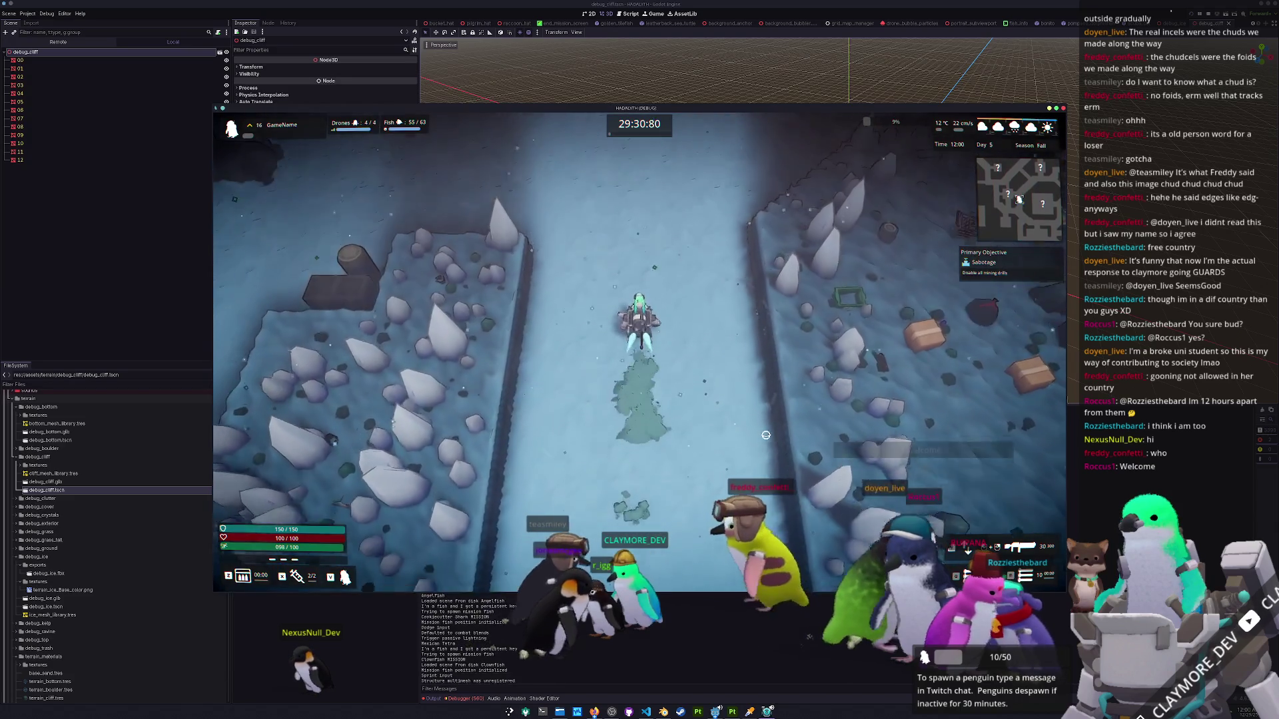
pyautogui.press('w')
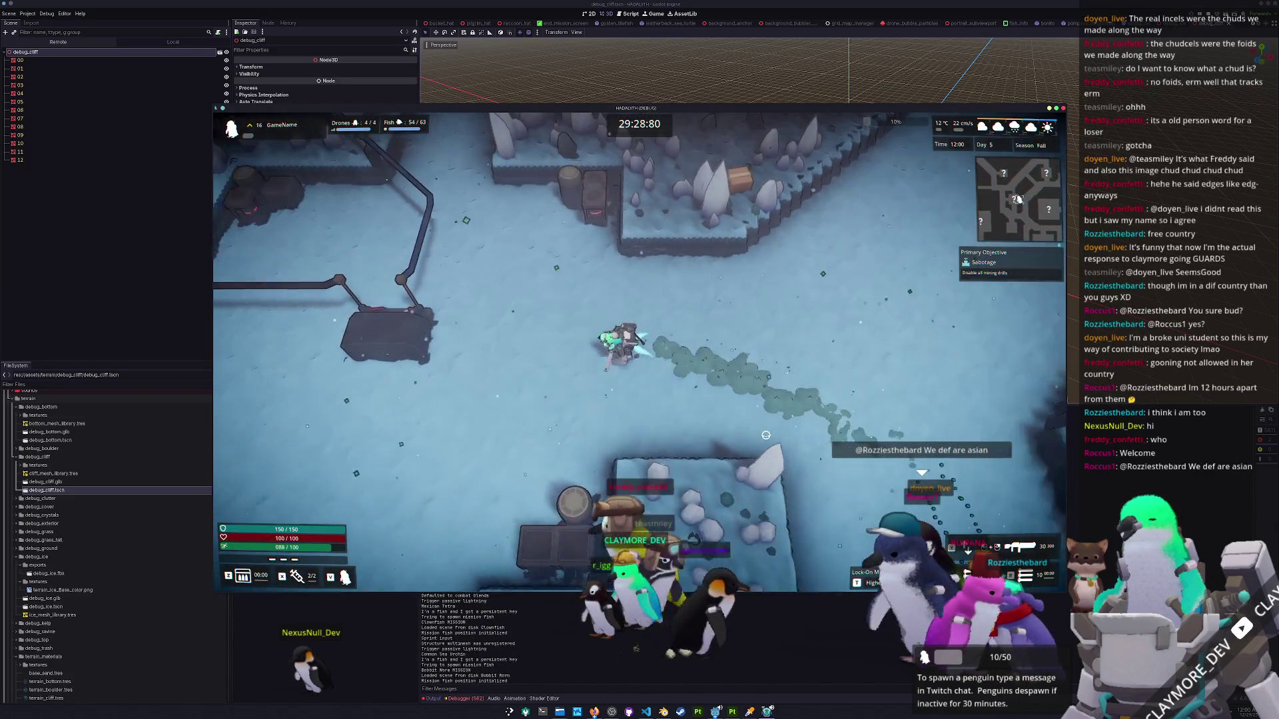
pyautogui.press('w')
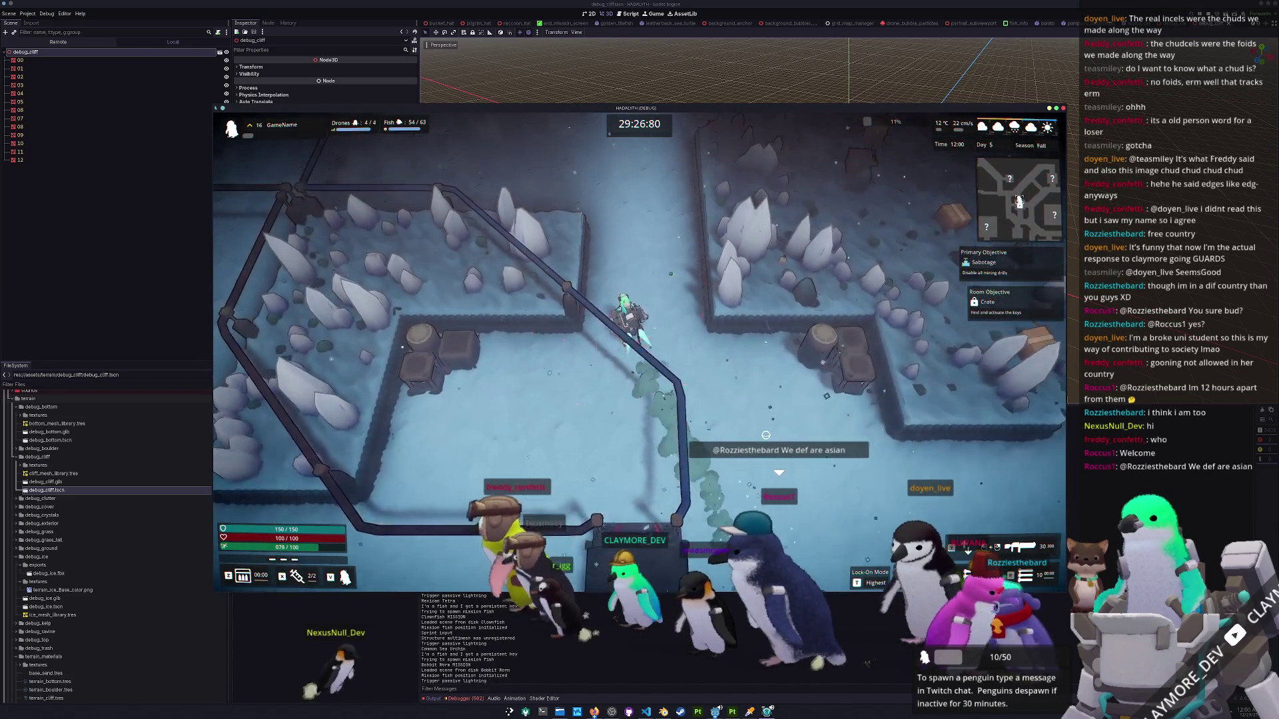
pyautogui.press('s')
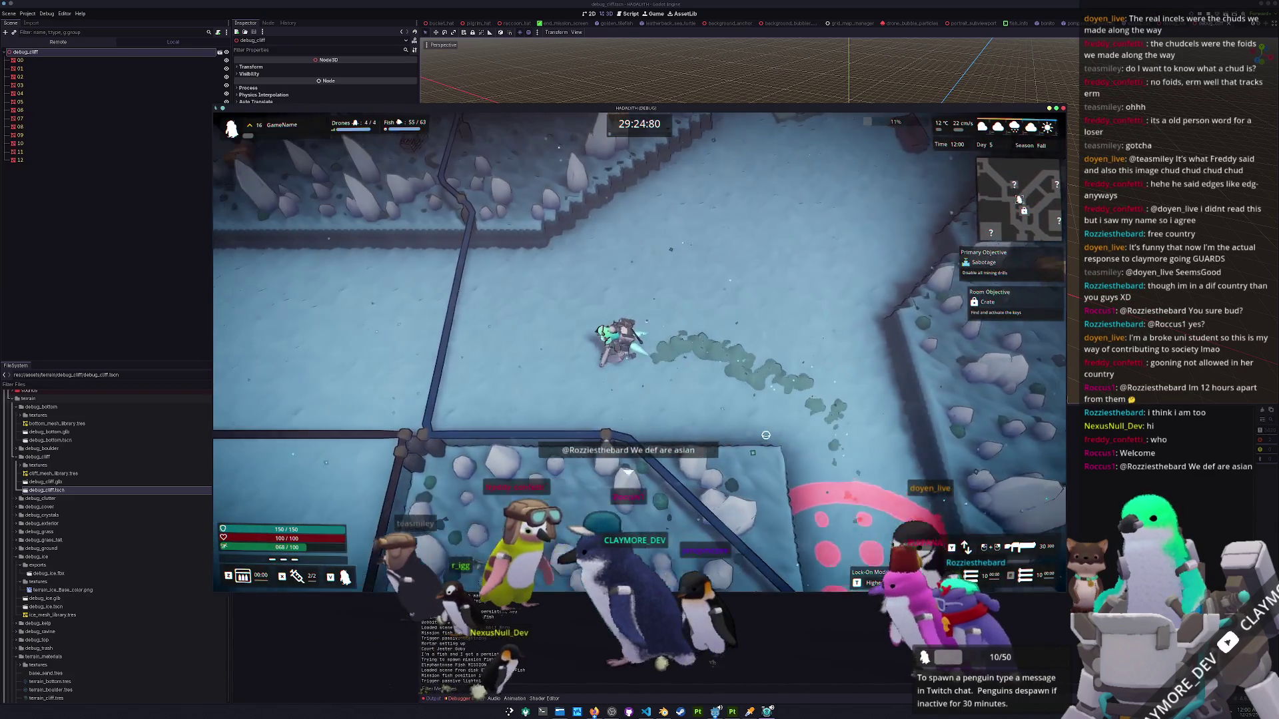
pyautogui.press('s')
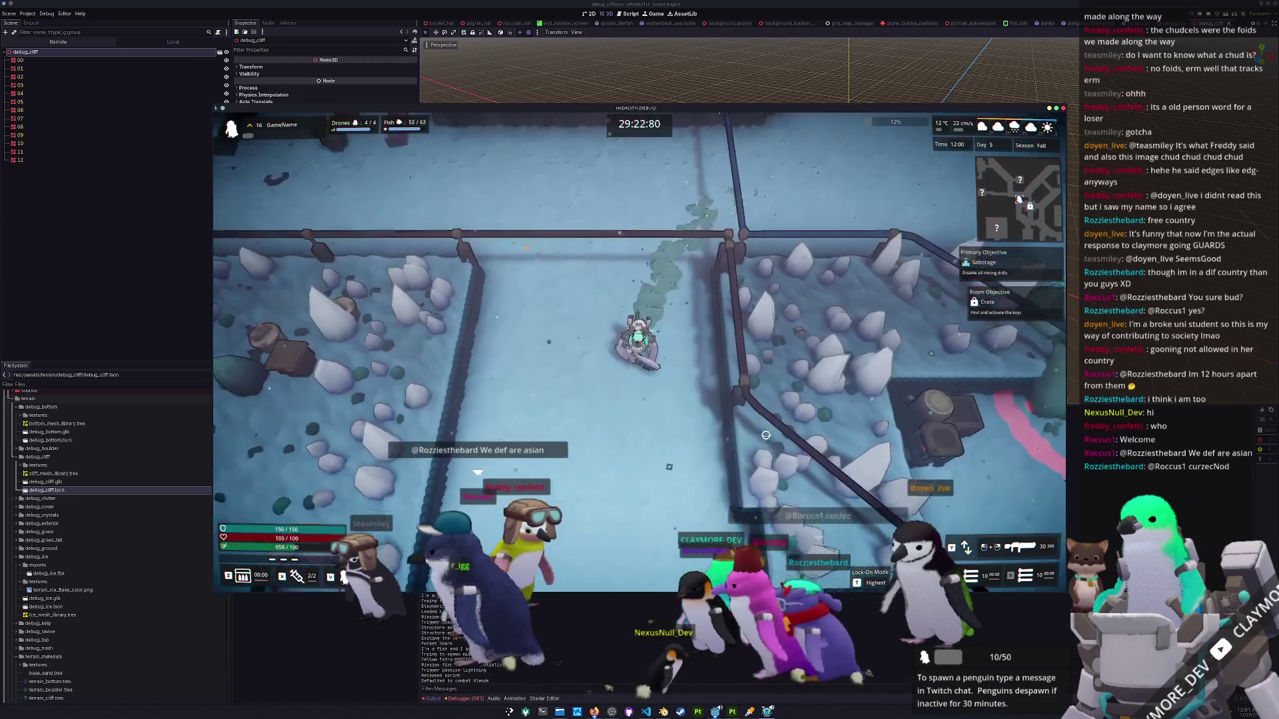
pyautogui.press('d')
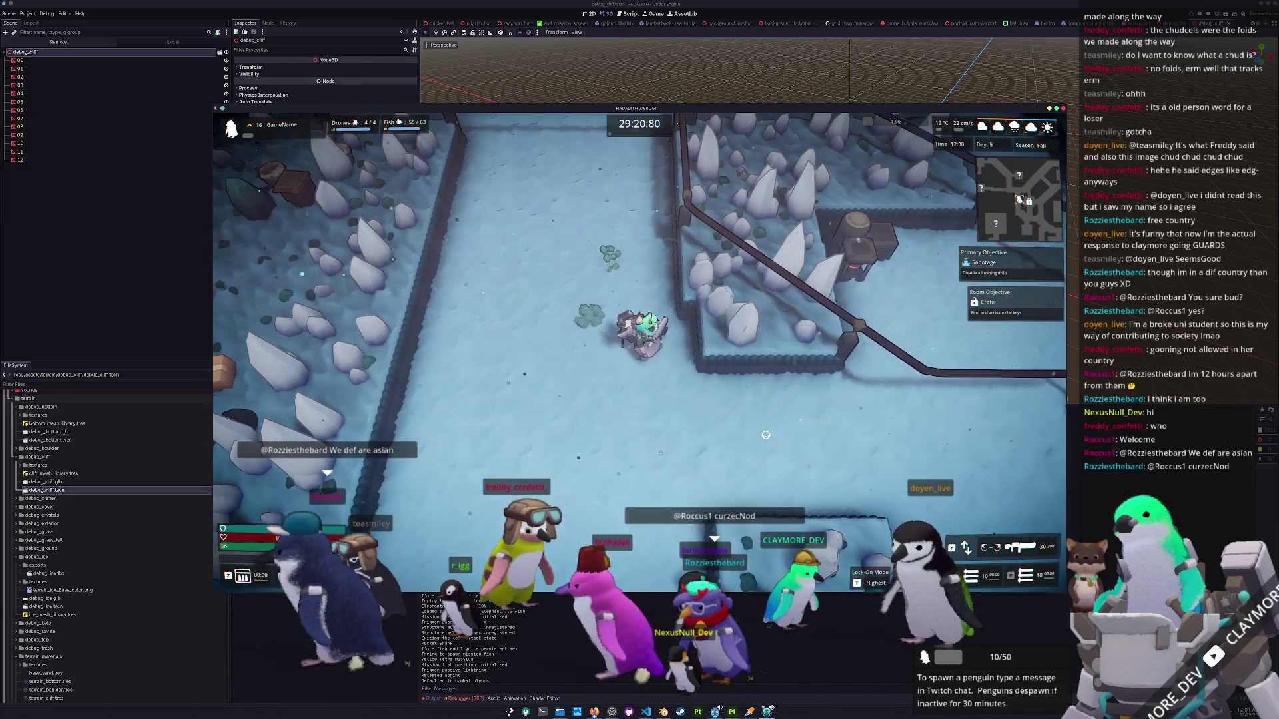
pyautogui.press('s')
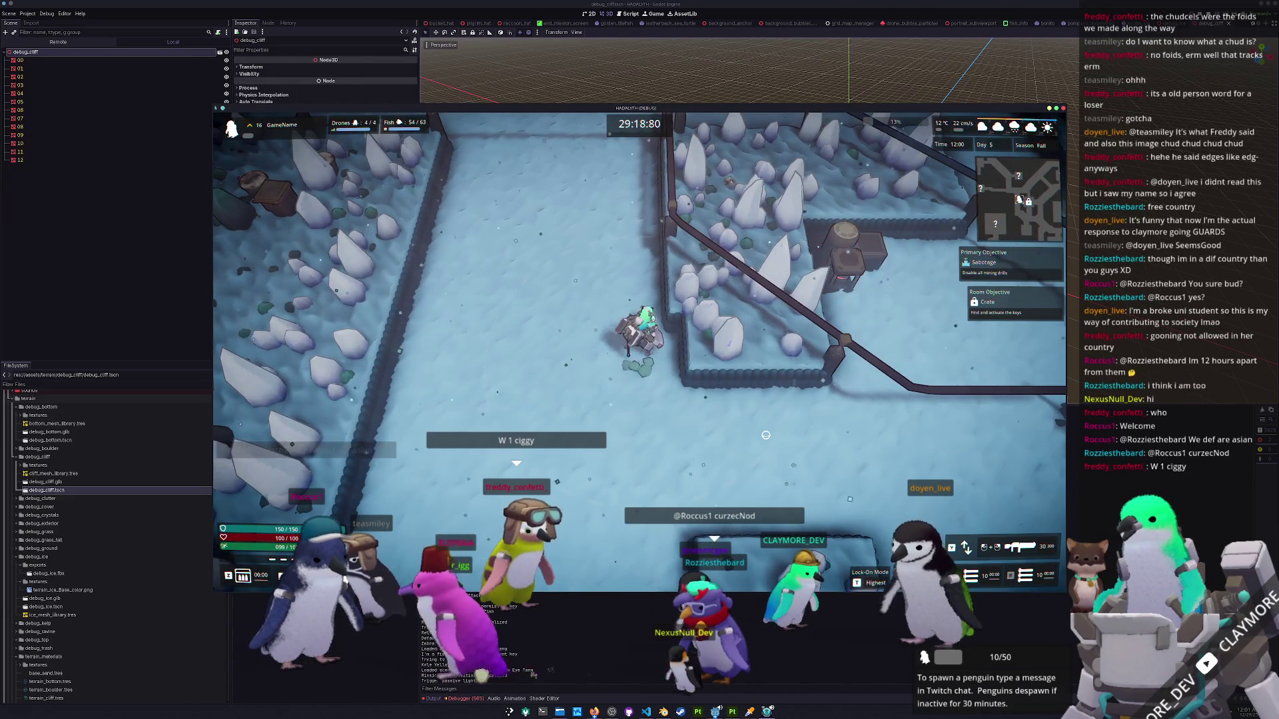
pyautogui.press('s')
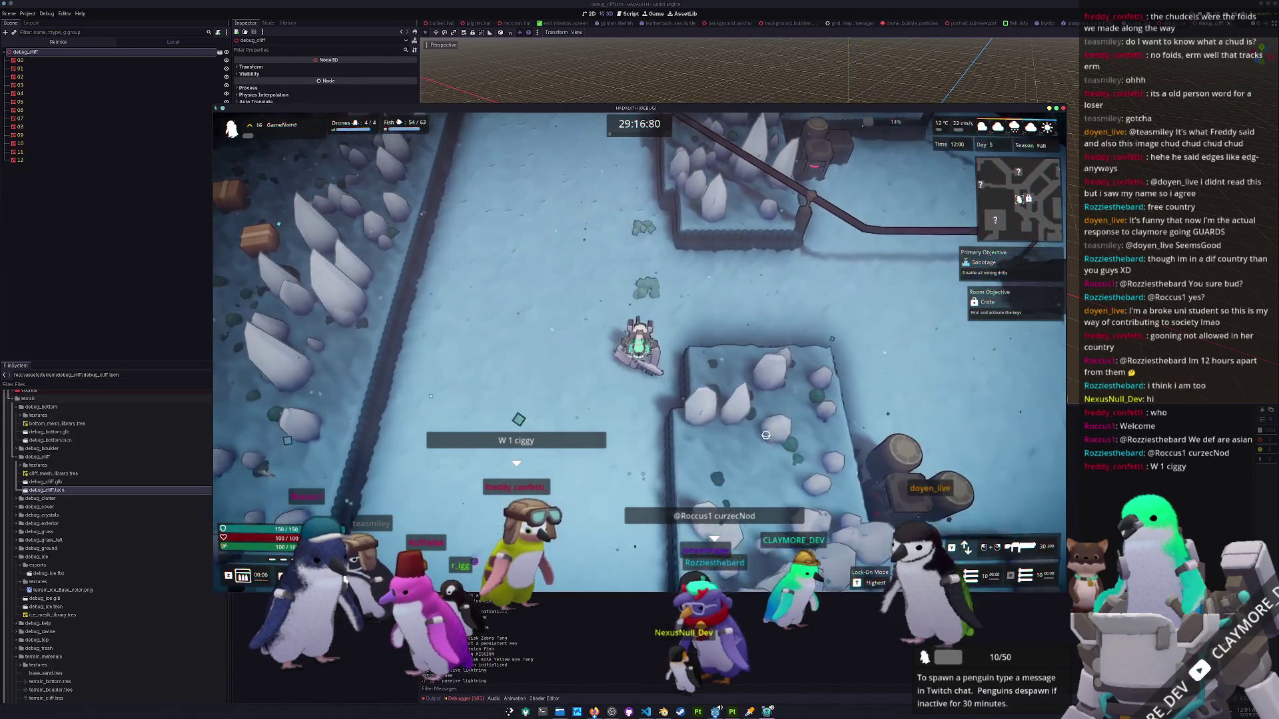
# Head east and south past the plateau and crates along the ice-spike slope.
pyautogui.press('s')
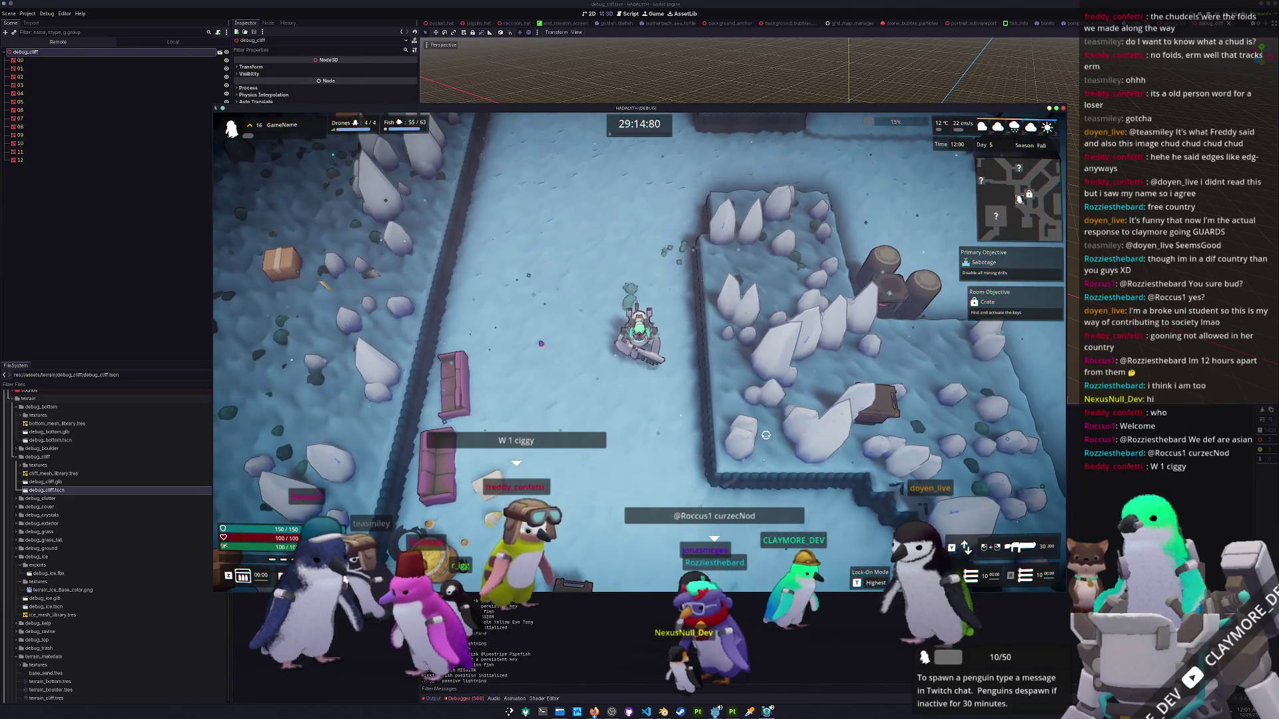
pyautogui.press('a')
pyautogui.press('s')
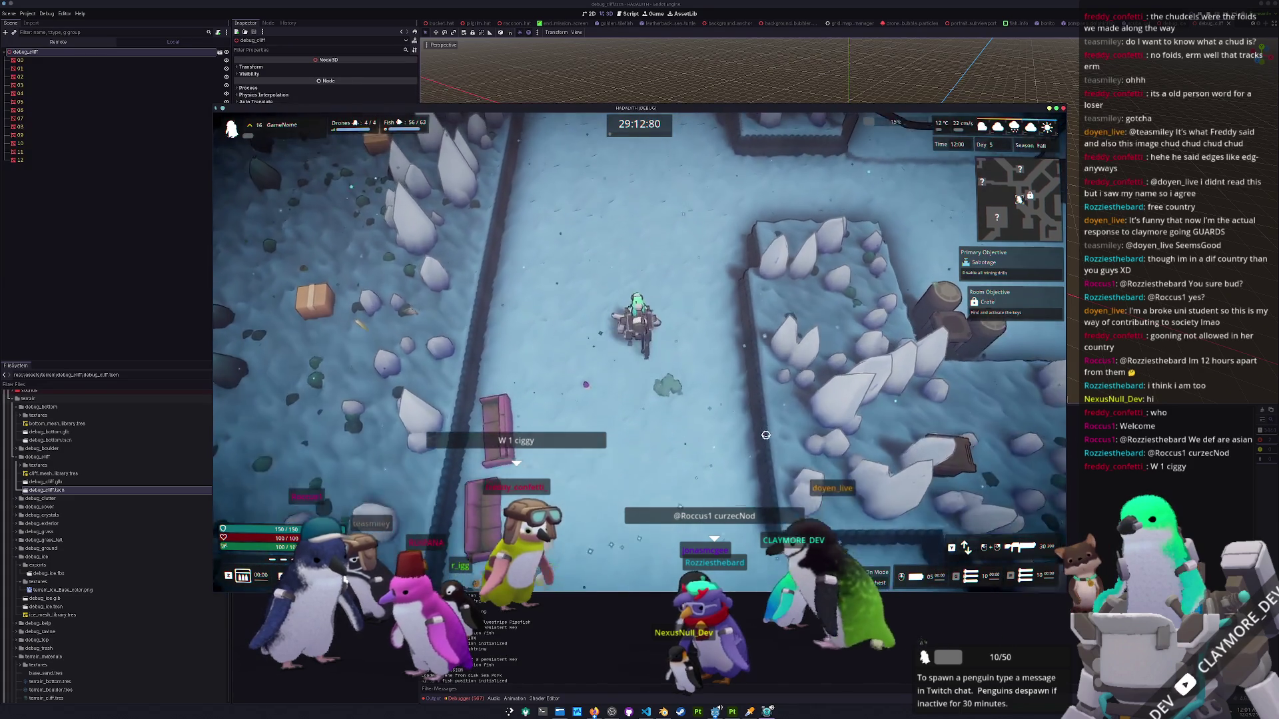
pyautogui.press('w')
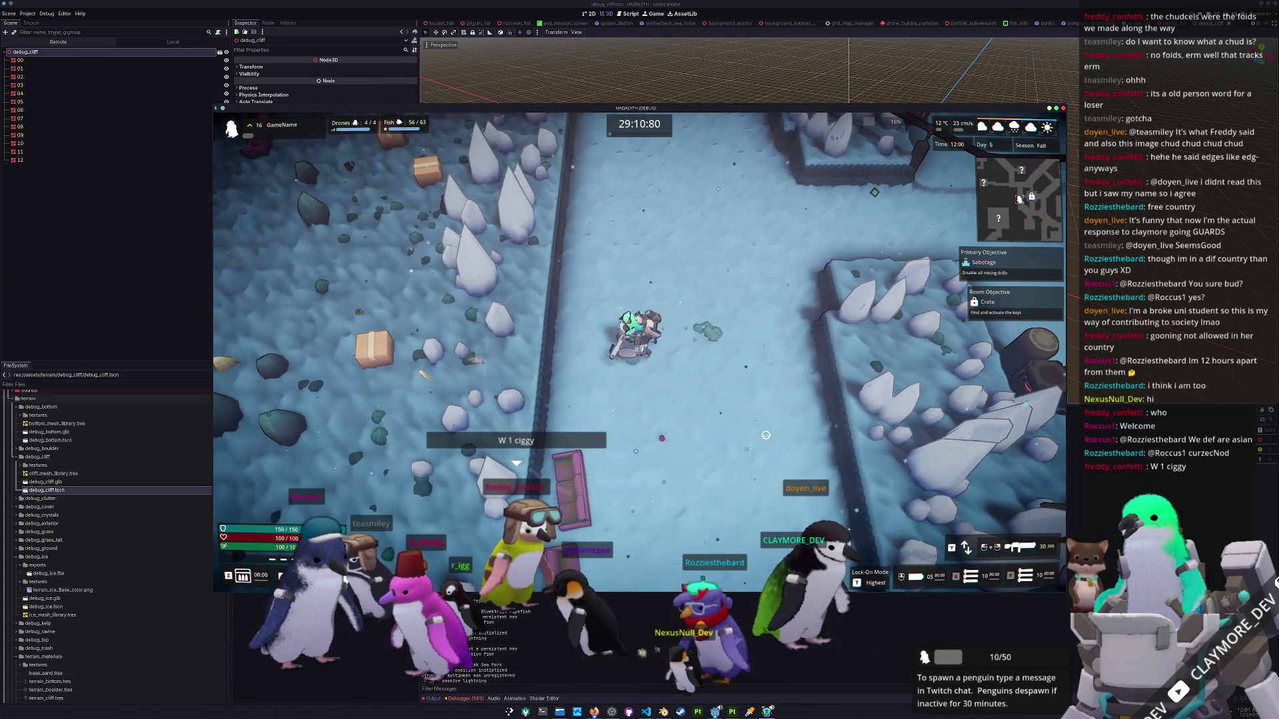
pyautogui.press('d')
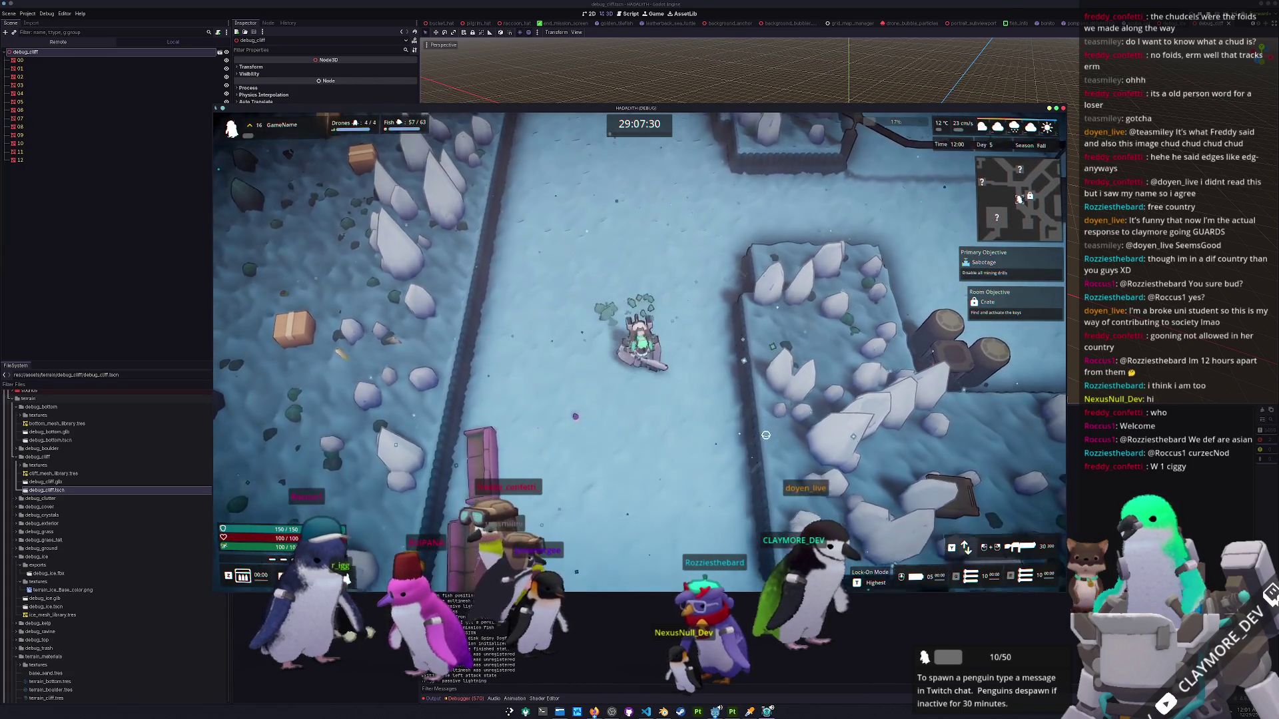
pyautogui.press('s')
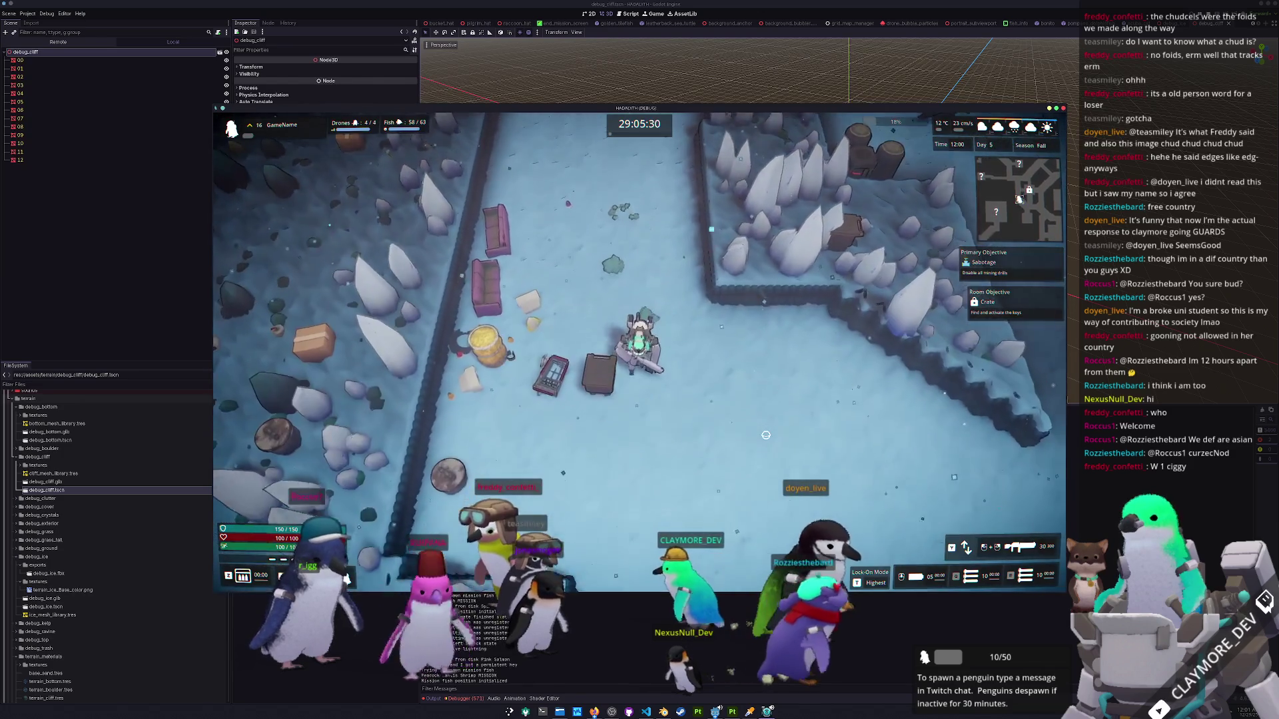
pyautogui.press('s')
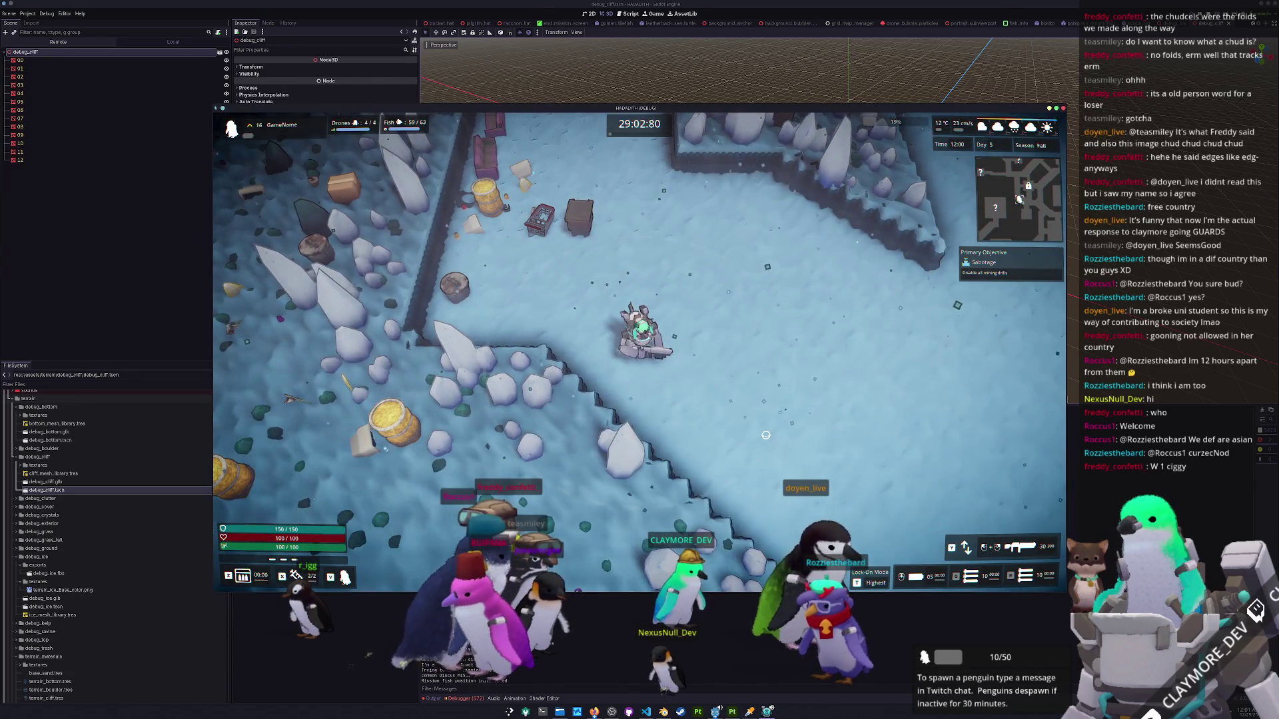
pyautogui.press('d')
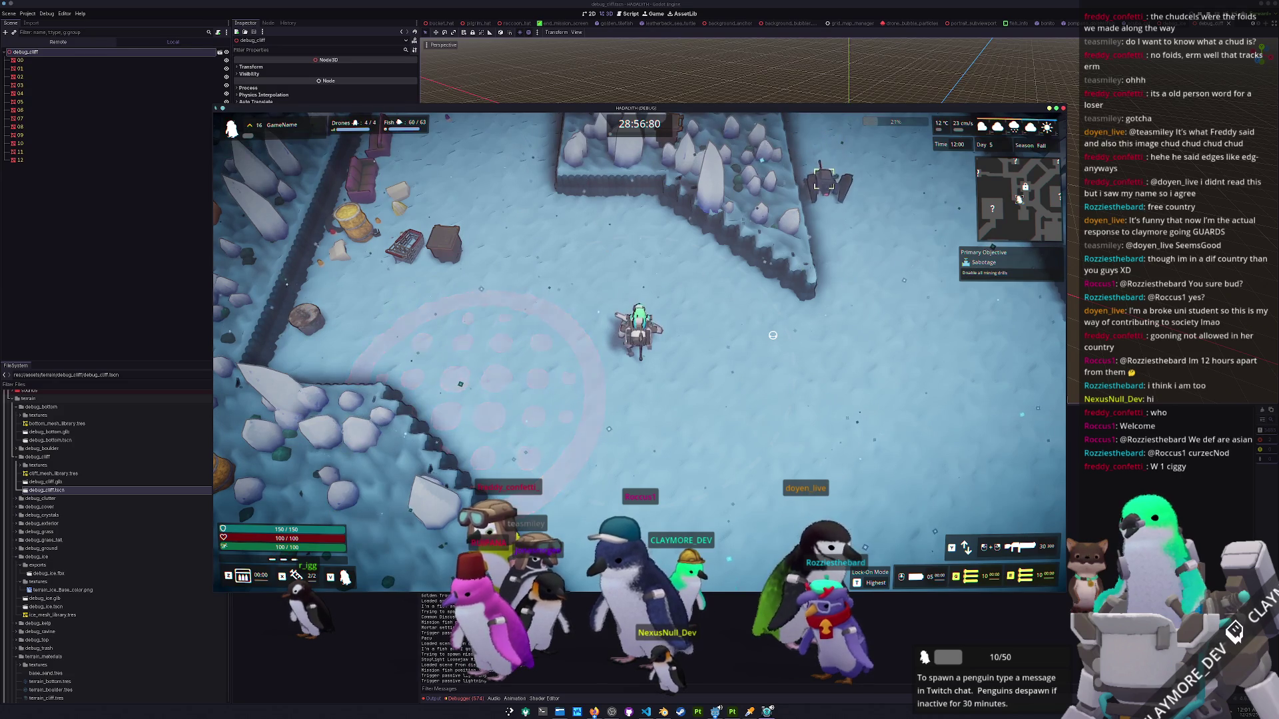
# Approach and shoot the drone, then dodge out of the mortar warning circle.
pyautogui.press('s')
pyautogui.press('d')
pyautogui.click(770, 233)
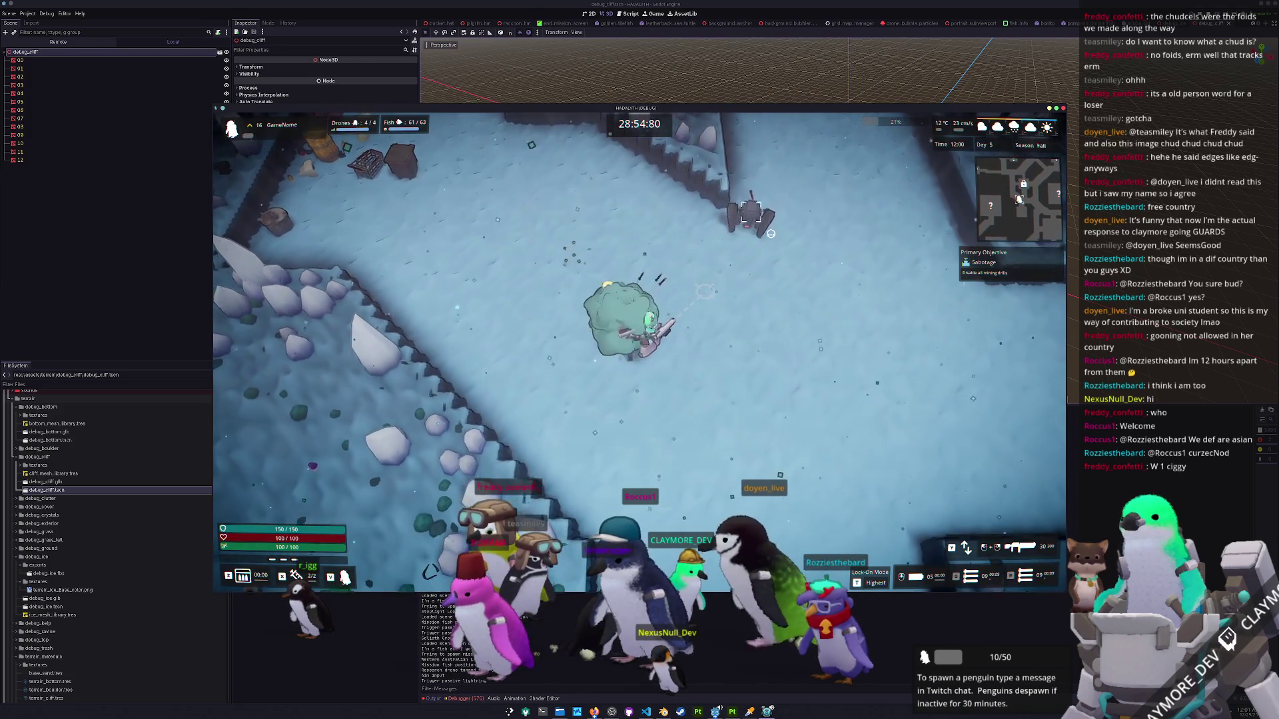
pyautogui.press('w')
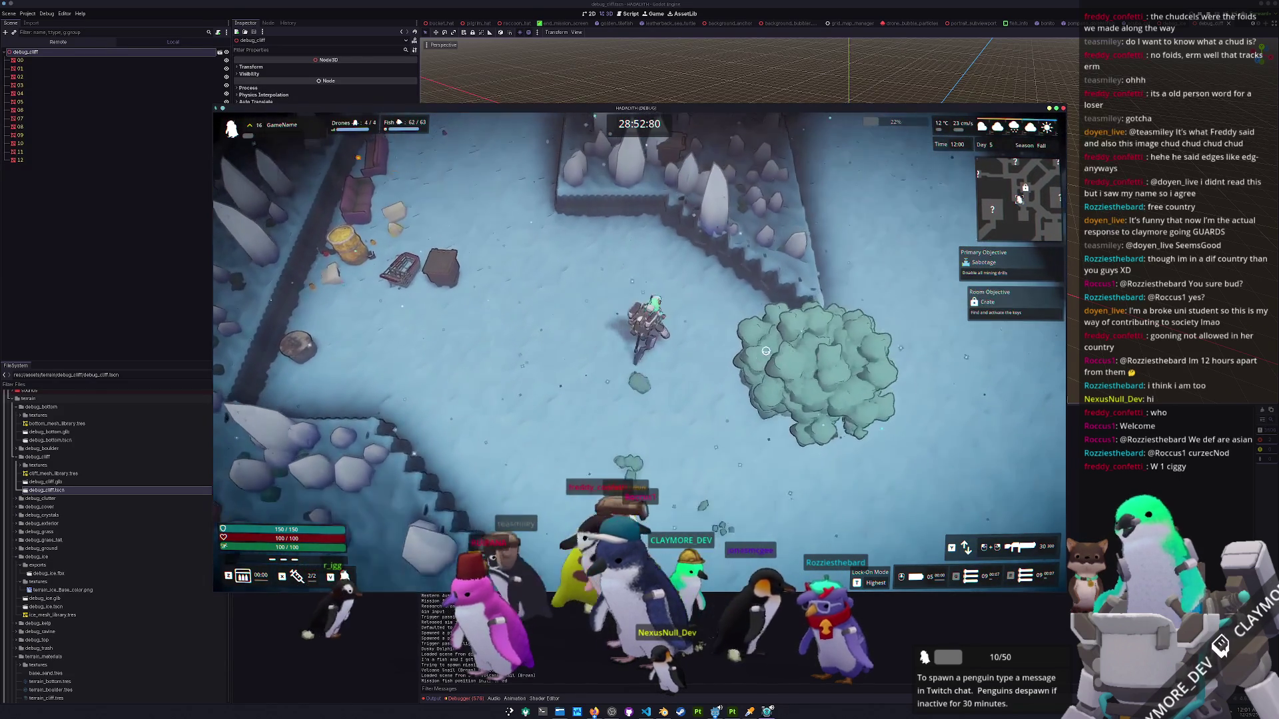
pyautogui.press('w')
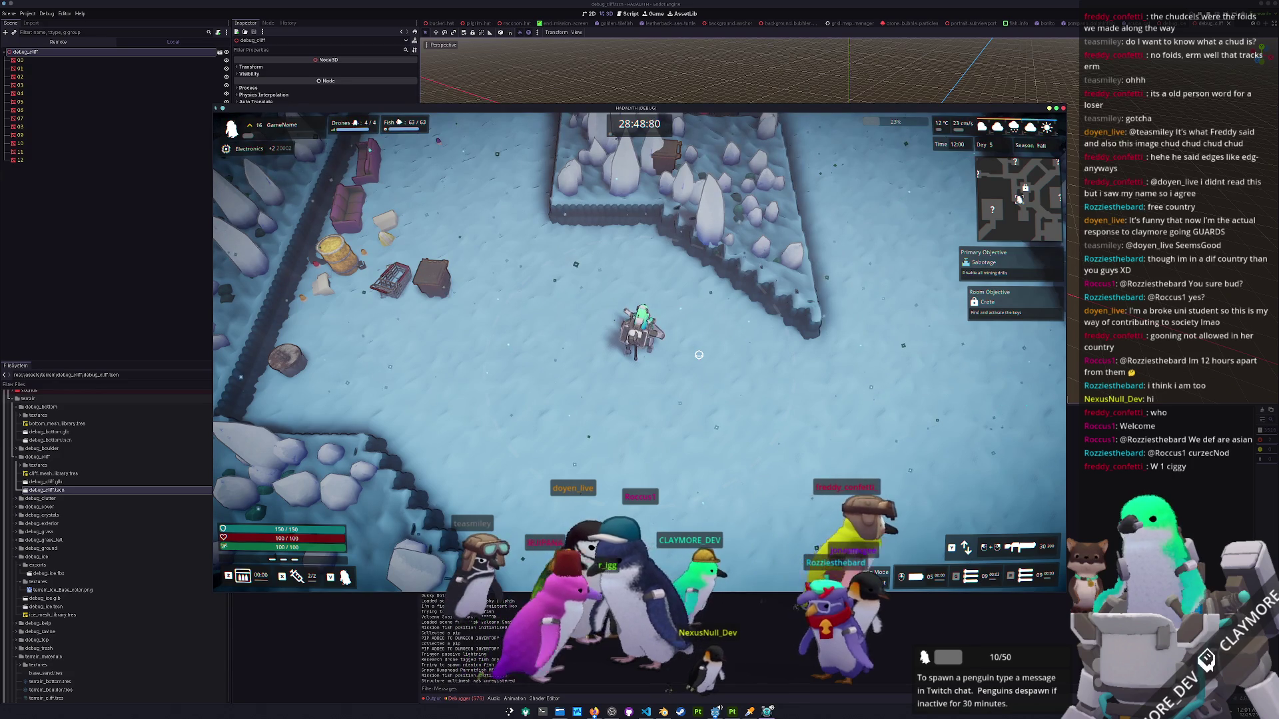
pyautogui.press('s')
pyautogui.press('d')
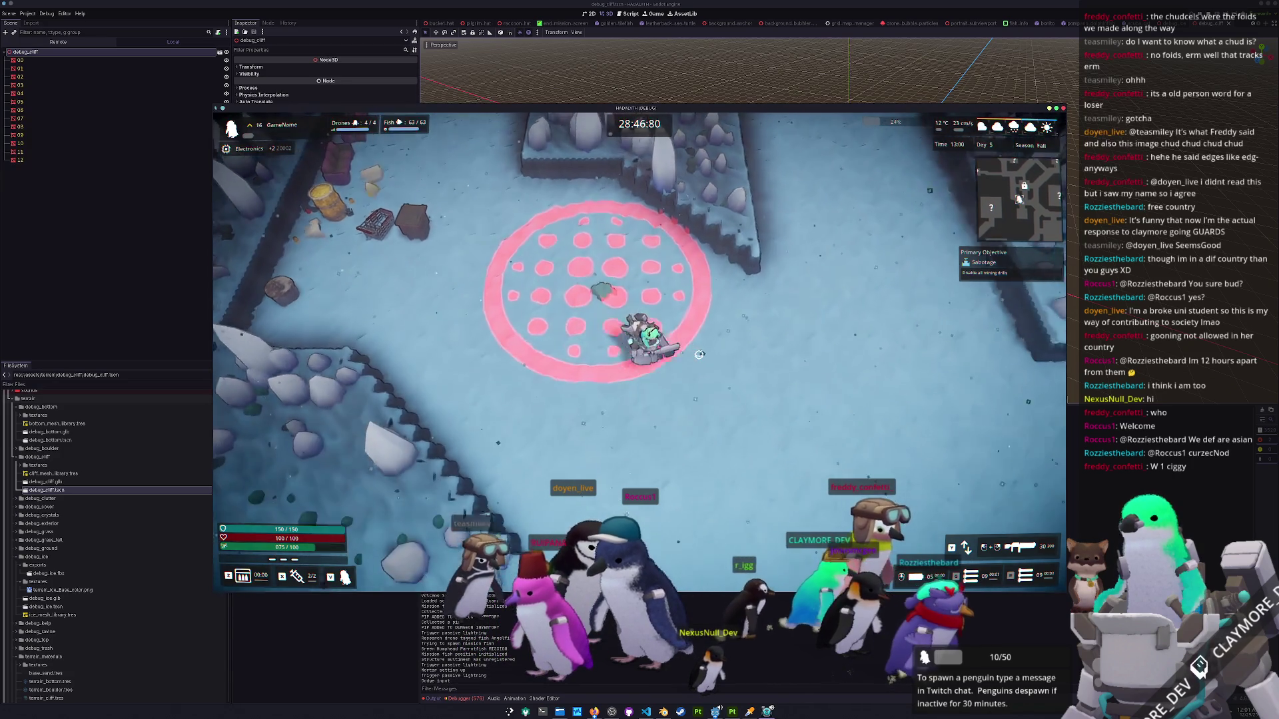
pyautogui.press('w')
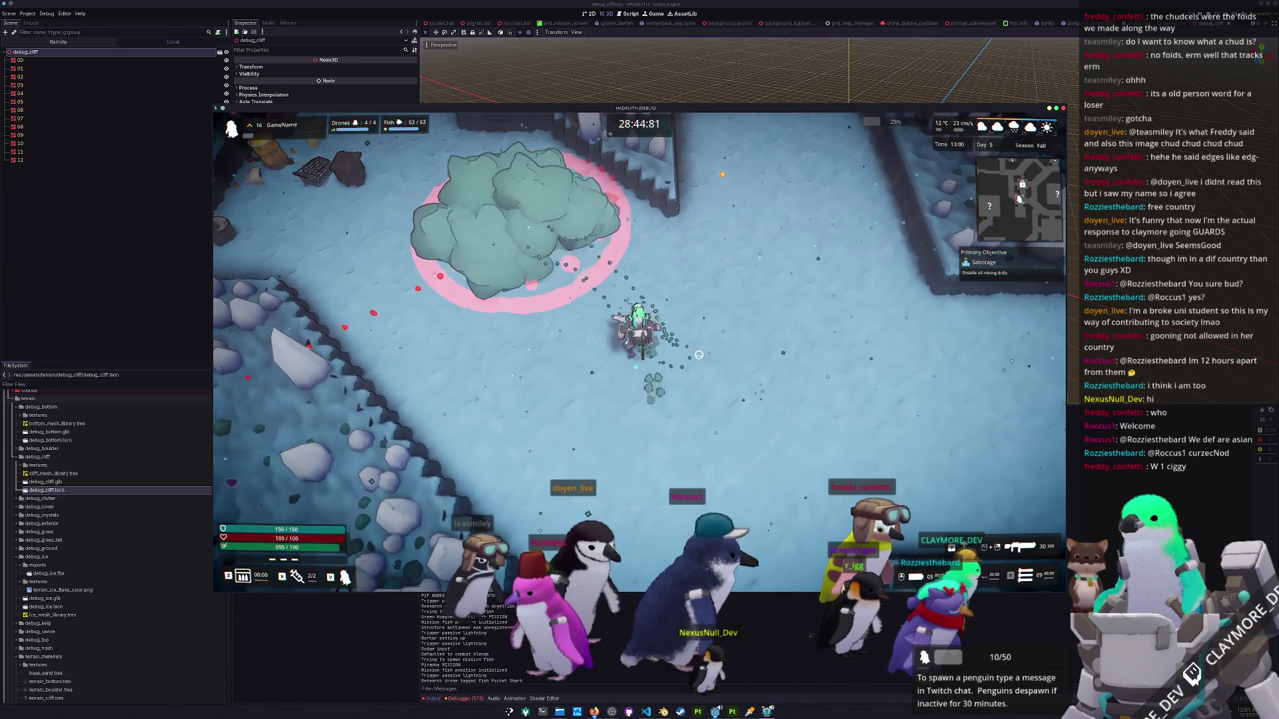
# Pause and quit the playtest, then bring up the Blender window.
pyautogui.press('Escape')
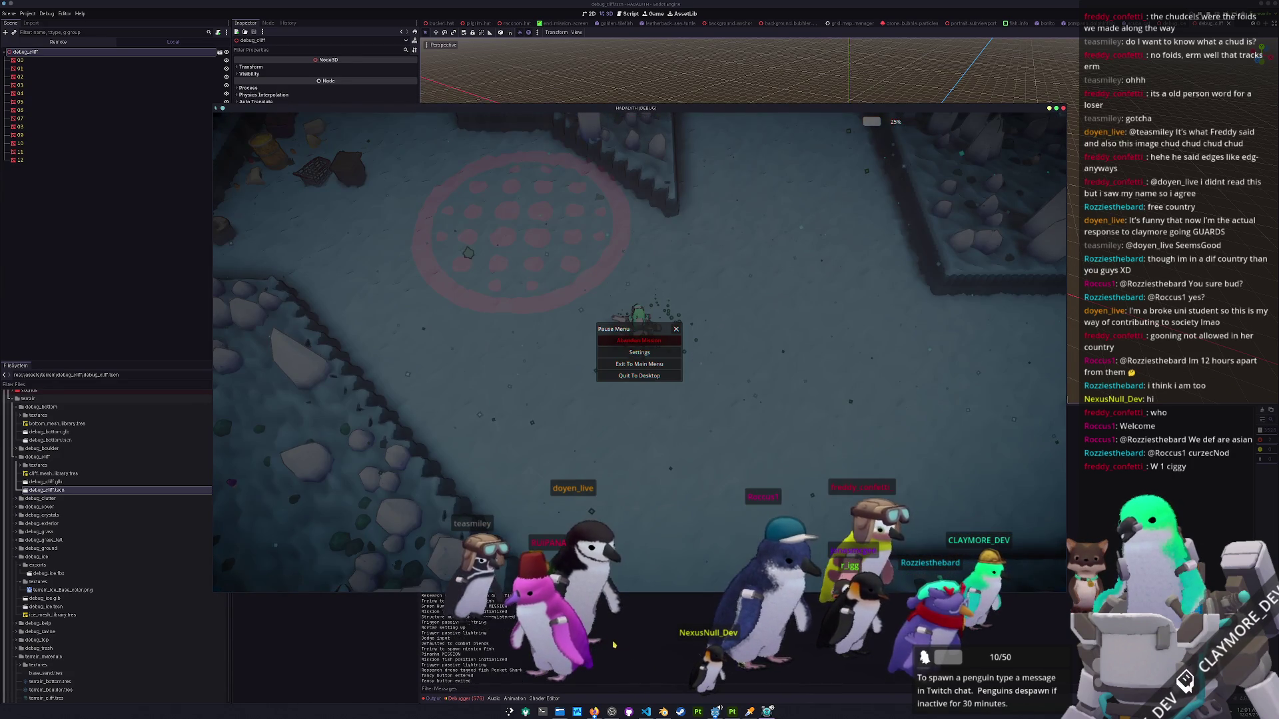
pyautogui.press('F8')
pyautogui.click(663, 712)
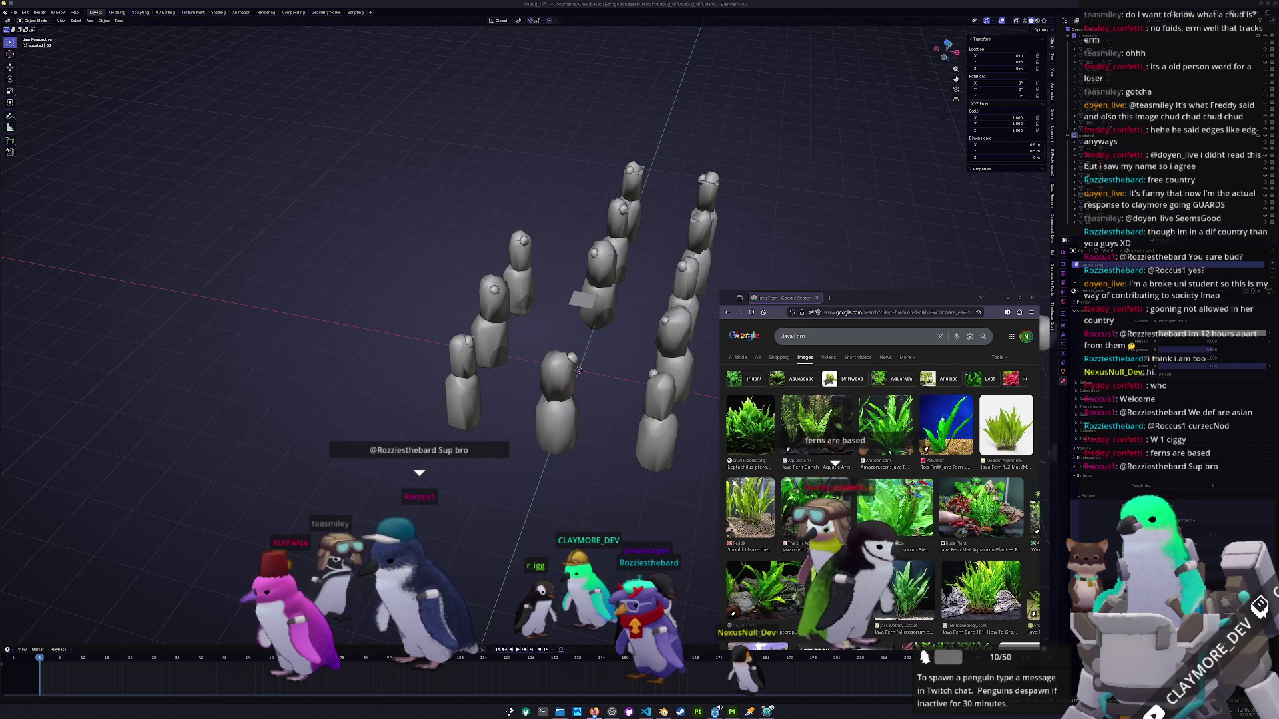
# Place the Hornwort image search window over Blender's debug_cliff scene.
pyautogui.moveTo(1252, 260)
pyautogui.mouseDown()
pyautogui.moveTo(982, 243)
pyautogui.moveTo(732, 305)
pyautogui.mouseUp()
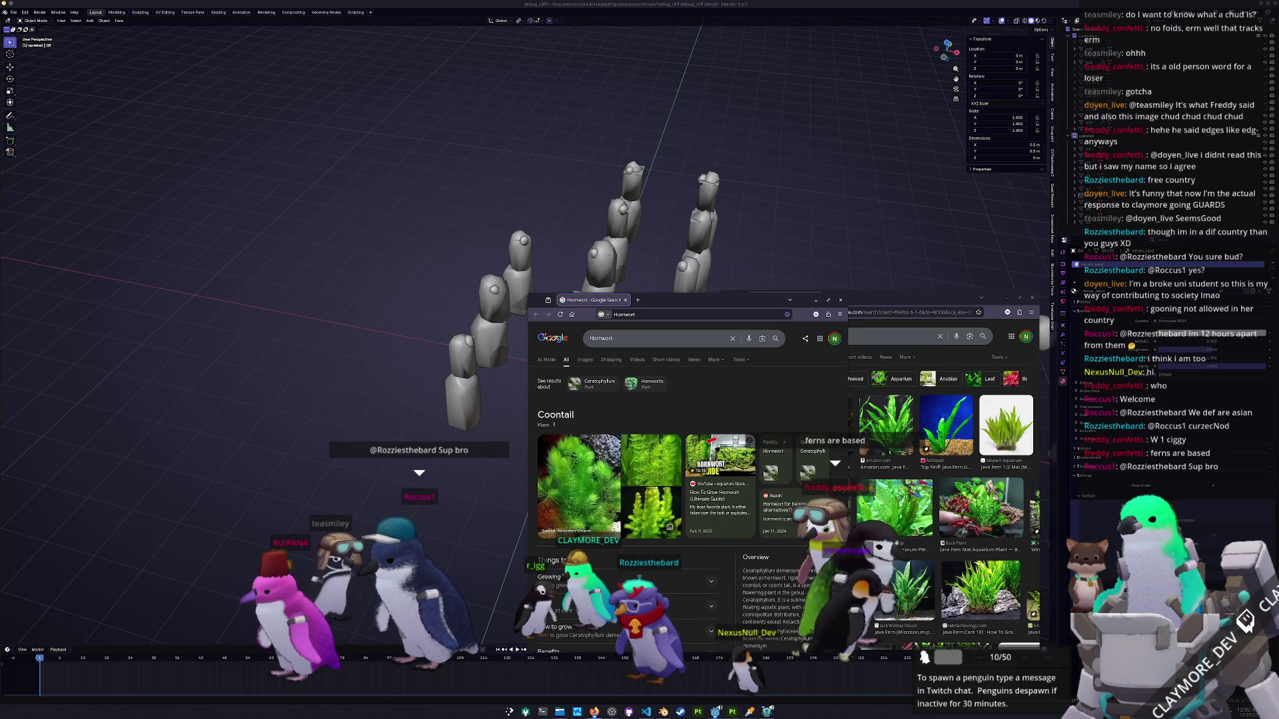
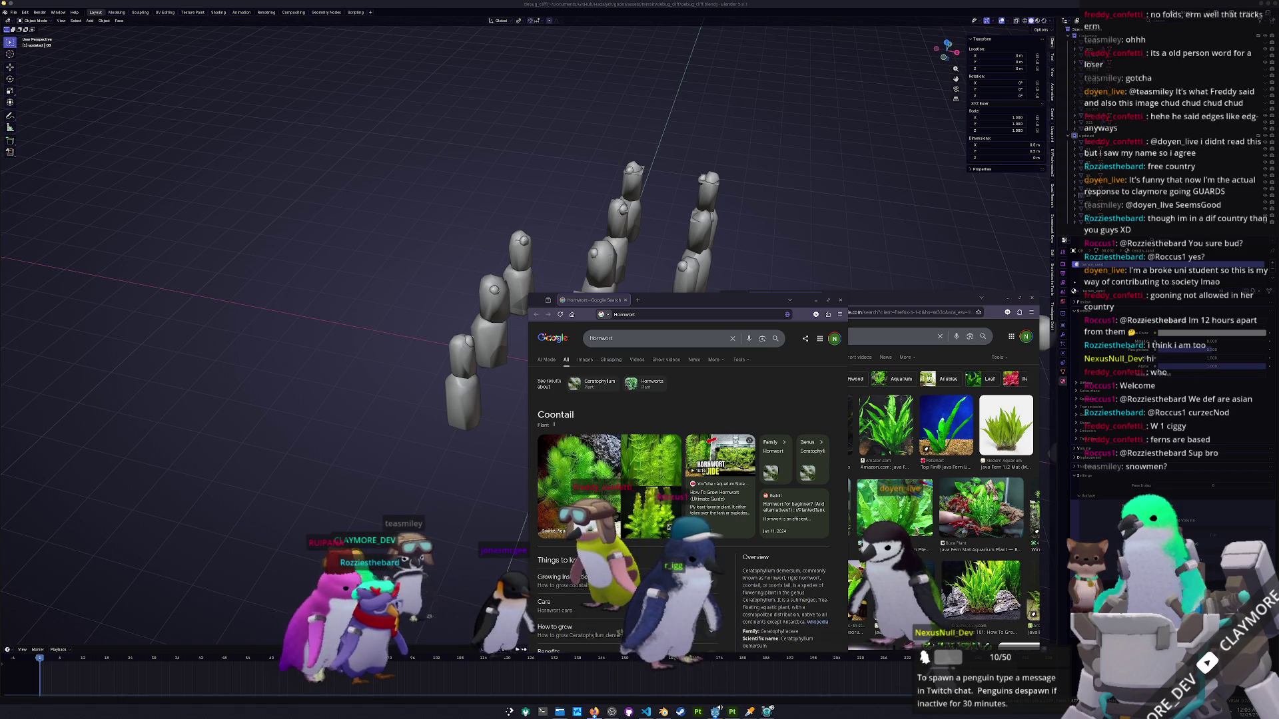
# Enlarge the Elodea image results window and preview the Lake Restoration photo.
pyautogui.hotkey('alt', 'Tab')
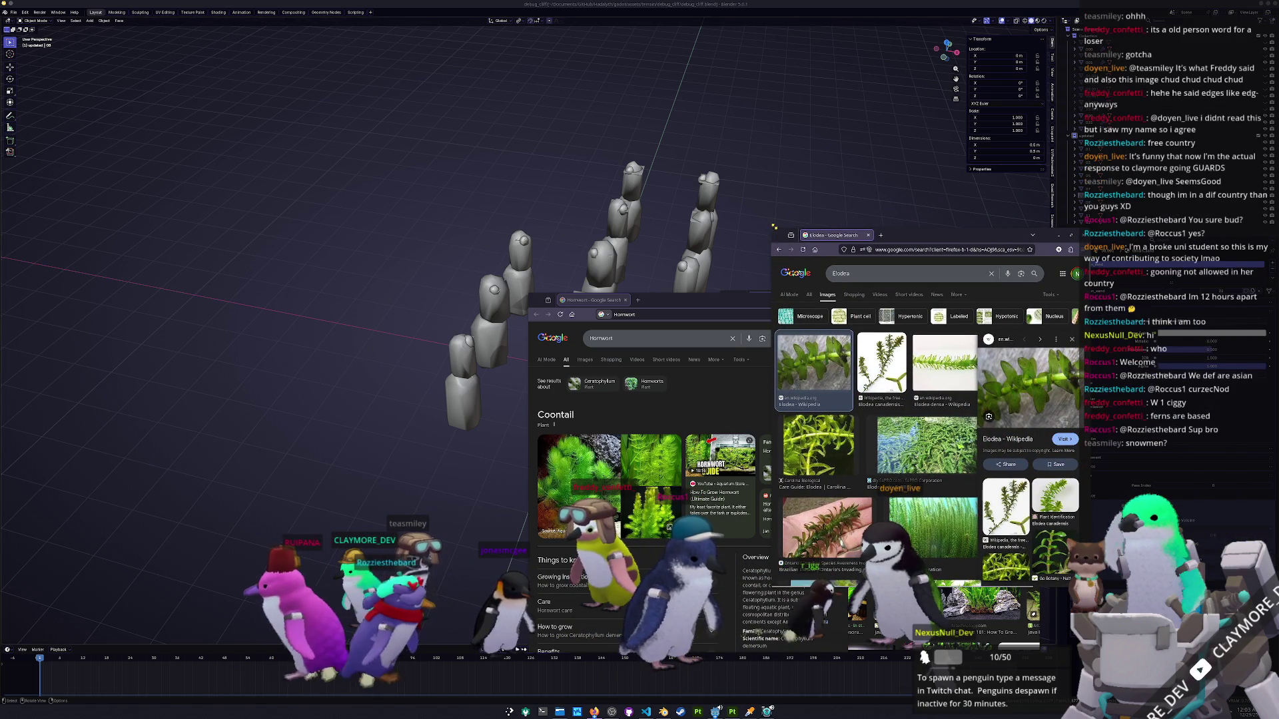
pyautogui.moveTo(774, 226); pyautogui.dragTo(560, 105)
pyautogui.scroll(-1, 911, 351)
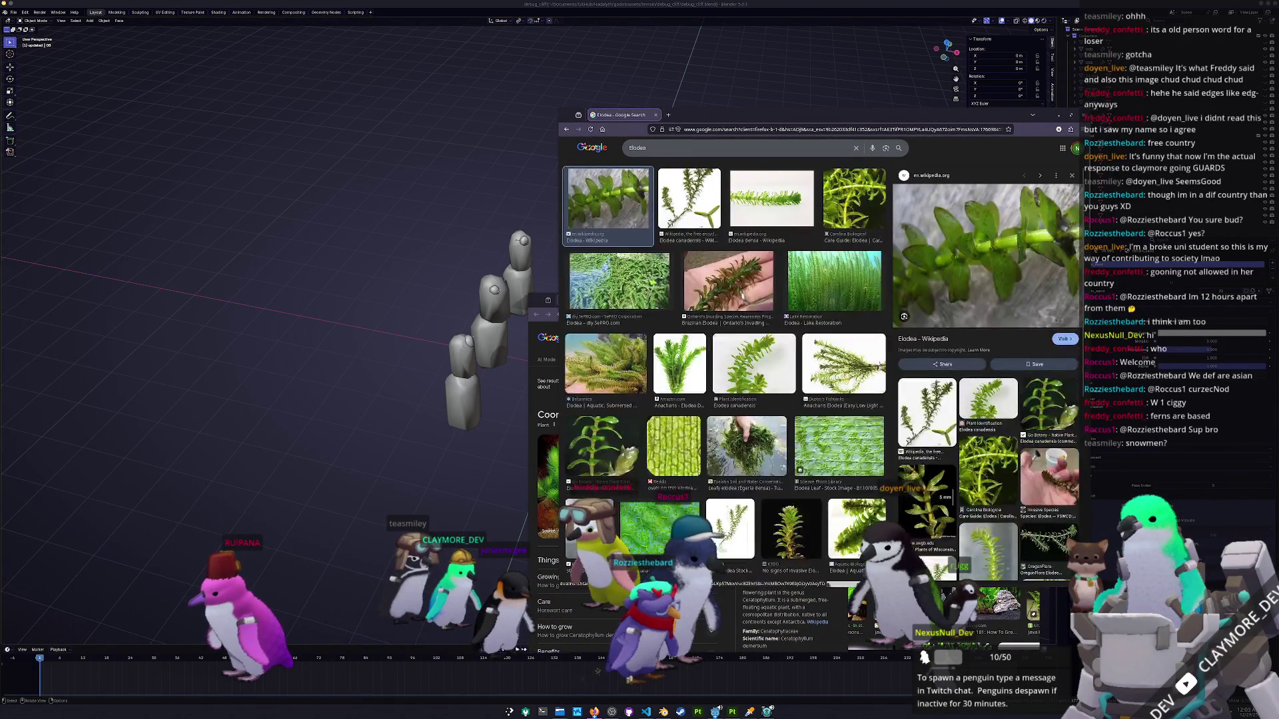
pyautogui.click(837, 301)
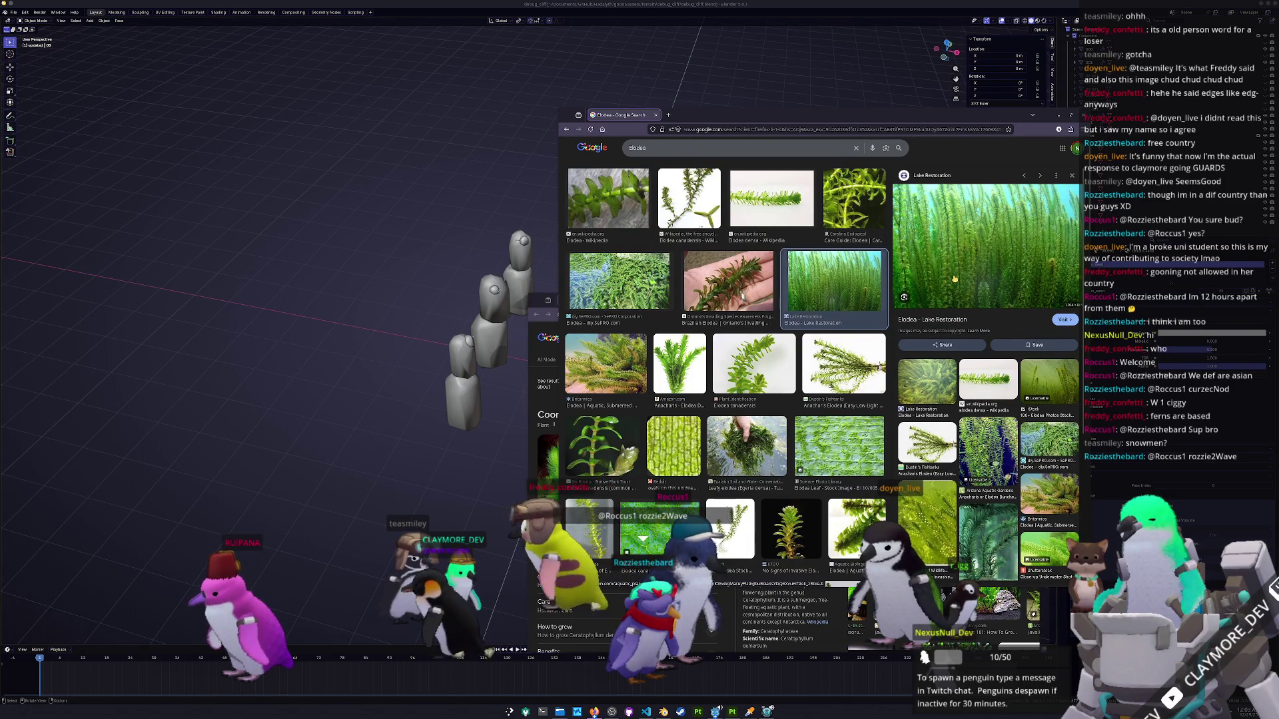
# Scroll through the Elodea image results below the preview.
pyautogui.scroll(-2, 744, 455)
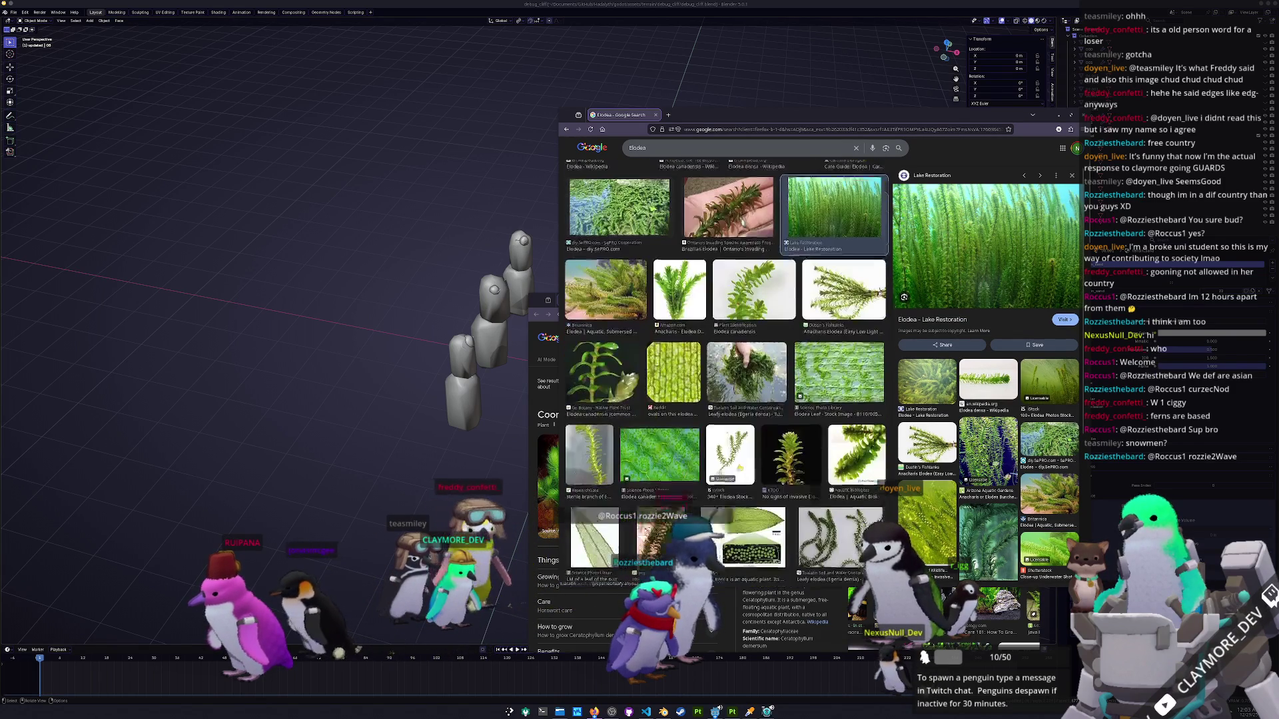
pyautogui.scroll(-3, 740, 438)
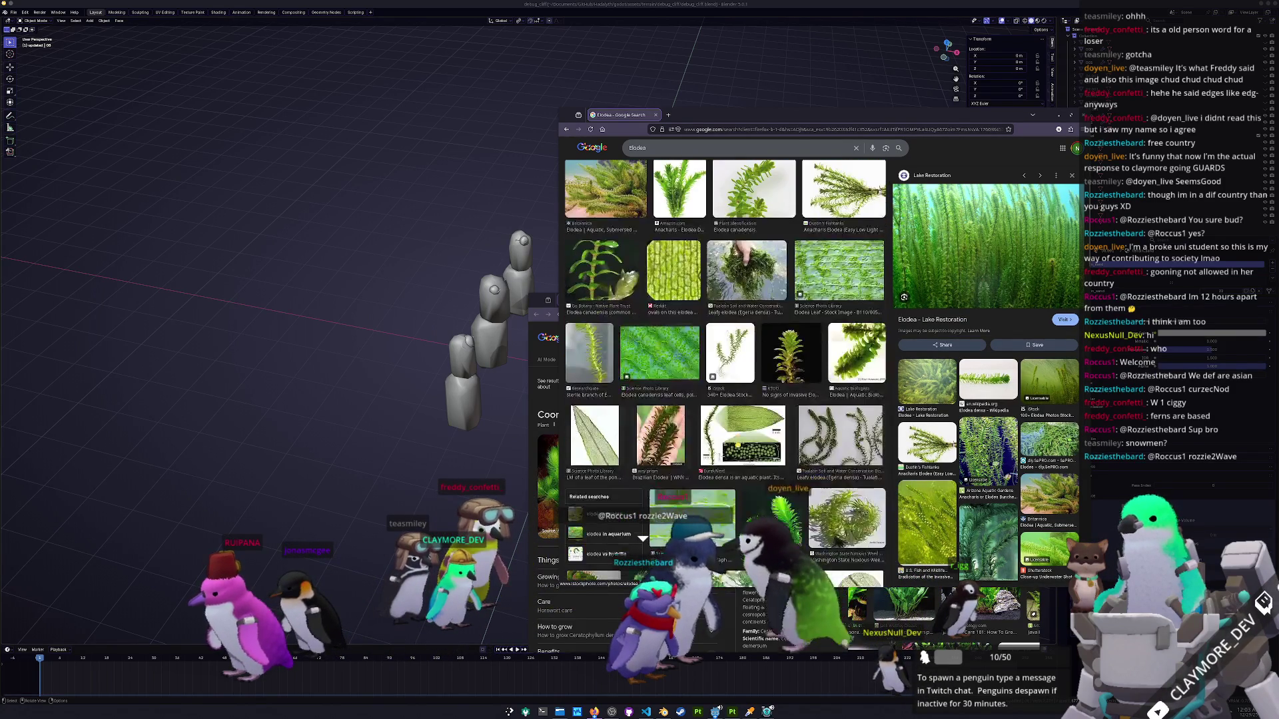
pyautogui.scroll(-5, 740, 438)
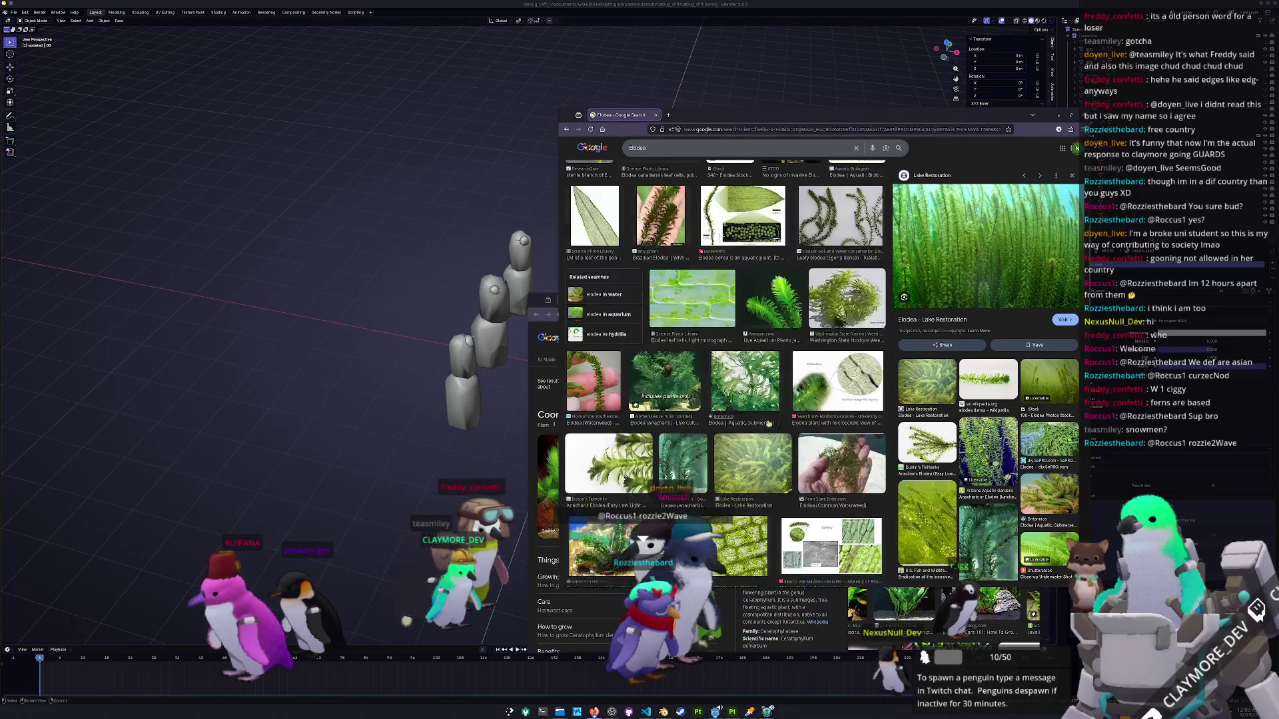
pyautogui.scroll(-8, 758, 419)
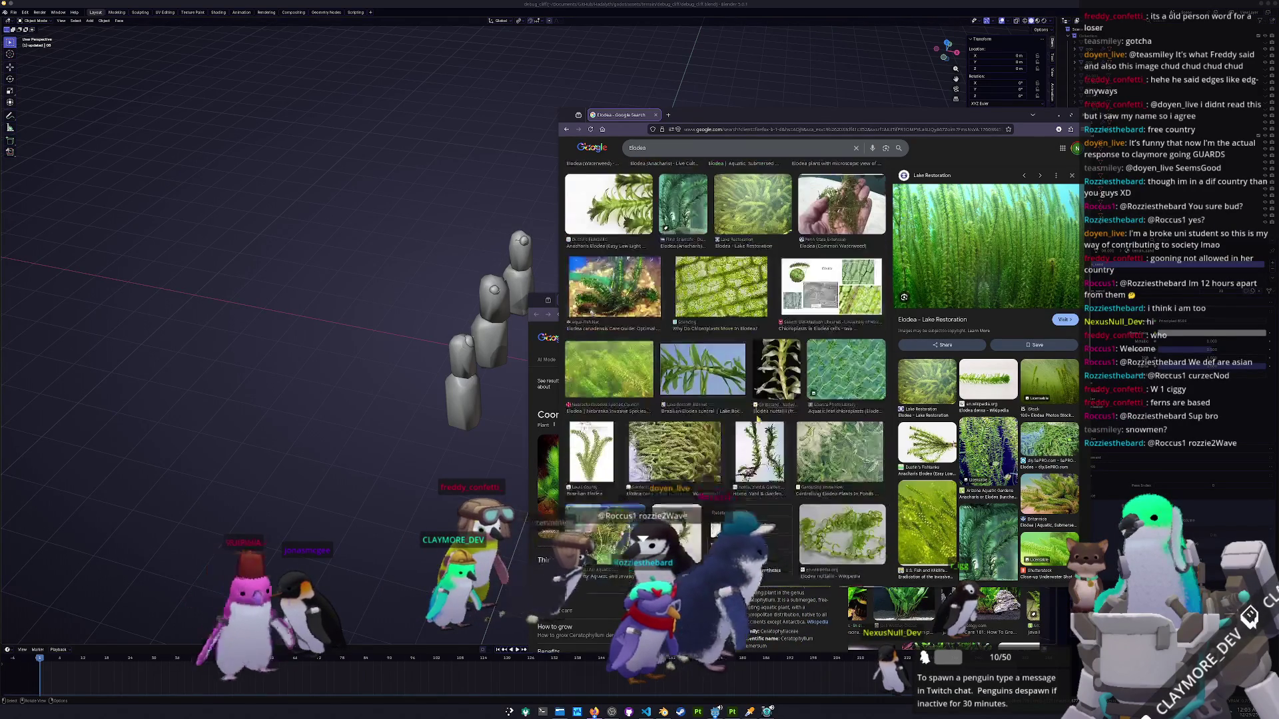
pyautogui.scroll(-4, 757, 419)
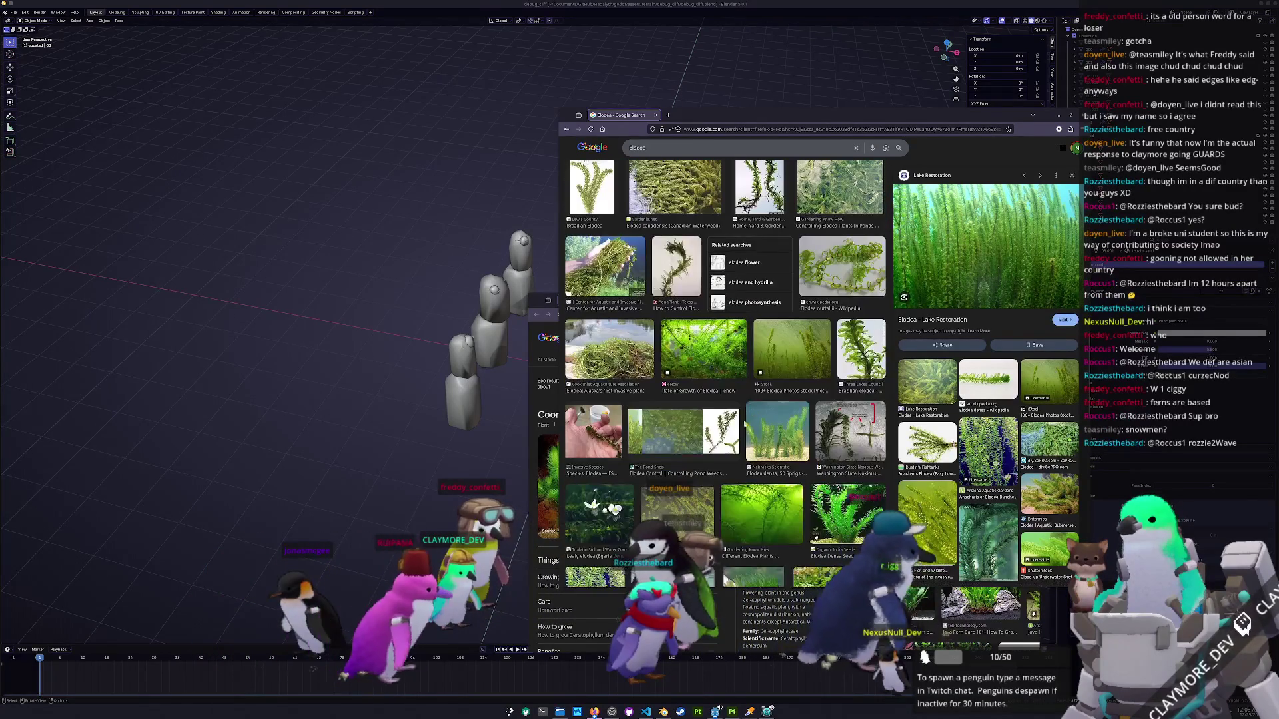
pyautogui.scroll(-1, 743, 423)
pyautogui.scroll(-6, 743, 423)
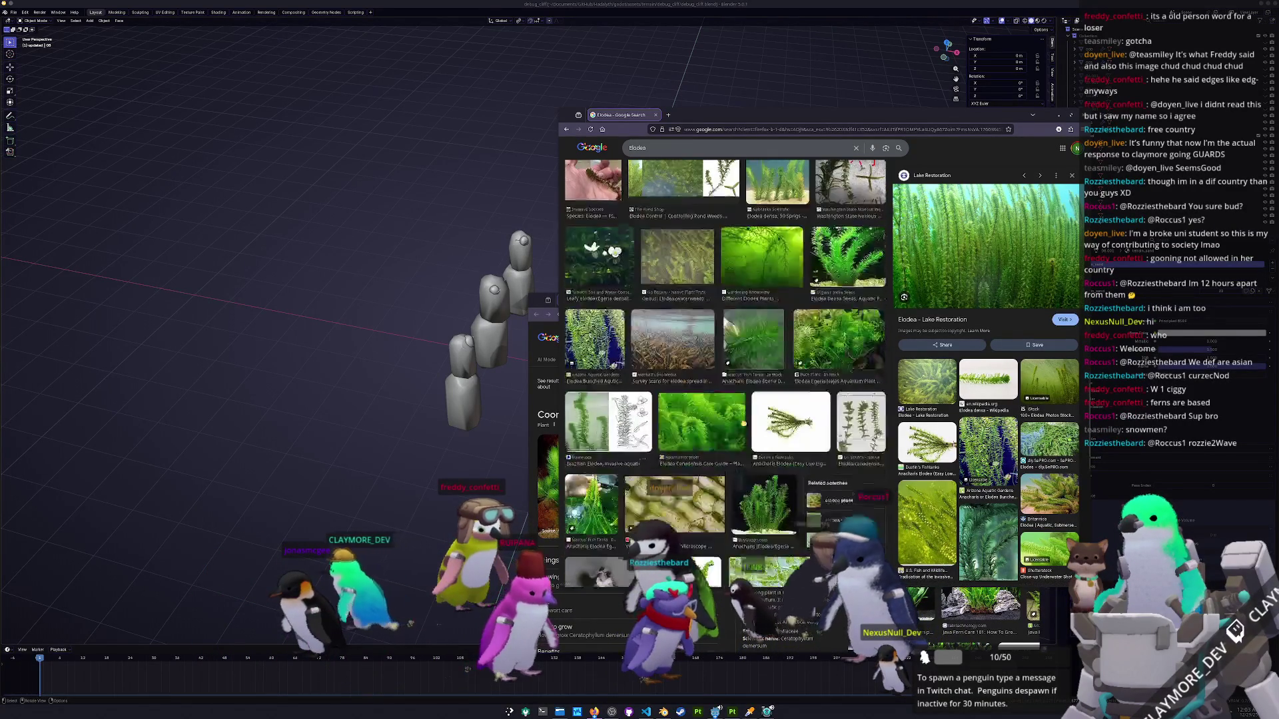
pyautogui.scroll(-8, 743, 420)
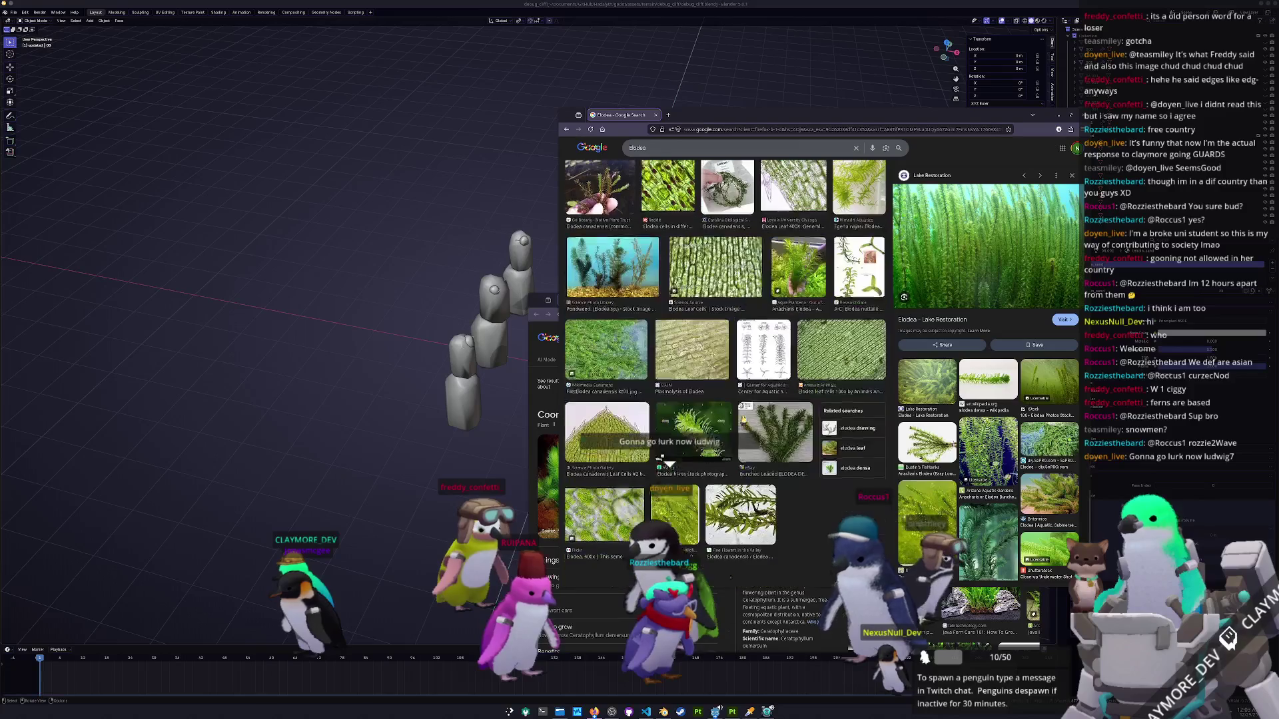
pyautogui.scroll(-8, 743, 420)
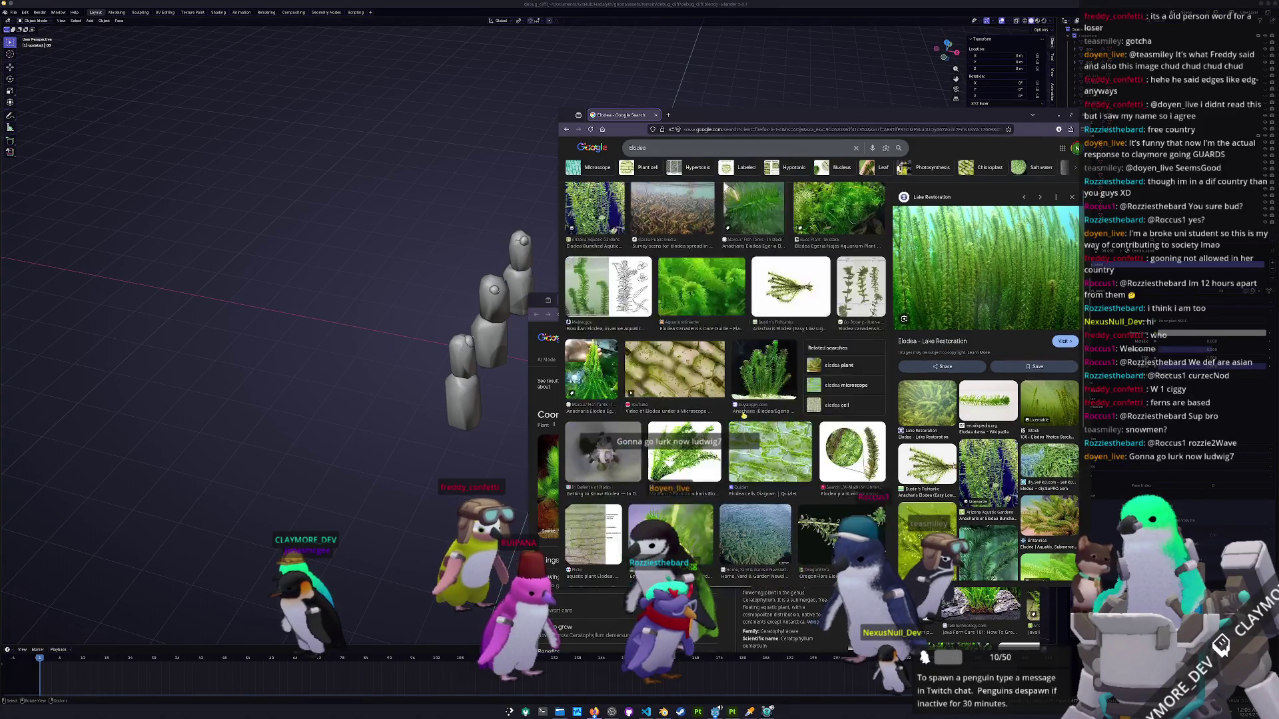
pyautogui.scroll(15, 744, 420)
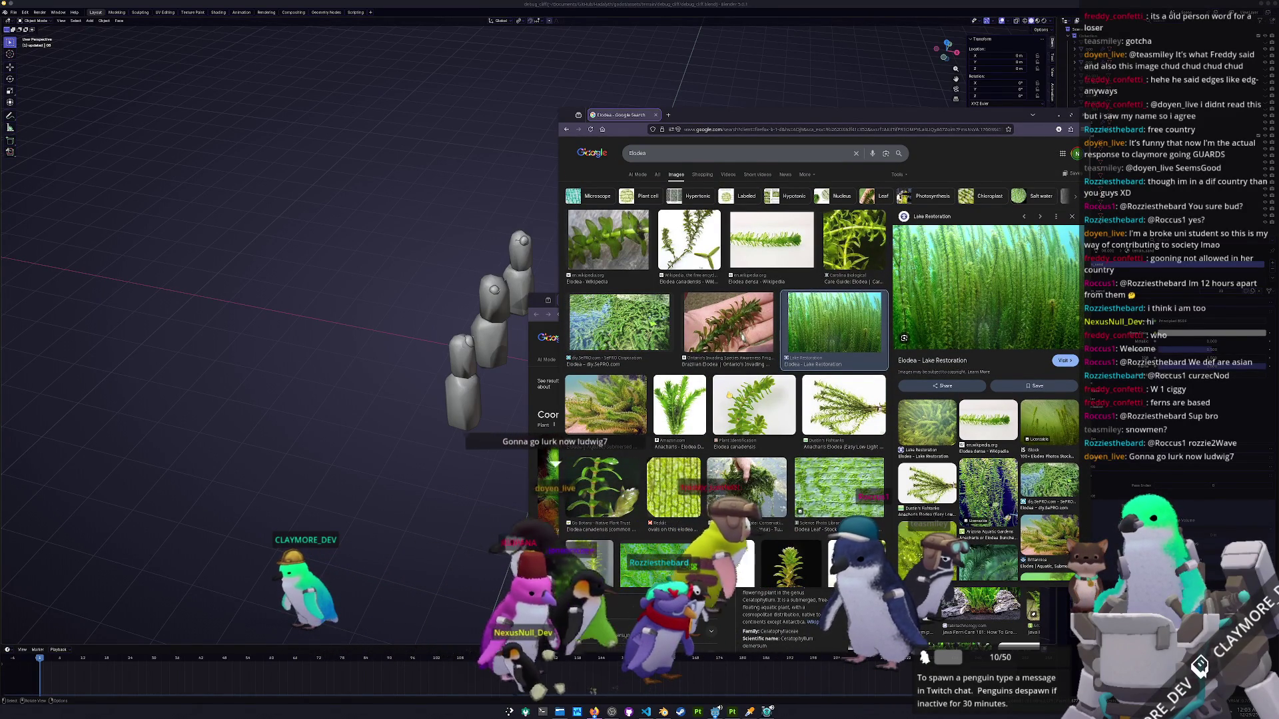
# Move the Elodea window left and switch the Hornwort search to image results.
pyautogui.moveTo(885, 137)
pyautogui.mouseDown()
pyautogui.moveTo(340, 199)
pyautogui.moveTo(351, 199)
pyautogui.mouseUp()
pyautogui.moveTo(679, 303)
pyautogui.mouseDown()
pyautogui.moveTo(691, 204)
pyautogui.moveTo(762, 225)
pyautogui.moveTo(762, 168)
pyautogui.mouseUp()
pyautogui.click(618, 265)
pyautogui.scroll(-3, 789, 412)
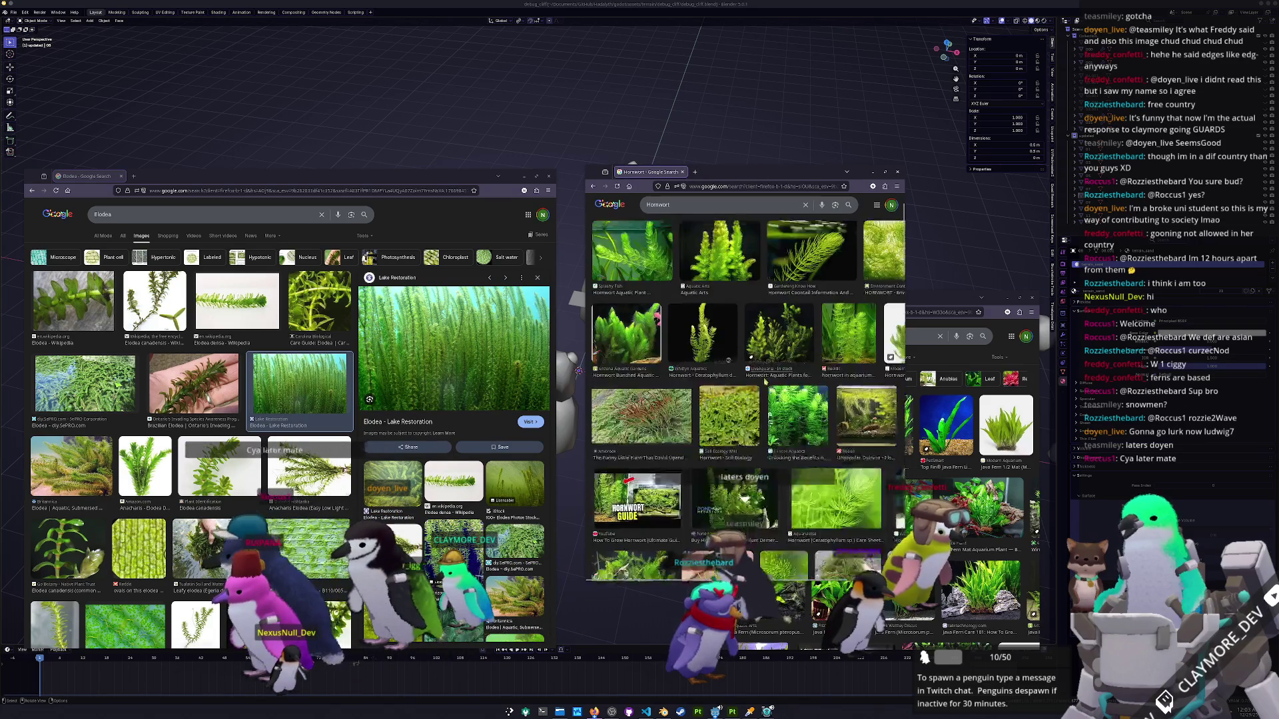
pyautogui.scroll(-10, 756, 401)
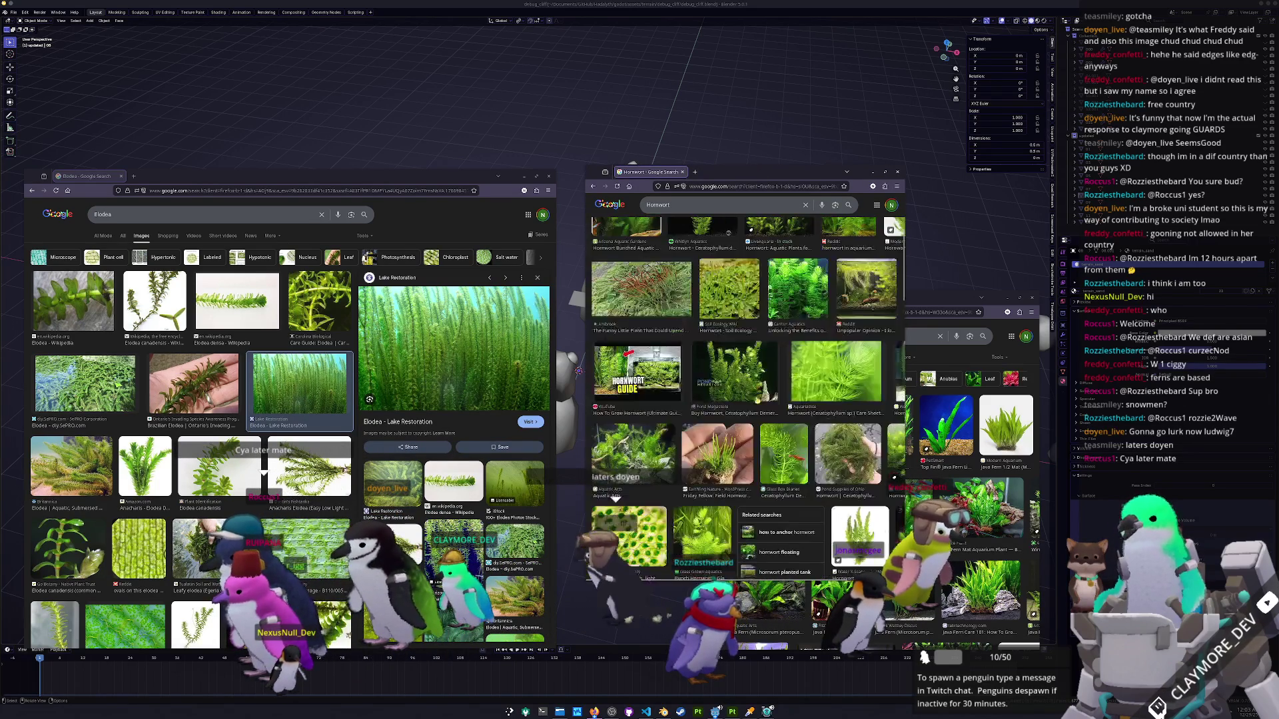
pyautogui.scroll(-7, 757, 394)
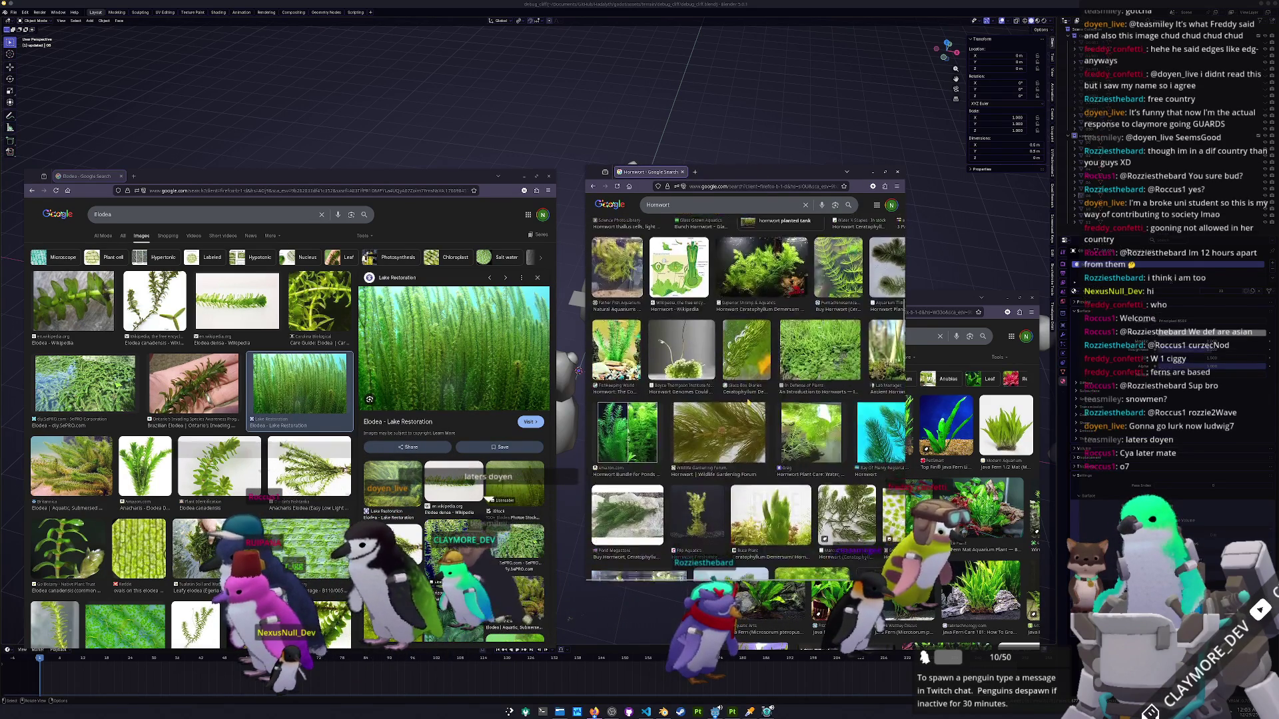
# Bring the Java Fern image results forward beside Hornwort and browse them.
pyautogui.moveTo(929, 302); pyautogui.dragTo(891, 281)
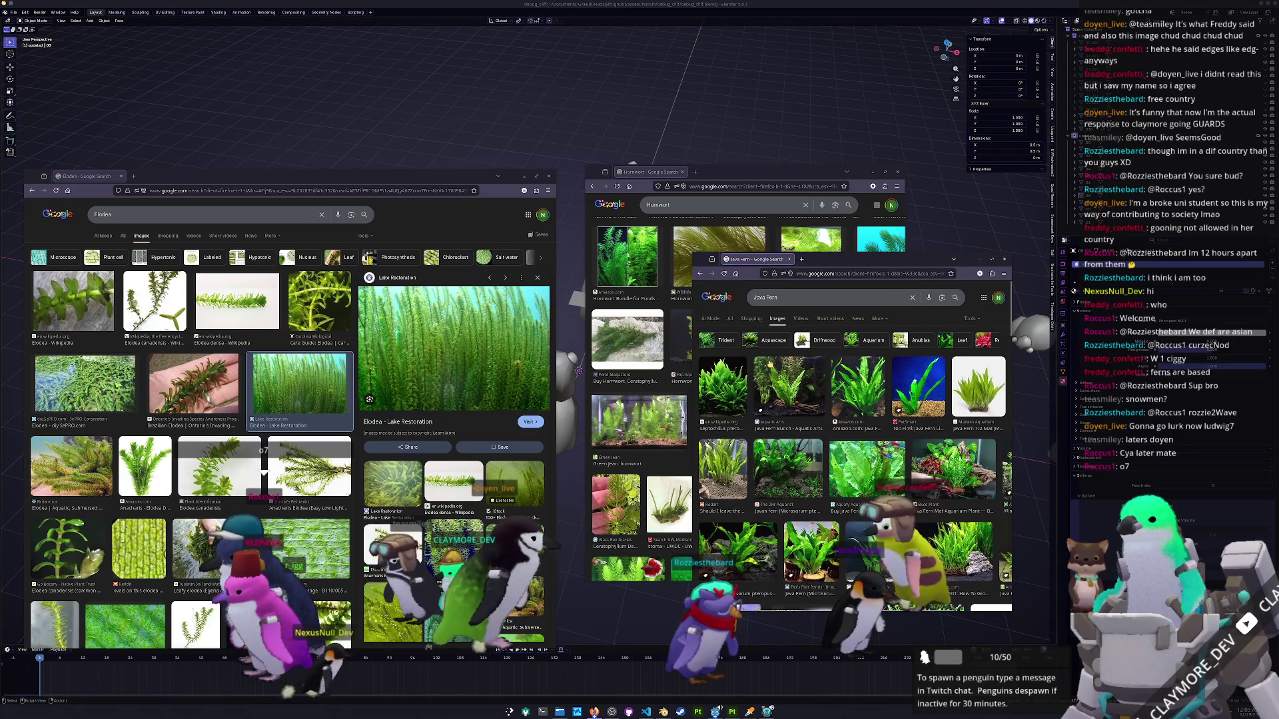
pyautogui.scroll(-5, 853, 433)
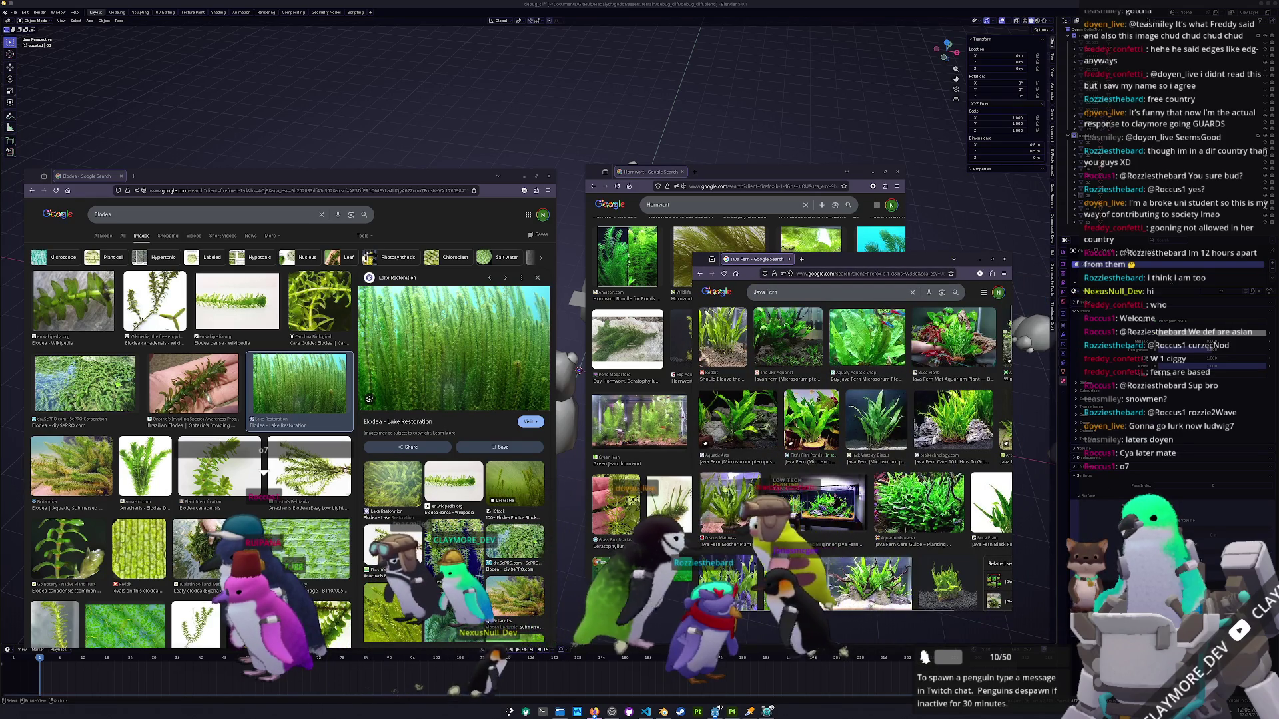
pyautogui.scroll(-2, 736, 496)
pyautogui.scroll(-5, 737, 496)
pyautogui.scroll(-6, 760, 470)
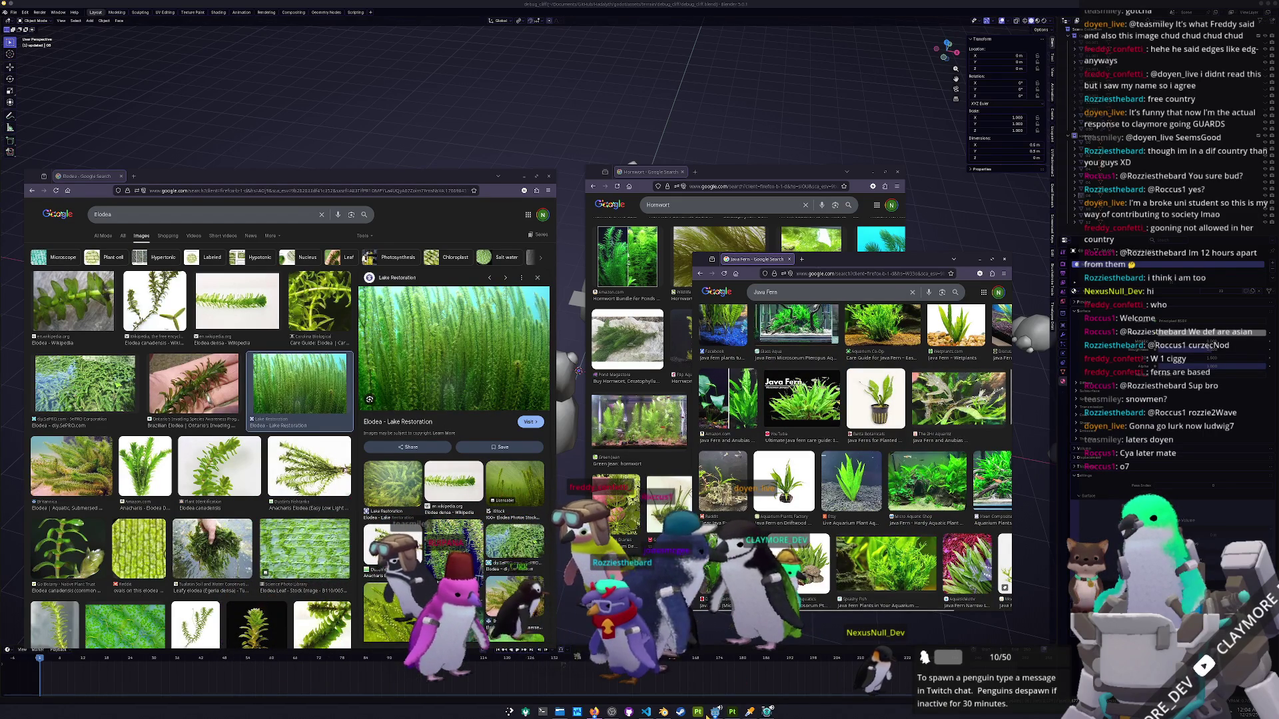
pyautogui.click(714, 712)
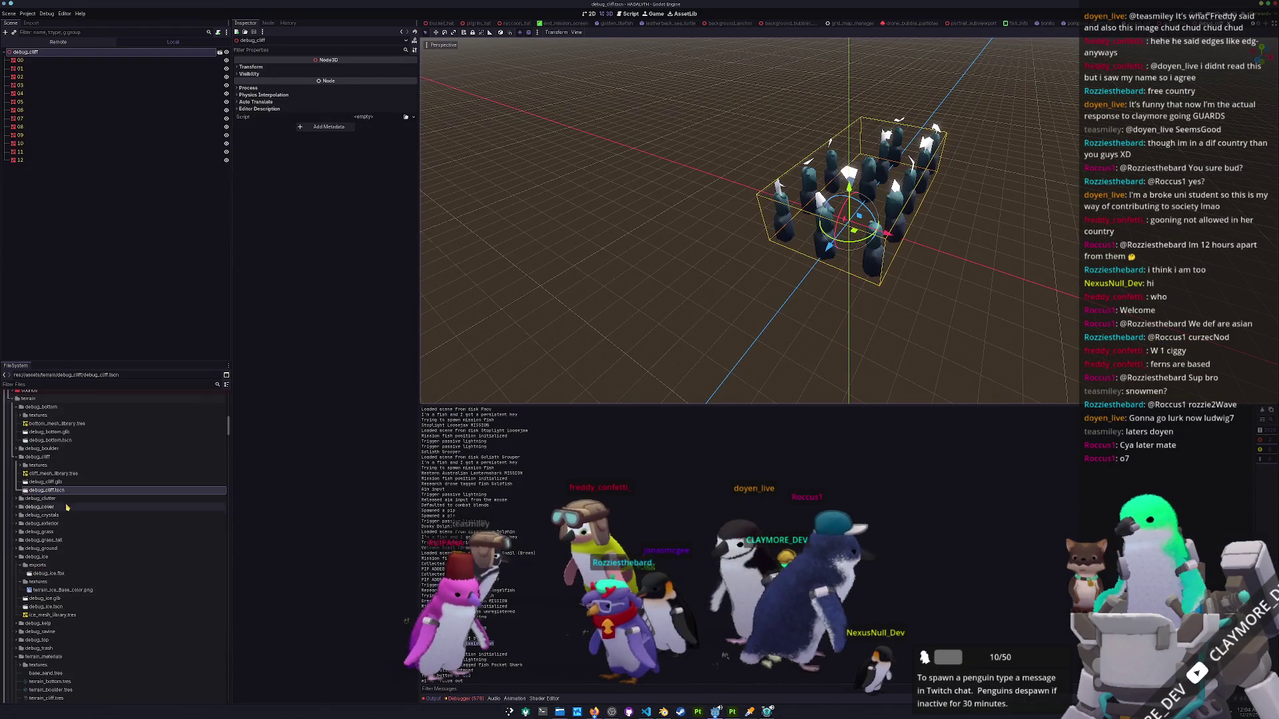
# Open mission_stats_testing.tres from the FileSystem dock.
pyautogui.scroll(-15, 81, 553)
pyautogui.scroll(-20, 80, 551)
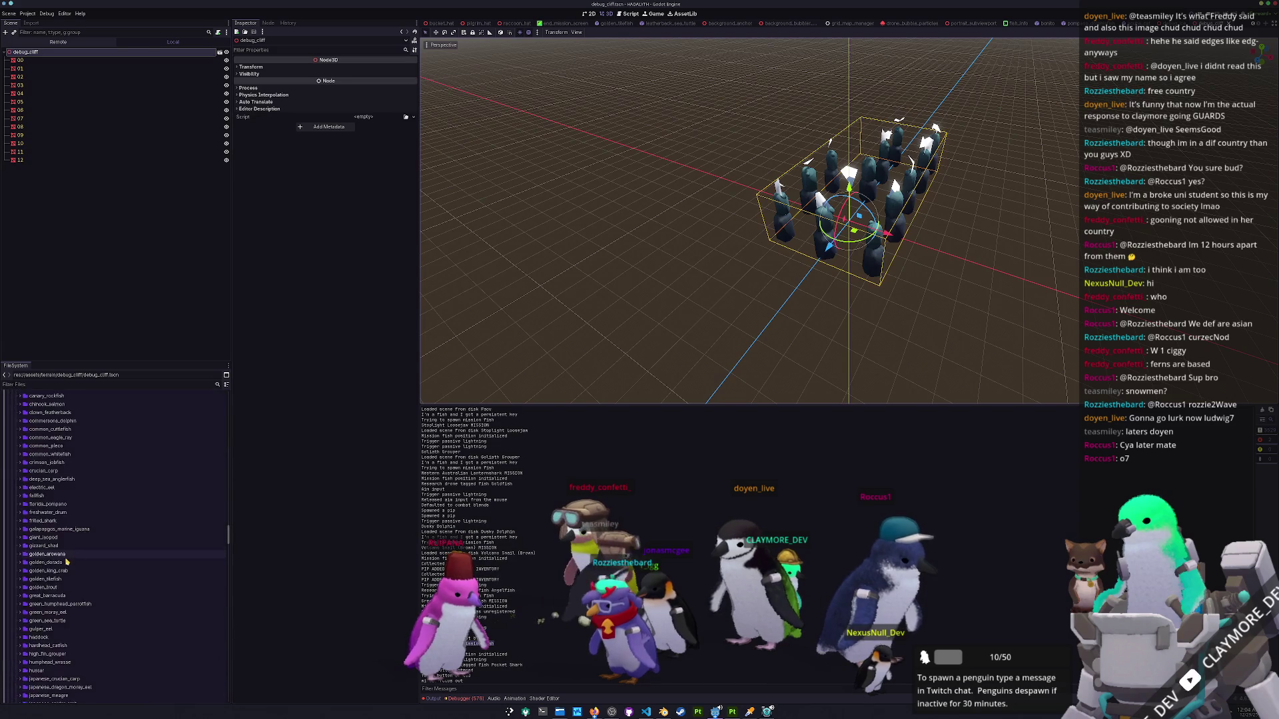
pyautogui.scroll(-20, 70, 548)
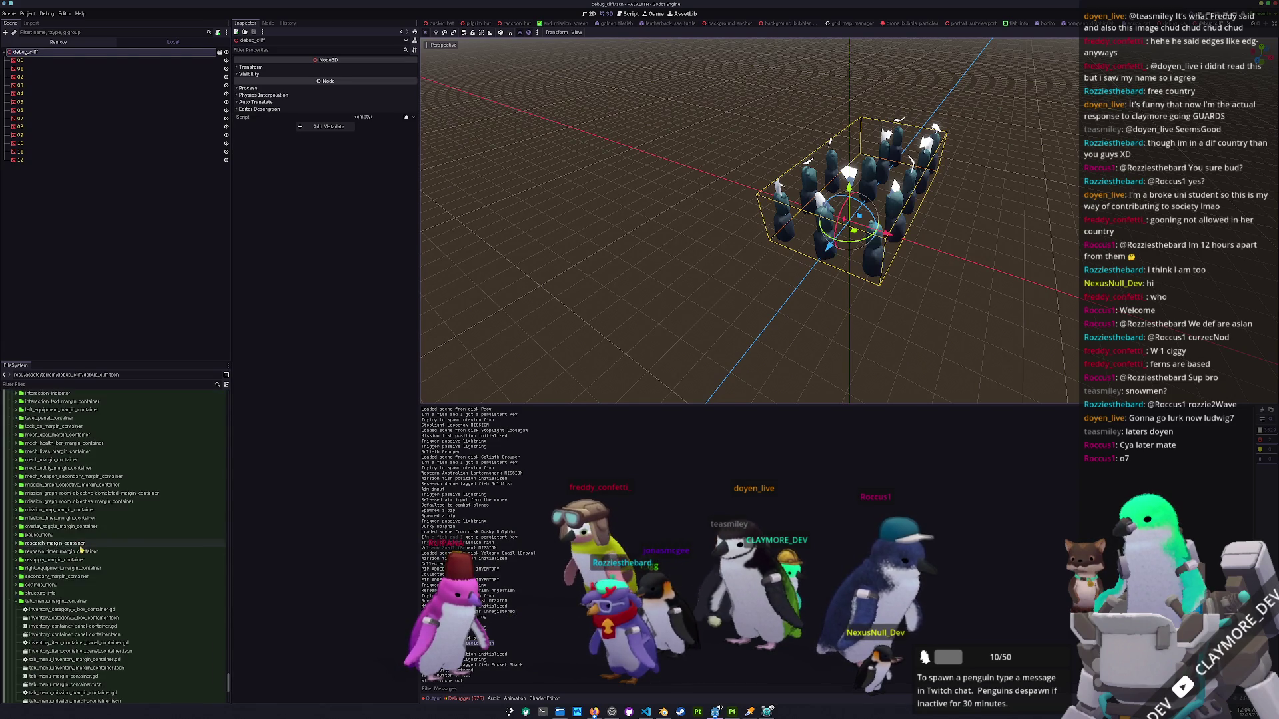
pyautogui.scroll(15, 61, 547)
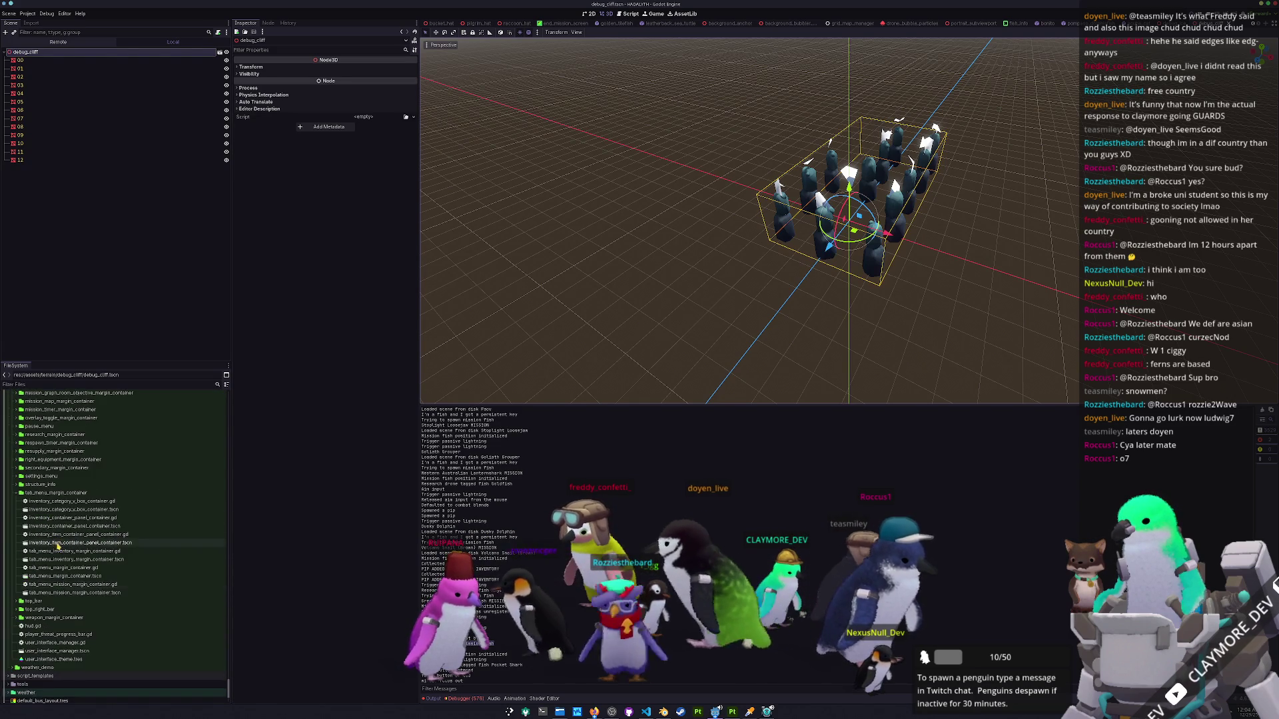
pyautogui.scroll(-10, 58, 545)
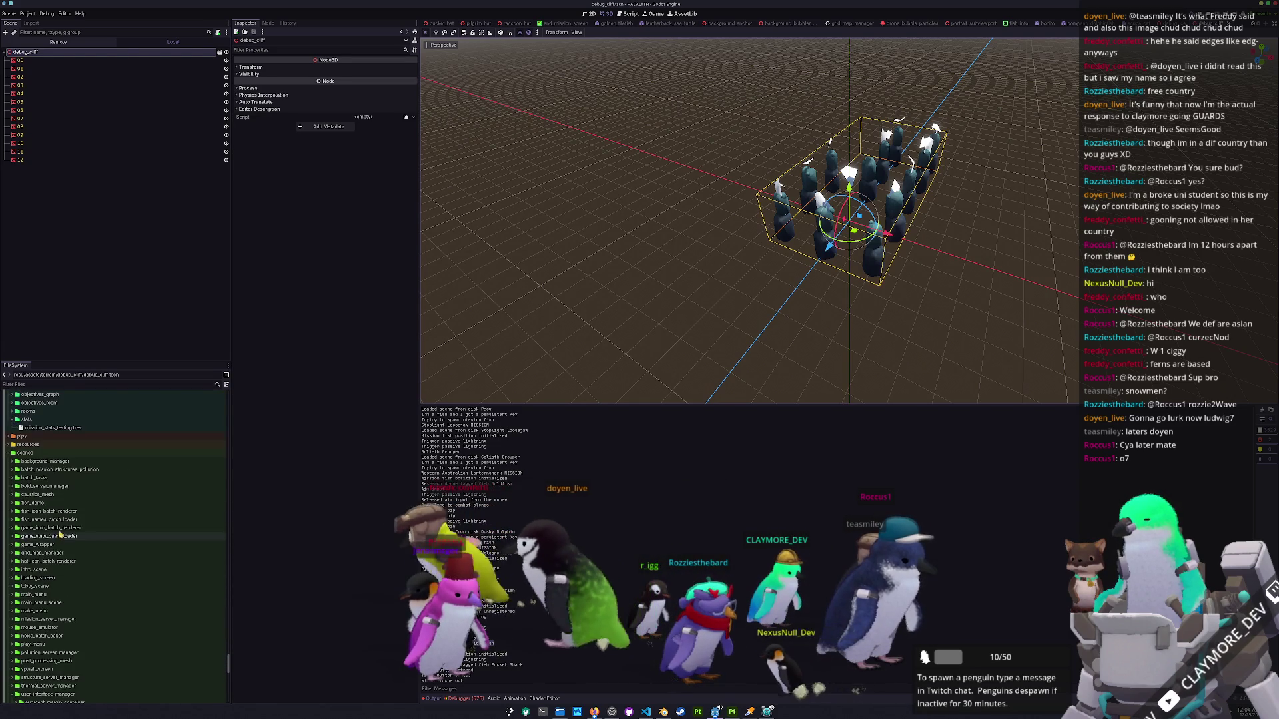
pyautogui.click(52, 585)
pyautogui.doubleClick(52, 585)
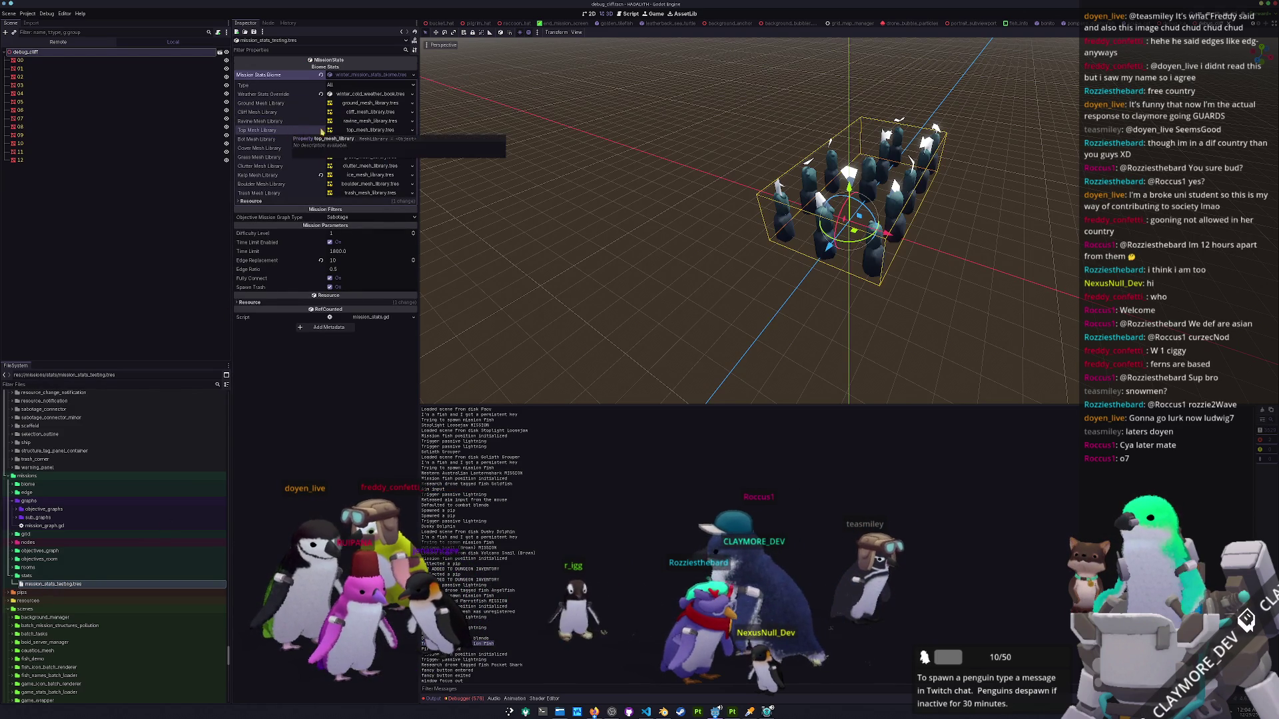
# Inspect top_mesh_library.tres Item 1's mesh and its Surface 0 terrain_top material.
pyautogui.click(351, 129)
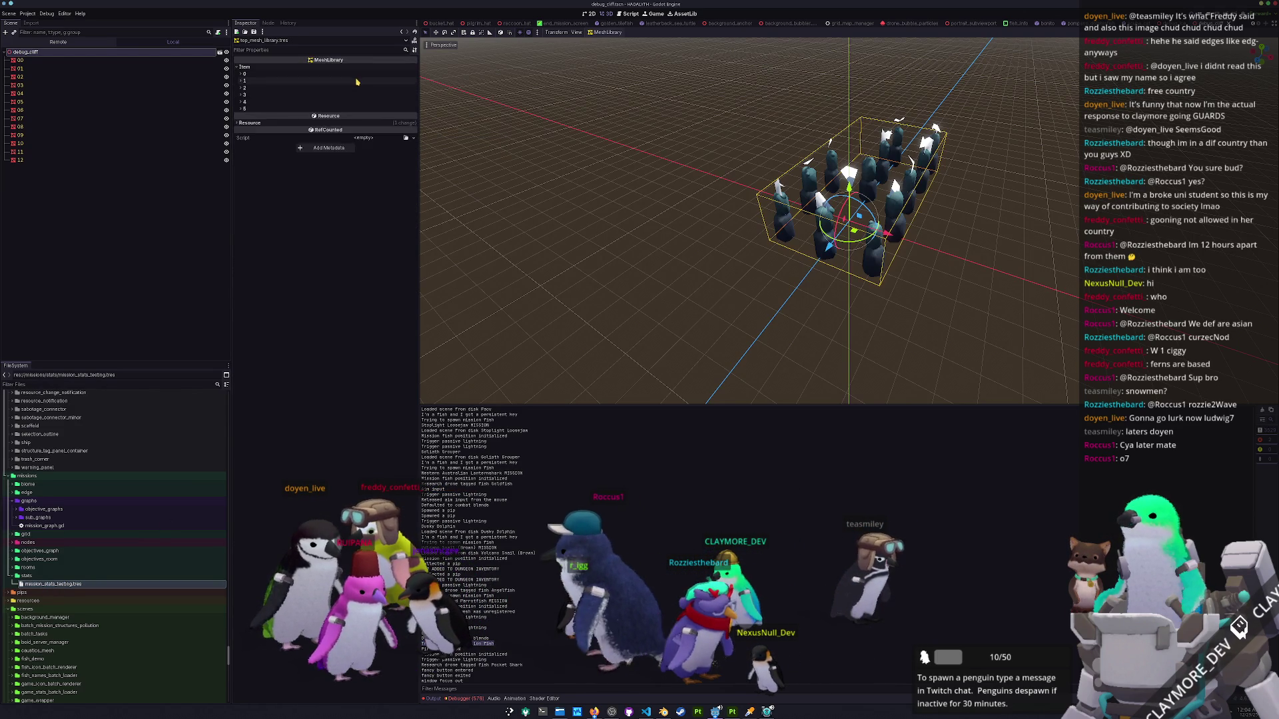
pyautogui.click(357, 81)
pyautogui.click(372, 106)
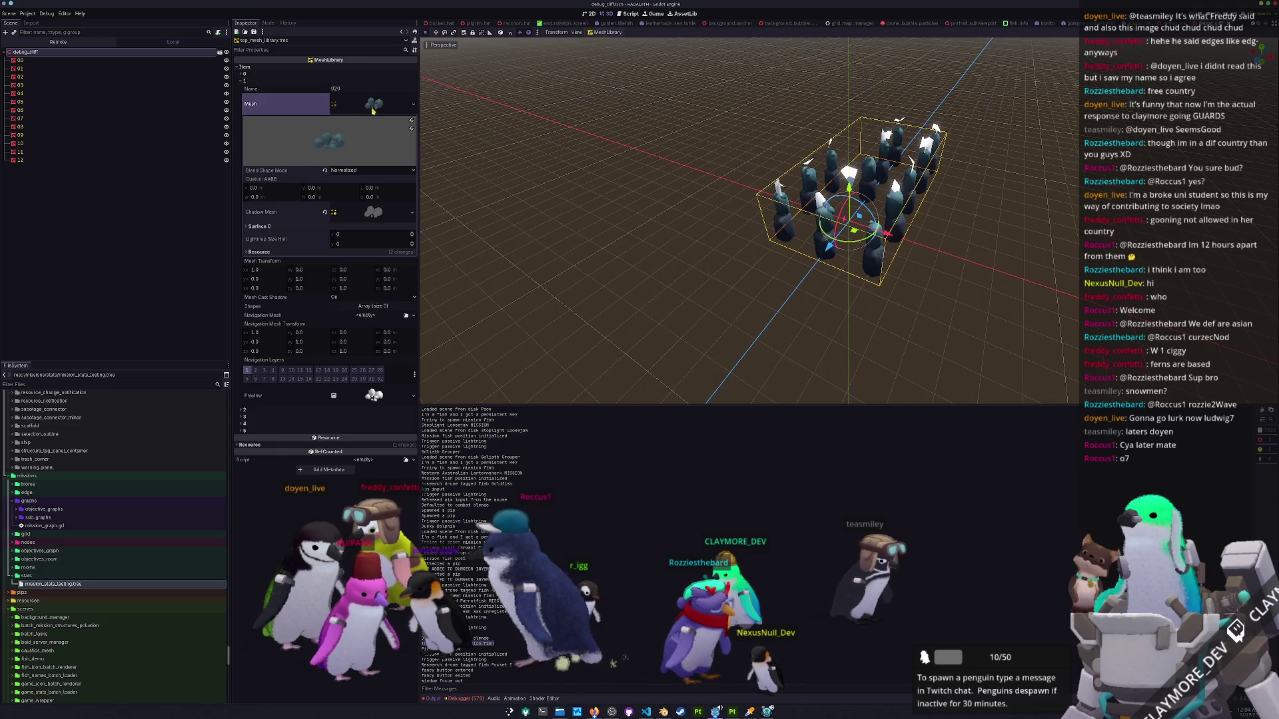
pyautogui.click(283, 227)
pyautogui.click(374, 247)
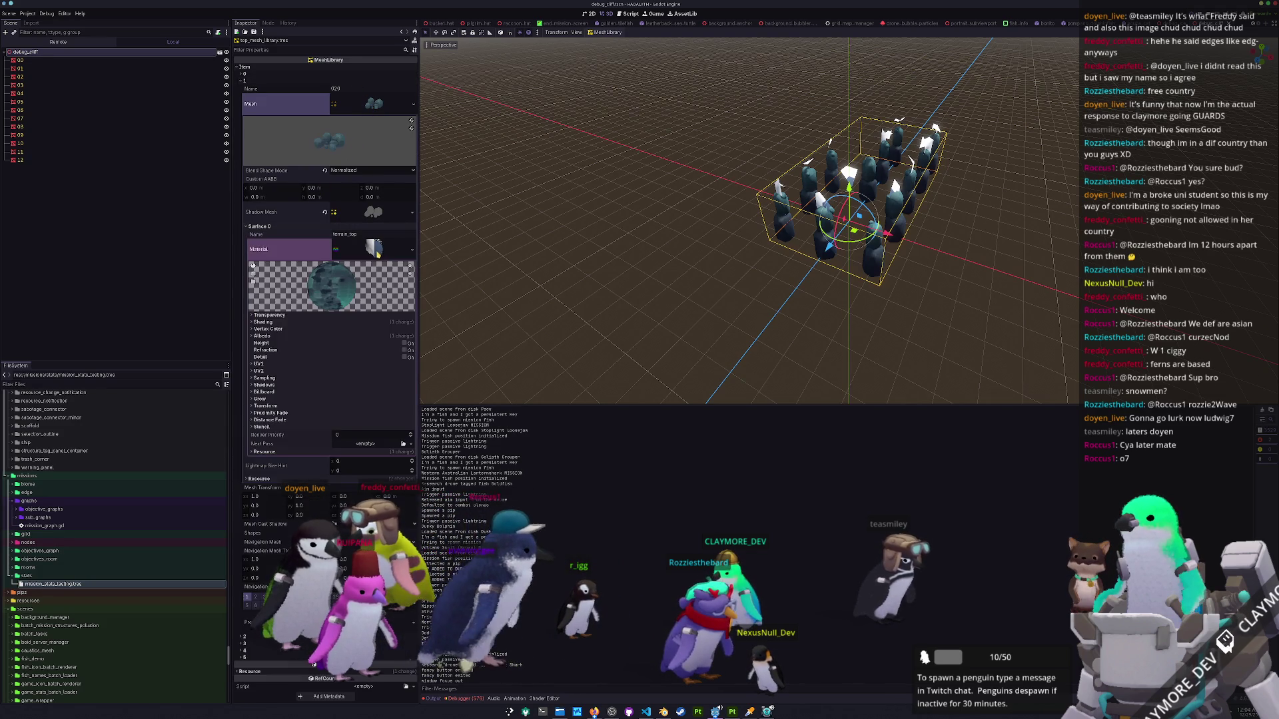
pyautogui.click(374, 248)
pyautogui.click(300, 227)
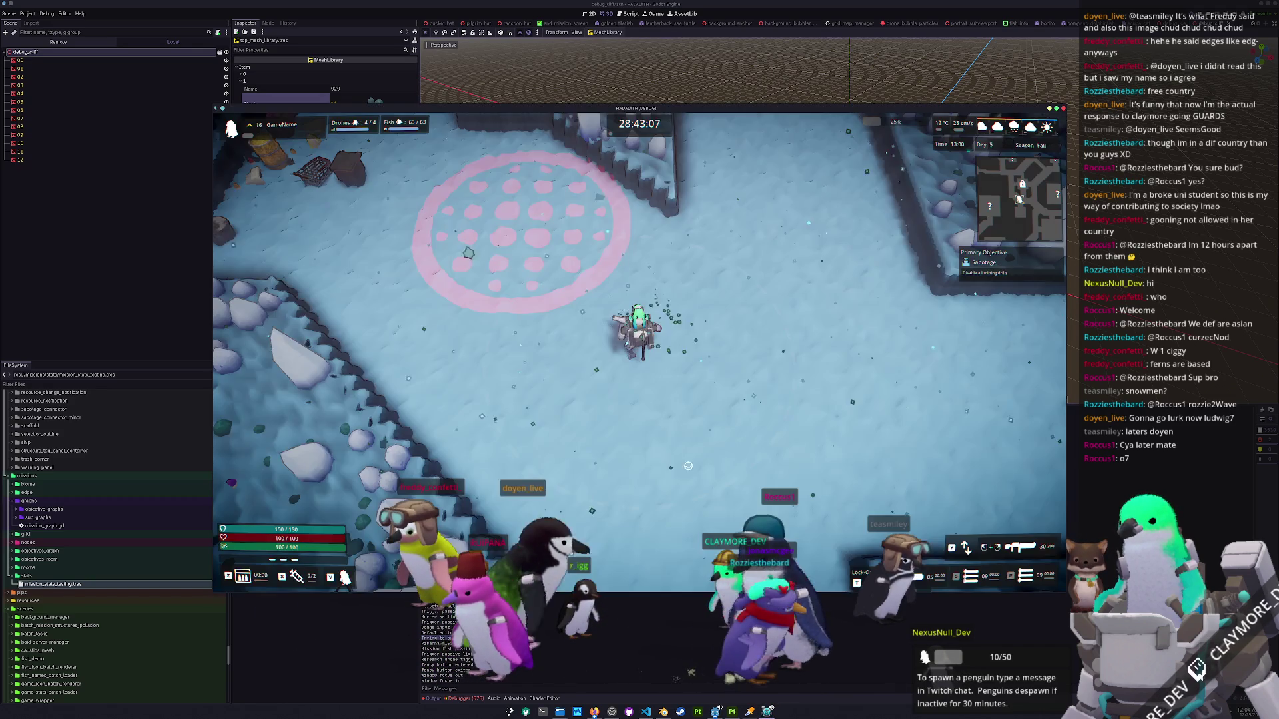
# Walk the player left, down and across the ice level with WASD.
pyautogui.press('a')
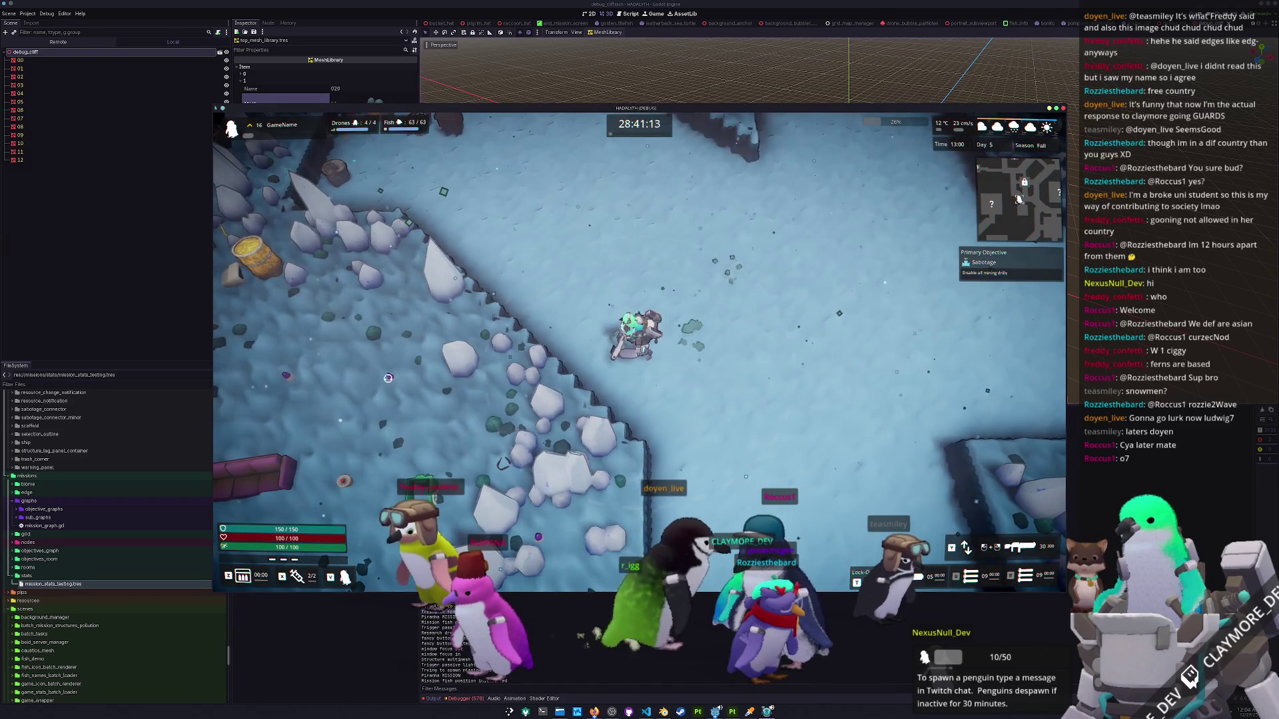
pyautogui.press('s')
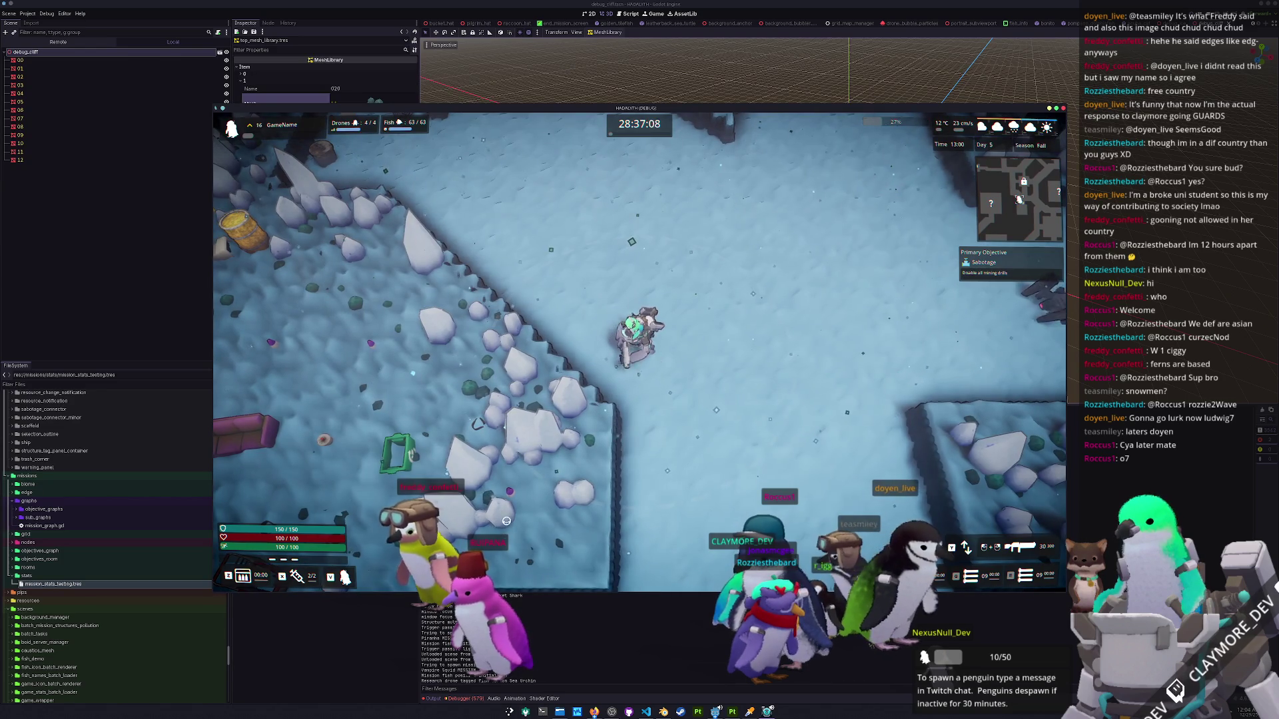
pyautogui.press('d')
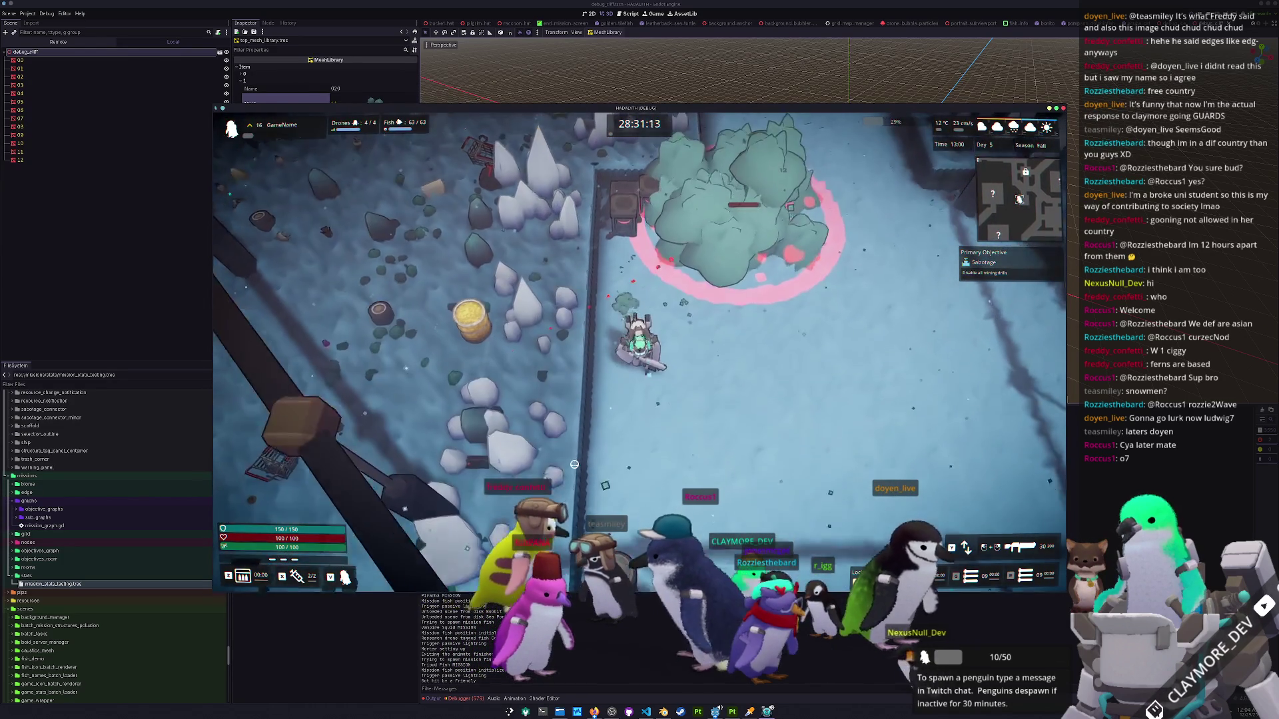
pyautogui.press('d')
pyautogui.press('s')
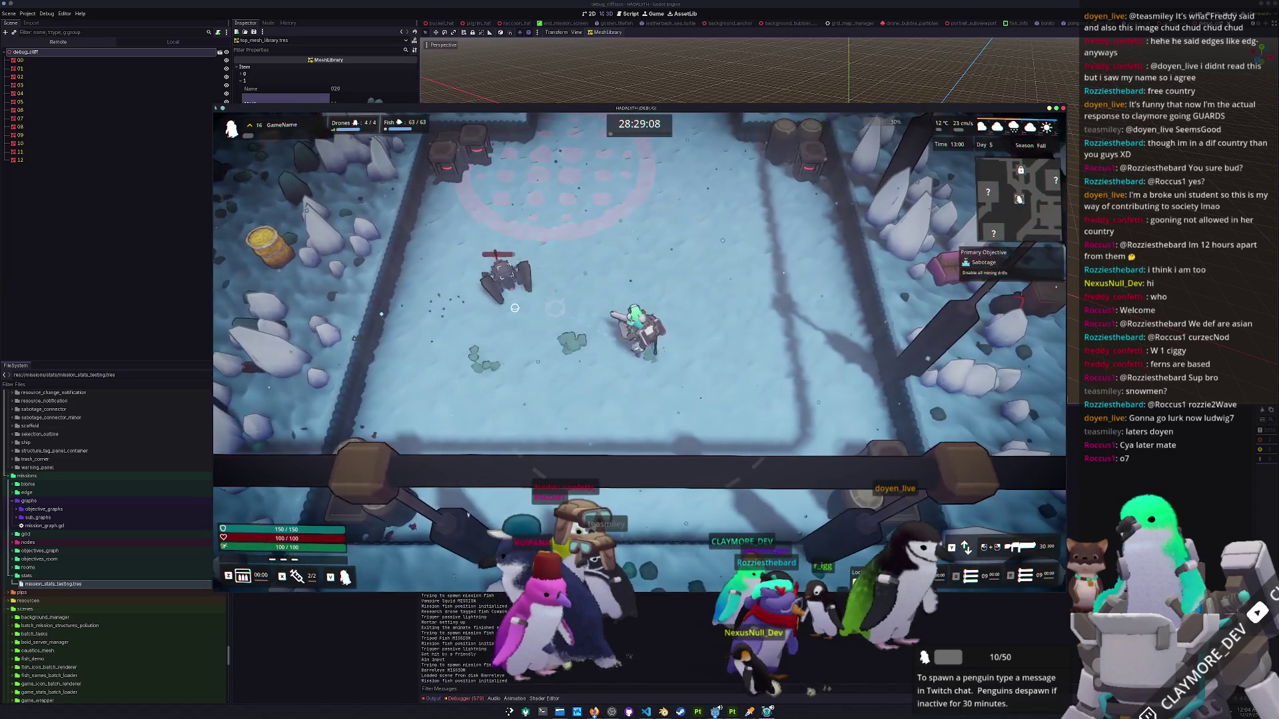
pyautogui.press('w')
pyautogui.press('d')
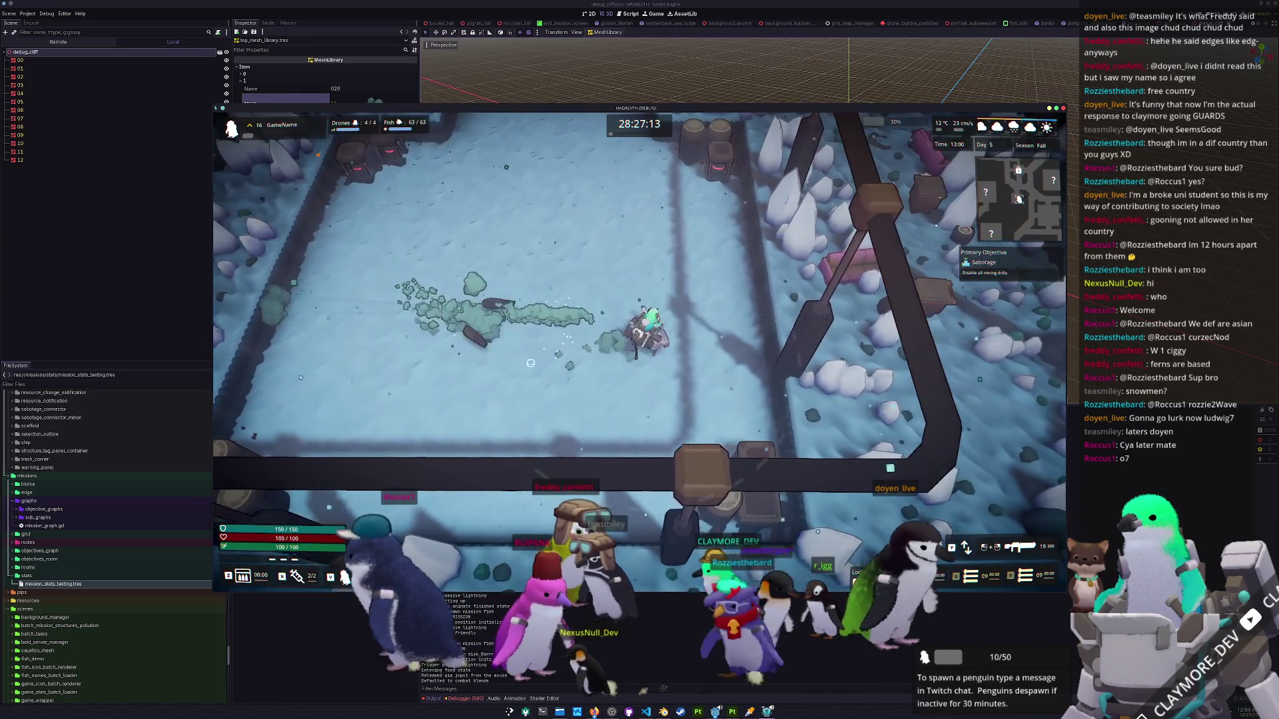
# Walk toward the ice rocks, pause with Esc, then quit the game with F8.
pyautogui.press('w')
pyautogui.press('d')
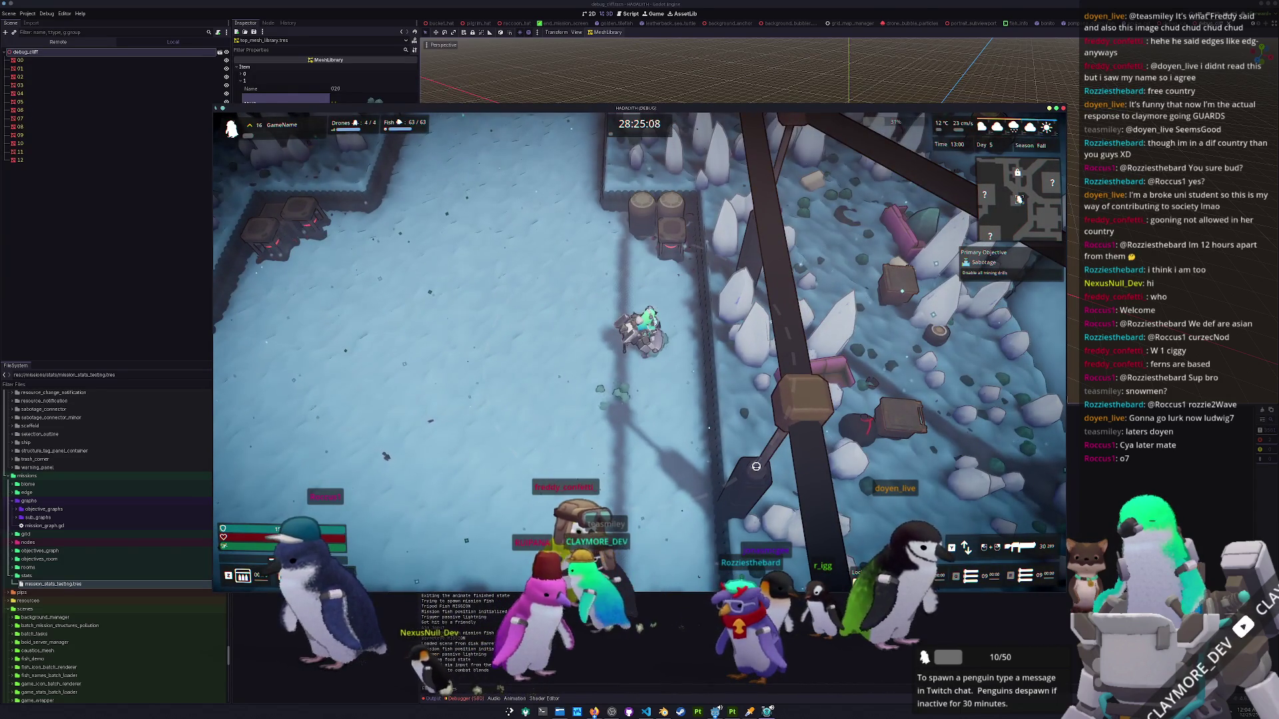
pyautogui.press('w')
pyautogui.press('a')
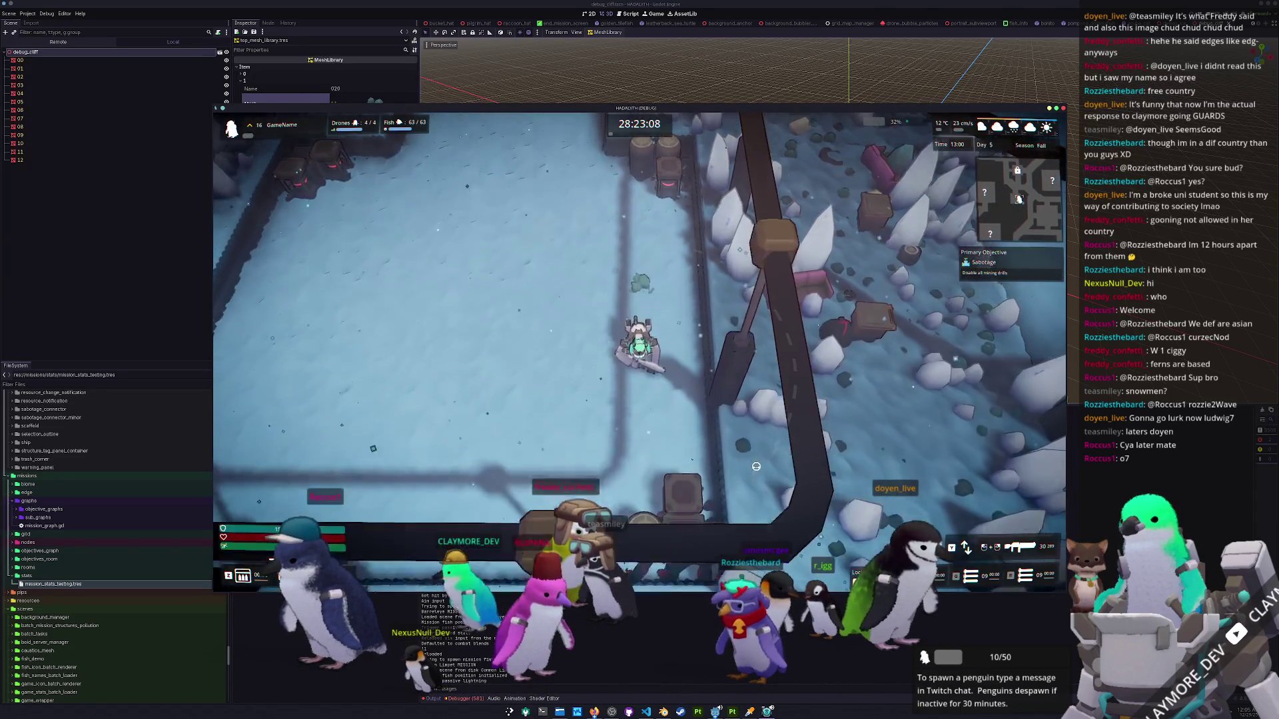
pyautogui.press('Escape')
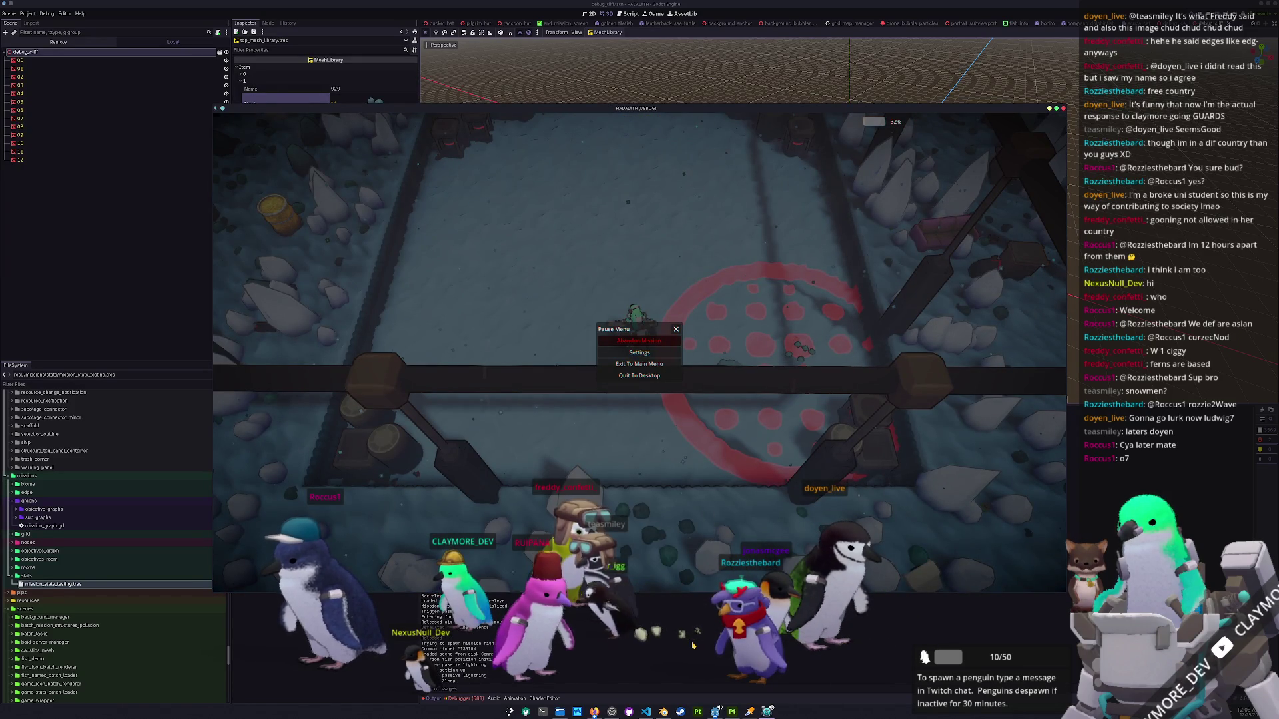
pyautogui.press('F8')
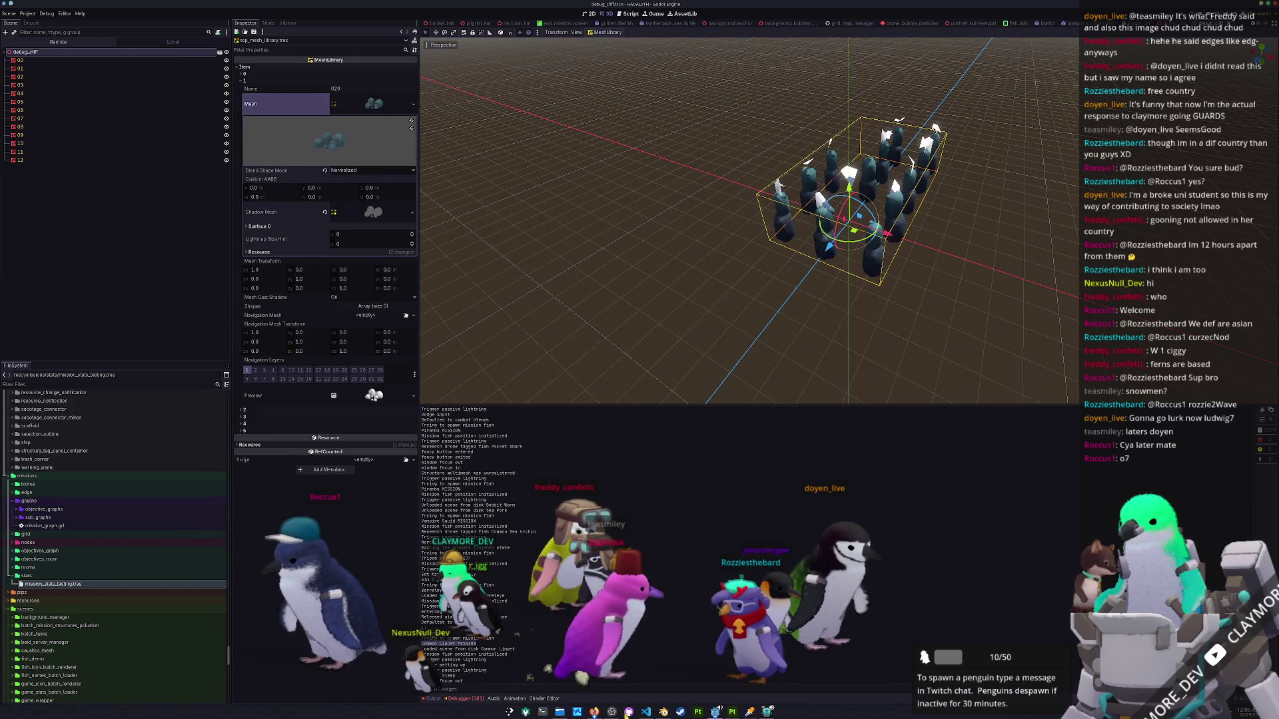
# Return to the Blender cliff scene and open Dolphin at the game's assets folder.
pyautogui.click(664, 712)
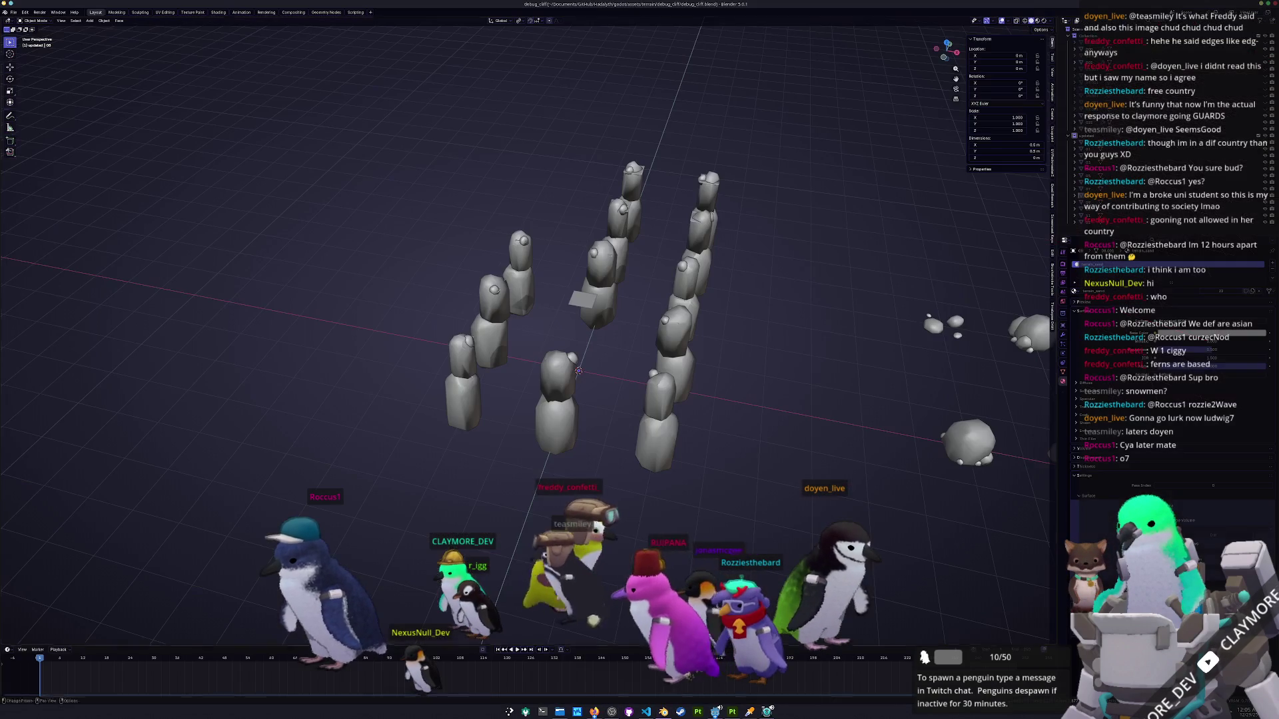
pyautogui.click(13, 13)
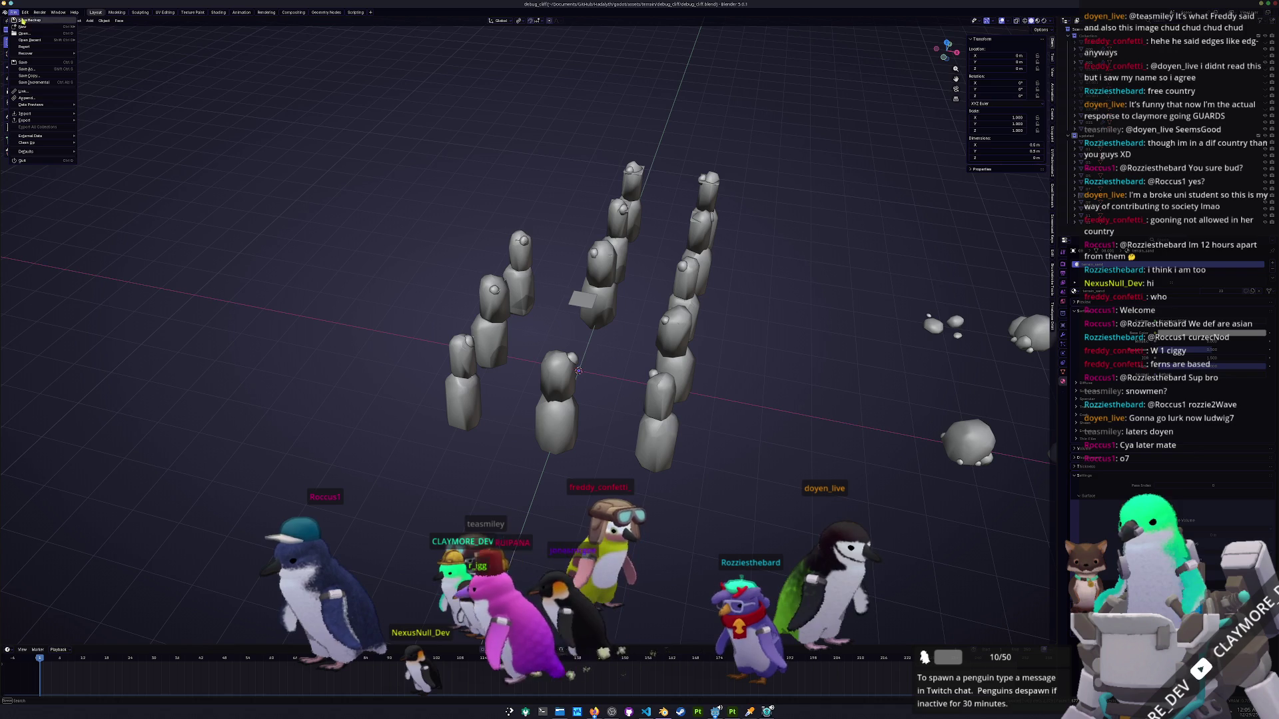
pyautogui.click(559, 712)
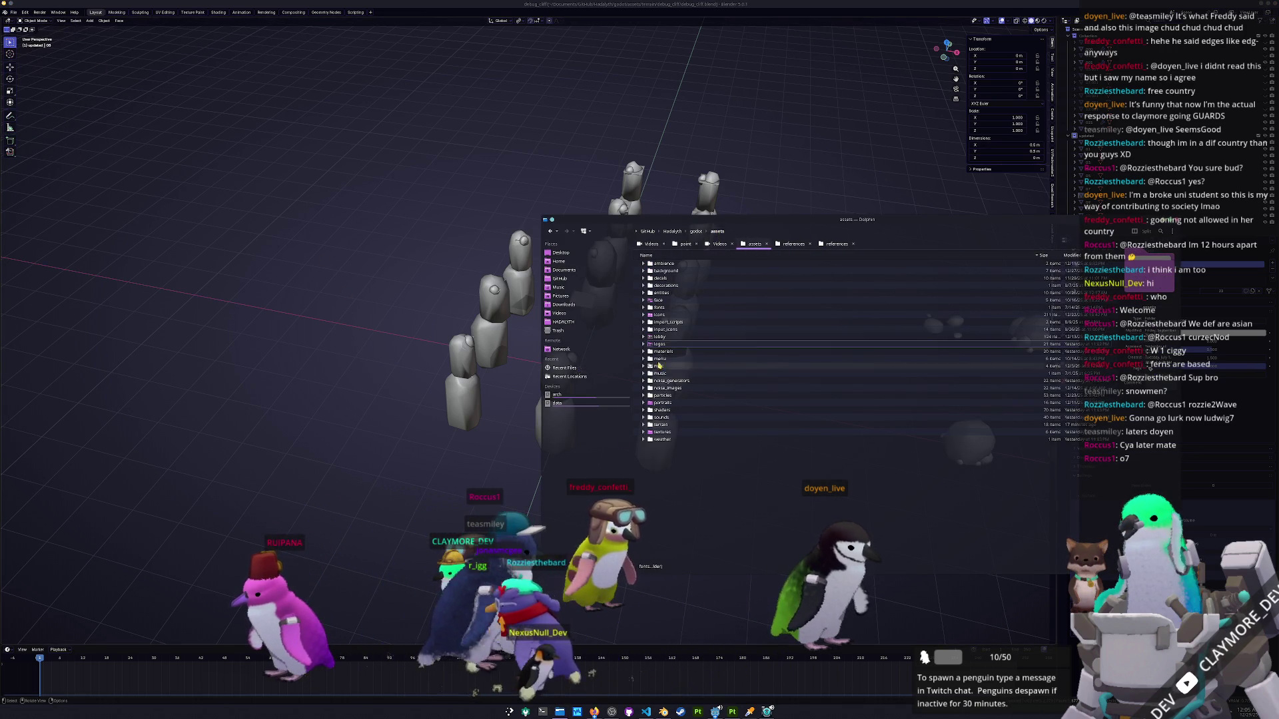
# Duplicate the debug_top terrain folder and rename the copy debug_ice_top.
pyautogui.doubleClick(662, 425)
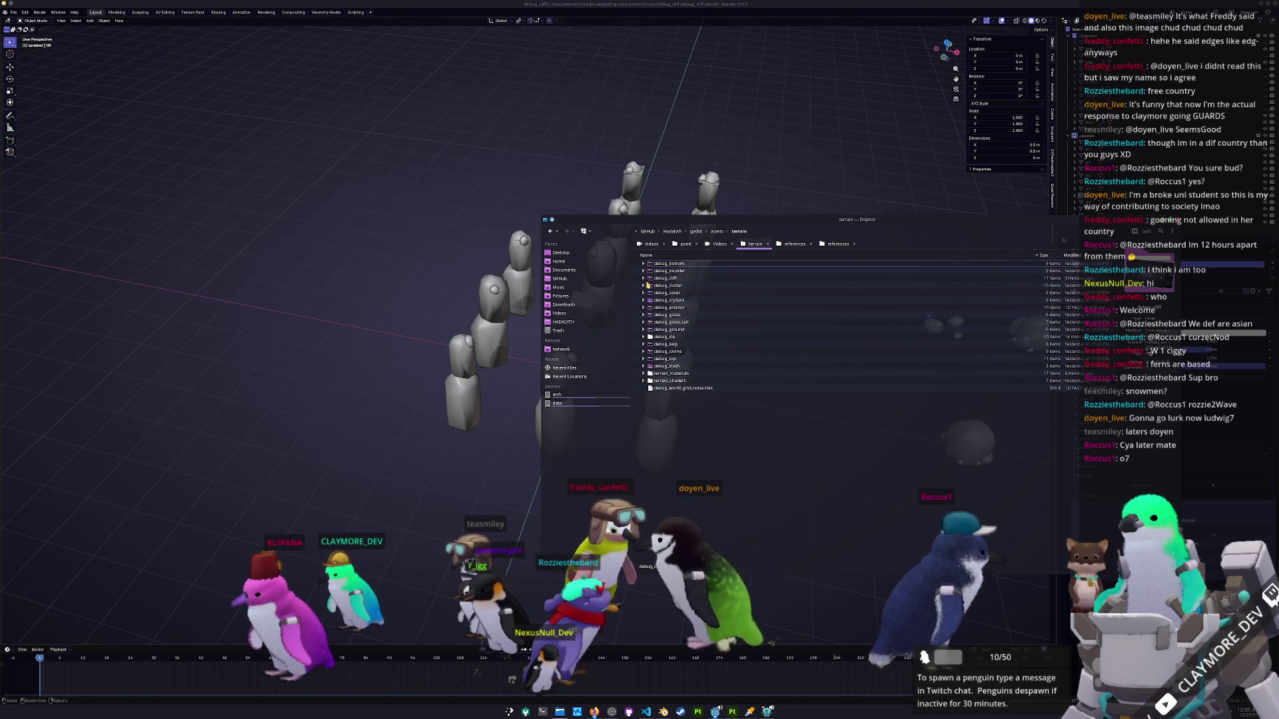
pyautogui.click(644, 359)
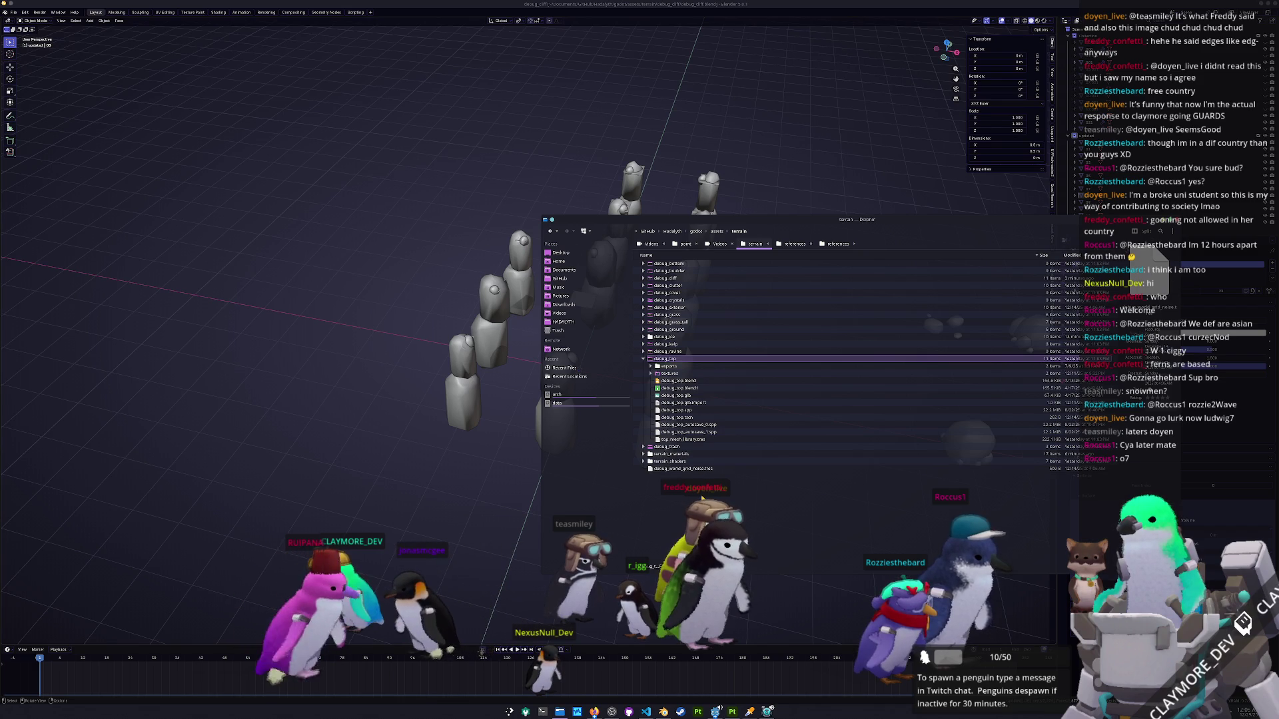
pyautogui.hotkey('ctrl', 'd')
pyautogui.press('F2')
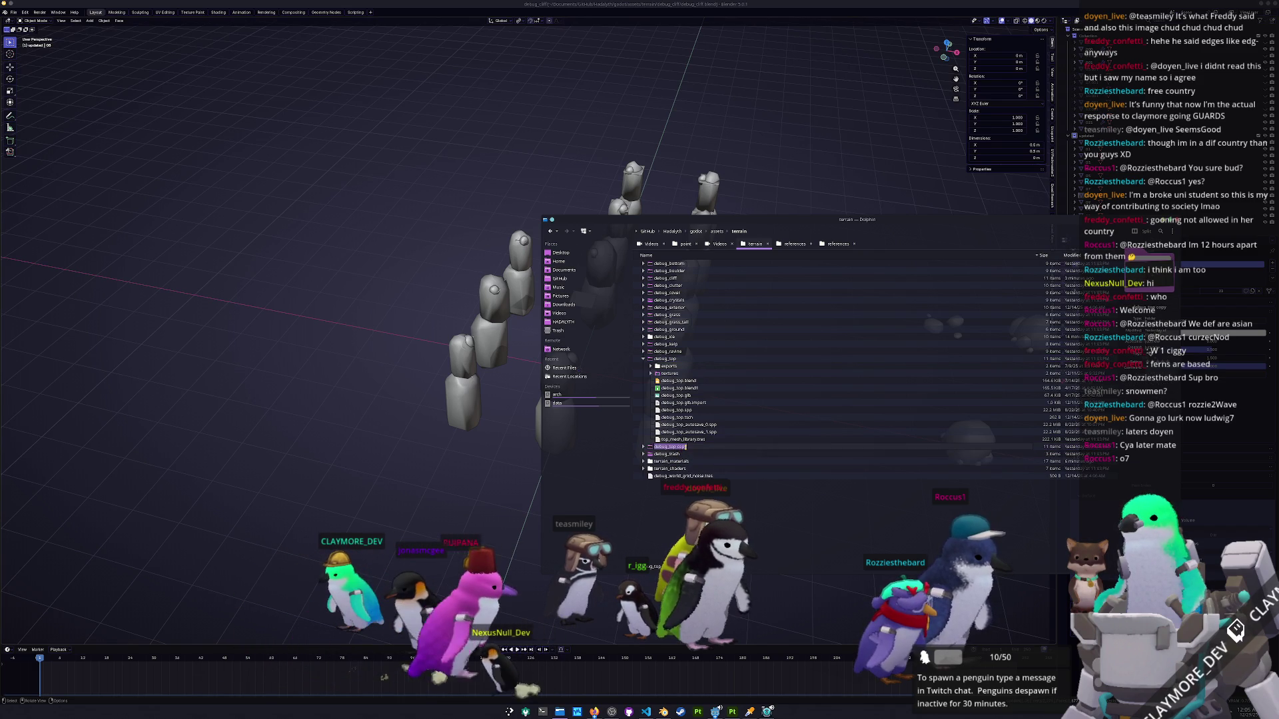
pyautogui.write('debug_')
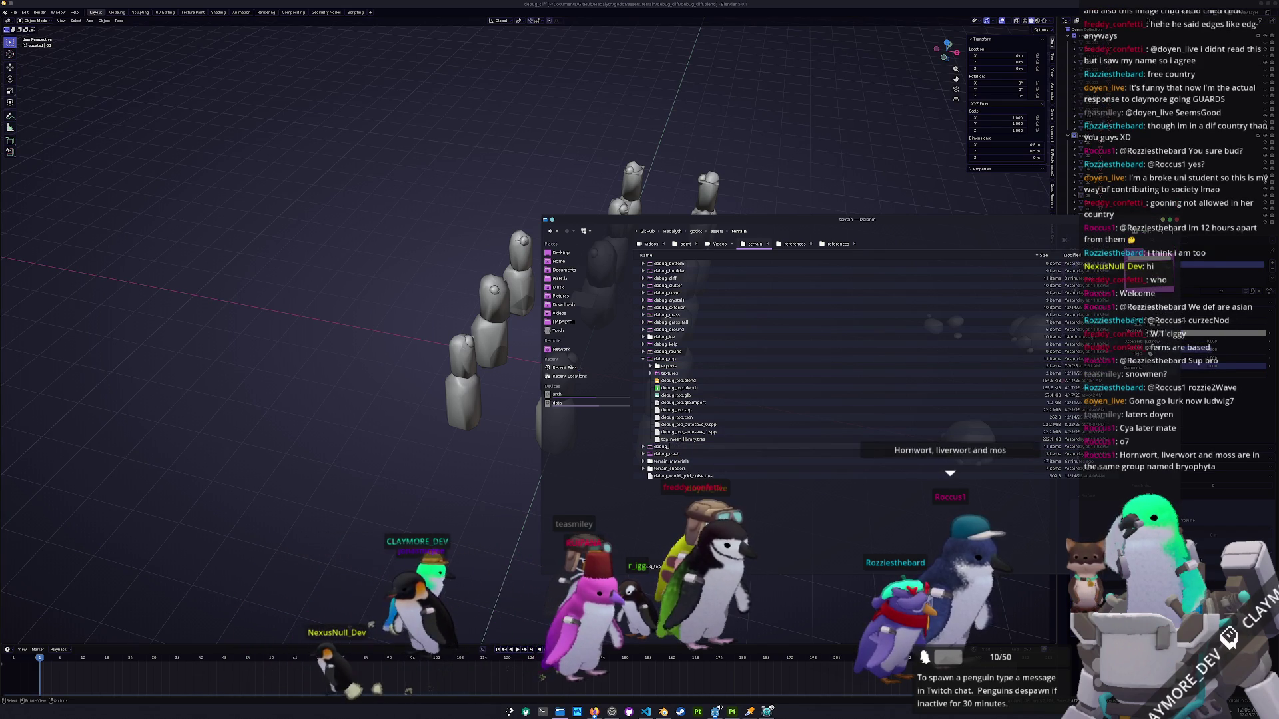
pyautogui.write('i')
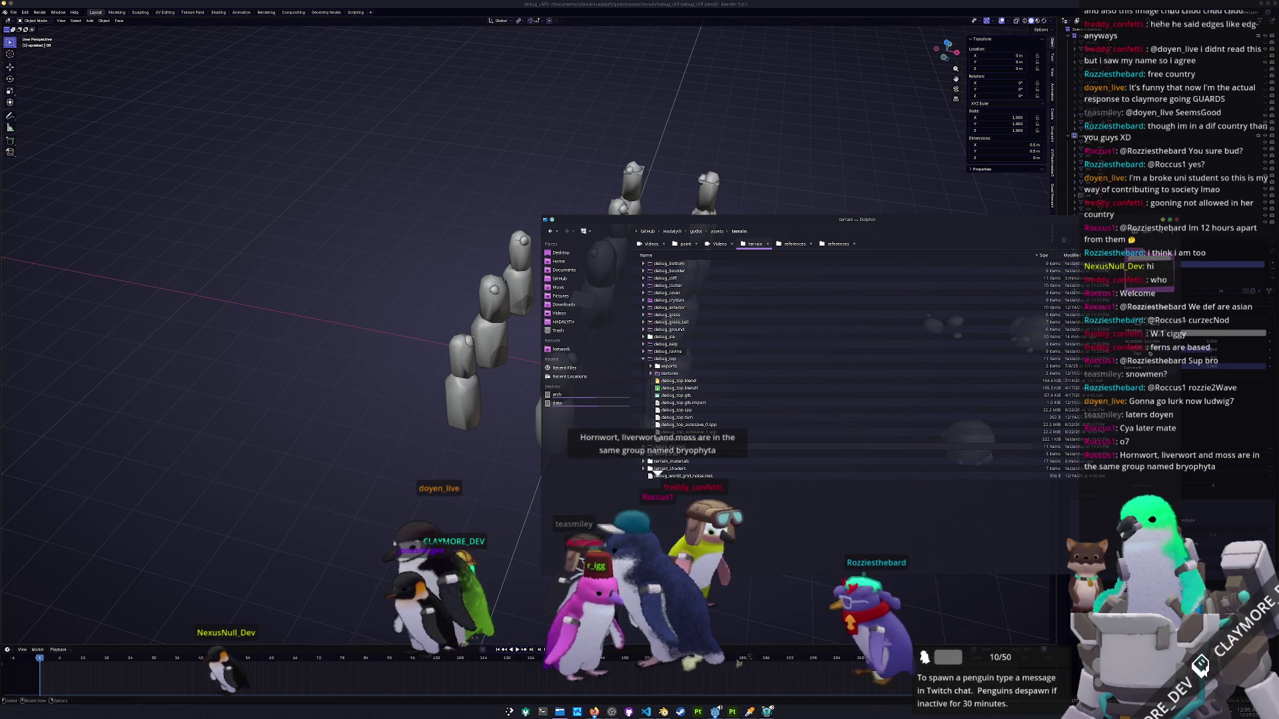
pyautogui.press('Escape')
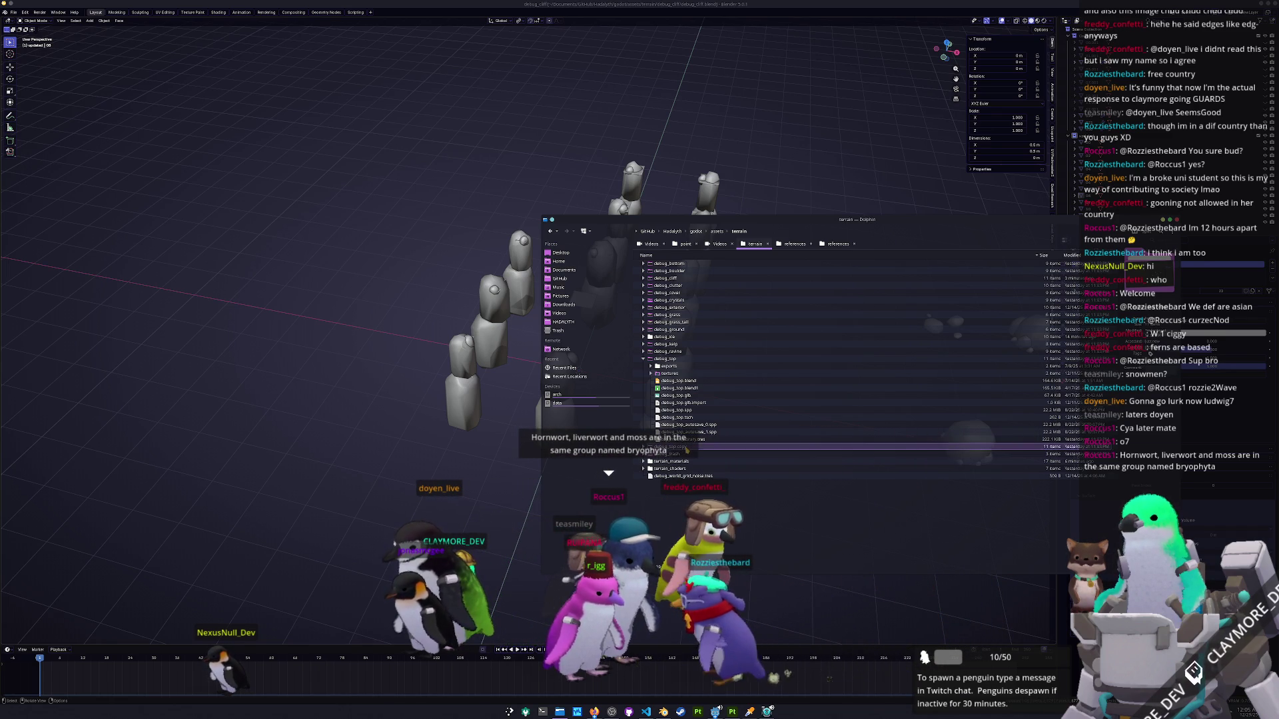
pyautogui.write('d')
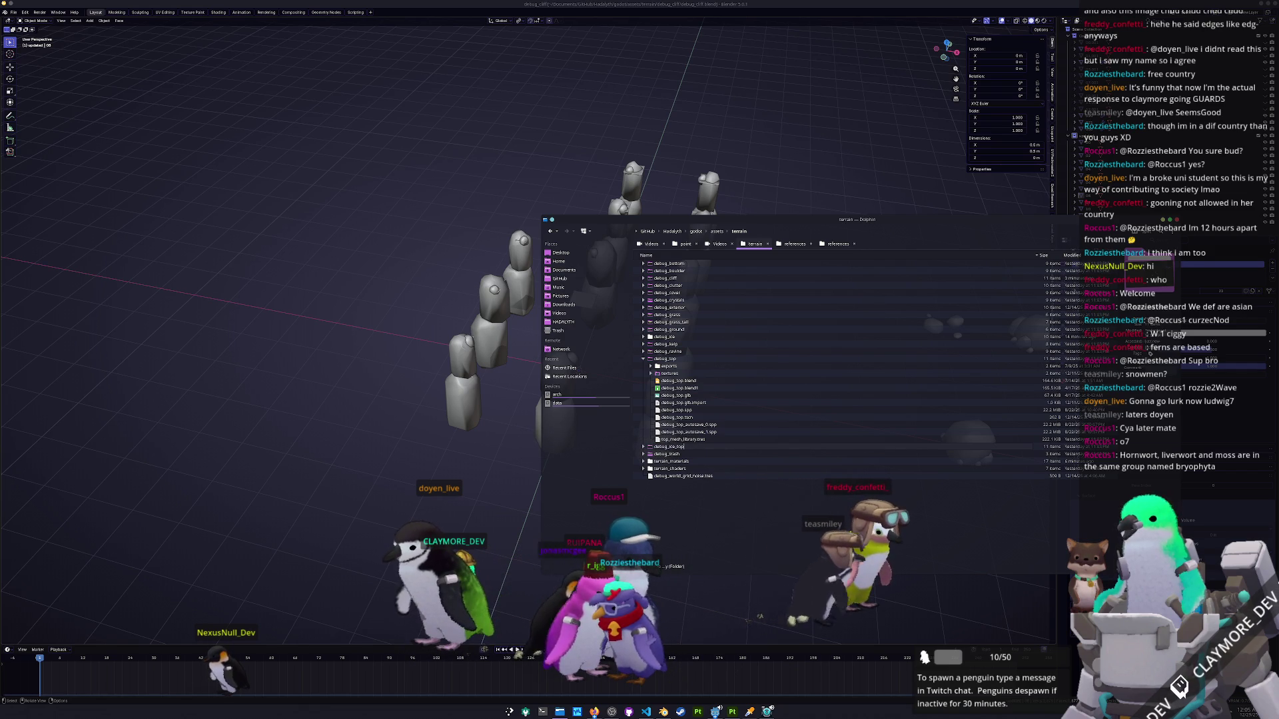
pyautogui.press('Return')
# Browse the debug_ice_top exports and textures subfolders down to the copied files.
pyautogui.press('Right')
pyautogui.press('Down')
pyautogui.press('Right')
pyautogui.press('Down')
pyautogui.press('Down')
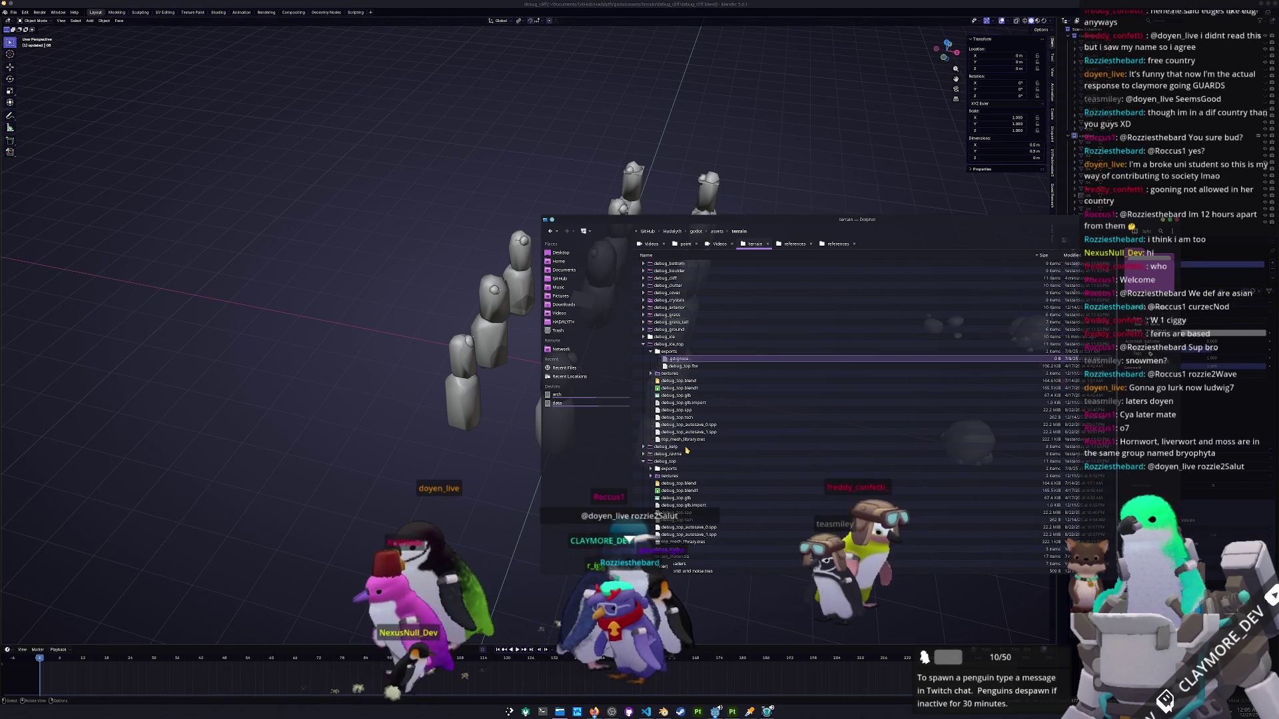
pyautogui.press('Up')
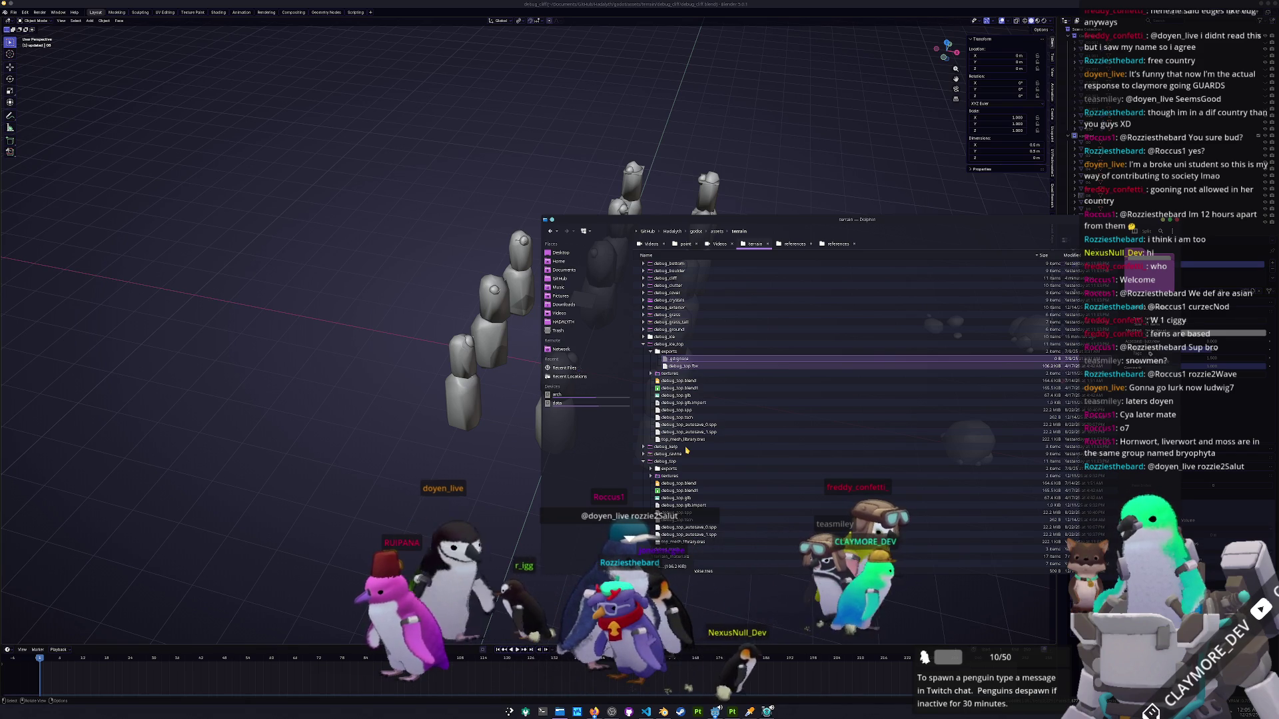
pyautogui.press('Left')
pyautogui.press('Left')
pyautogui.press('Down')
pyautogui.press('Right')
pyautogui.press('Left')
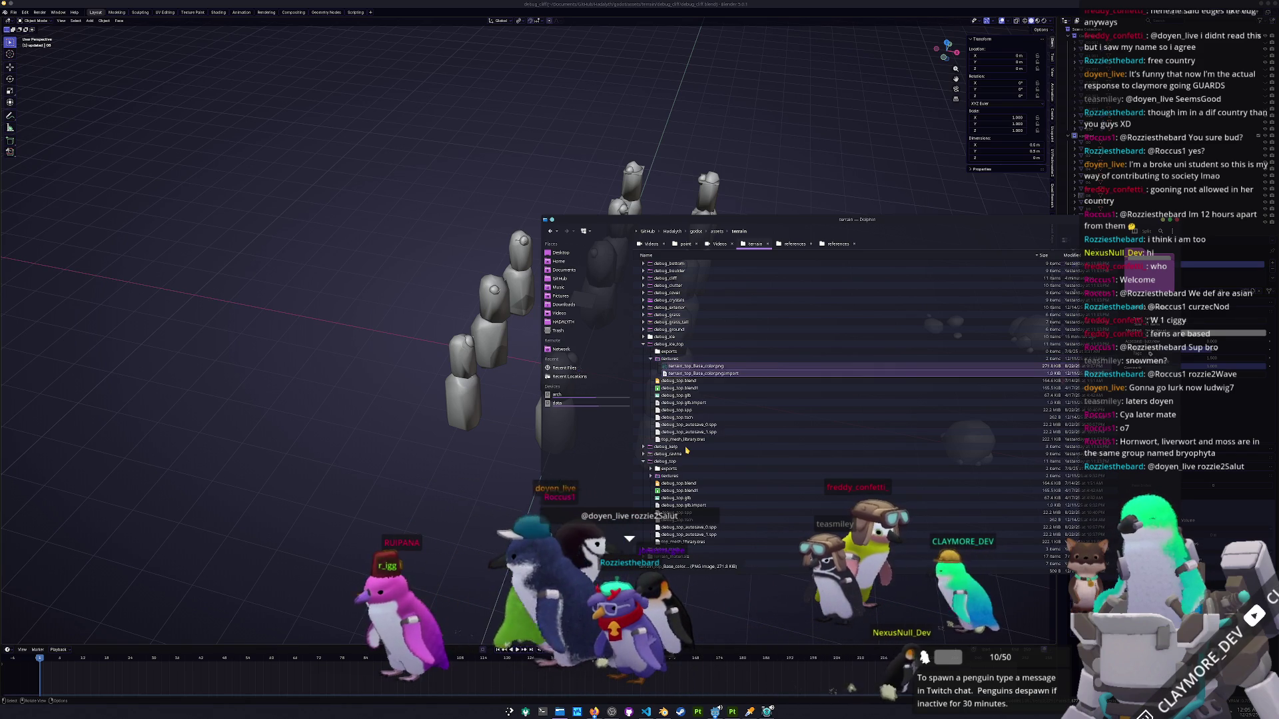
pyautogui.press('Down')
pyautogui.press('Down')
pyautogui.press('Down')
pyautogui.press('Down')
pyautogui.press('Down')
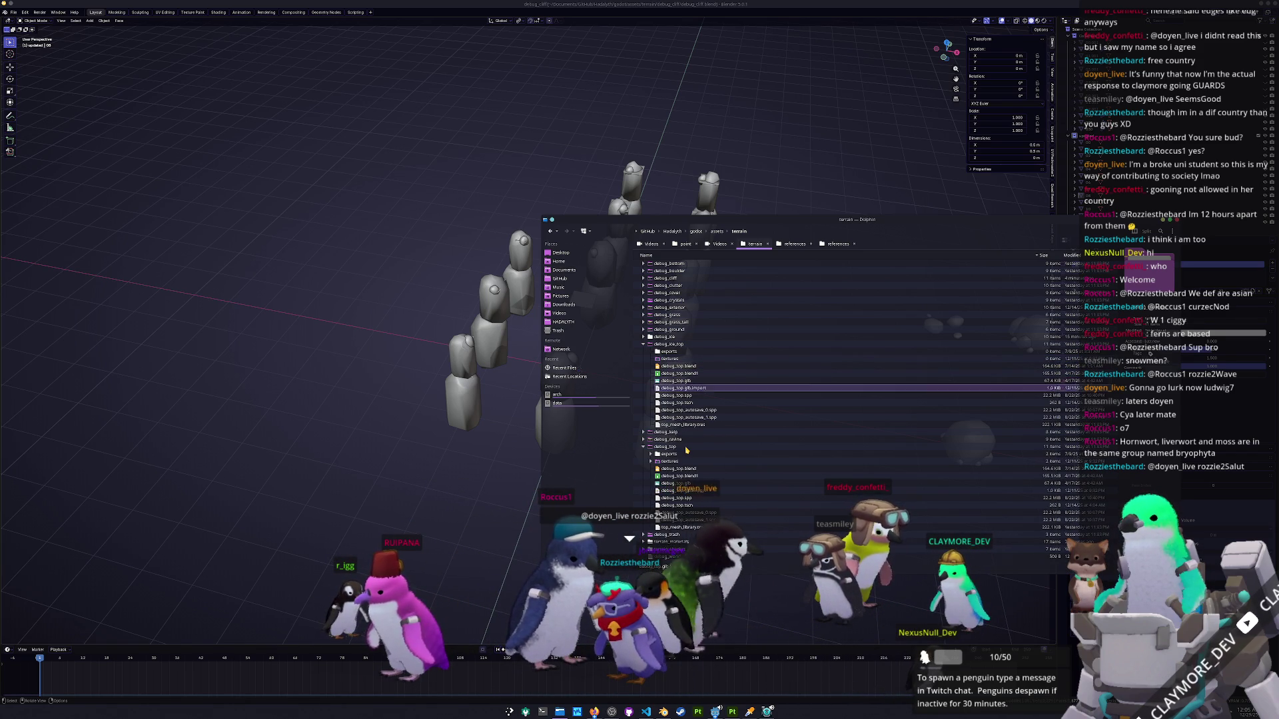
pyautogui.press('Up')
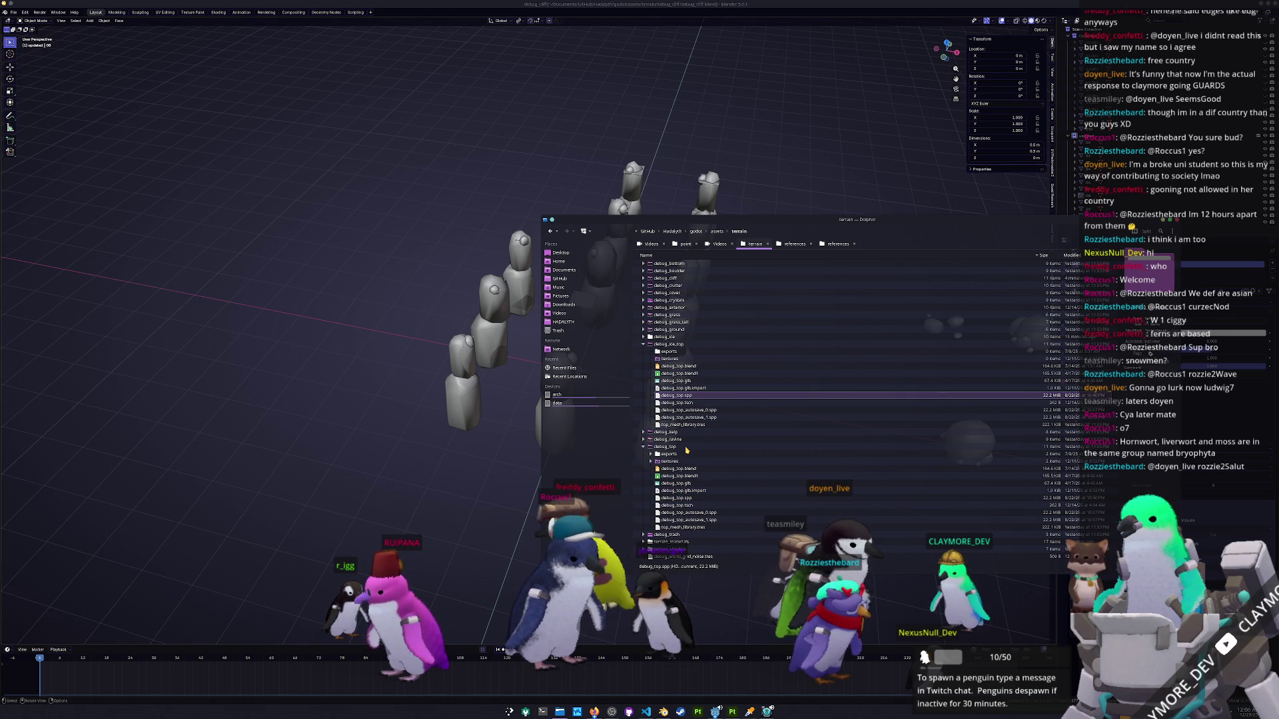
# Trash the .spp, .tscn, autosaves, .tres, .glb, .import and .blend1 files; drag debug_ice_top.blend into Blender.
pyautogui.press('Delete')
pyautogui.press('Delete')
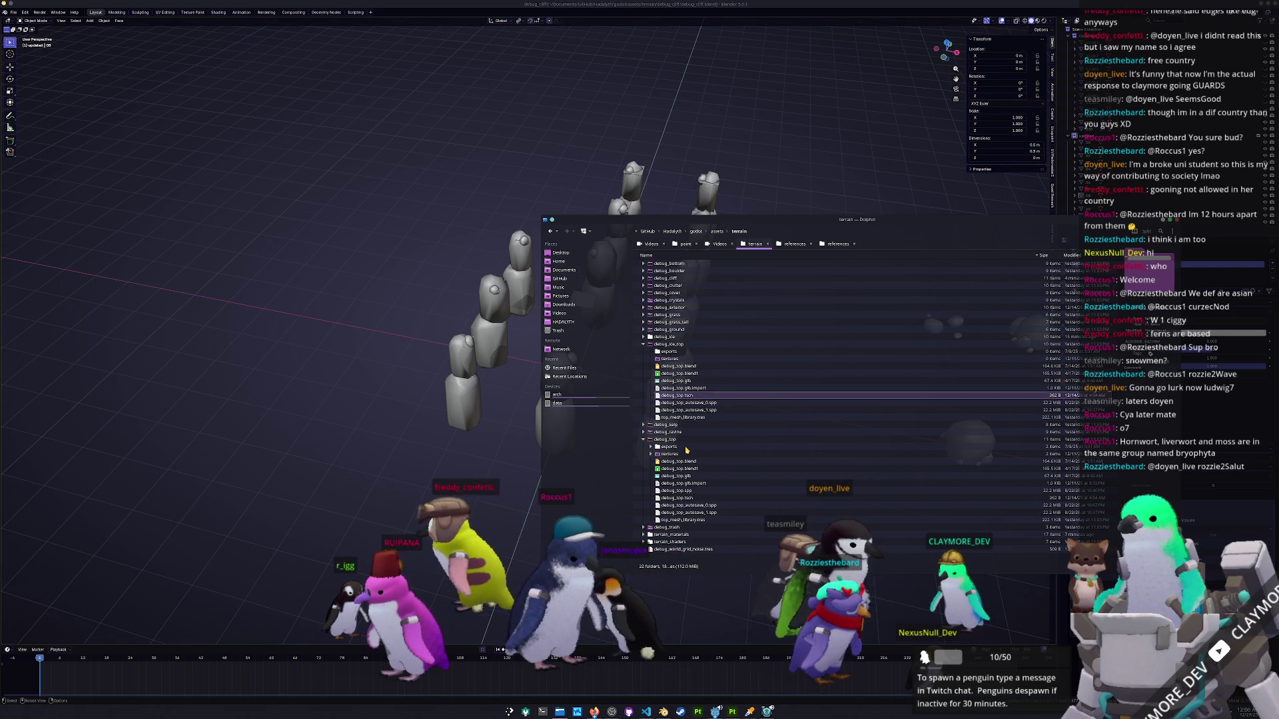
pyautogui.press('Delete')
pyautogui.press('Delete')
pyautogui.press('Delete')
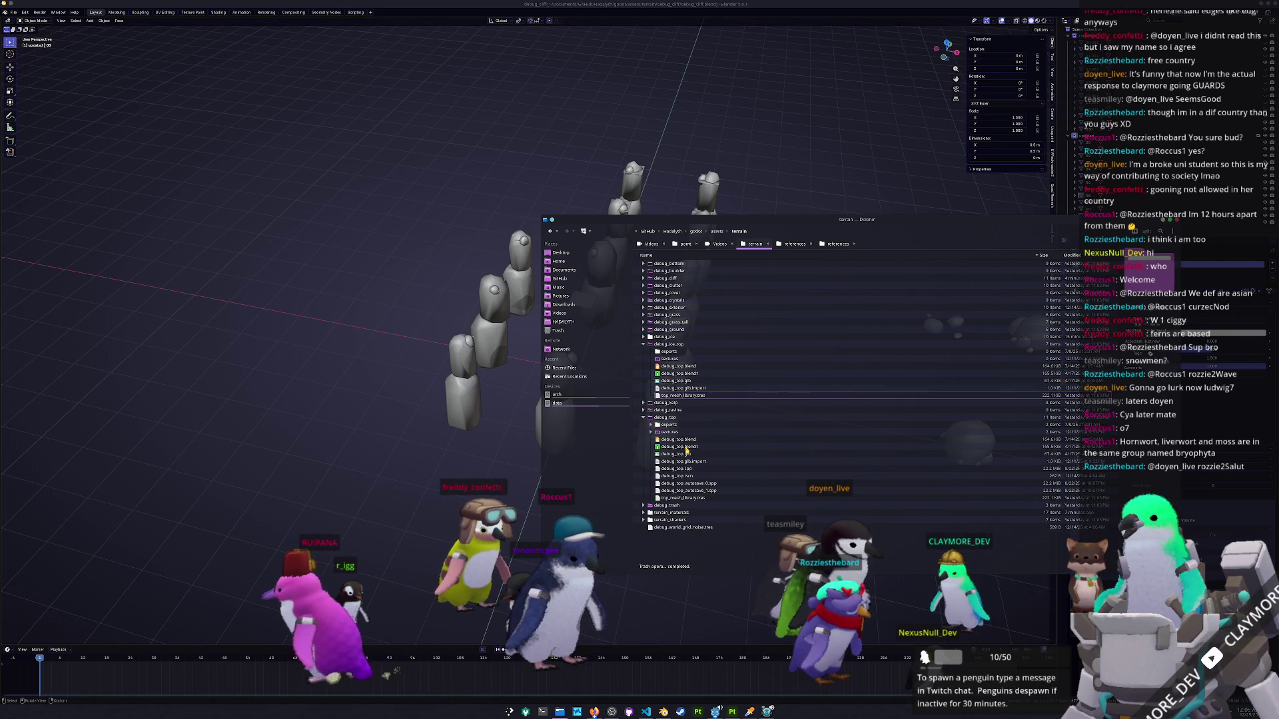
pyautogui.press('Up')
pyautogui.press('Up')
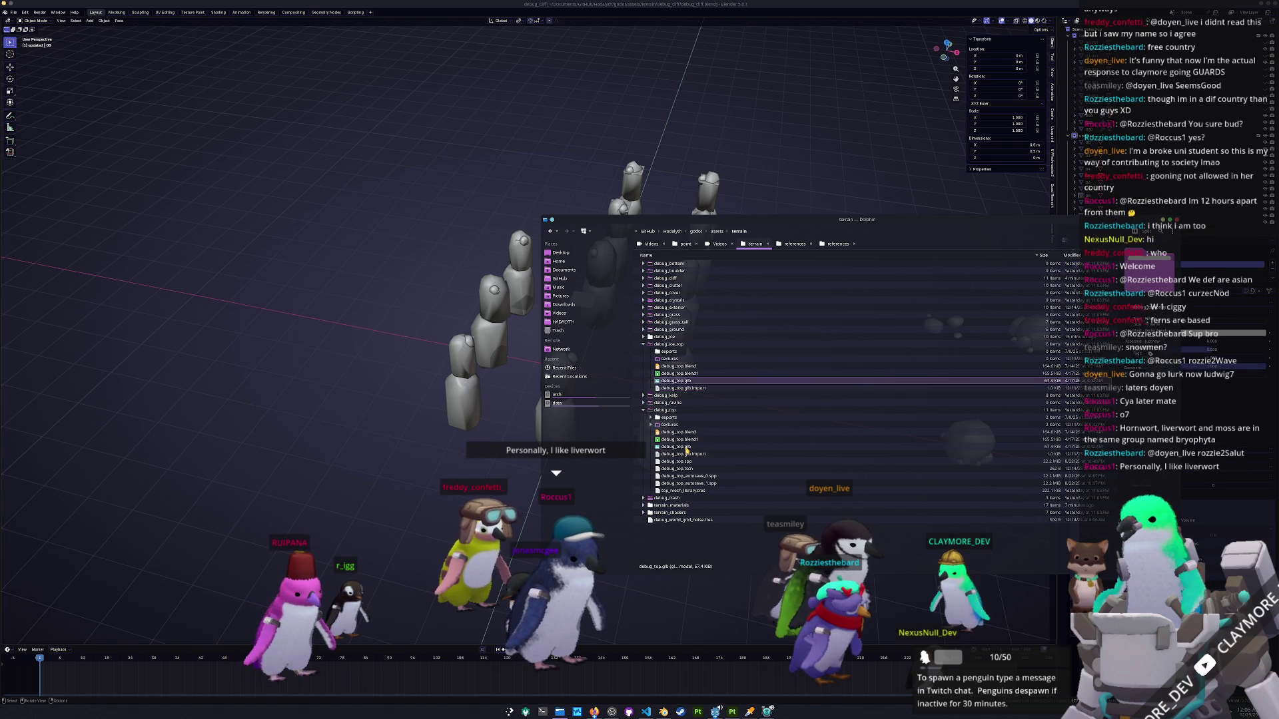
pyautogui.press('Delete')
pyautogui.press('Delete')
pyautogui.press('Up')
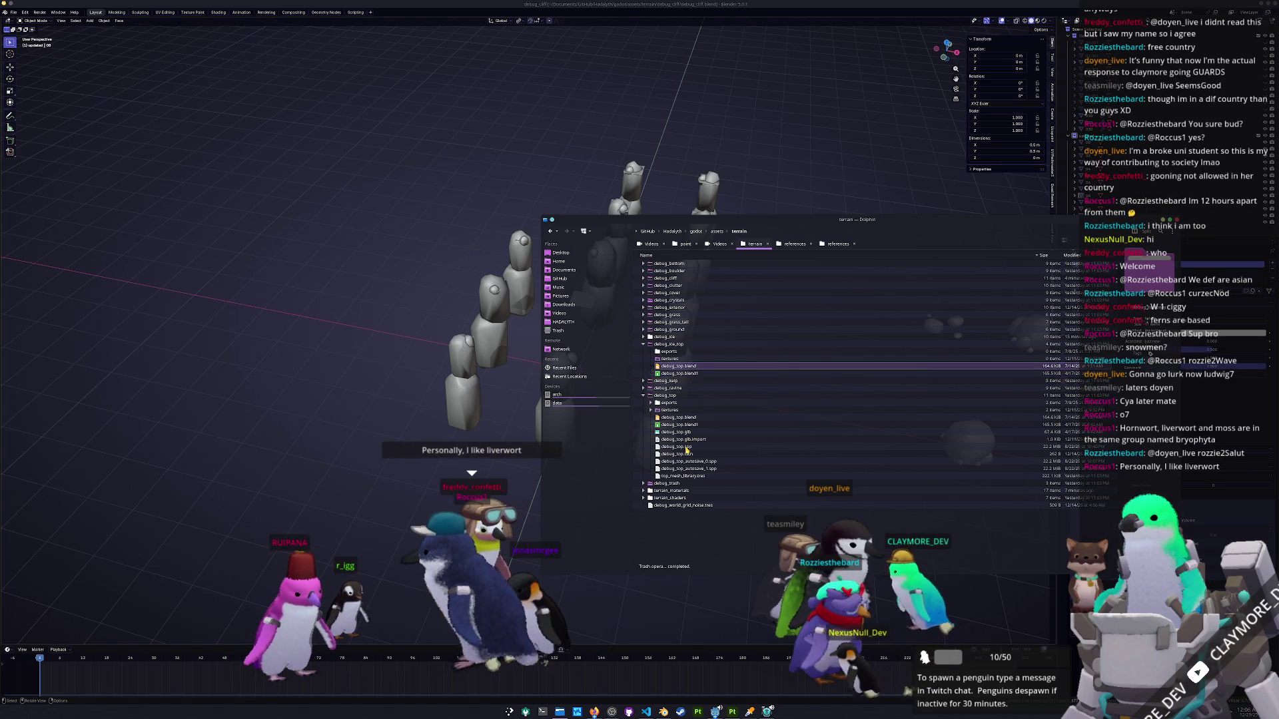
pyautogui.press('Escape')
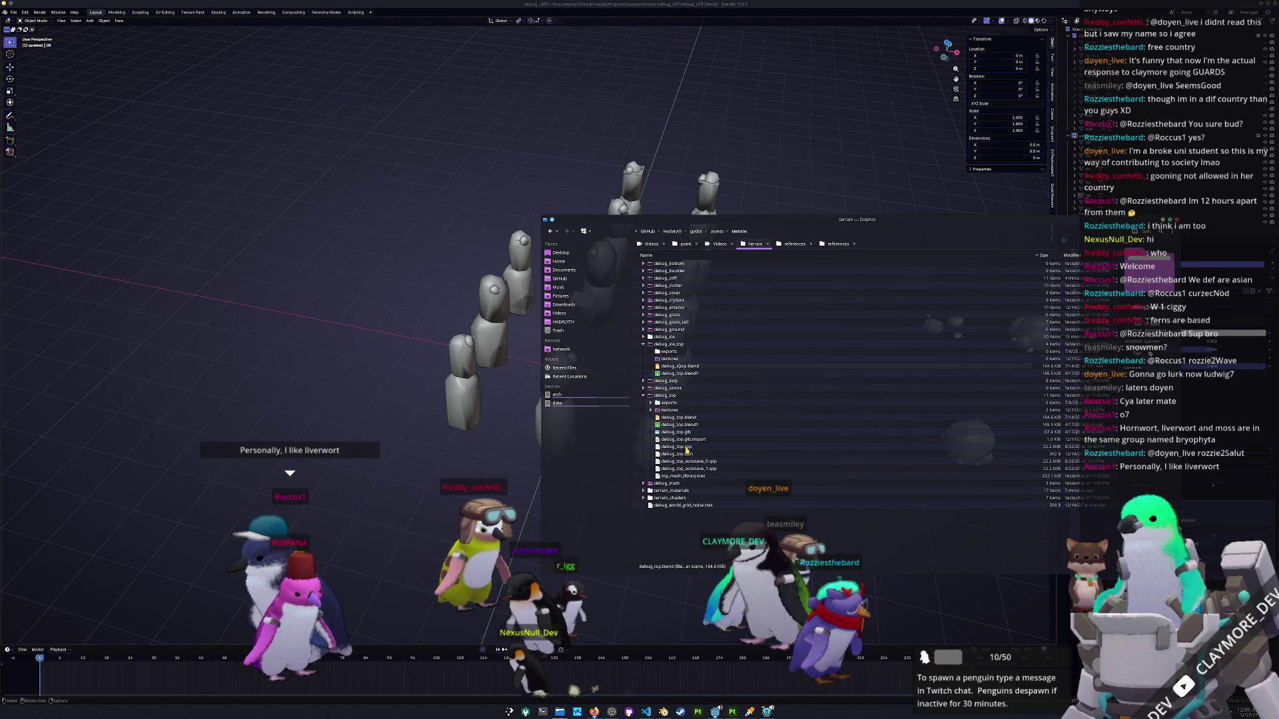
pyautogui.press('Down')
pyautogui.press('Down')
pyautogui.press('Delete')
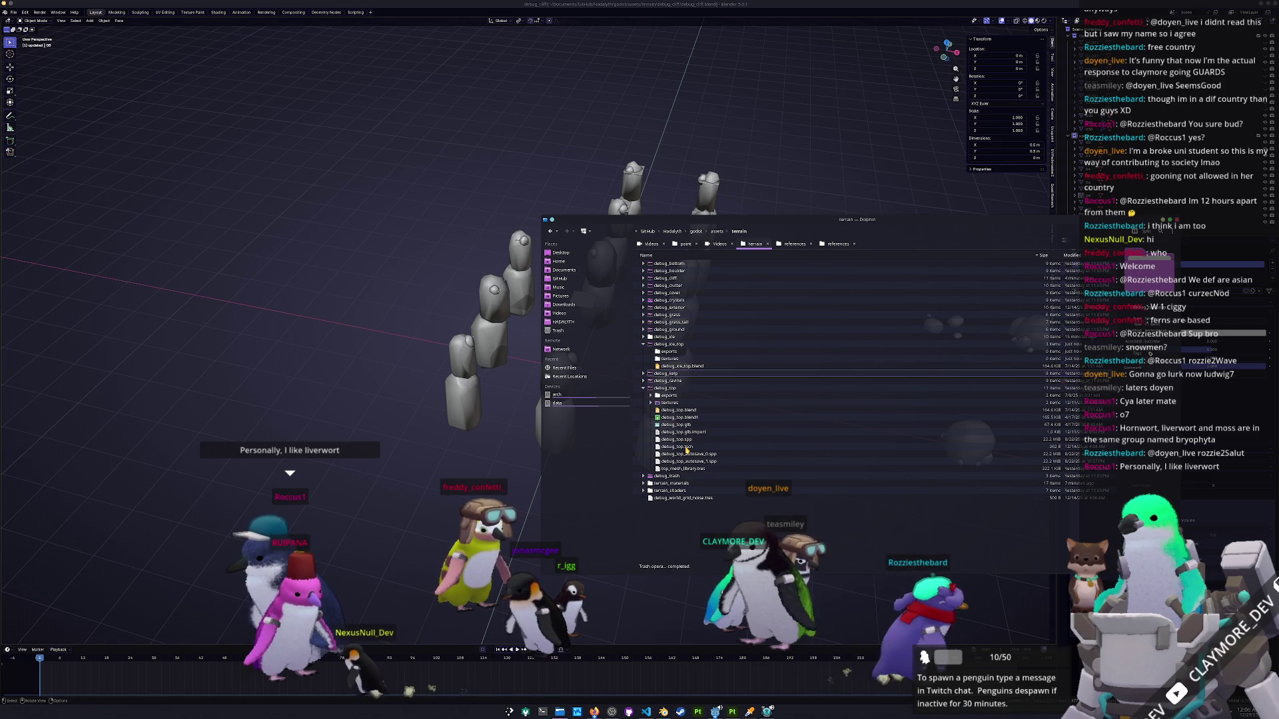
pyautogui.click(683, 367)
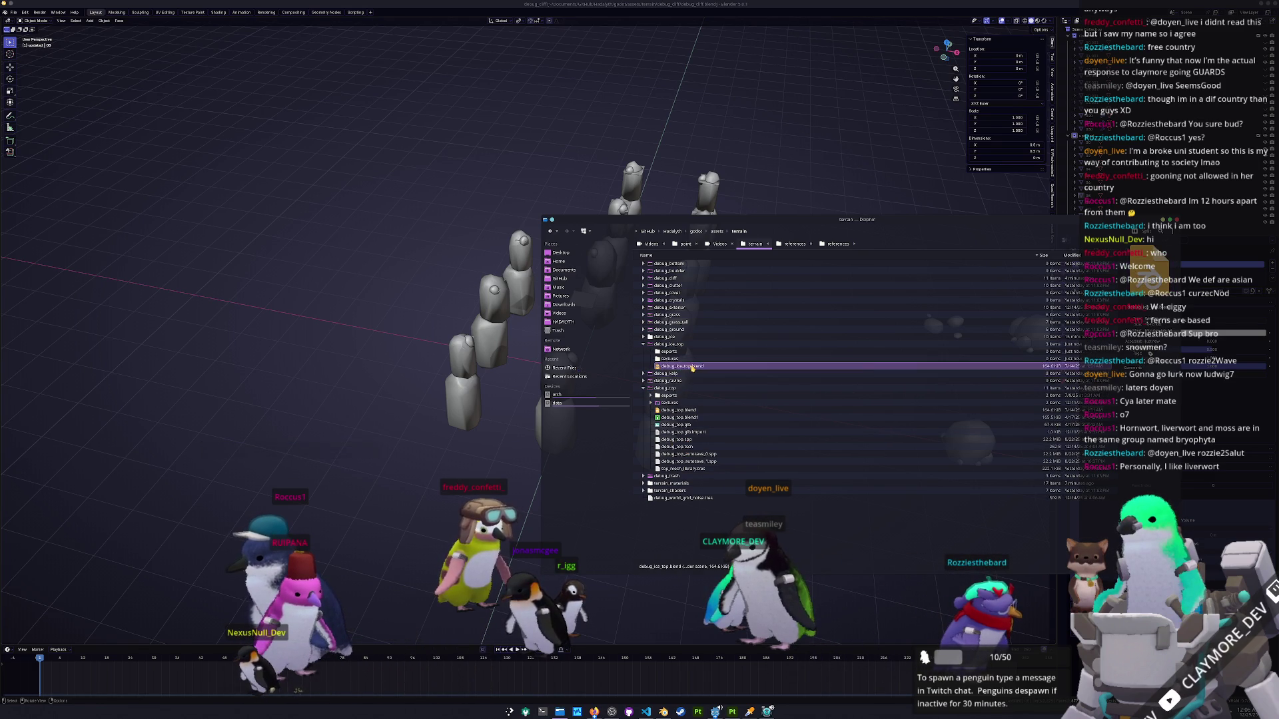
pyautogui.moveTo(683, 366); pyautogui.dragTo(353, 178)
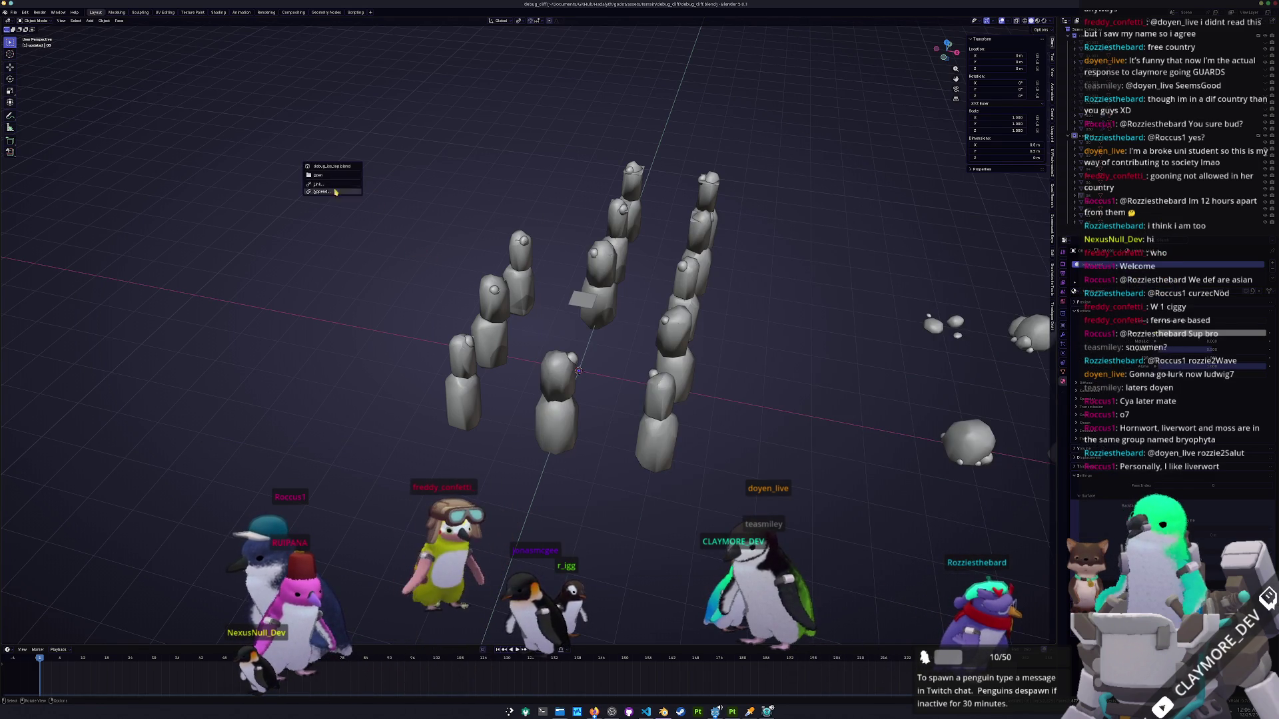
# Open debug_ice_top.blend and select the ice rock objects.
pyautogui.click(329, 176)
pyautogui.scroll(2, 655, 328)
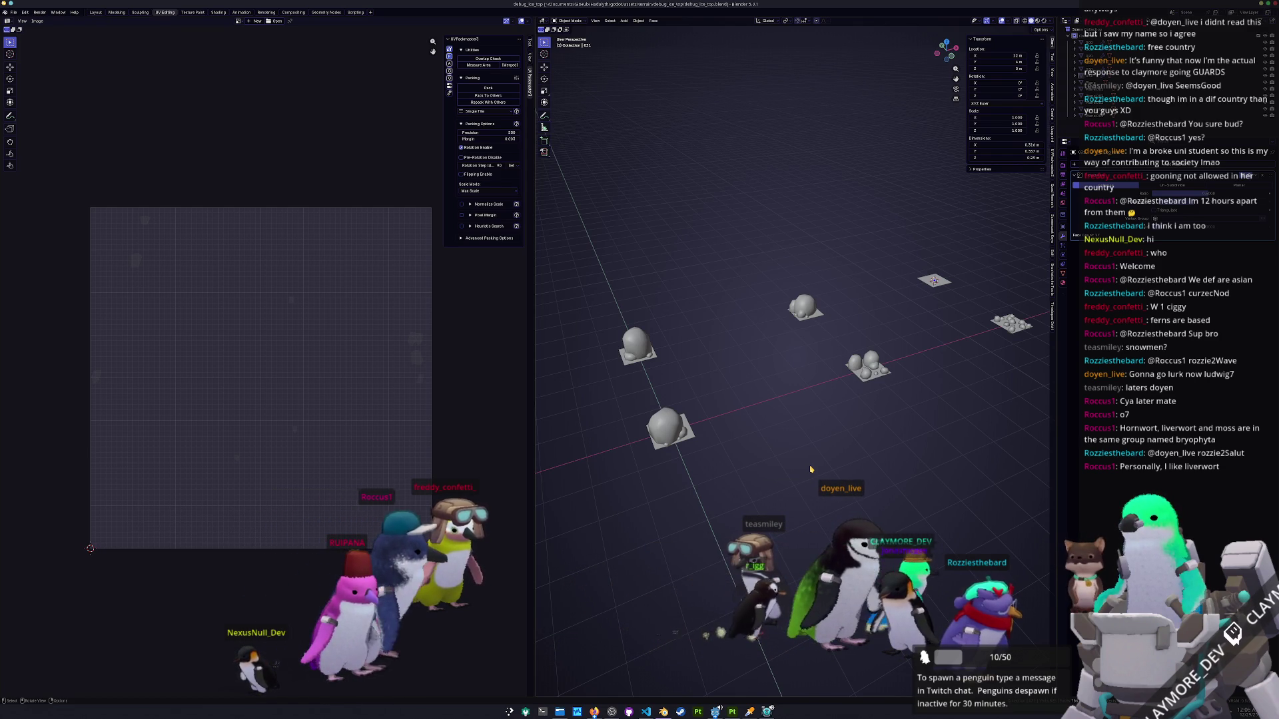
pyautogui.click(666, 426)
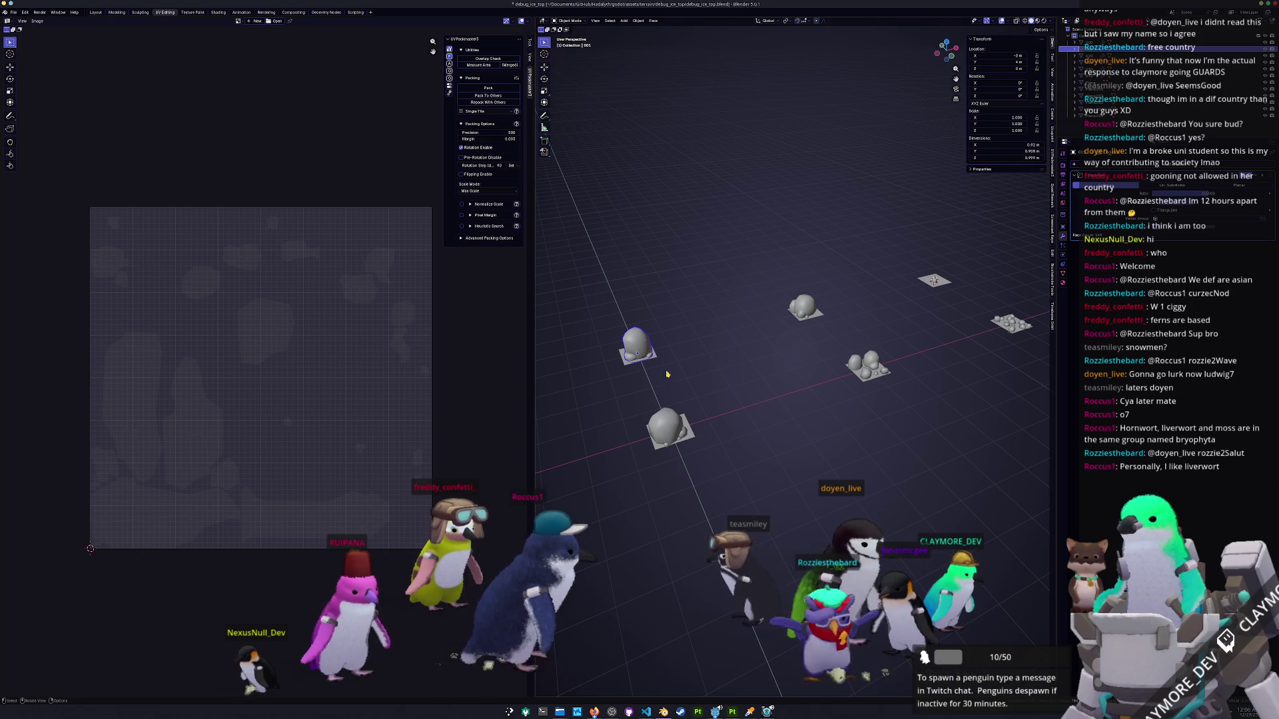
pyautogui.click(869, 360)
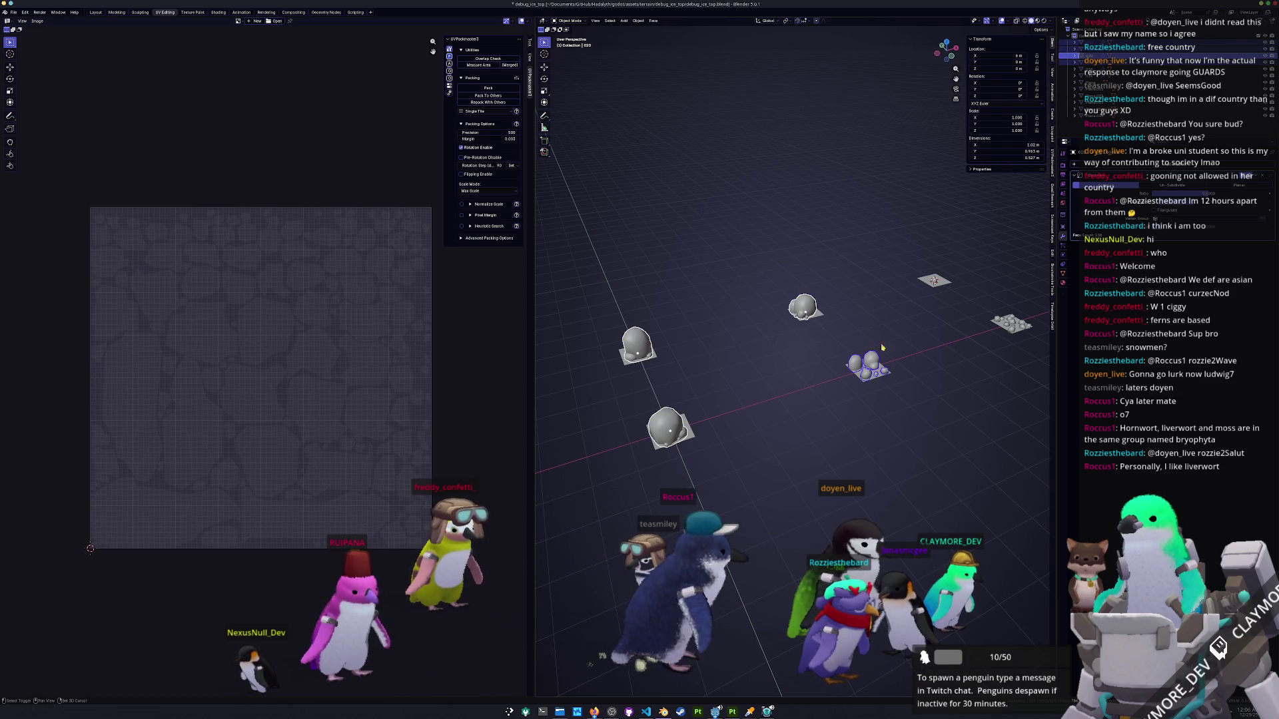
pyautogui.click(935, 280)
pyautogui.click(1012, 324)
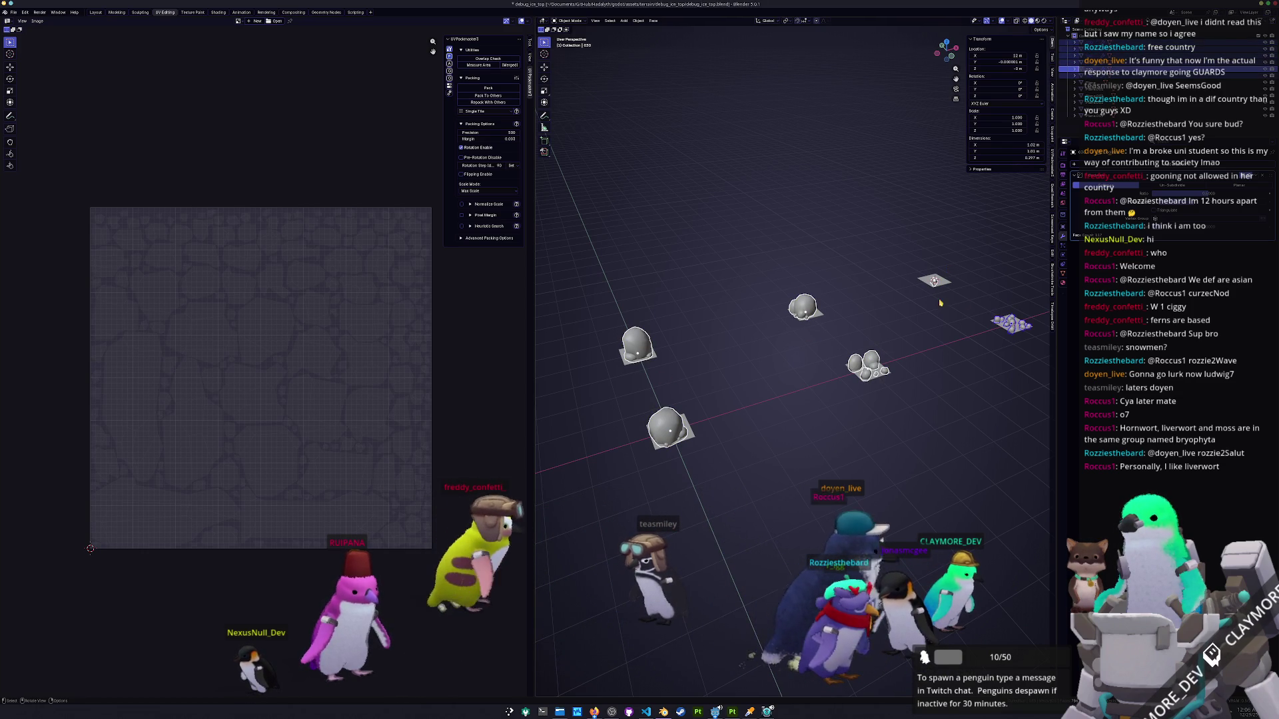
# Stretch the ice piece taller along Z in front view and apply its scale.
pyautogui.press('KP_3')
pyautogui.press('KP_1')
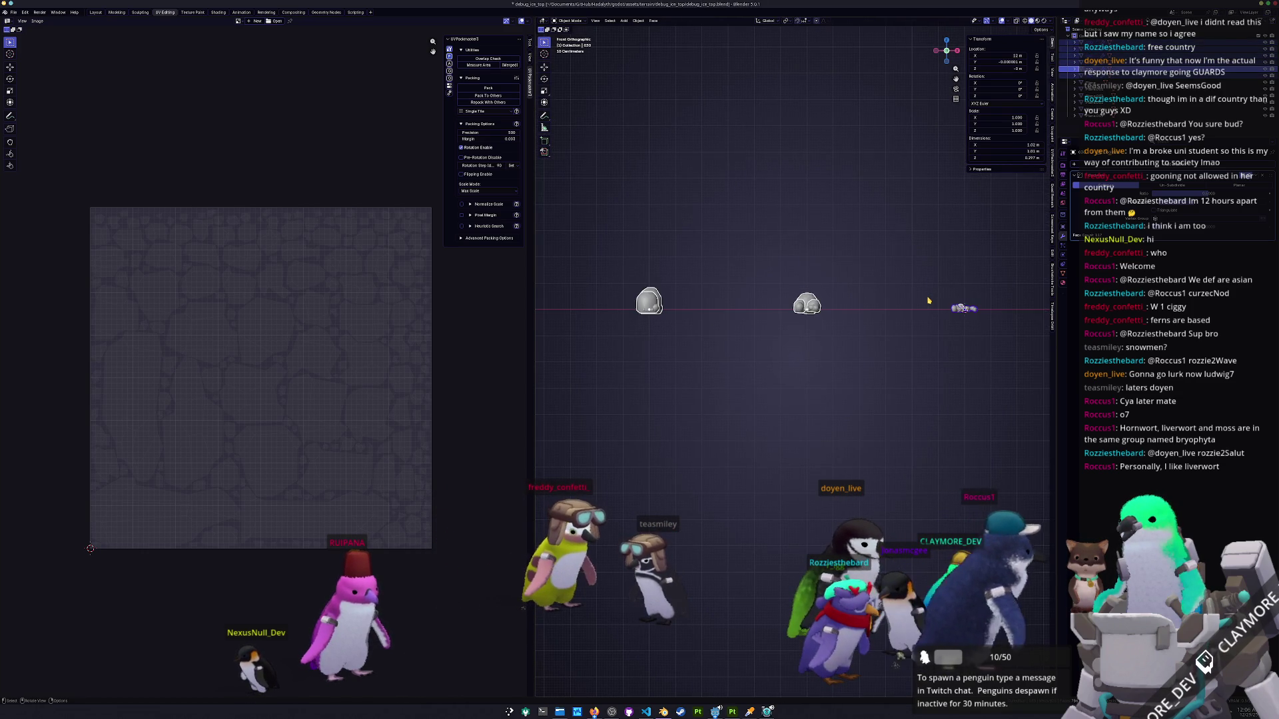
pyautogui.press('s')
pyautogui.press('z')
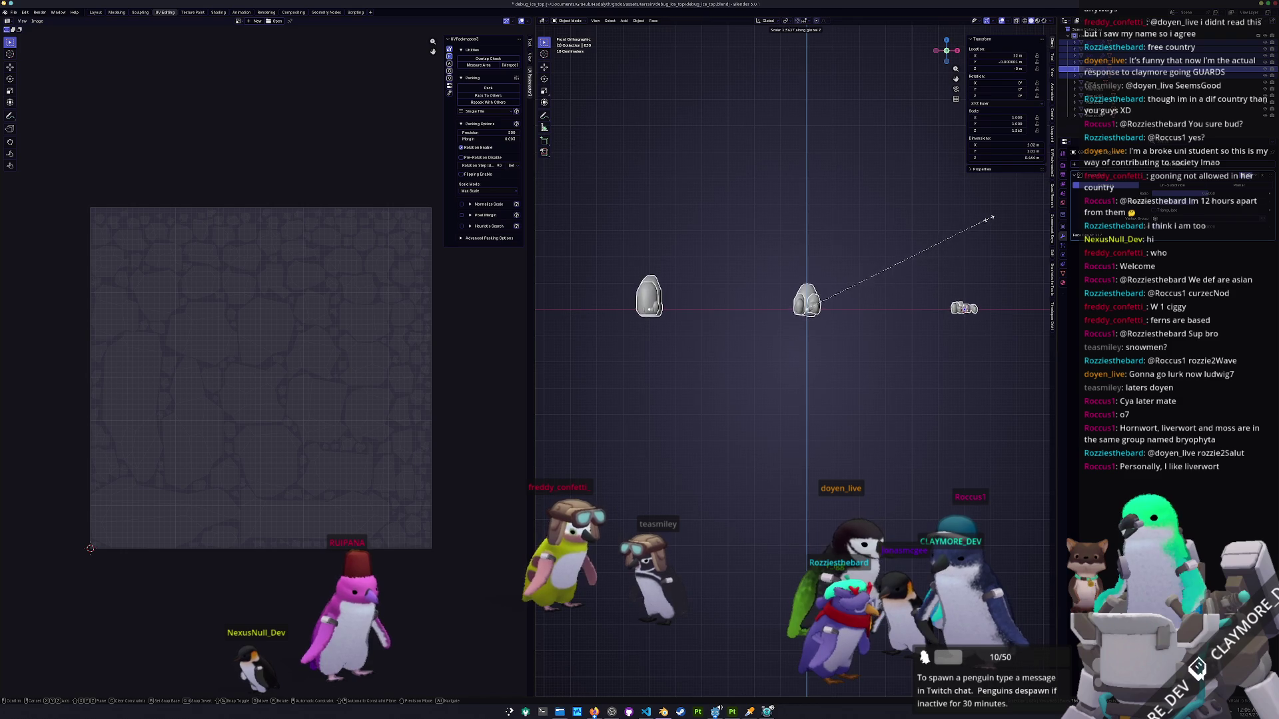
pyautogui.click(996, 222)
pyautogui.hotkey('ctrl', 'a')
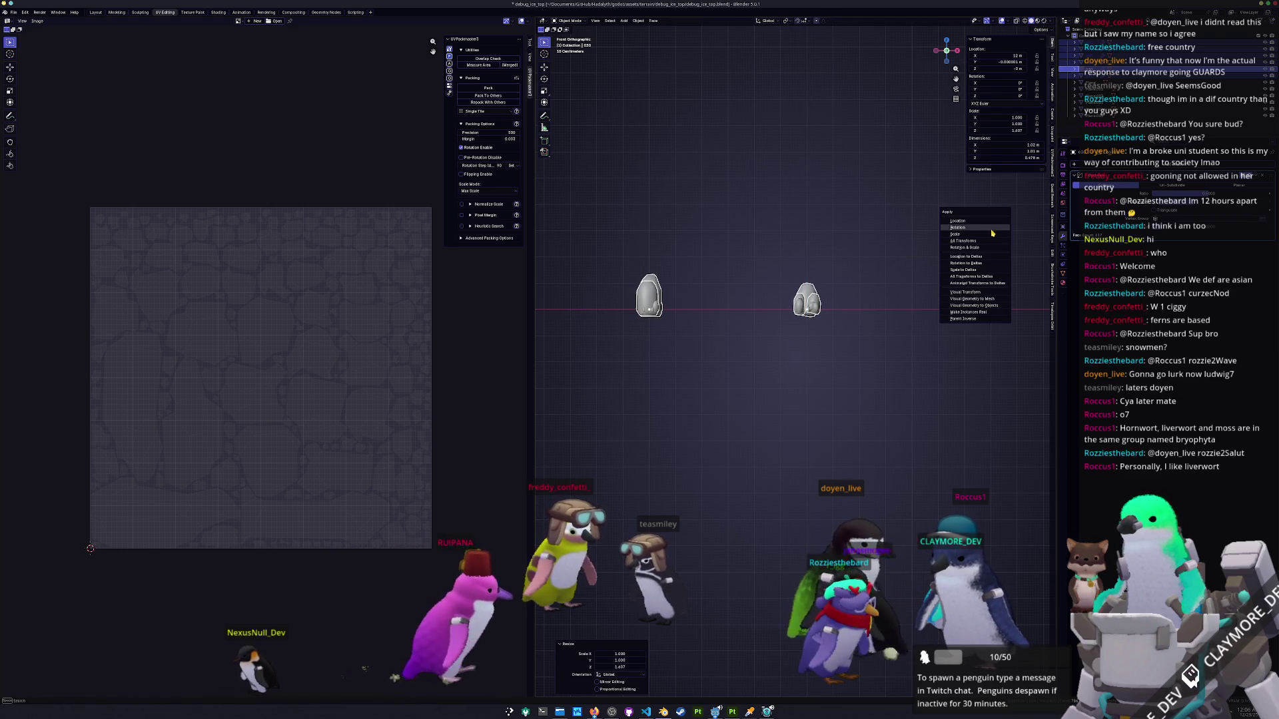
pyautogui.click(988, 237)
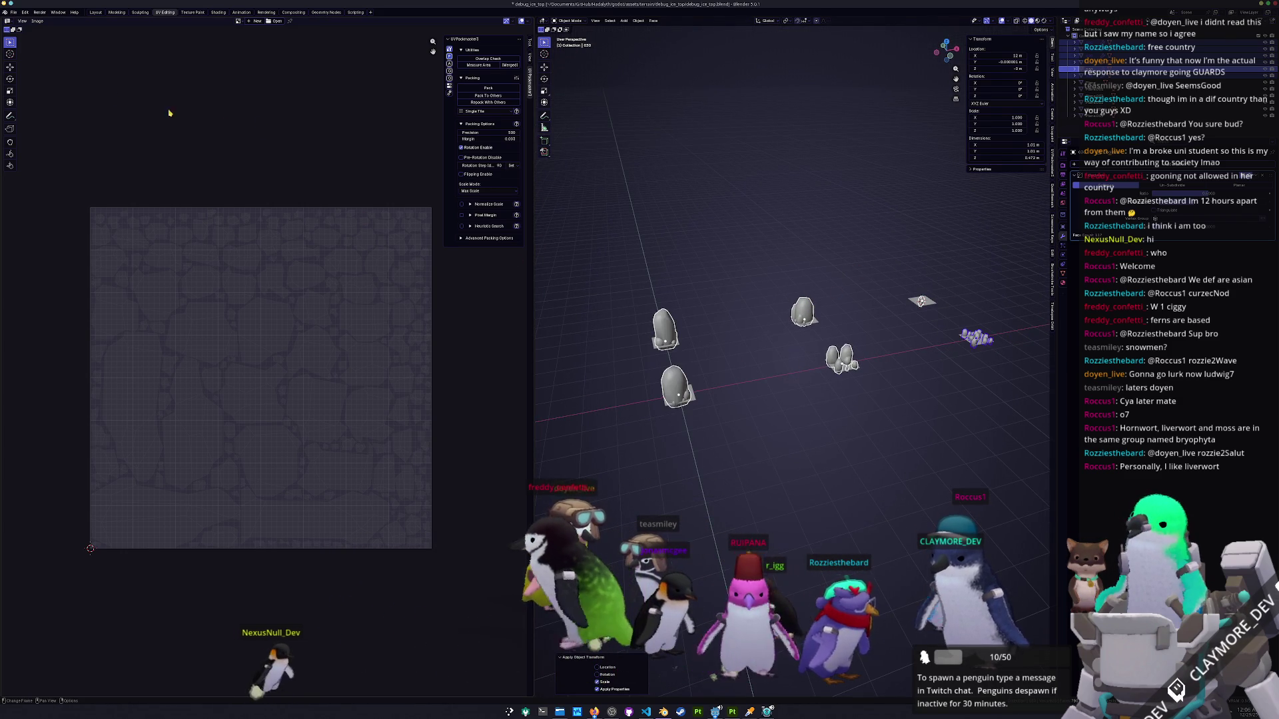
# Switch into Edit Mode to display the ice rocks' UV islands.
pyautogui.click(14, 12)
pyautogui.moveTo(31, 105)
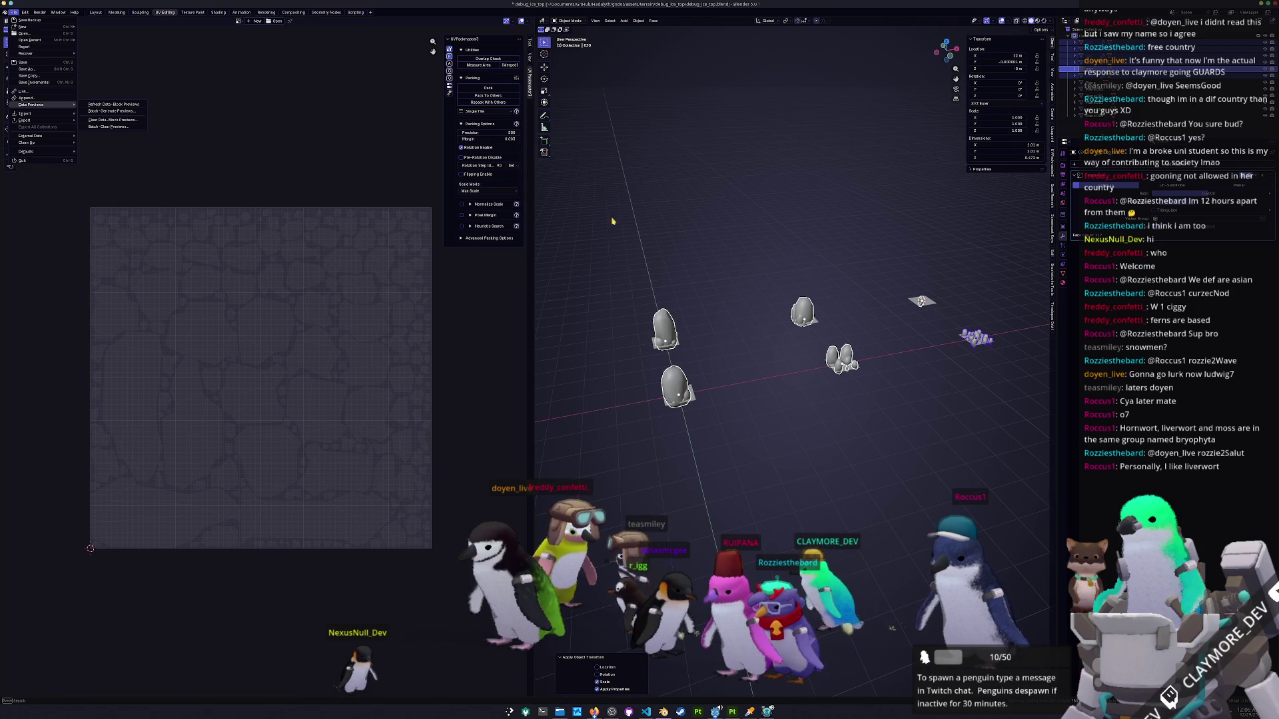
pyautogui.press('Tab')
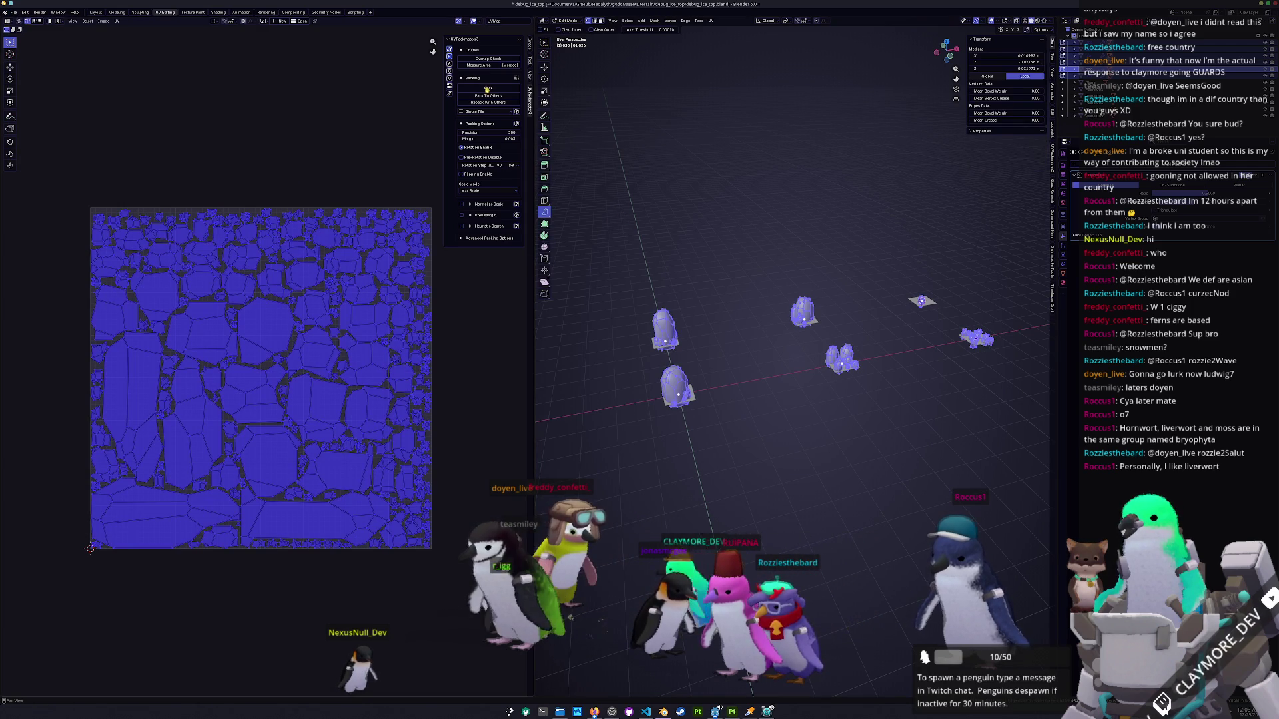
# Regenerate the ice pieces' UVs with Smart UV Project and pack them tightly with UVPackmaster.
pyautogui.rightClick(716, 180)
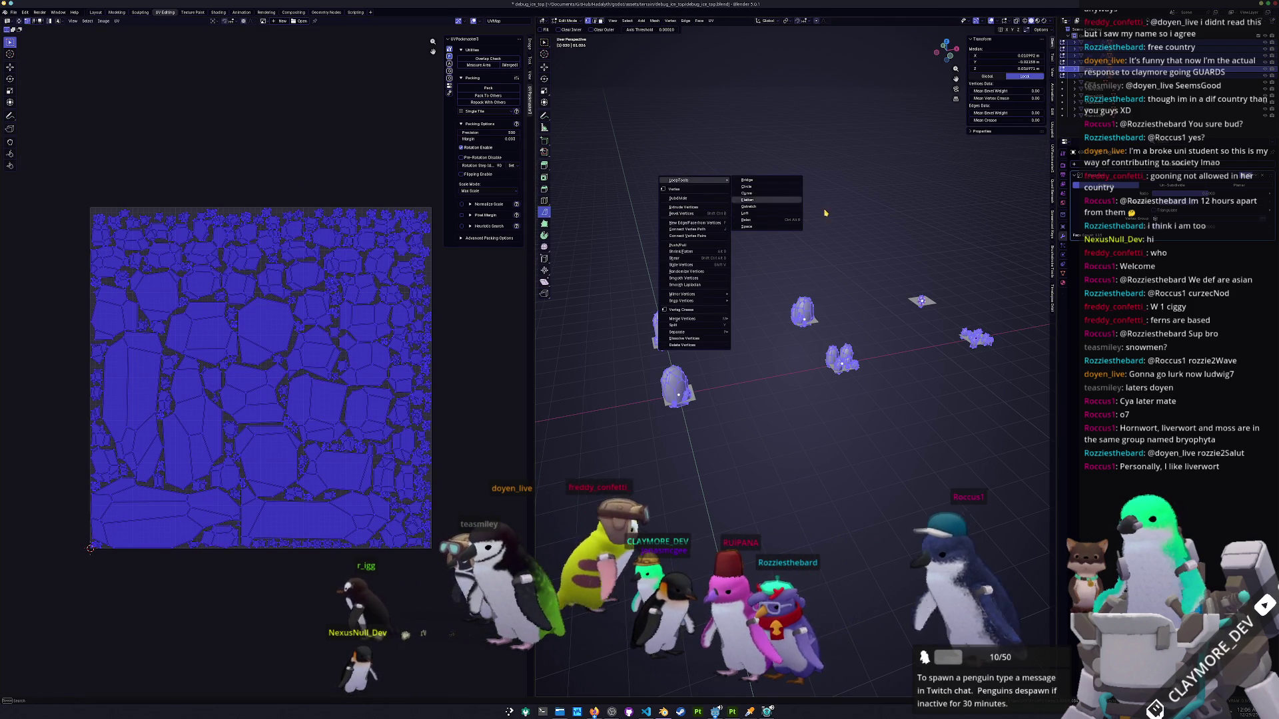
pyautogui.press('Escape')
pyautogui.press('Tab')
pyautogui.rightClick(778, 229)
pyautogui.press('Escape')
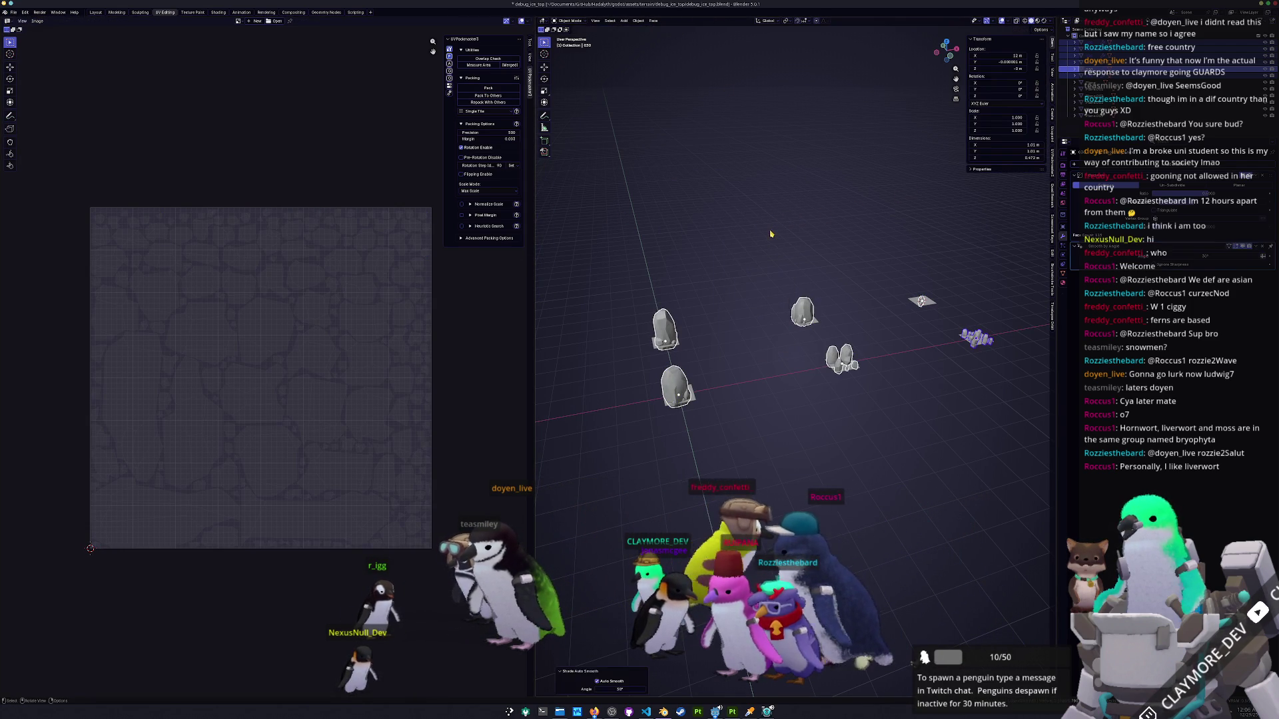
pyautogui.press('Tab')
pyautogui.click(708, 20)
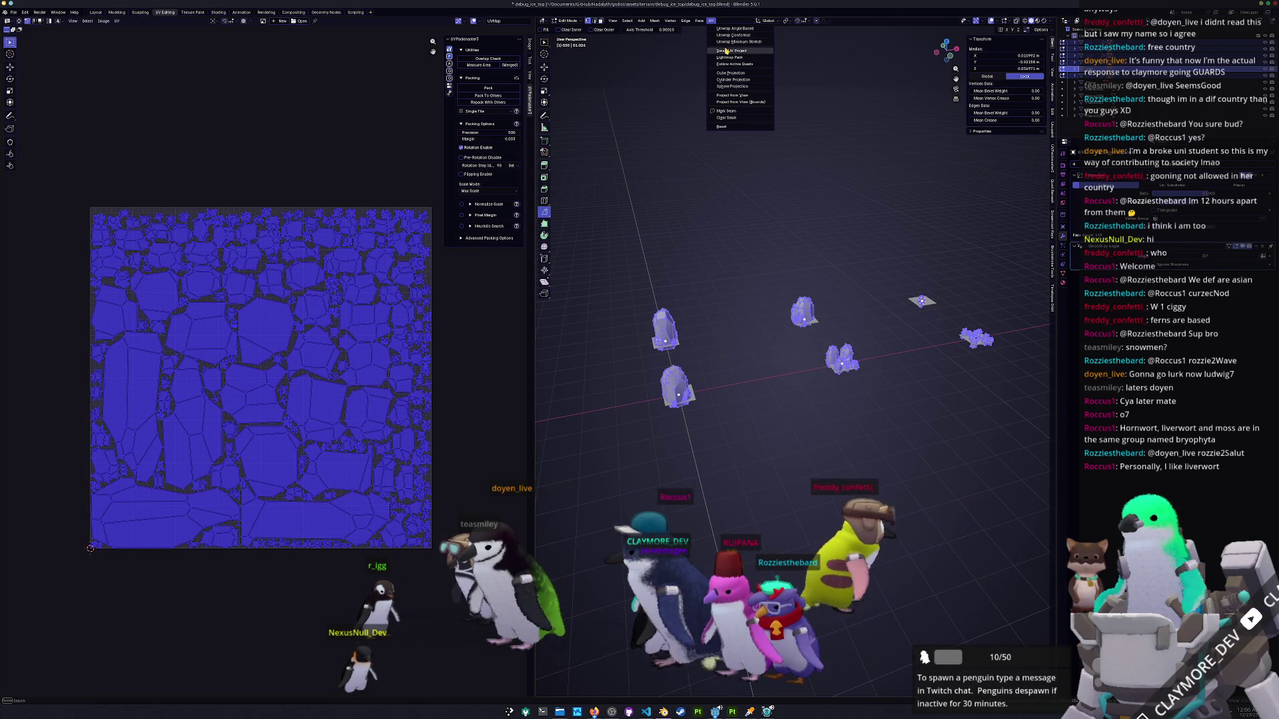
pyautogui.click(726, 44)
pyautogui.click(717, 111)
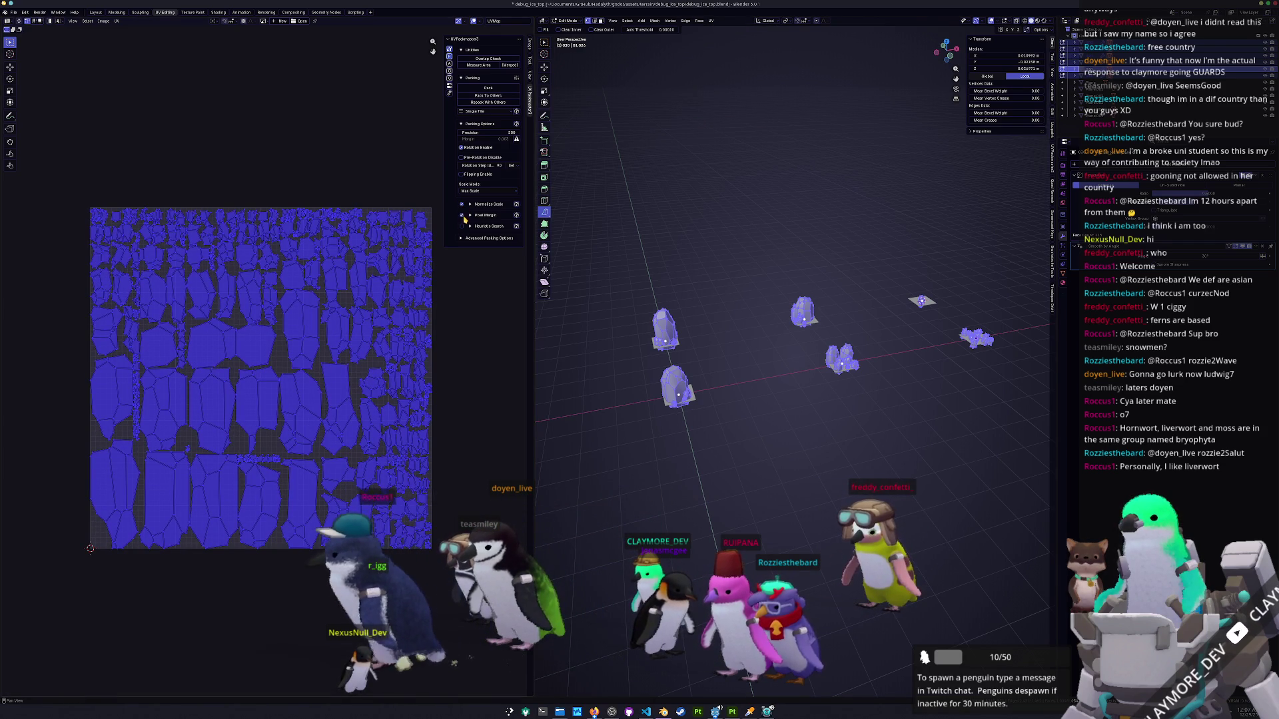
pyautogui.click(487, 95)
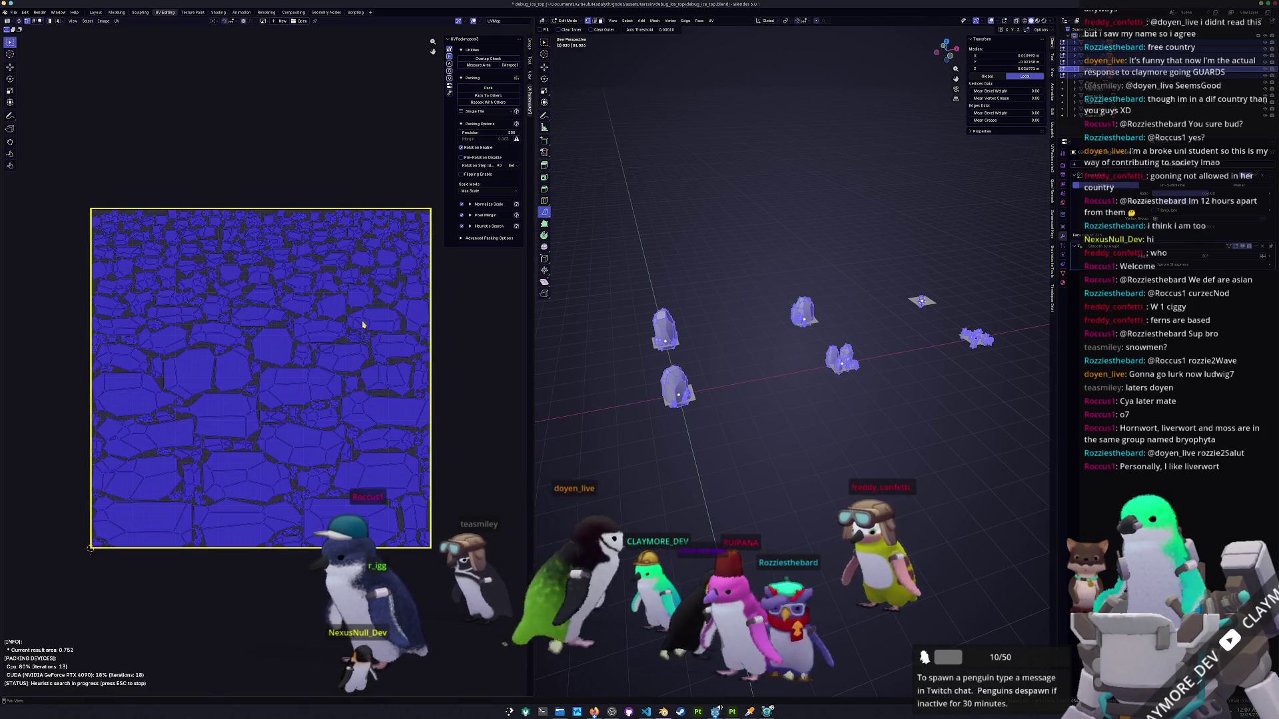
# Save debug_ice_top.blend and export the selected objects as debug_ice_top.fbx.
pyautogui.press('Tab')
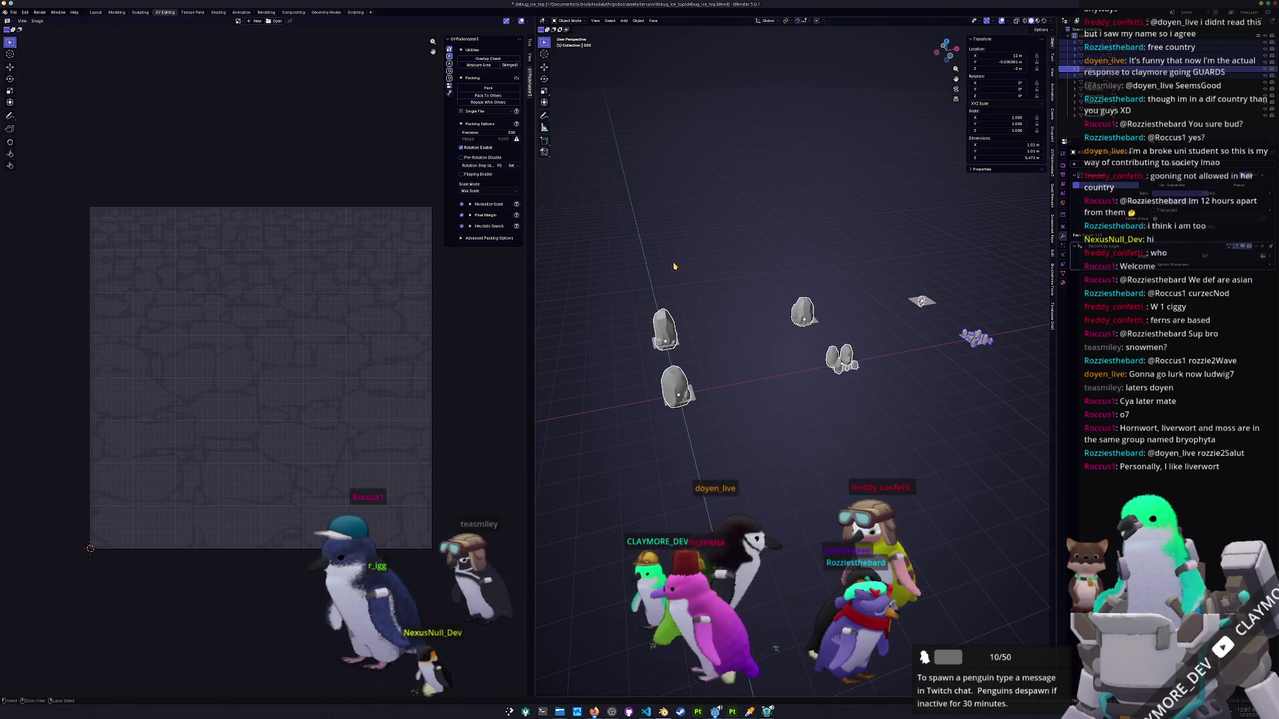
pyautogui.hotkey('ctrl', 's')
pyautogui.click(13, 12)
pyautogui.moveTo(25, 119)
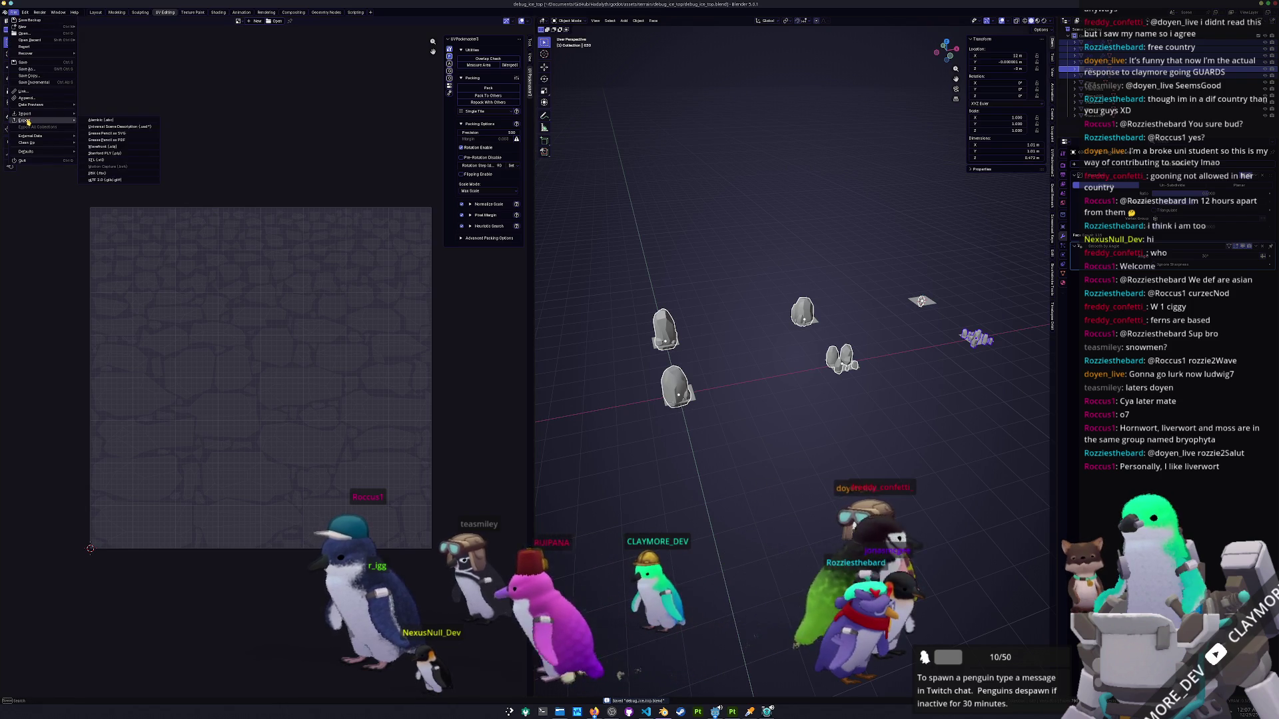
pyautogui.click(98, 172)
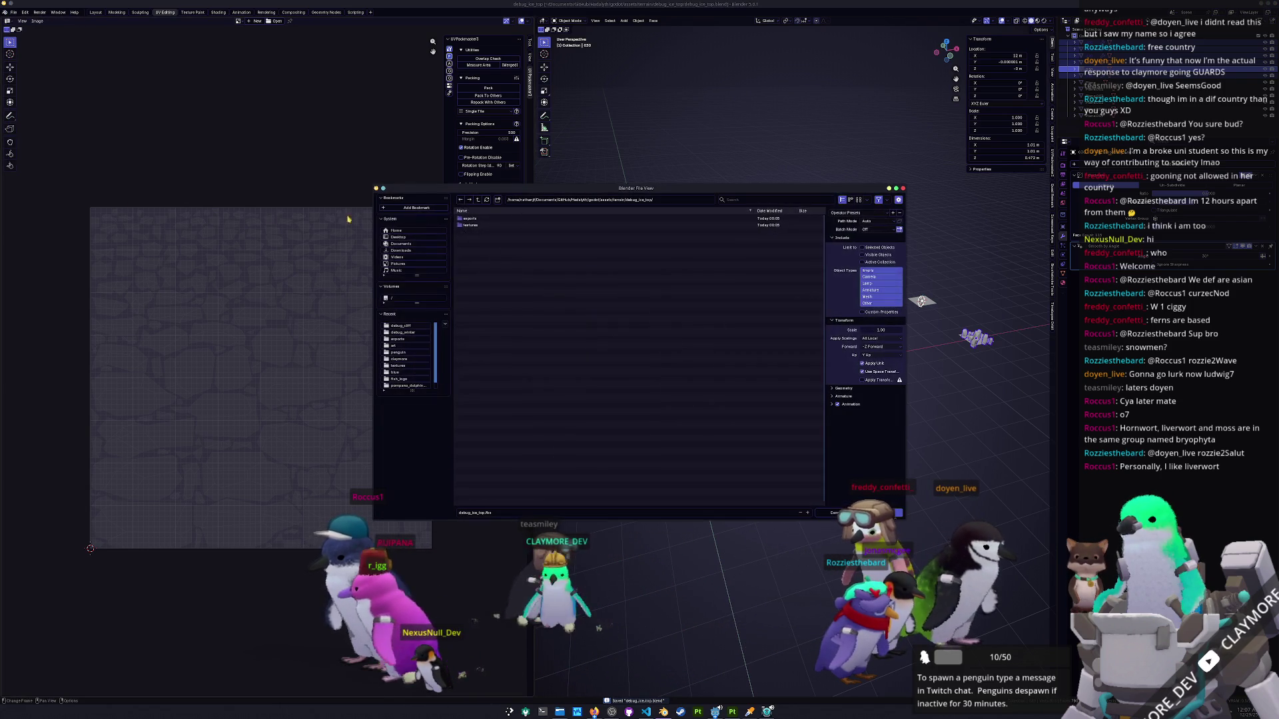
pyautogui.click(864, 248)
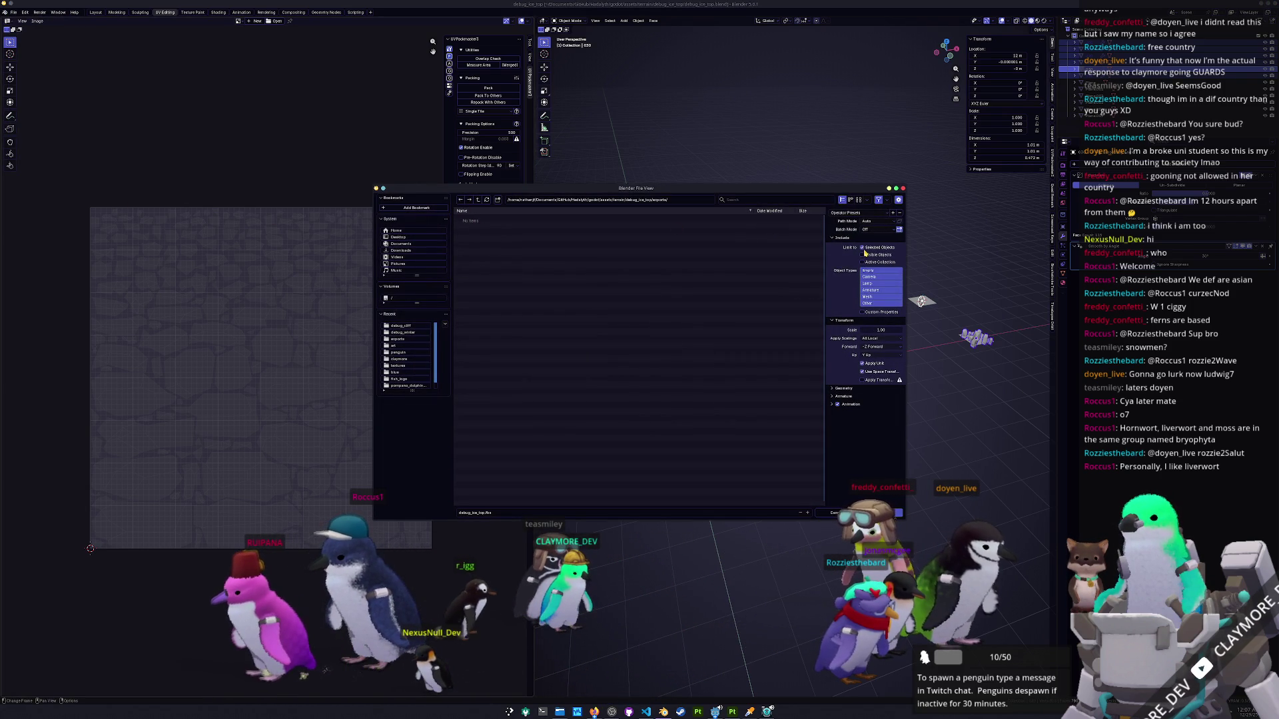
pyautogui.press('Return')
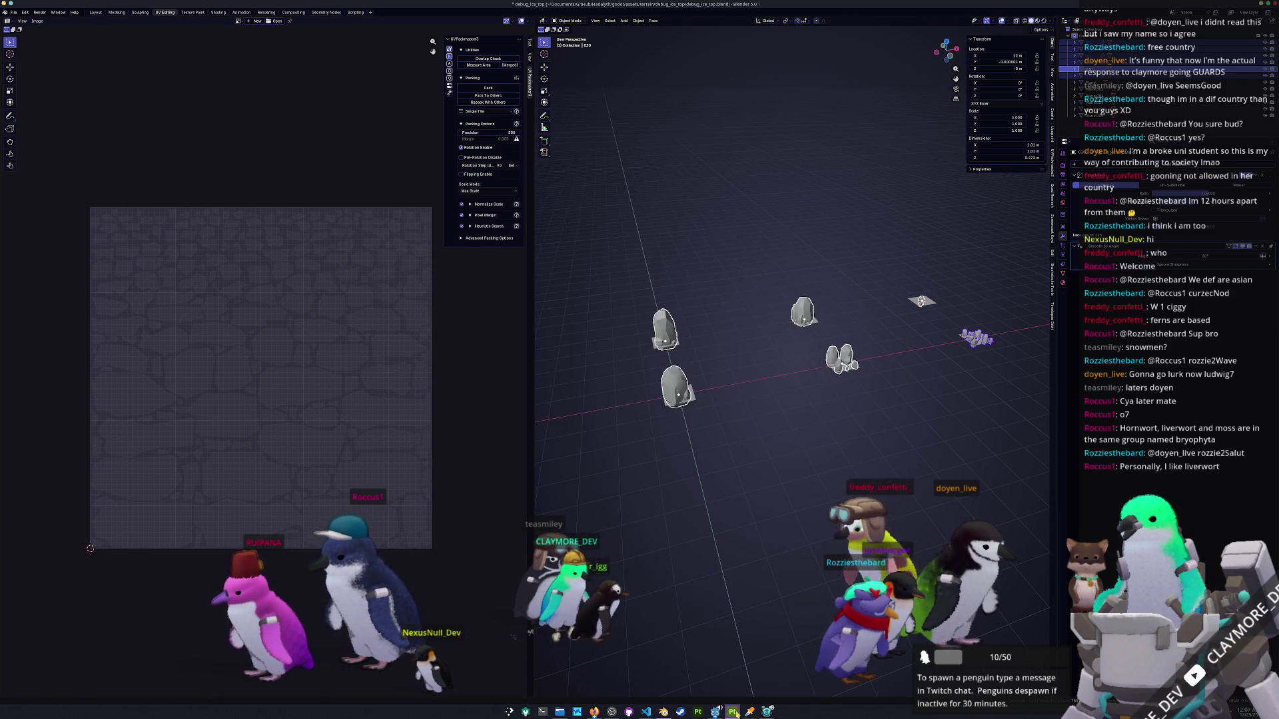
pyautogui.hotkey('alt', 'Tab')
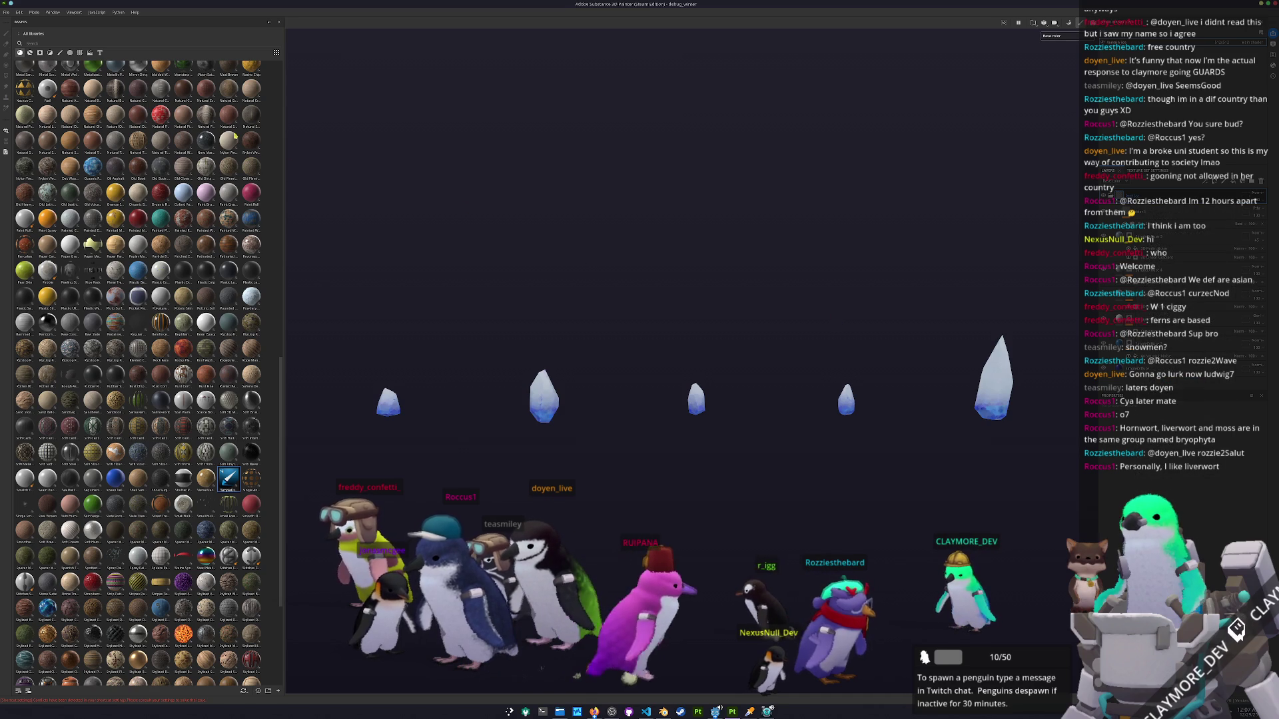
# Begin a new project and browse the mesh picker up to the steamapps folder.
pyautogui.click(30, 52)
pyautogui.click(6, 12)
pyautogui.click(12, 21)
pyautogui.click(697, 269)
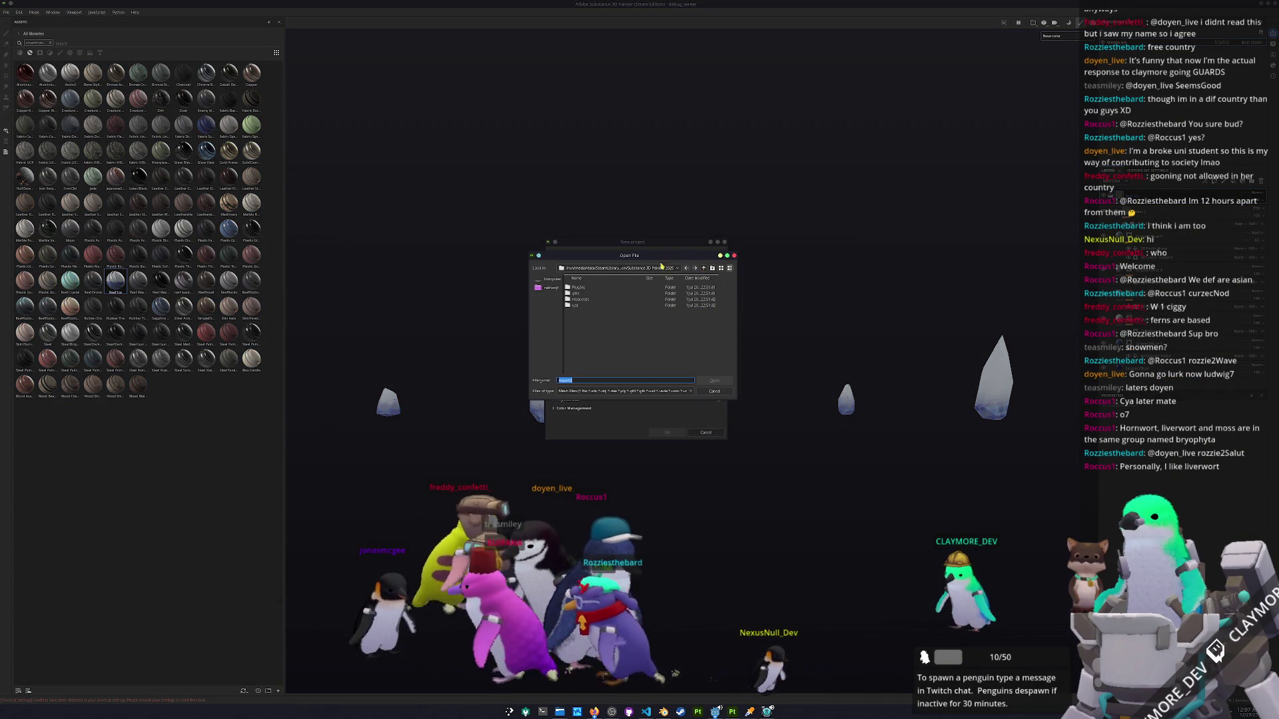
pyautogui.click(662, 267)
pyautogui.click(608, 325)
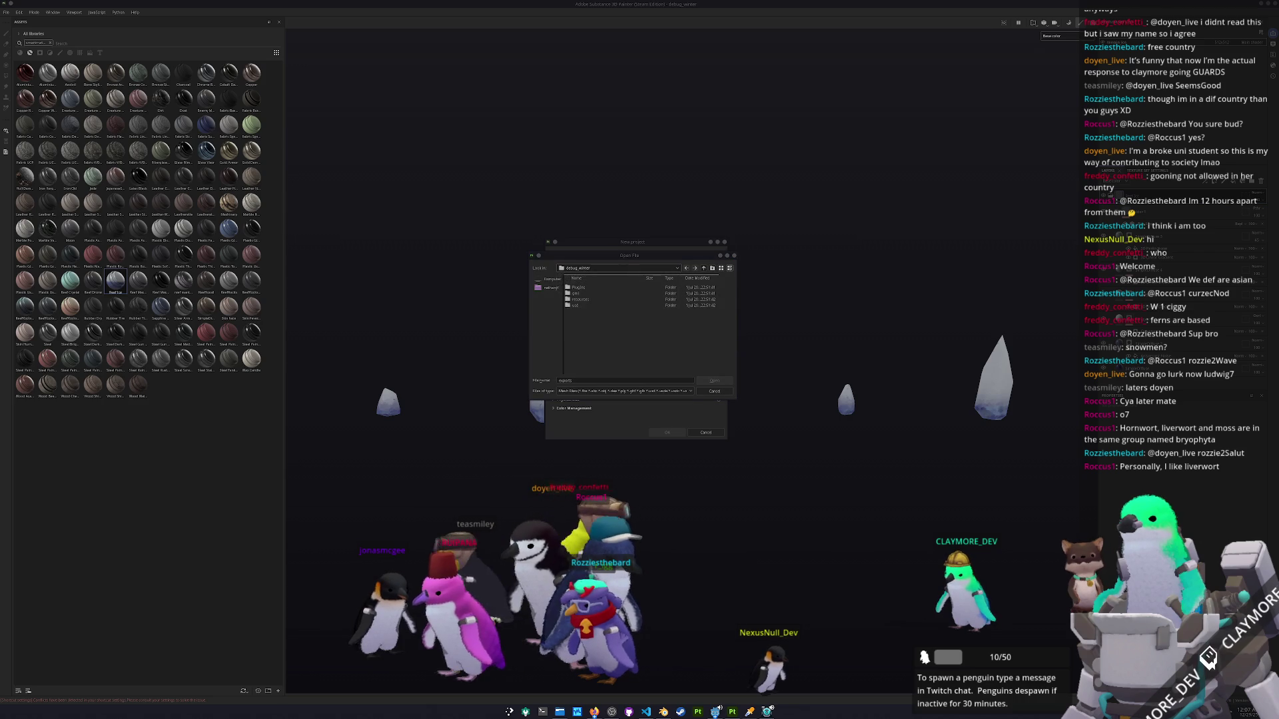
pyautogui.click(703, 267)
pyautogui.click(703, 268)
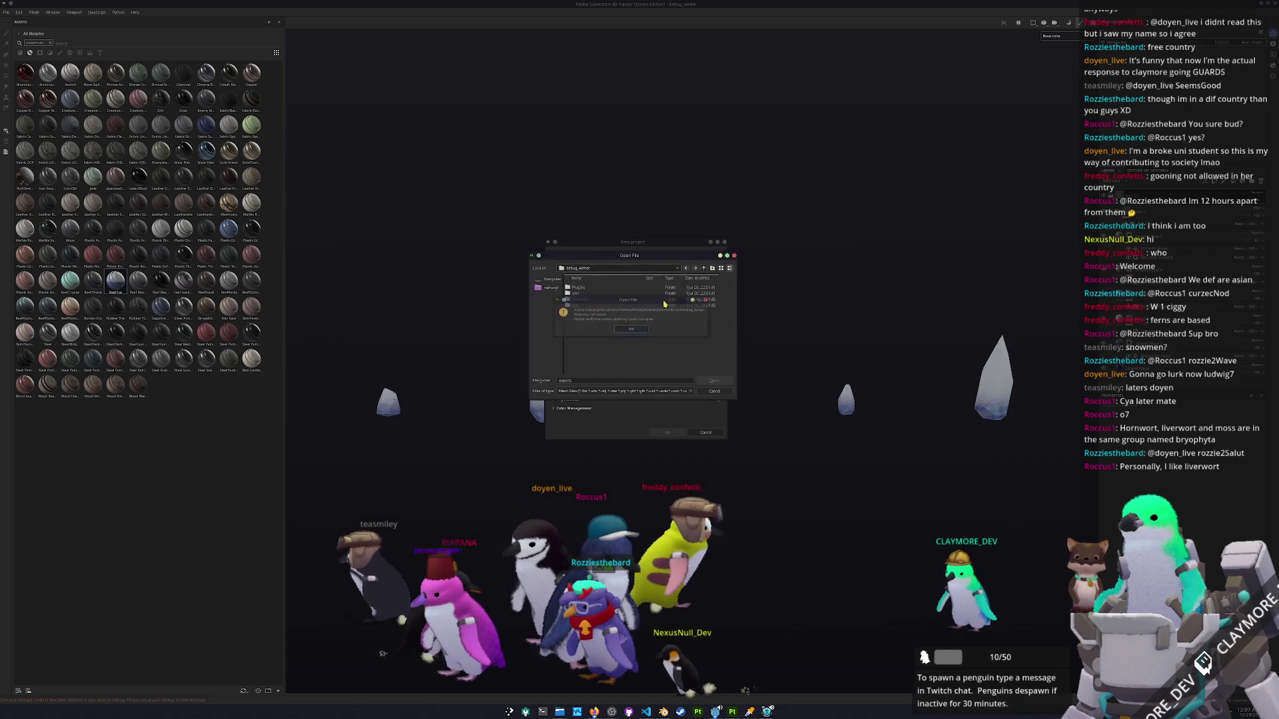
pyautogui.click(704, 268)
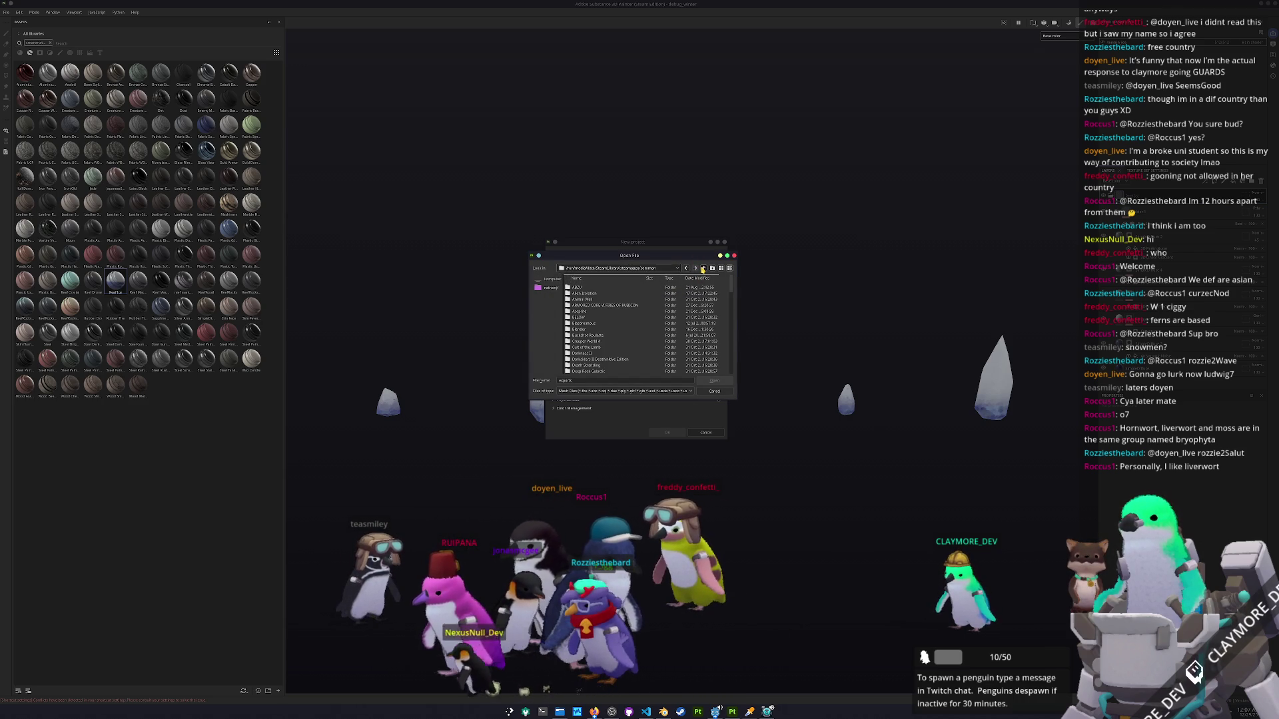
pyautogui.click(703, 268)
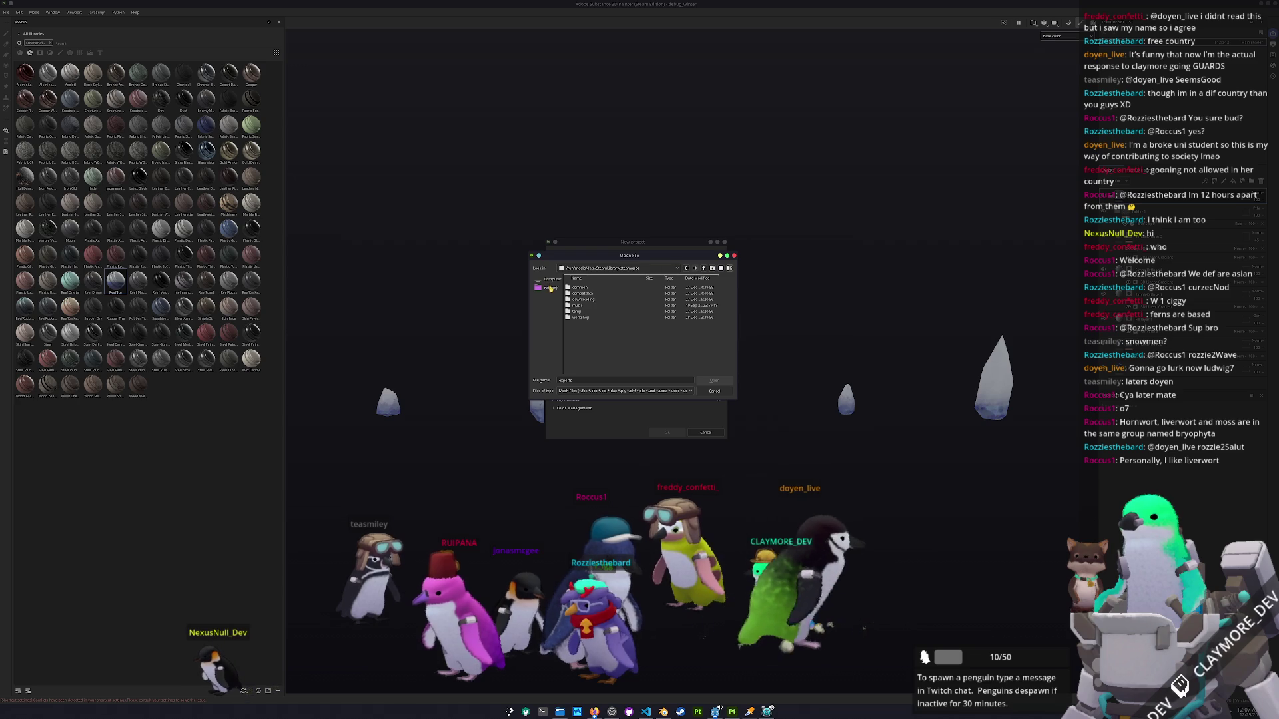
# Pick debug_ice_top.fbx from the godot debug_ice_top exports folder, then cancel the save prompt.
pyautogui.doubleClick(587, 294)
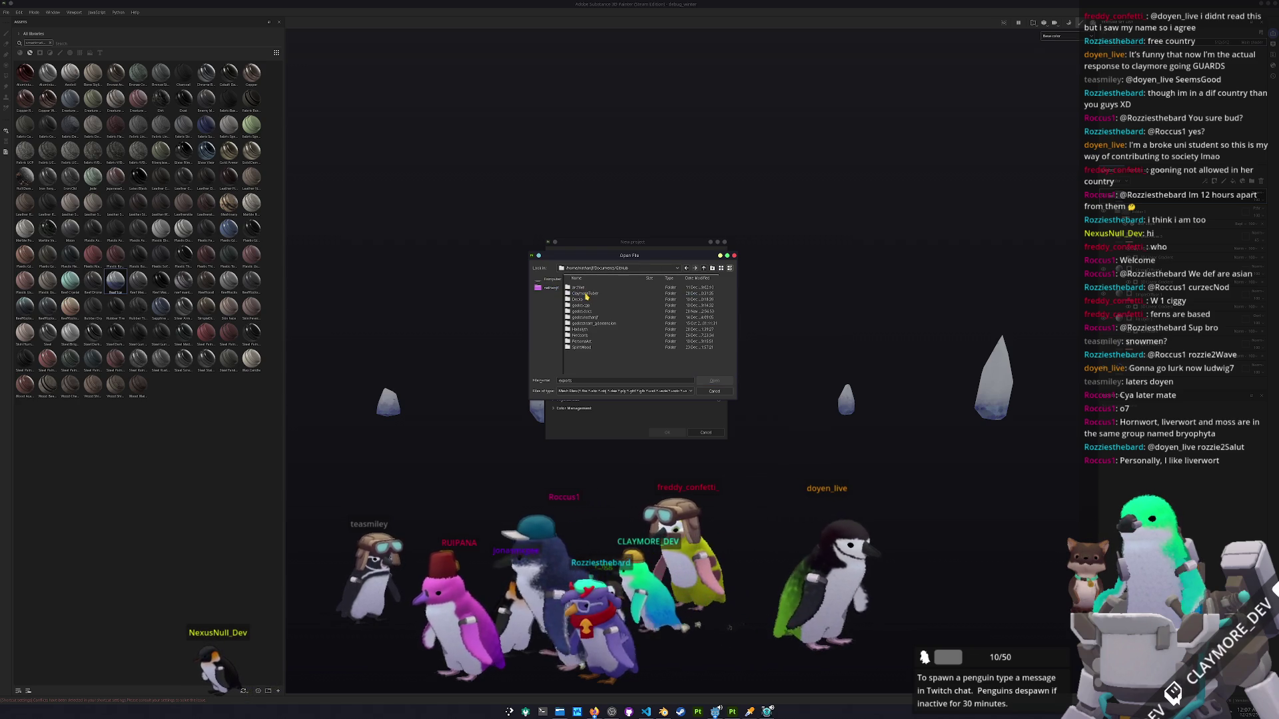
pyautogui.doubleClick(586, 330)
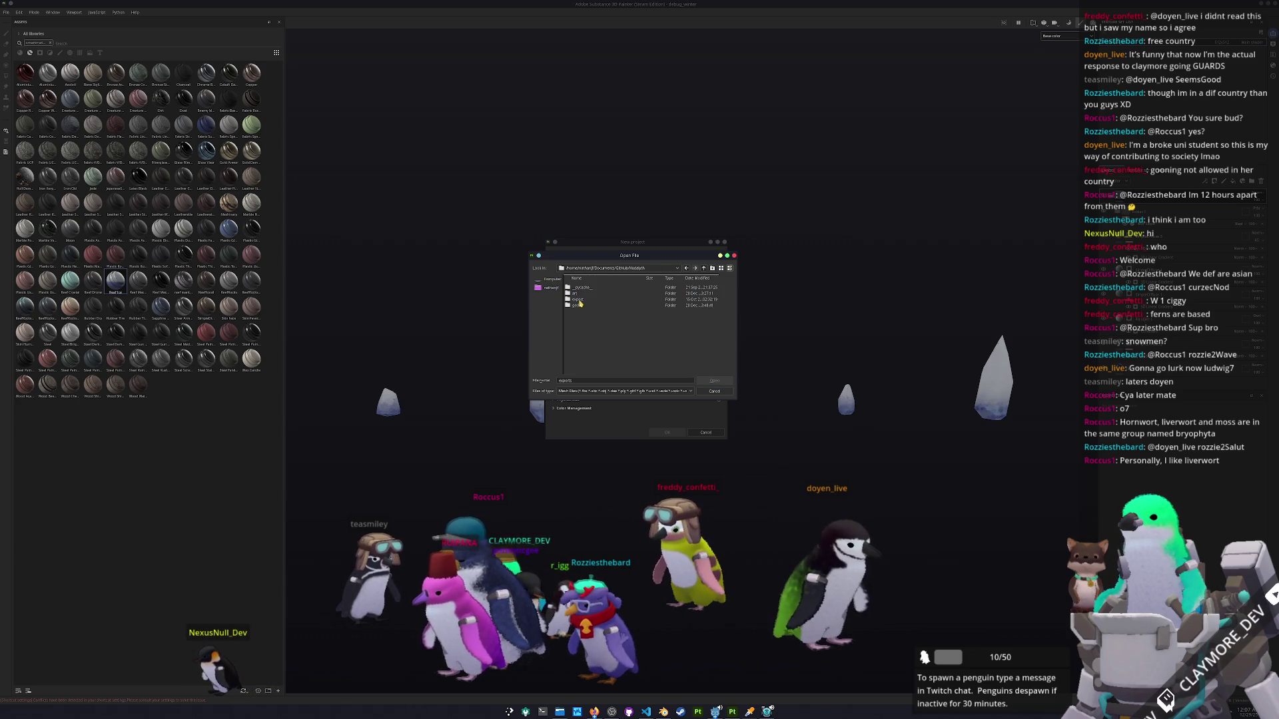
pyautogui.doubleClick(576, 306)
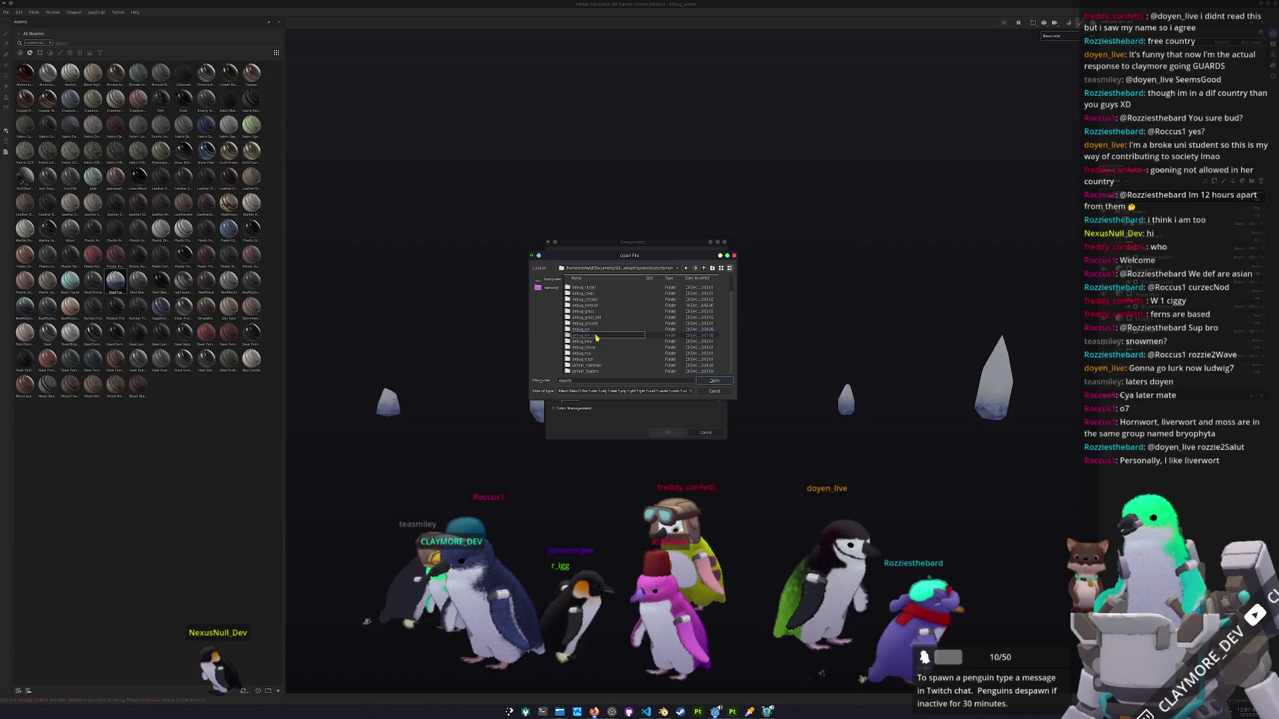
pyautogui.doubleClick(585, 335)
pyautogui.doubleClick(578, 287)
pyautogui.doubleClick(582, 288)
pyautogui.click(667, 432)
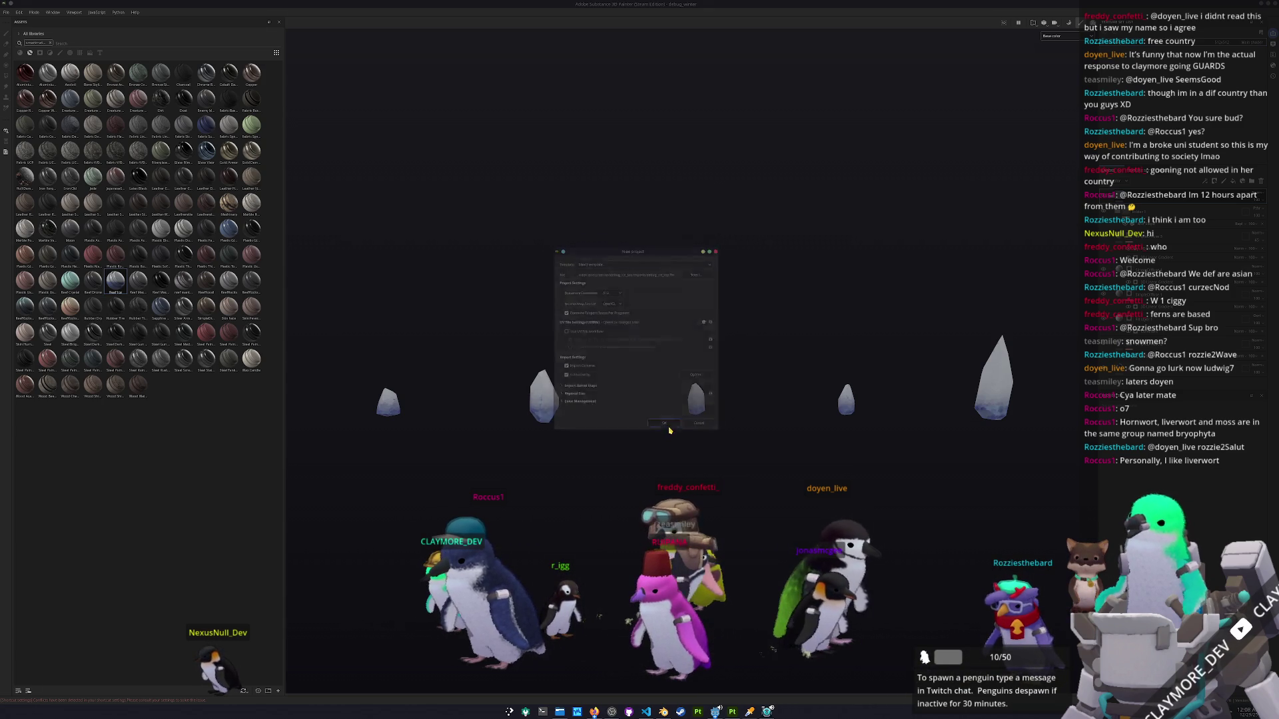
pyautogui.click(597, 354)
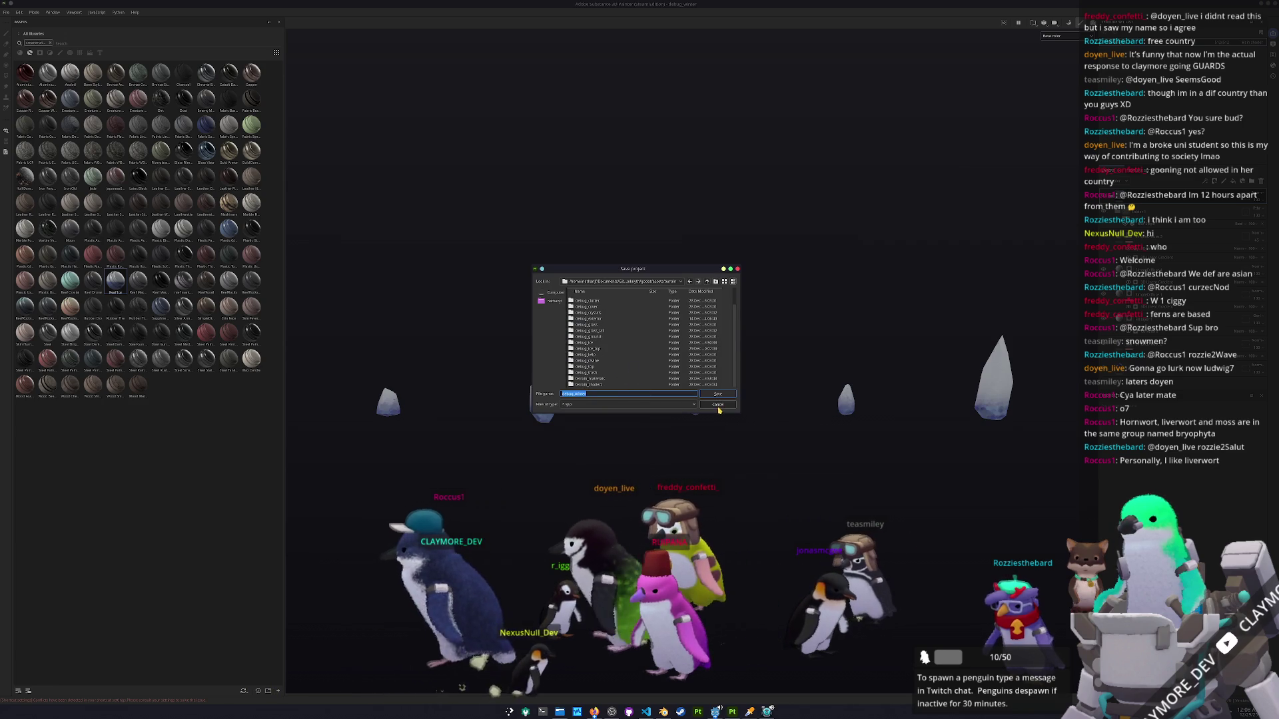
pyautogui.click(718, 405)
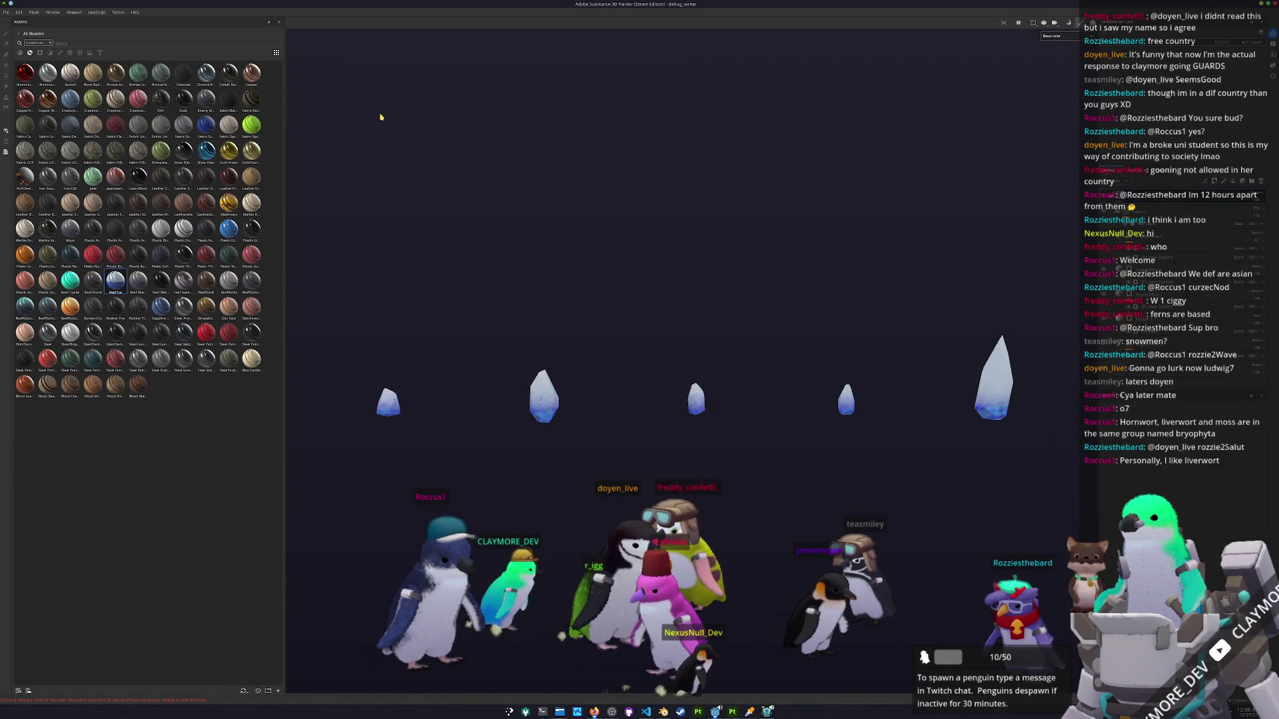
# Recreate the new project from the exported rock mesh and discard the old project's changes.
pyautogui.click(6, 15)
pyautogui.click(22, 24)
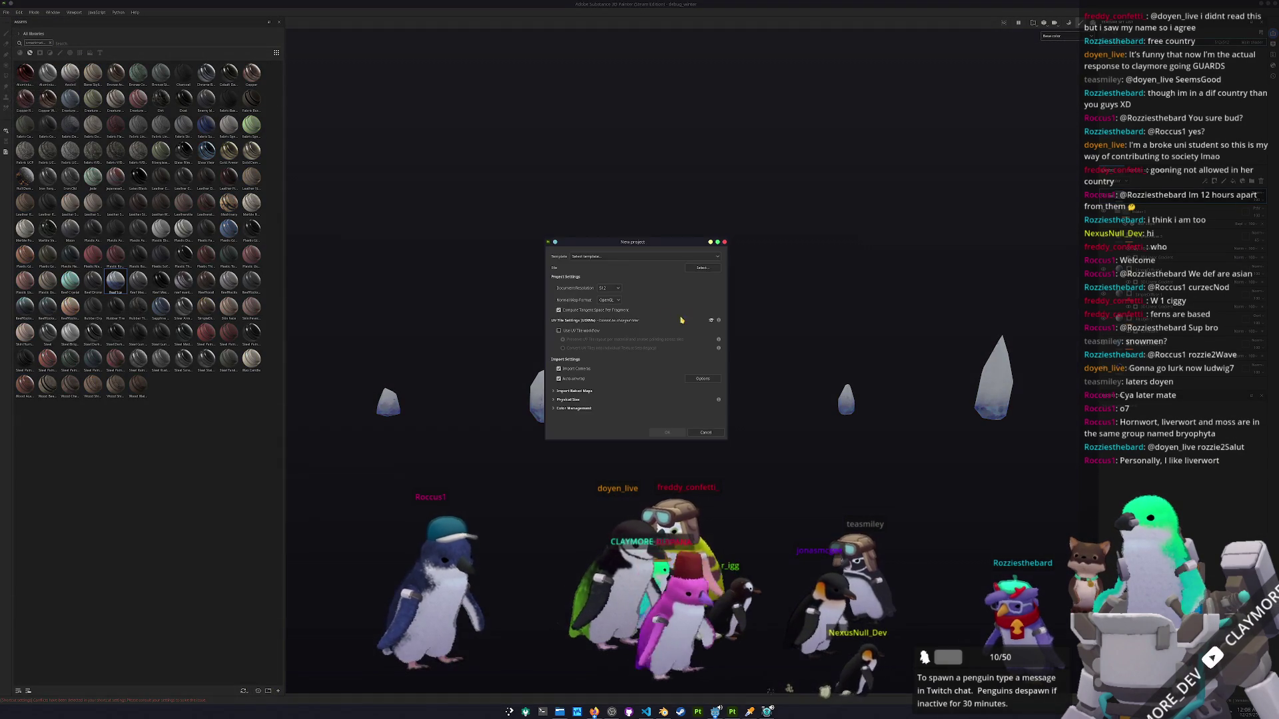
pyautogui.click(702, 268)
pyautogui.doubleClick(640, 290)
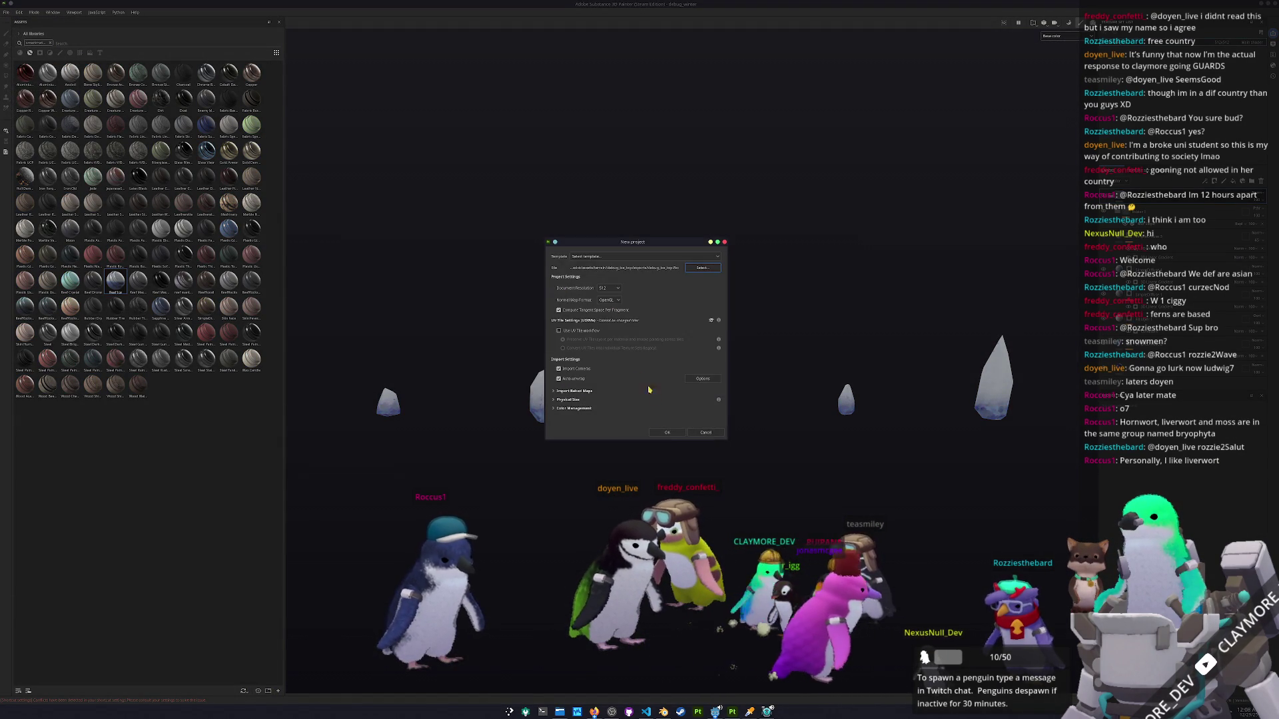
pyautogui.click(667, 433)
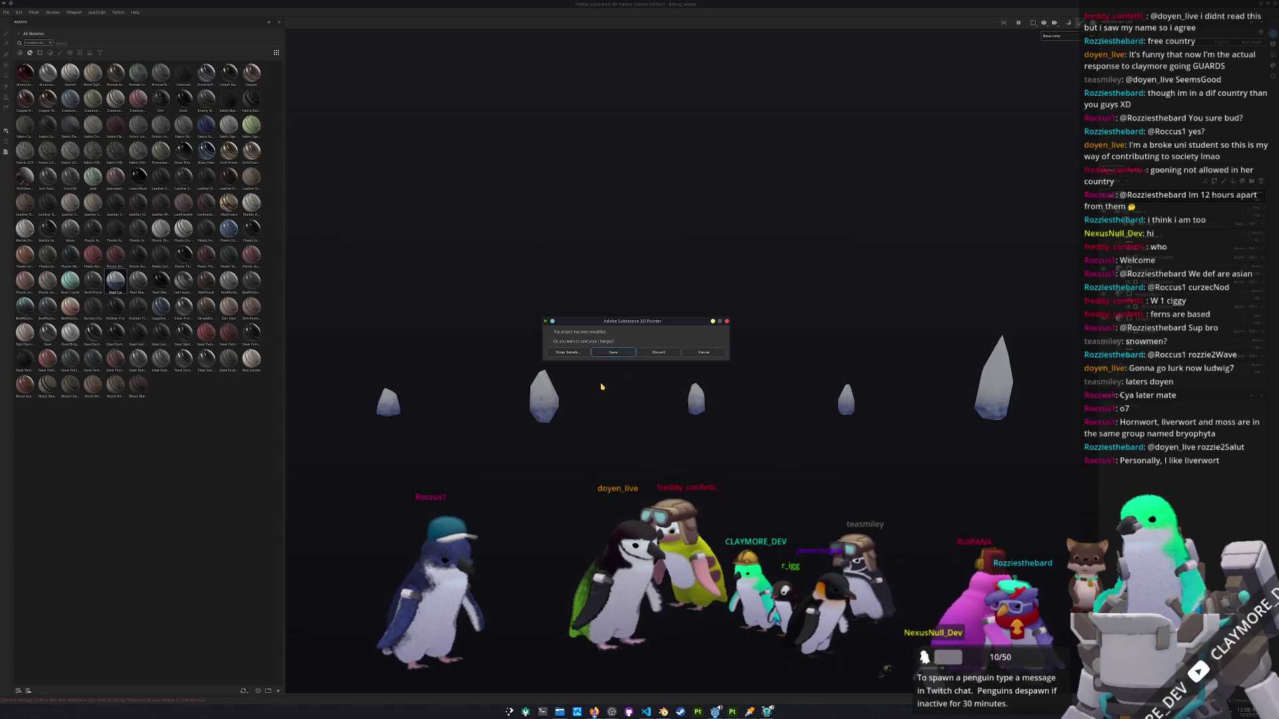
pyautogui.click(659, 352)
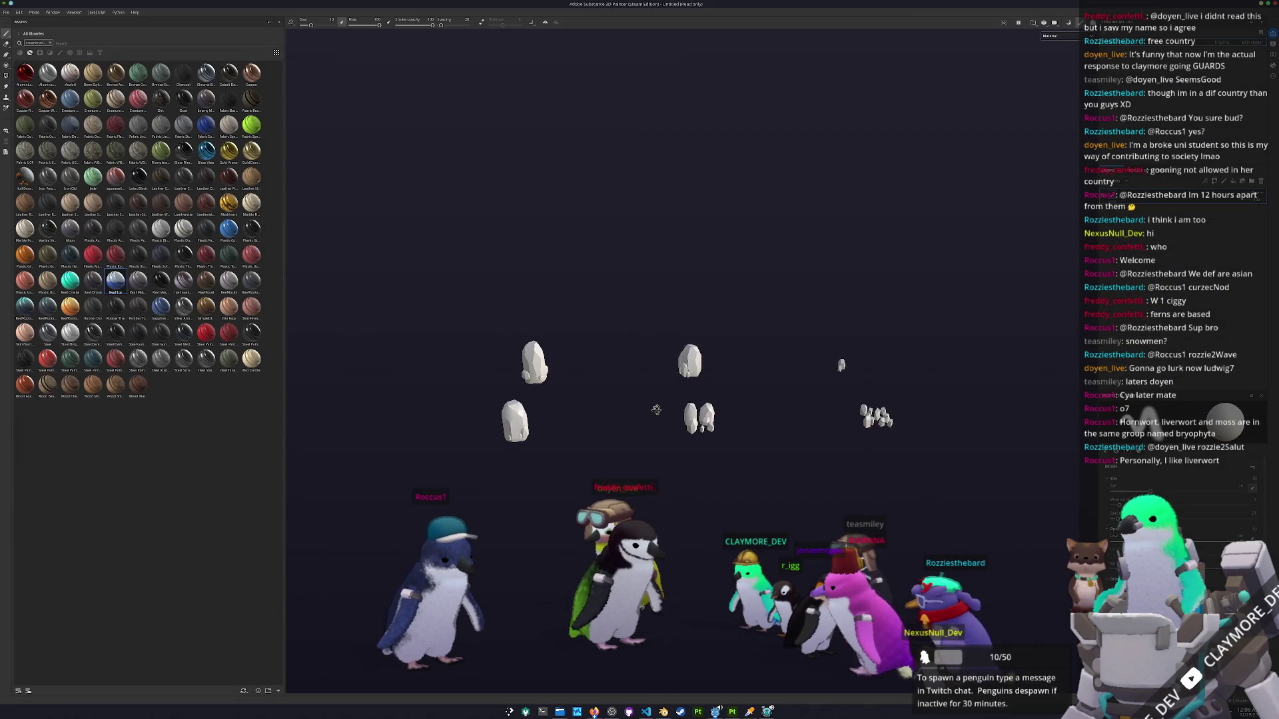
# Bake the rock mesh maps, return to painting, and drag a material onto the rocks.
pyautogui.hotkey('ctrl', 'b')
pyautogui.click(780, 680)
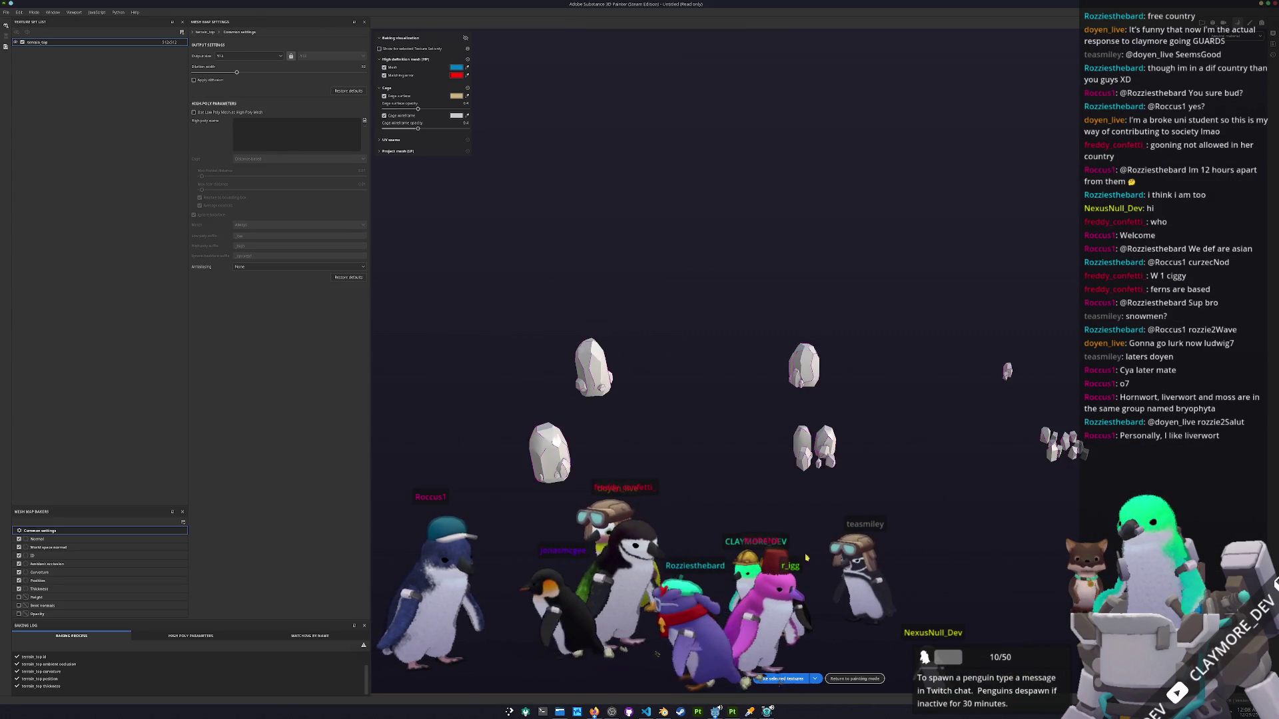
pyautogui.click(848, 678)
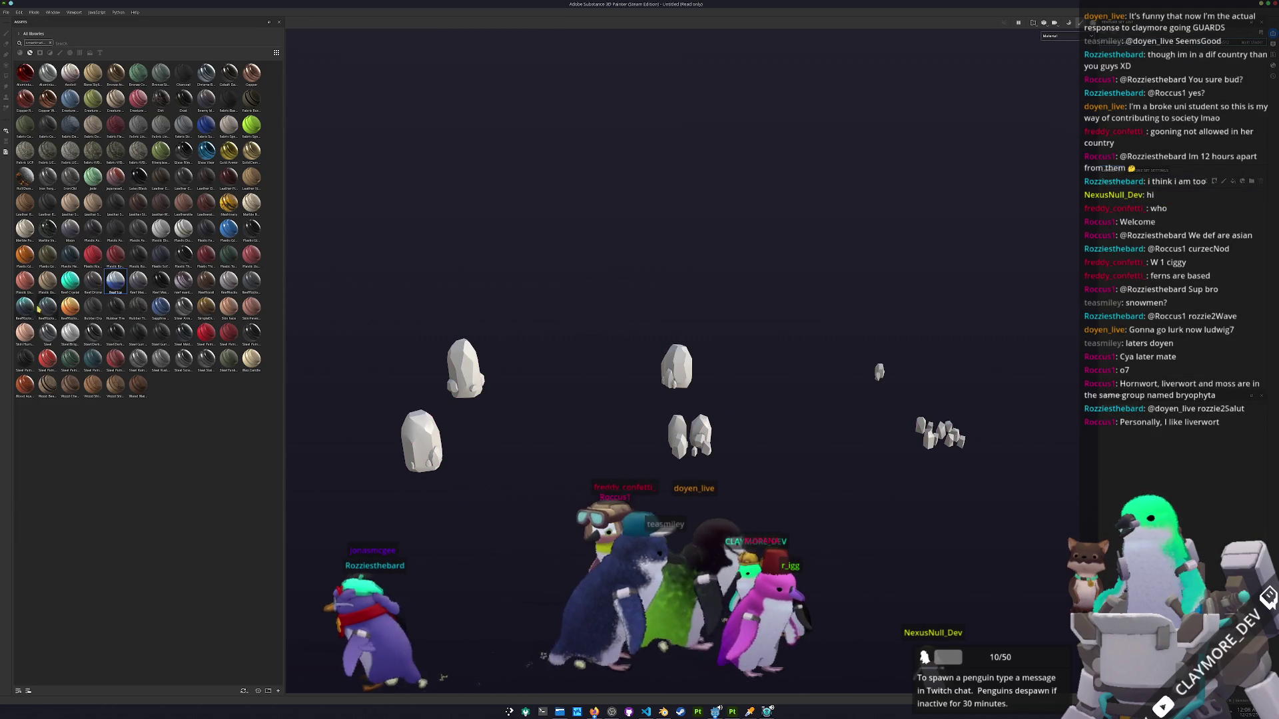
pyautogui.moveTo(39, 308)
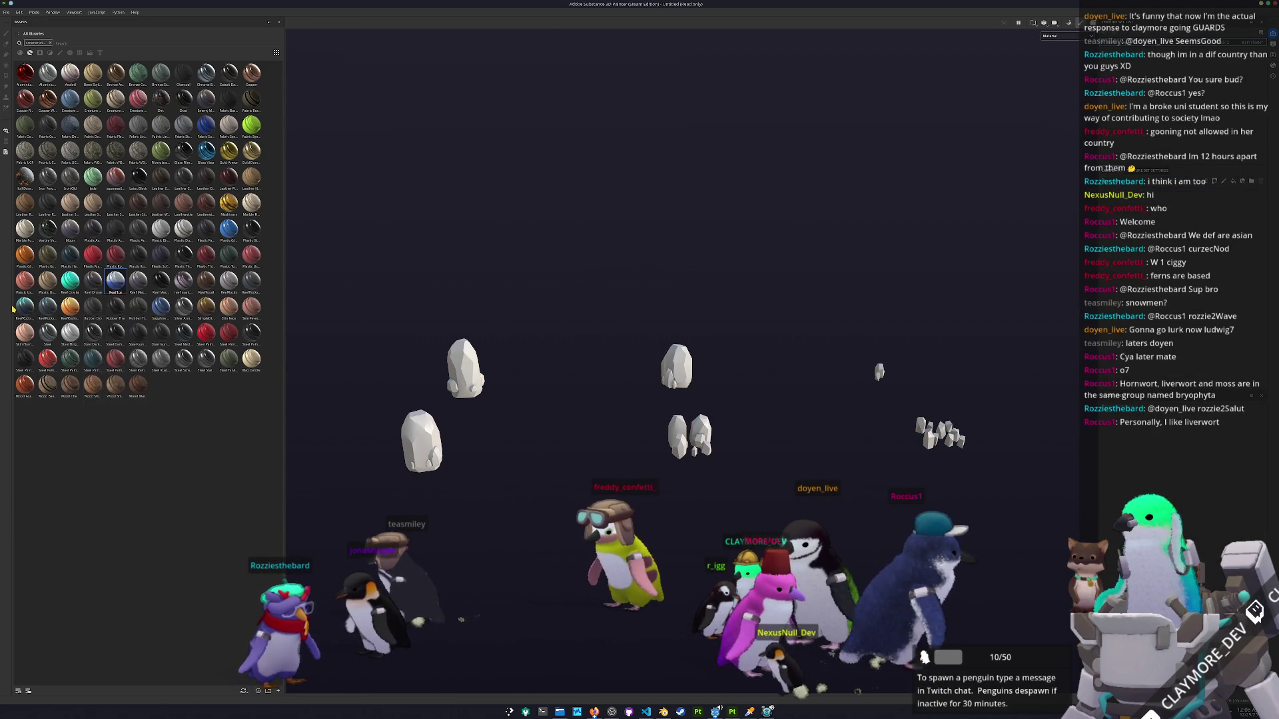
pyautogui.moveTo(25, 307)
pyautogui.mouseDown()
pyautogui.moveTo(300, 480)
pyautogui.moveTo(708, 664)
pyautogui.mouseUp()
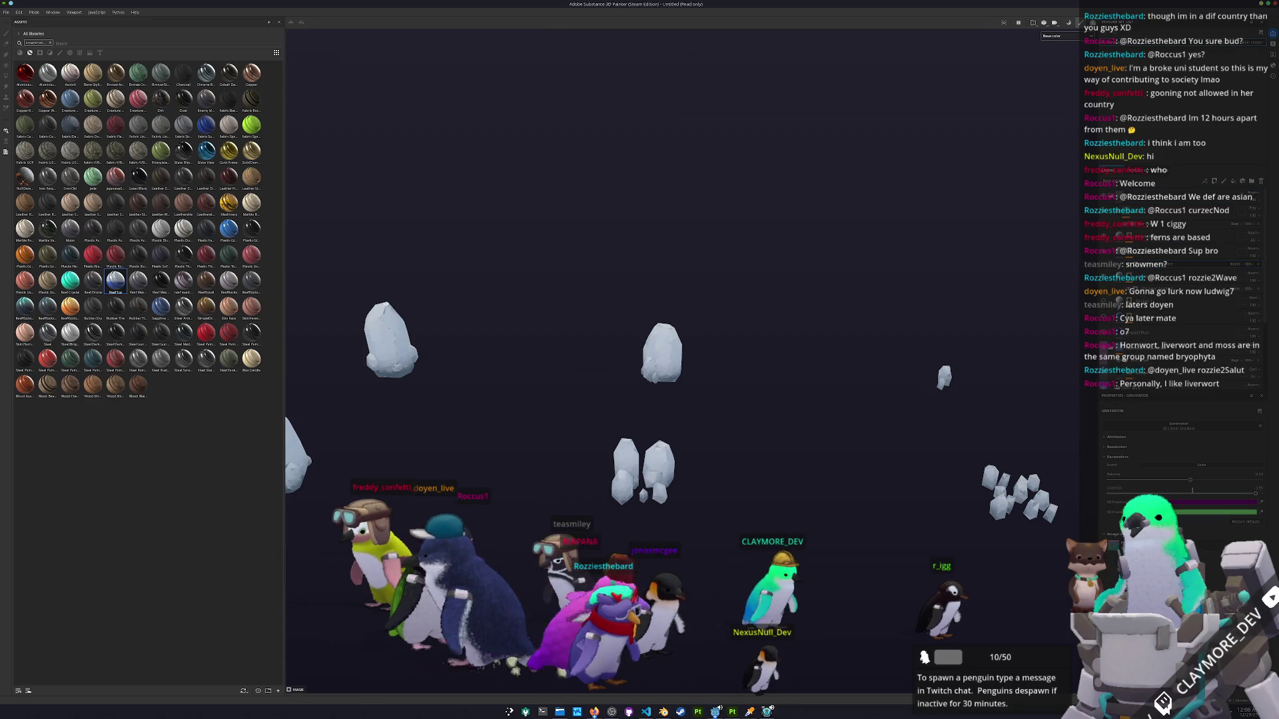
# Lower the generator's Balance in three steps to darken the rocks.
pyautogui.moveTo(1191, 480); pyautogui.dragTo(1157, 479)
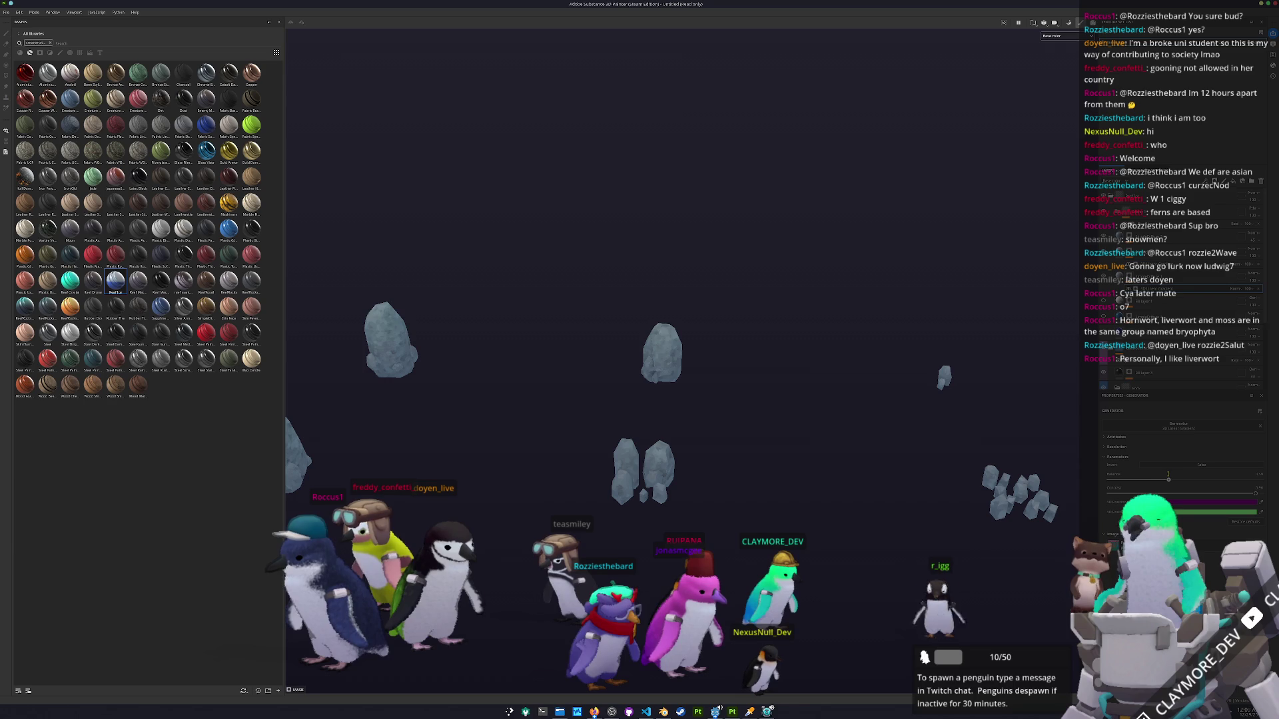
pyautogui.moveTo(1190, 480); pyautogui.dragTo(1184, 478)
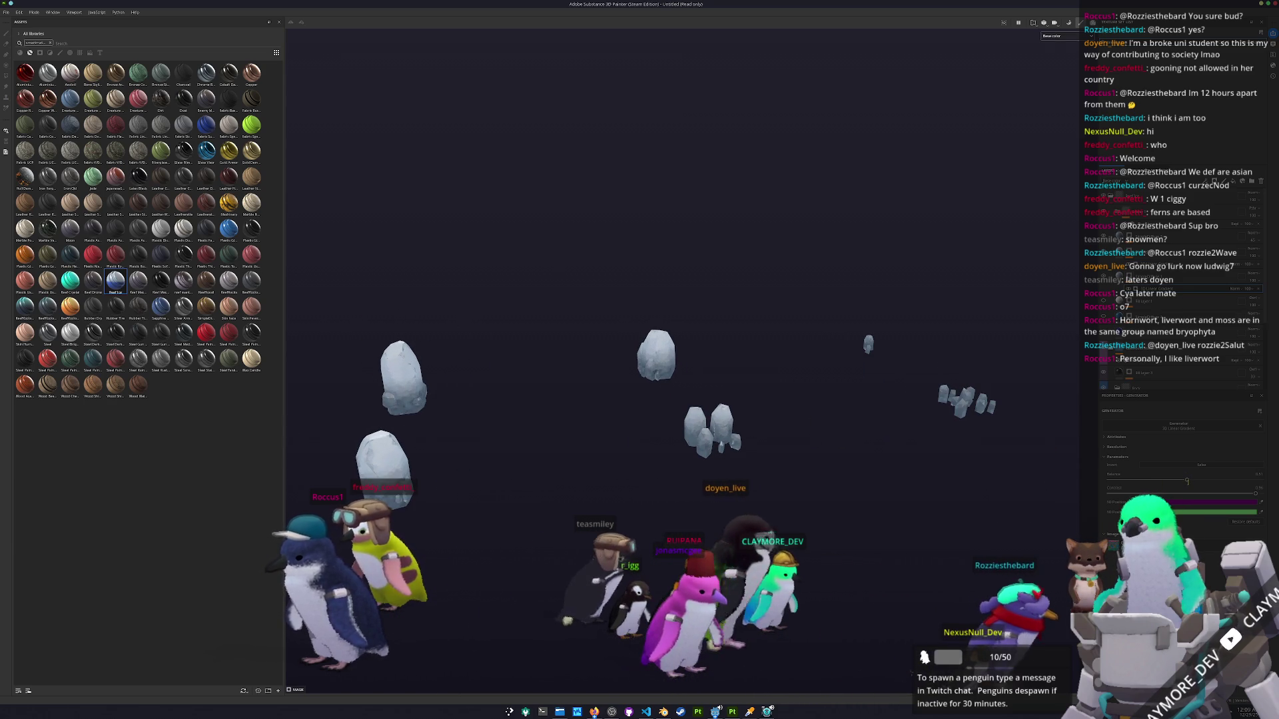
pyautogui.moveTo(1186, 479)
pyautogui.mouseDown()
pyautogui.moveTo(1159, 479)
pyautogui.moveTo(1181, 473)
pyautogui.mouseUp()
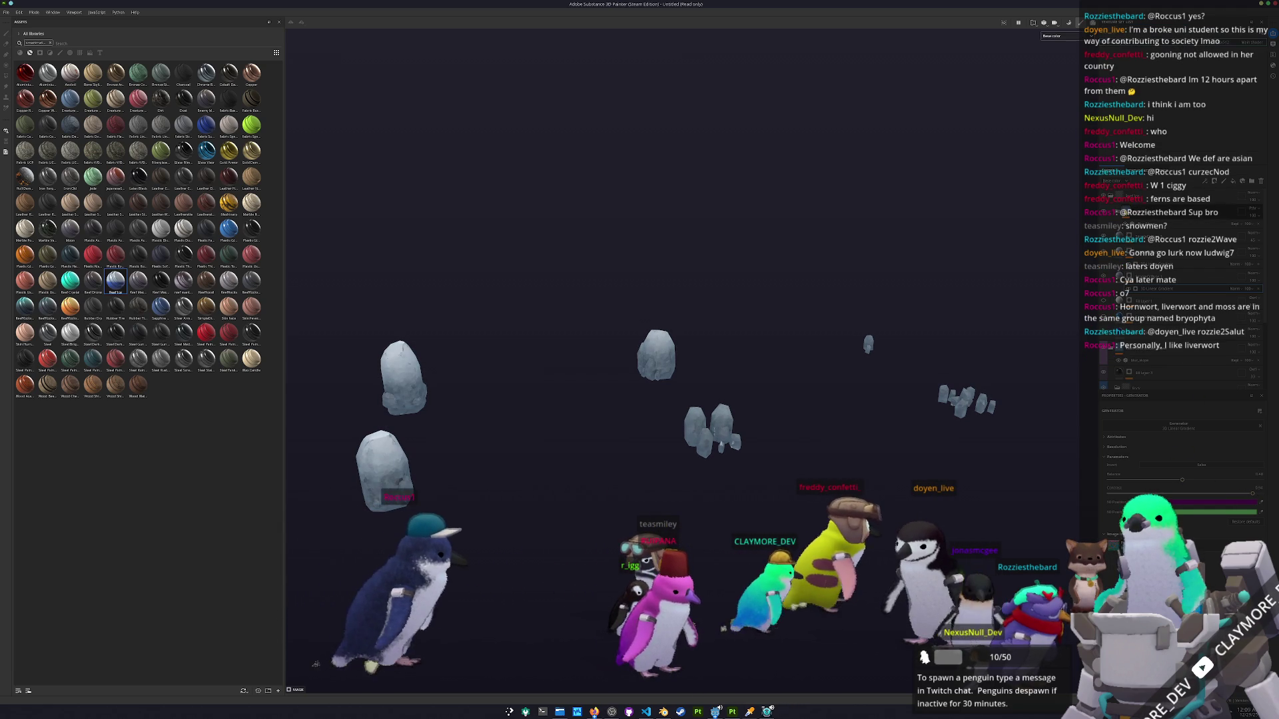
# Inspect the filter layer's settings and blend mode, then orbit in on the rocks.
pyautogui.click(1173, 361)
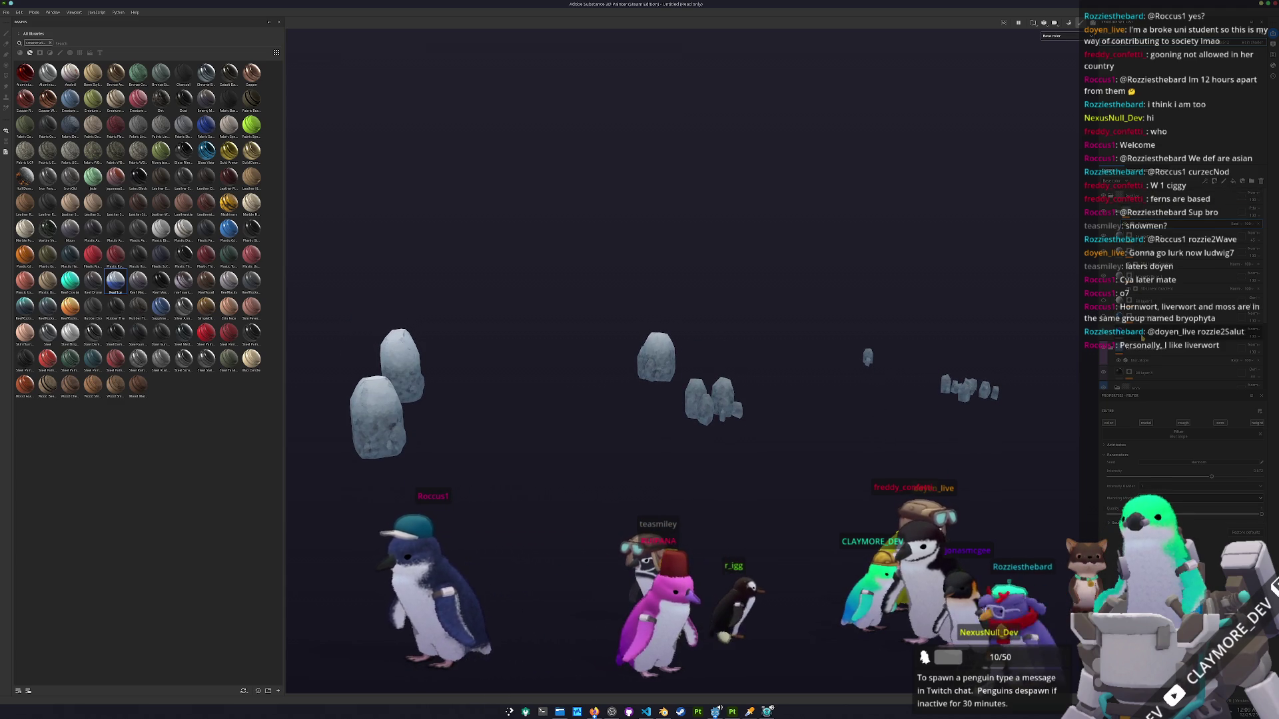
pyautogui.click(1153, 289)
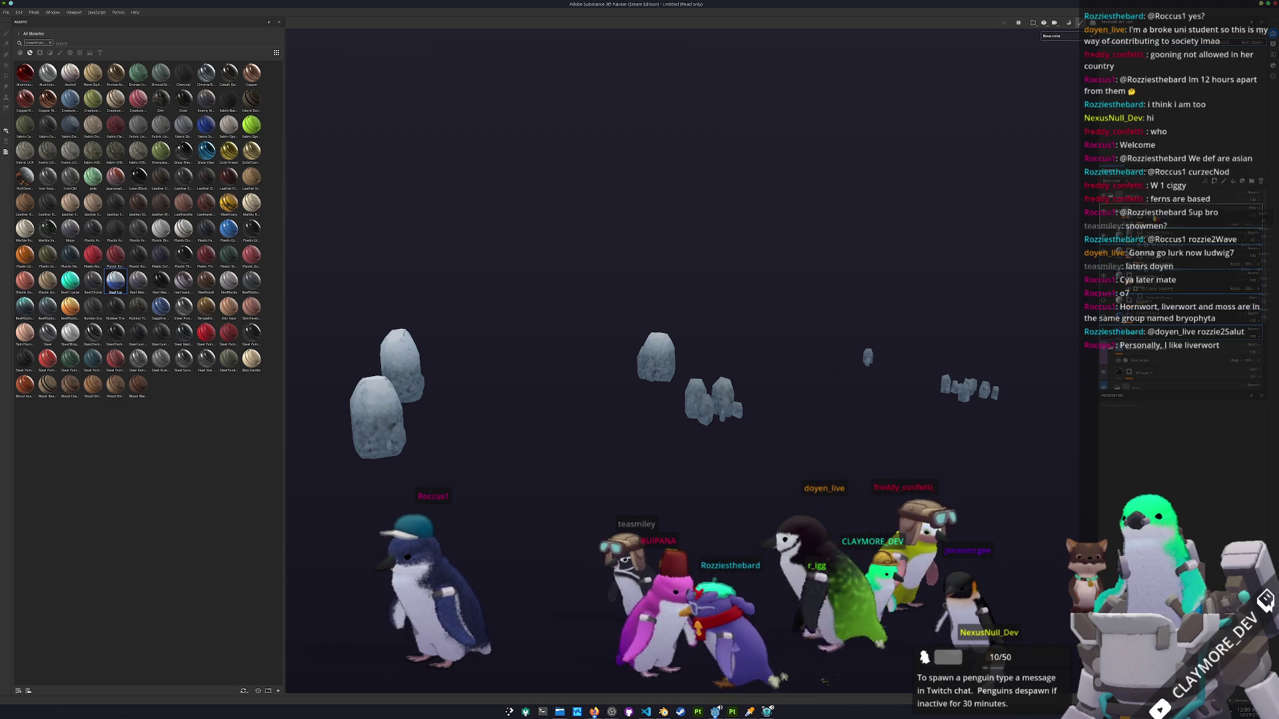
pyautogui.click(1252, 220)
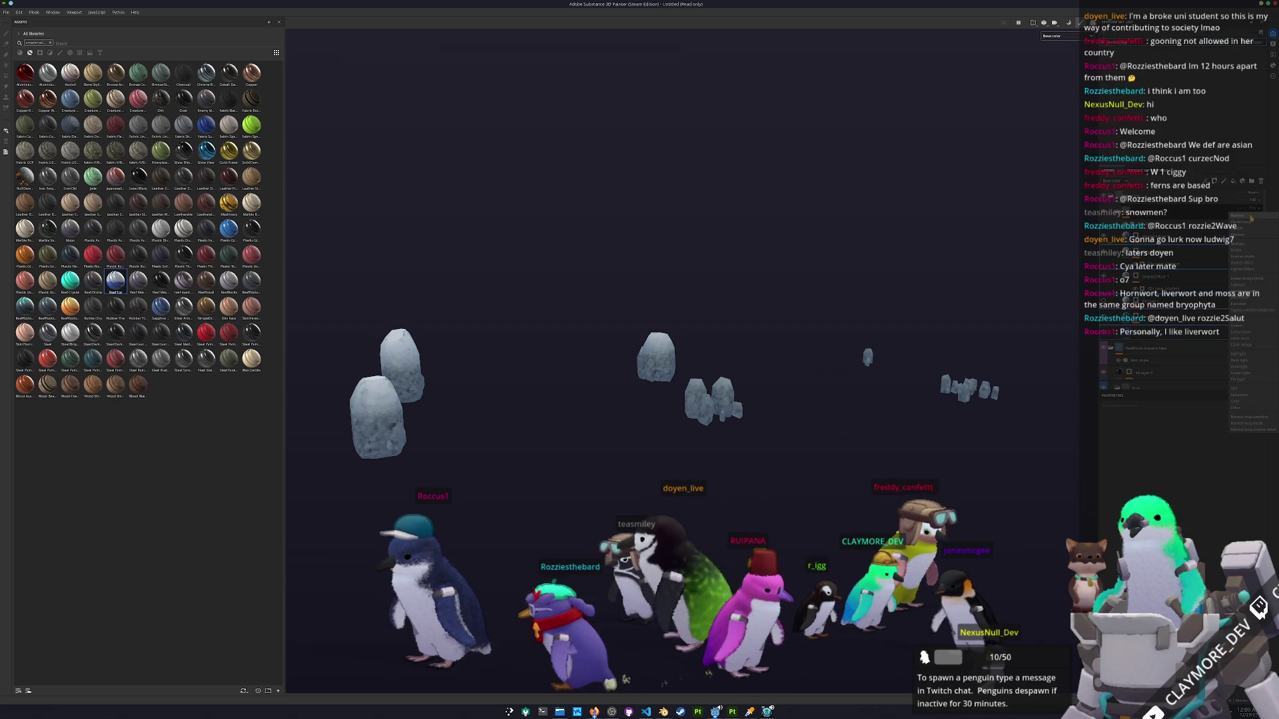
pyautogui.click(1250, 221)
pyautogui.click(1199, 239)
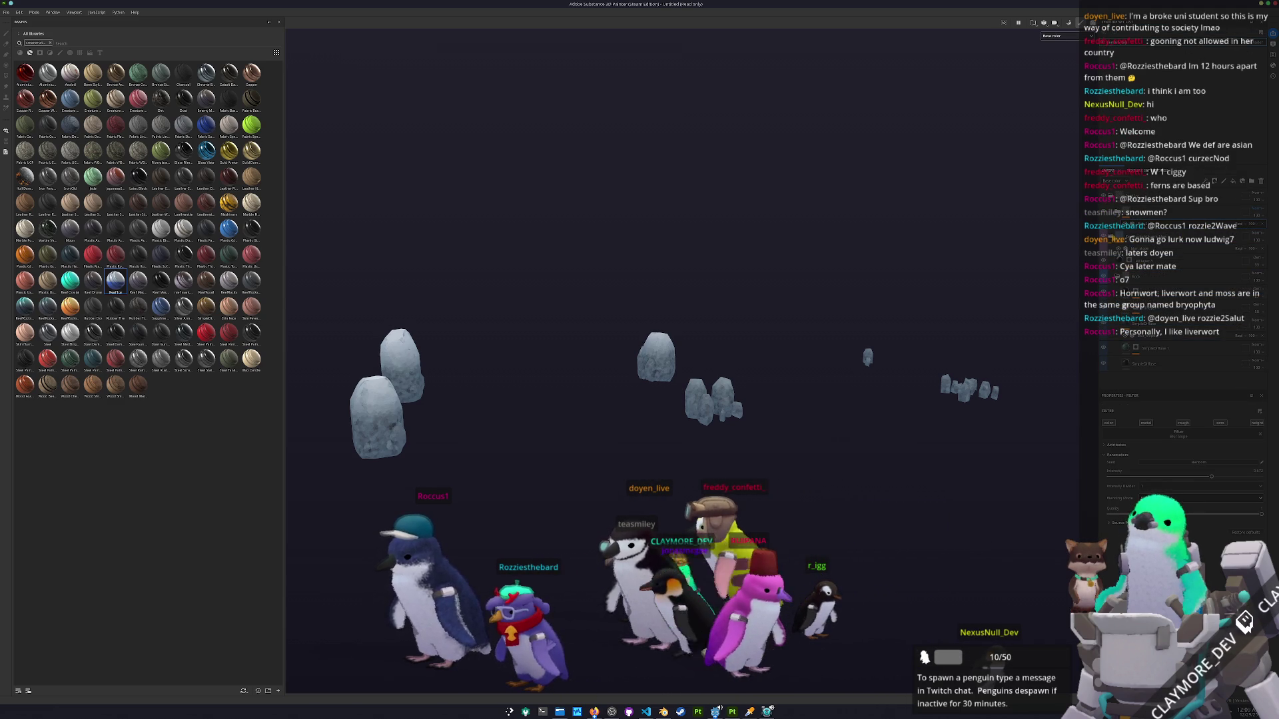
pyautogui.moveTo(1013, 286)
pyautogui.mouseDown()
pyautogui.moveTo(876, 386)
pyautogui.moveTo(745, 391)
pyautogui.moveTo(665, 448)
pyautogui.moveTo(626, 457)
pyautogui.moveTo(597, 536)
pyautogui.moveTo(764, 423)
pyautogui.moveTo(775, 442)
pyautogui.mouseUp()
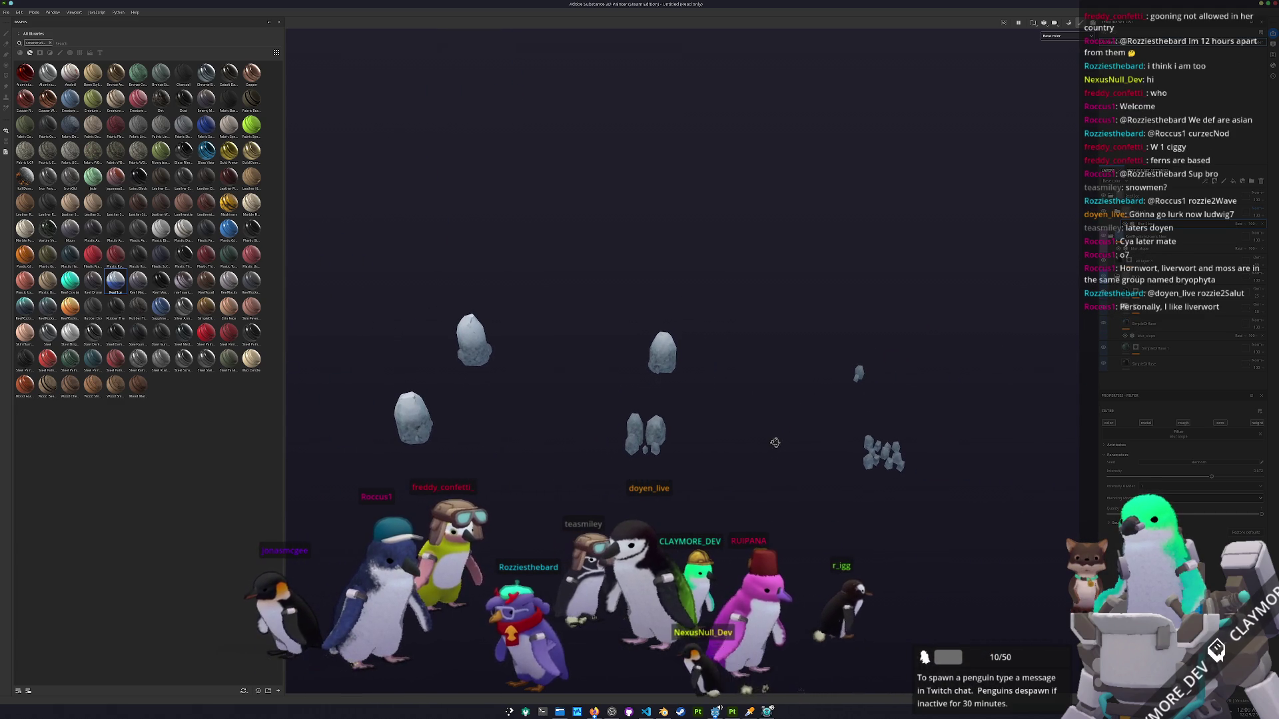
# Start a save, cancel it, and check a layer's context options.
pyautogui.hotkey('ctrl', 's')
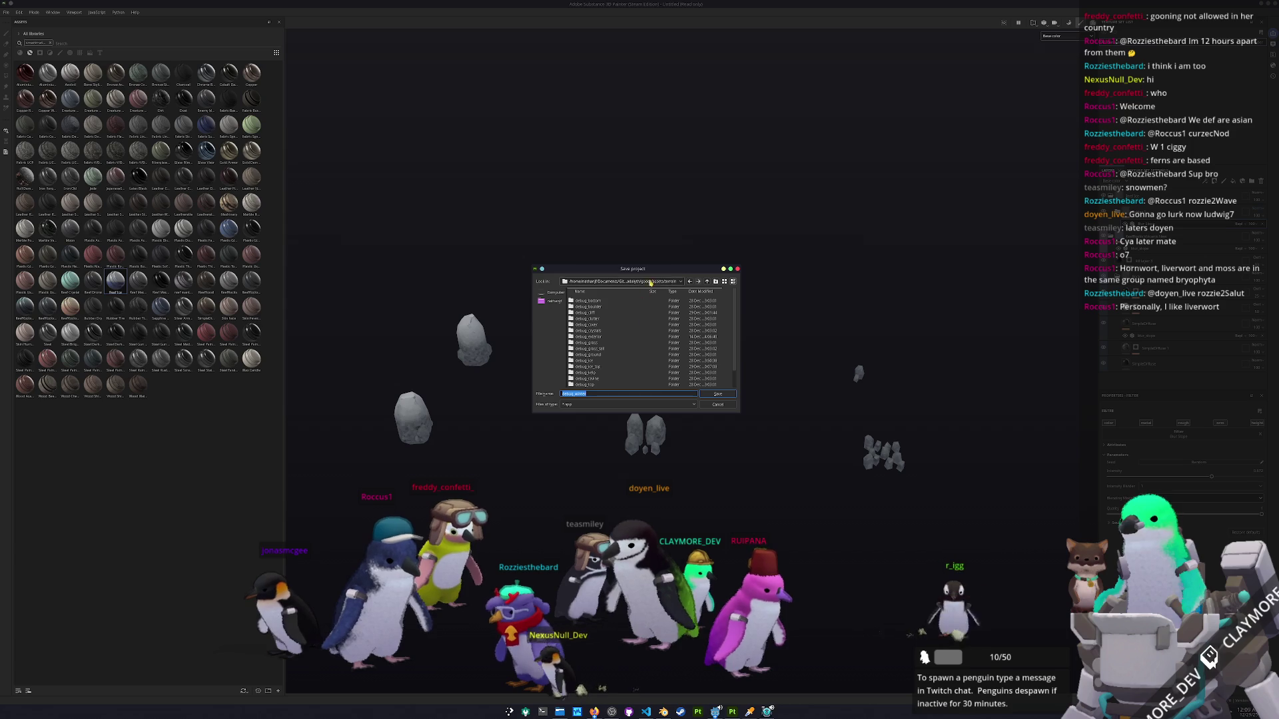
pyautogui.press('Escape')
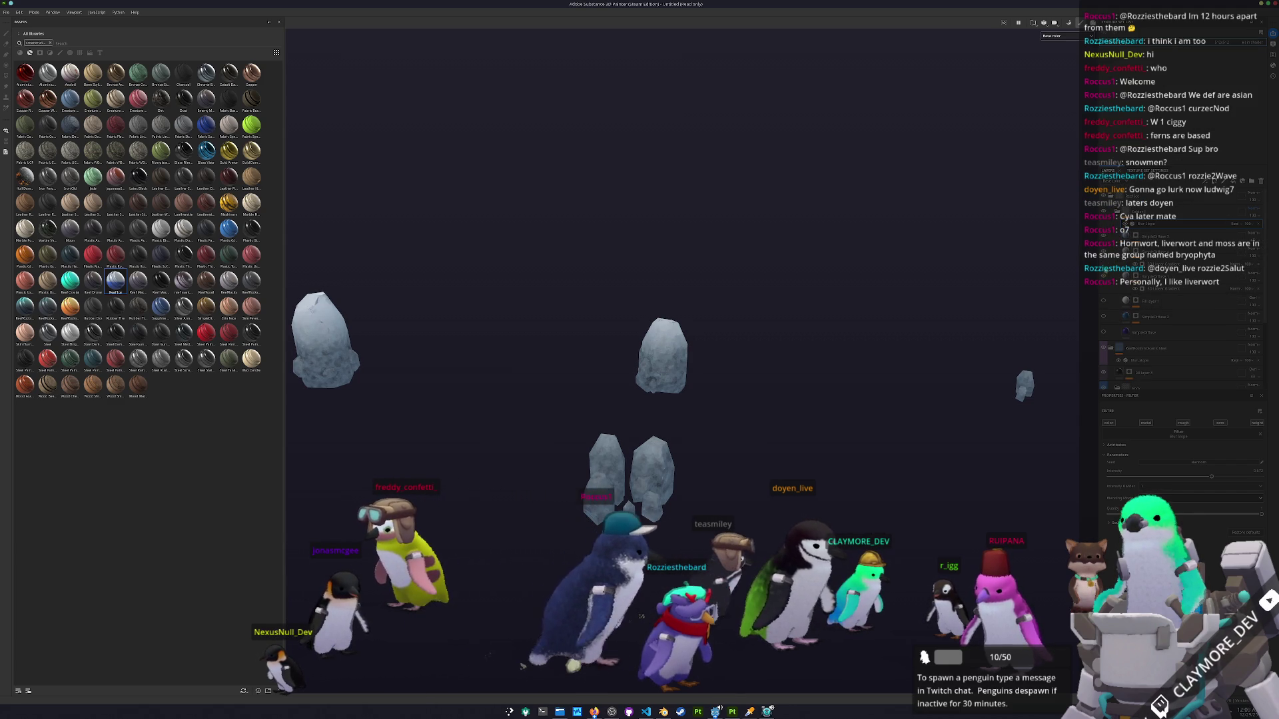
pyautogui.click(1136, 236)
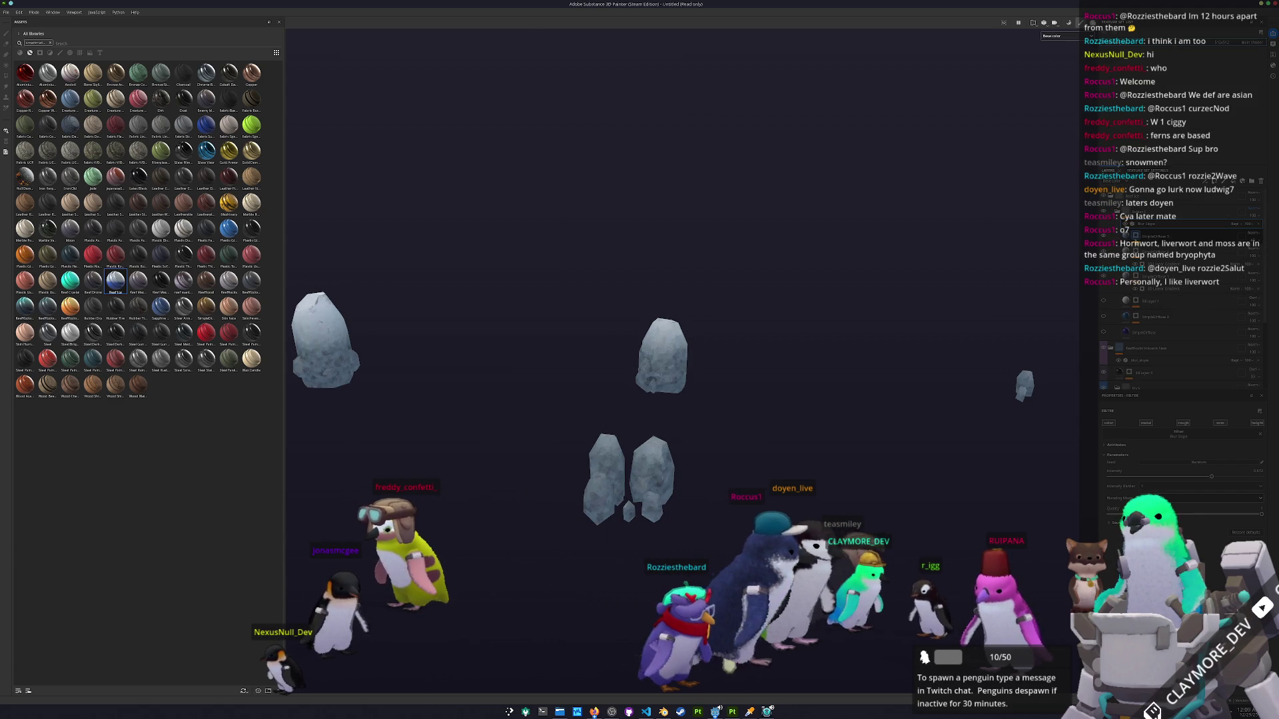
pyautogui.rightClick(1136, 234)
pyautogui.press('Escape')
# Invert the 3D Linear Gradient generator, change its blend mode, raise Balance and maximize contrast.
pyautogui.click(1163, 306)
pyautogui.click(1189, 465)
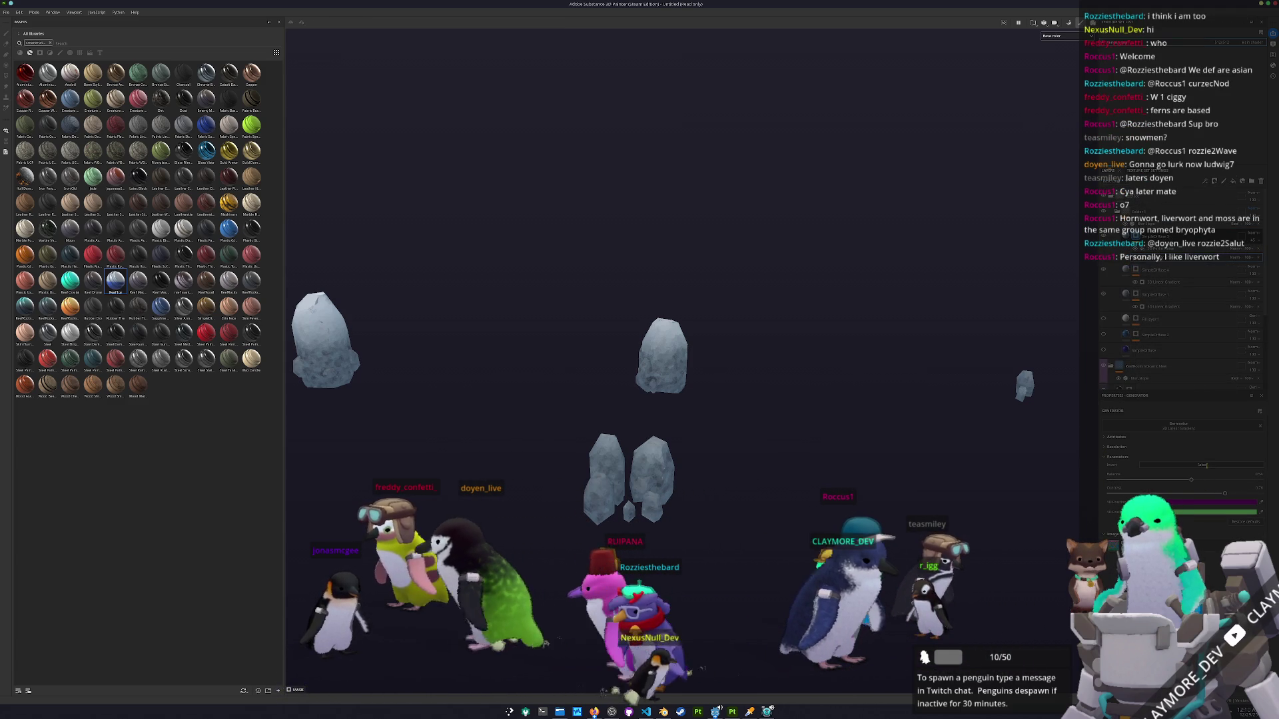
pyautogui.click(1235, 251)
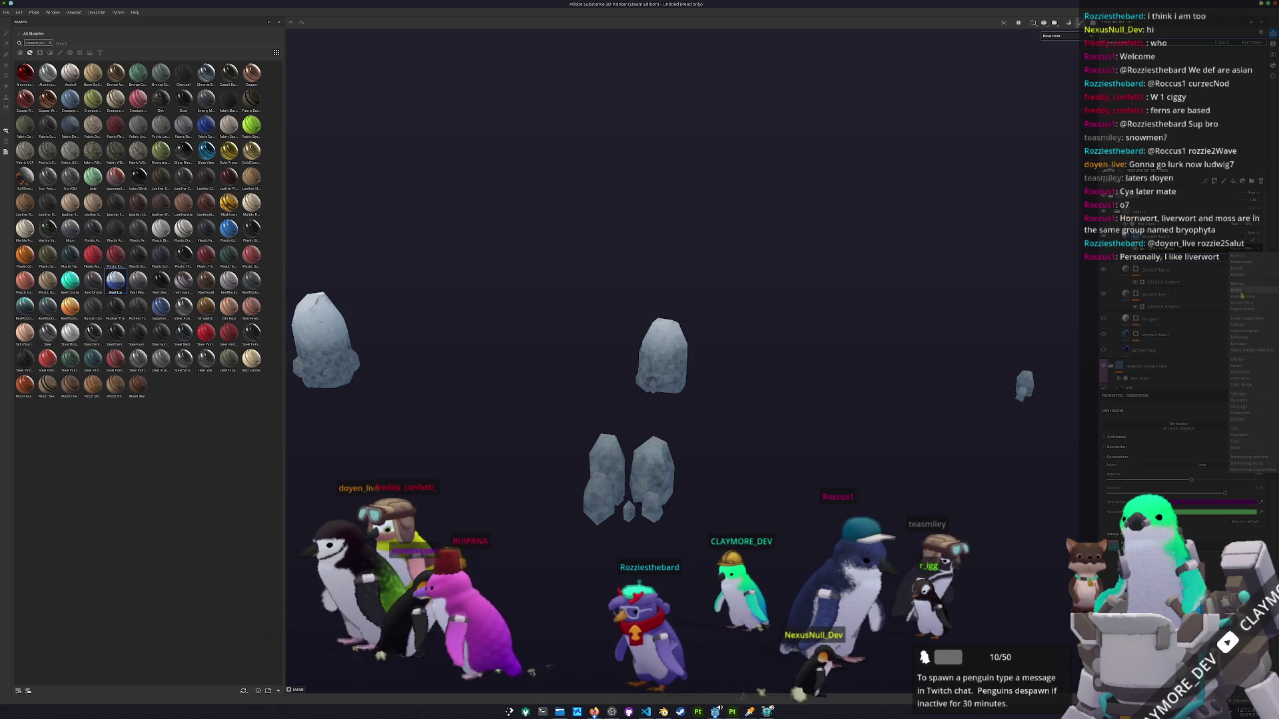
pyautogui.click(1242, 285)
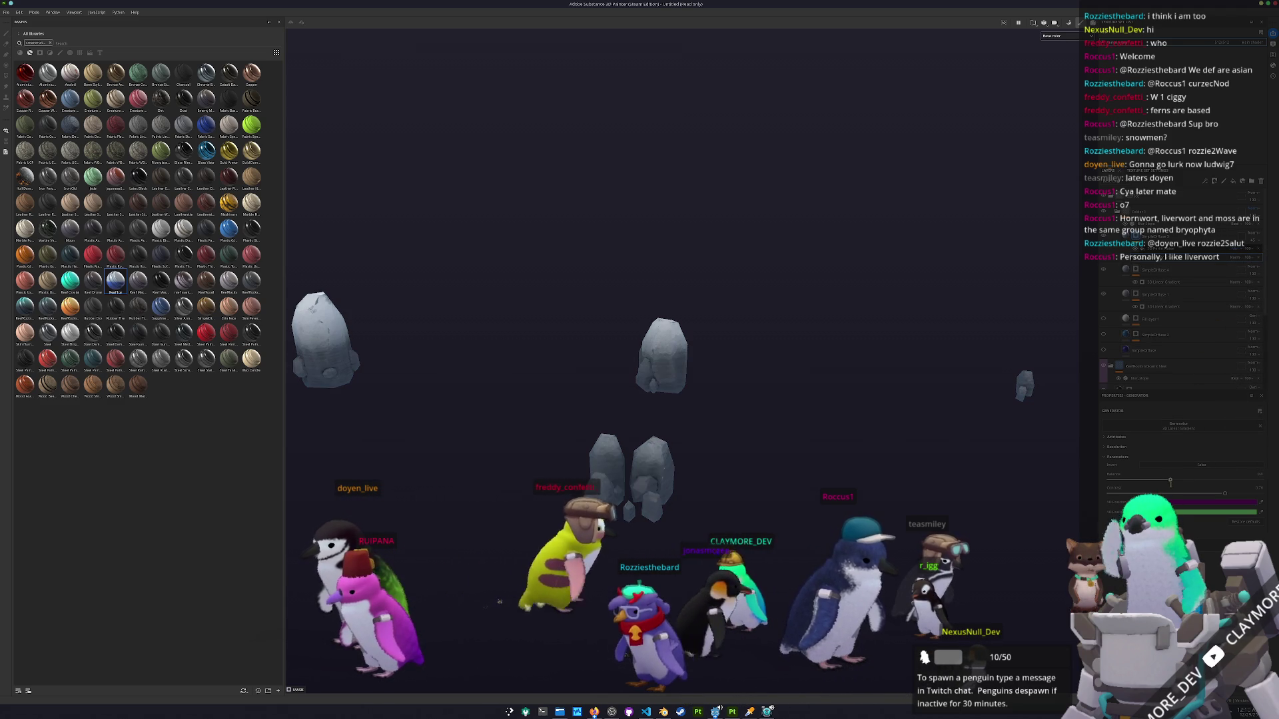
pyautogui.moveTo(1170, 481); pyautogui.dragTo(1185, 481)
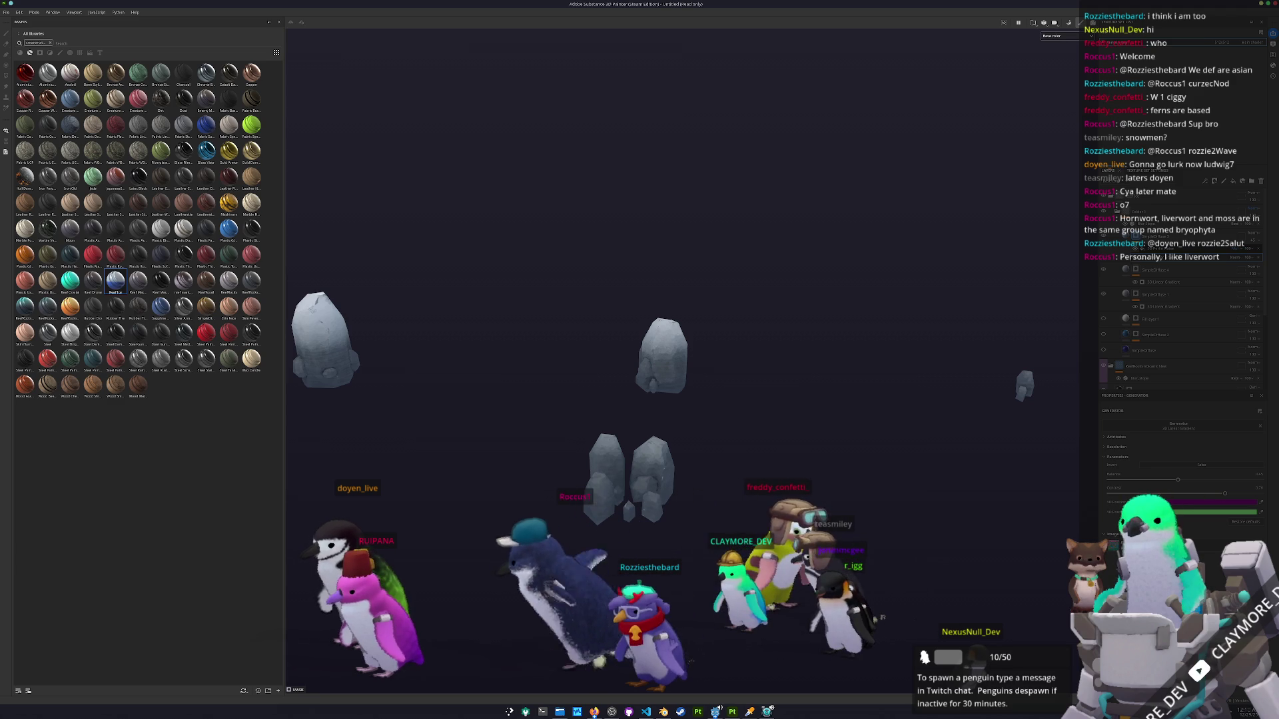
pyautogui.moveTo(1115, 494); pyautogui.dragTo(1261, 494)
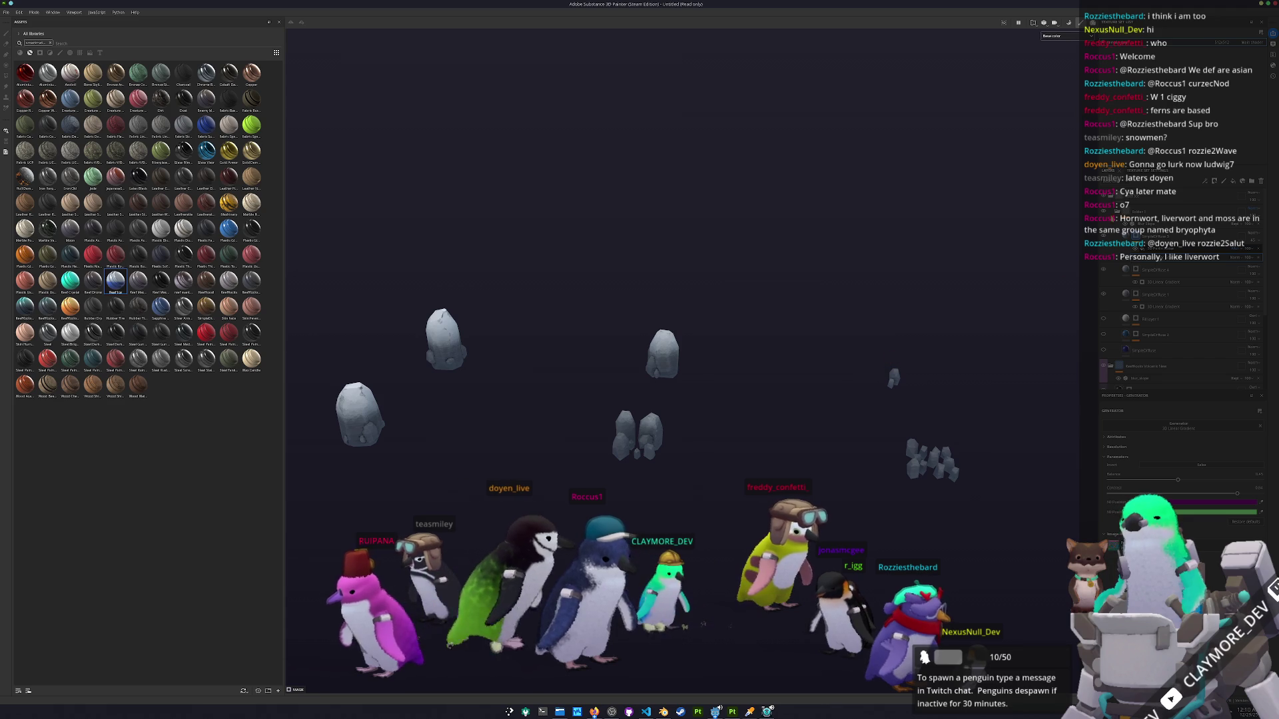
# Raise the filter layer's intensity, zoom in on a rock, and bring up the save dialog.
pyautogui.click(1166, 243)
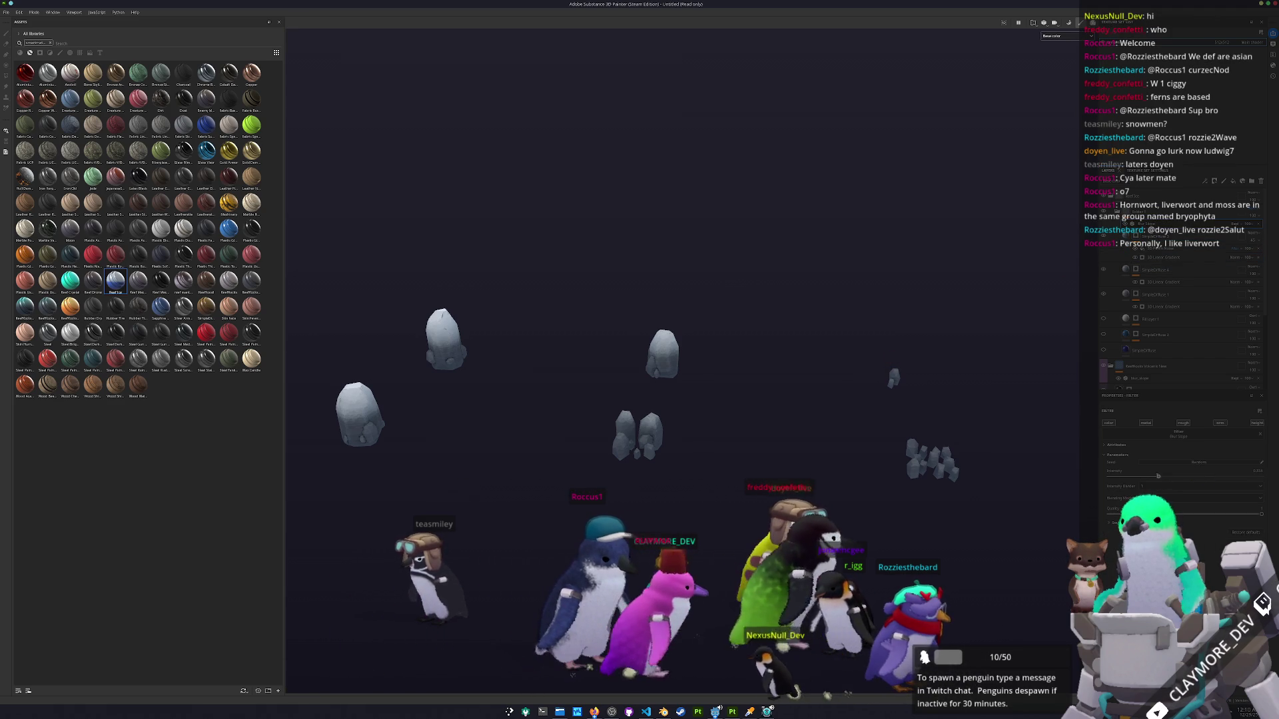
pyautogui.moveTo(1147, 475); pyautogui.dragTo(1213, 475)
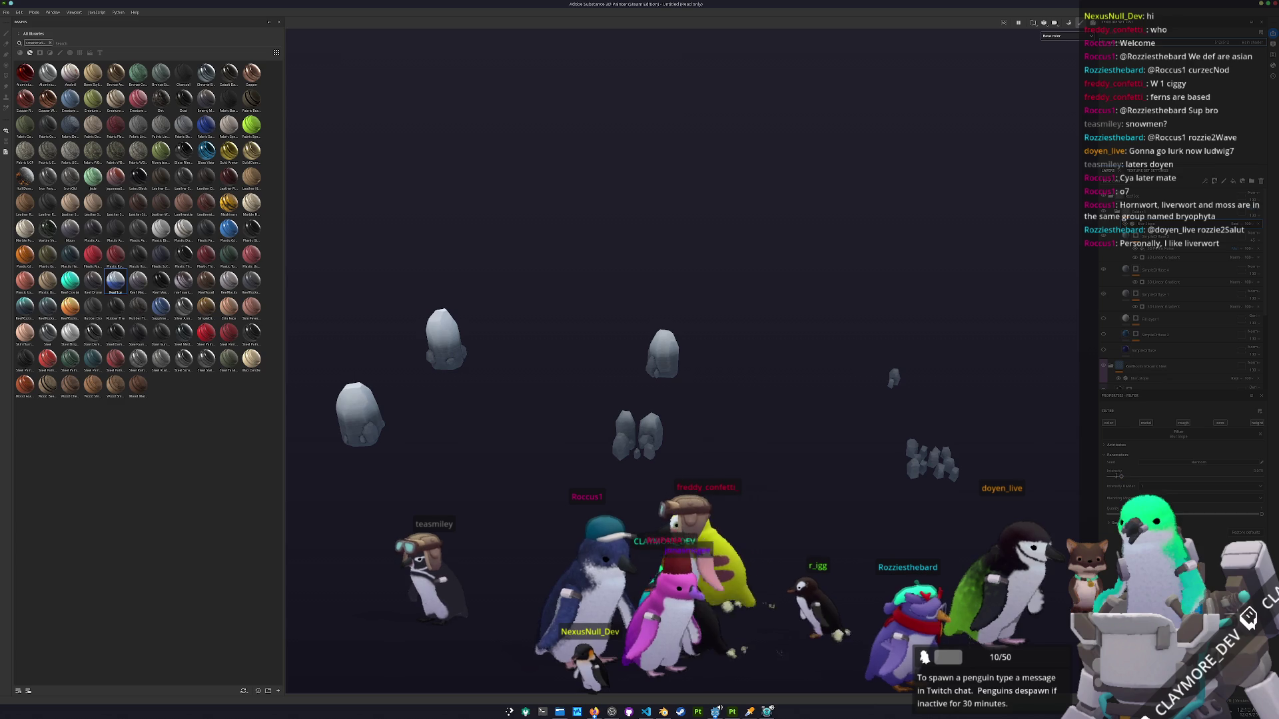
pyautogui.moveTo(812, 510); pyautogui.dragTo(550, 497)
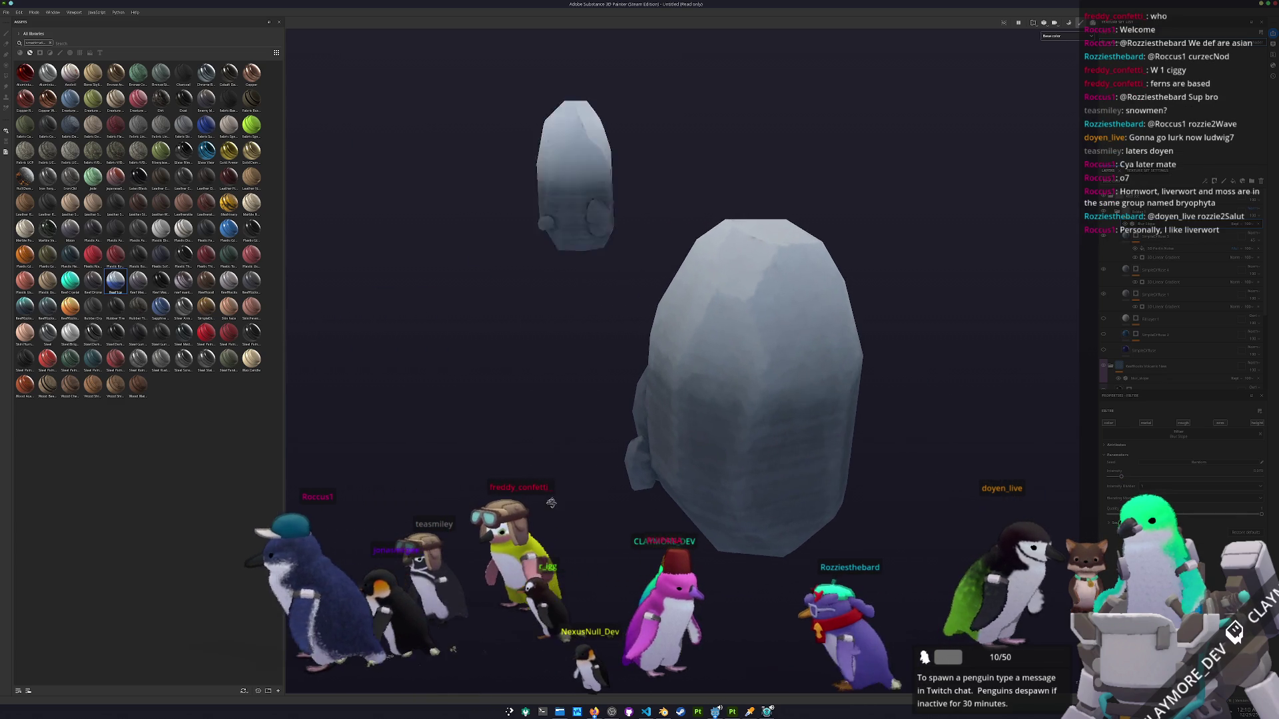
pyautogui.scroll(-10, 550, 496)
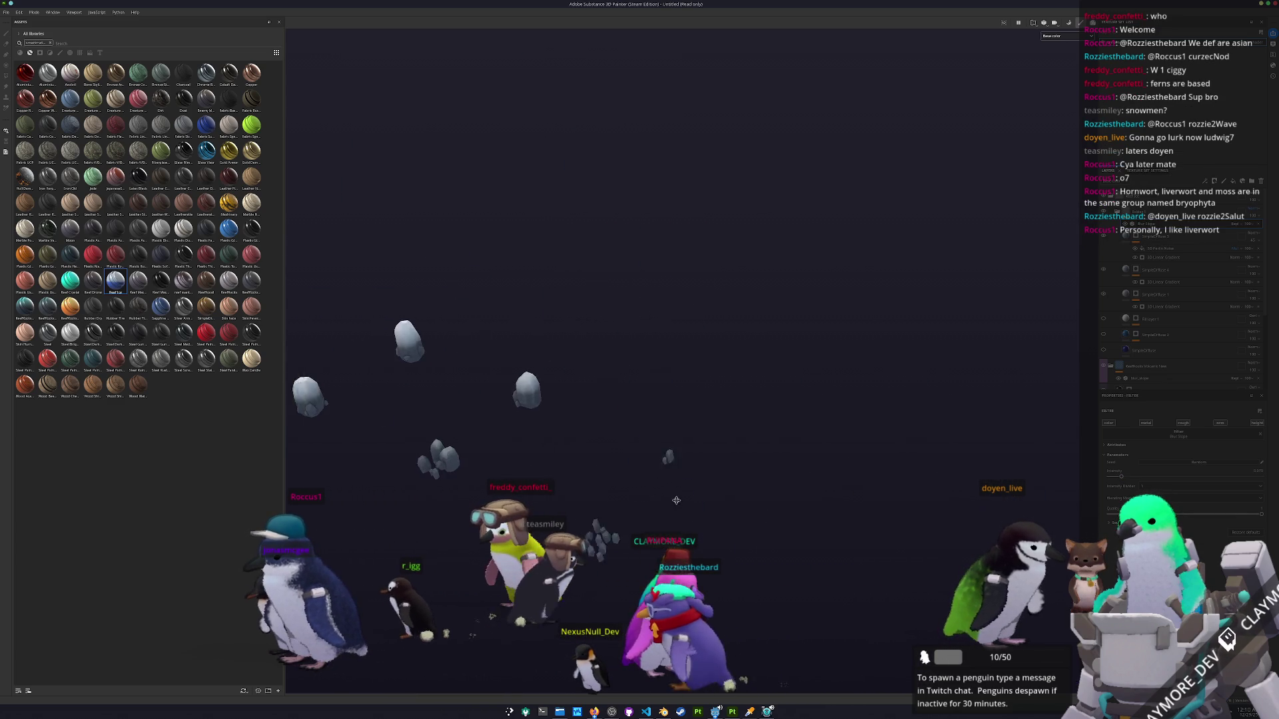
pyautogui.hotkey('ctrl', 's')
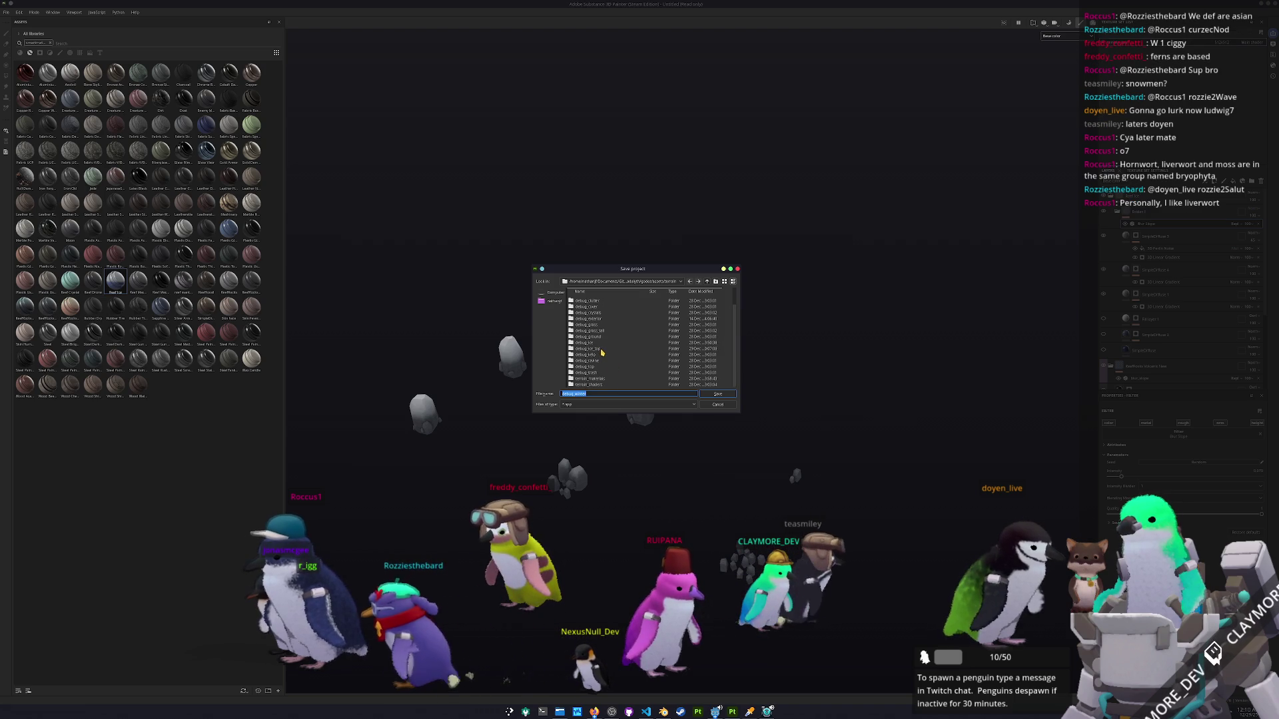
# Save the project as debug_ice_top inside the debug_ice_top folder.
pyautogui.doubleClick(601, 353)
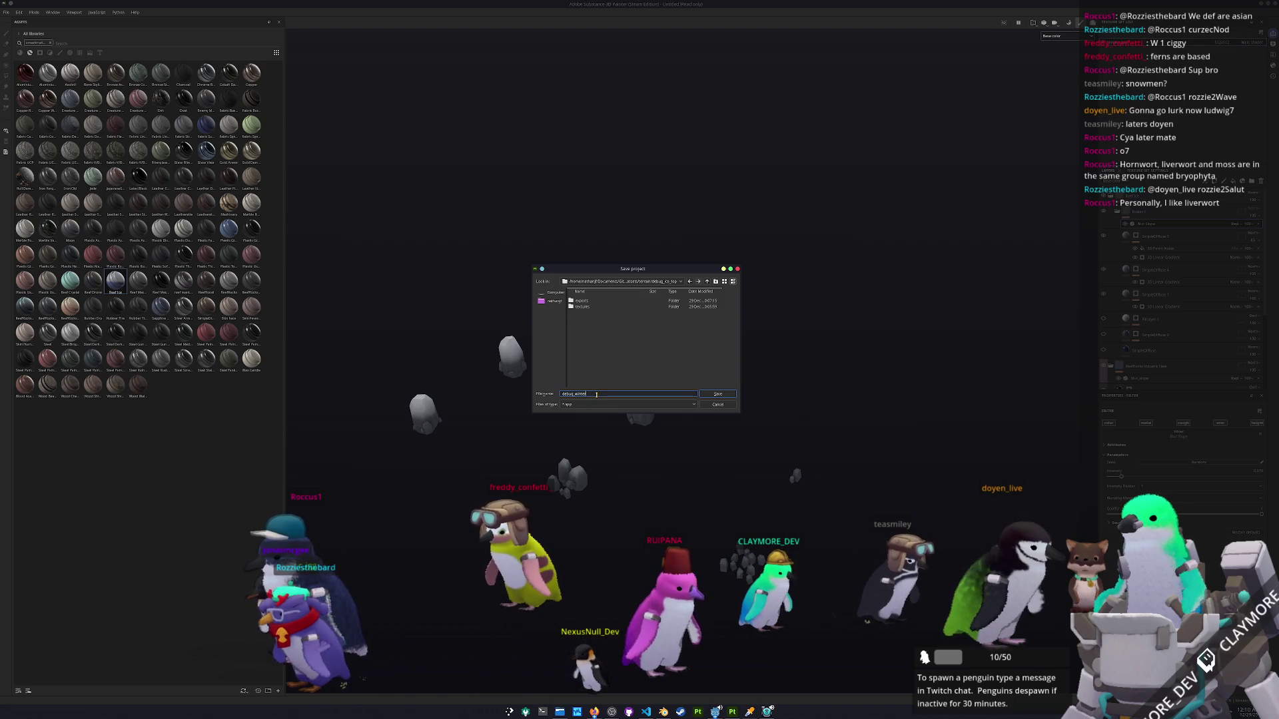
pyautogui.write('deb')
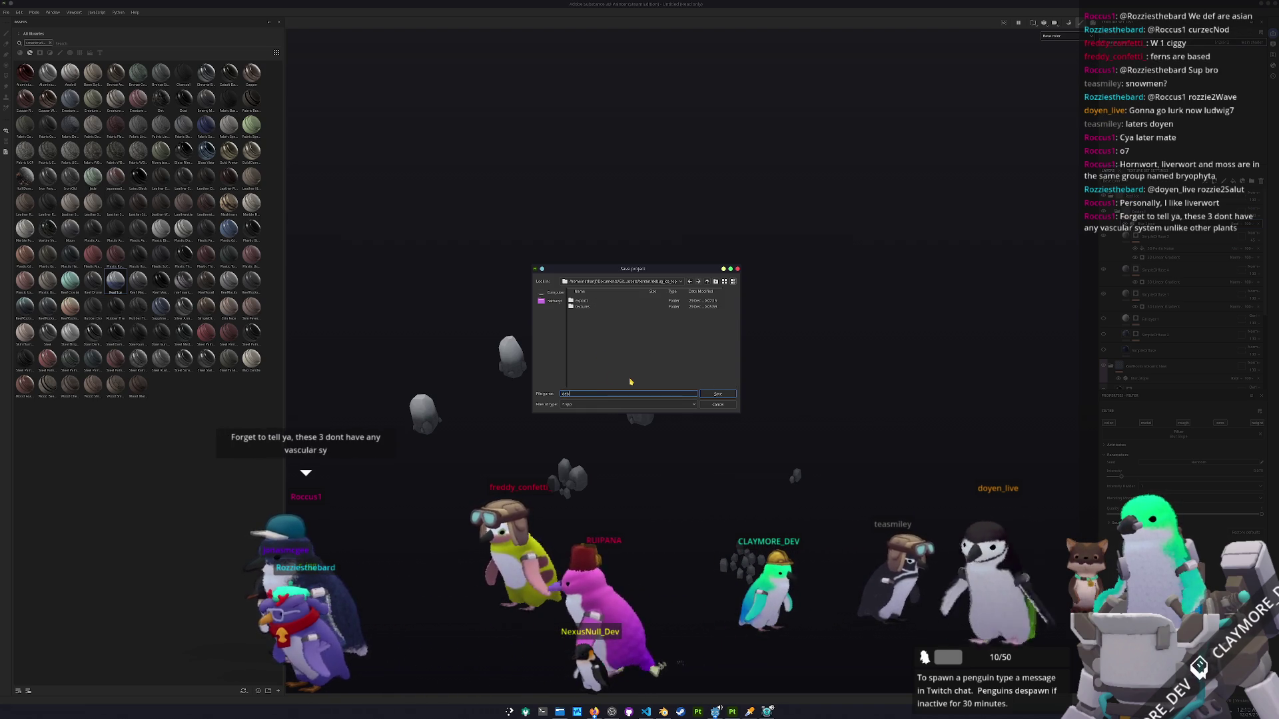
pyautogui.write('ice')
pyautogui.write('p')
pyautogui.press('Return')
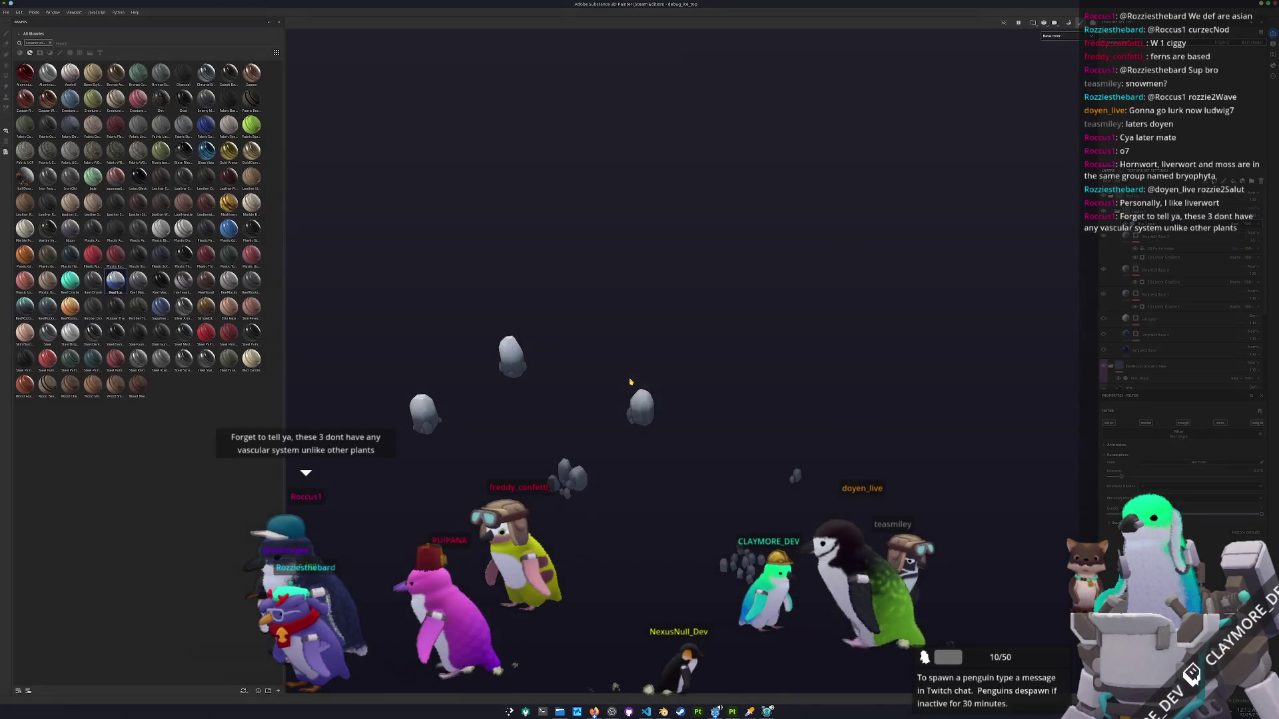
# Set the texture export output folder to debug_ice_top's textures folder.
pyautogui.hotkey('ctrl', 'shift', 'e')
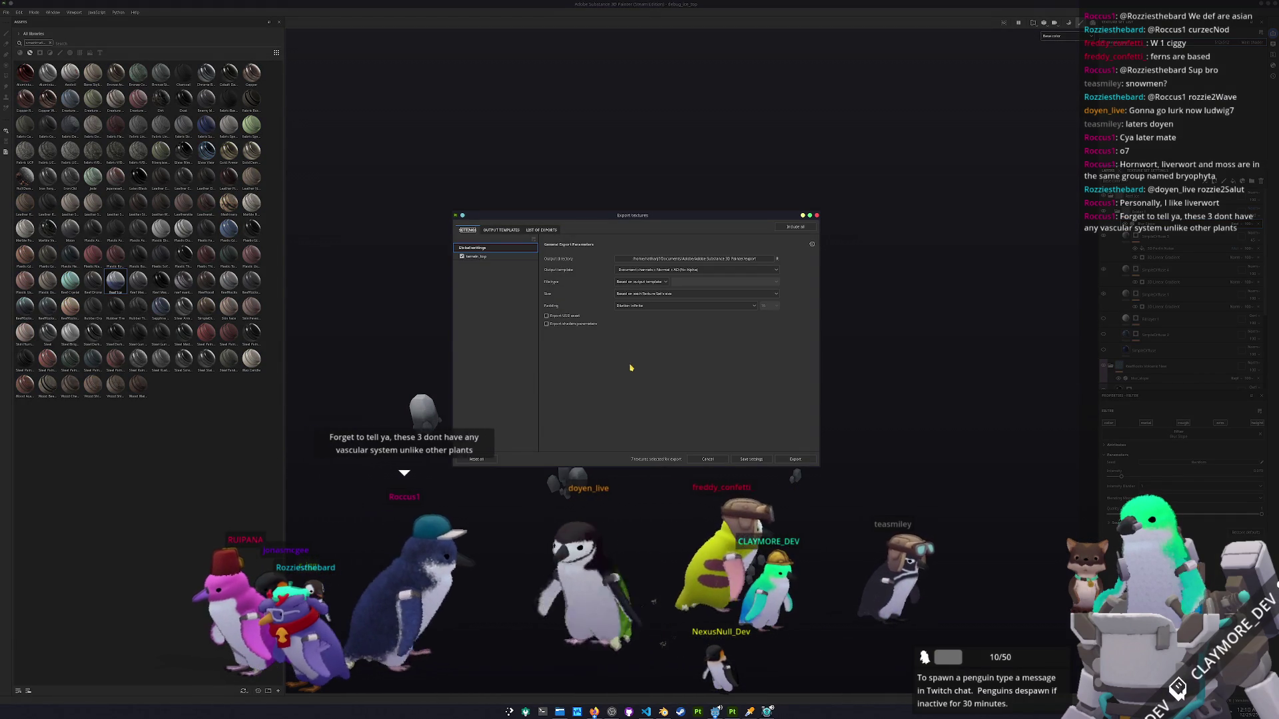
pyautogui.click(656, 259)
pyautogui.click(657, 285)
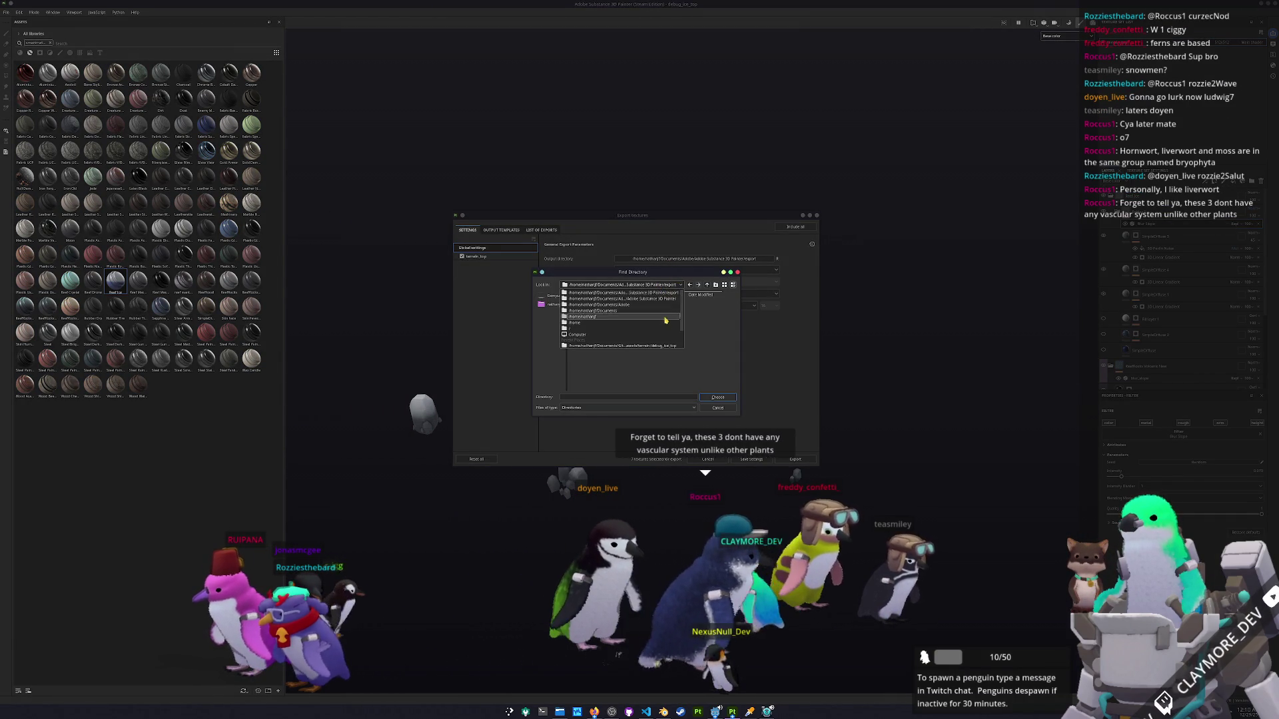
pyautogui.click(620, 331)
pyautogui.click(716, 285)
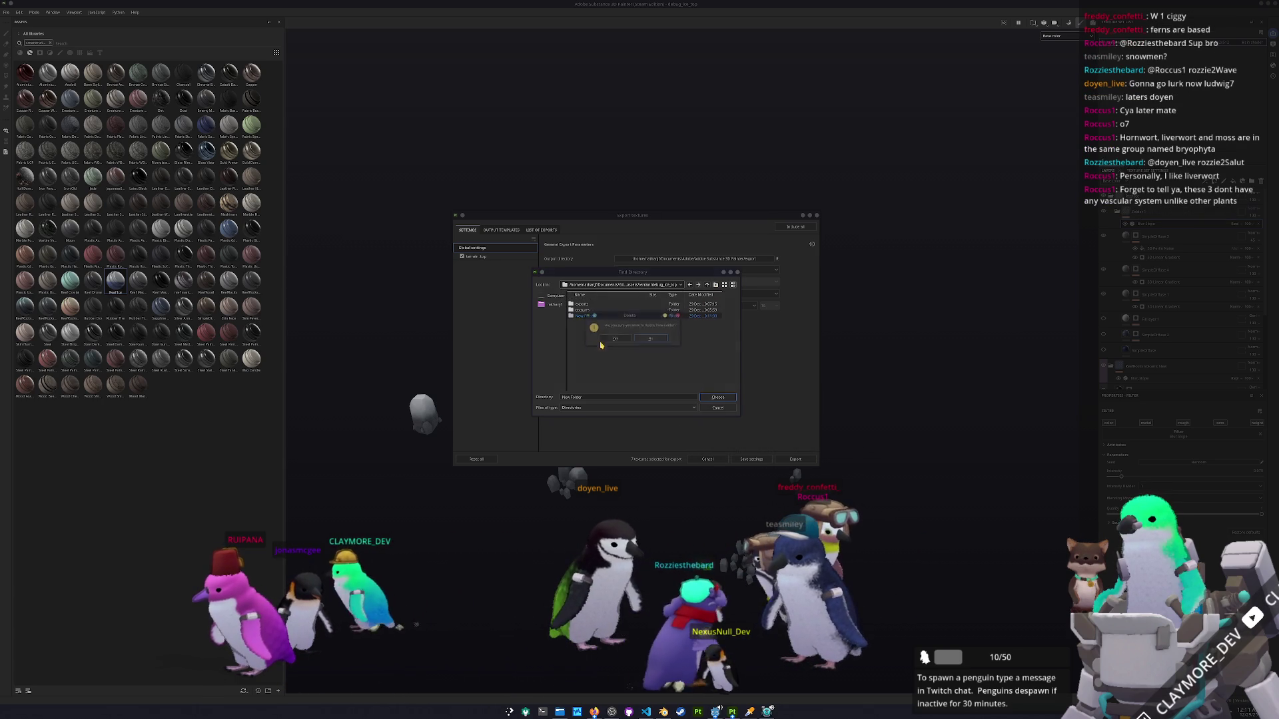
pyautogui.click(601, 311)
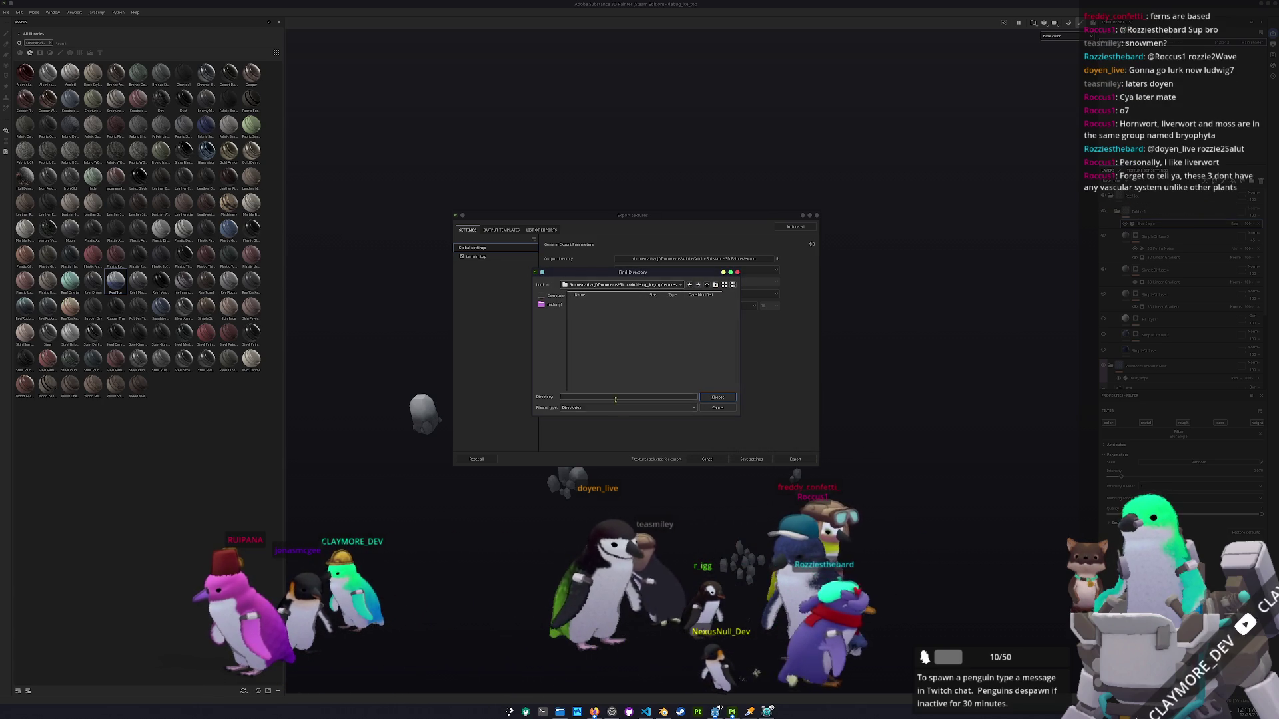
pyautogui.click(717, 398)
# Exclude Metallic, Roughness, Normal, Height and Normal_OpenGL maps, export the other two, and switch to Blender.
pyautogui.click(476, 256)
pyautogui.click(546, 343)
pyautogui.click(547, 354)
pyautogui.click(547, 365)
pyautogui.click(547, 376)
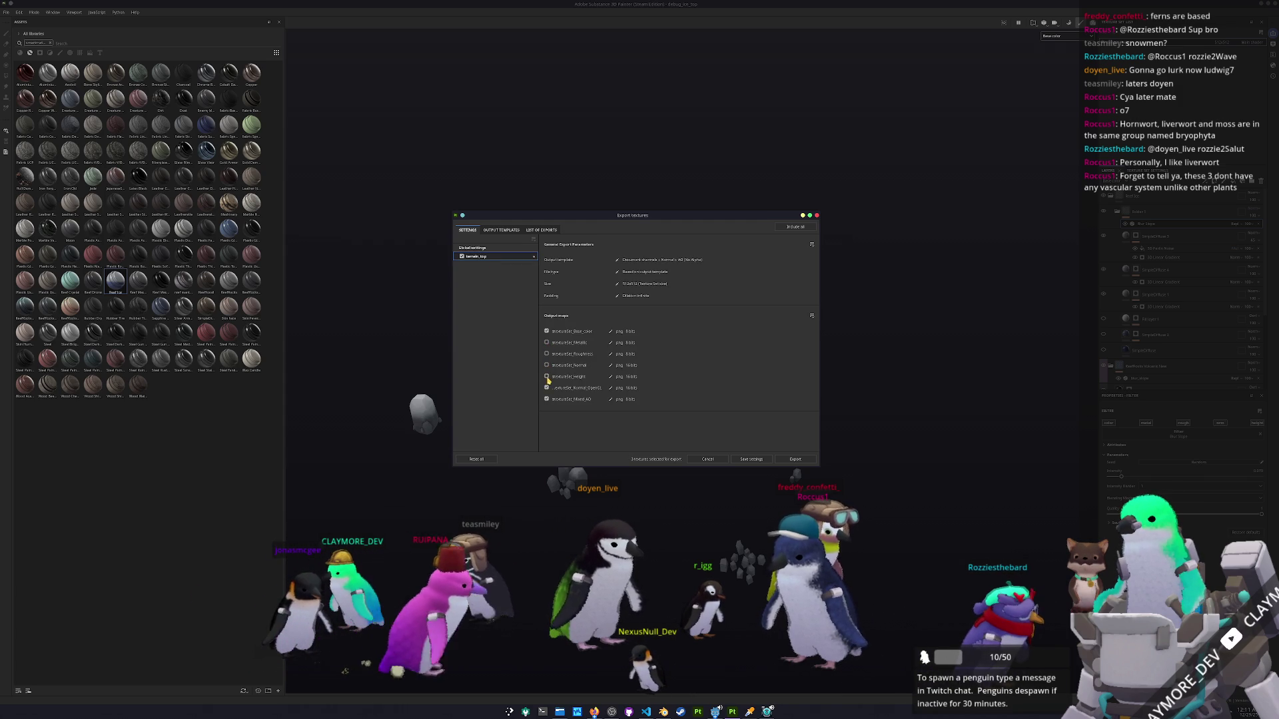
pyautogui.click(547, 388)
pyautogui.click(795, 459)
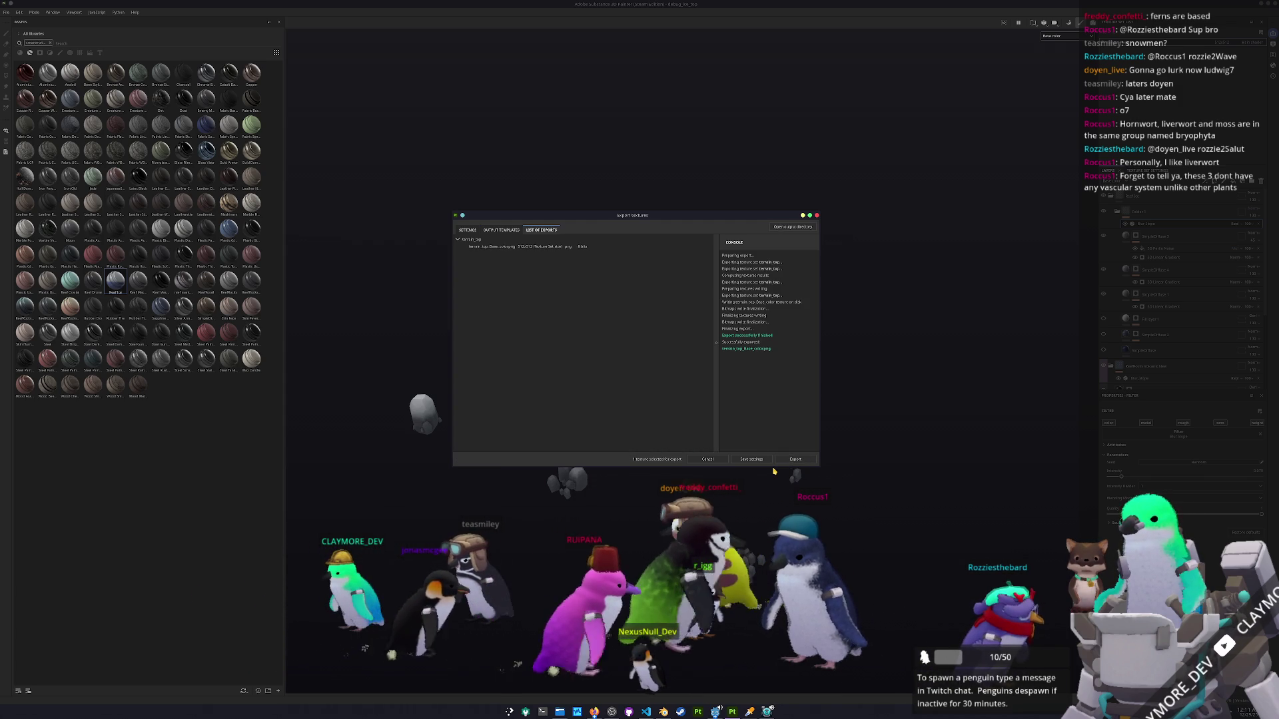
pyautogui.hotkey('alt', 'Tab')
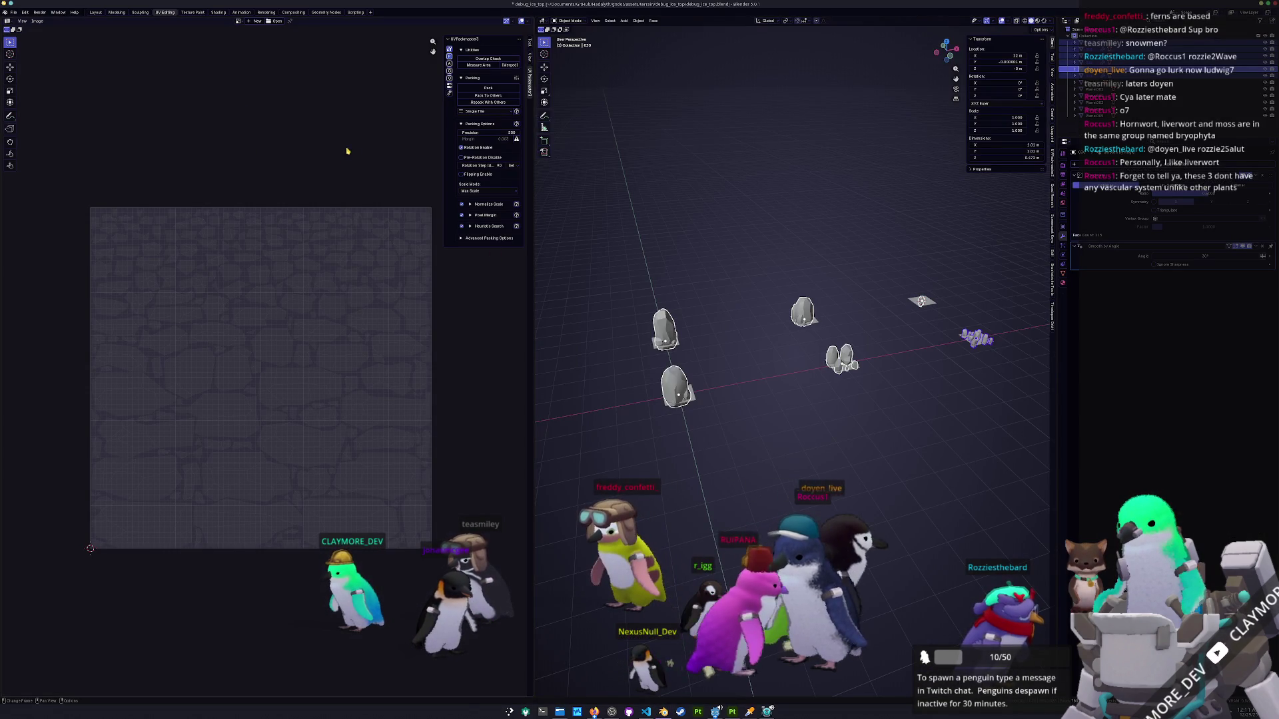
pyautogui.click(13, 12)
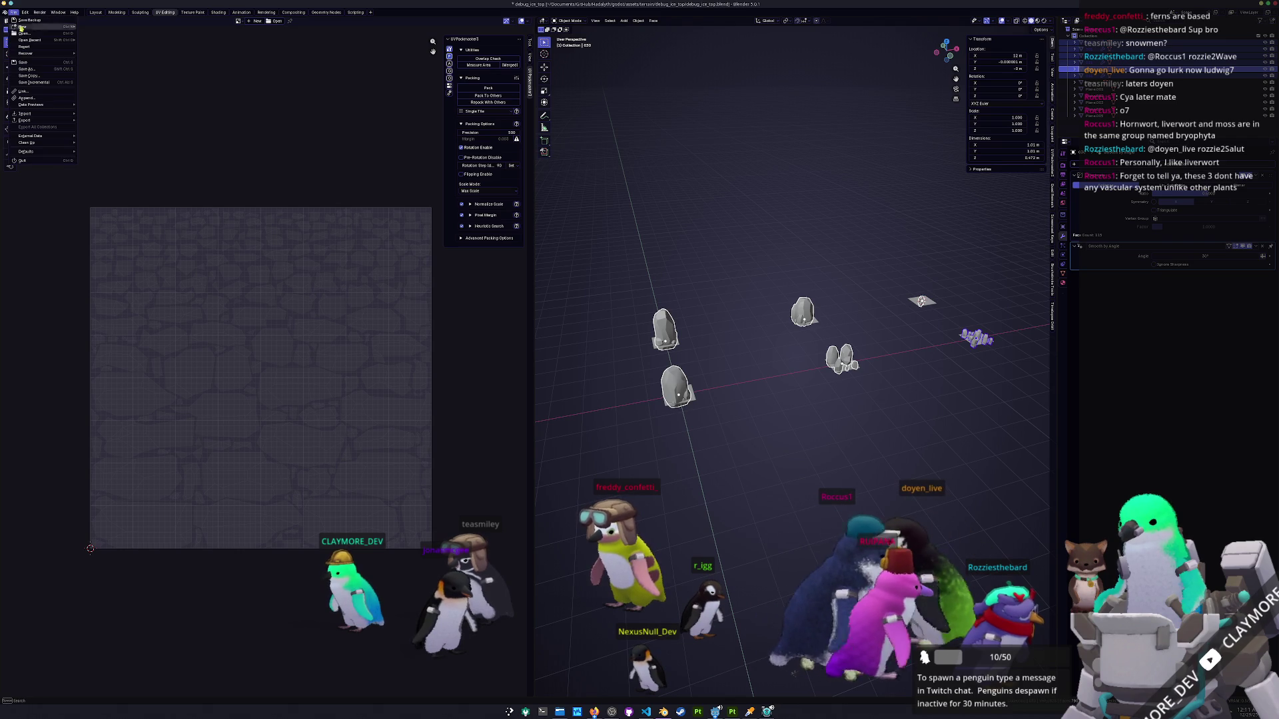
# Export the selected ice rocks as glTF 2.0 with Limit to Selected Objects enabled.
pyautogui.moveTo(40, 120)
pyautogui.click(107, 179)
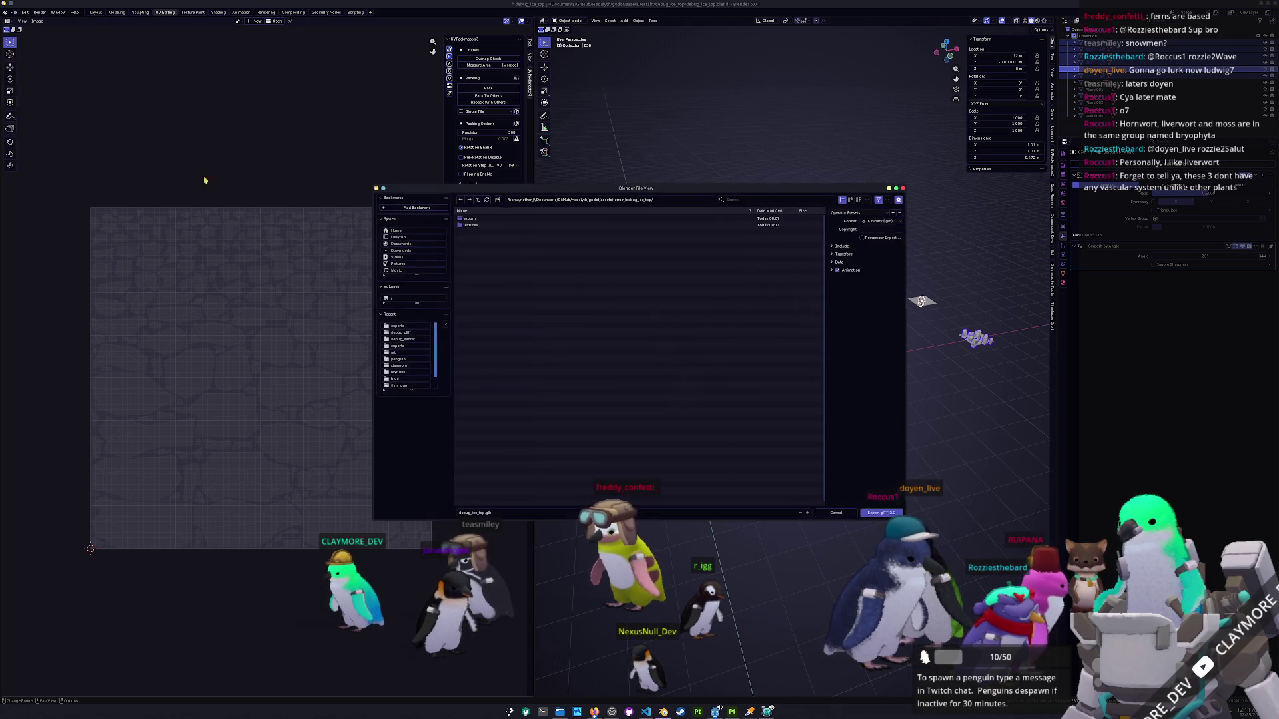
pyautogui.click(862, 256)
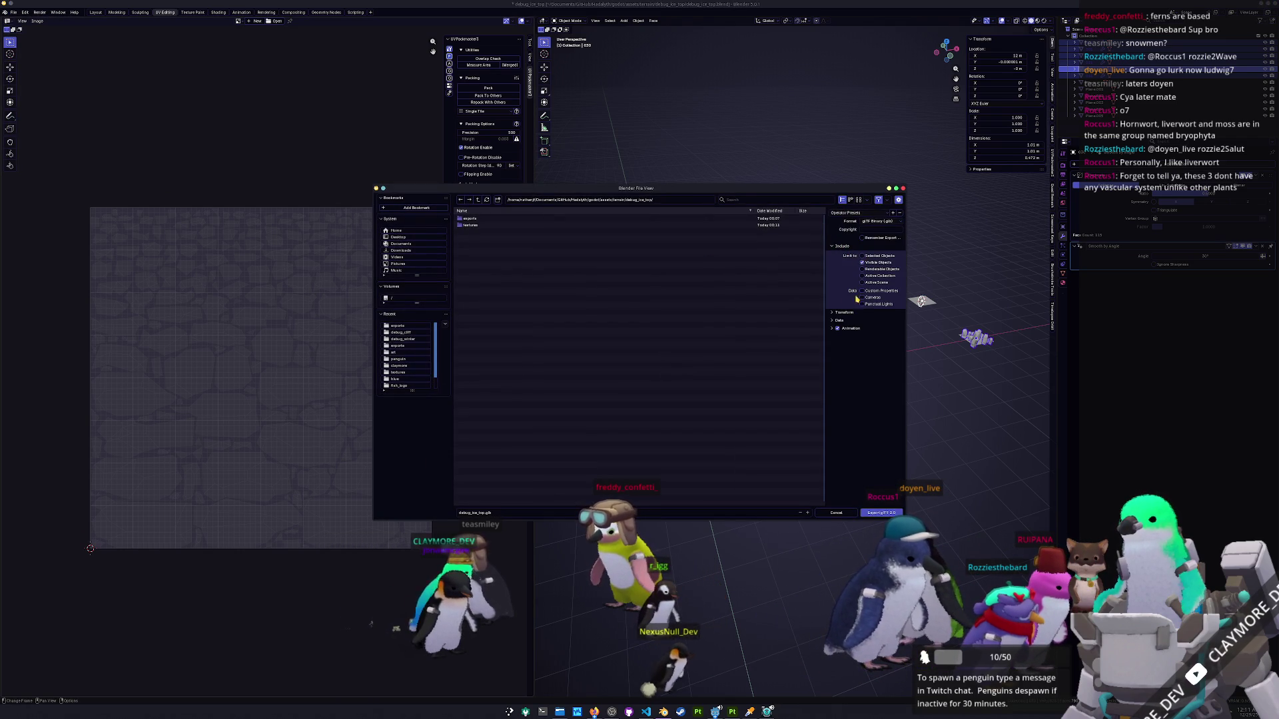
pyautogui.click(839, 321)
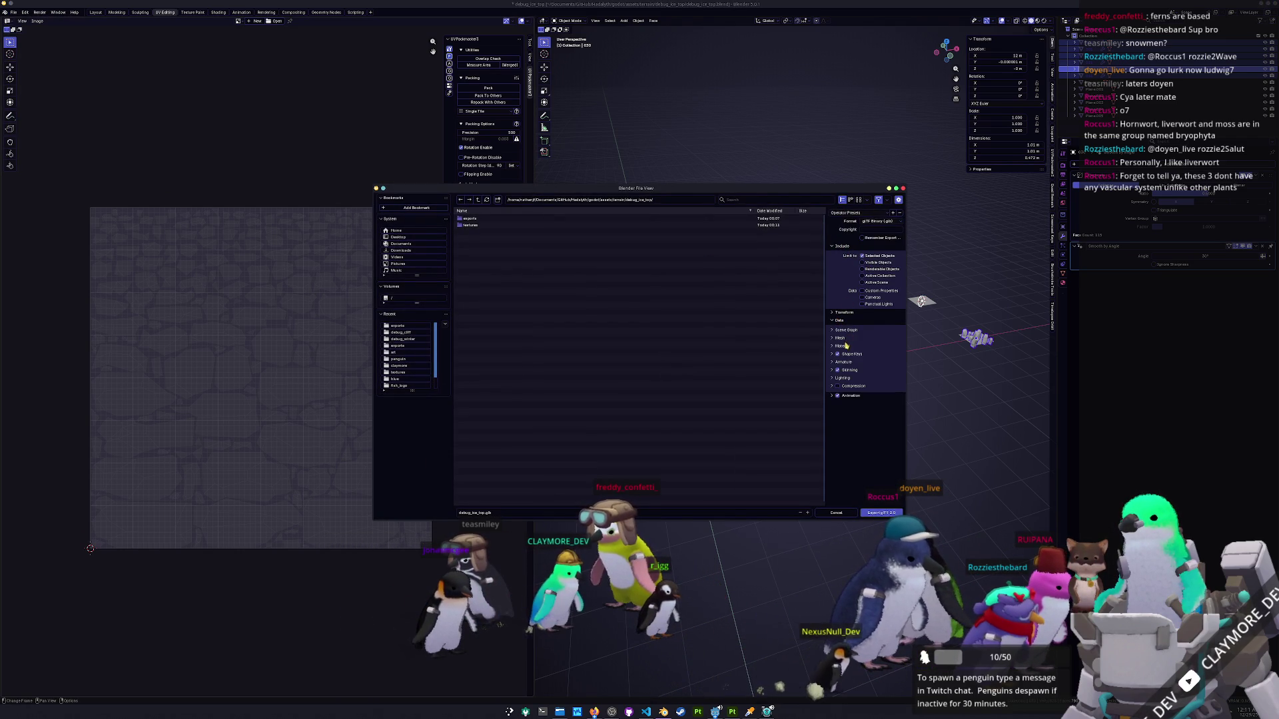
pyautogui.click(840, 345)
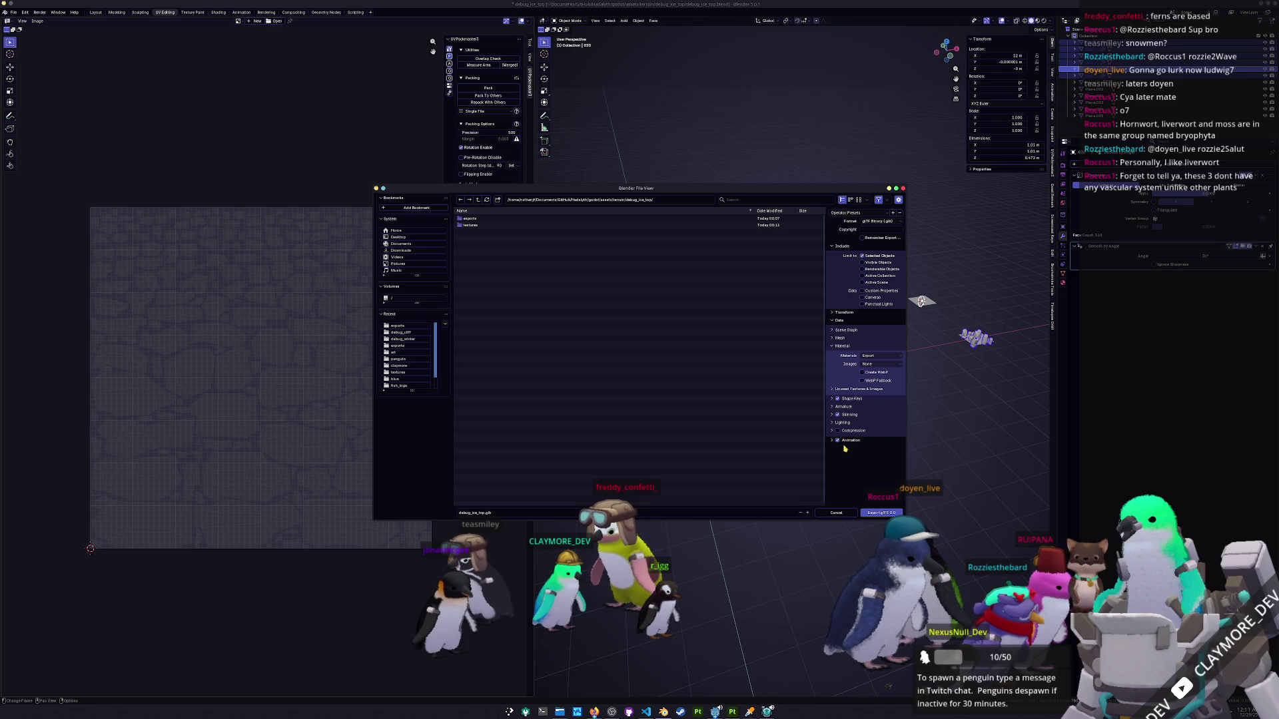
pyautogui.click(893, 514)
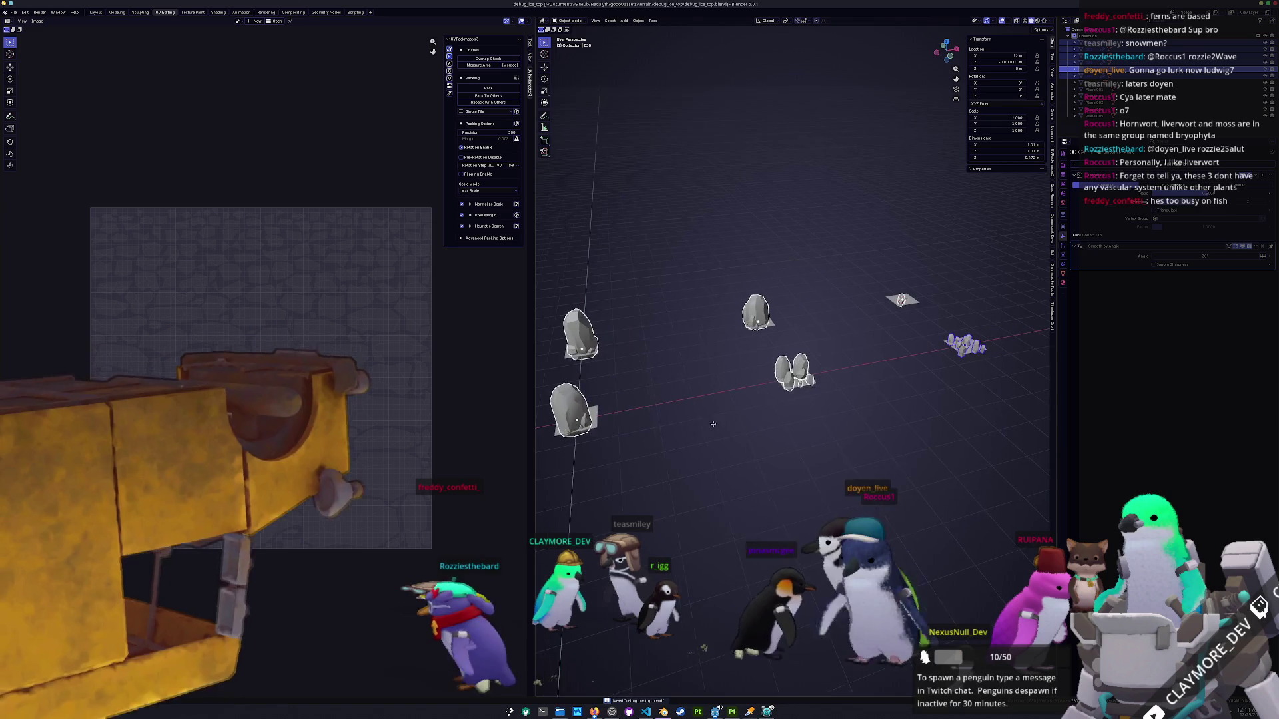
# Back in Godot, duplicate terrain_top.tres as terrain_ice_top.tres.
pyautogui.hotkey('alt', 'Tab')
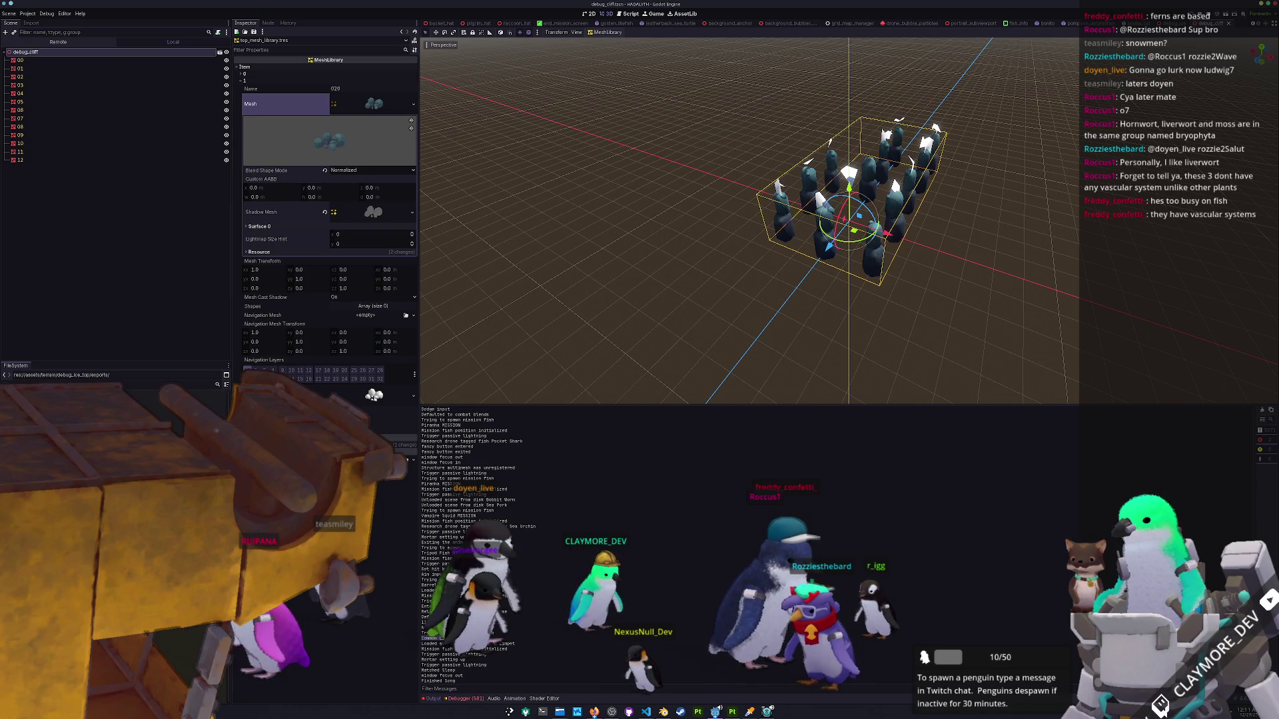
pyautogui.hotkey('ctrl', 'd')
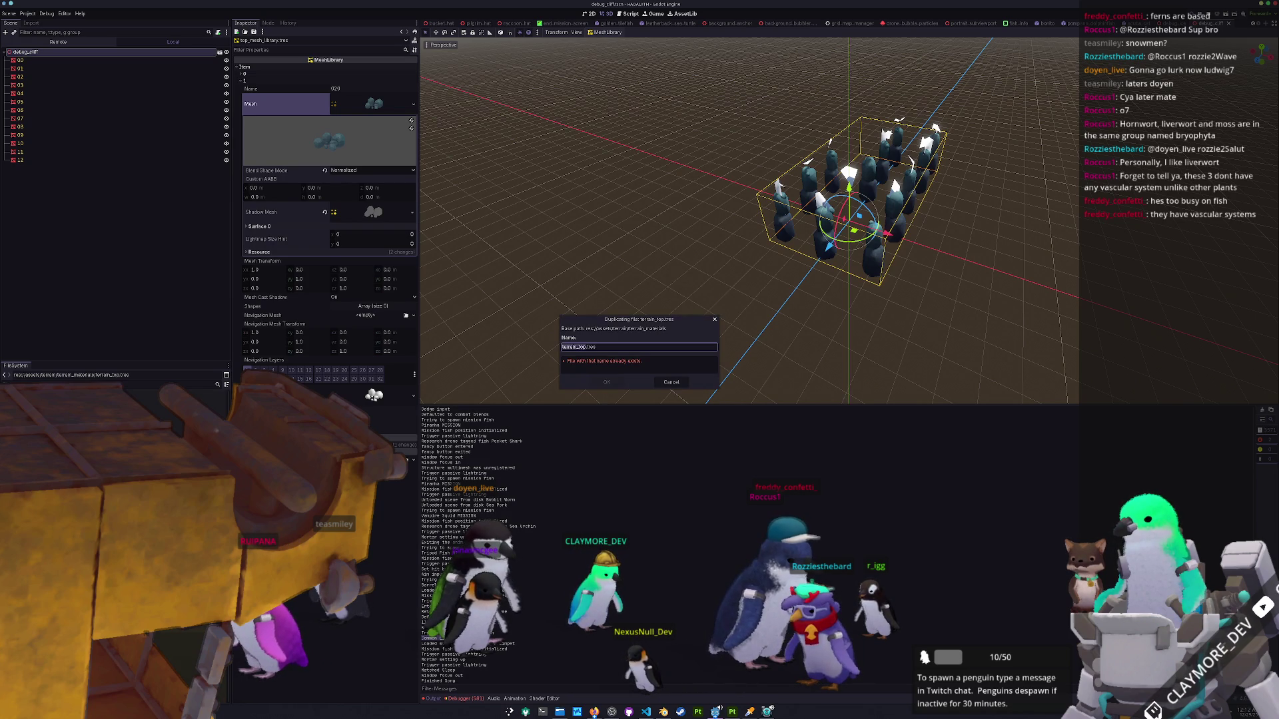
pyautogui.write('ice_')
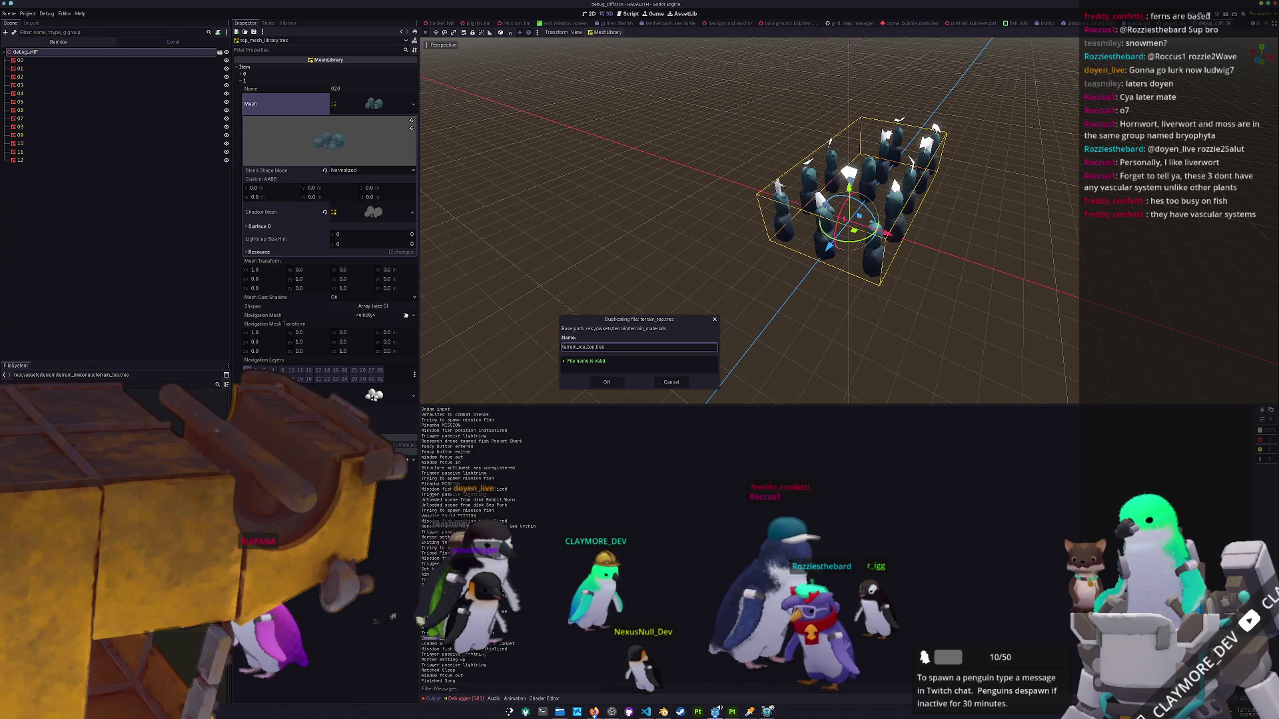
pyautogui.press('Return')
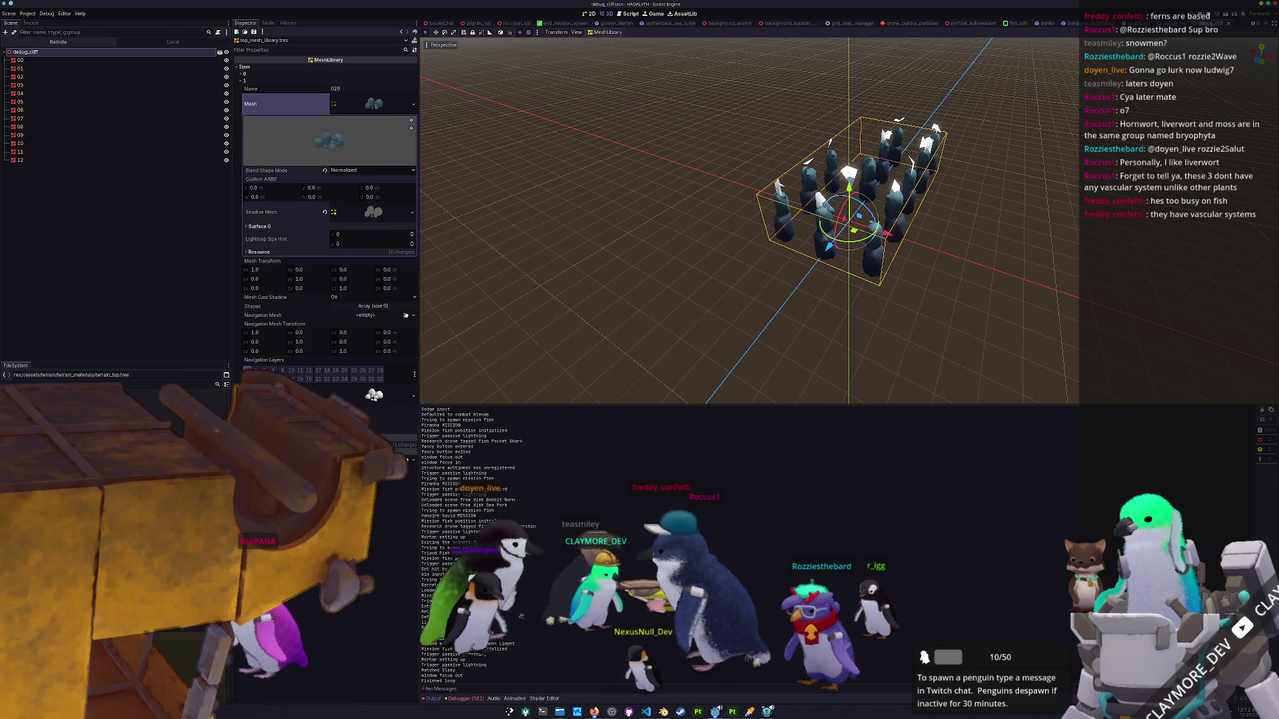
# Quick-load the ice_top texture as terrain_ice_top.tres's albedo and save the material.
pyautogui.click(80, 400)
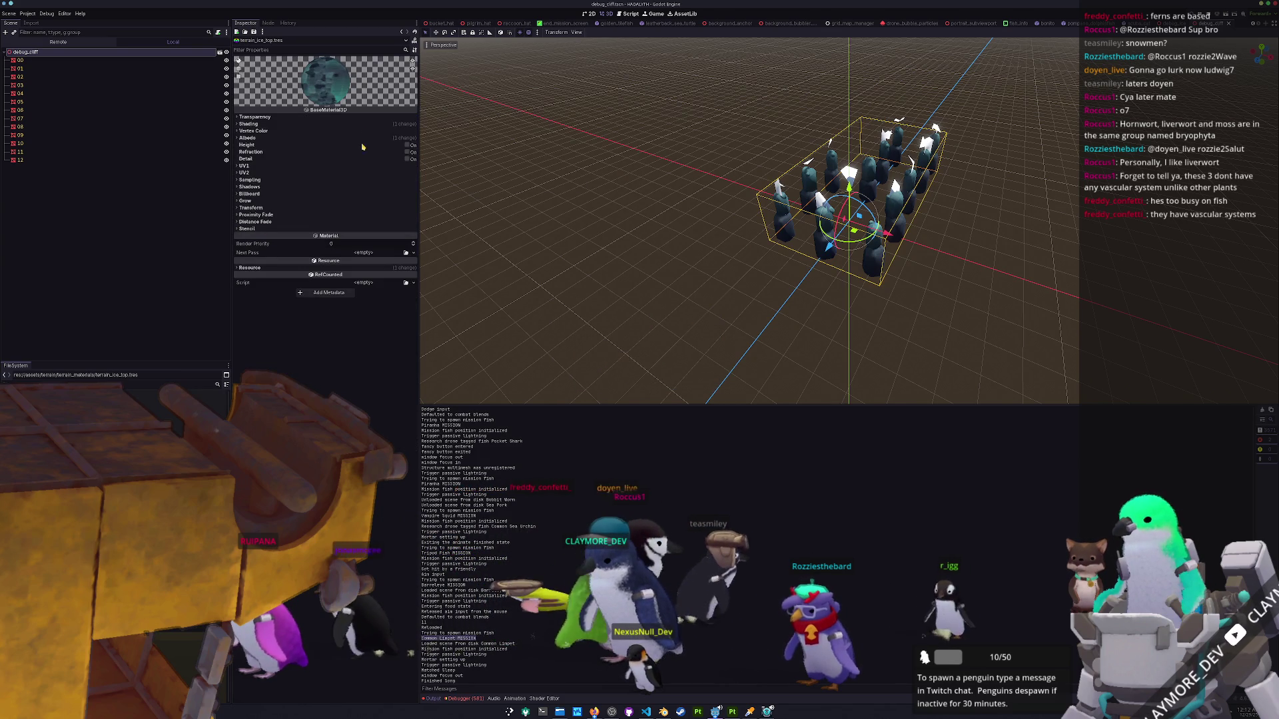
pyautogui.click(414, 161)
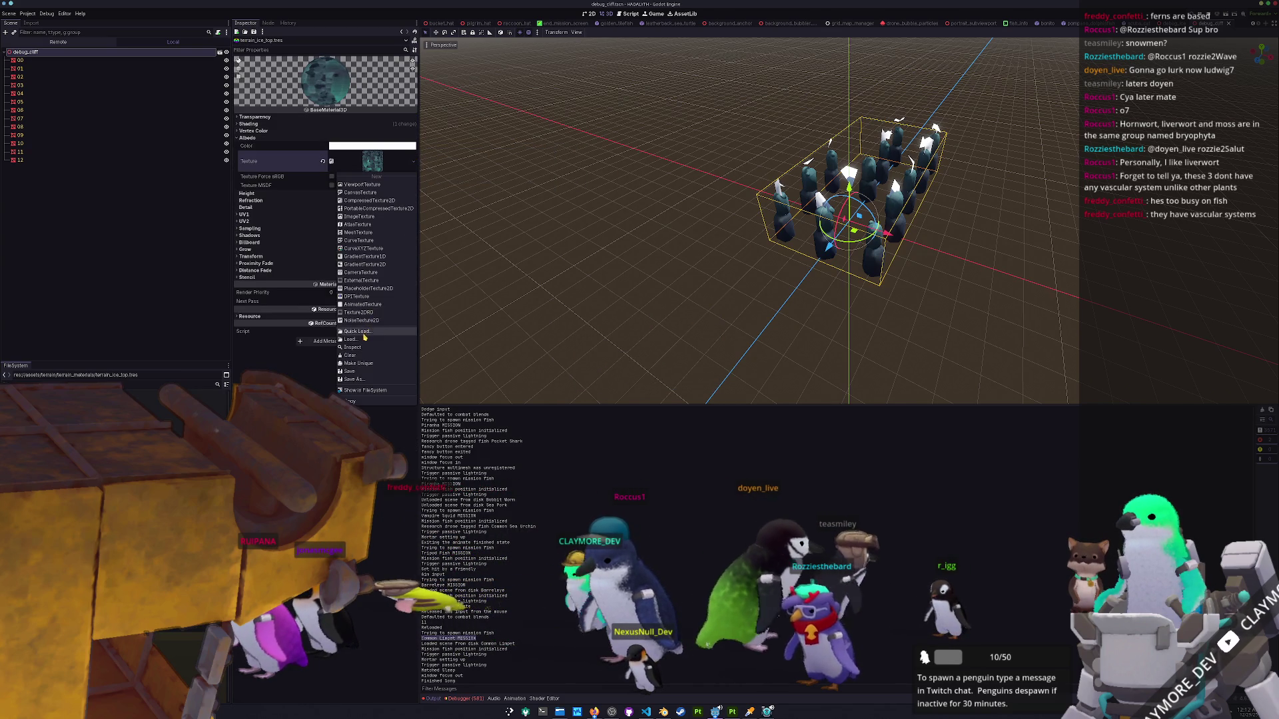
pyautogui.click(363, 335)
pyautogui.write('ice_top')
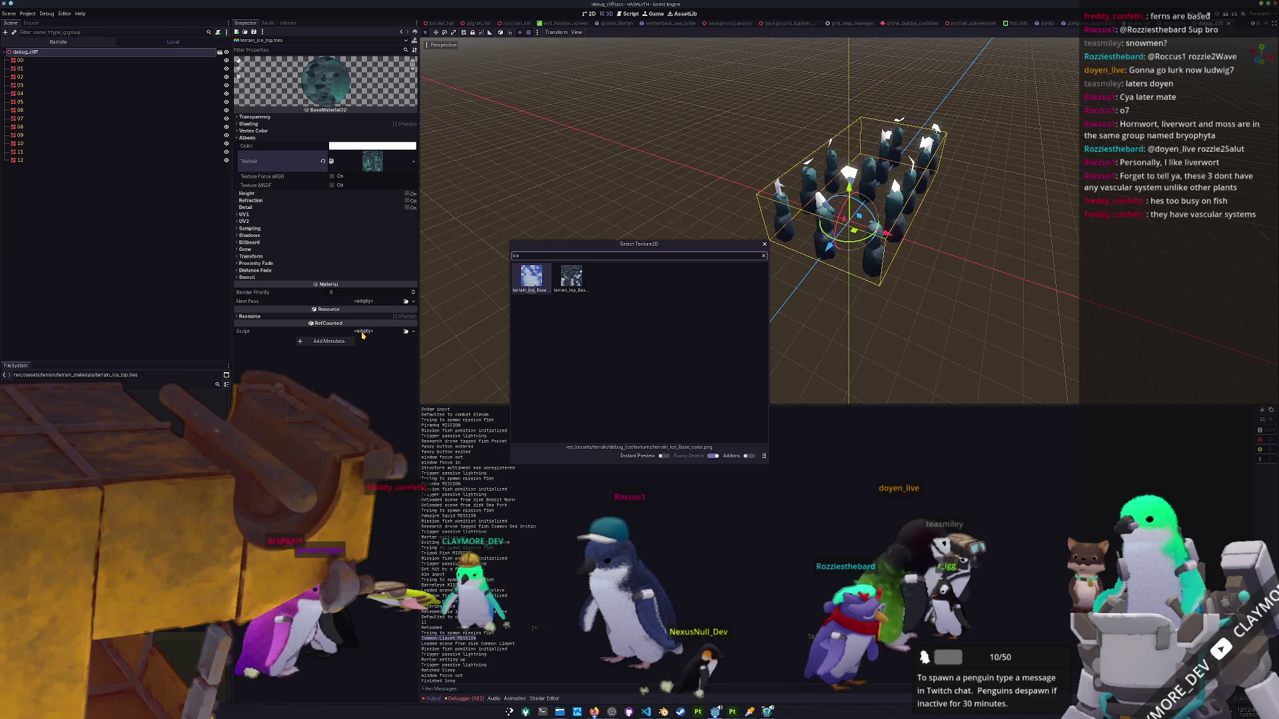
pyautogui.press('Return')
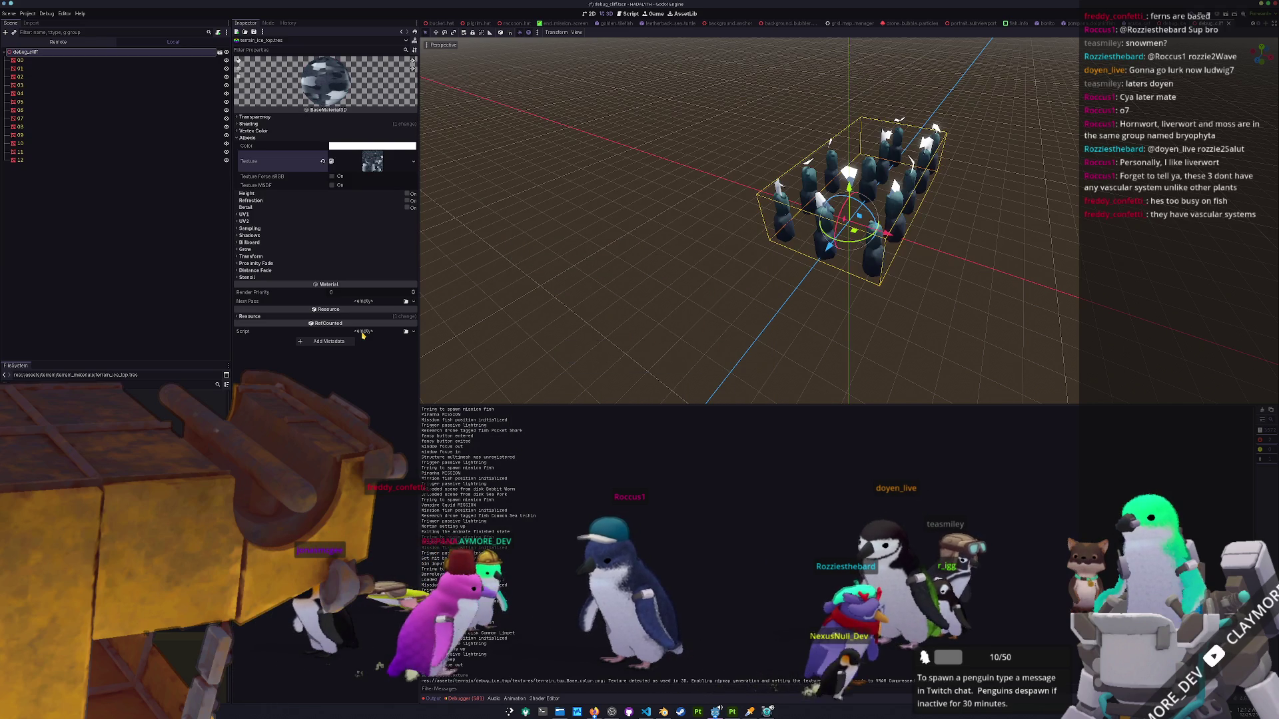
pyautogui.hotkey('ctrl', 's')
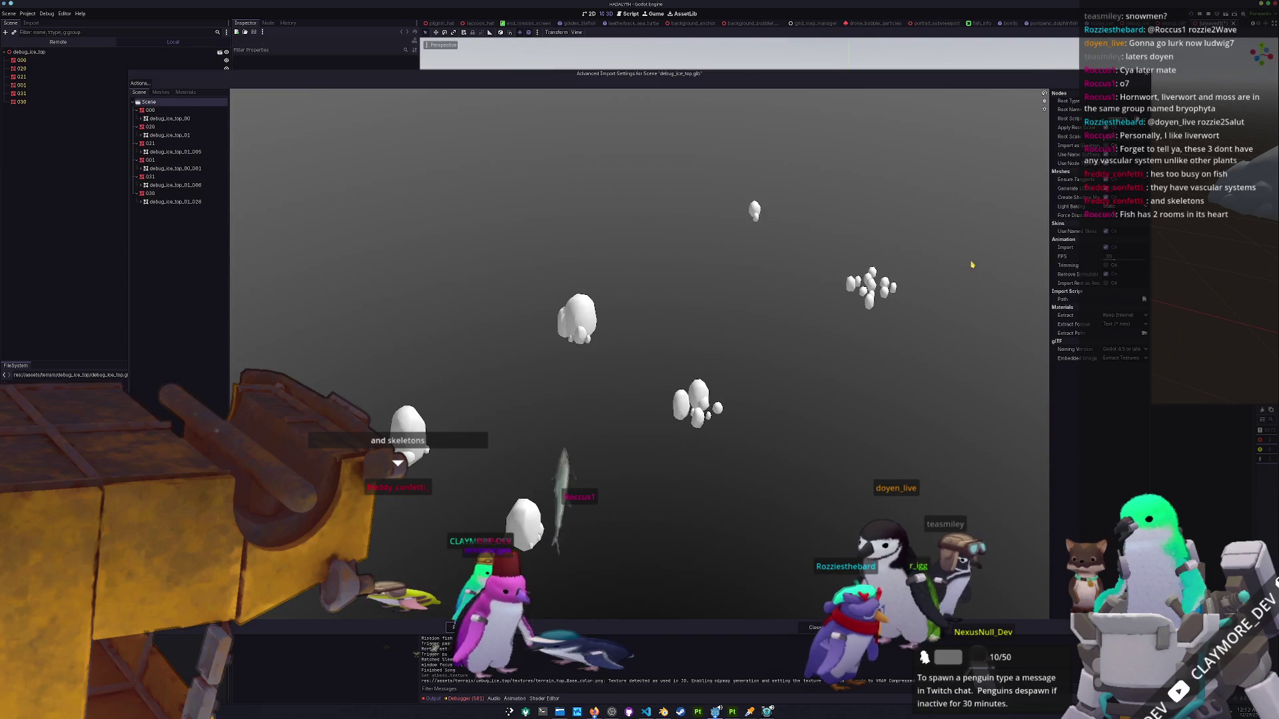
# Pick the script in res://assets/import_scripts as debug_ice_top.glb's import script and reimport.
pyautogui.click(1144, 299)
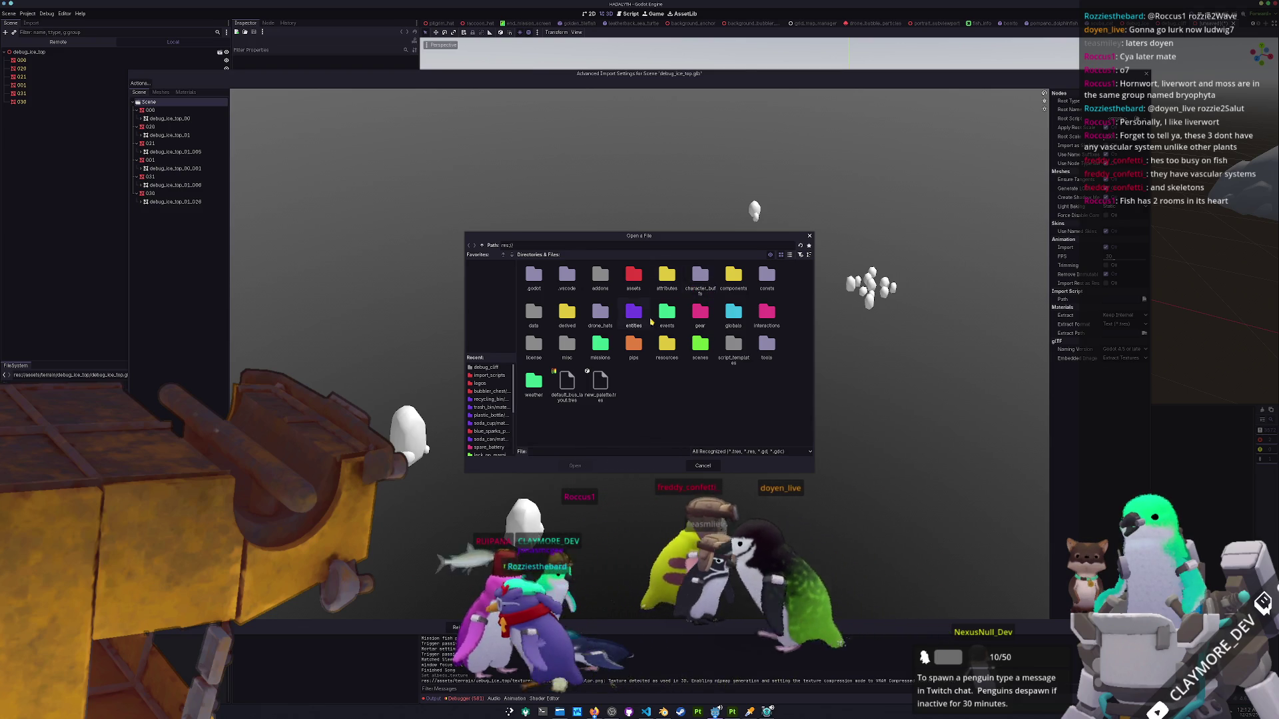
pyautogui.click(789, 255)
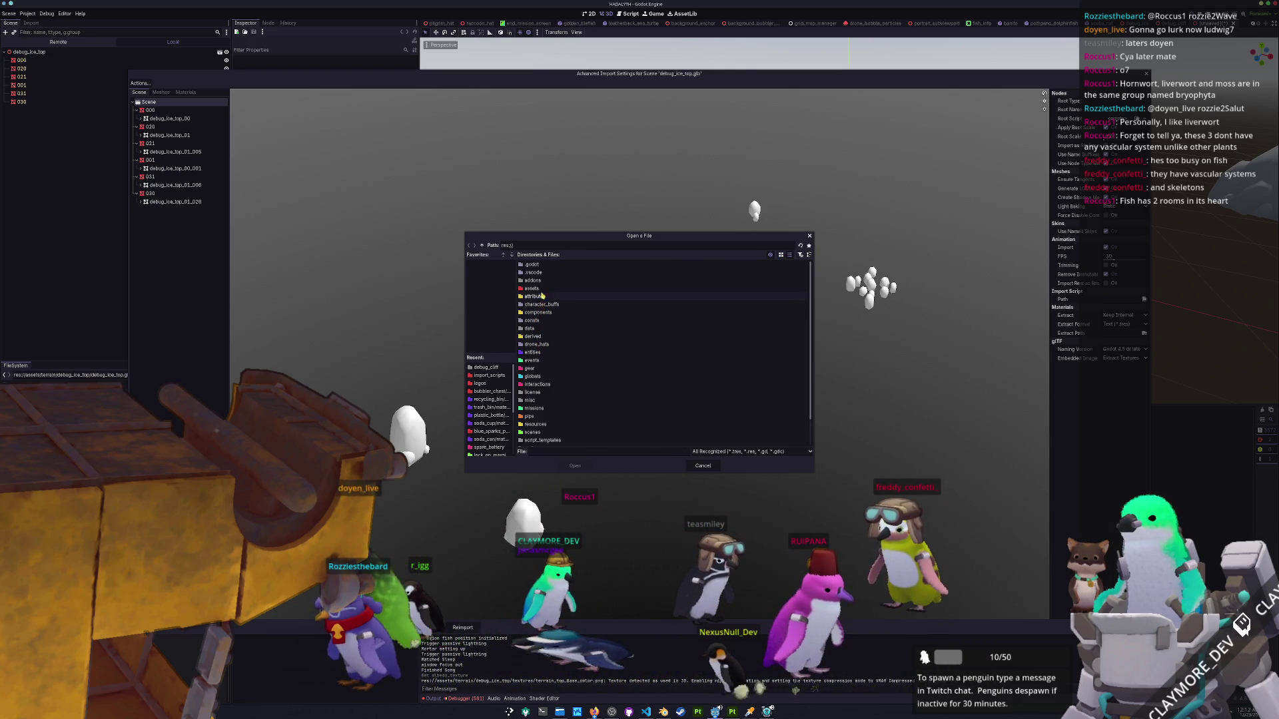
pyautogui.doubleClick(533, 288)
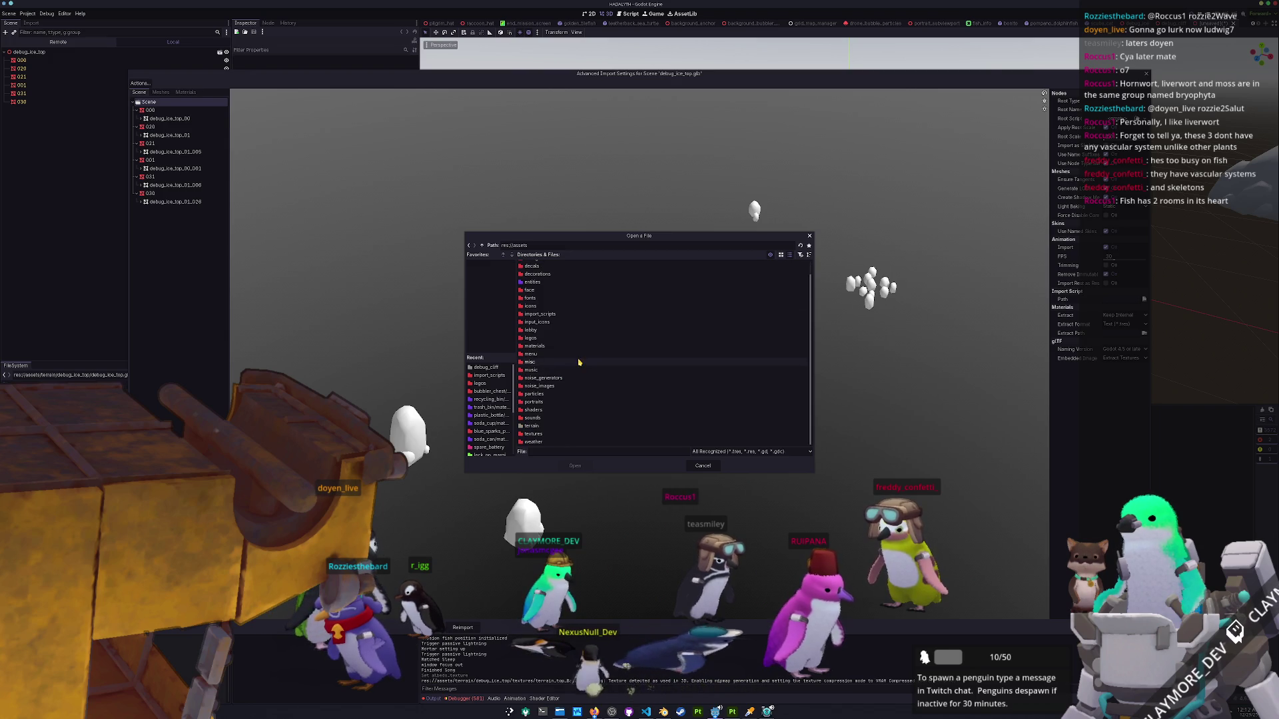
pyautogui.doubleClick(541, 425)
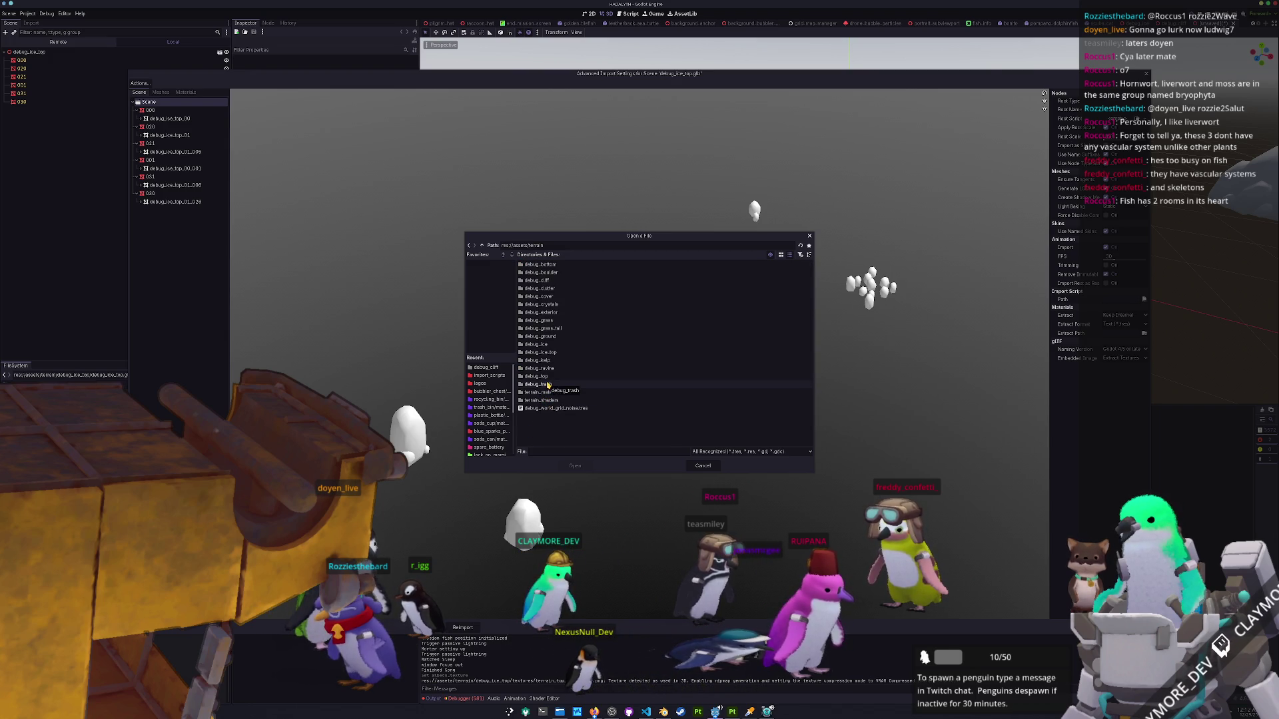
pyautogui.doubleClick(541, 352)
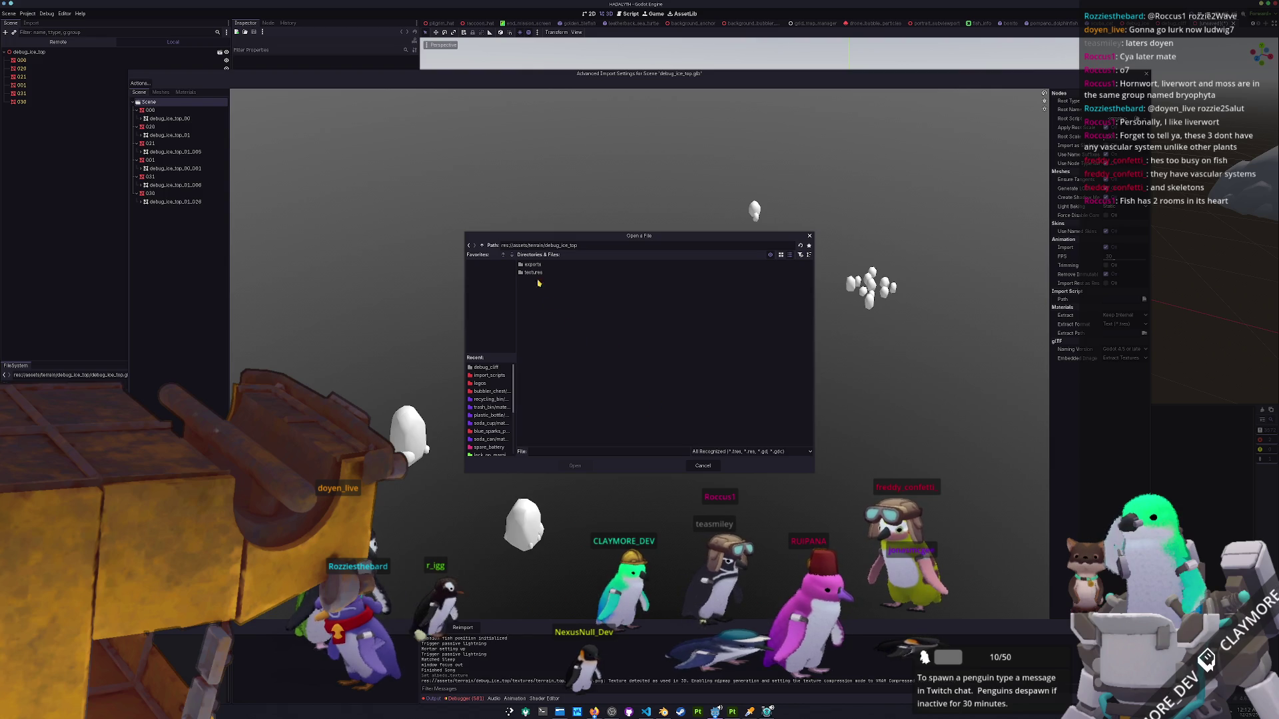
pyautogui.click(483, 245)
pyautogui.click(482, 246)
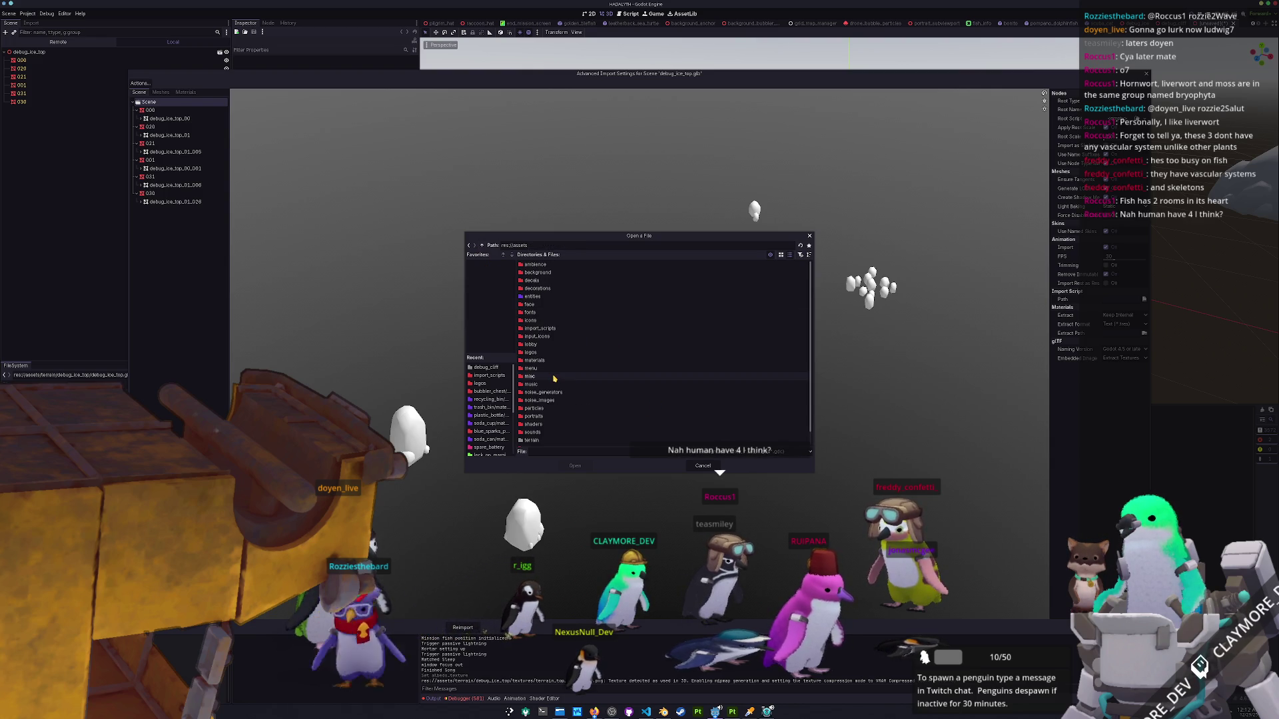
pyautogui.scroll(-1, 555, 377)
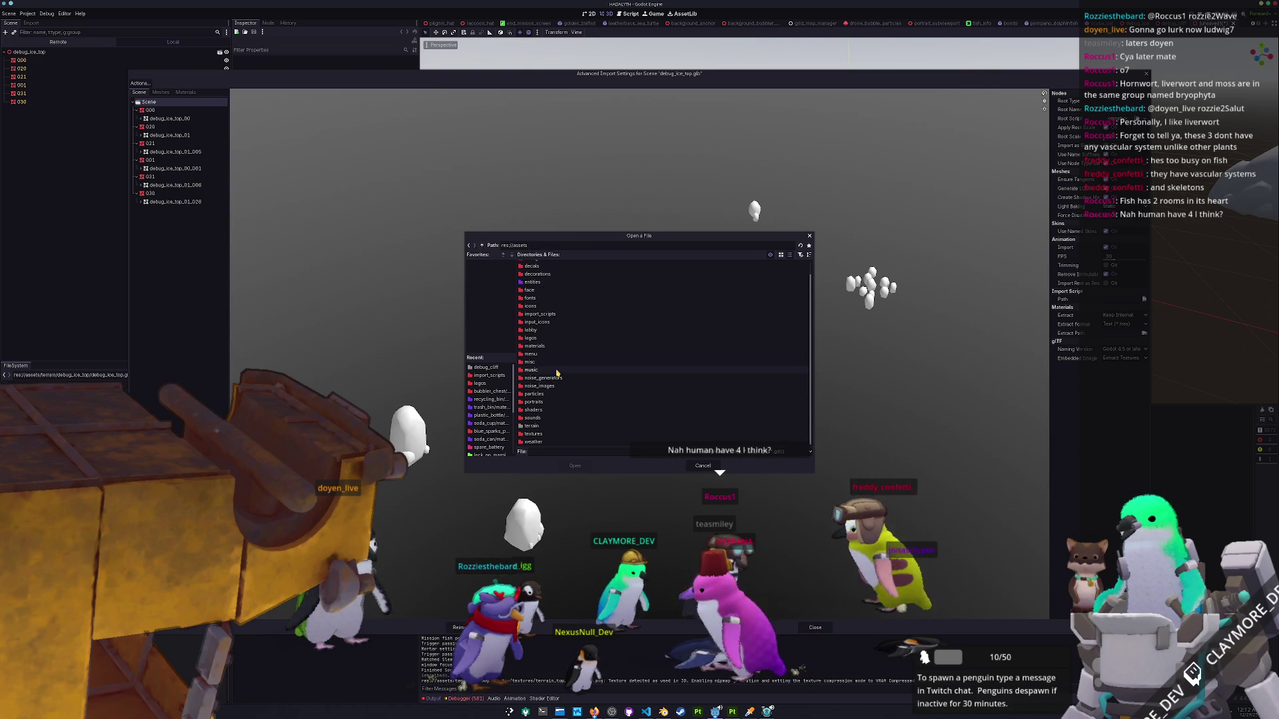
pyautogui.click(546, 419)
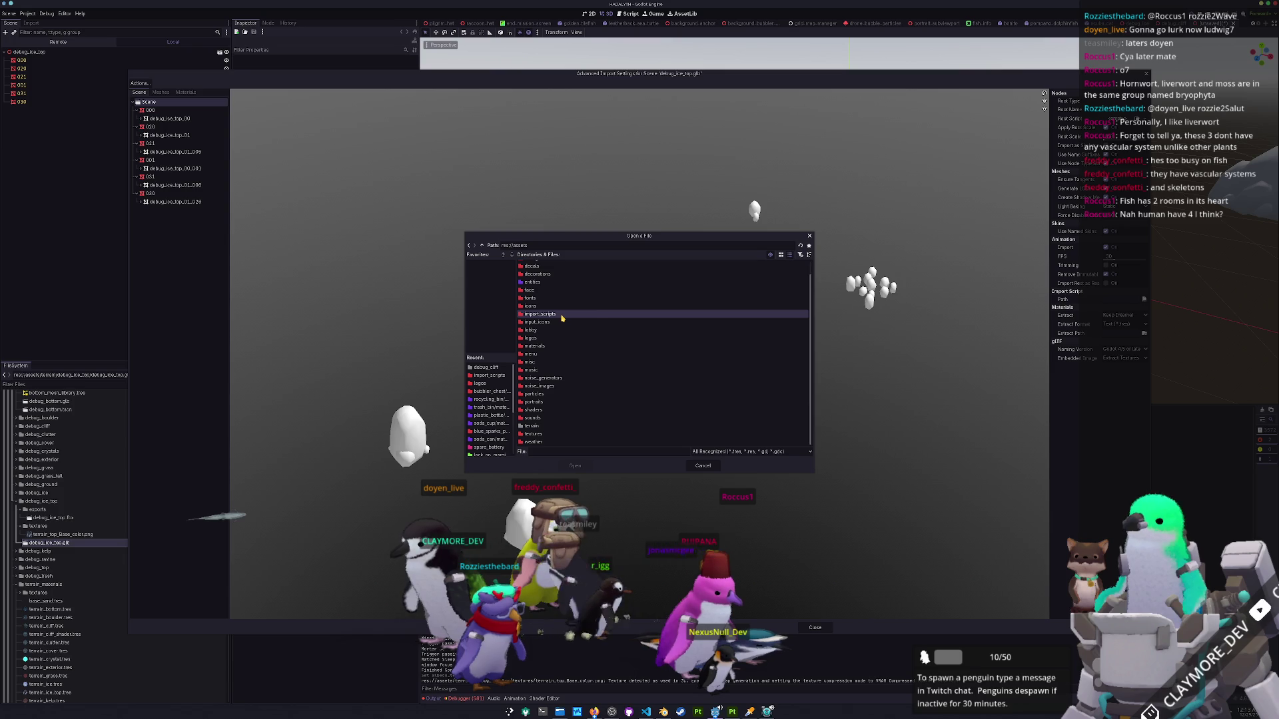
pyautogui.doubleClick(562, 315)
pyautogui.doubleClick(568, 267)
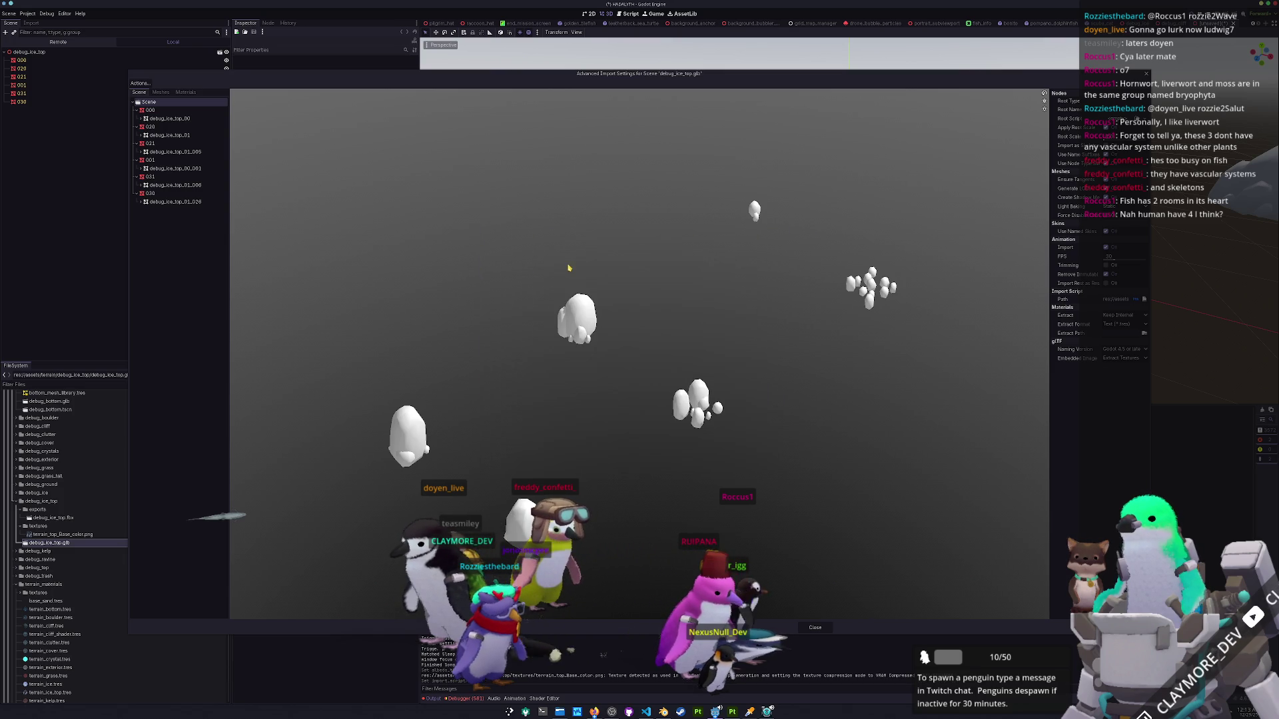
pyautogui.click(640, 627)
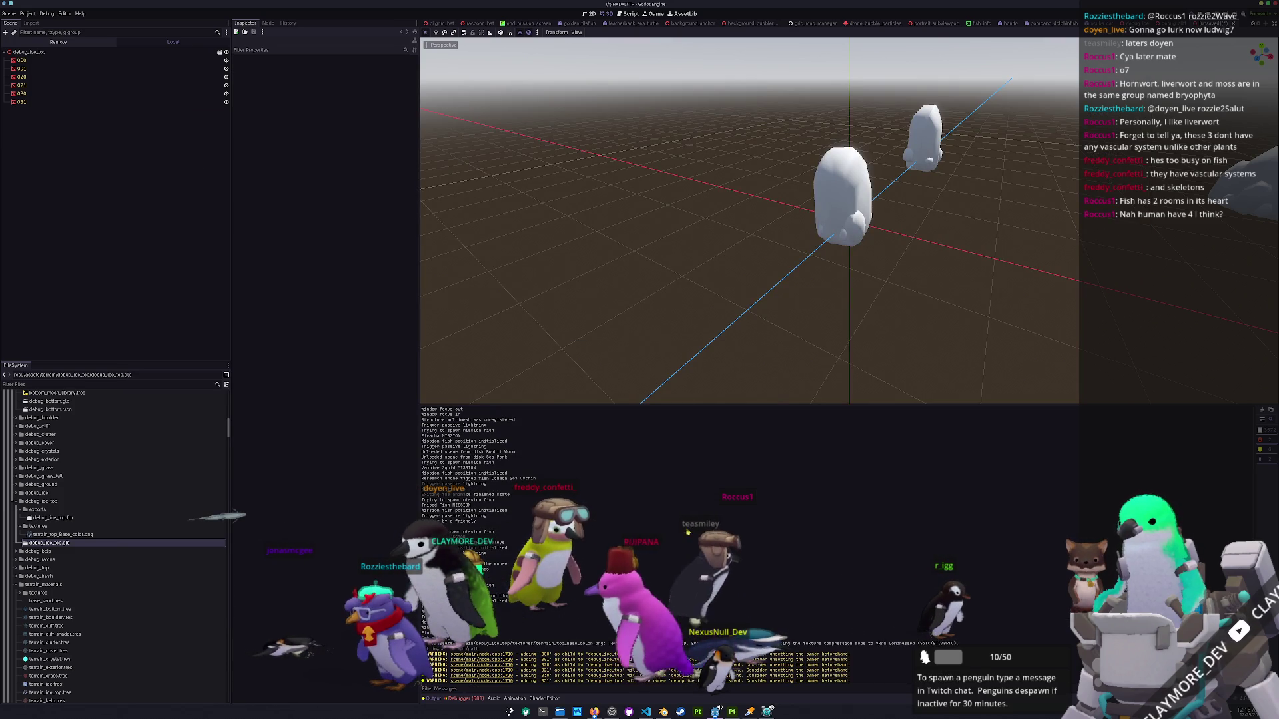
# Set the six ice mesh nodes' Surface Material Override to the terrain_ice_top material.
pyautogui.click(22, 59)
pyautogui.keyDown('shift'); pyautogui.click(25, 103); pyautogui.keyUp('shift')
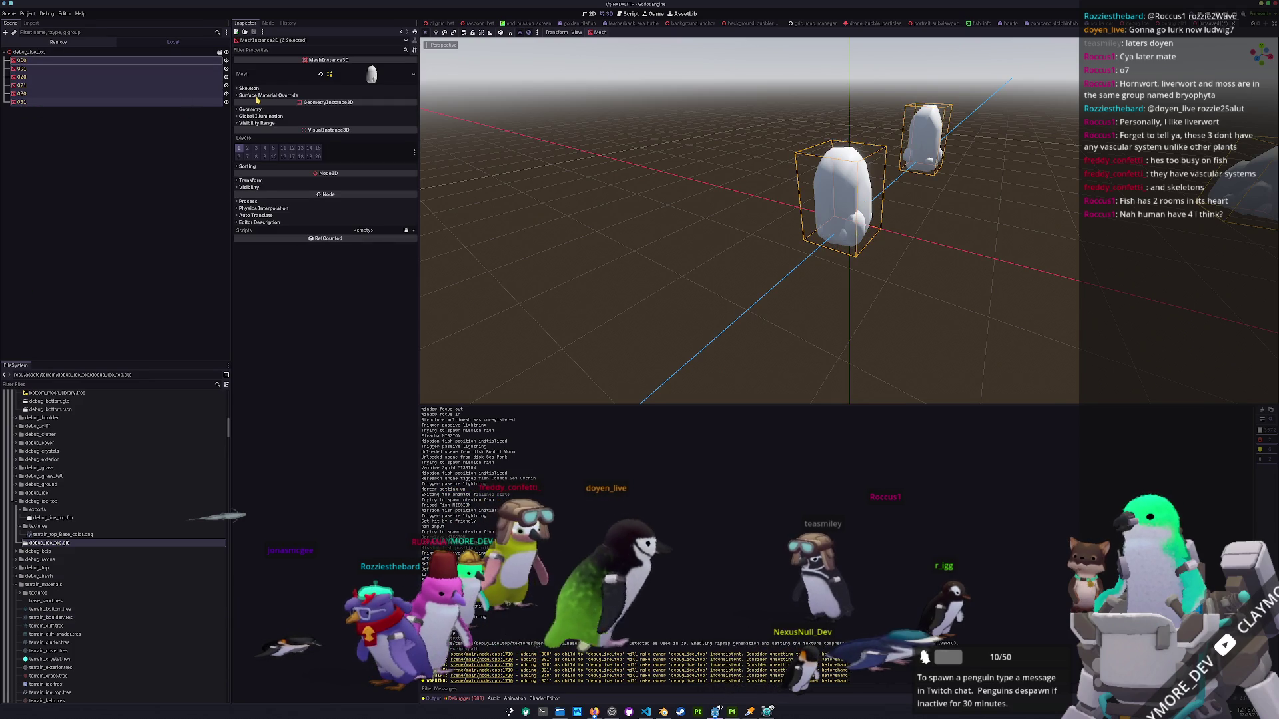
pyautogui.click(269, 96)
pyautogui.click(405, 102)
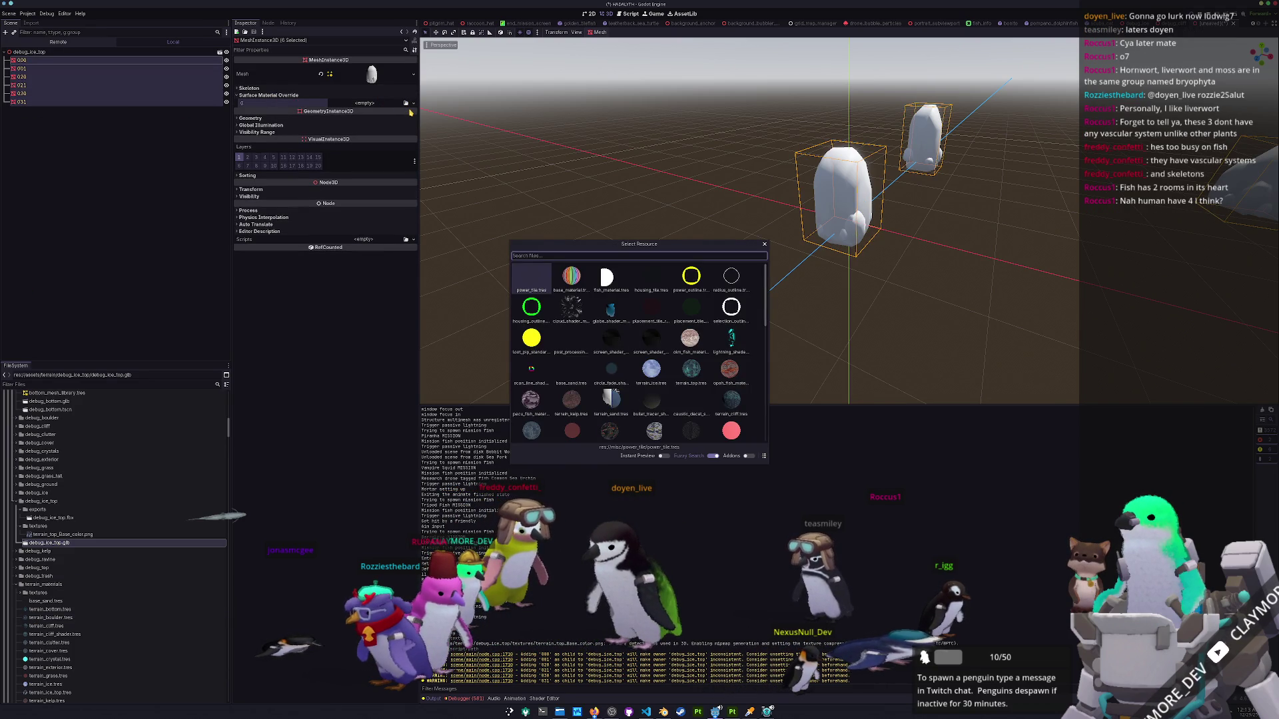
pyautogui.write('top_ice')
pyautogui.hotkey('ctrl', 'a')
pyautogui.write('ice_top')
pyautogui.press('Return')
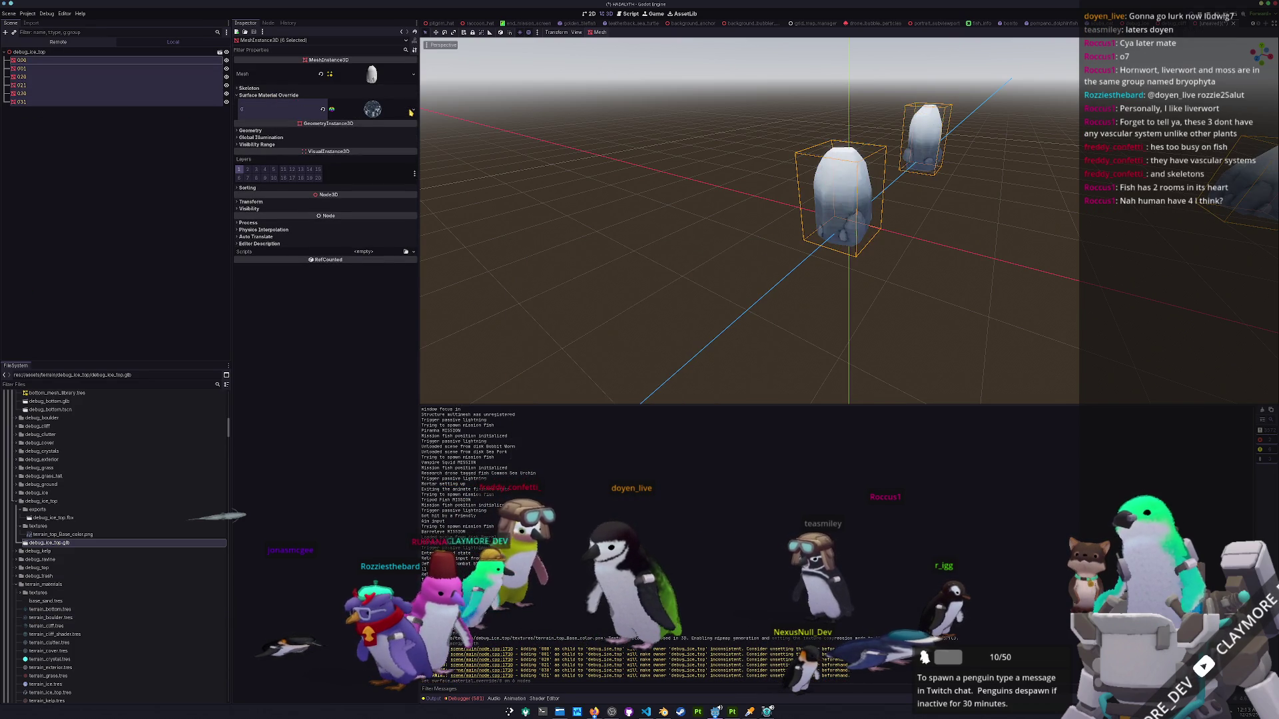
# Deselect, orbit to check the bluish ice, and start saving the scene under a new name.
pyautogui.scroll(-5, 866, 233)
pyautogui.click(910, 302)
pyautogui.moveTo(910, 301); pyautogui.dragTo(857, 300)
pyautogui.hotkey('ctrl', 's')
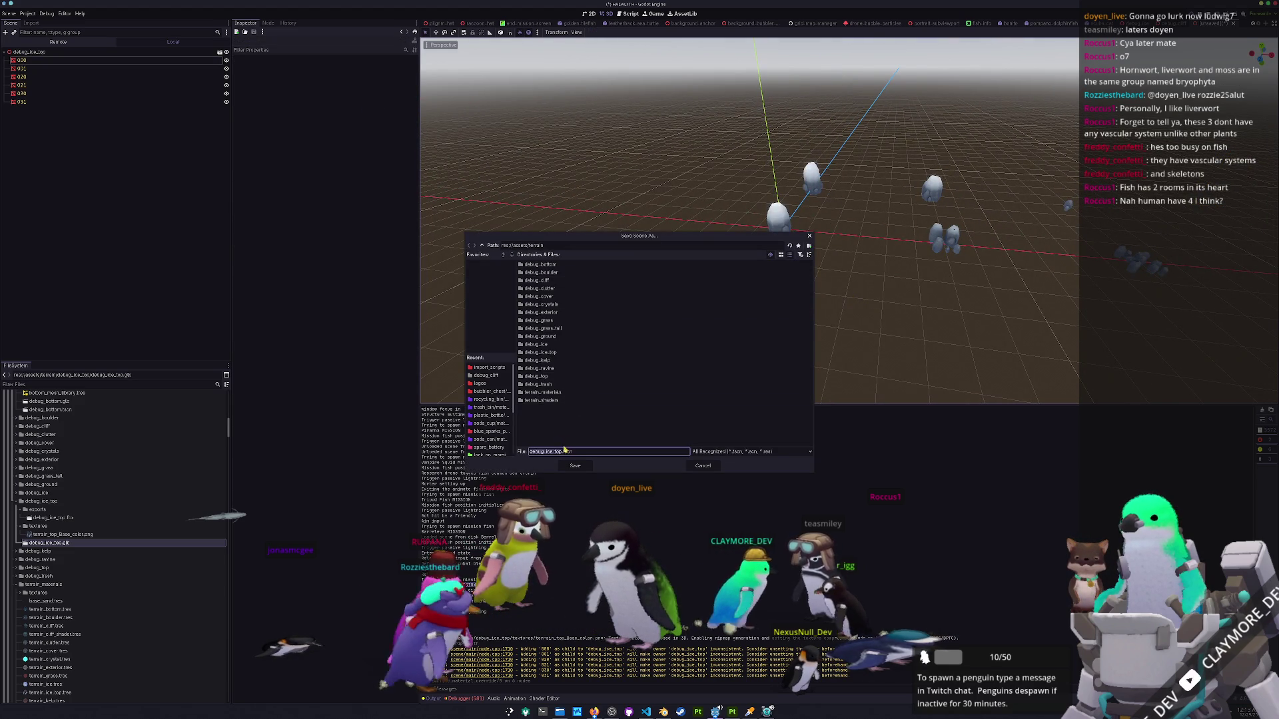
# Save debug_ice_top.tscn into the debug_ice_top folder, then export it there as MeshLibrary ice_top_mesh_library.tres.
pyautogui.doubleClick(539, 353)
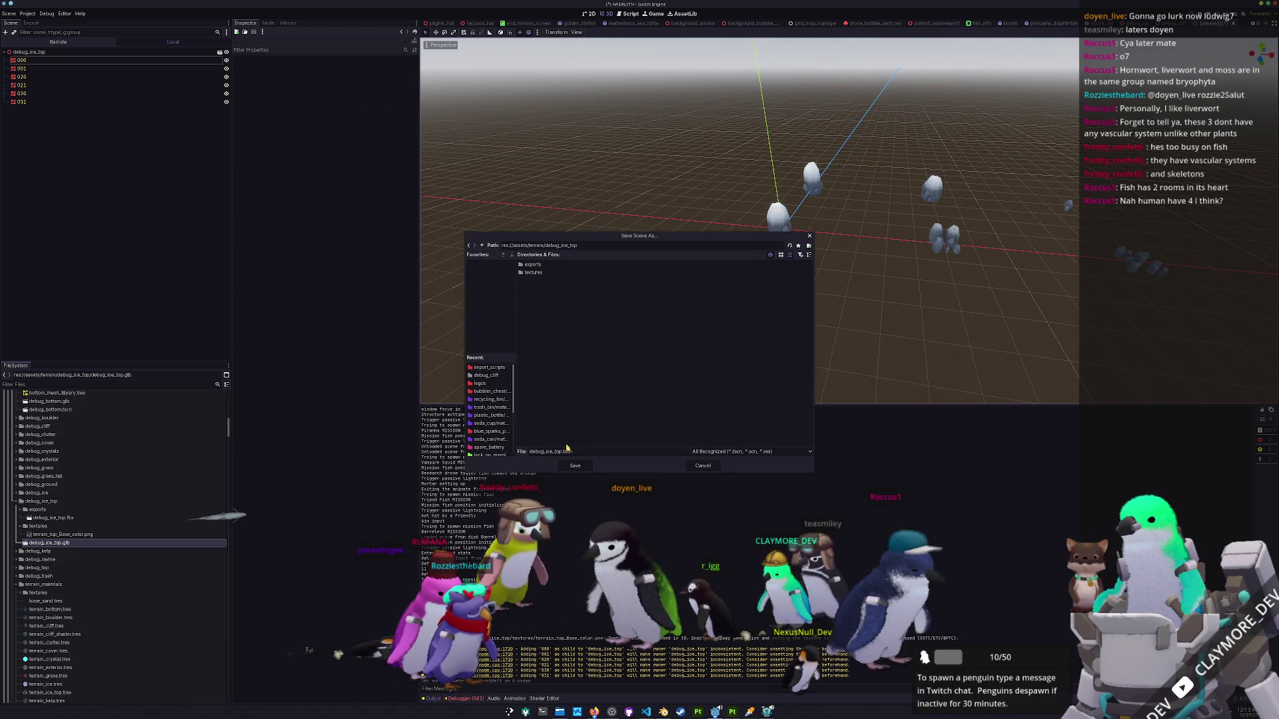
pyautogui.press('Return')
pyautogui.click(8, 13)
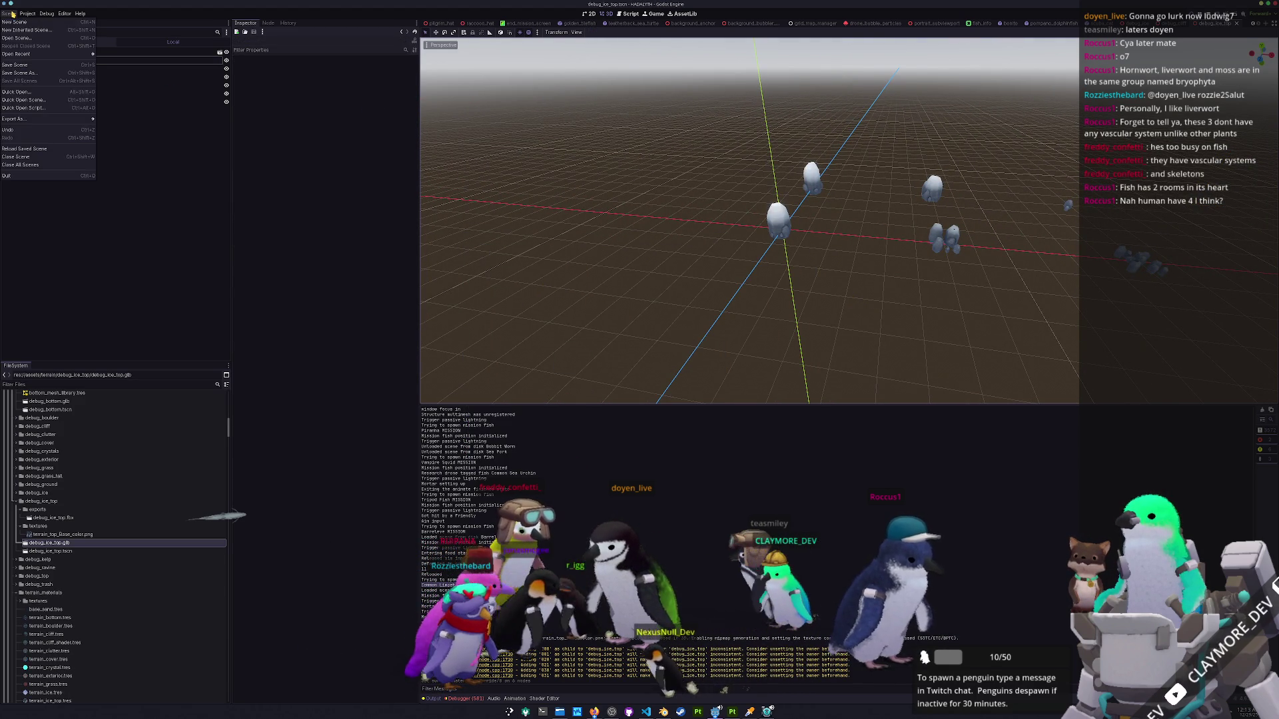
pyautogui.moveTo(67, 122)
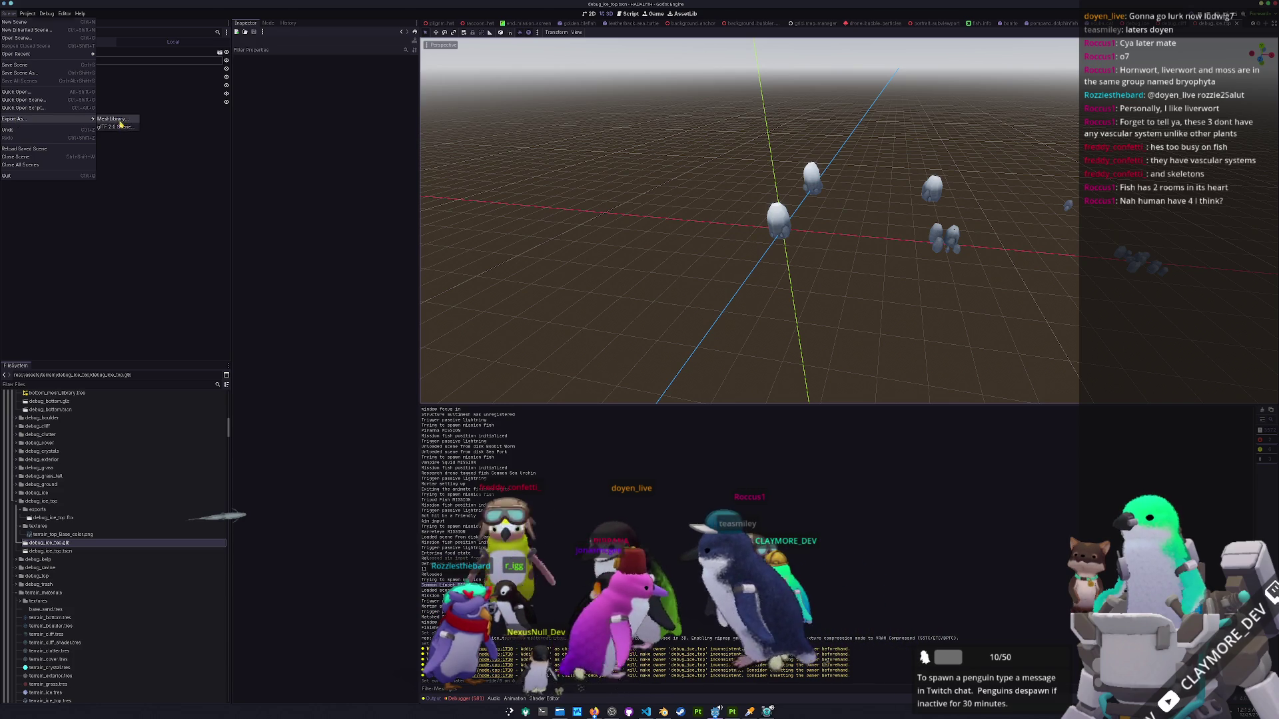
pyautogui.click(120, 121)
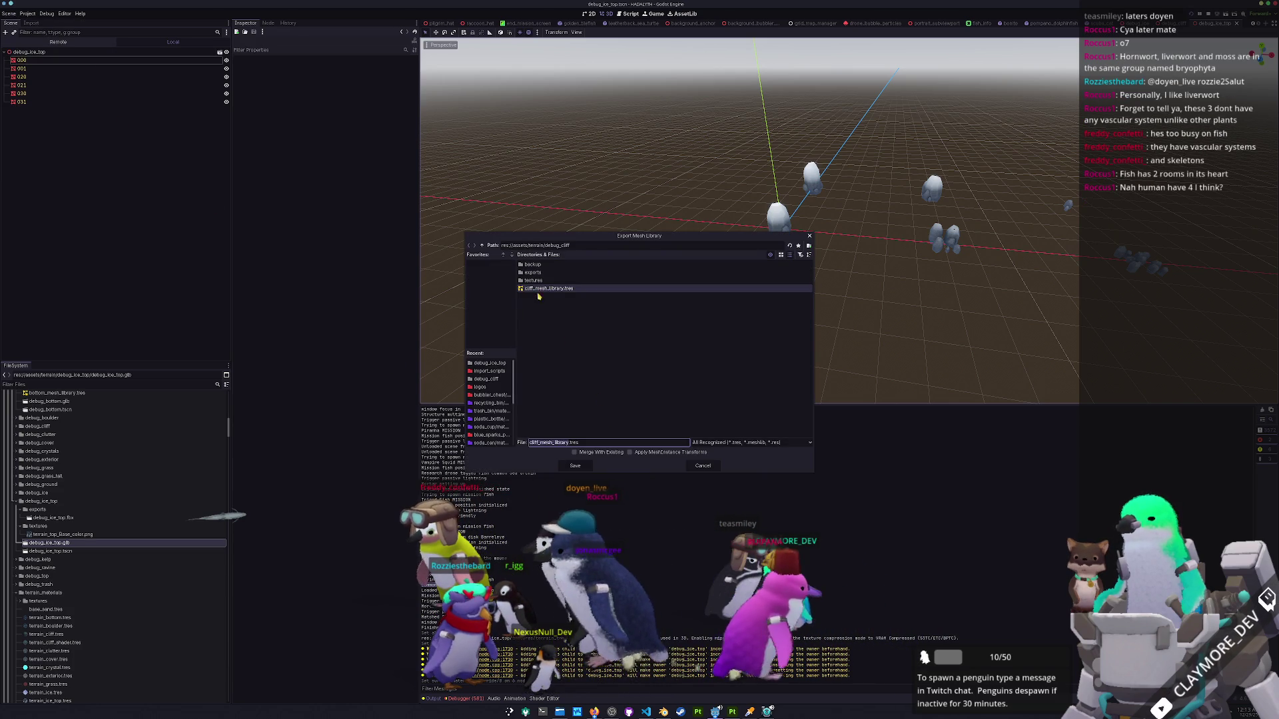
pyautogui.click(483, 246)
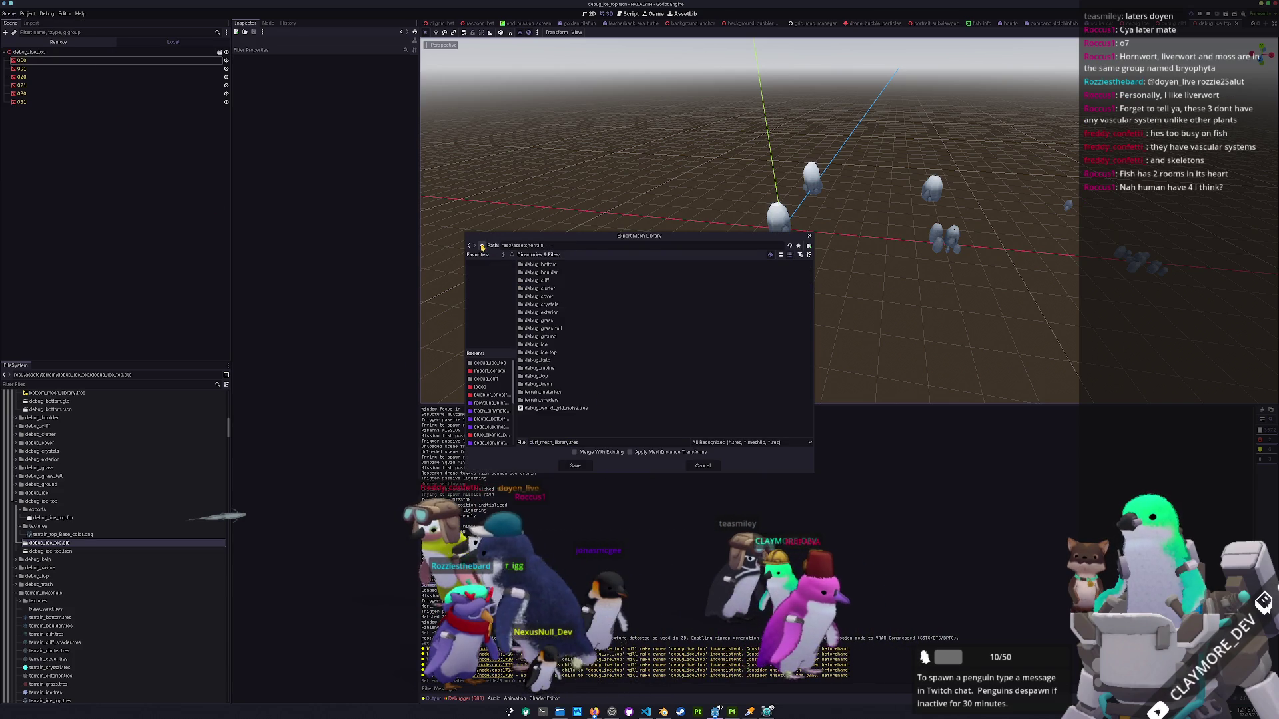
pyautogui.doubleClick(546, 353)
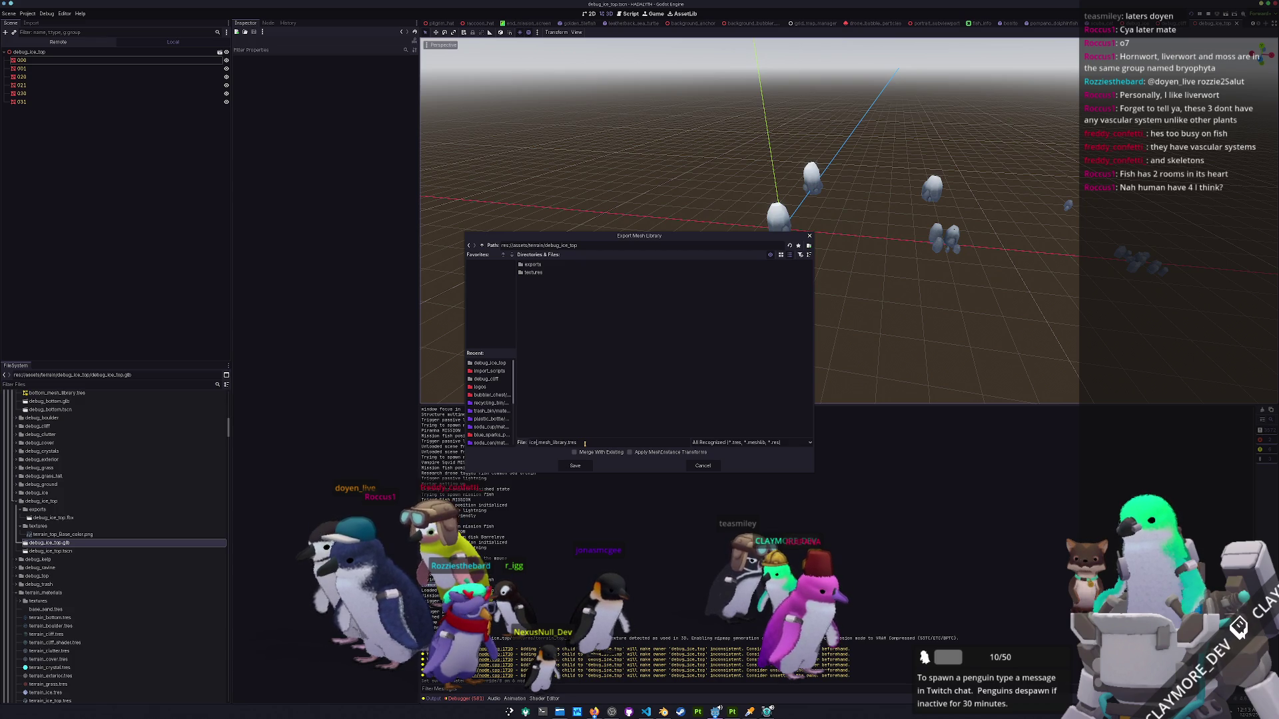
pyautogui.click(577, 470)
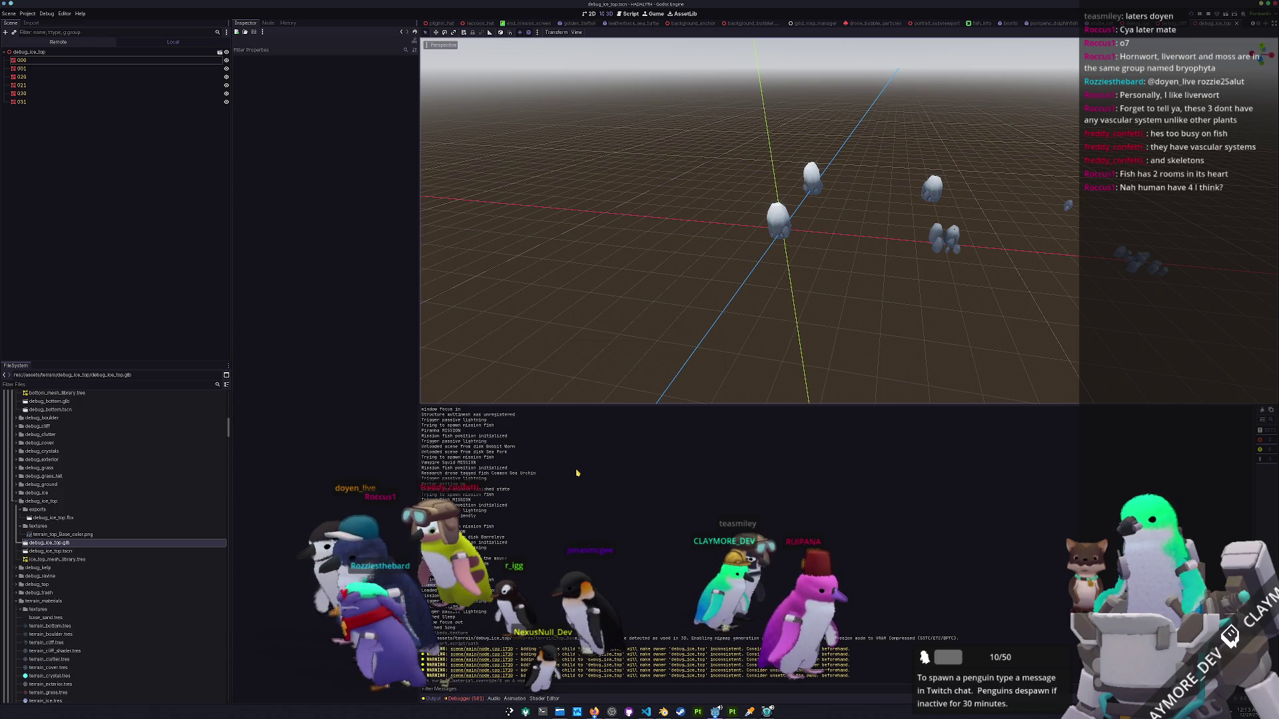
# Filter the FileSystem for 'winter' and open winter_mission_stats_biome.tres.
pyautogui.doubleClick(39, 493)
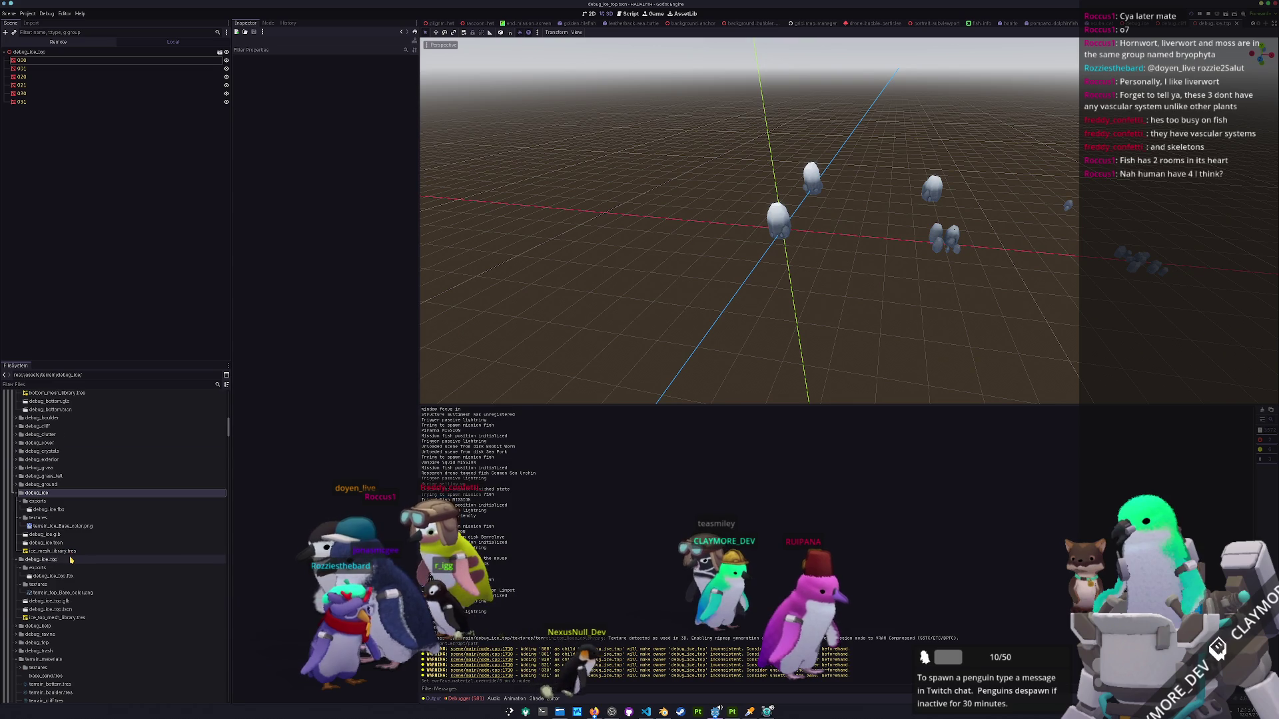
pyautogui.scroll(-5, 80, 556)
pyautogui.scroll(3, 113, 393)
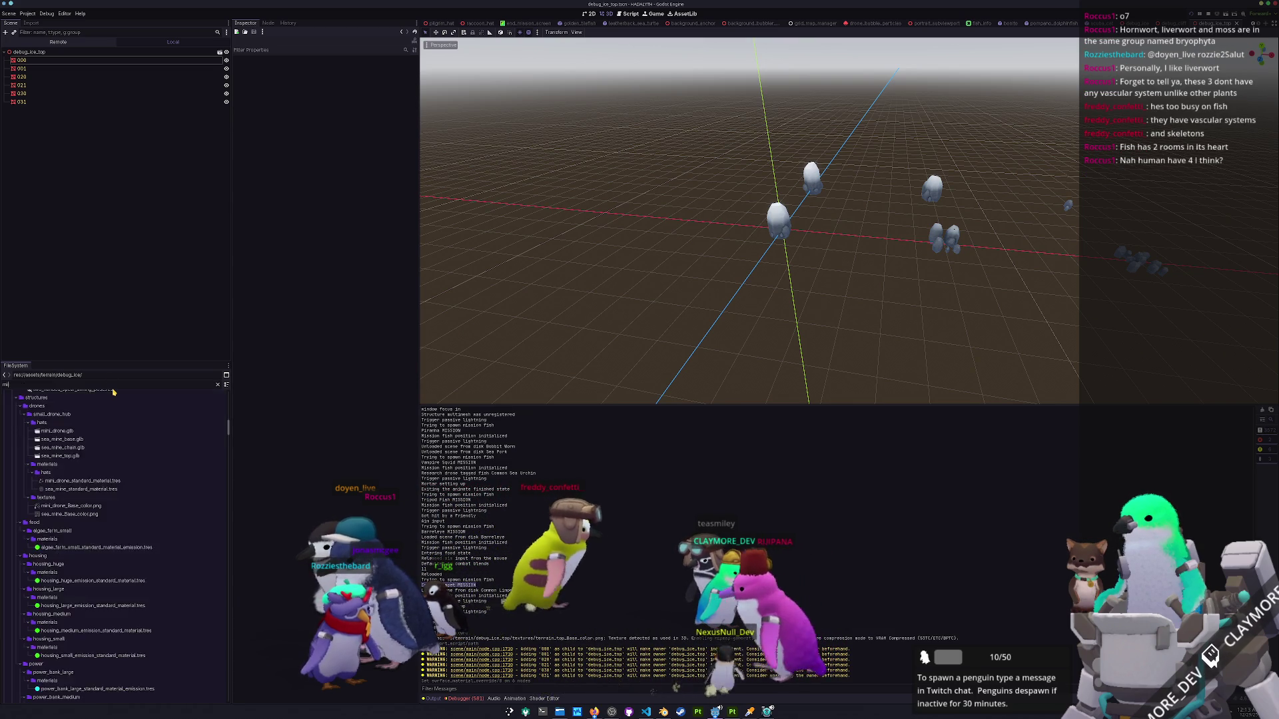
pyautogui.write('winter')
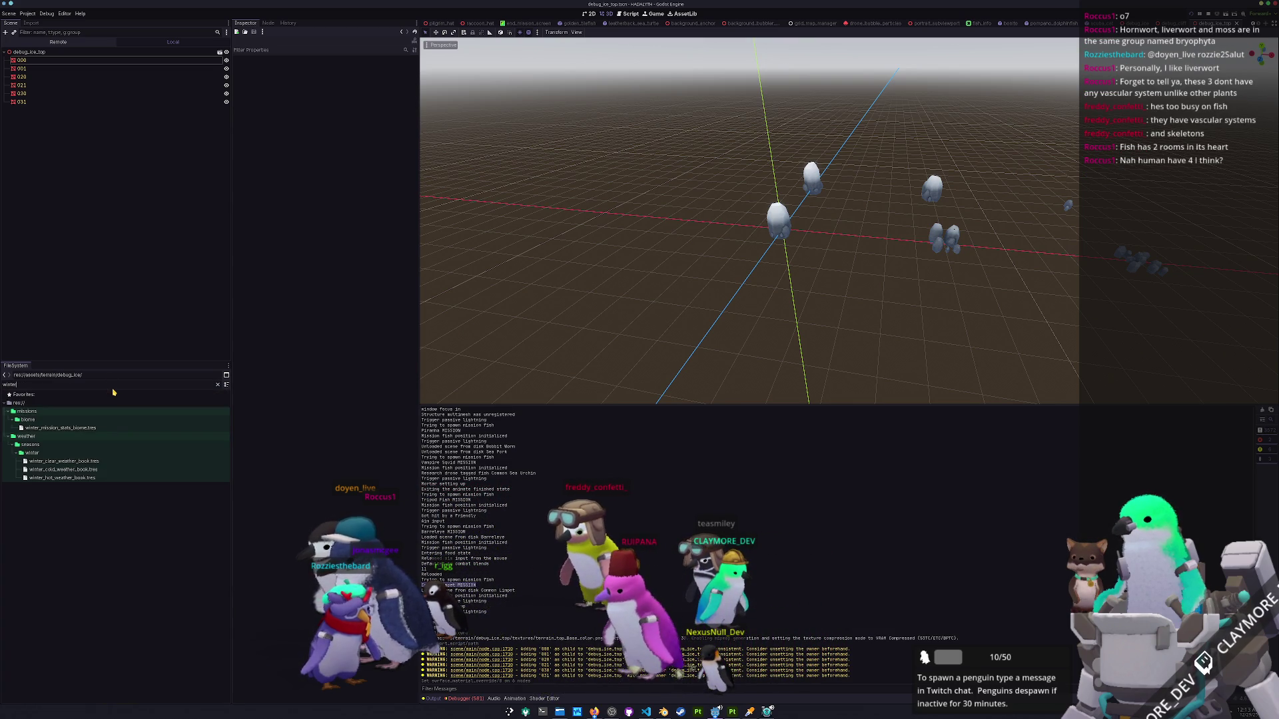
pyautogui.click(100, 429)
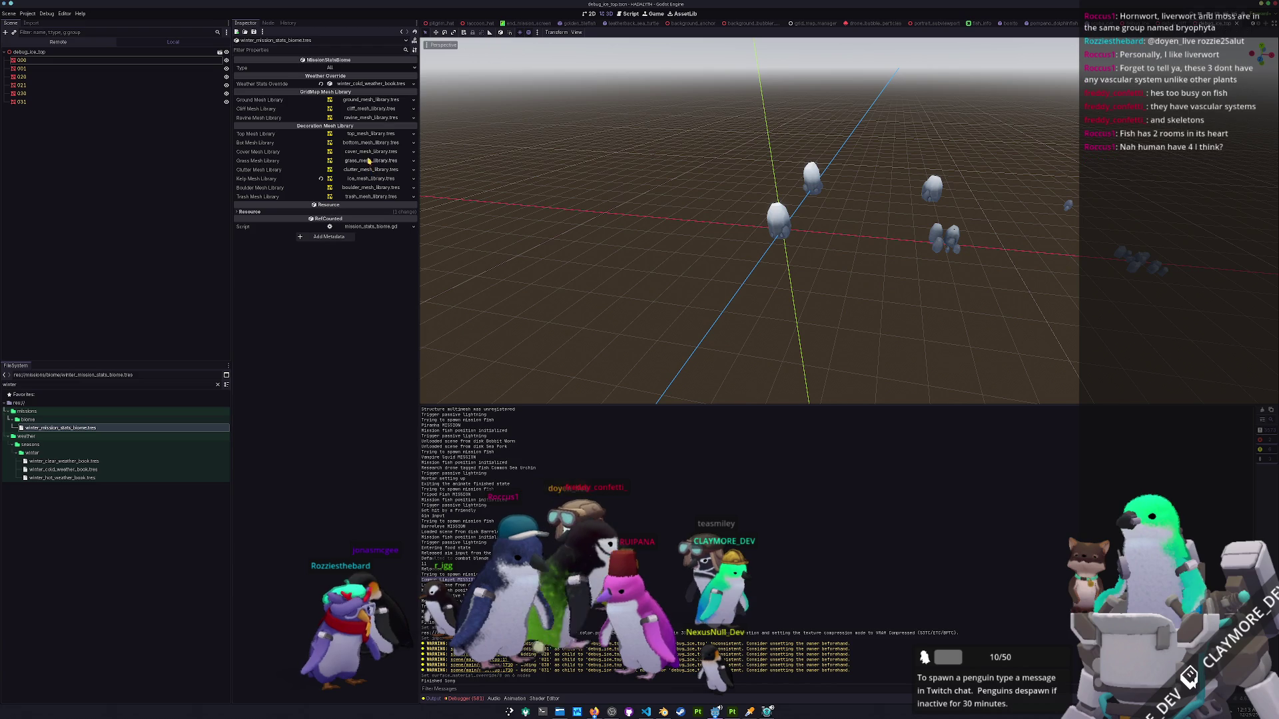
# Quick-load ice_top_mesh_library.tres as the biome's Top Mesh Library and save it.
pyautogui.click(413, 134)
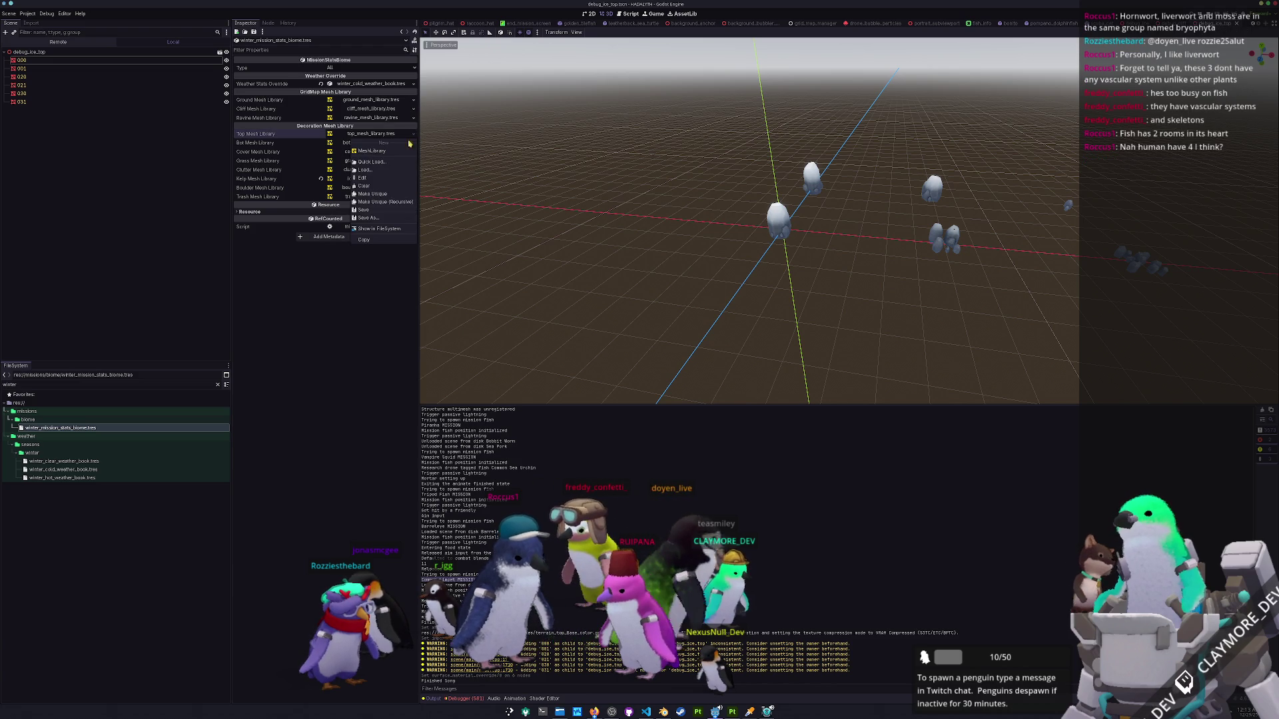
pyautogui.click(376, 161)
pyautogui.write('ice_top')
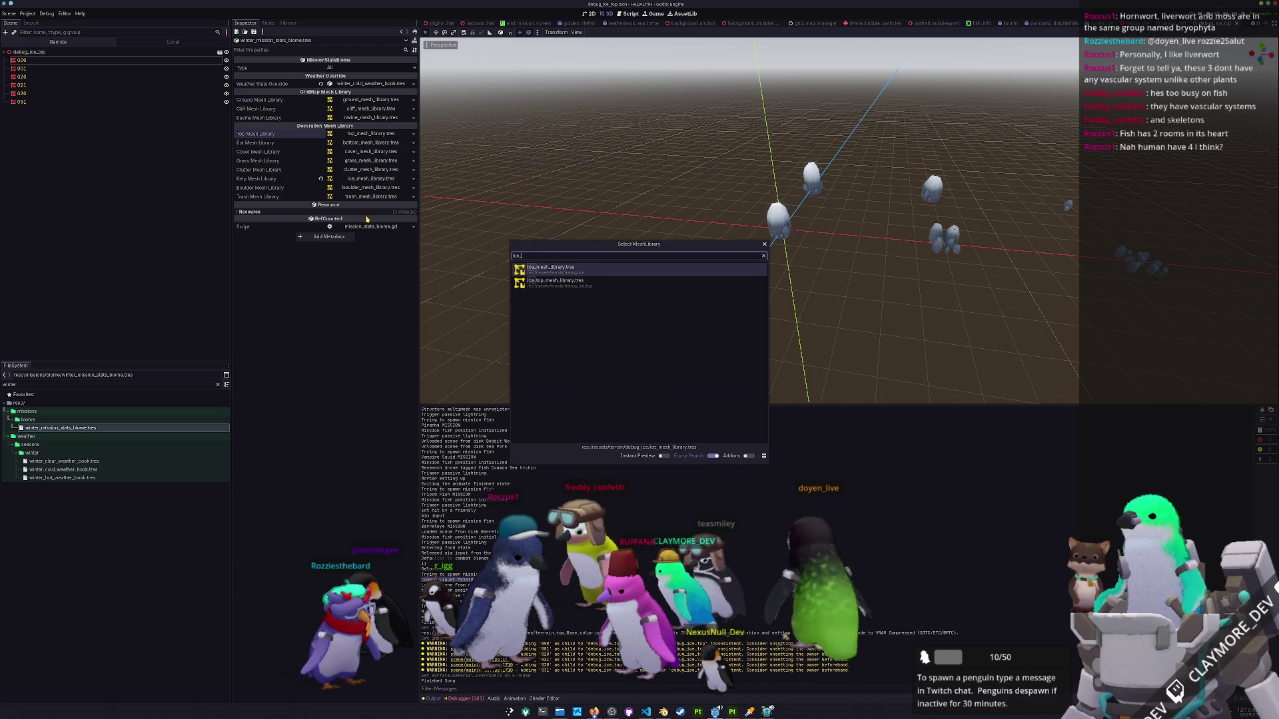
pyautogui.press('Return')
pyautogui.hotkey('ctrl', 's')
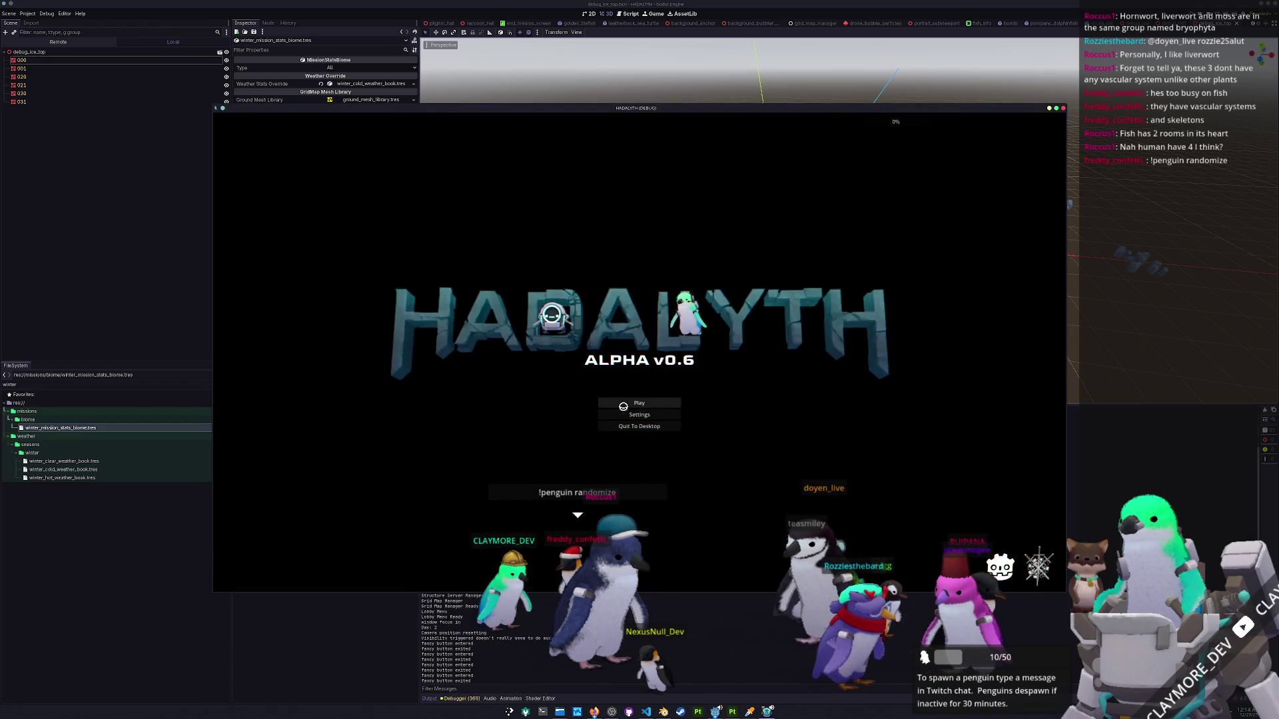
# From the game's title screen, choose Play and load save slot 1.
pyautogui.click(636, 401)
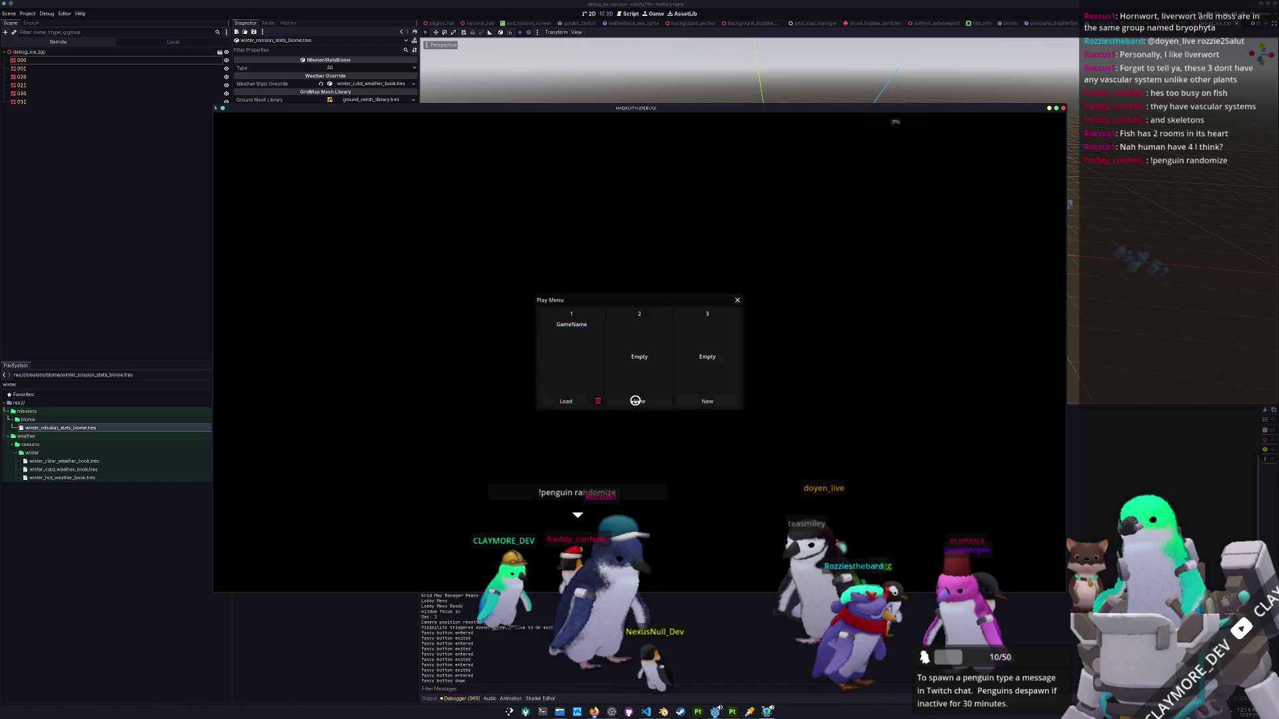
pyautogui.click(573, 401)
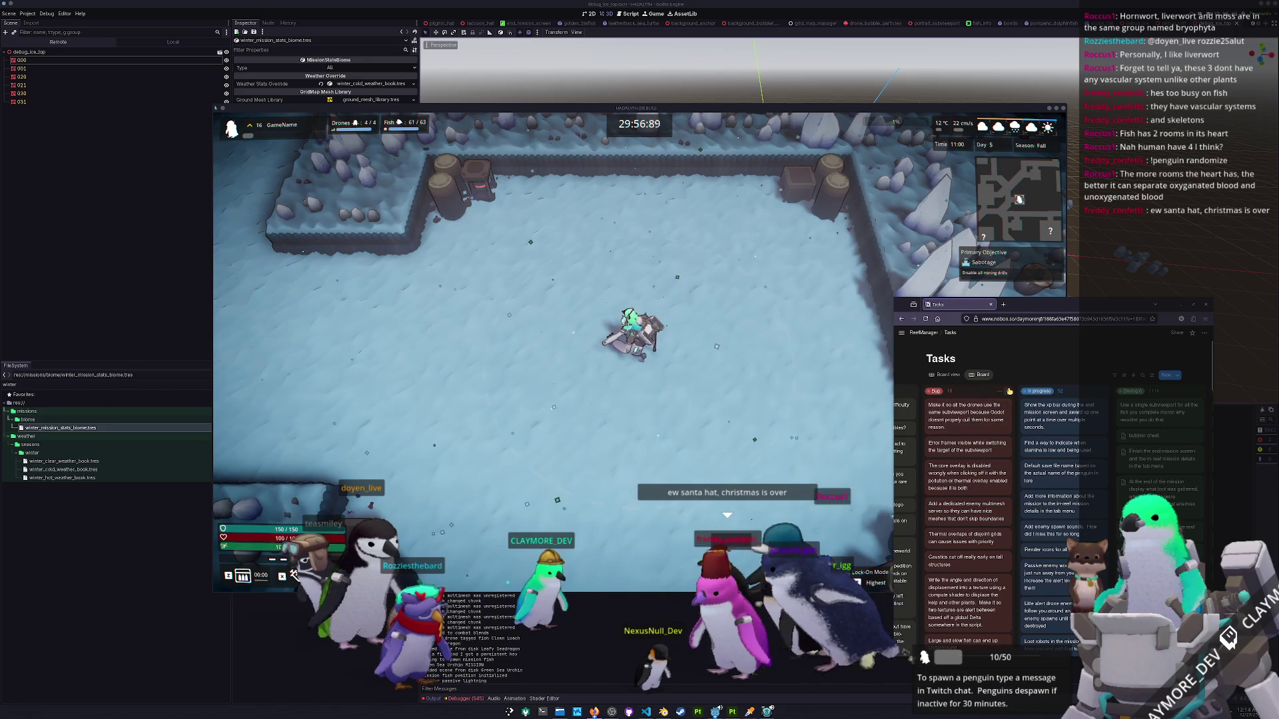
# Add a new bug card reading 'he kig for' to the task board, then return to the game.
pyautogui.click(1009, 392)
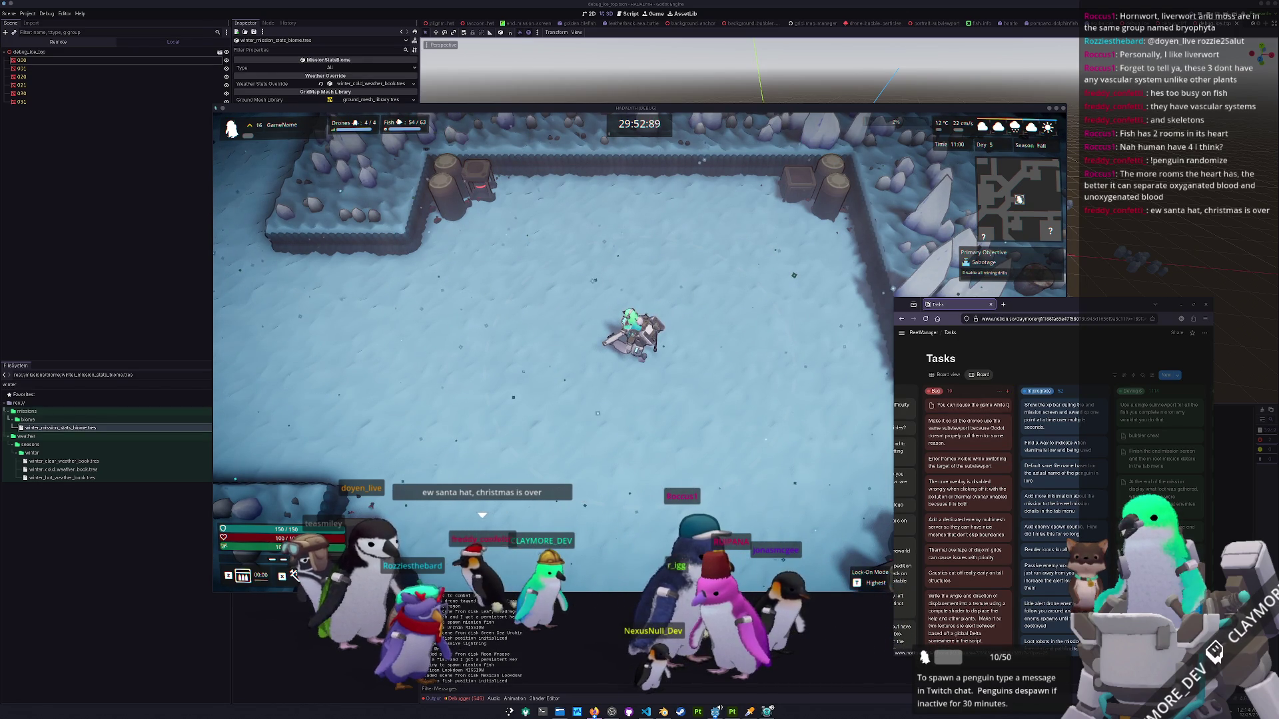
pyautogui.write('he ki')
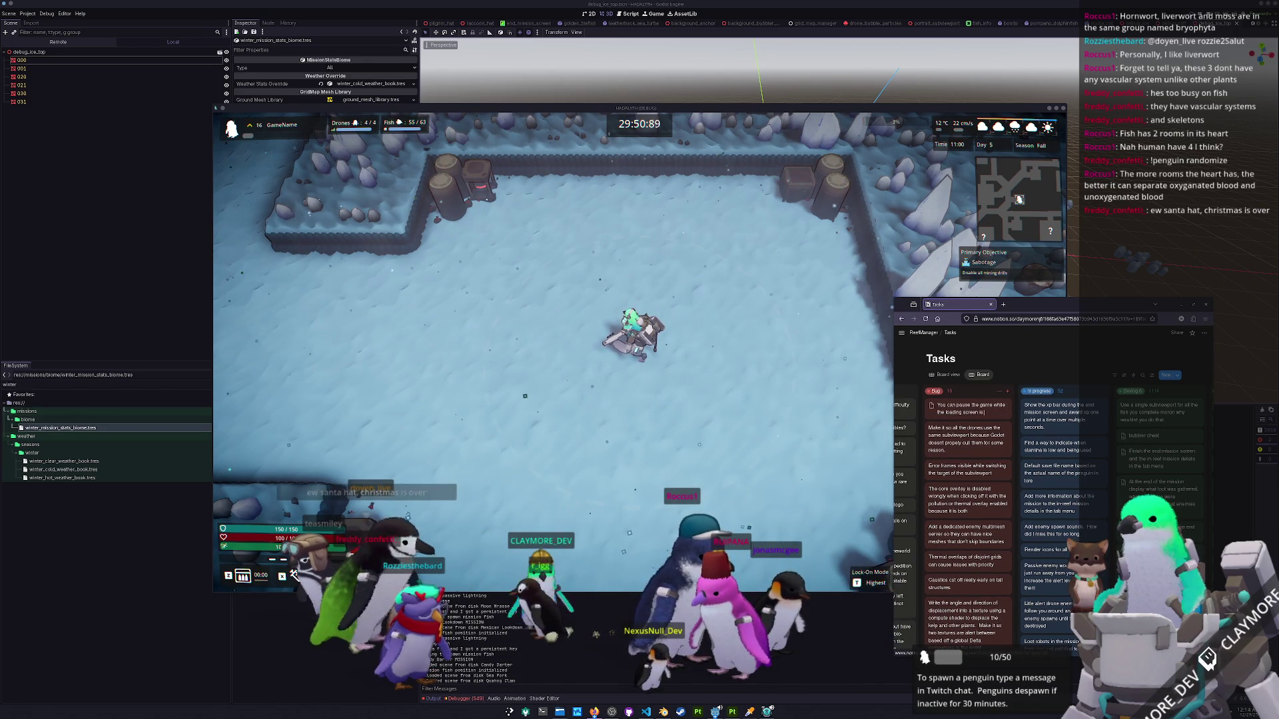
pyautogui.write('g for some reason')
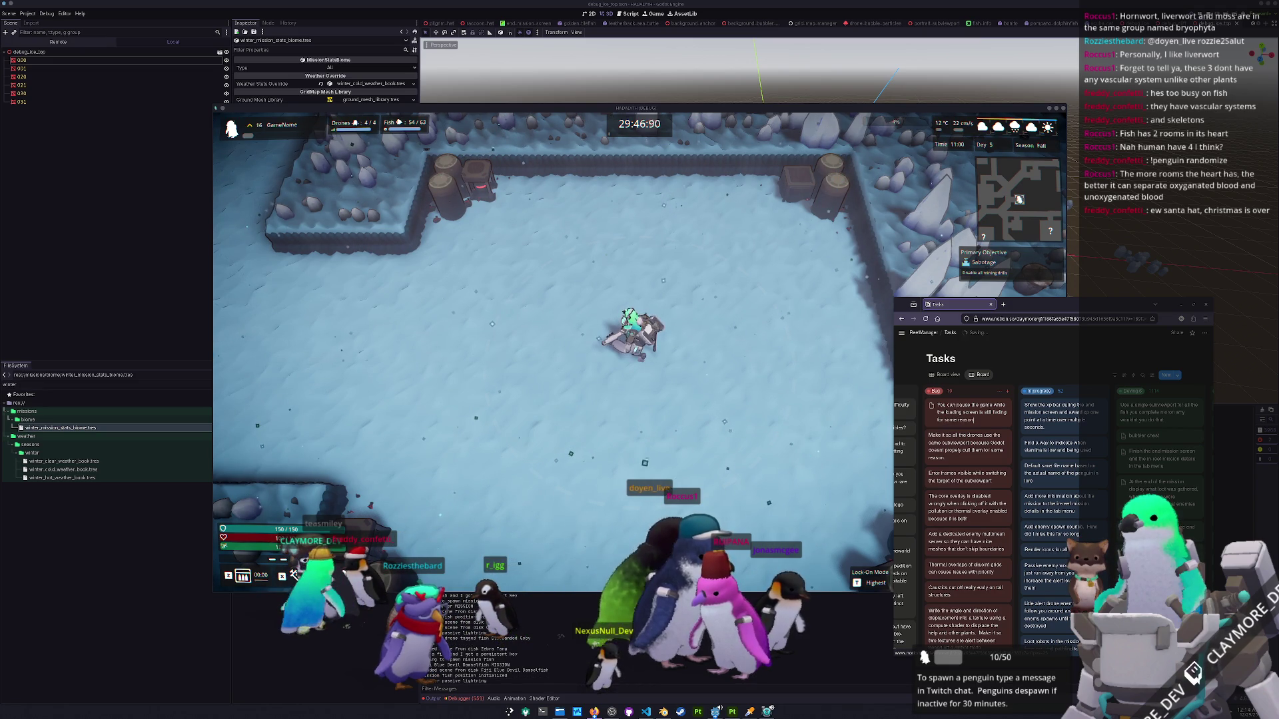
pyautogui.click(756, 486)
# Walk the player north, east along the top wall and back south past the ice rocks, then pause.
pyautogui.press('w')
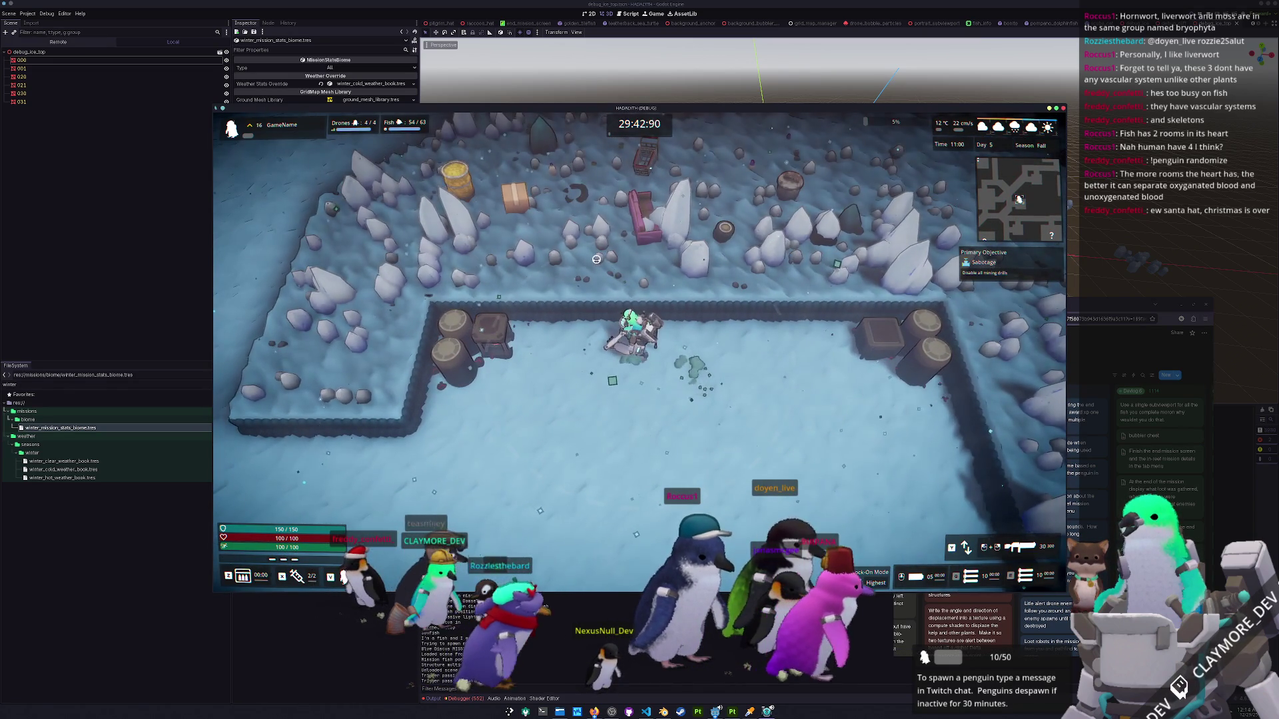
pyautogui.press('d')
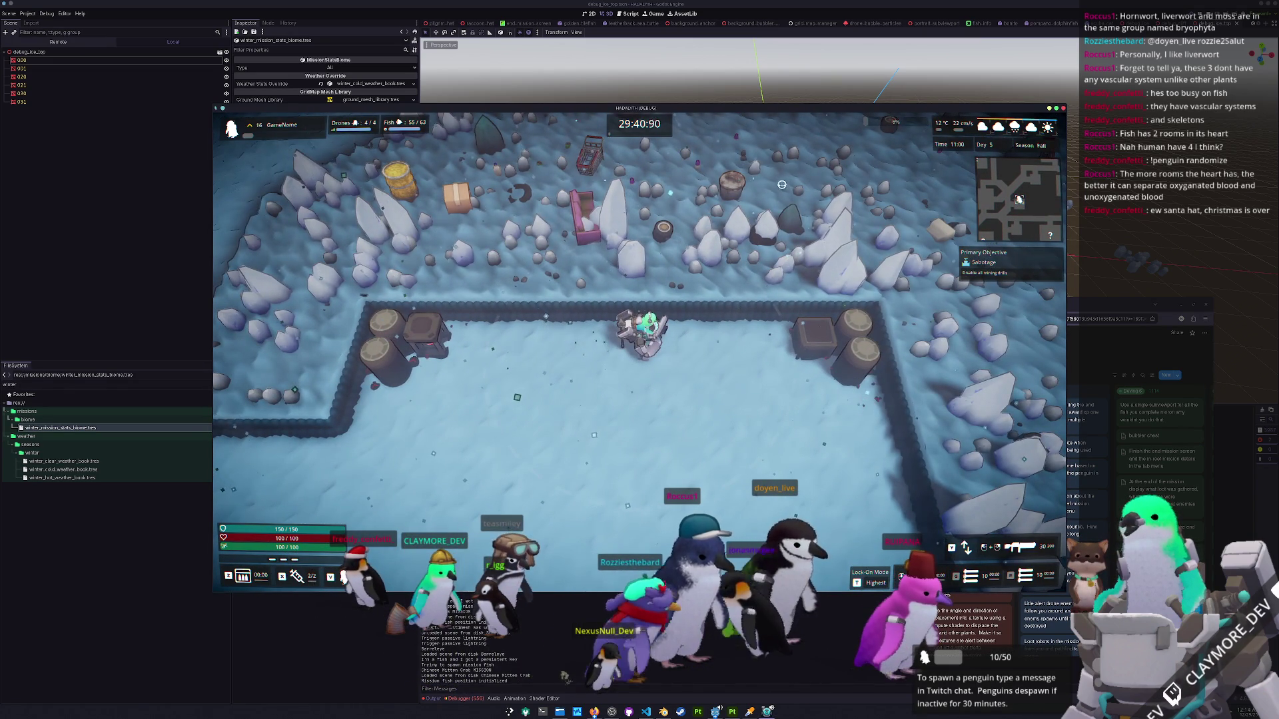
pyautogui.press('d')
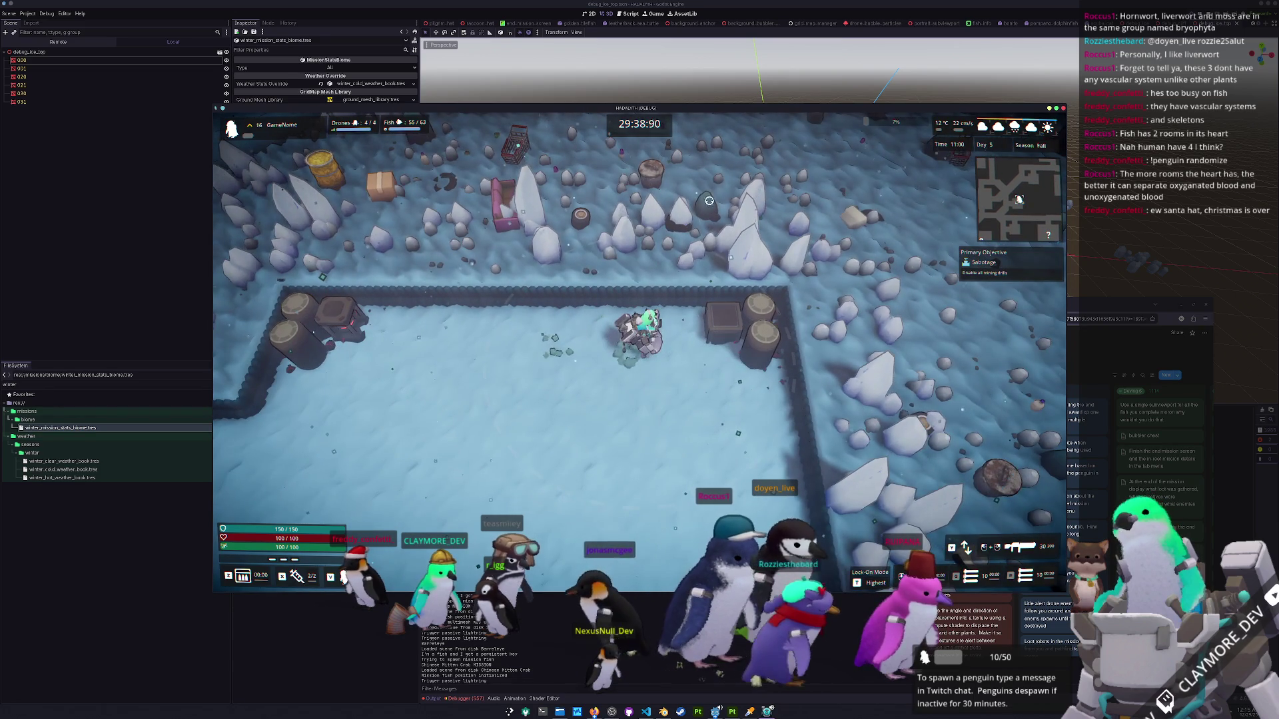
pyautogui.press('s')
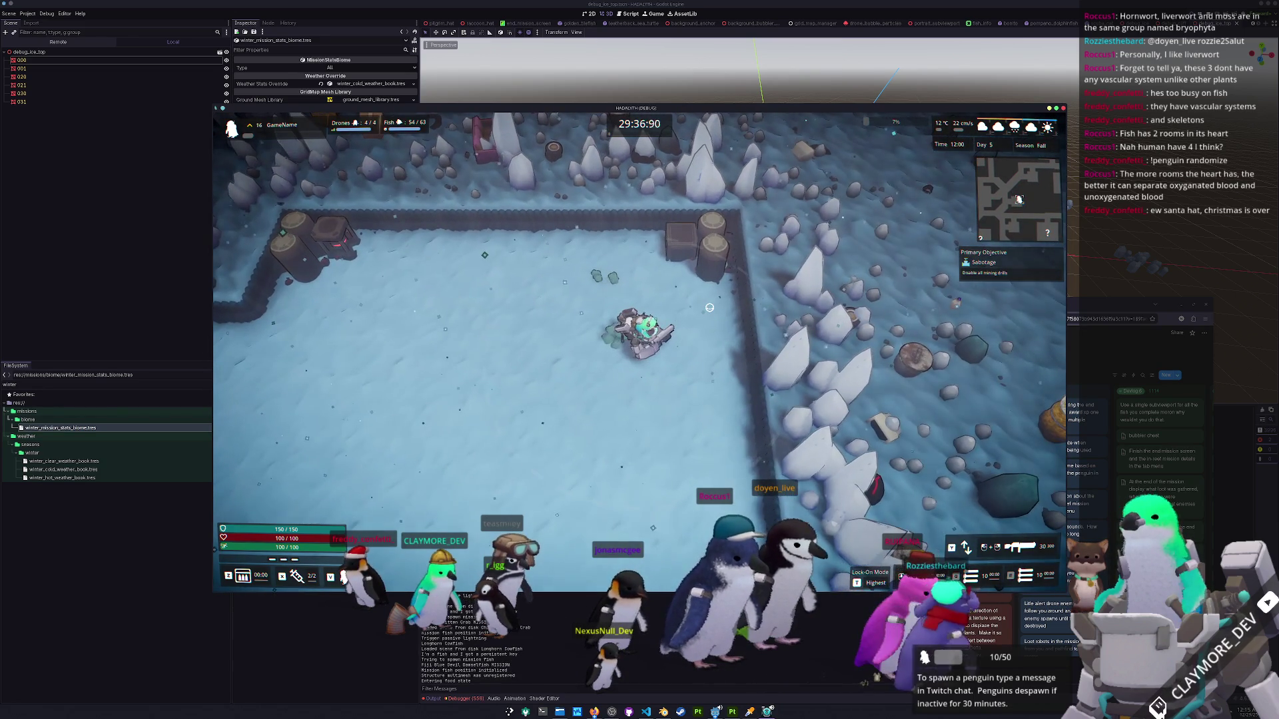
pyautogui.press('Escape')
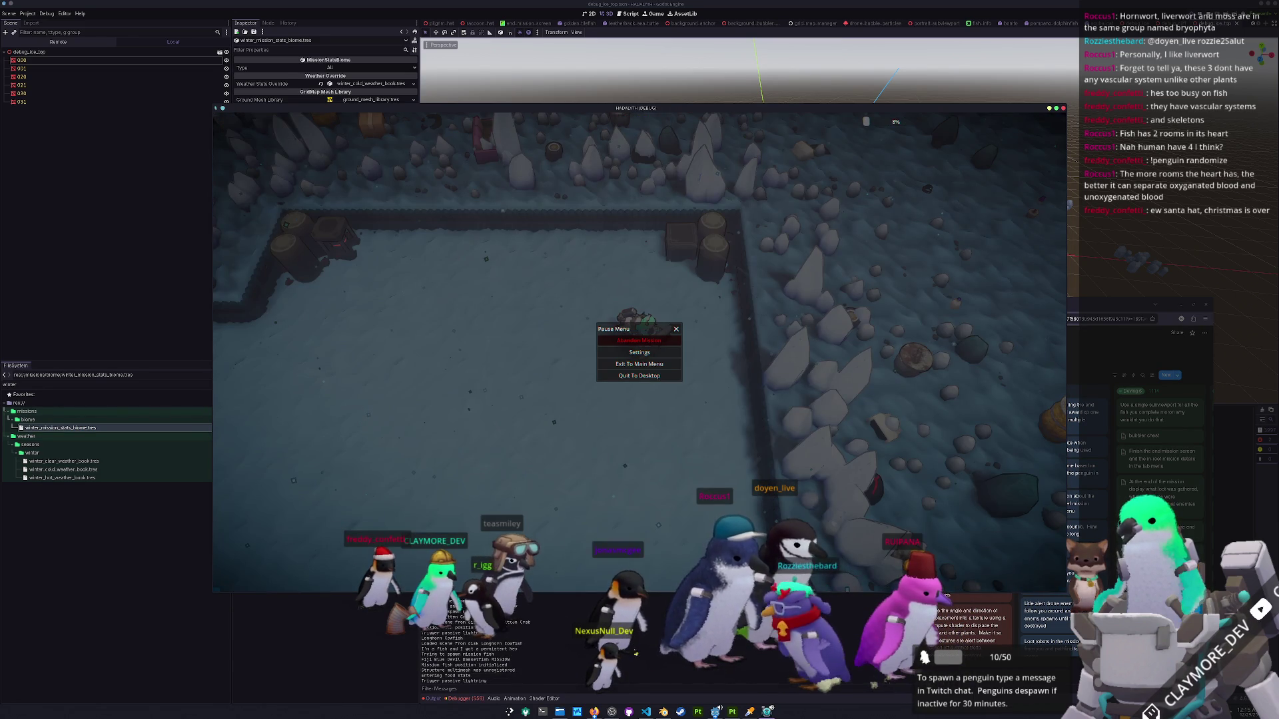
pyautogui.click(732, 710)
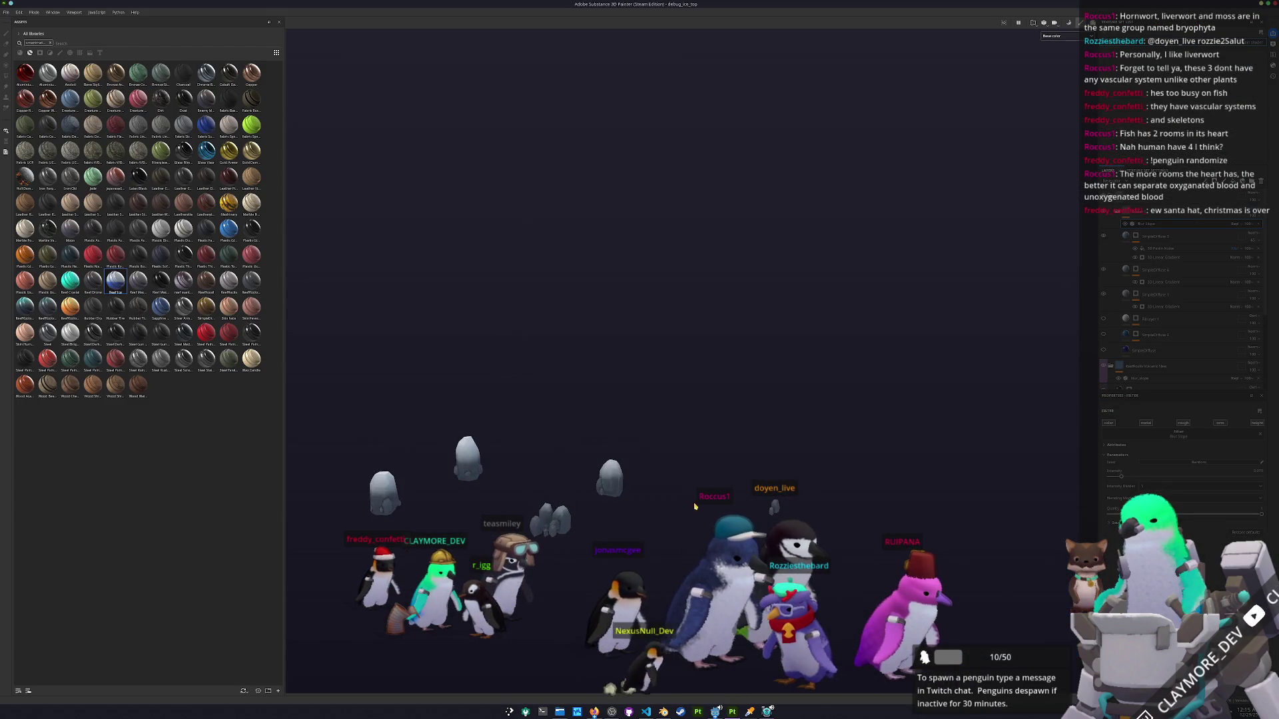
# Add the ReefRocks material to the layer stack and lower its Balance value.
pyautogui.scroll(-5, 1123, 268)
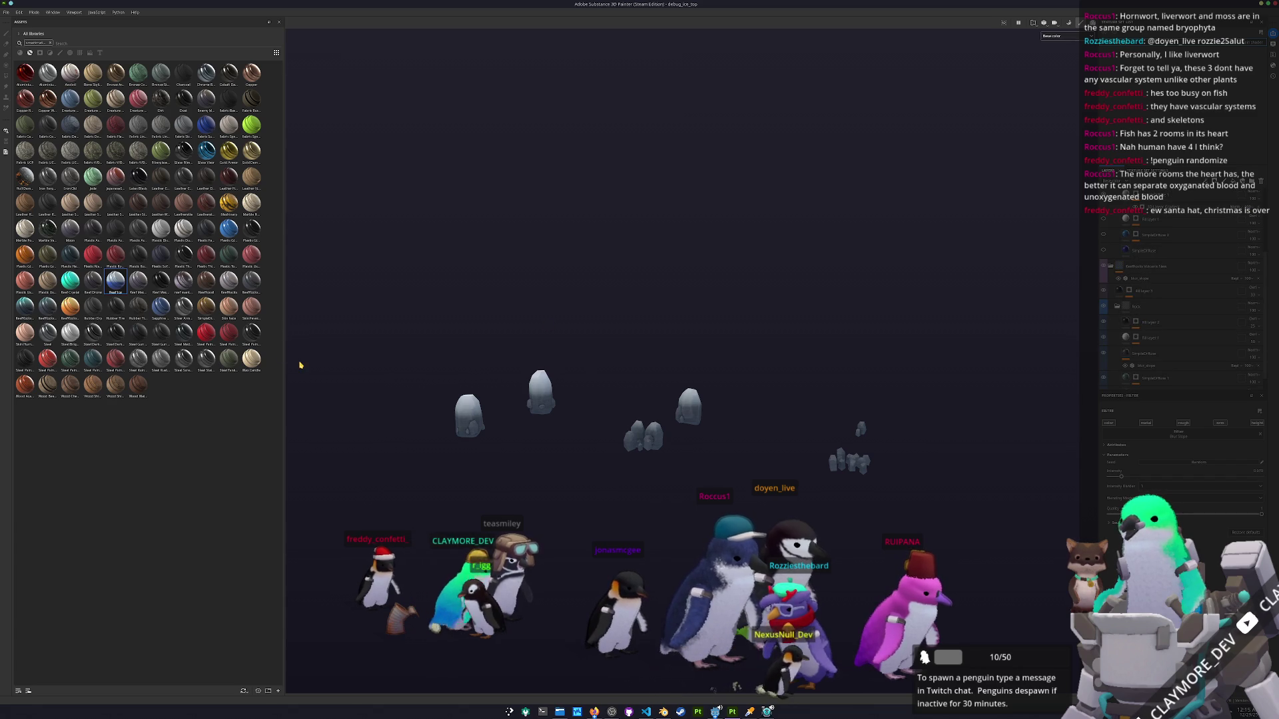
pyautogui.moveTo(26, 305)
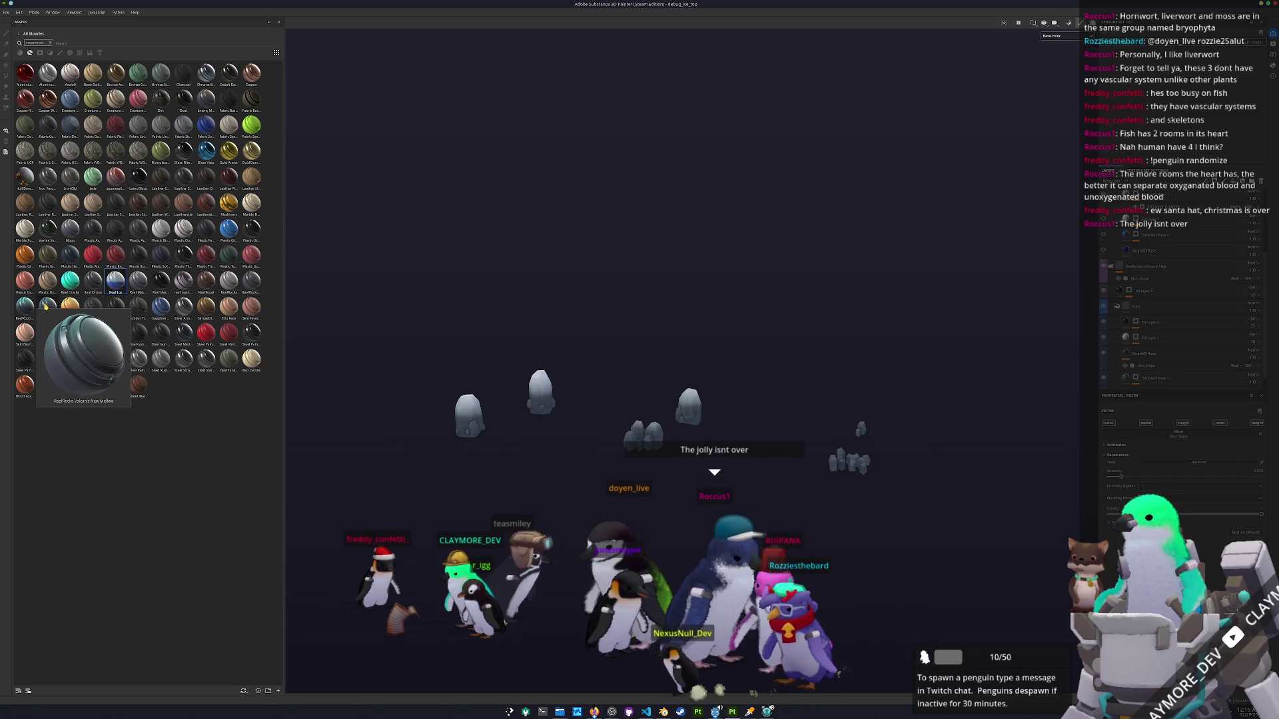
pyautogui.click(26, 306)
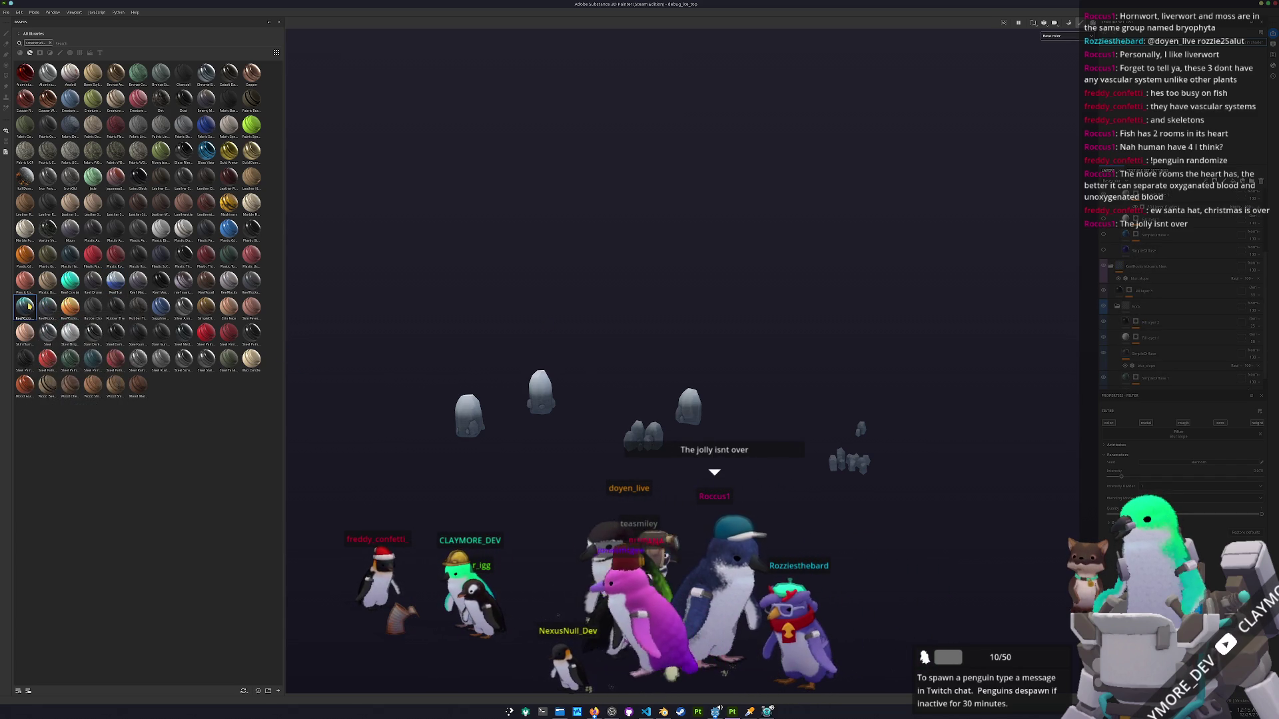
pyautogui.moveTo(144, 435)
pyautogui.mouseDown()
pyautogui.moveTo(599, 400)
pyautogui.moveTo(1133, 308)
pyautogui.moveTo(1136, 365)
pyautogui.mouseUp()
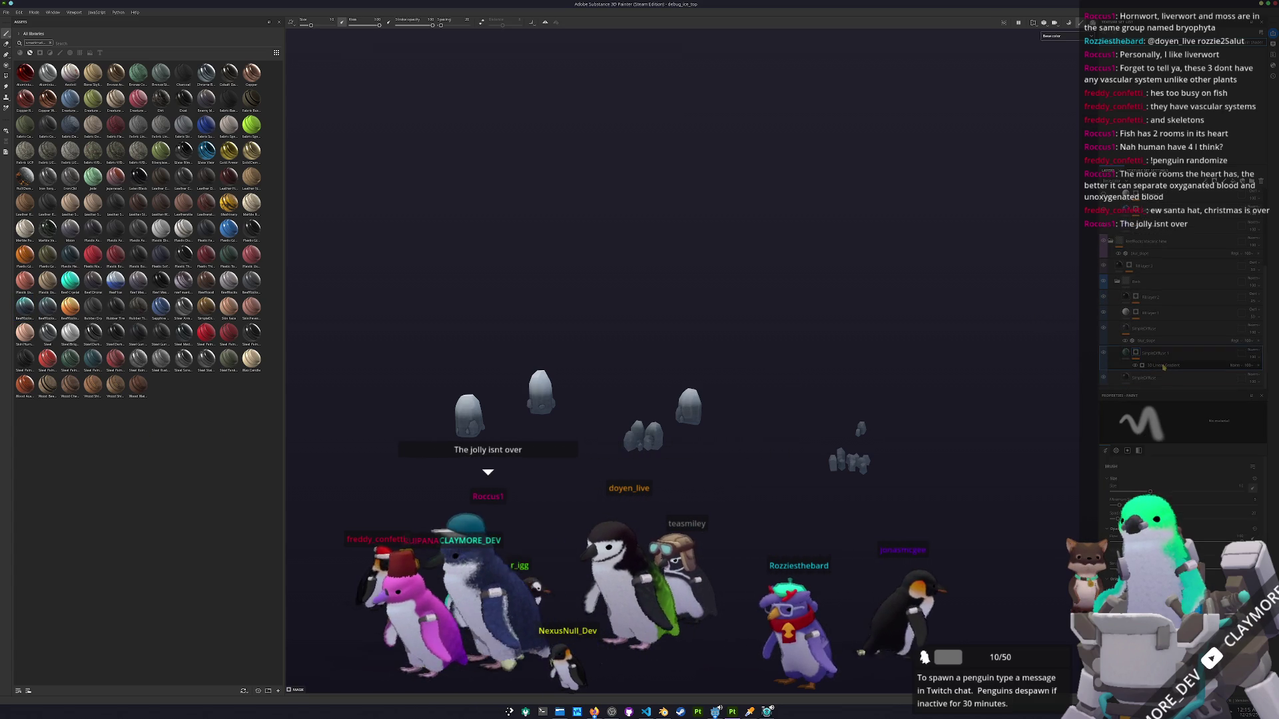
pyautogui.moveTo(1160, 480); pyautogui.dragTo(1146, 478)
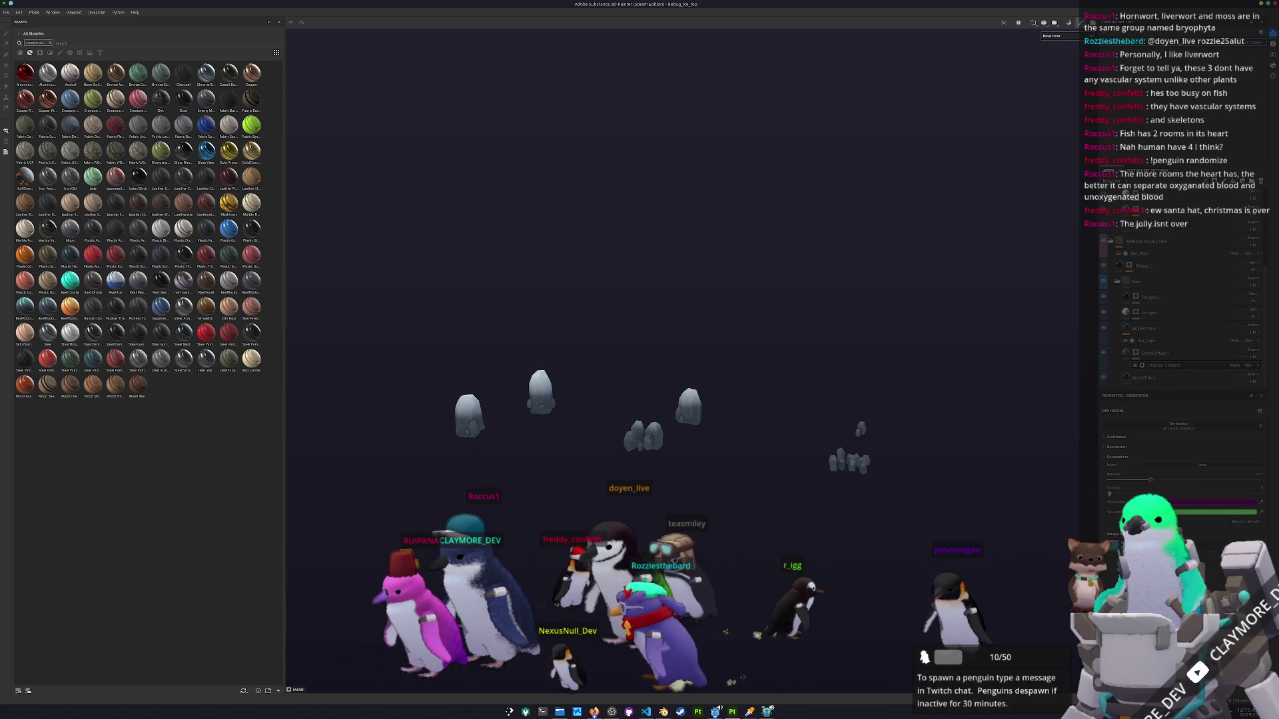
# Move the paint layer to a new position in the stack, then select the SimpleDiffuse layer.
pyautogui.moveTo(1062, 481)
pyautogui.mouseDown()
pyautogui.moveTo(822, 480)
pyautogui.moveTo(776, 442)
pyautogui.moveTo(1007, 420)
pyautogui.moveTo(1158, 481)
pyautogui.mouseUp()
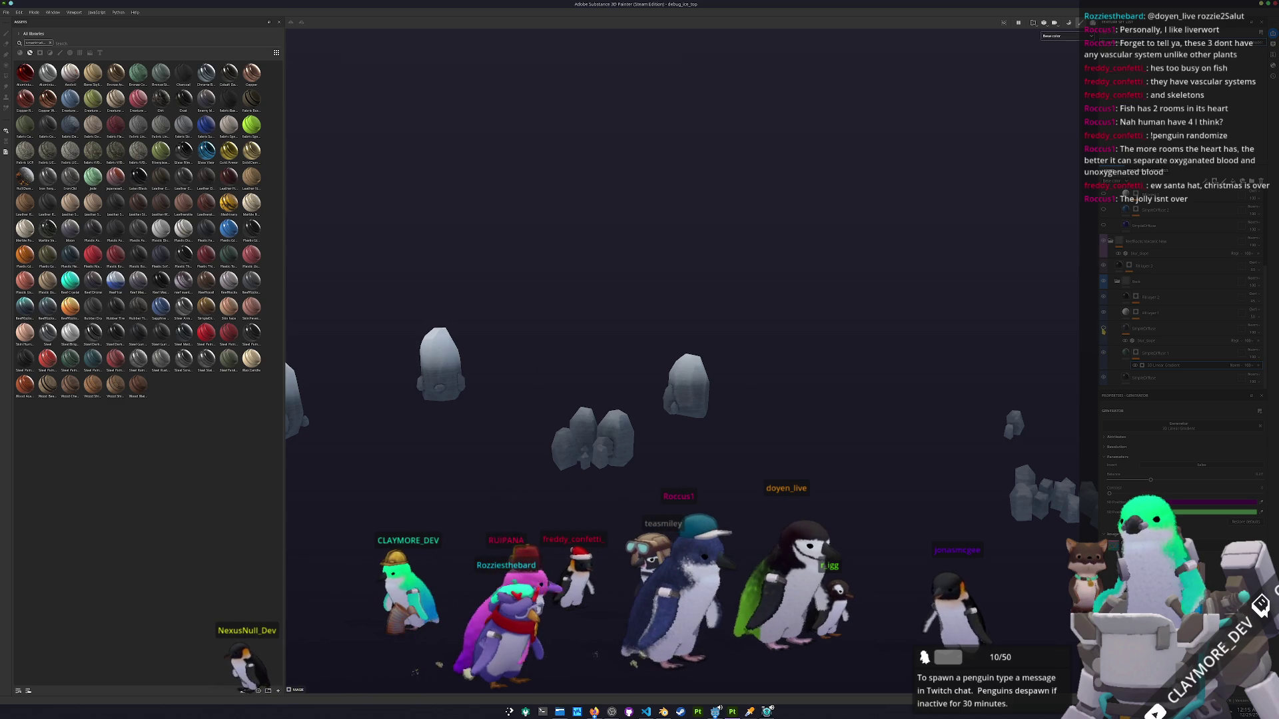
pyautogui.click(1149, 356)
pyautogui.moveTo(1154, 331); pyautogui.dragTo(1153, 330)
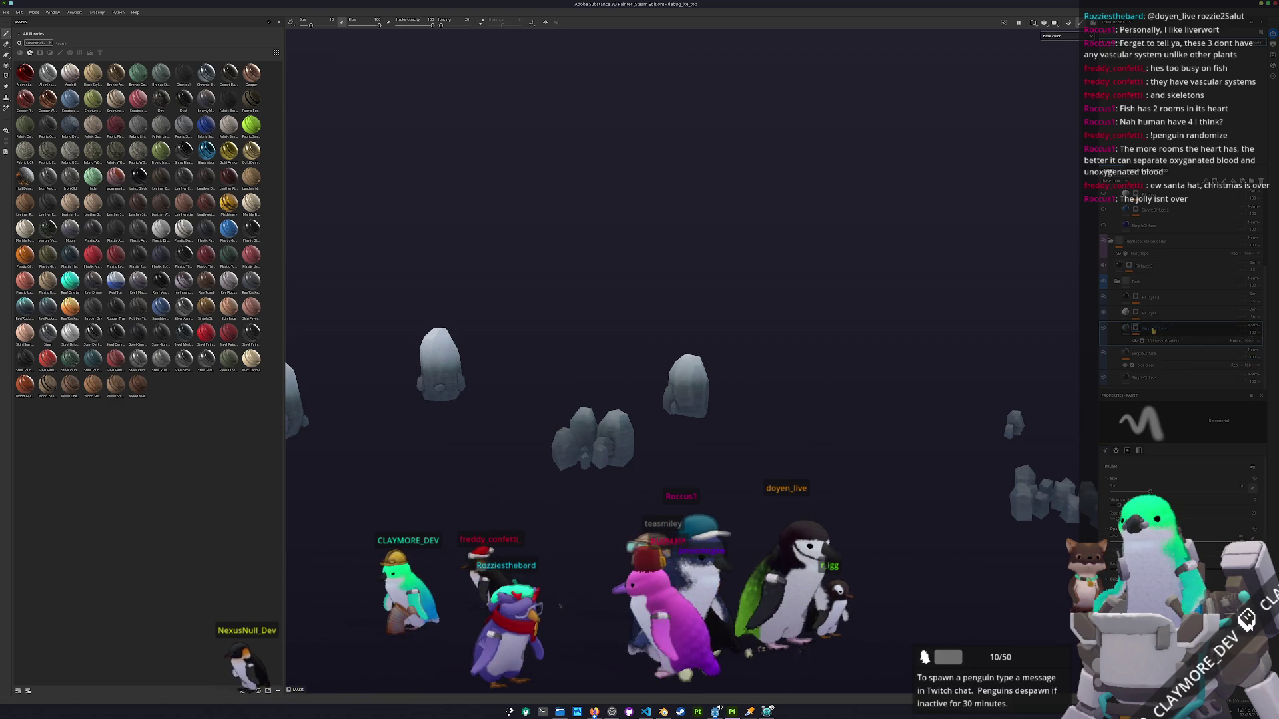
pyautogui.click(1156, 341)
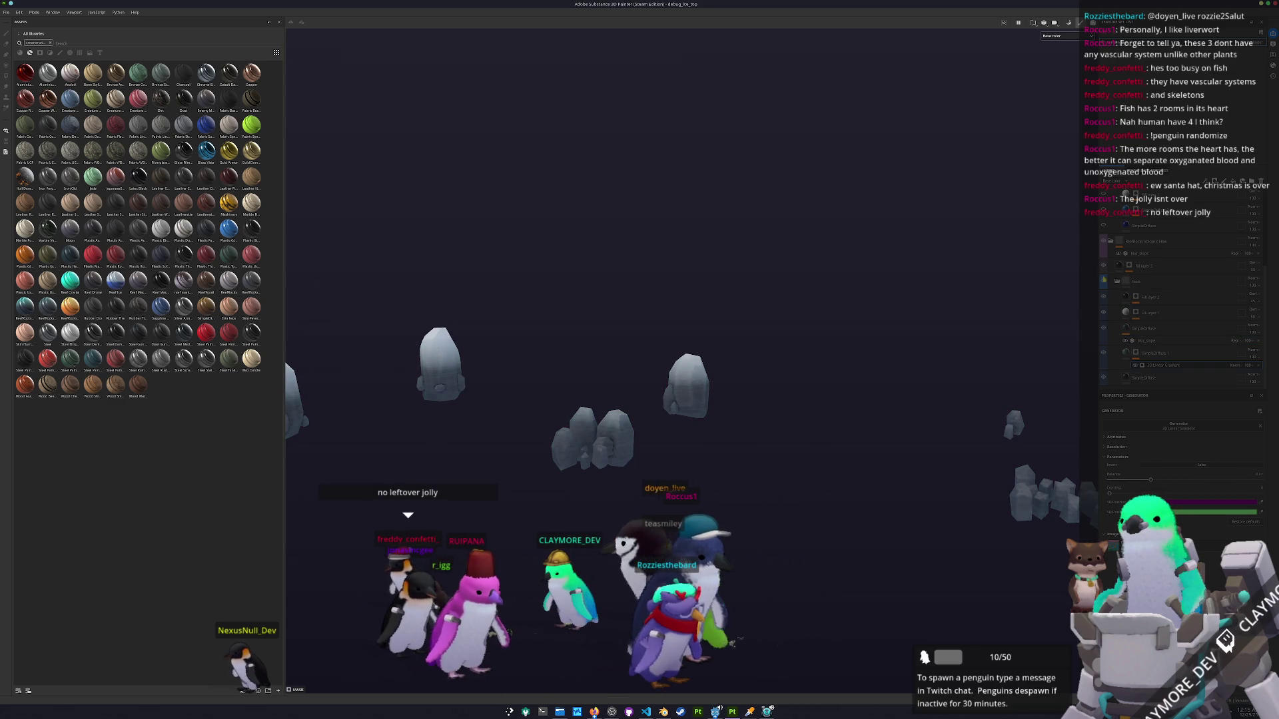
pyautogui.click(1140, 380)
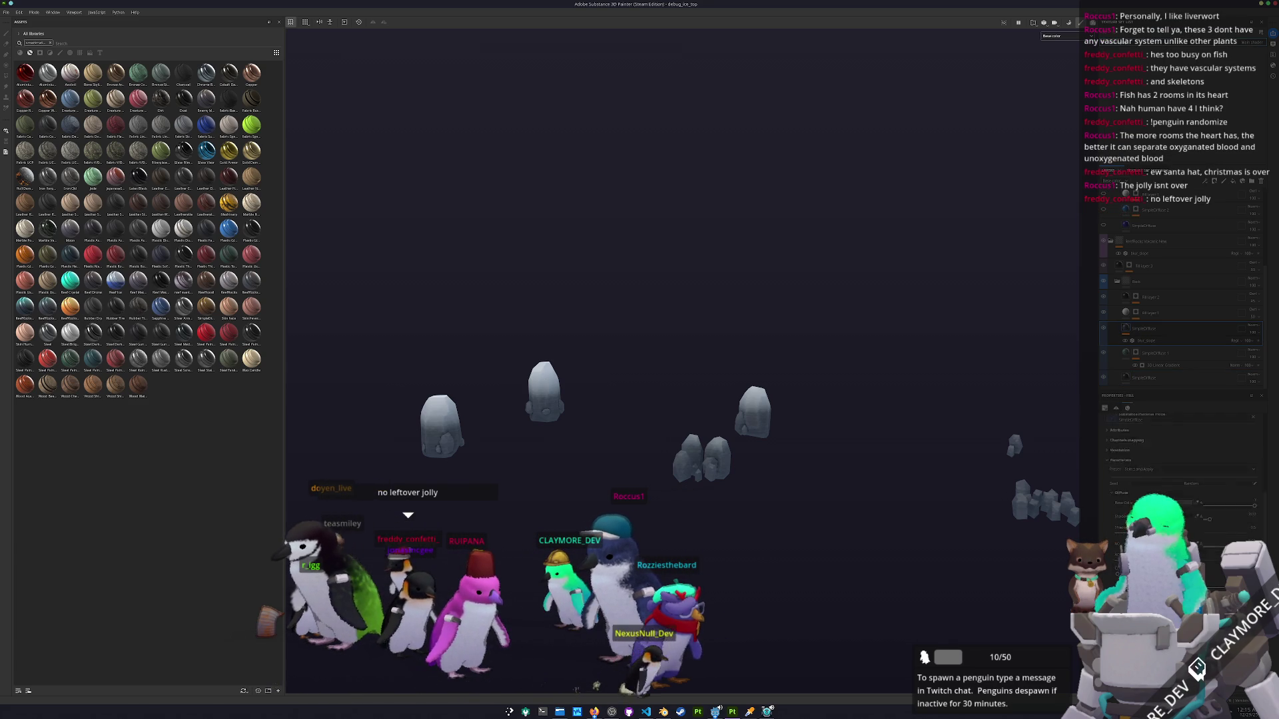
# Tune the SimpleDiffuse fill, export the rock textures, and run the Godot scene with F6.
pyautogui.scroll(-3, 1179, 466)
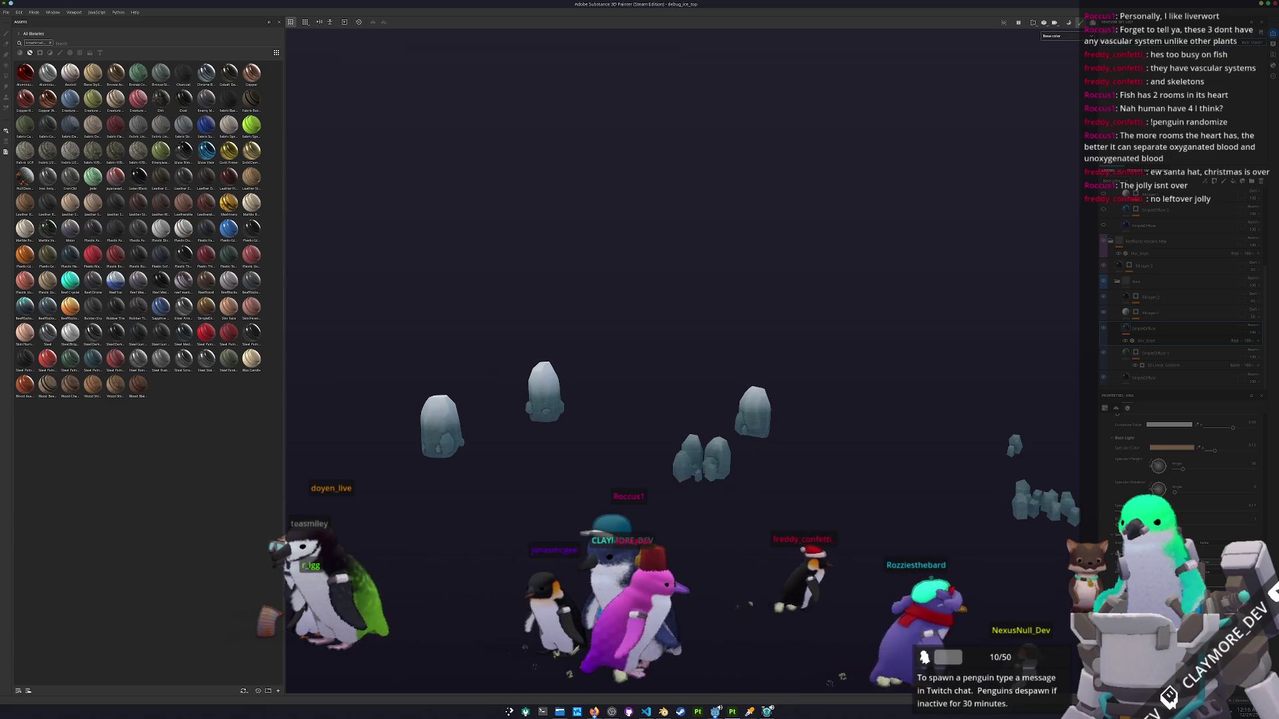
pyautogui.scroll(1, 1159, 427)
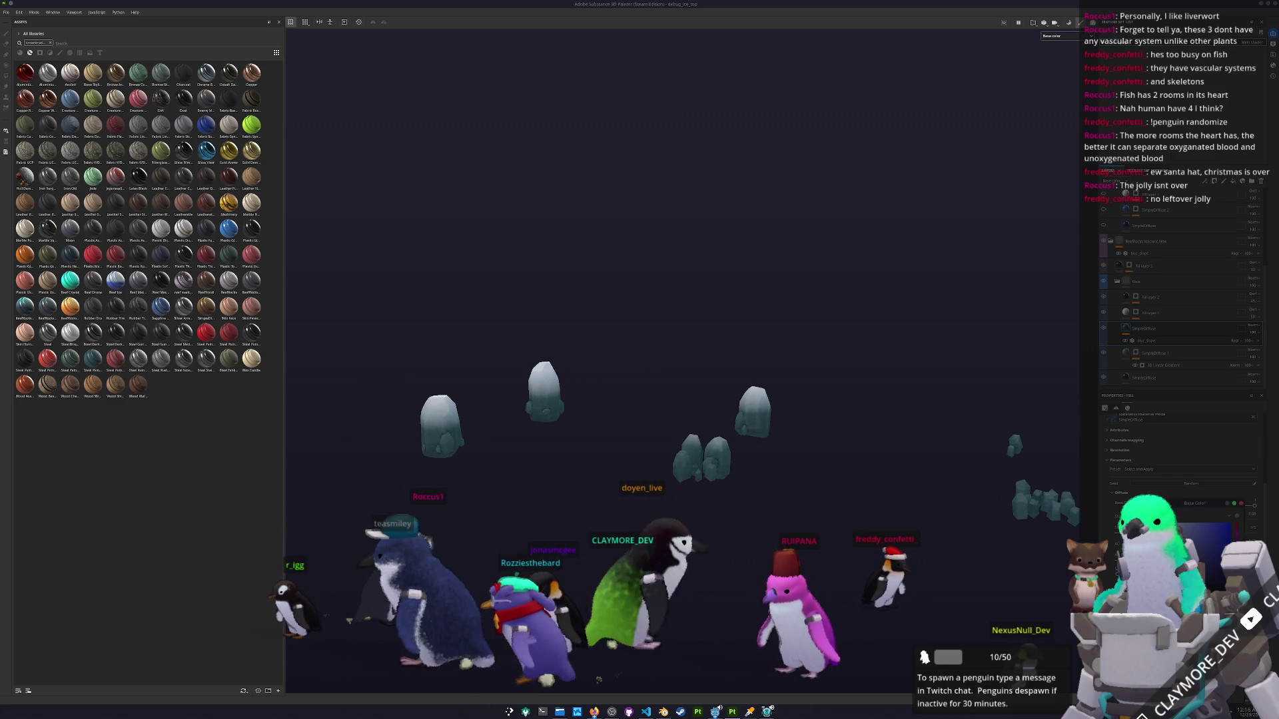
pyautogui.scroll(-5, 1179, 466)
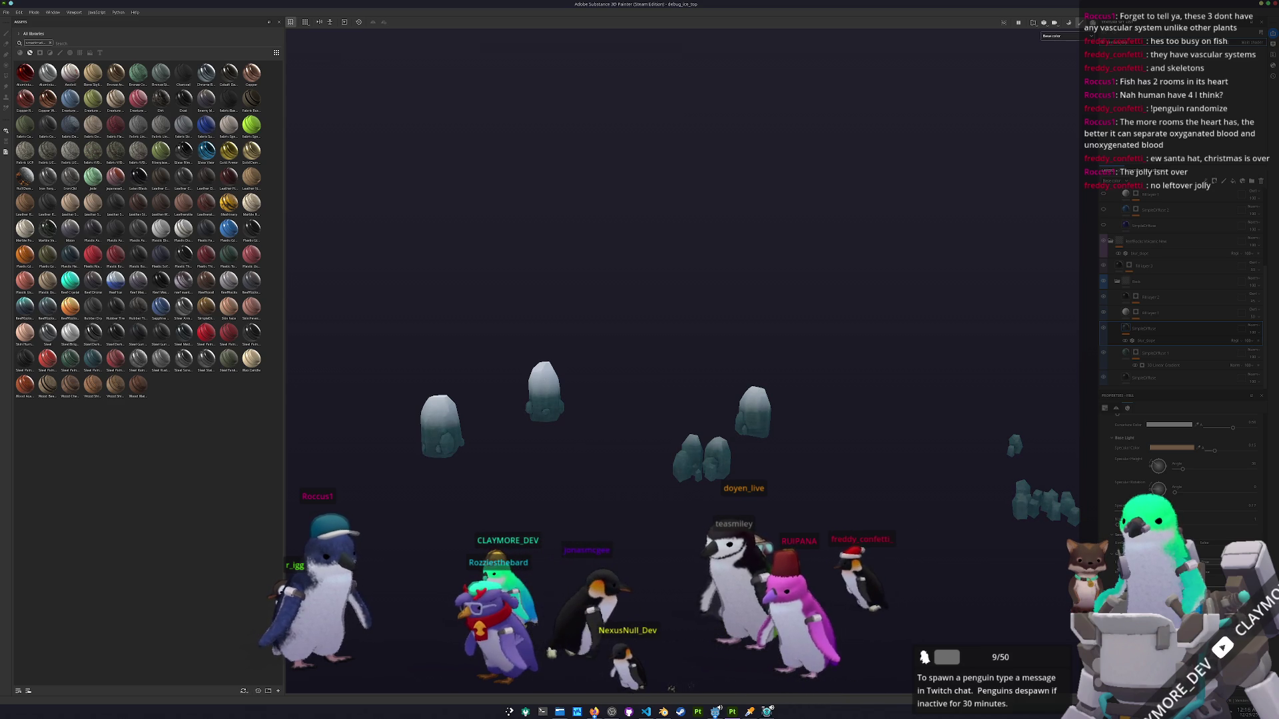
pyautogui.hotkey('ctrl', 'shift', 'e')
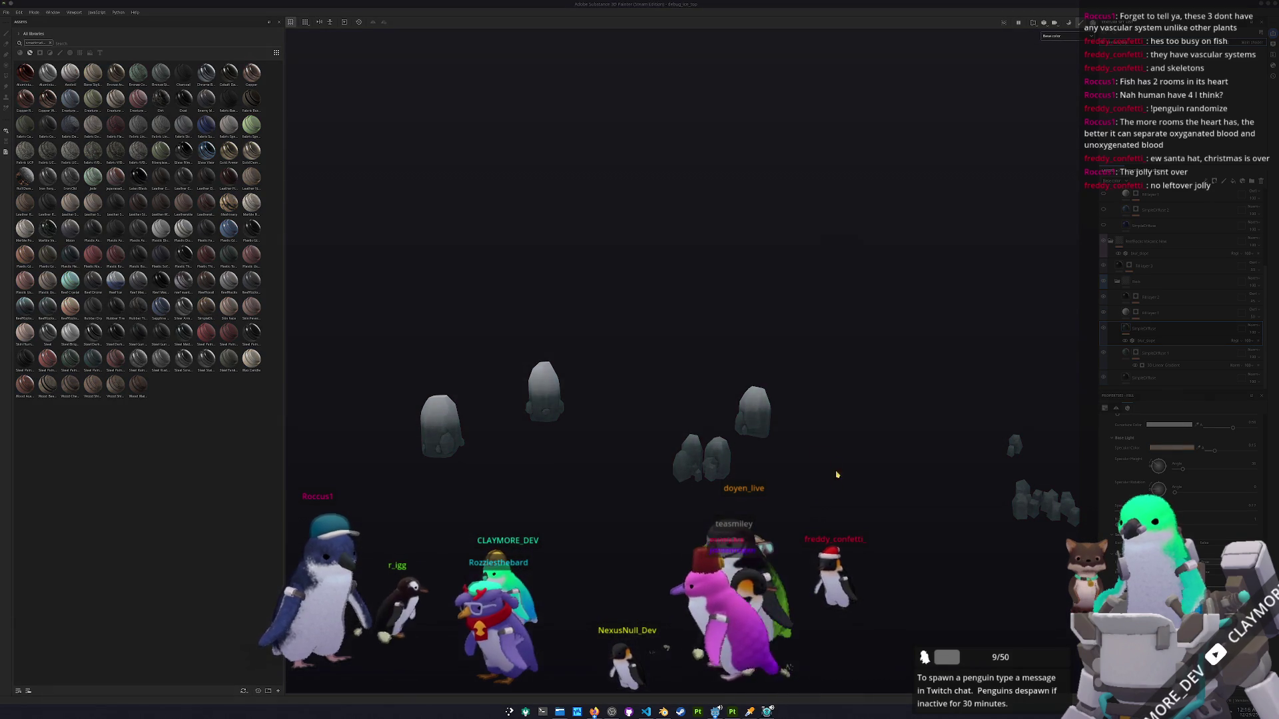
pyautogui.click(800, 461)
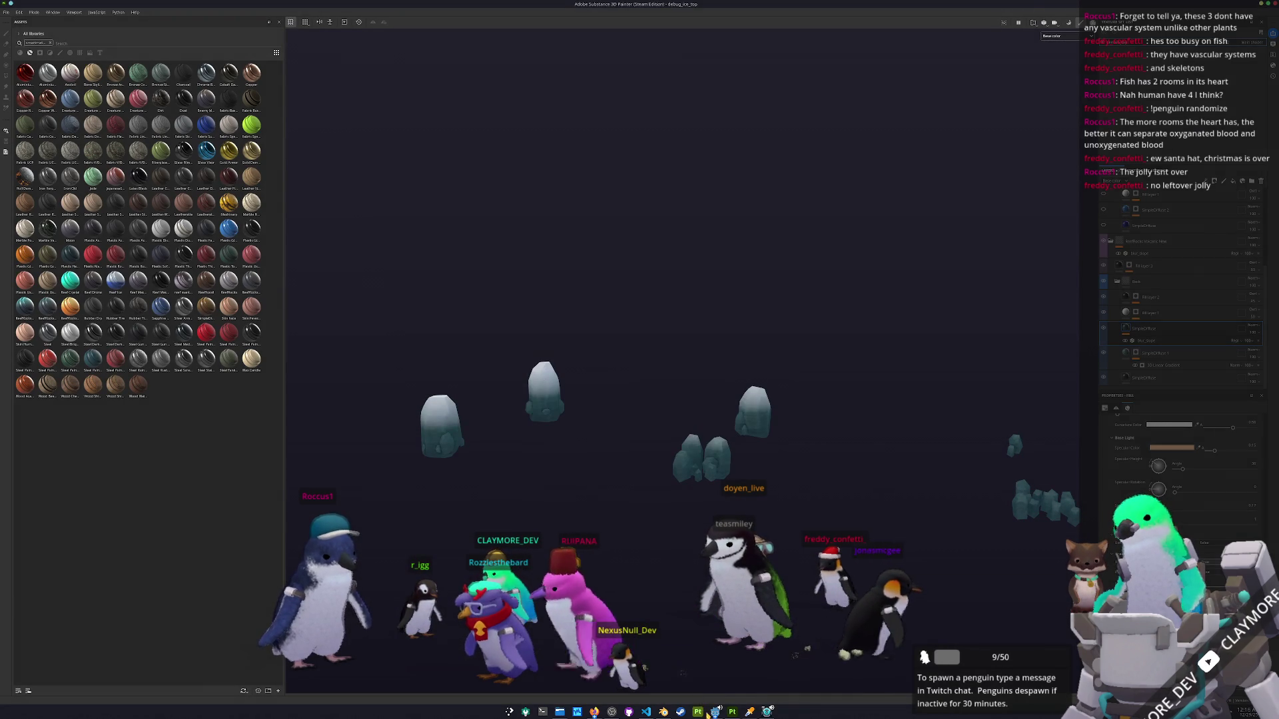
pyautogui.hotkey('alt', 'Tab')
pyautogui.press('F6')
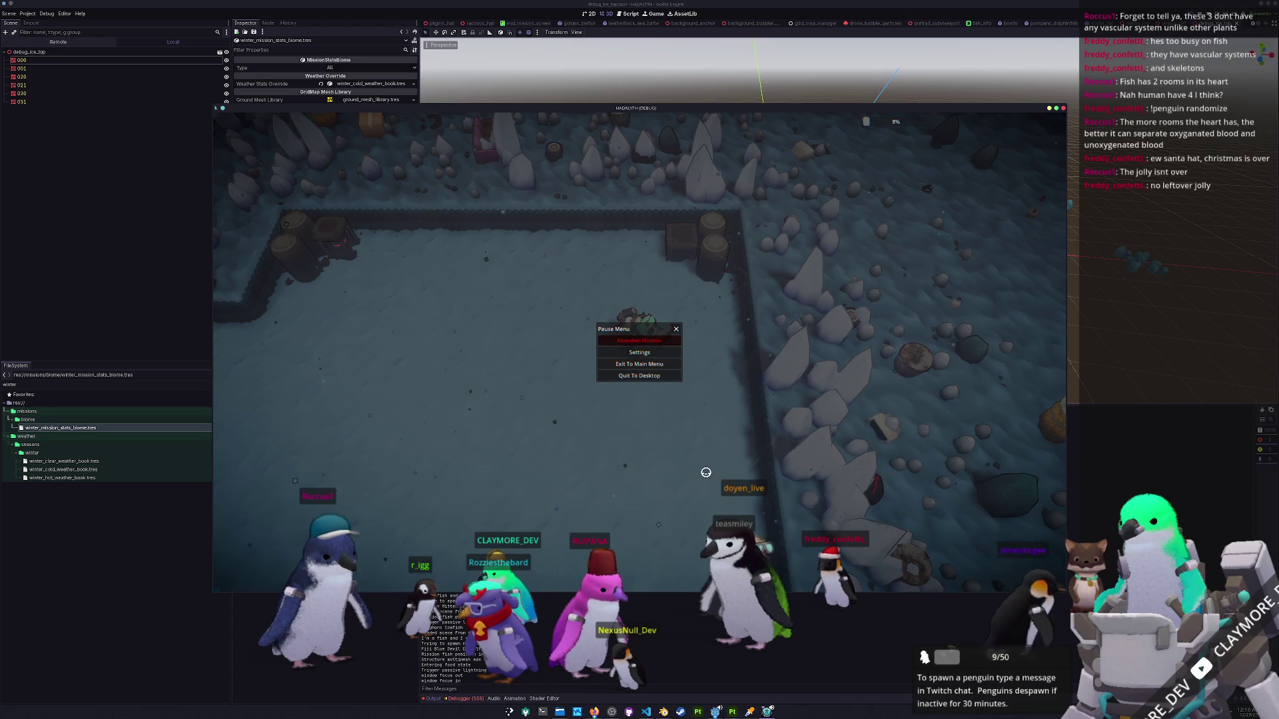
# Walk north briefly, pause, and stop the running game with F8.
pyautogui.press('w')
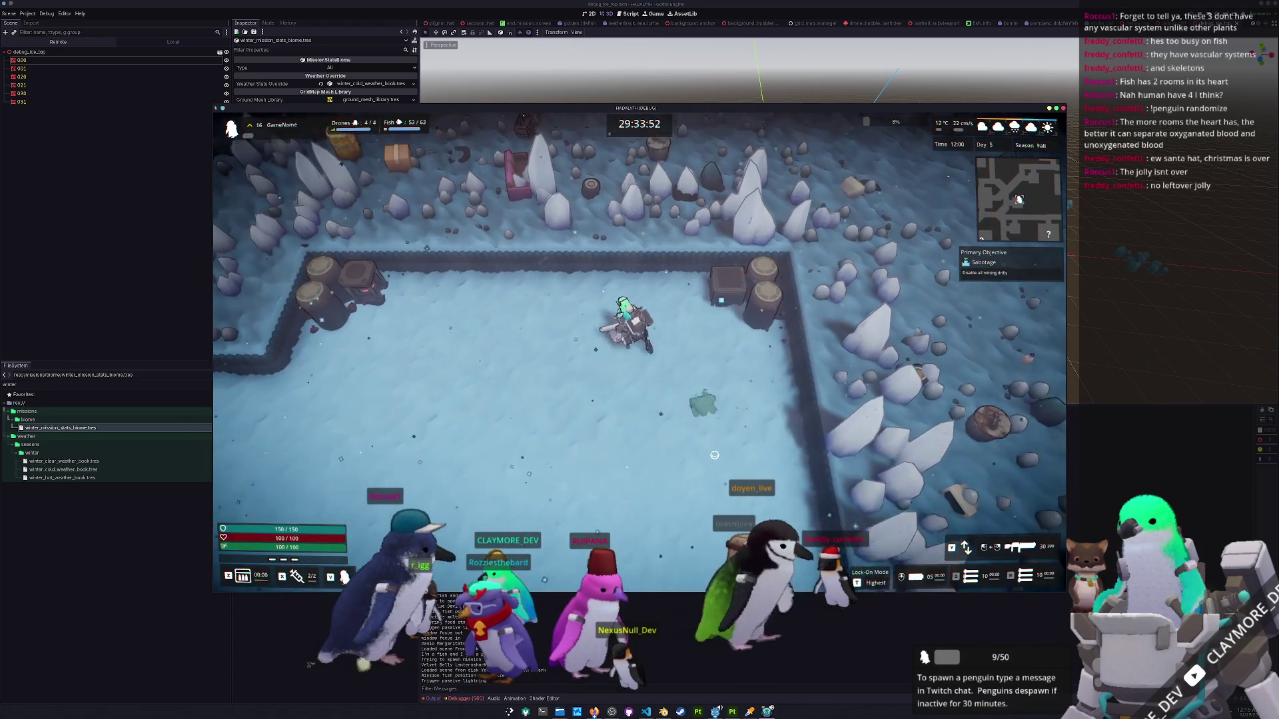
pyautogui.press('Escape')
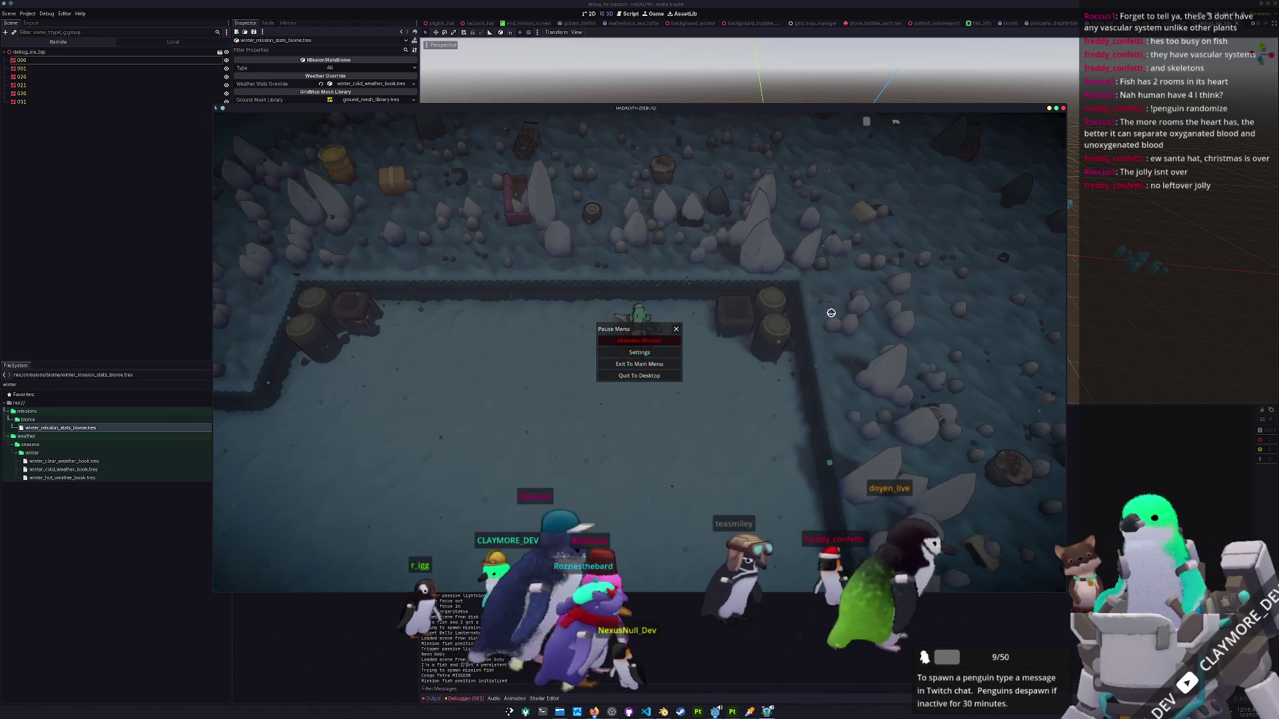
pyautogui.press('F8')
pyautogui.scroll(-3, 838, 297)
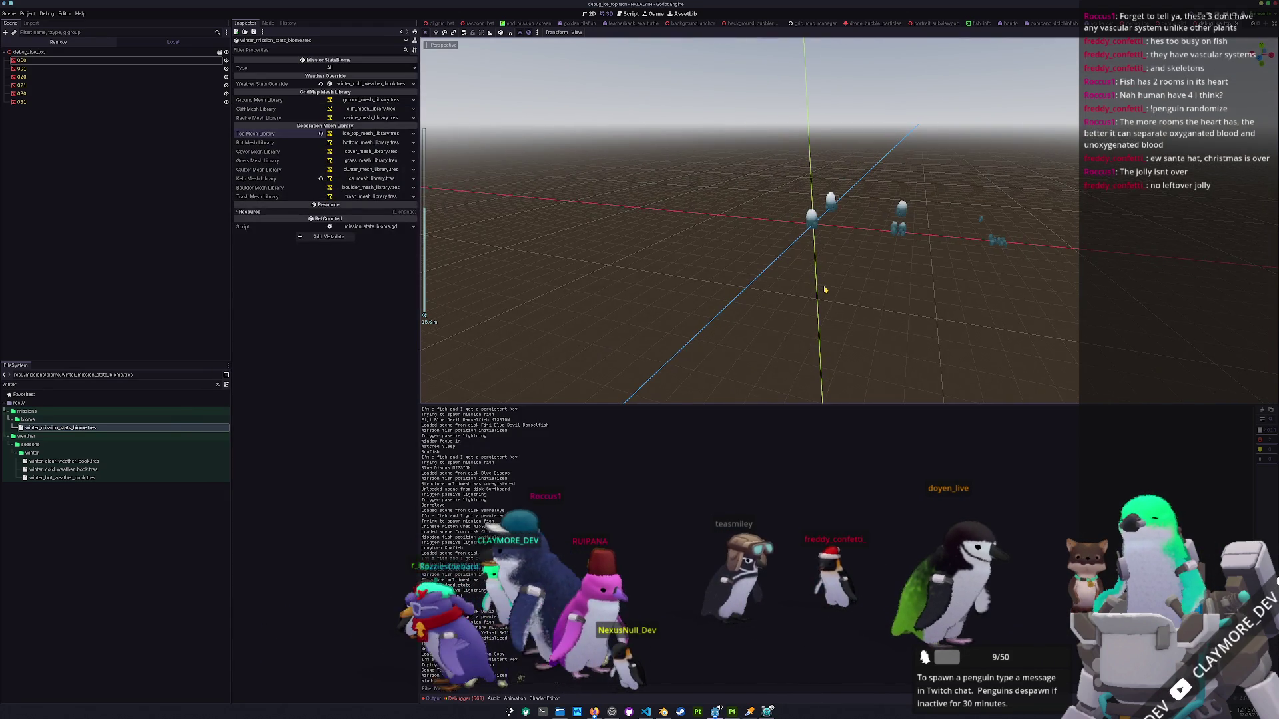
# Relaunch with F5, walk the arena onto the rocky platform to check the retextured rocks, and pause.
pyautogui.press('F5')
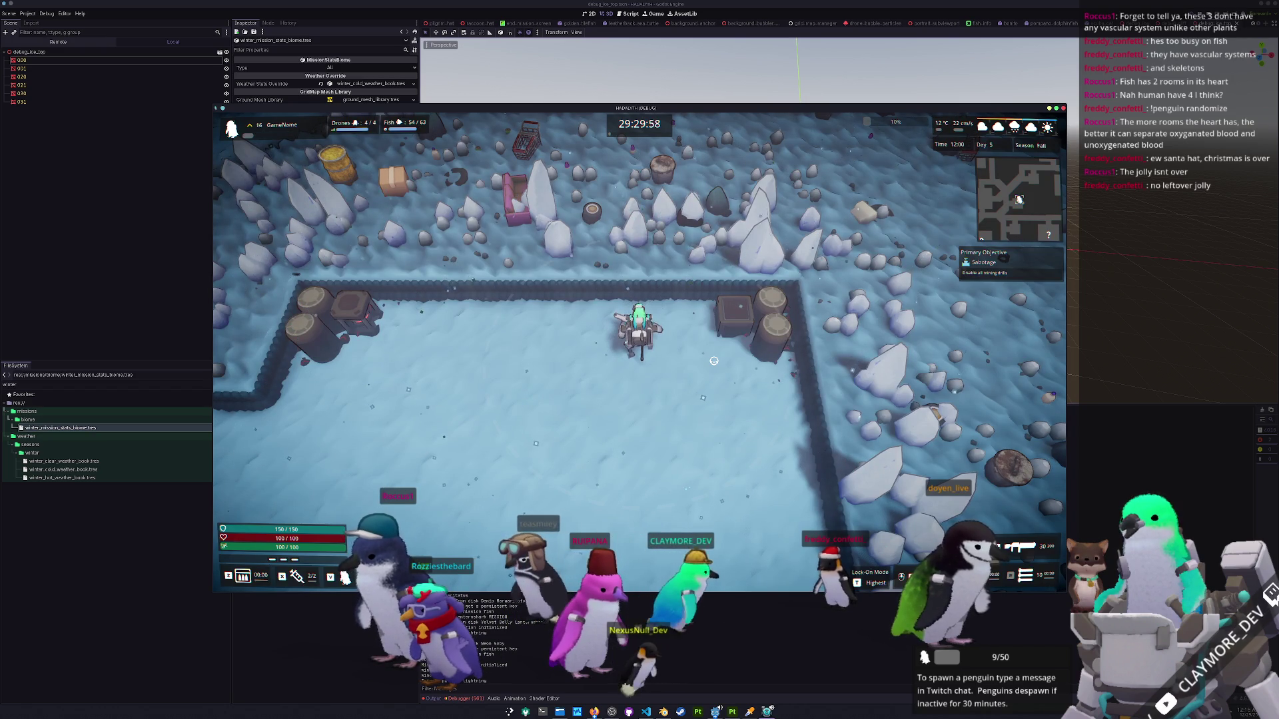
pyautogui.press('s')
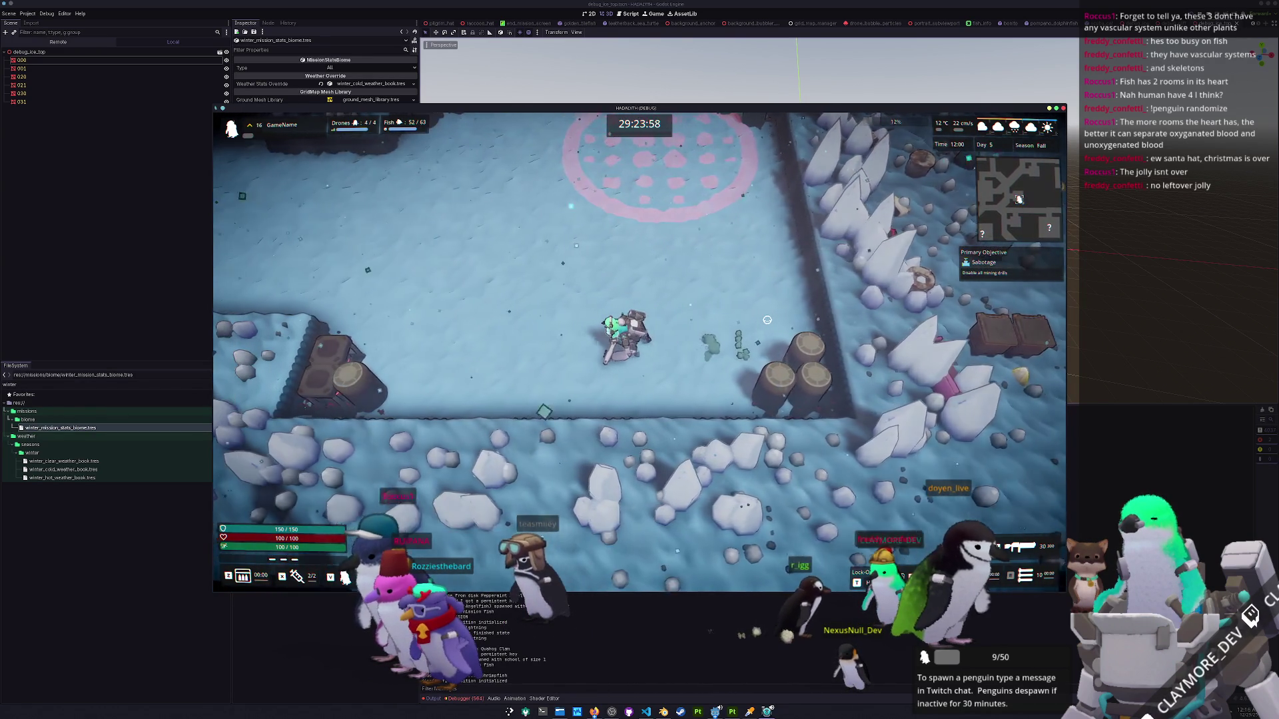
pyautogui.press('a')
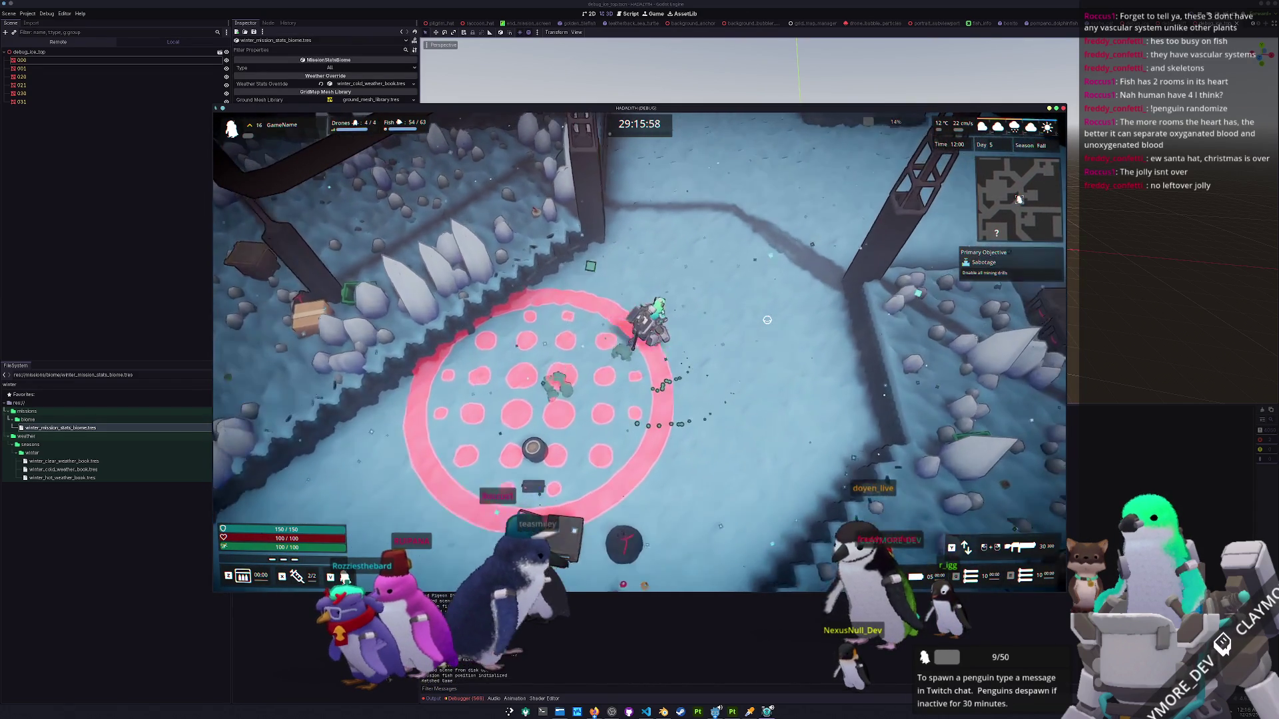
pyautogui.press('w')
pyautogui.press('w')
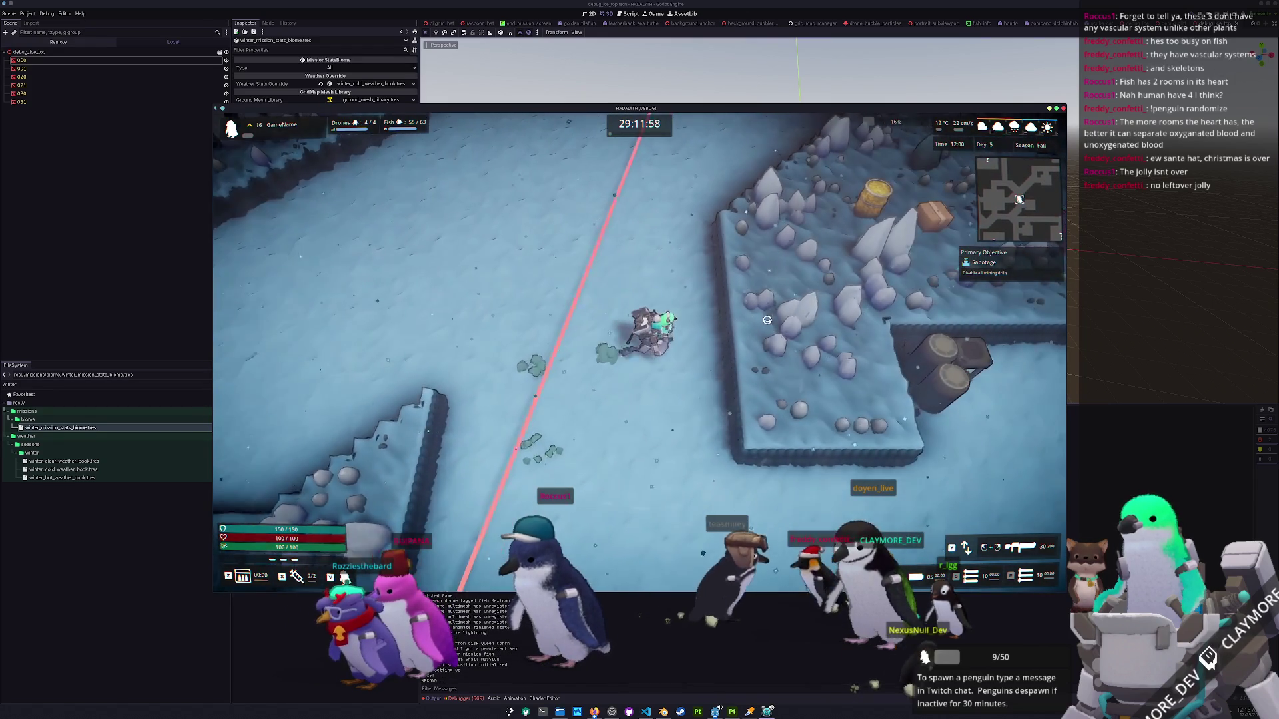
pyautogui.press('w')
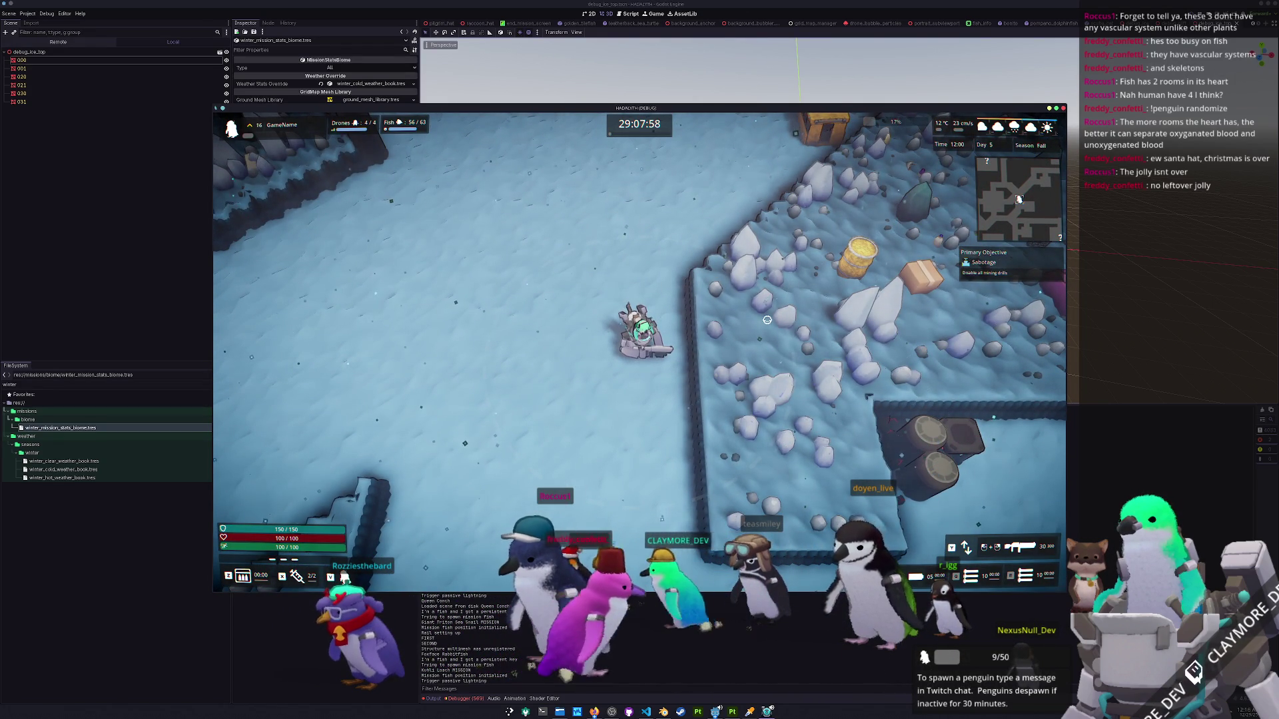
pyautogui.press('Escape')
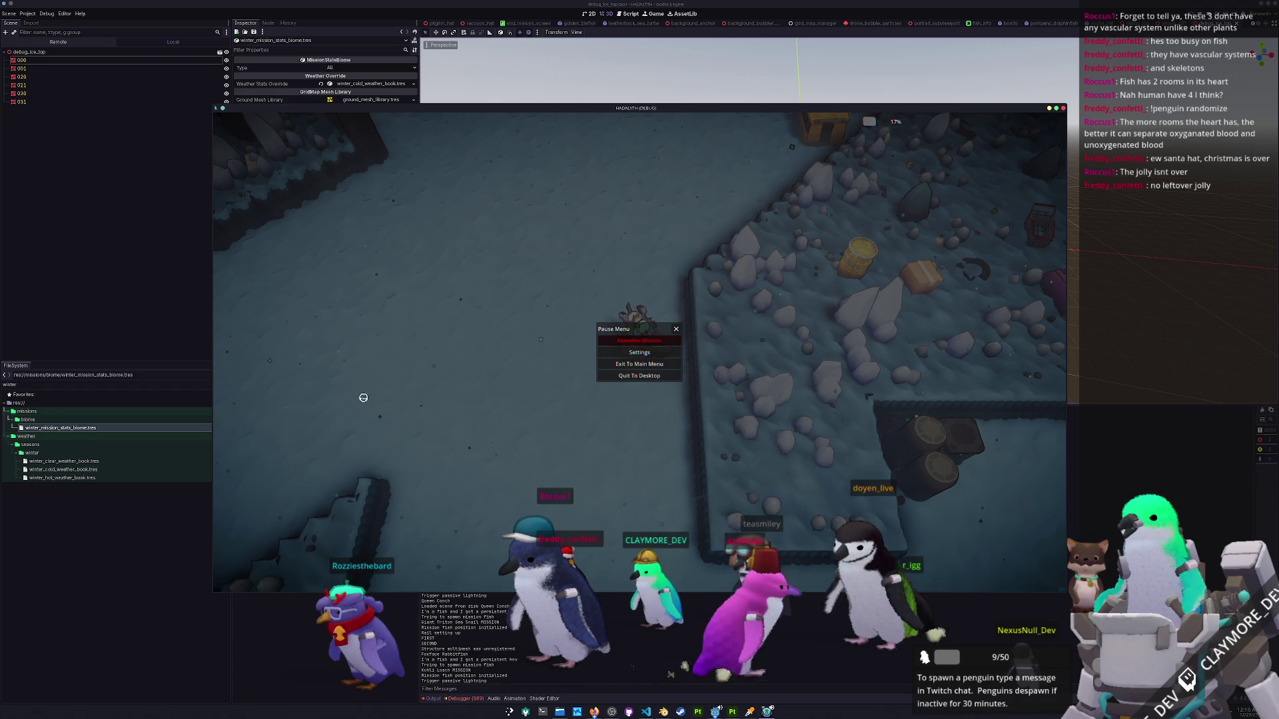
# Return to the editor and clear the 'wint' FileSystem filter.
pyautogui.click(158, 388)
pyautogui.hotkey('ctrl', 'a')
pyautogui.press('BackSpace')
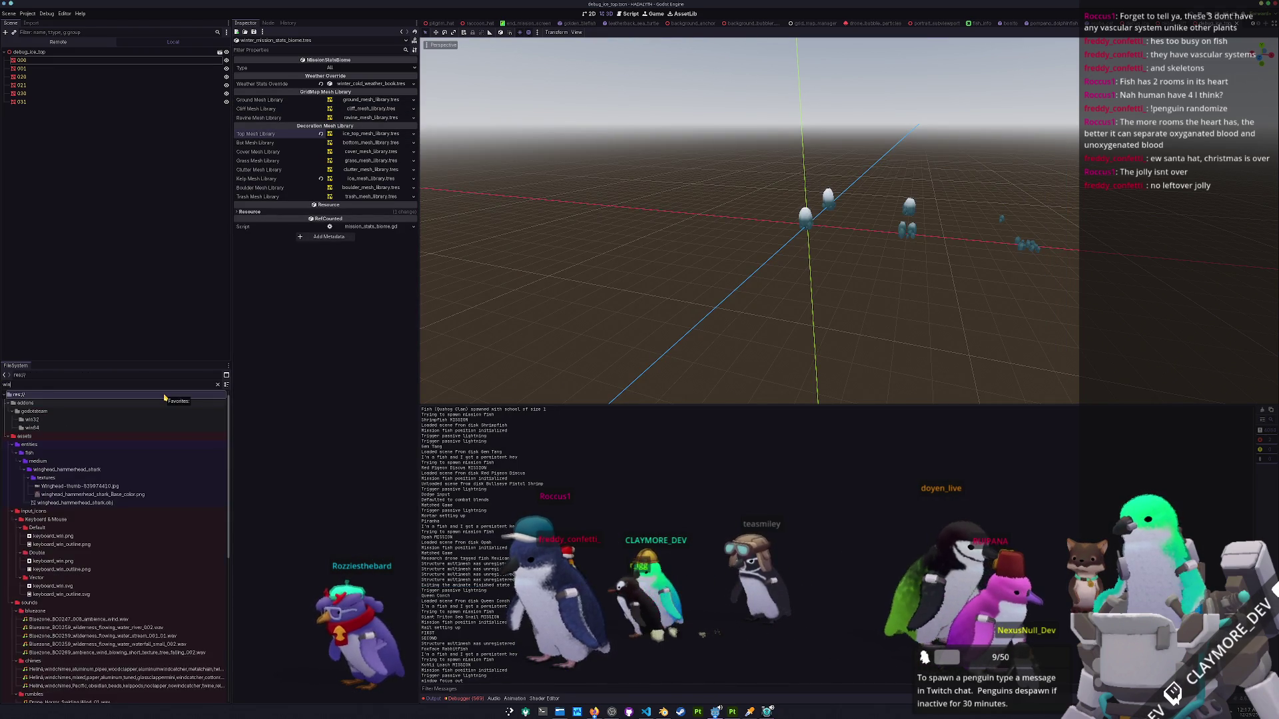
# Filter the FileSystem for ice files and revert terrain_ice.tres Shading Mode to Per-Pixel.
pyautogui.write('ice_')
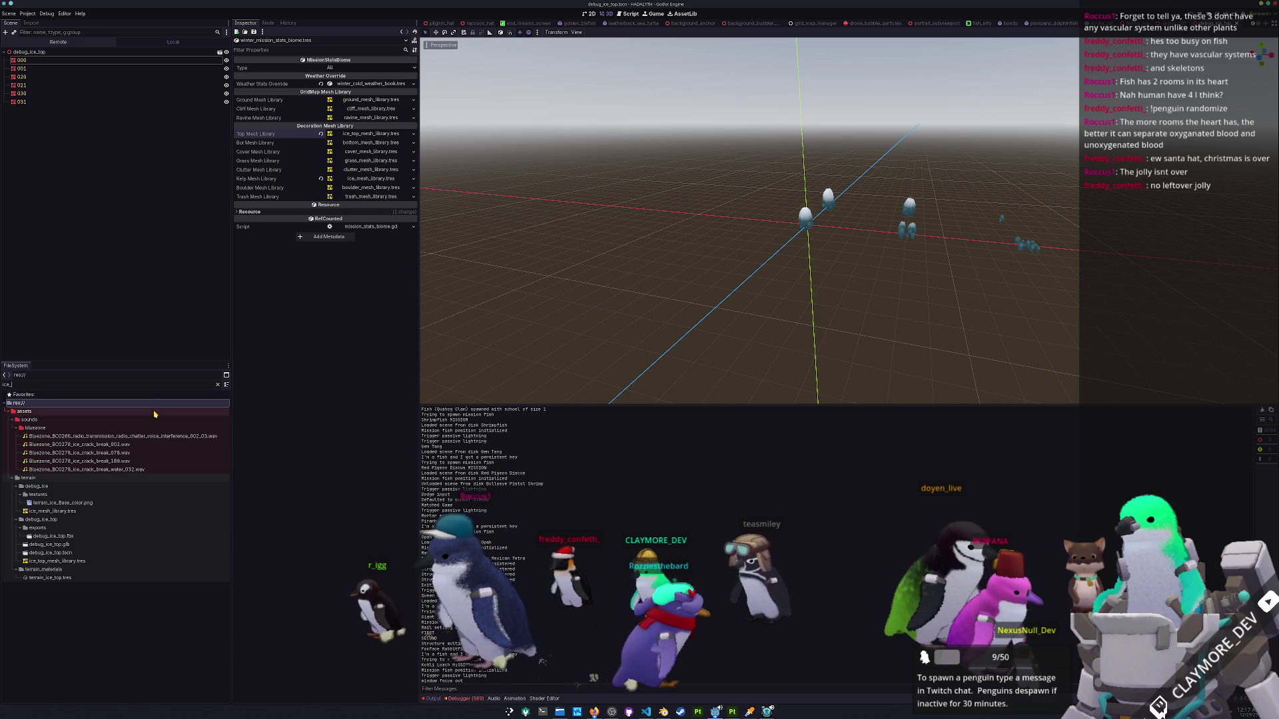
pyautogui.click(64, 578)
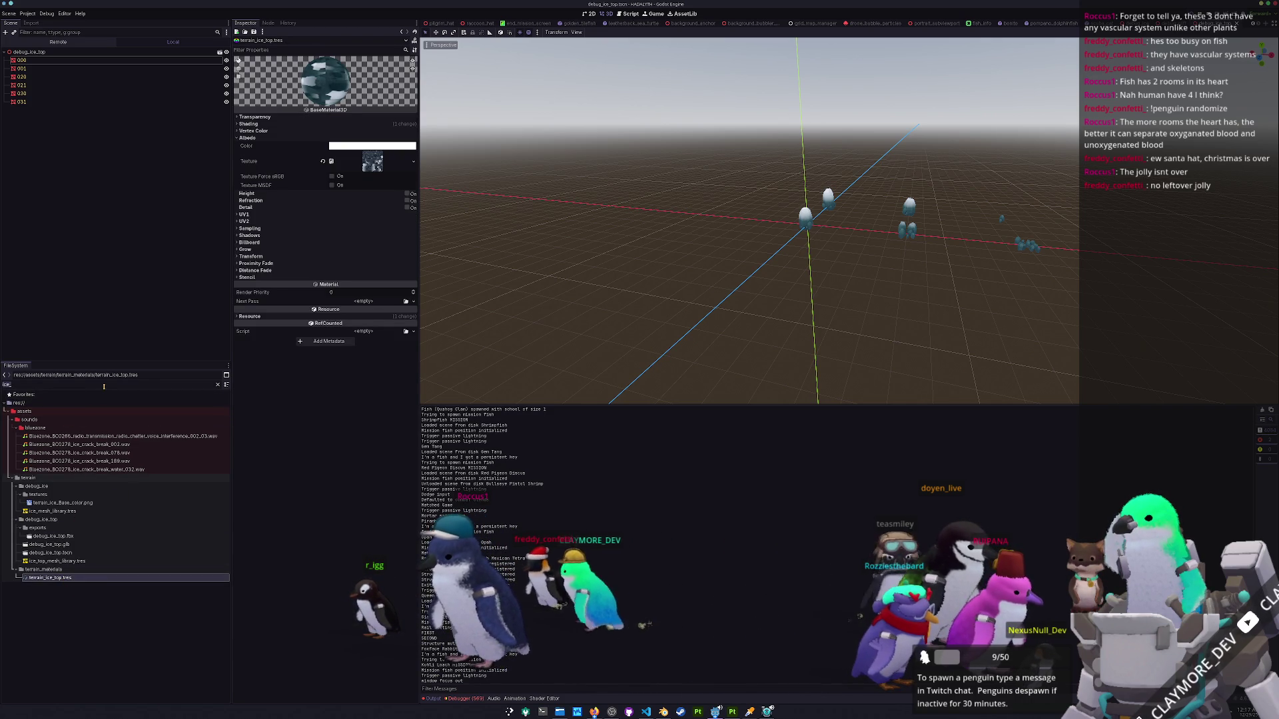
pyautogui.press('BackSpace')
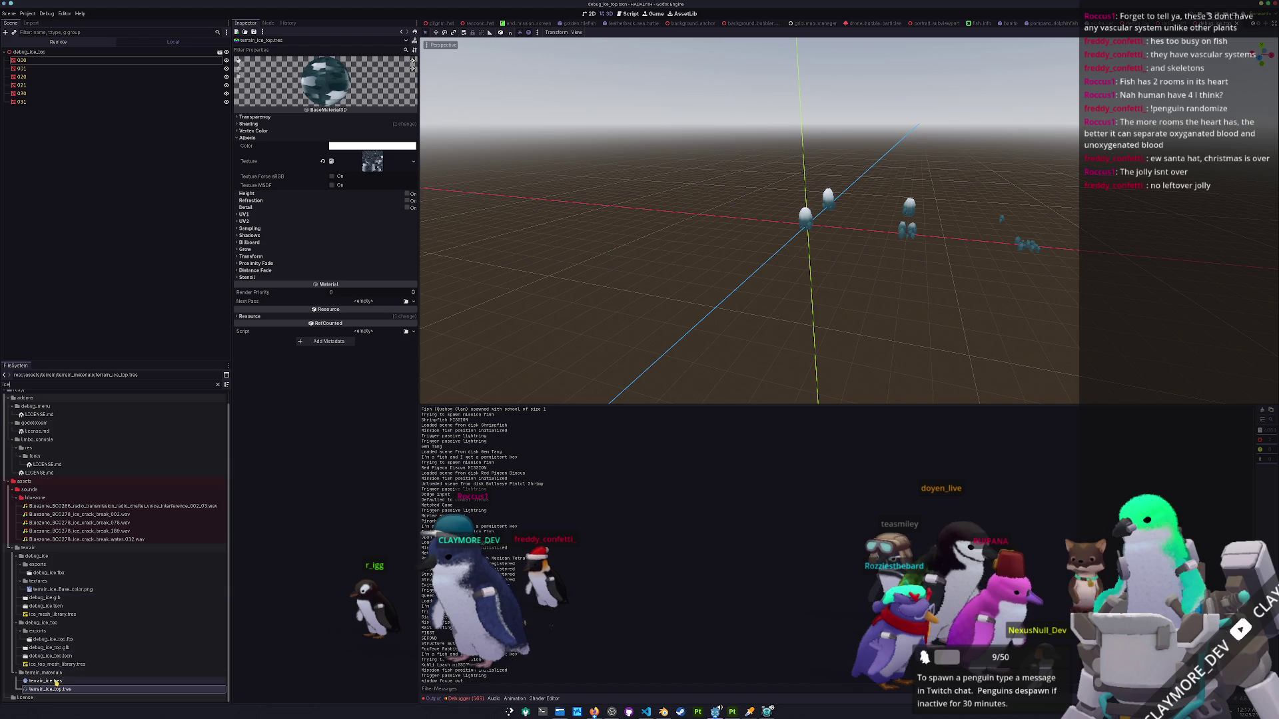
pyautogui.click(54, 682)
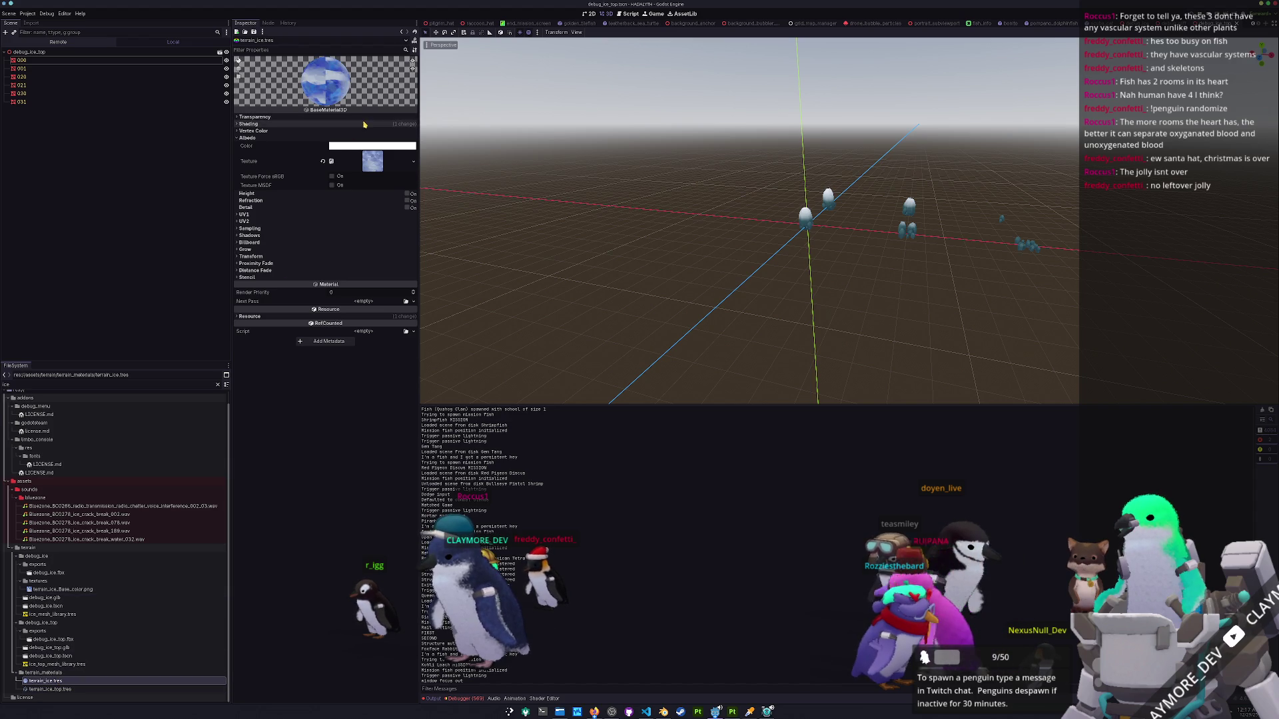
pyautogui.click(333, 124)
pyautogui.click(323, 131)
# Revert terrain_ice_top.tres Shading Mode to Per-Pixel, save, and switch to the running game.
pyautogui.click(50, 689)
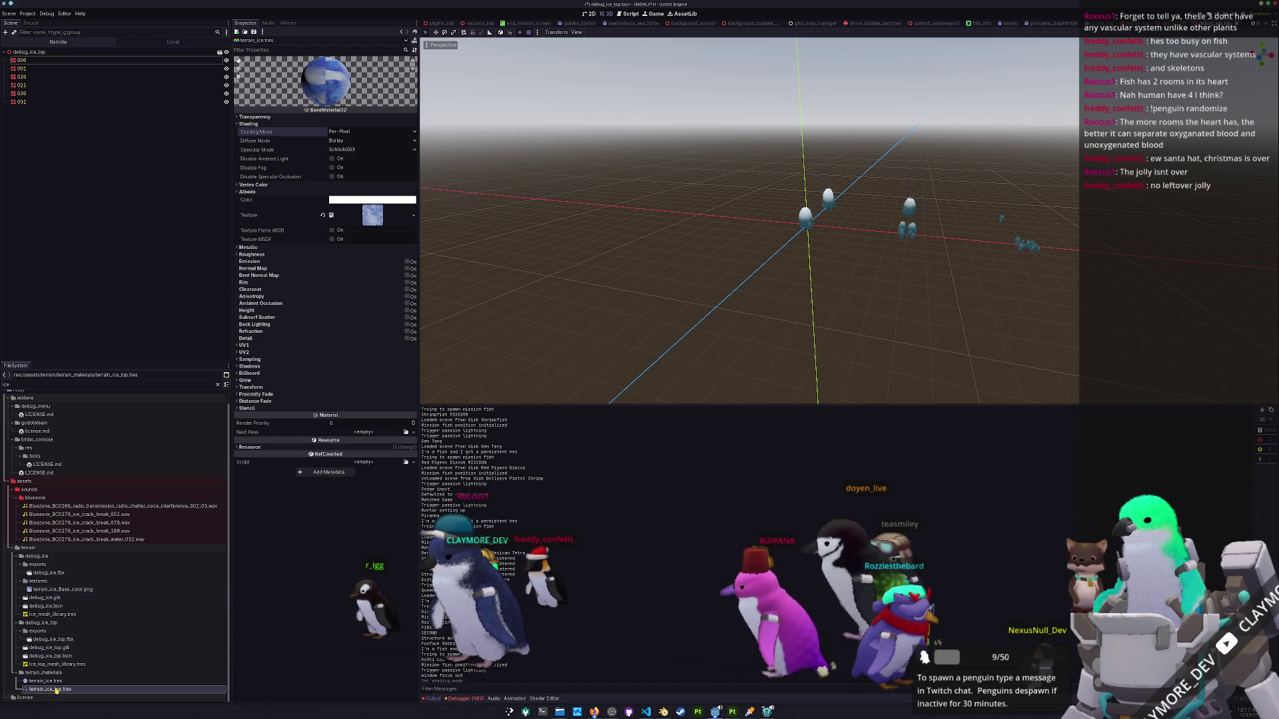
pyautogui.click(248, 124)
pyautogui.click(323, 131)
pyautogui.hotkey('ctrl', 's')
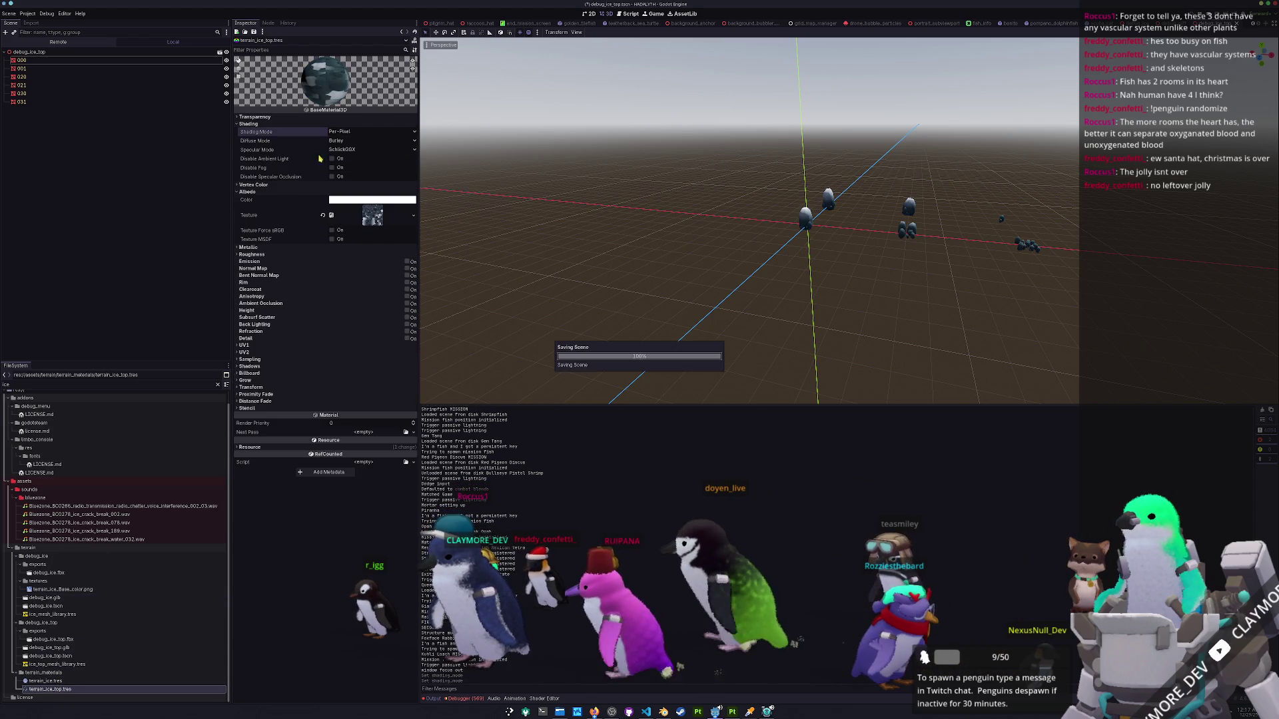
pyautogui.hotkey('alt', 'Tab')
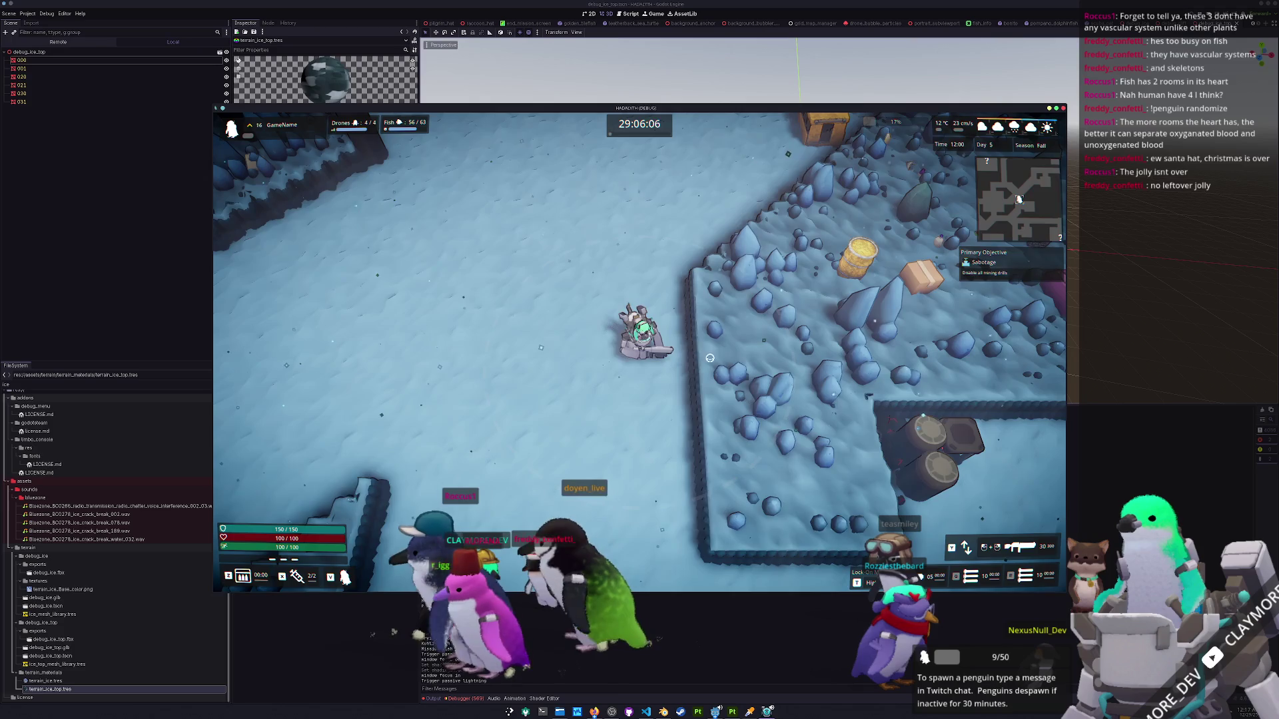
# Walk the player across the ice field and west among the ice rocks on the rocky area, then pause.
pyautogui.press('w')
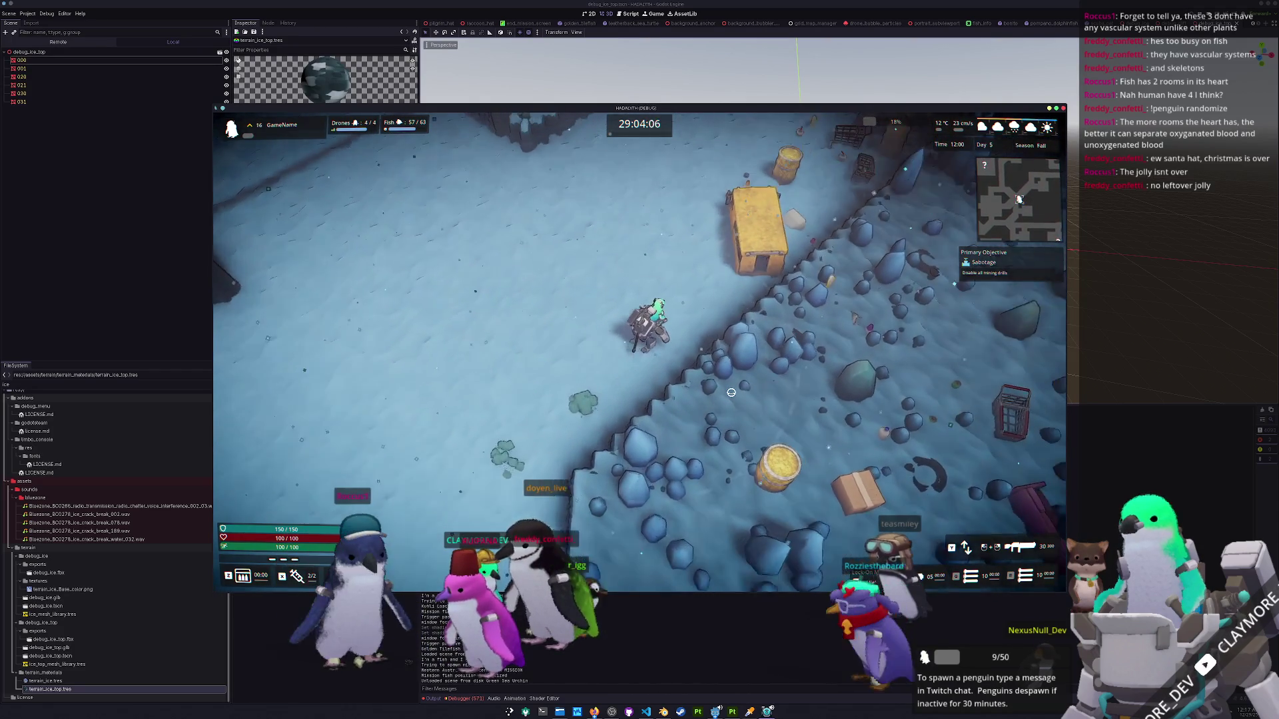
pyautogui.press('s')
pyautogui.press('a')
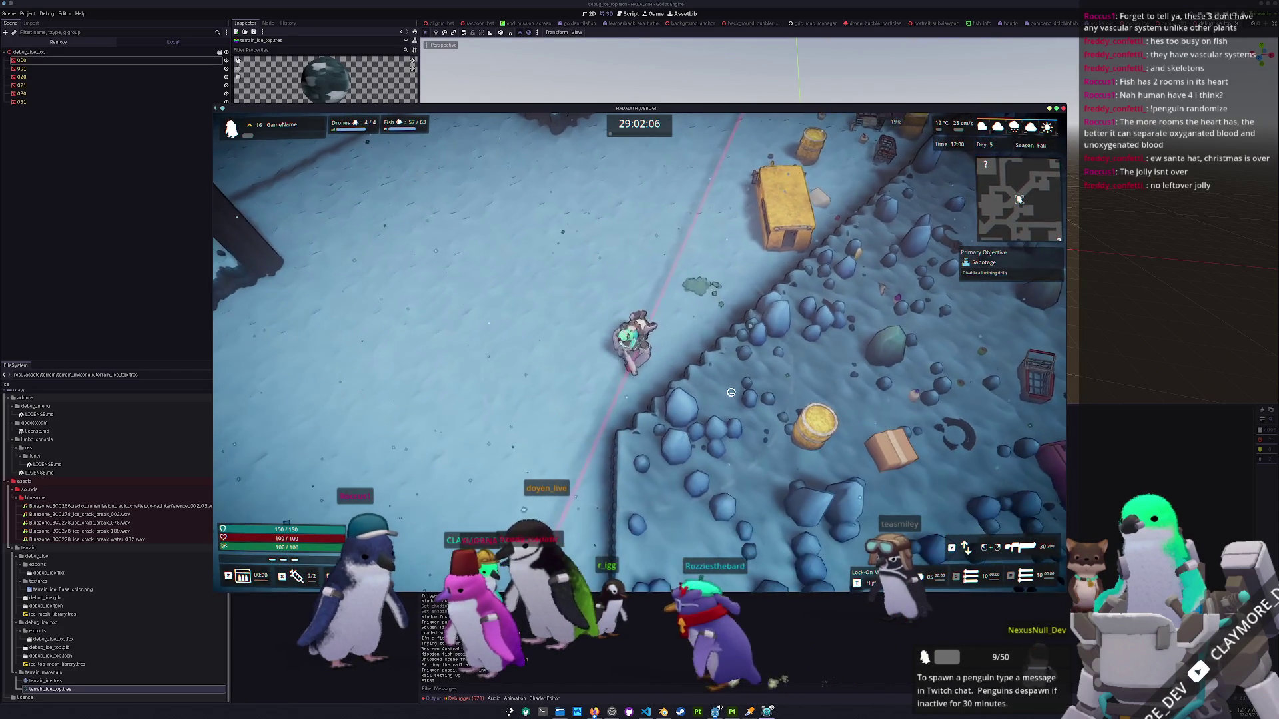
pyautogui.press('a')
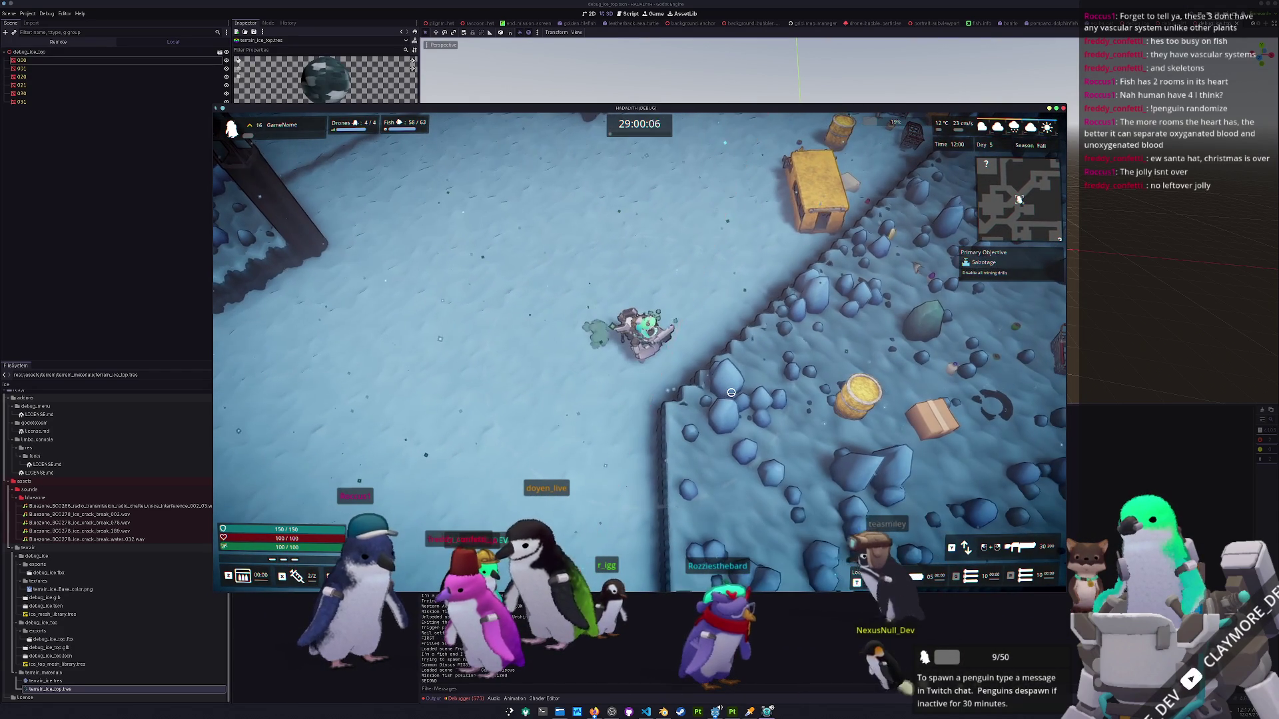
pyautogui.press('w')
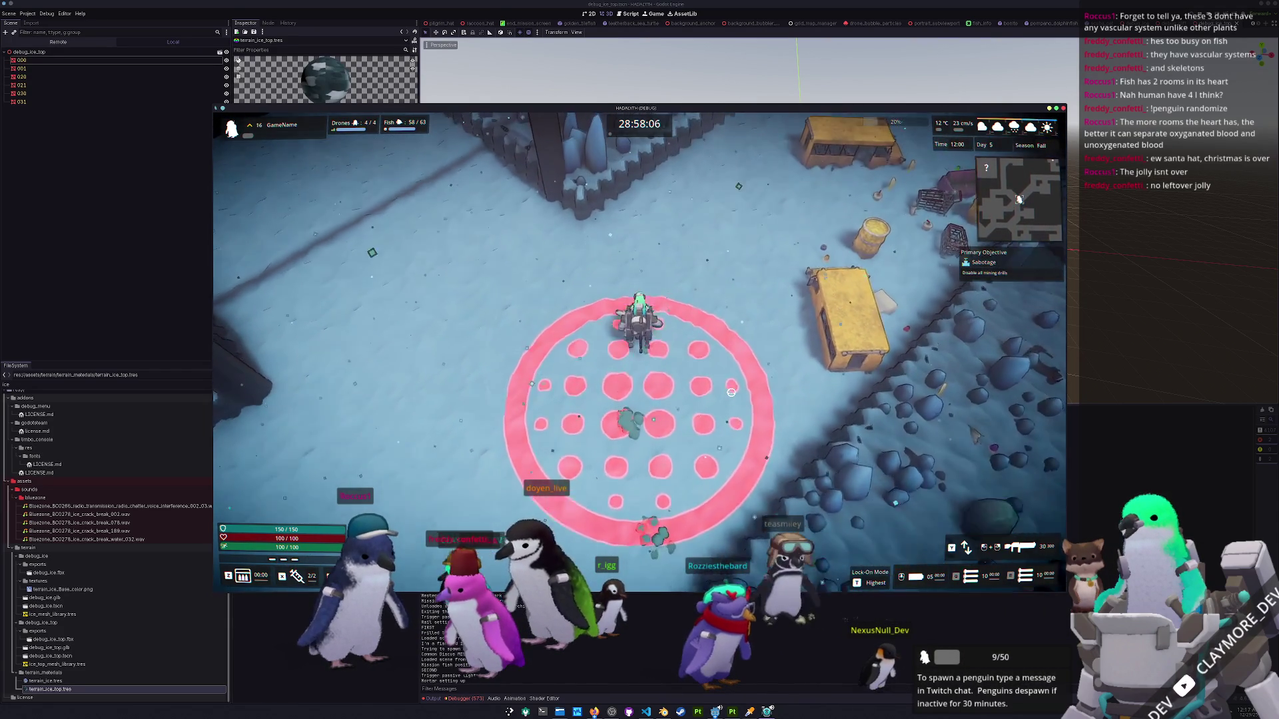
pyautogui.press('w')
pyautogui.press('a')
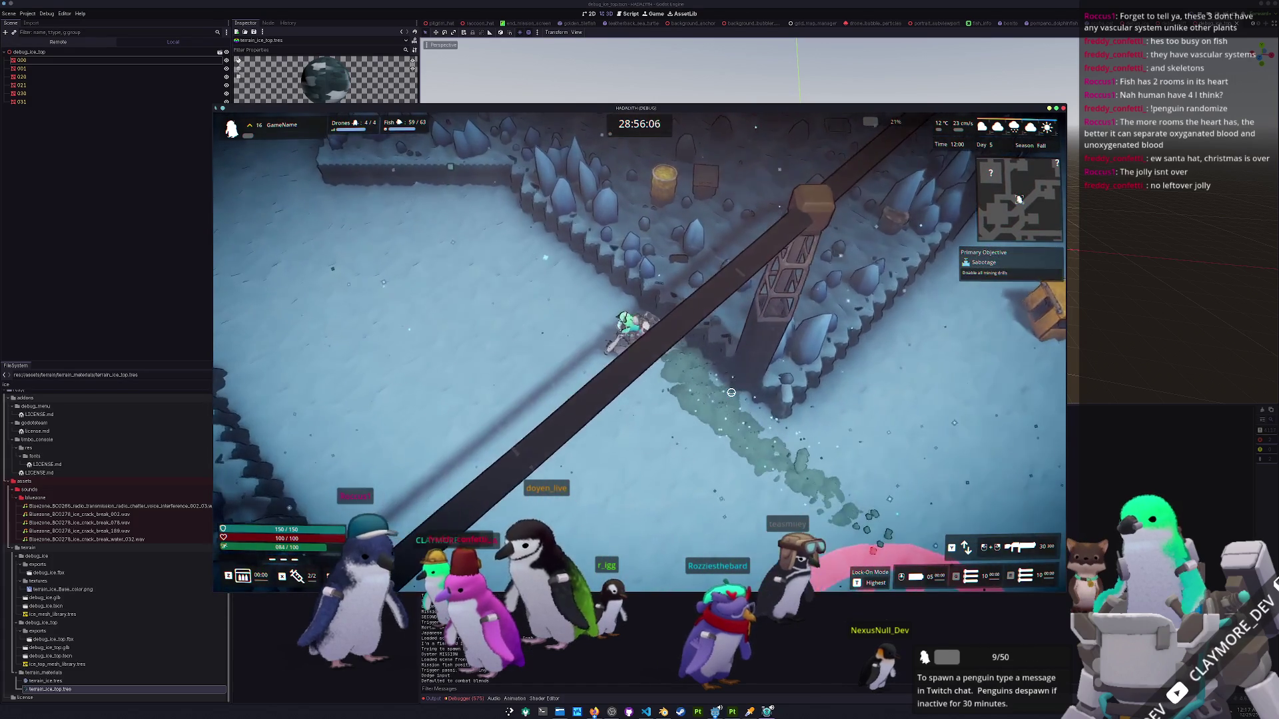
pyautogui.press('a')
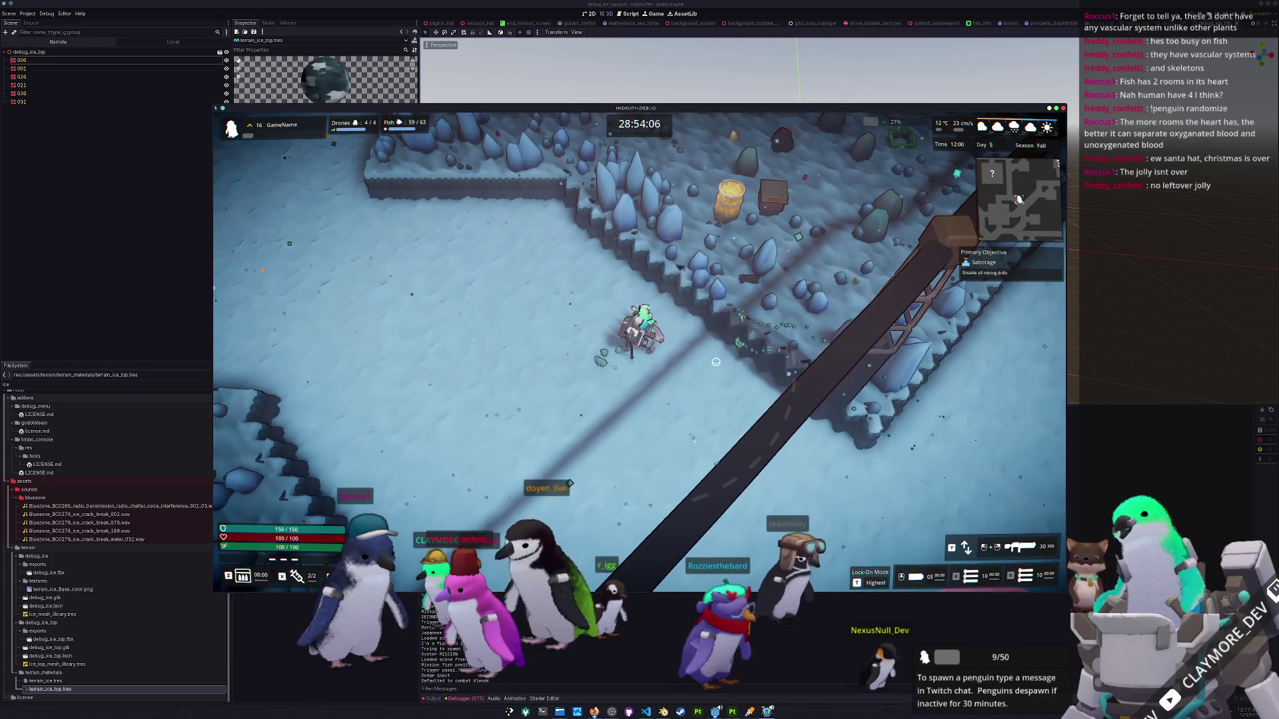
pyautogui.press('Escape')
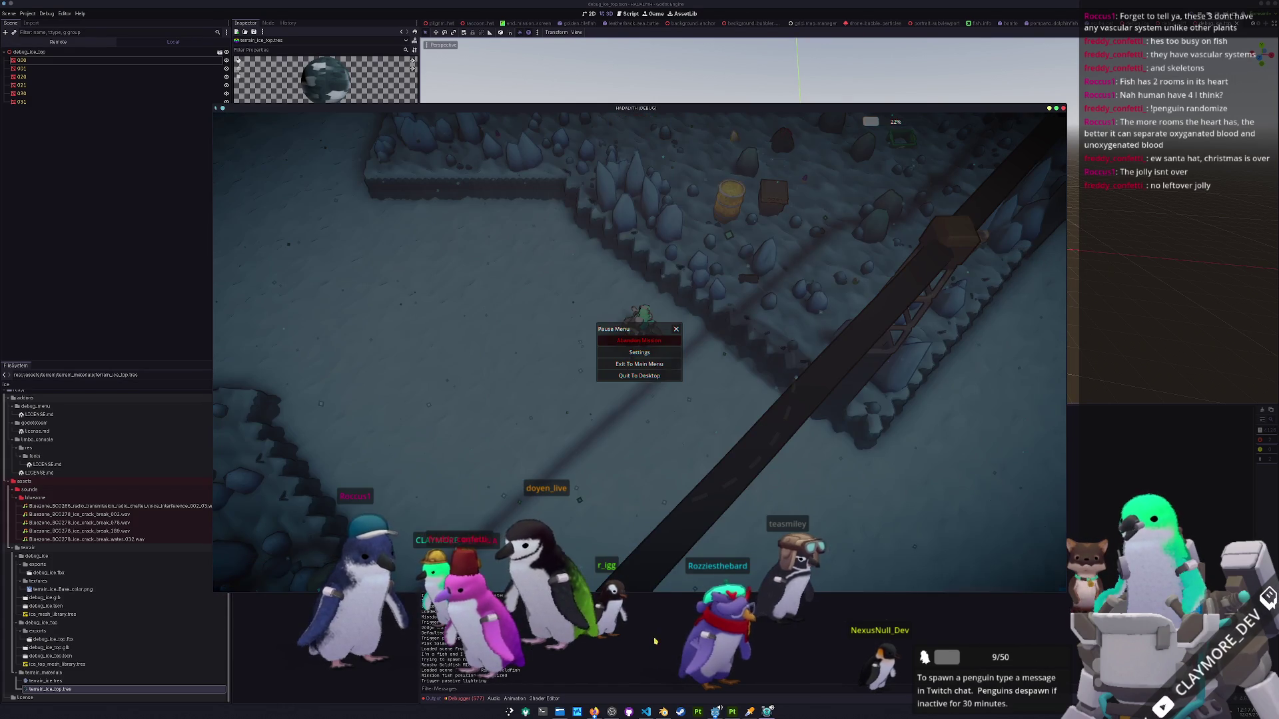
pyautogui.click(663, 712)
pyautogui.click(14, 12)
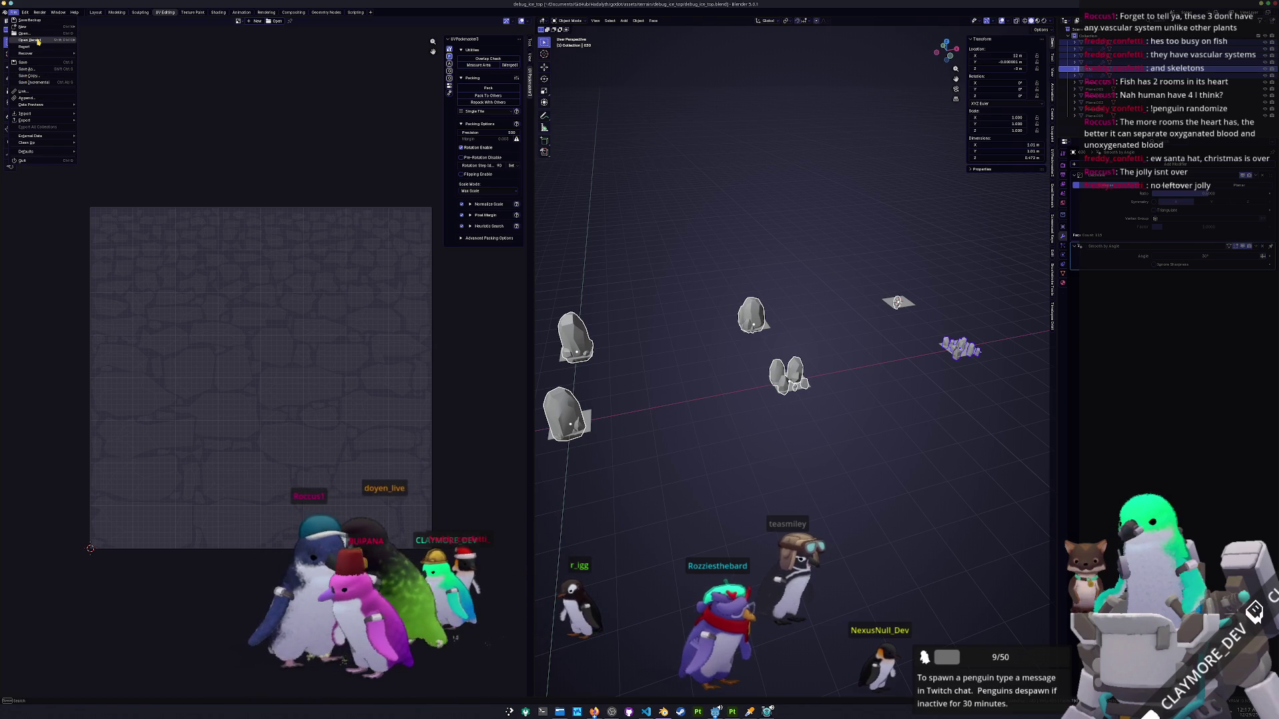
# Open debug_cliff.blend from recent files, select the small plane, and switch to top orthographic view.
pyautogui.moveTo(33, 43)
pyautogui.click(142, 87)
pyautogui.scroll(5, 600, 320)
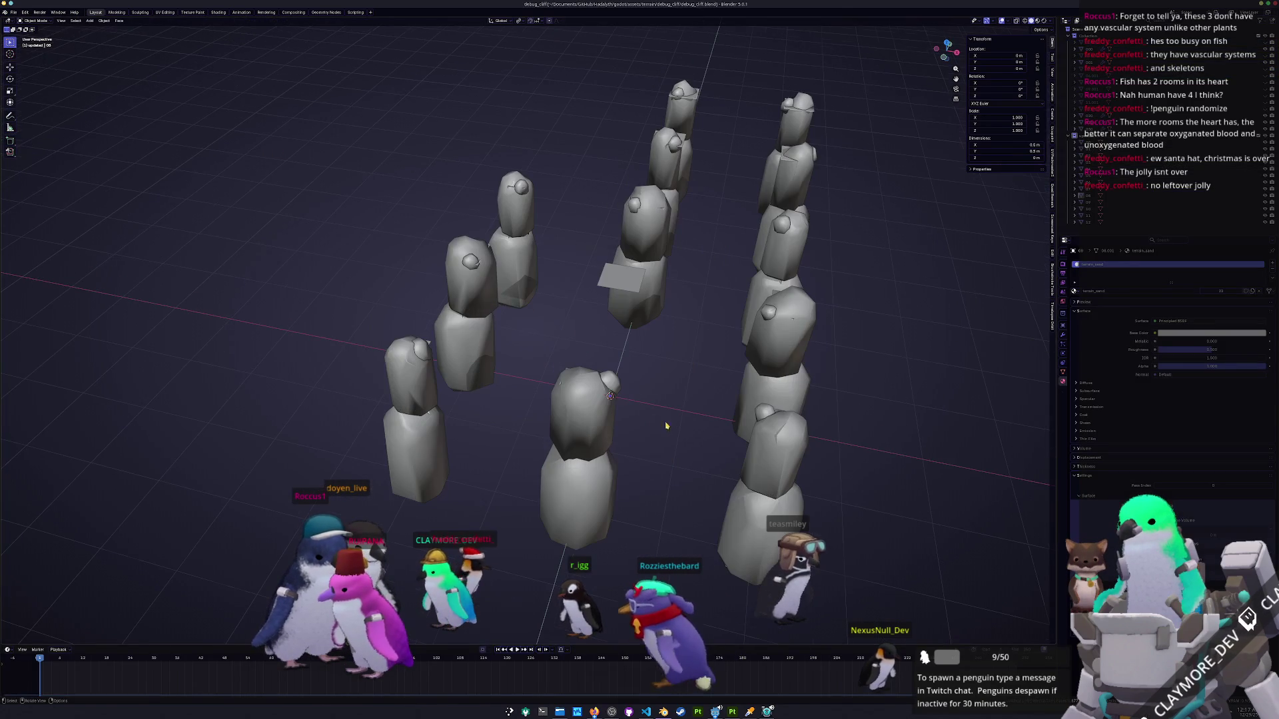
pyautogui.click(622, 277)
pyautogui.press('KP_7')
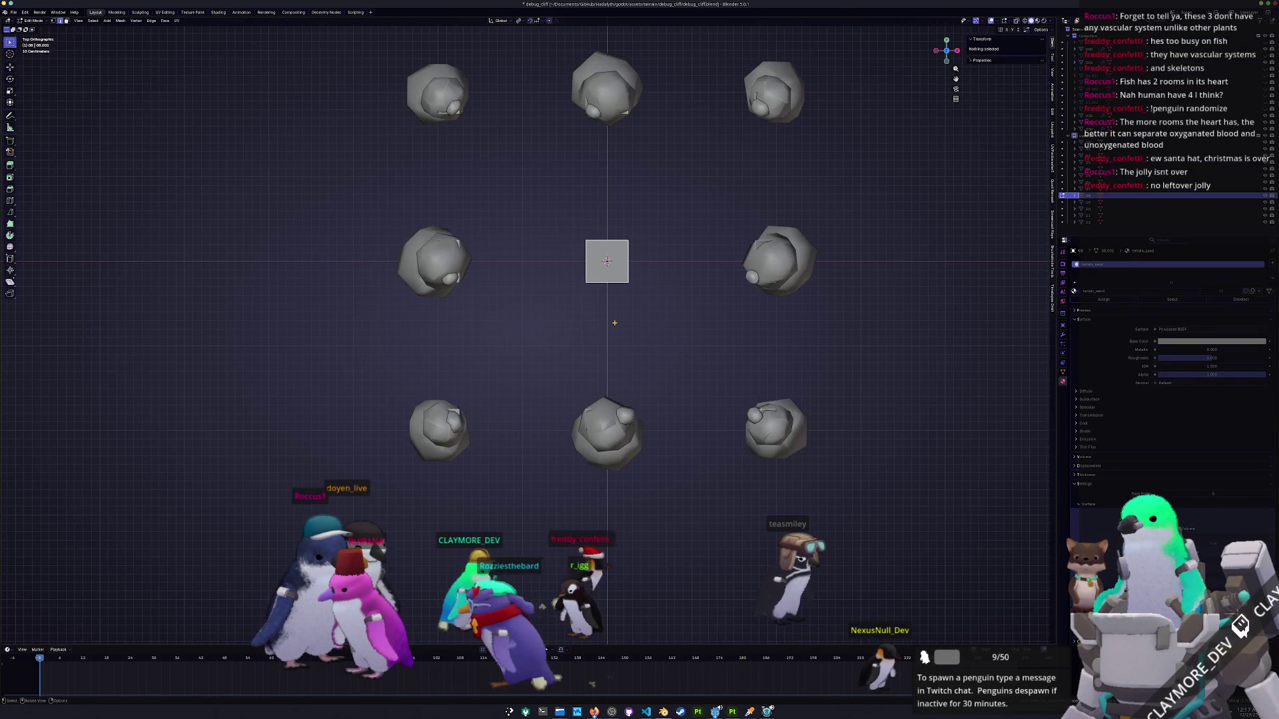
# Box-select the rocks around the plane and enter Edit Mode on them.
pyautogui.scroll(3, 680, 343)
pyautogui.scroll(-5, 680, 344)
pyautogui.moveTo(667, 479); pyautogui.dragTo(311, 46)
pyautogui.scroll(-3, 467, 266)
pyautogui.moveTo(614, 446); pyautogui.dragTo(371, 114)
pyautogui.press('Tab')
# Dissolve surplus edges on the first cliff pillar's selected vertices with X > Dissolve Edges.
pyautogui.scroll(4, 645, 282)
pyautogui.scroll(5, 645, 281)
pyautogui.hscroll(5, 645, 282)
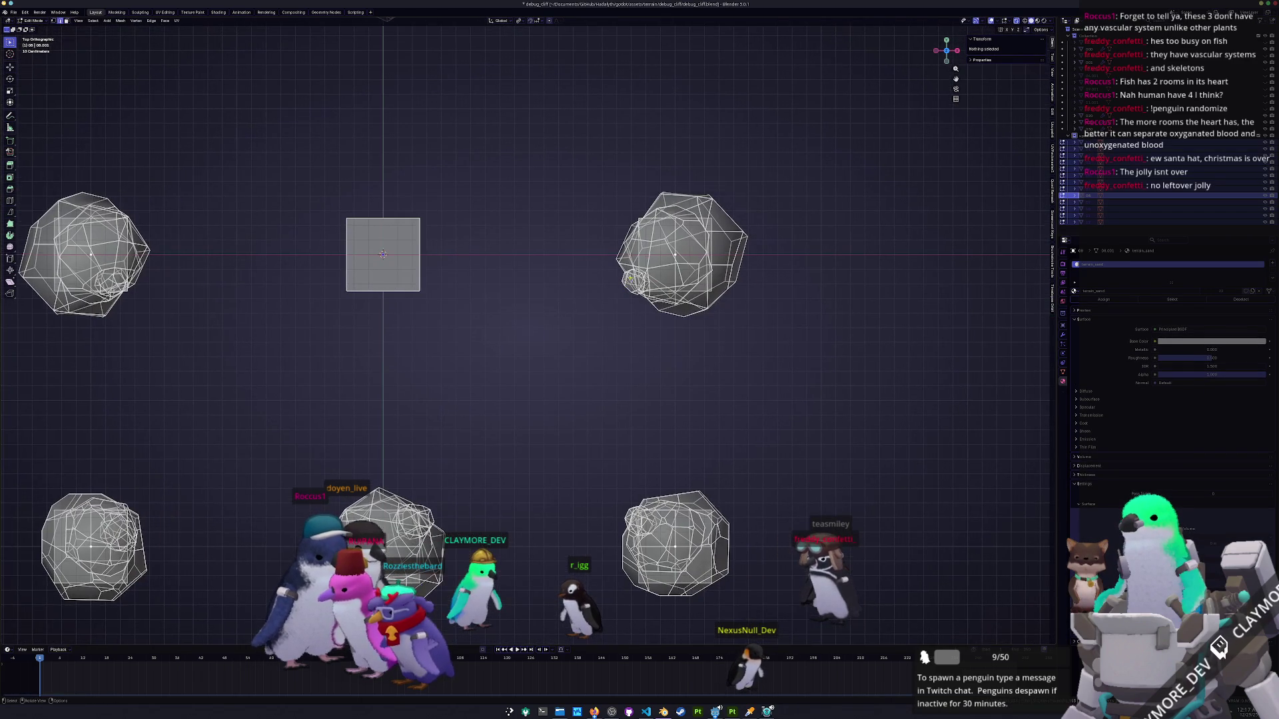
pyautogui.moveTo(677, 270)
pyautogui.mouseDown()
pyautogui.moveTo(597, 221)
pyautogui.moveTo(672, 509)
pyautogui.mouseUp()
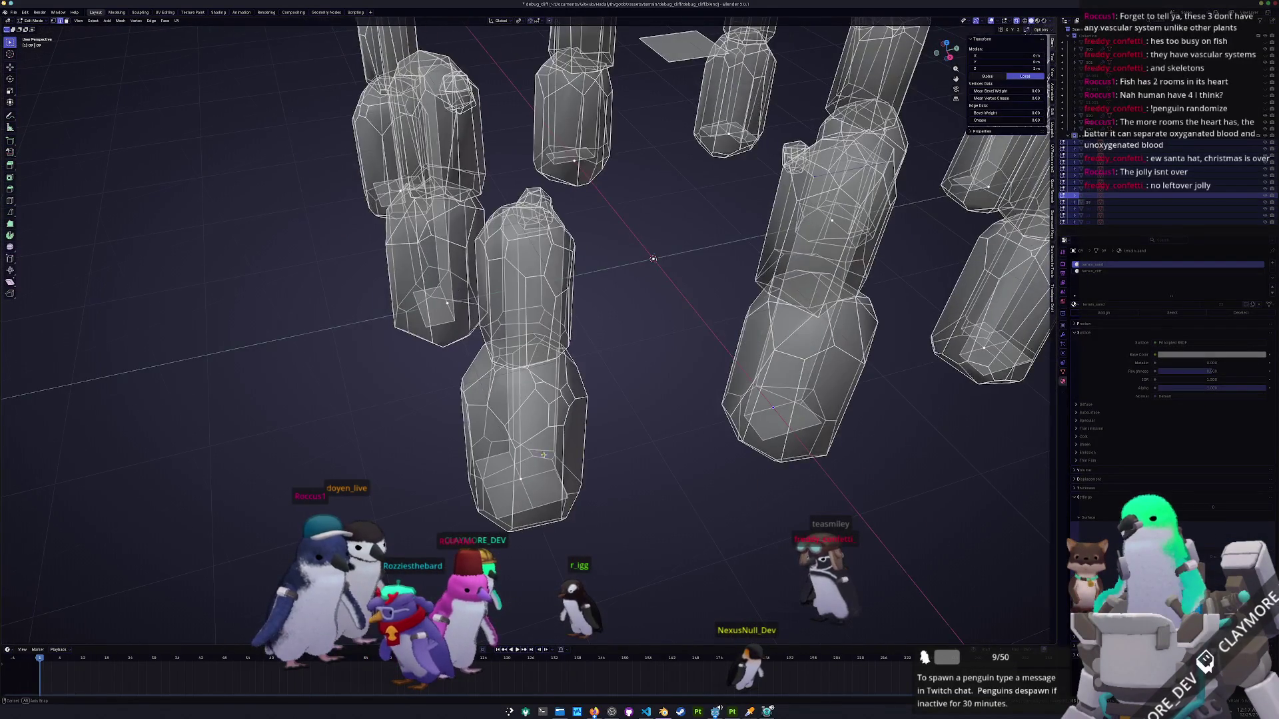
pyautogui.keyDown('shift'); pyautogui.click(545, 475); pyautogui.keyUp('shift')
pyautogui.moveTo(949, 57)
pyautogui.mouseDown()
pyautogui.moveTo(910, 61)
pyautogui.moveTo(954, 75)
pyautogui.mouseUp()
pyautogui.press('x')
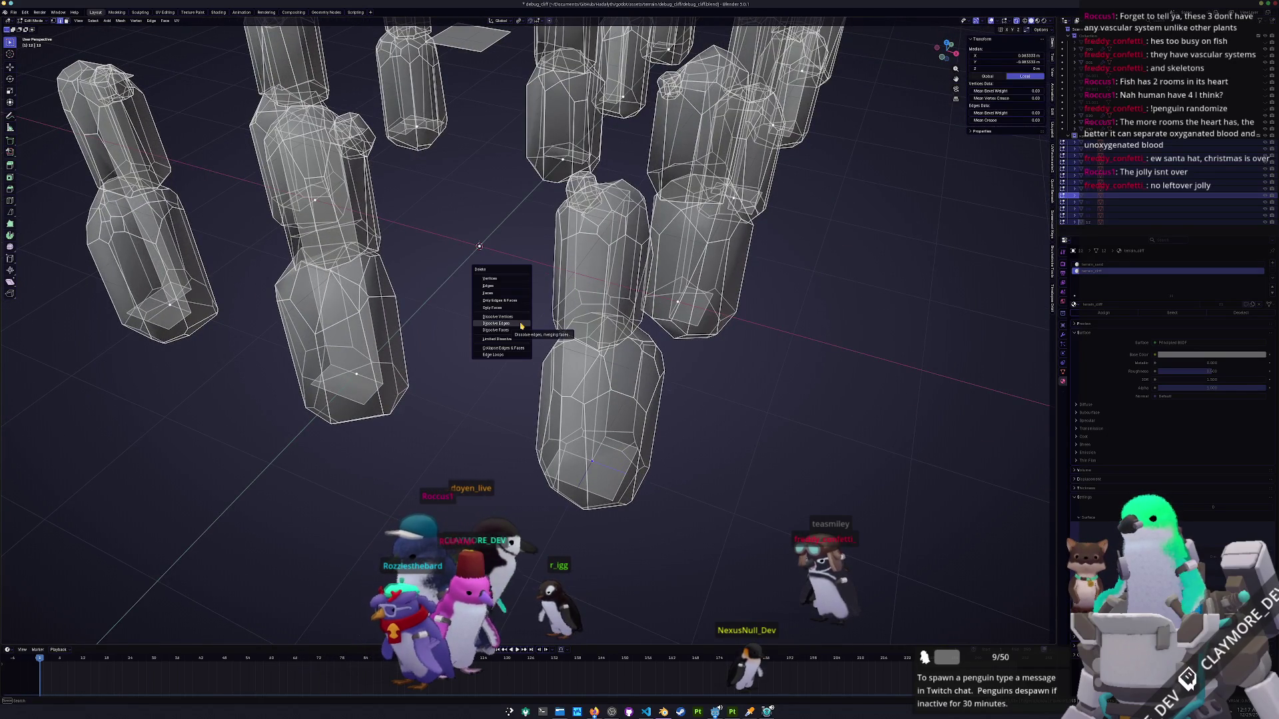
pyautogui.click(521, 324)
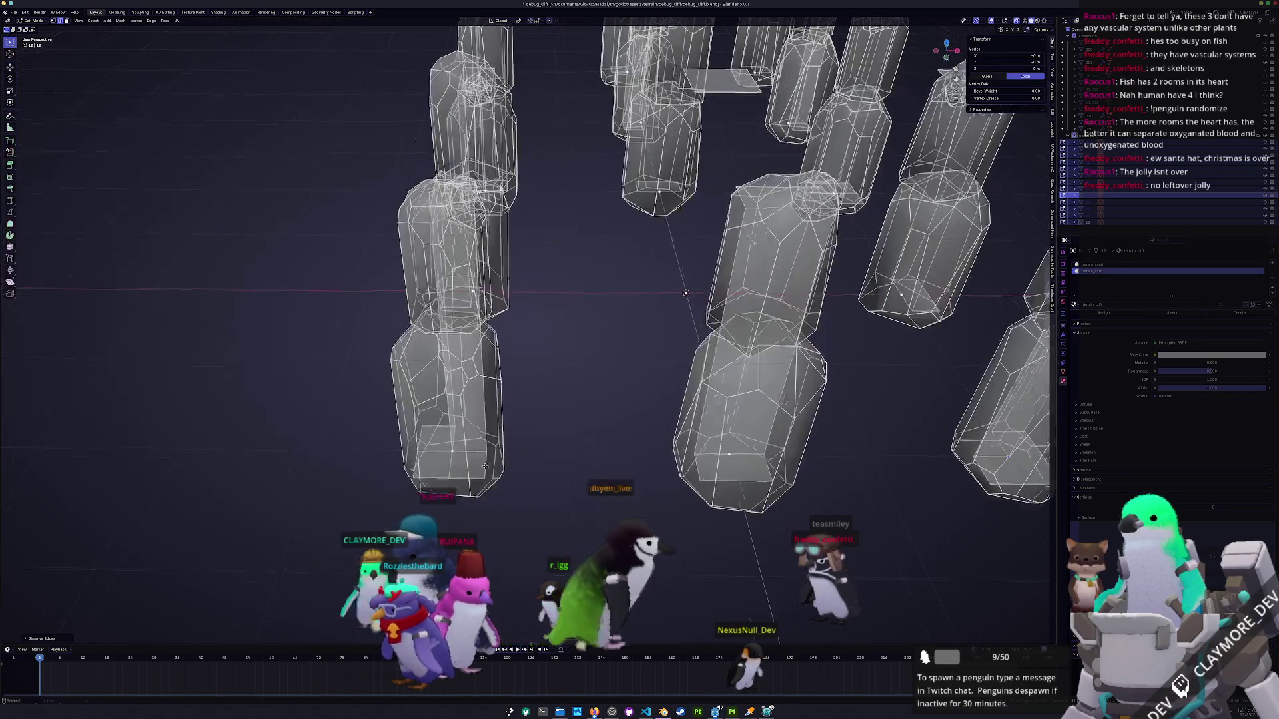
pyautogui.keyDown('alt'); pyautogui.click(443, 455); pyautogui.keyUp('alt')
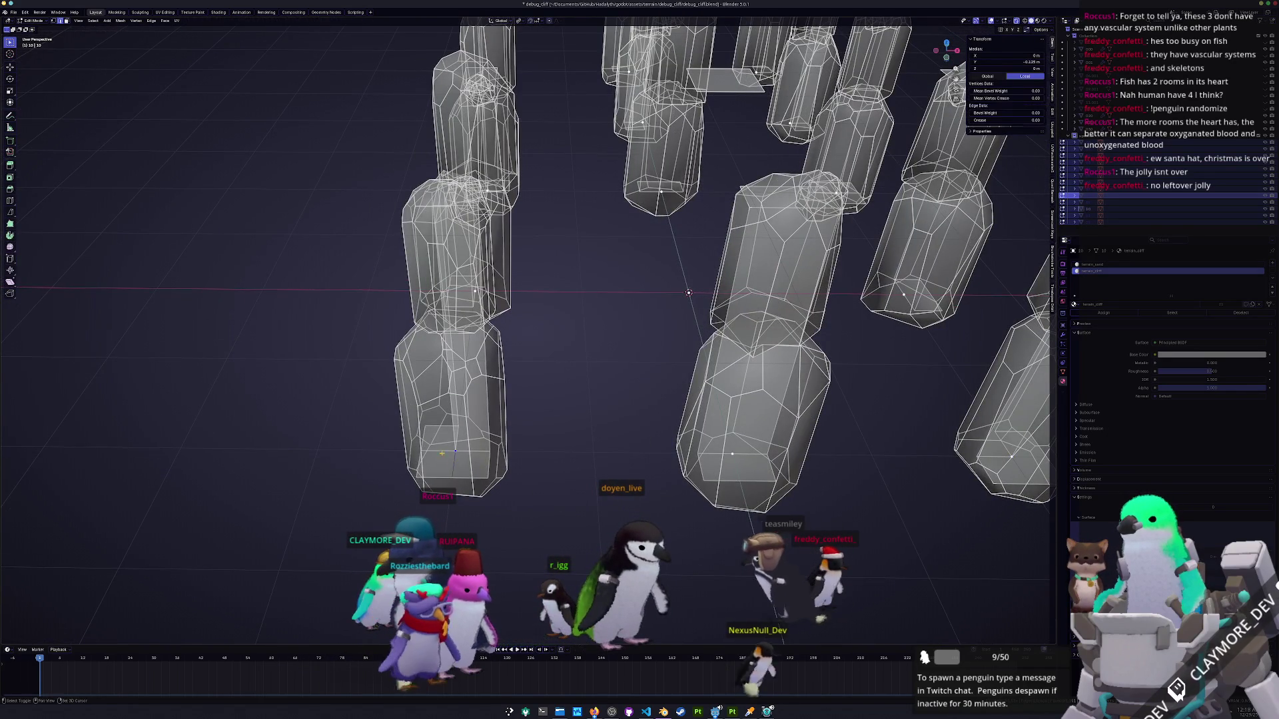
pyautogui.press('x')
pyautogui.click(441, 453)
pyautogui.moveTo(442, 454)
pyautogui.mouseDown()
pyautogui.moveTo(510, 412)
pyautogui.moveTo(412, 440)
pyautogui.moveTo(472, 397)
pyautogui.moveTo(400, 370)
pyautogui.moveTo(446, 340)
pyautogui.mouseUp()
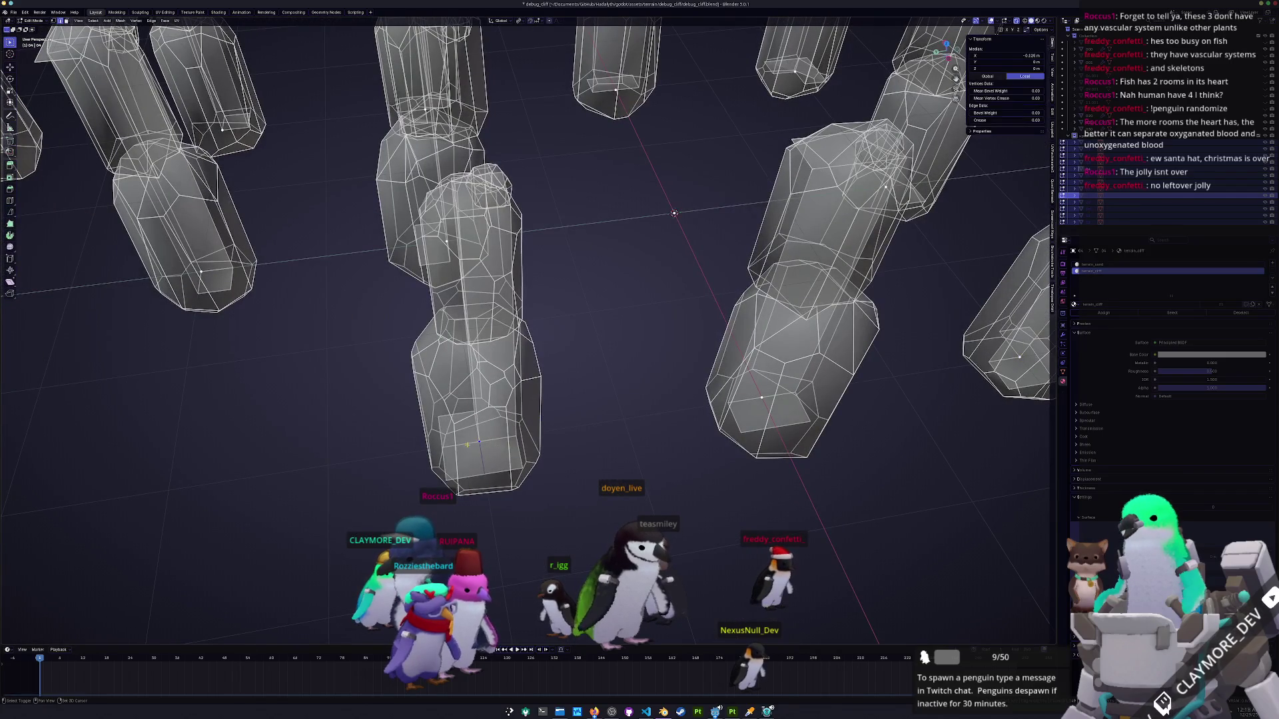
# Dissolve surplus edges on a second pillar using the right-click context menu.
pyautogui.rightClick(411, 440)
pyautogui.press('Escape')
pyautogui.click(472, 397)
pyautogui.rightClick(443, 327)
pyautogui.press('Escape')
pyautogui.scroll(-4, 422, 407)
pyautogui.click(386, 346)
pyautogui.scroll(3, 377, 331)
pyautogui.rightClick(377, 346)
pyautogui.click(373, 348)
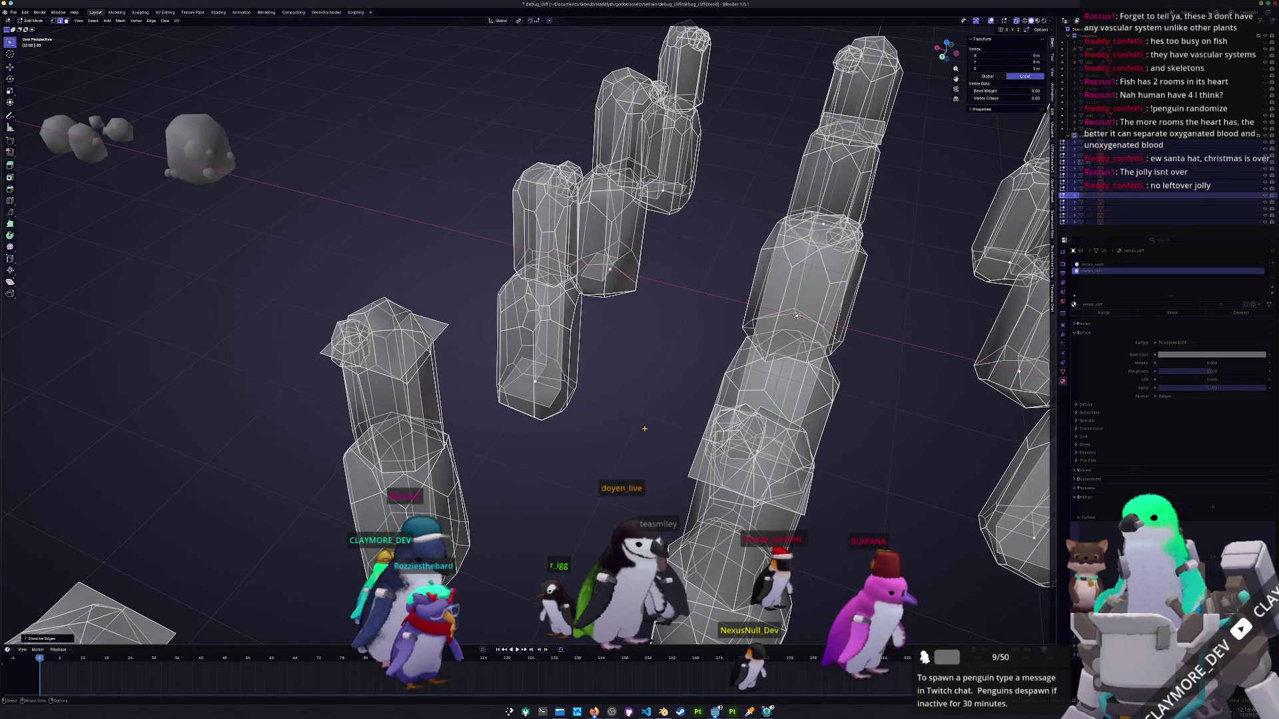
# Dissolve edges on the remaining columns, then frame all the columns in view.
pyautogui.keyDown('shift'); pyautogui.click(745, 474); pyautogui.keyUp('shift')
pyautogui.moveTo(745, 475)
pyautogui.mouseDown()
pyautogui.moveTo(498, 402)
pyautogui.moveTo(637, 412)
pyautogui.moveTo(553, 459)
pyautogui.mouseUp()
pyautogui.rightClick(498, 402)
pyautogui.click(498, 404)
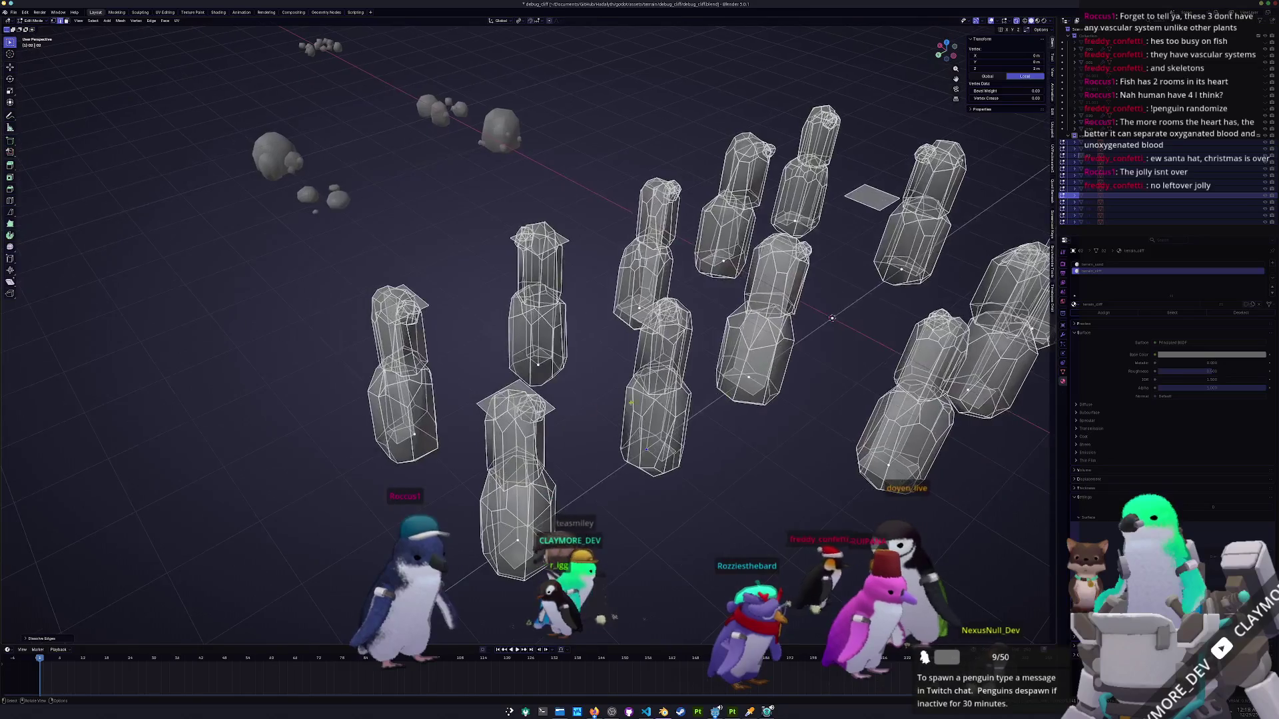
pyautogui.scroll(3, 552, 459)
pyautogui.keyDown('shift'); pyautogui.click(712, 516); pyautogui.keyUp('shift')
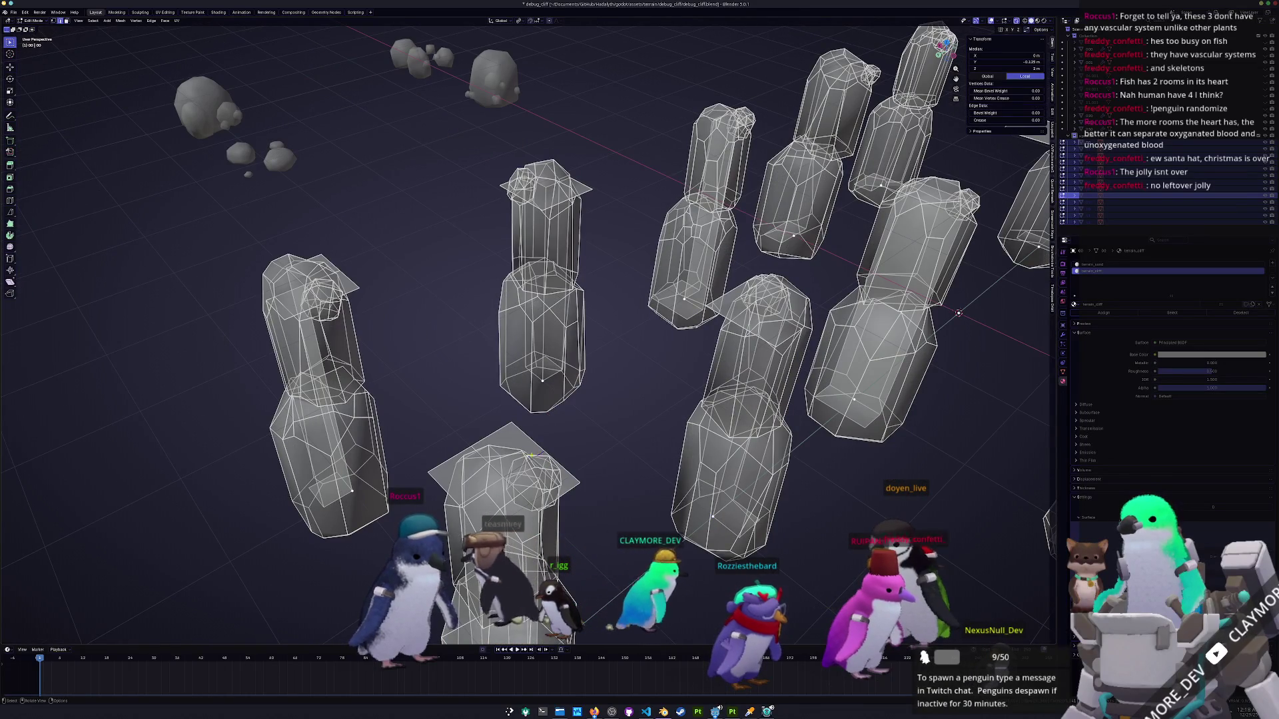
pyautogui.rightClick(481, 455)
pyautogui.click(482, 455)
pyautogui.moveTo(482, 455); pyautogui.dragTo(608, 397)
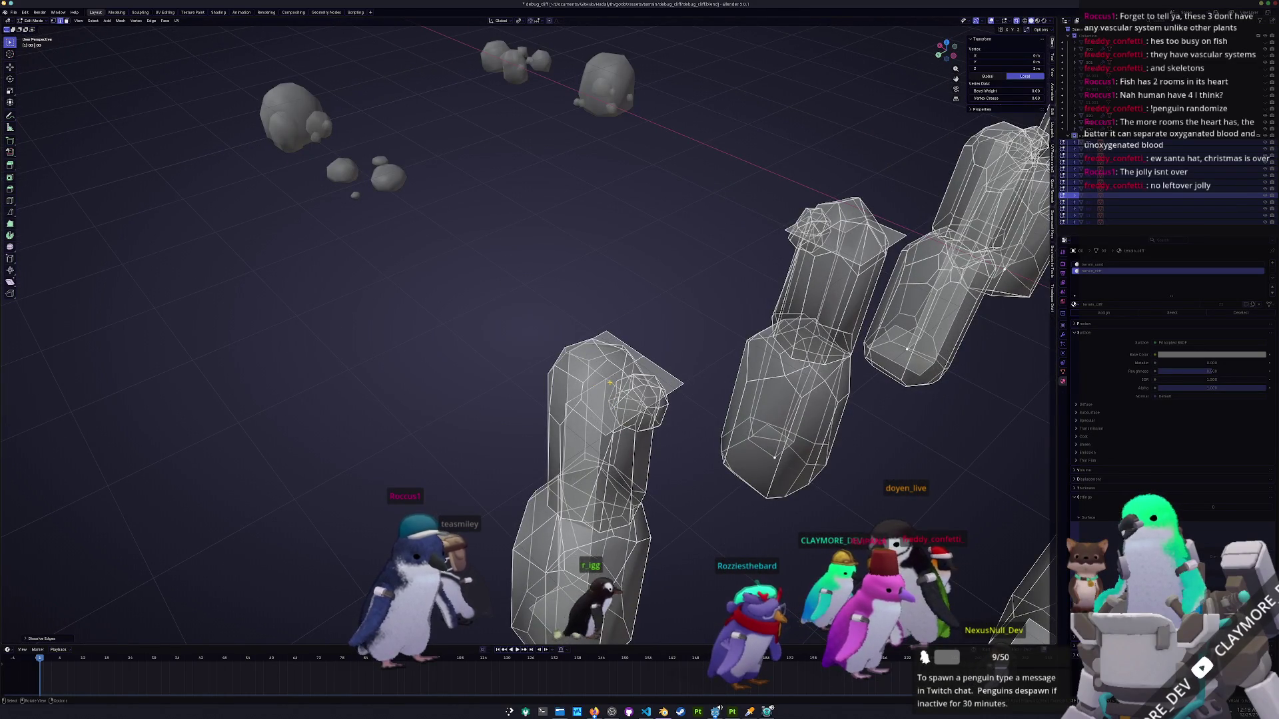
pyautogui.rightClick(609, 382)
pyautogui.press('Escape')
pyautogui.press('Home')
# Return to Object Mode, select all the cliff columns, and save debug_cliff.blend.
pyautogui.press('Tab')
pyautogui.moveTo(785, 460); pyautogui.dragTo(529, 62)
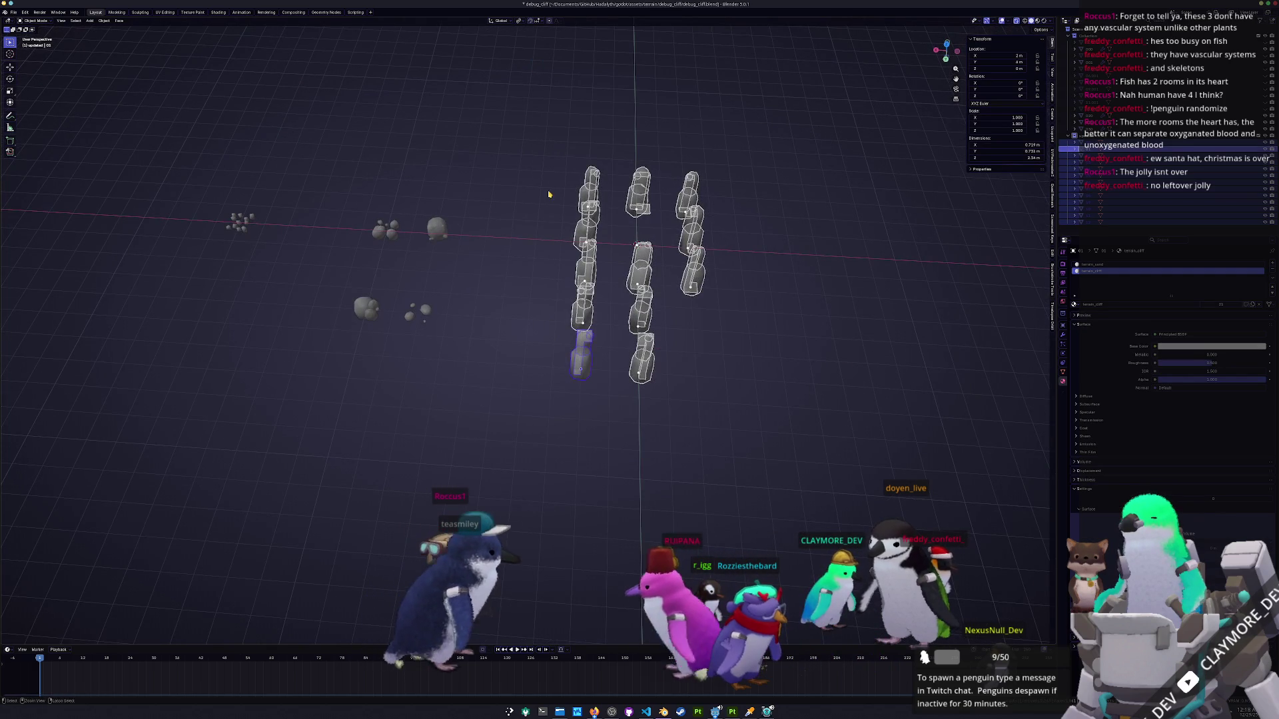
pyautogui.moveTo(763, 409); pyautogui.dragTo(525, 86)
pyautogui.hotkey('ctrl', 's')
pyautogui.click(12, 13)
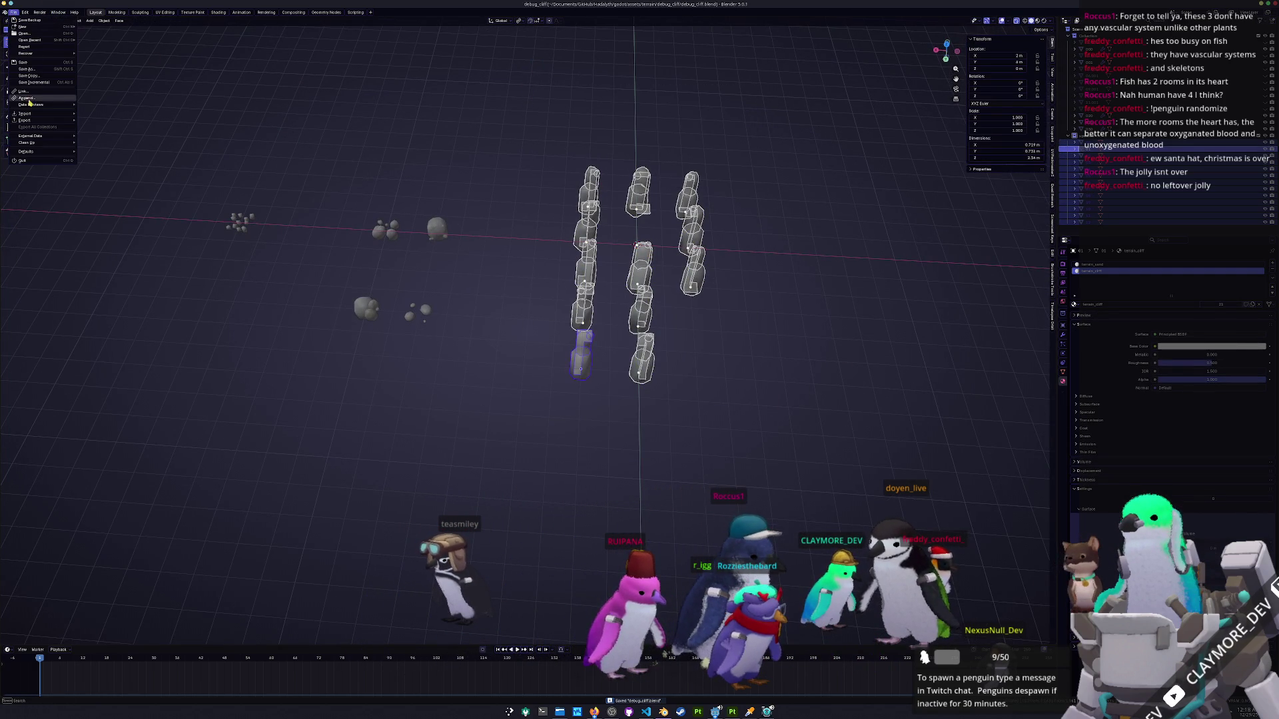
# Export the cliff as glTF 2.0 over debug_cliff.glb with image export set to None, then return to Godot.
pyautogui.moveTo(26, 121)
pyautogui.click(101, 180)
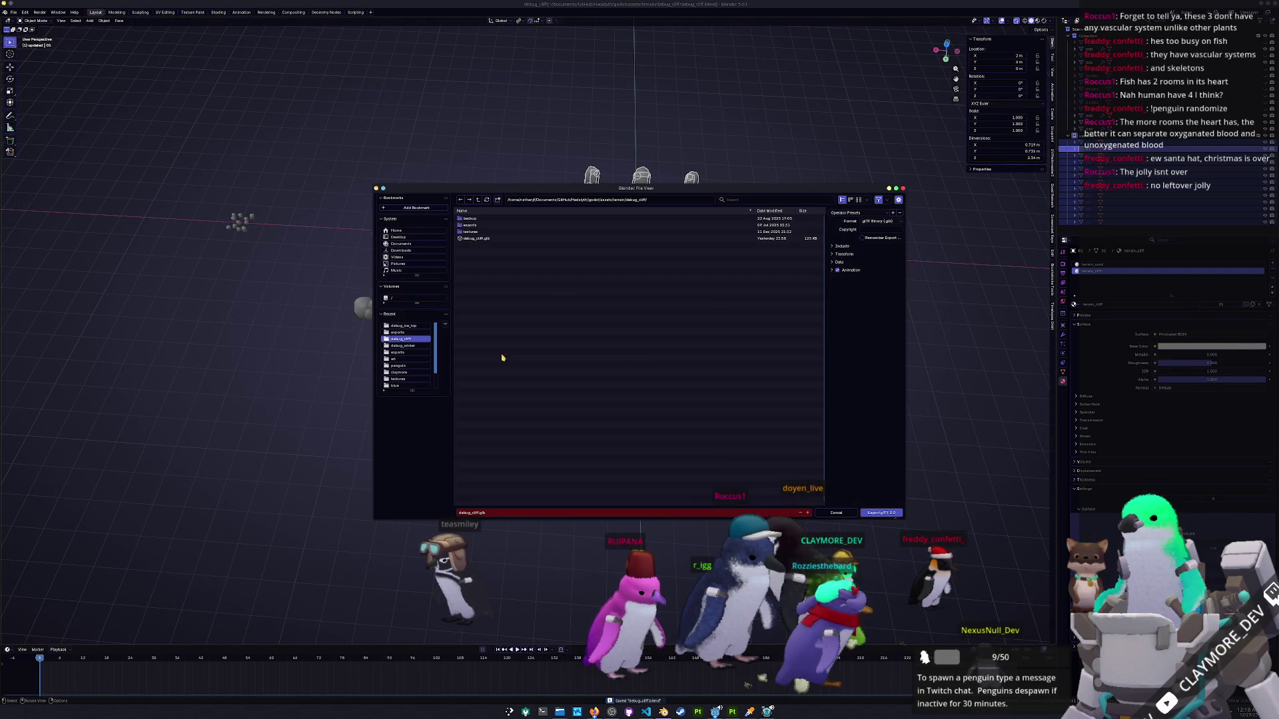
pyautogui.click(517, 238)
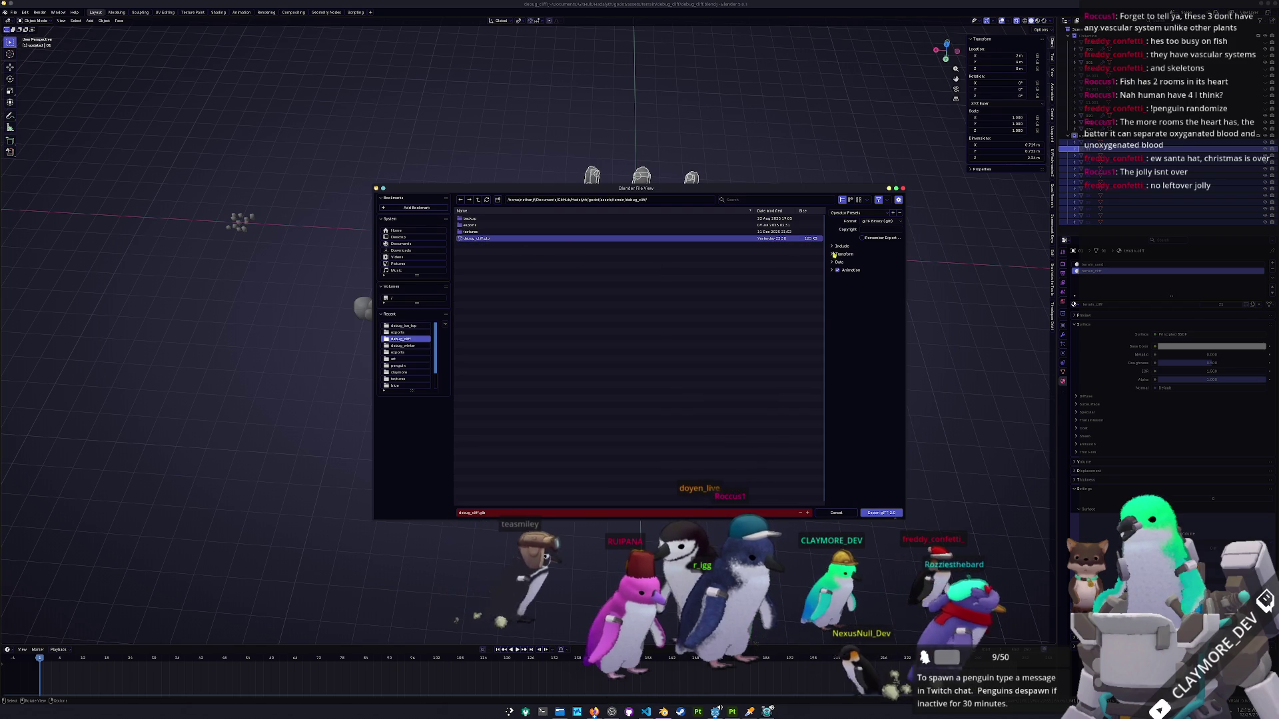
pyautogui.click(842, 246)
pyautogui.click(834, 321)
pyautogui.click(834, 346)
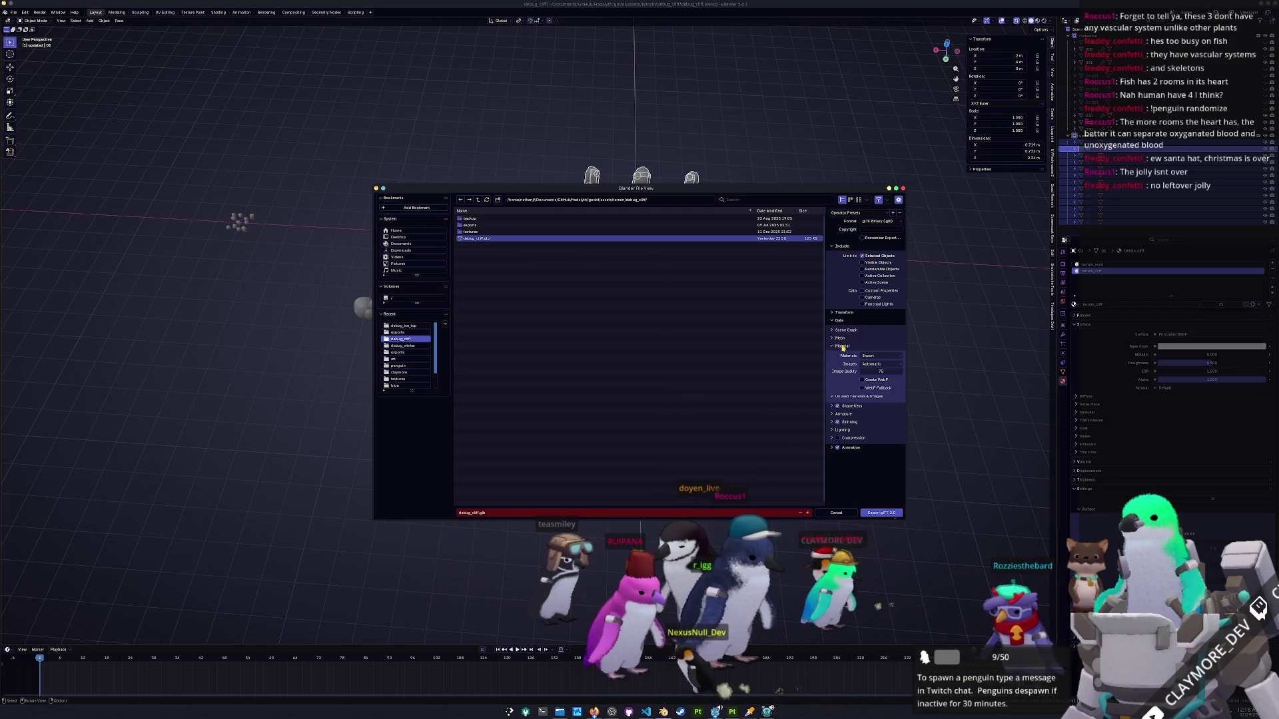
pyautogui.click(873, 364)
pyautogui.click(861, 394)
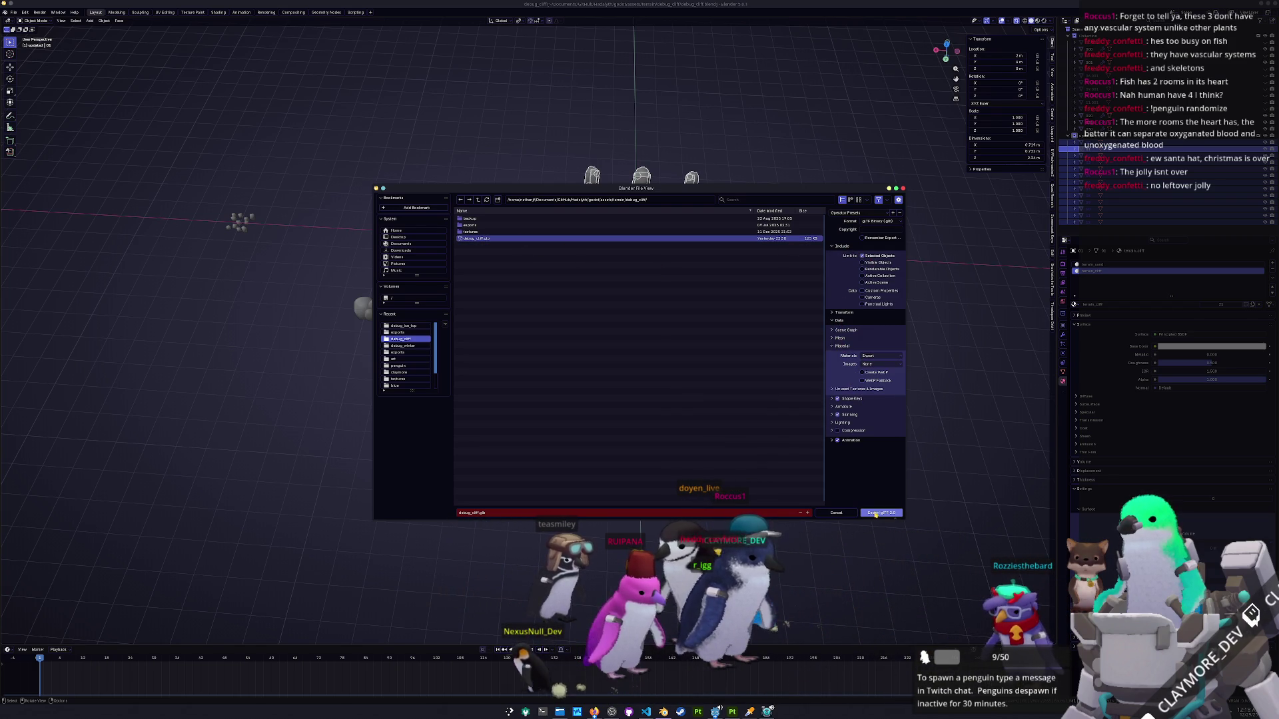
pyautogui.click(875, 514)
pyautogui.scroll(2, 692, 422)
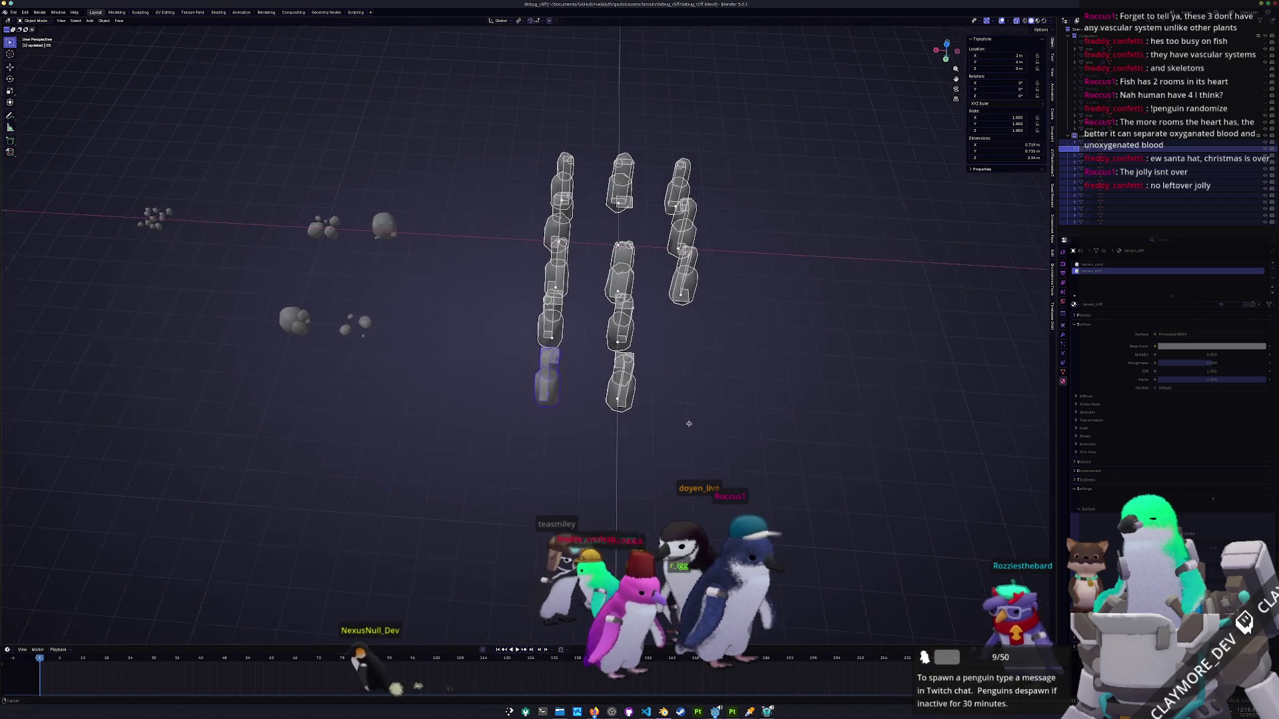
pyautogui.click(714, 712)
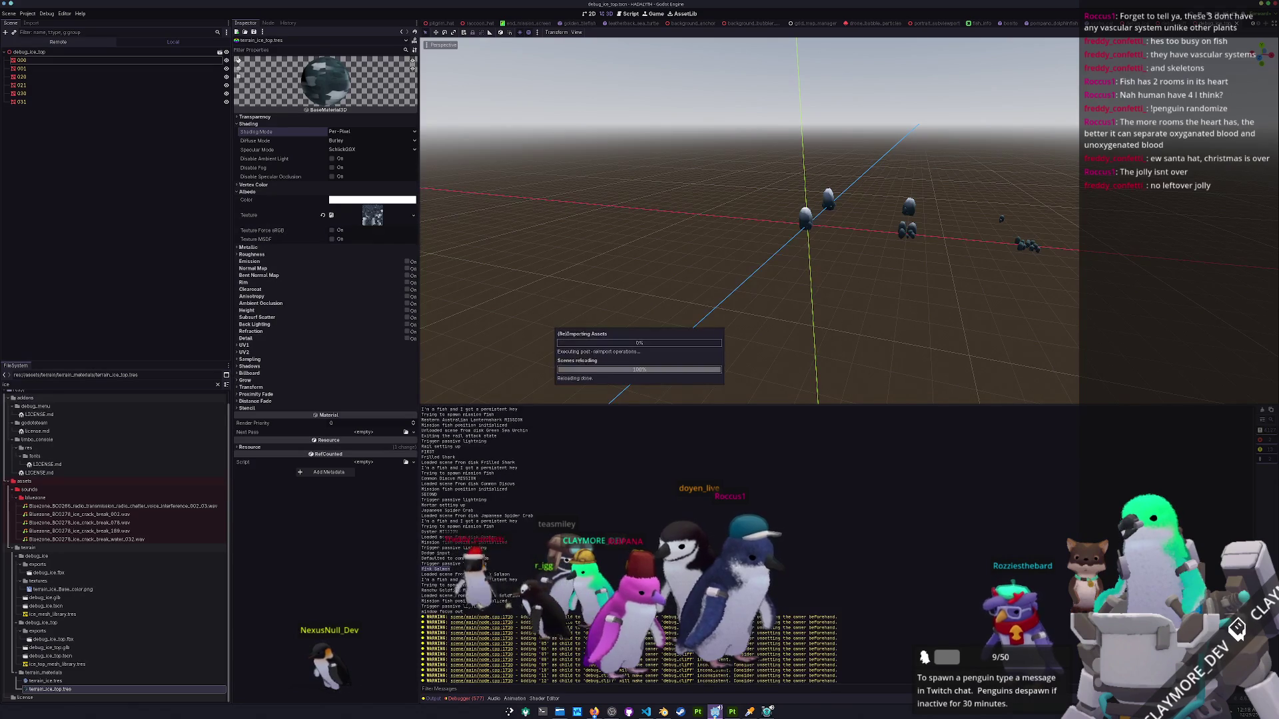
# Clear the ice filter in the FileSystem and open the debug_cliff scene.
pyautogui.click(216, 385)
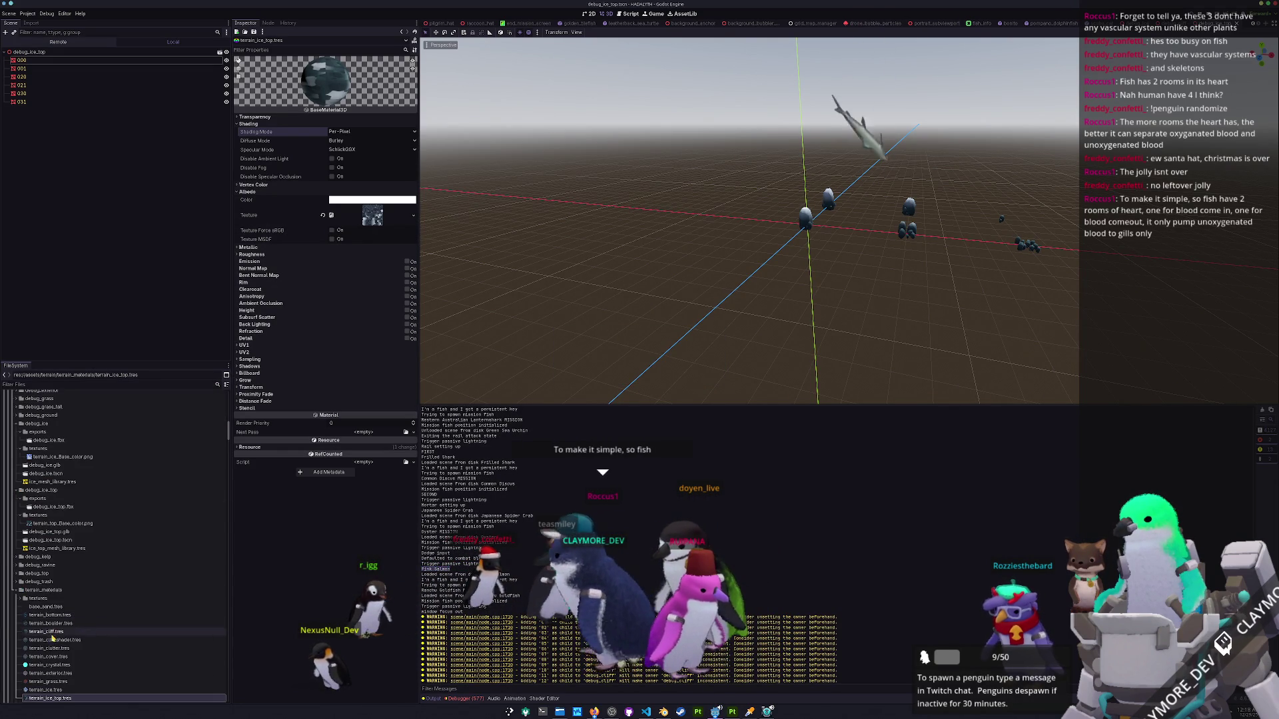
pyautogui.scroll(-3, 40, 636)
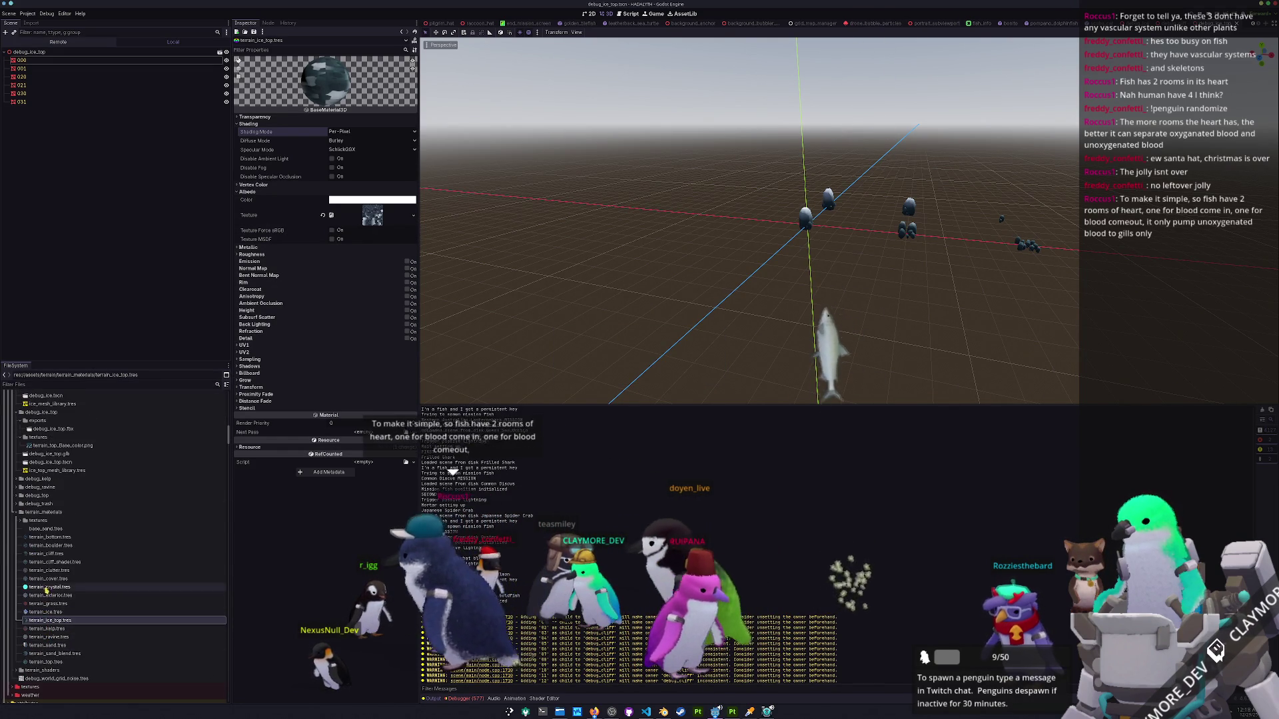
pyautogui.scroll(3, 46, 565)
pyautogui.scroll(5, 46, 565)
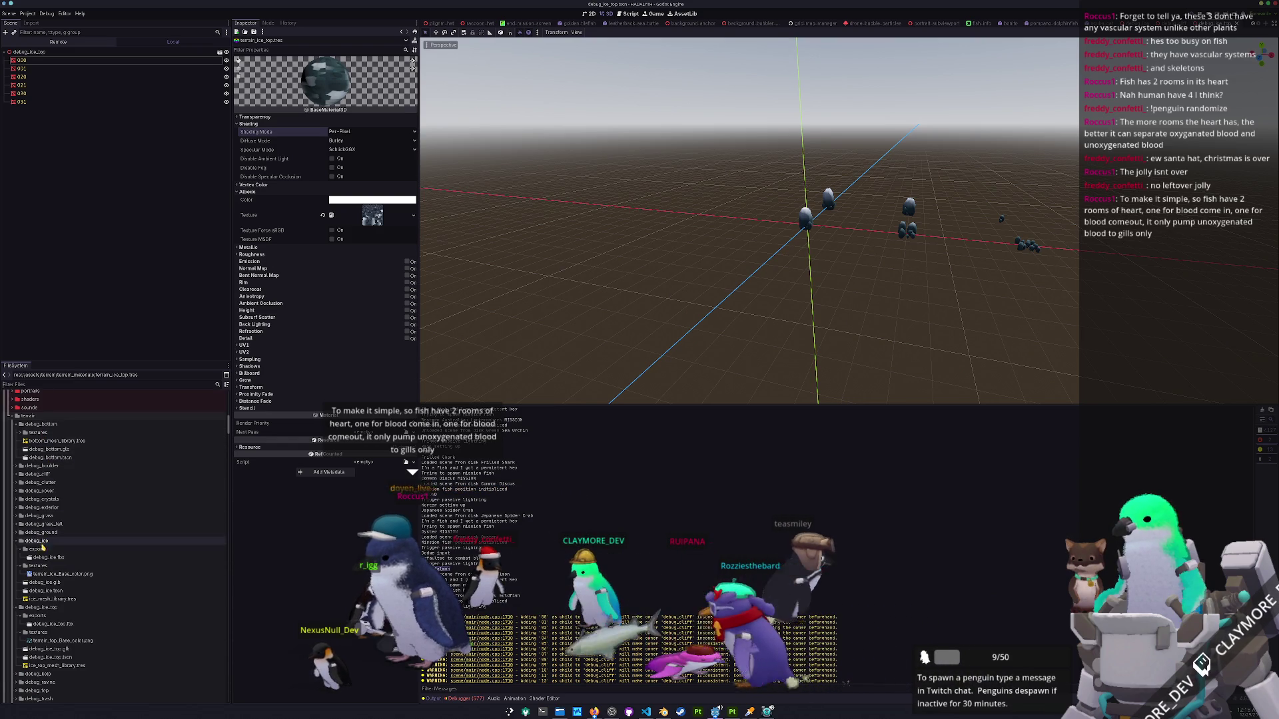
pyautogui.scroll(-2, 38, 602)
pyautogui.scroll(3, 38, 602)
pyautogui.doubleClick(42, 515)
pyautogui.doubleClick(47, 546)
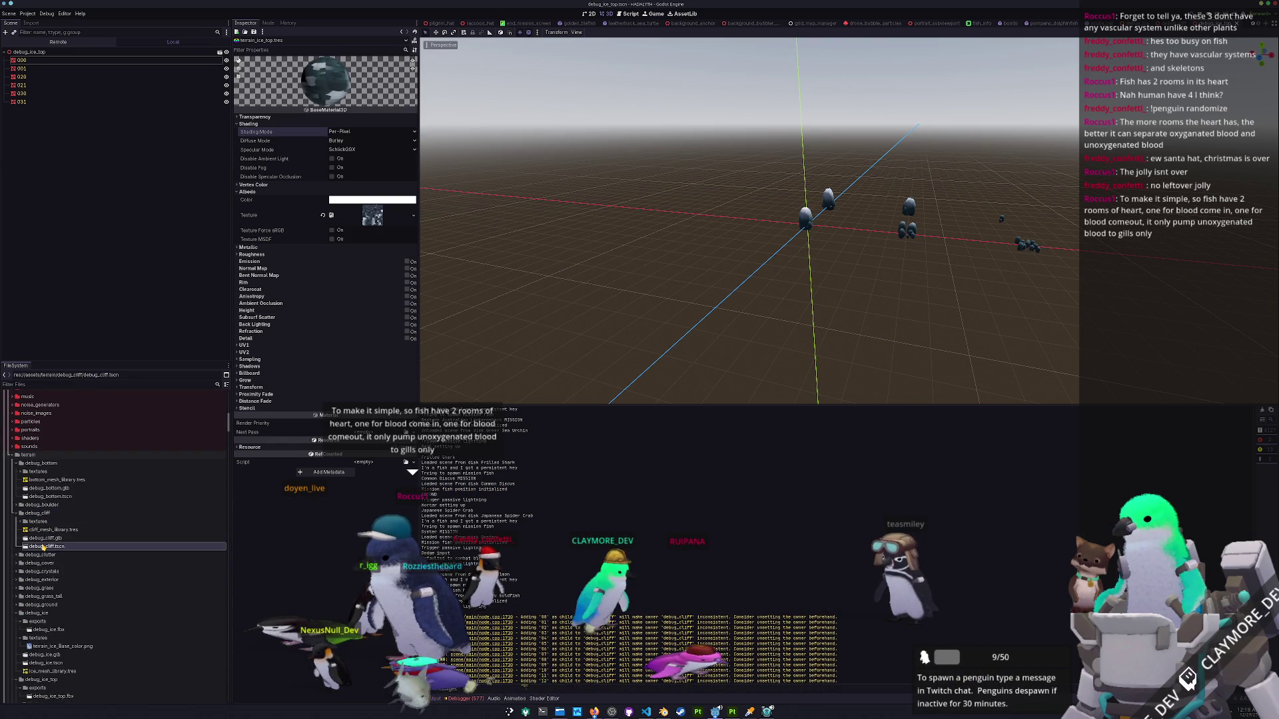
pyautogui.scroll(-2, 790, 307)
pyautogui.click(790, 307)
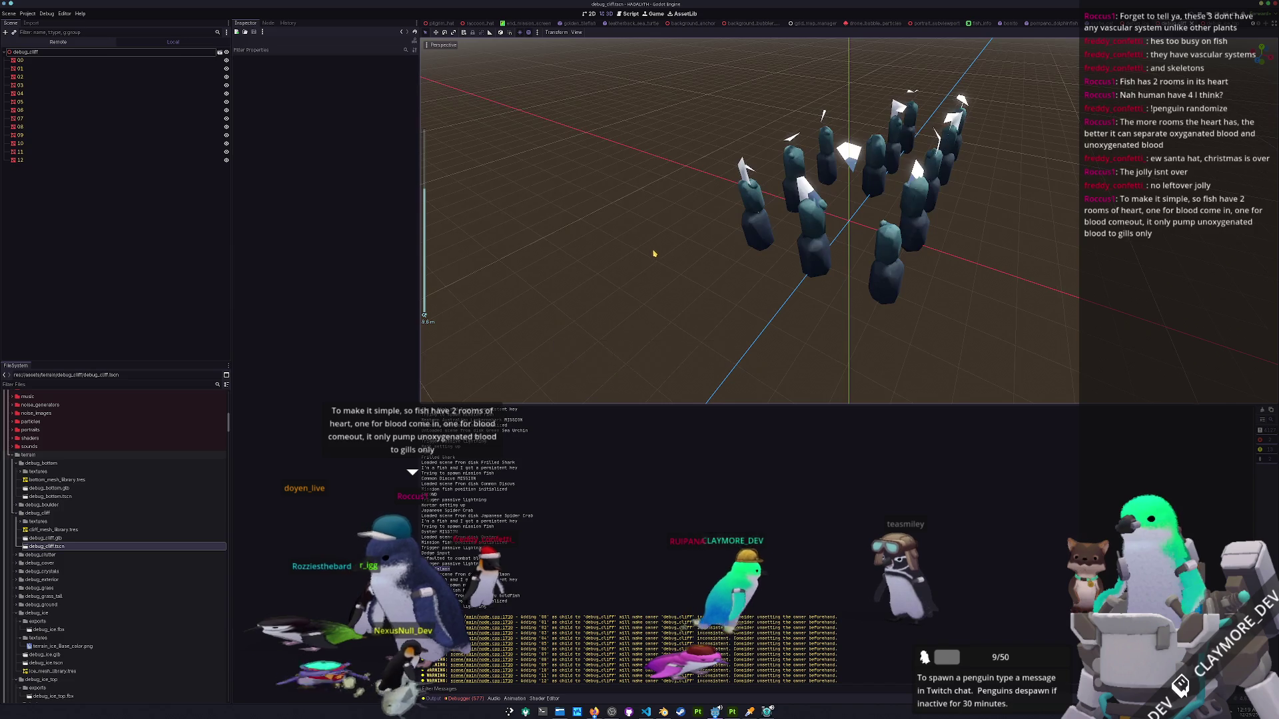
# Export debug_cliff as a MeshLibrary overwriting the existing file, then run the game with F5.
pyautogui.click(9, 14)
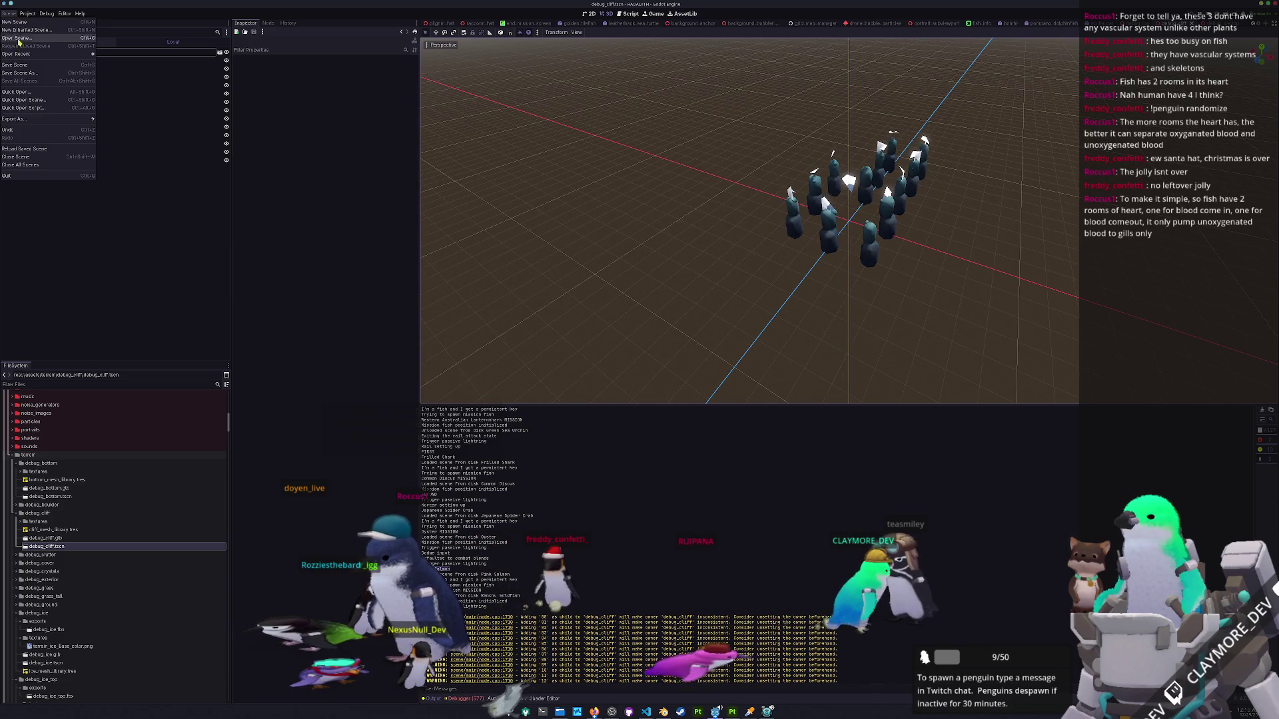
pyautogui.moveTo(24, 124)
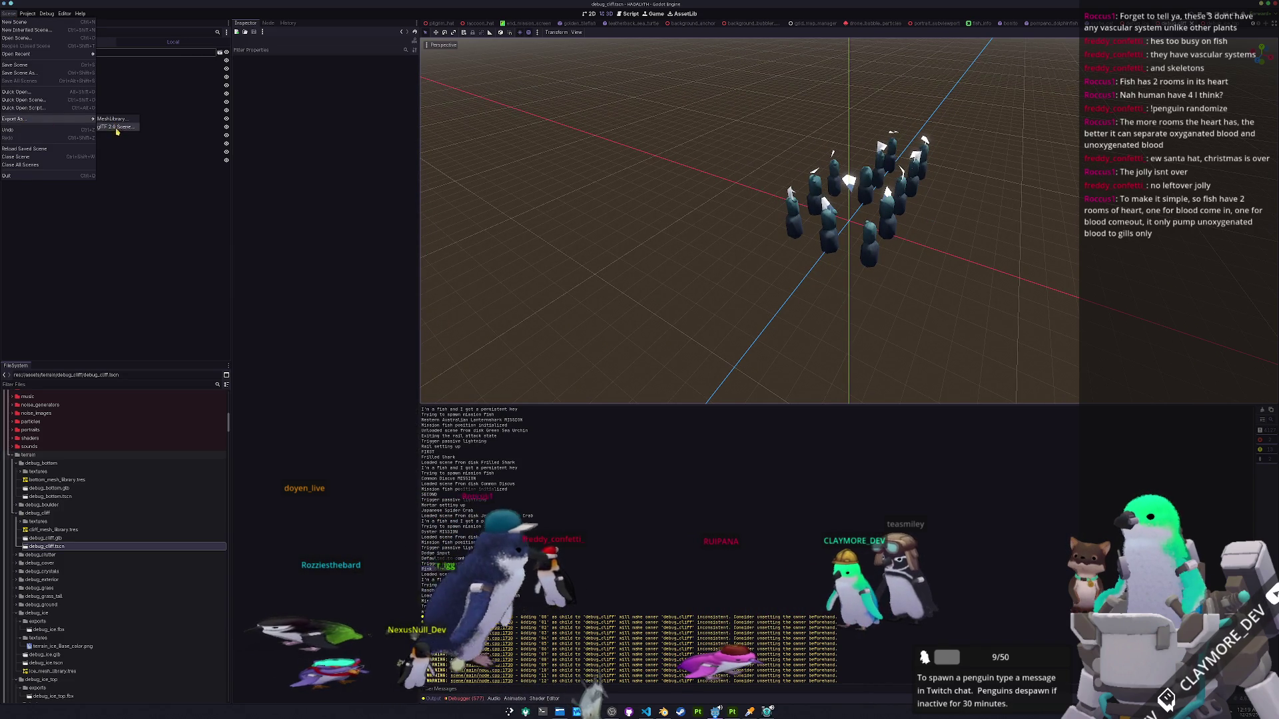
pyautogui.click(118, 128)
pyautogui.press('Escape')
pyautogui.click(9, 14)
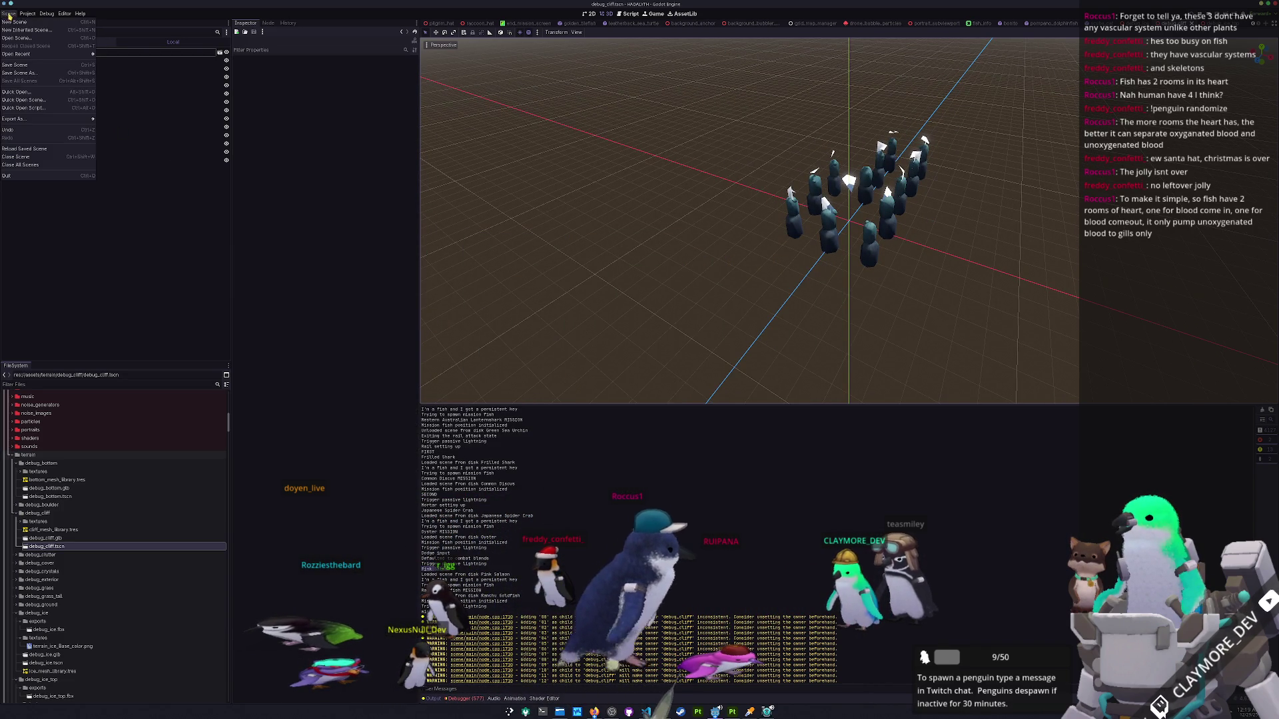
pyautogui.moveTo(24, 119)
pyautogui.click(116, 120)
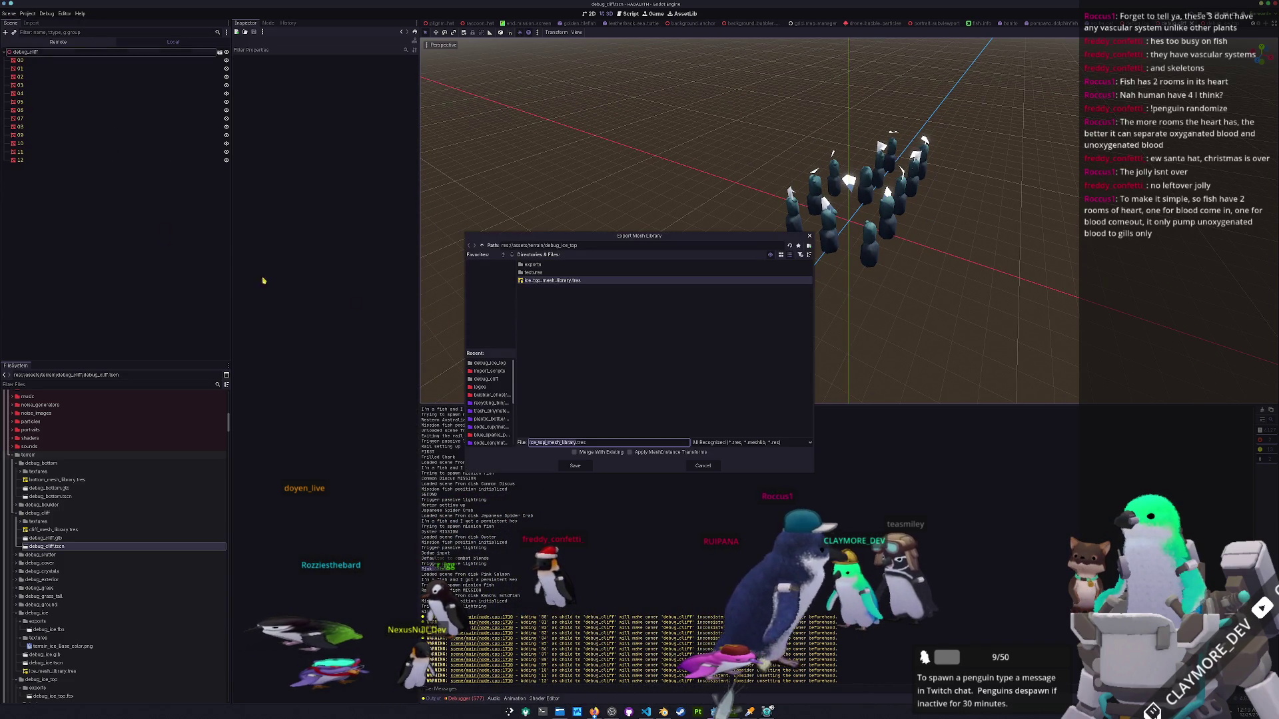
pyautogui.click(572, 467)
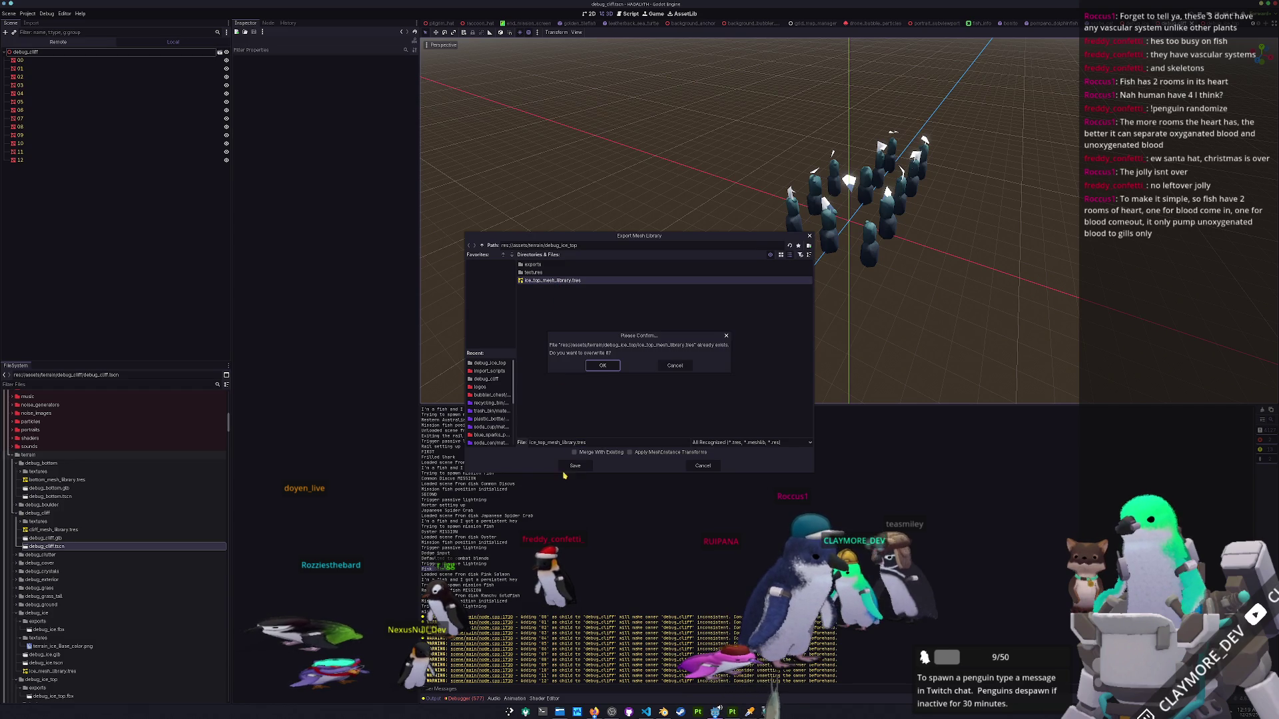
pyautogui.click(597, 366)
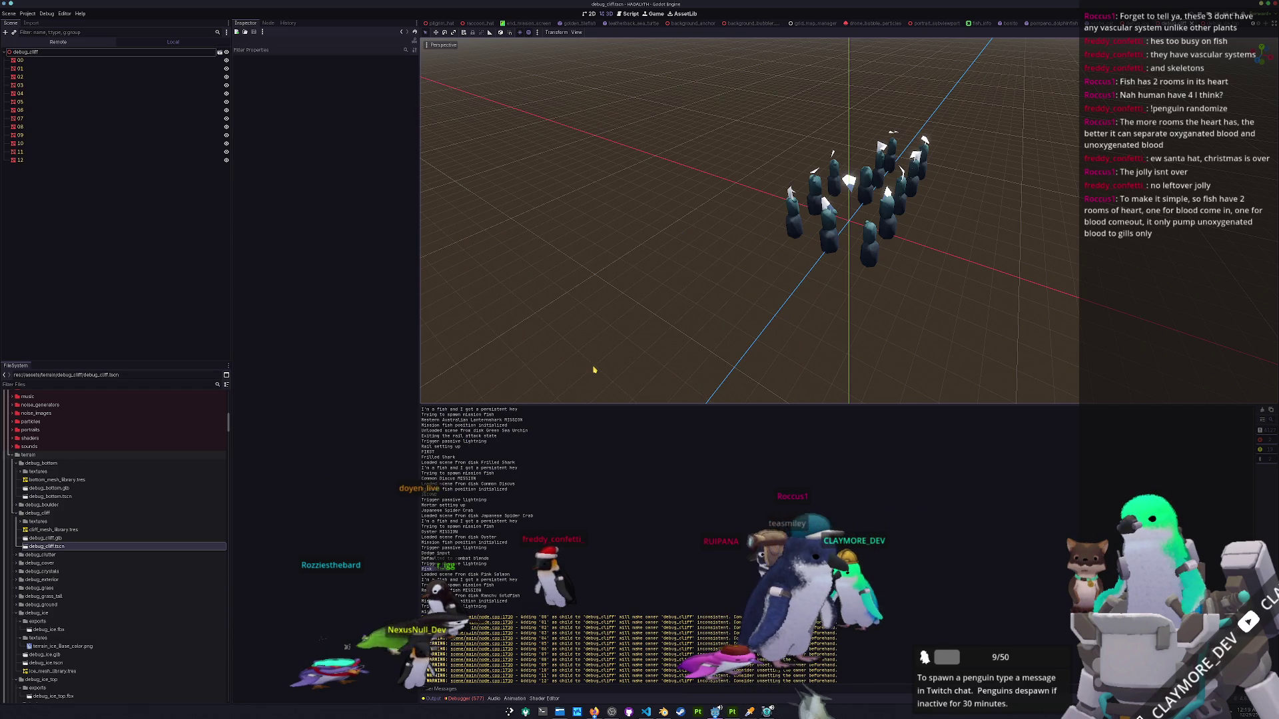
pyautogui.press('F5')
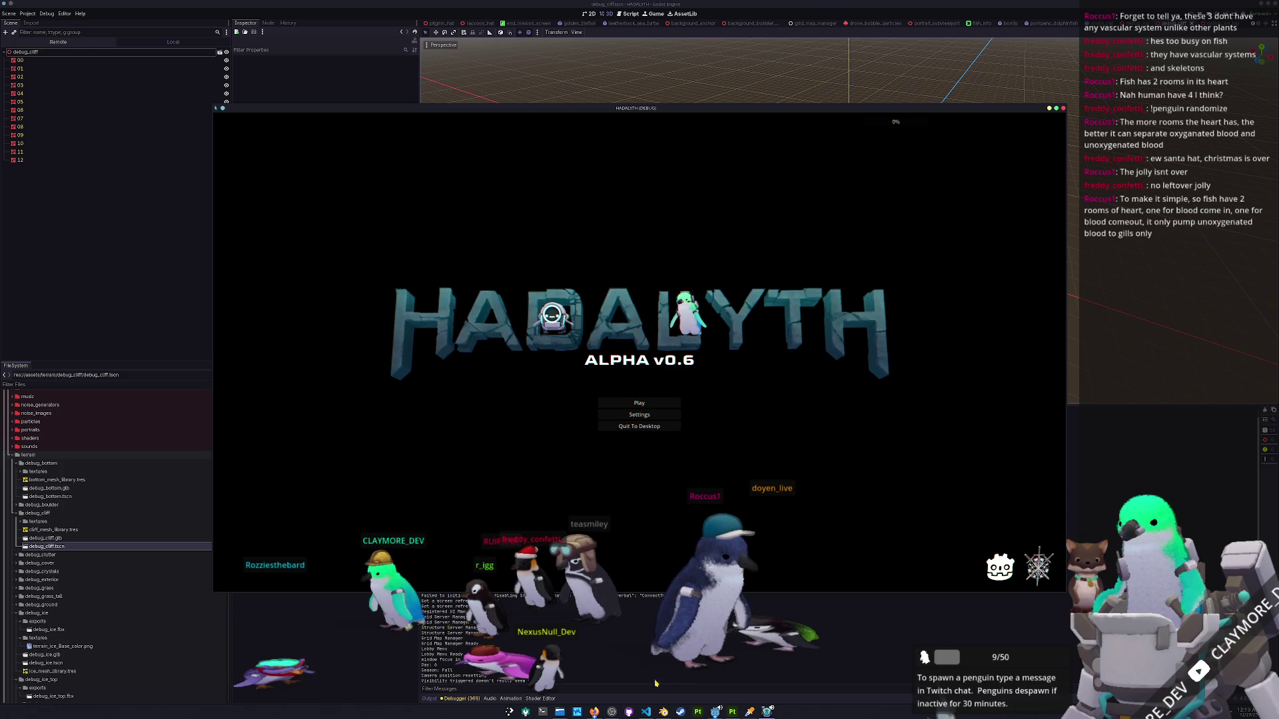
# Close the running game with F8 and bring Substance 3D Painter to the front.
pyautogui.press('F8')
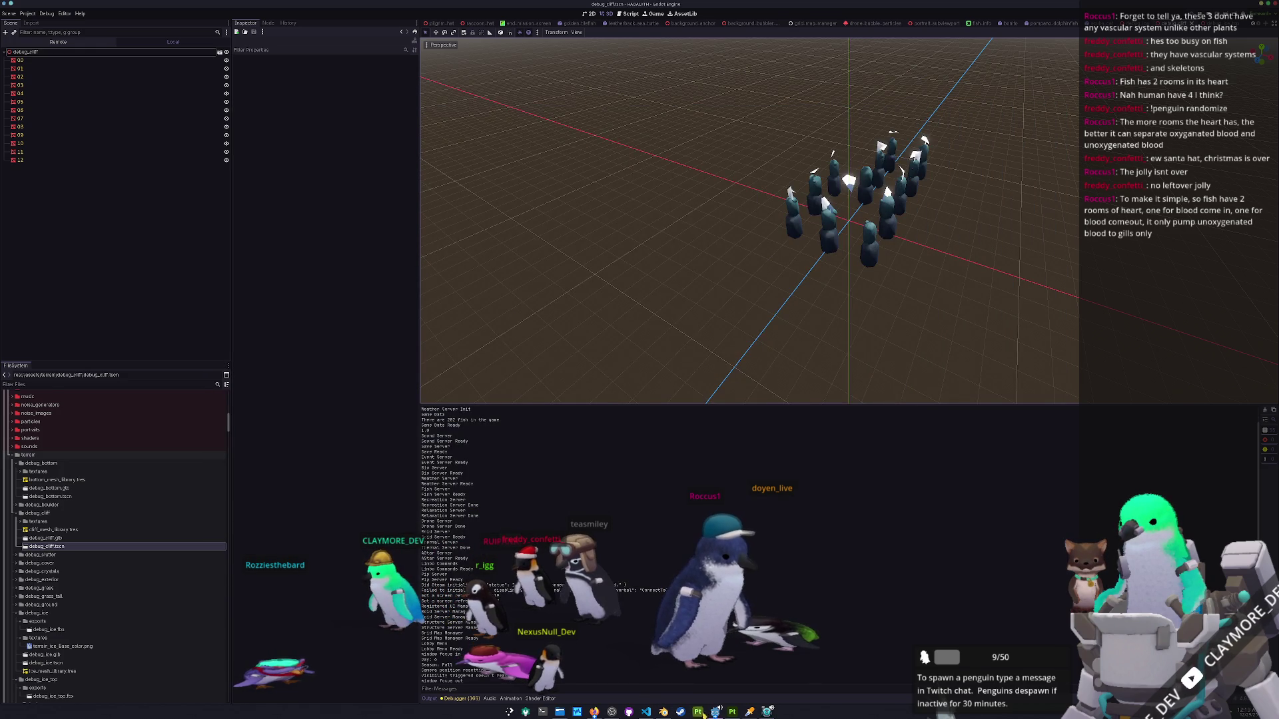
pyautogui.scroll(5, 933, 269)
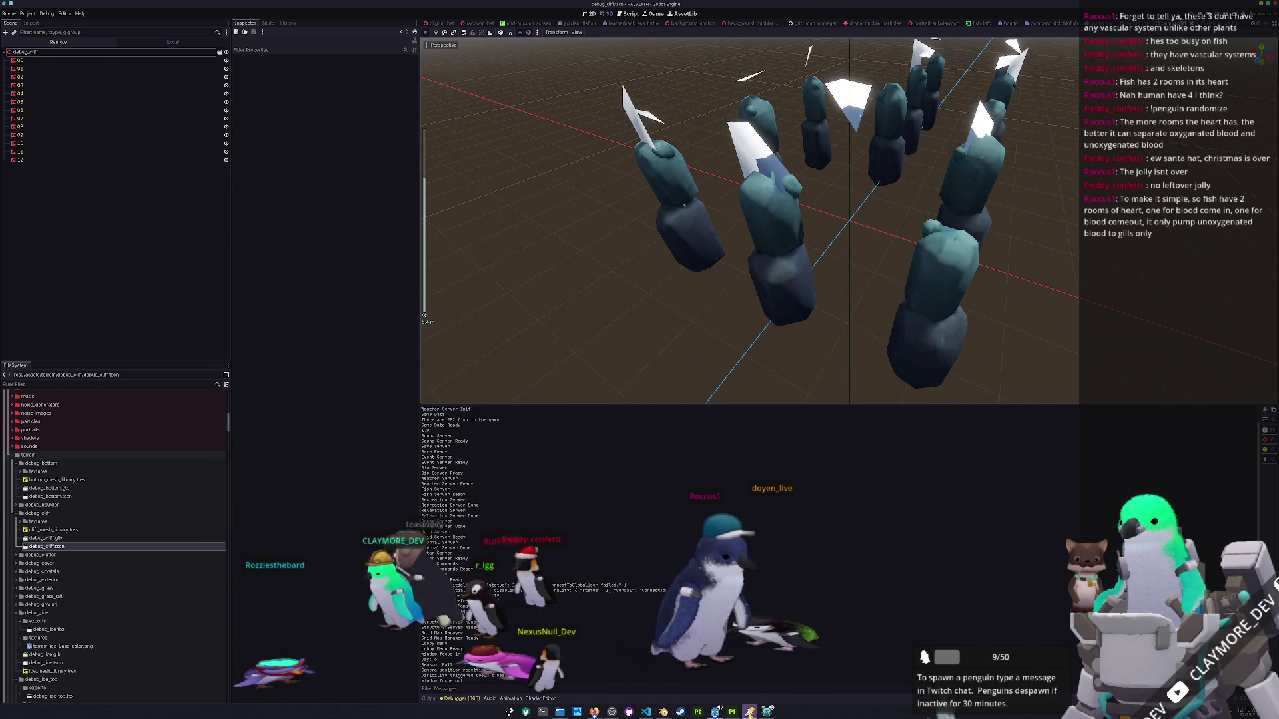
pyautogui.click(733, 712)
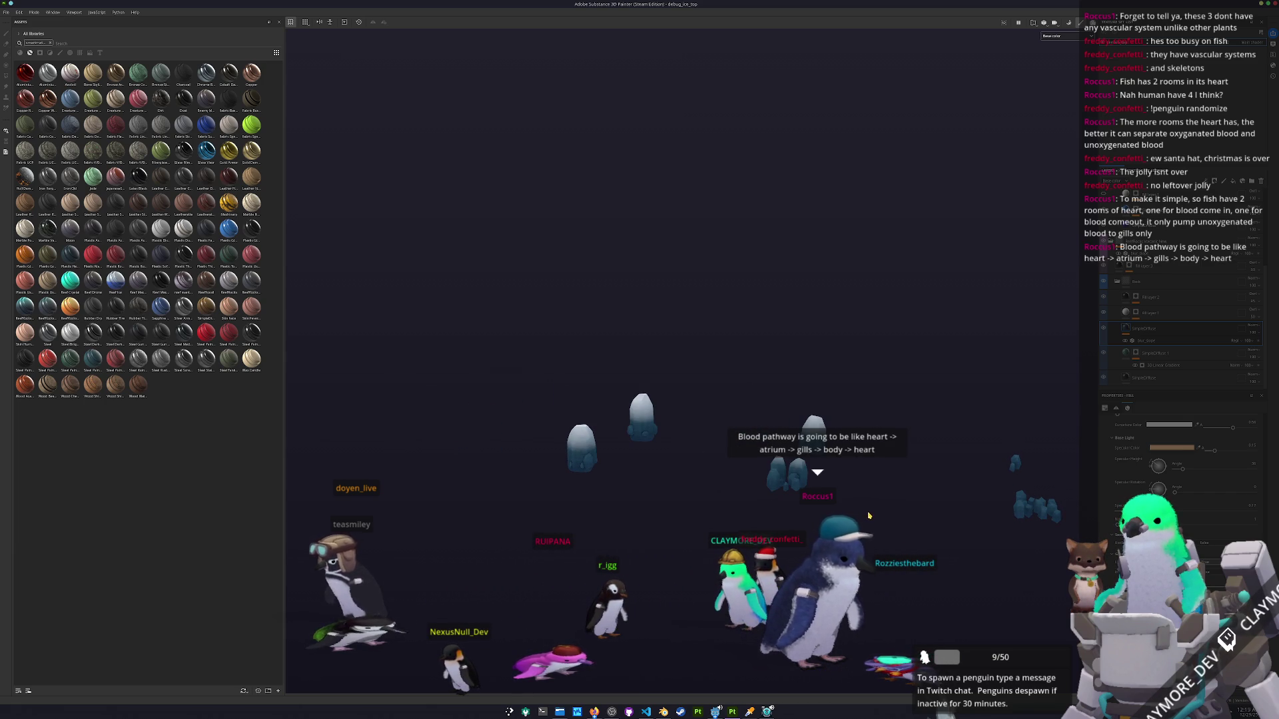
# Re-export the textures from Substance Painter, then save the Godot scene with Ctrl+S.
pyautogui.hotkey('ctrl', 'shift', 'e')
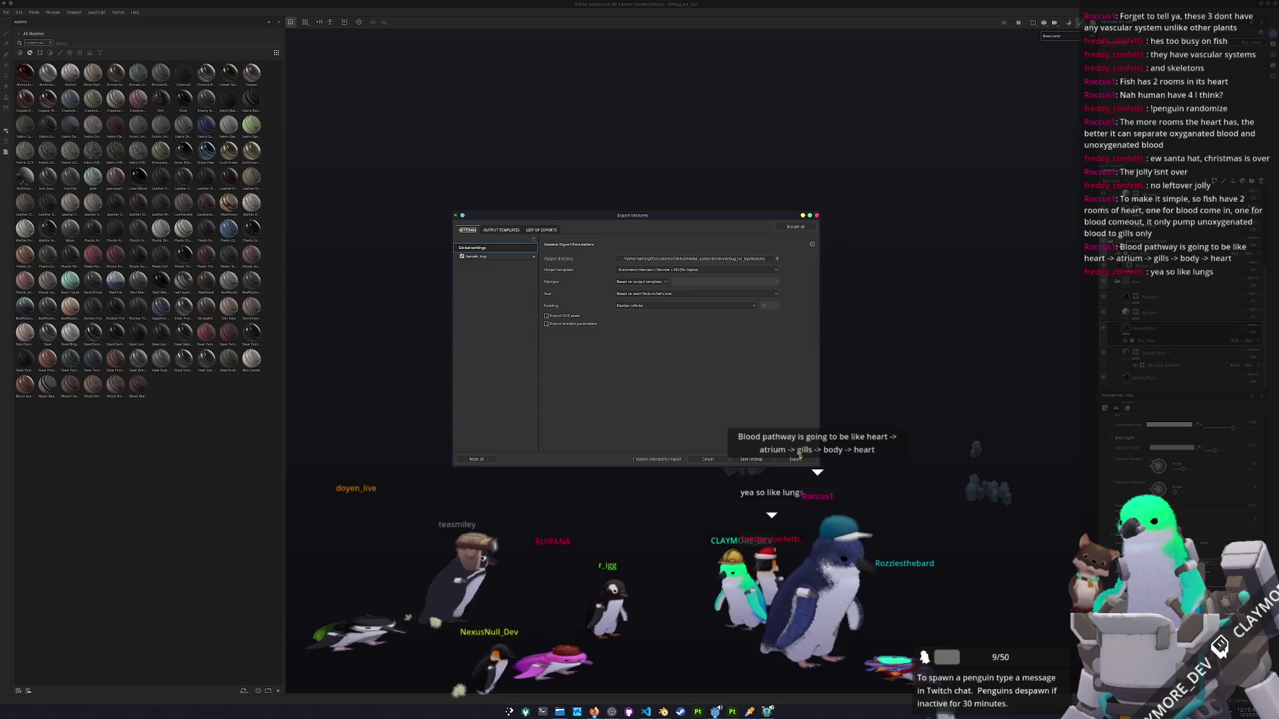
pyautogui.click(809, 459)
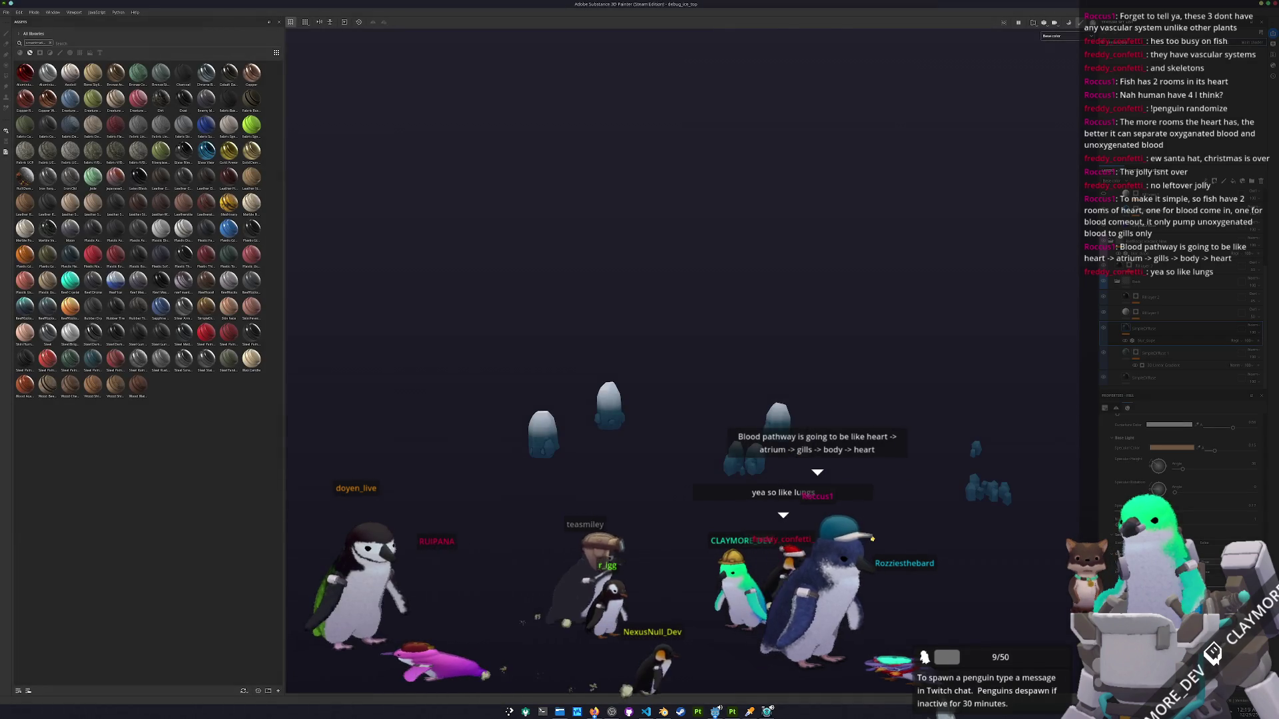
pyautogui.hotkey('alt', 'Tab')
pyautogui.hotkey('ctrl', 's')
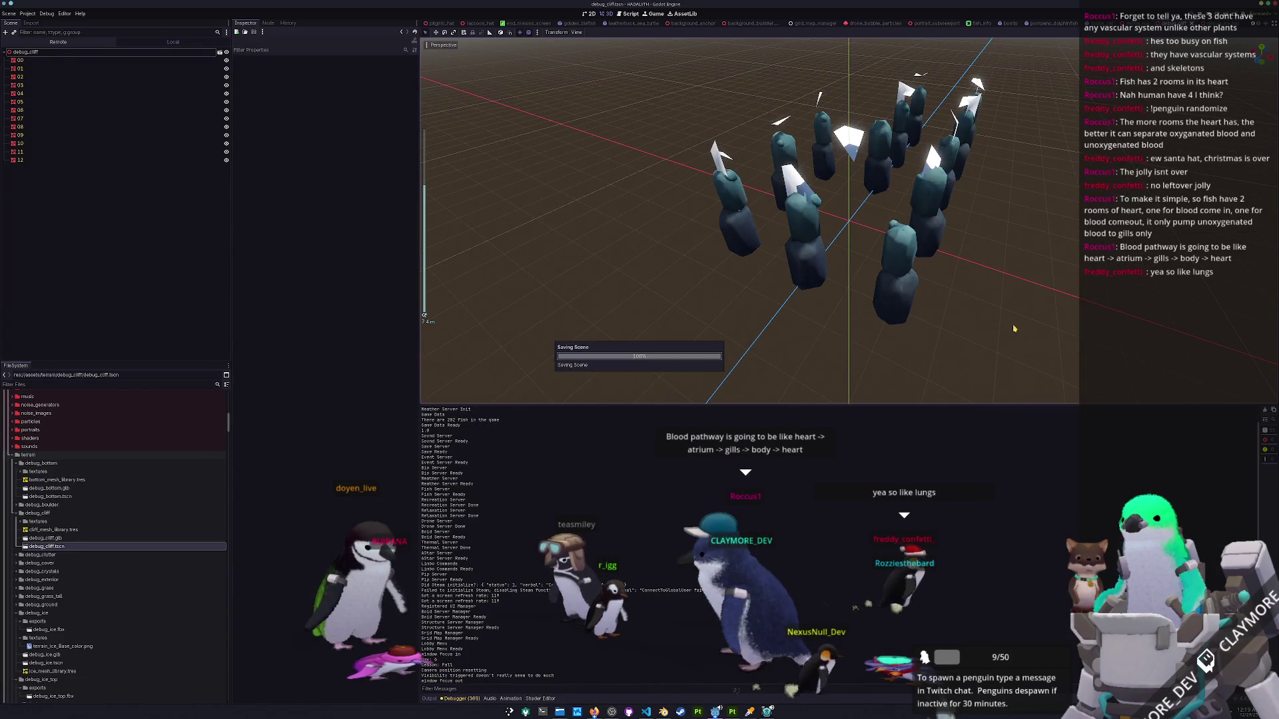
# Launch with F5, choose Play then Load on save slot 1, and pick the next destination from the hub menu.
pyautogui.press('F5')
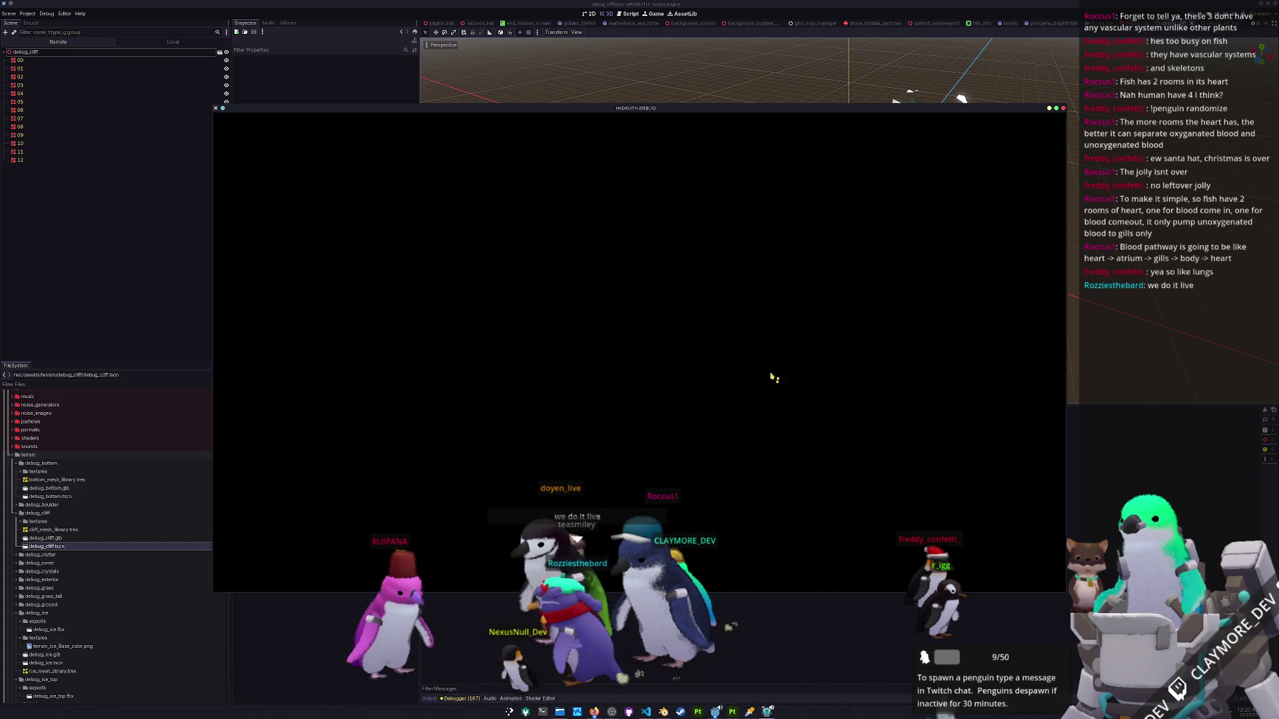
pyautogui.click(643, 404)
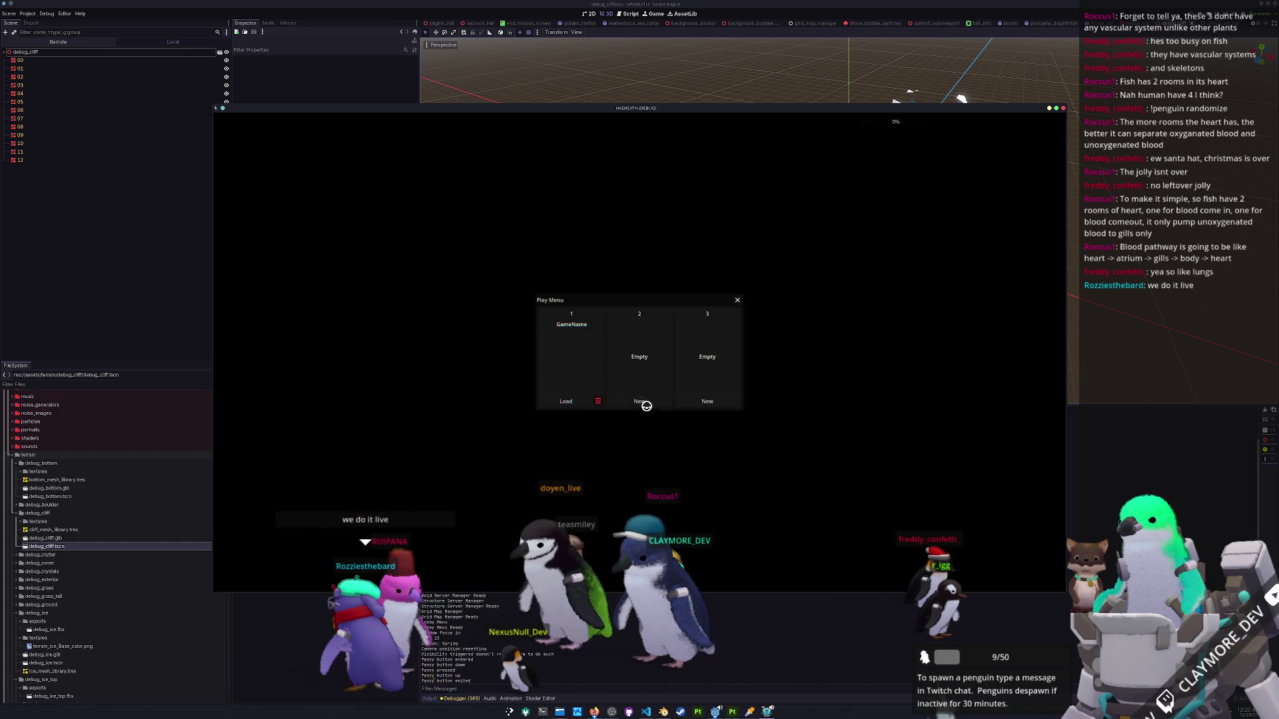
pyautogui.click(581, 405)
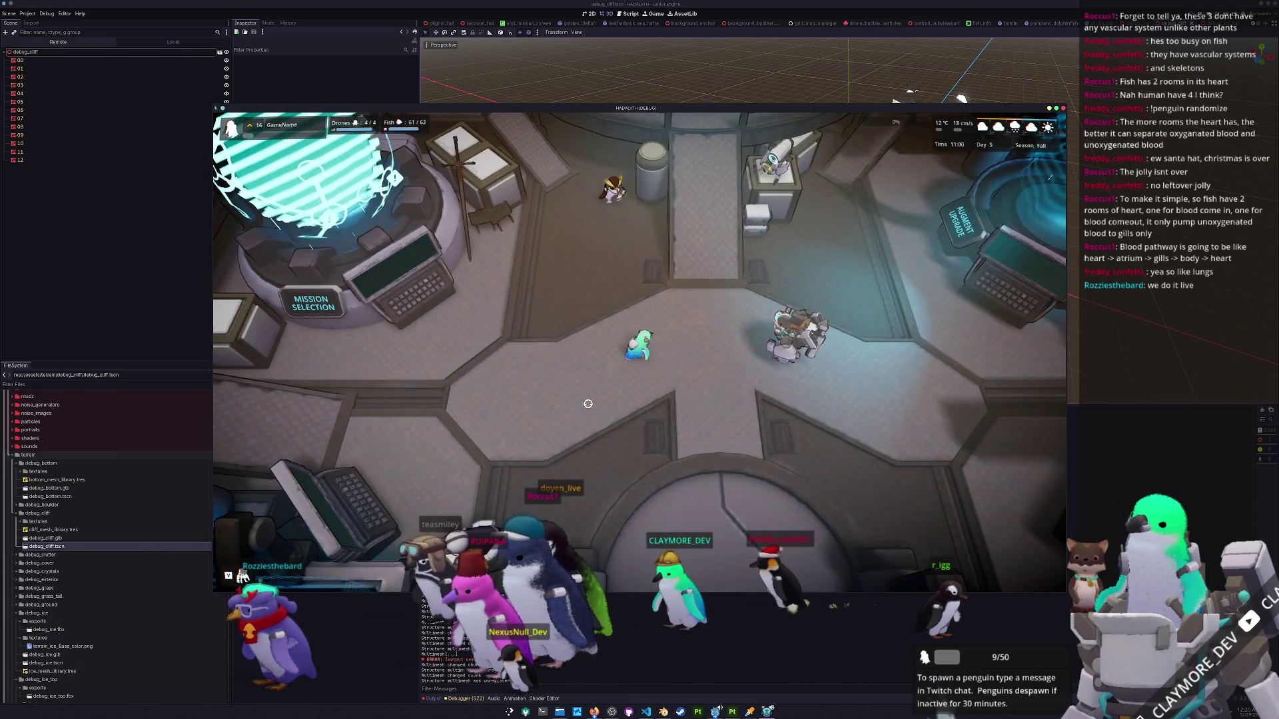
pyautogui.press('Escape')
pyautogui.click(645, 453)
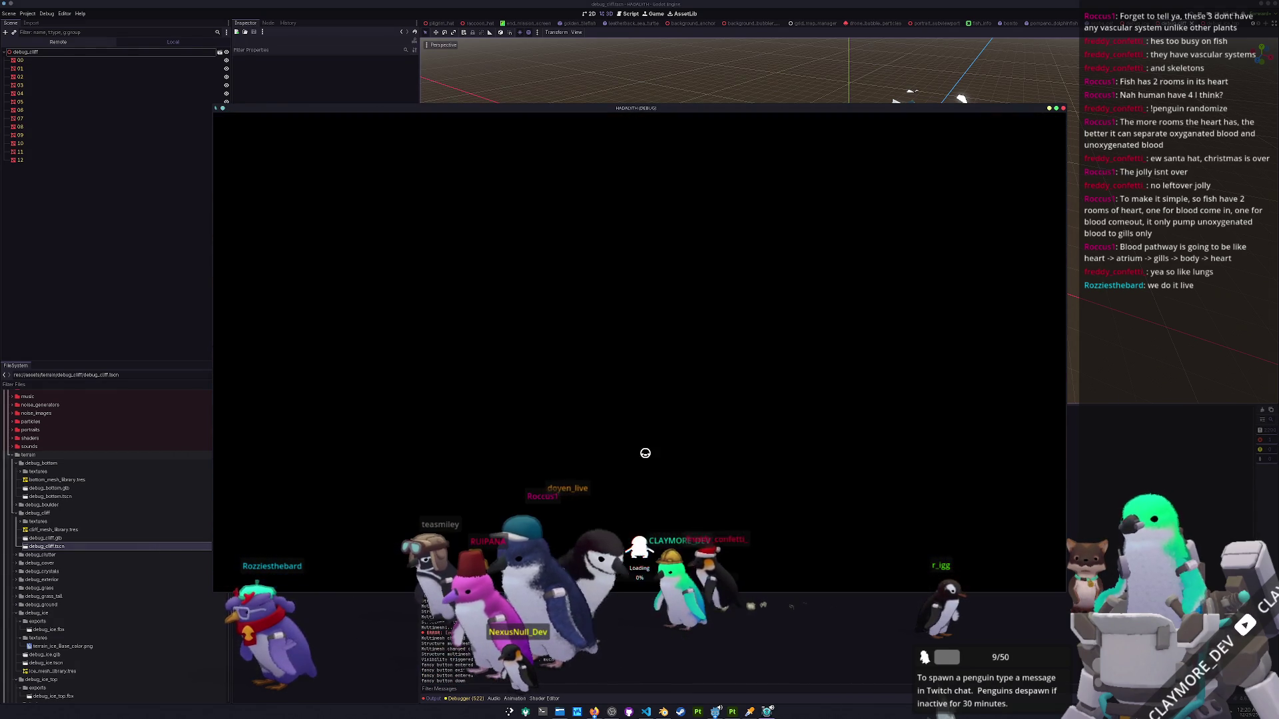
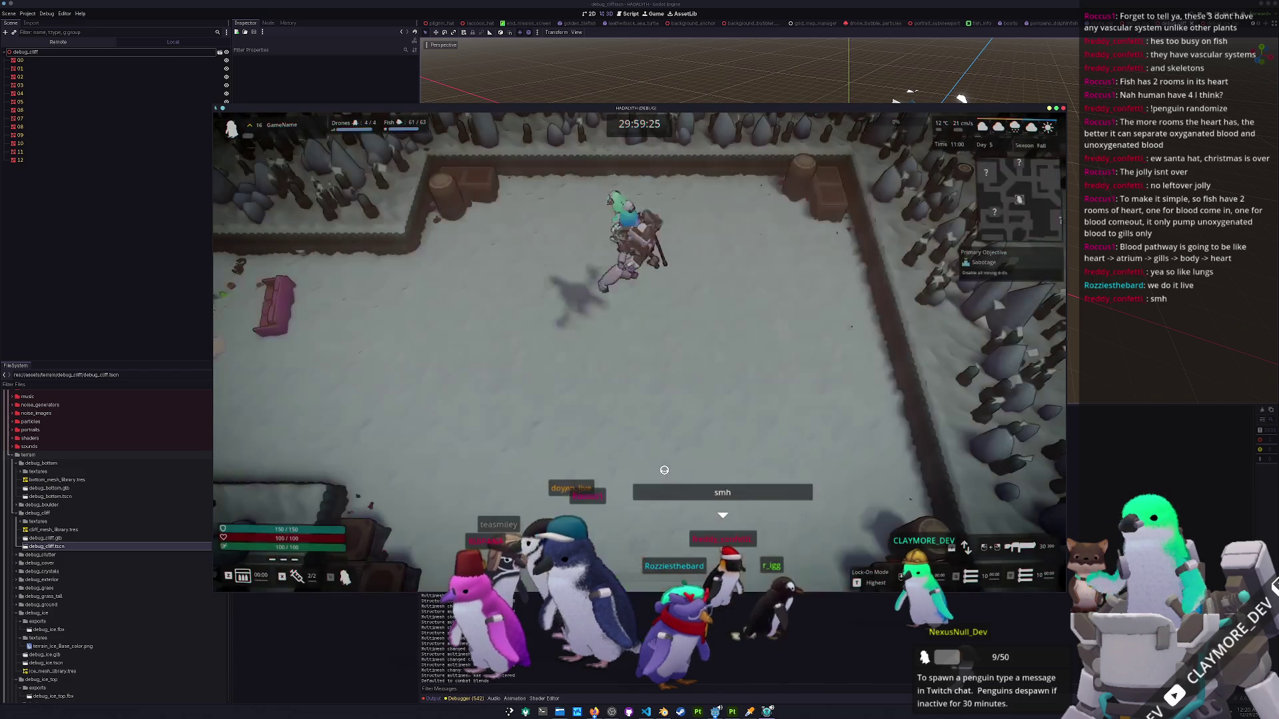
# Walk the character east, south and north along the enclosure walls to test collisions.
pyautogui.press('d')
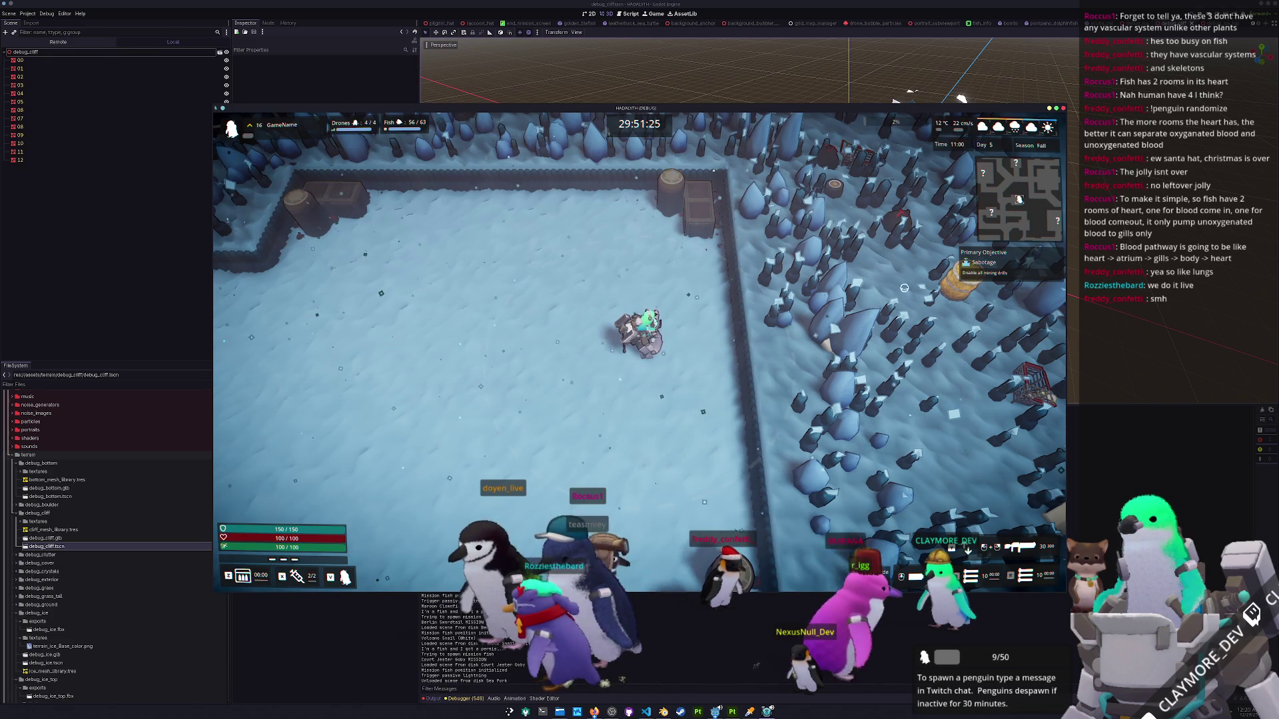
pyautogui.press('d')
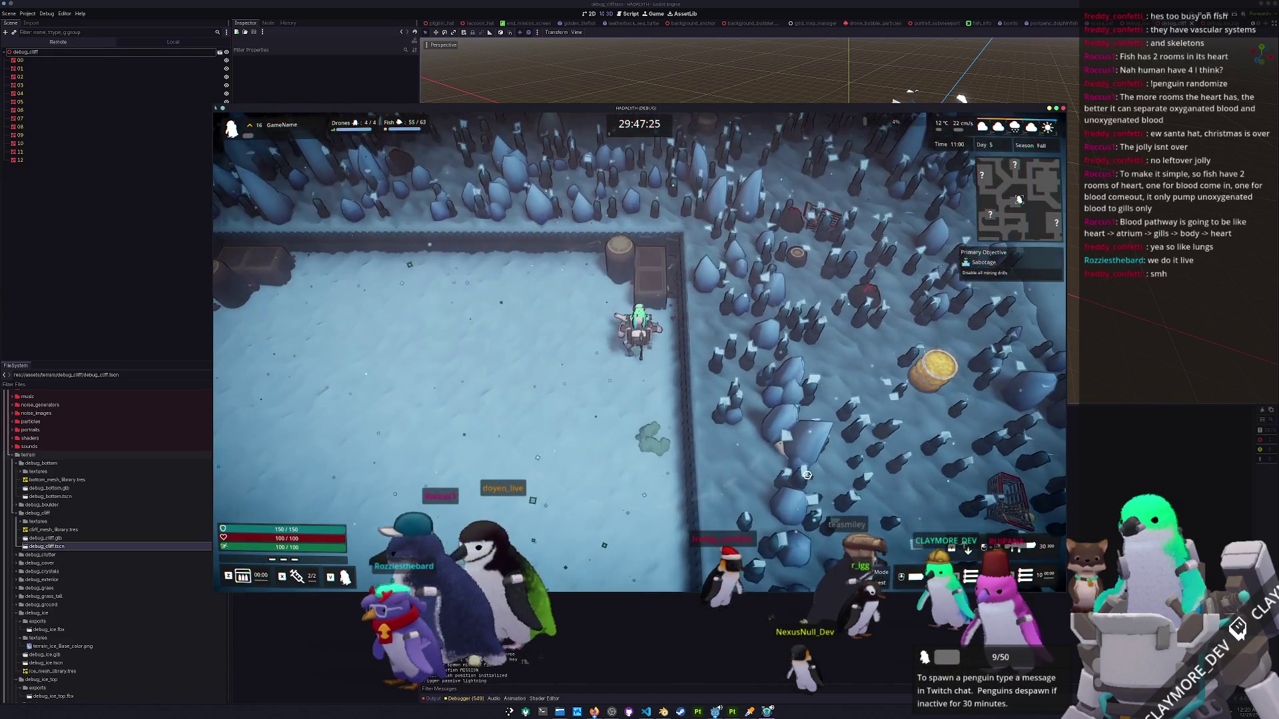
pyautogui.press('s')
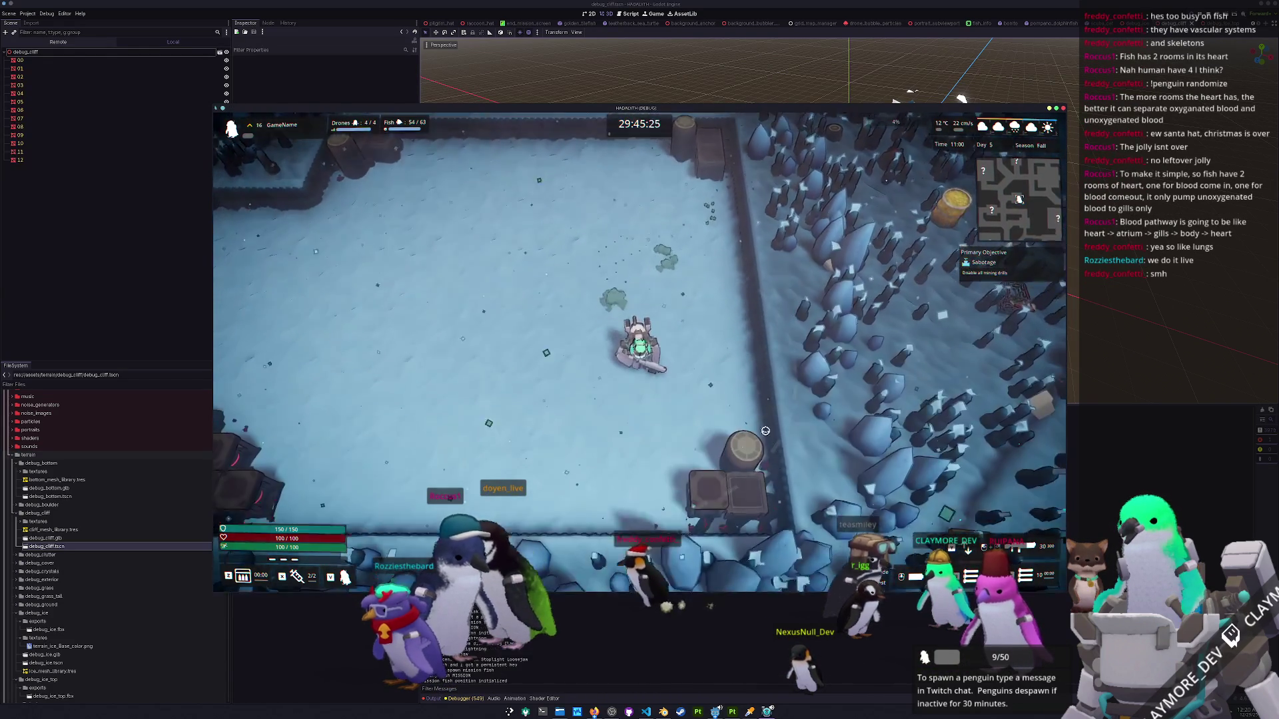
pyautogui.press('w')
pyautogui.press('a')
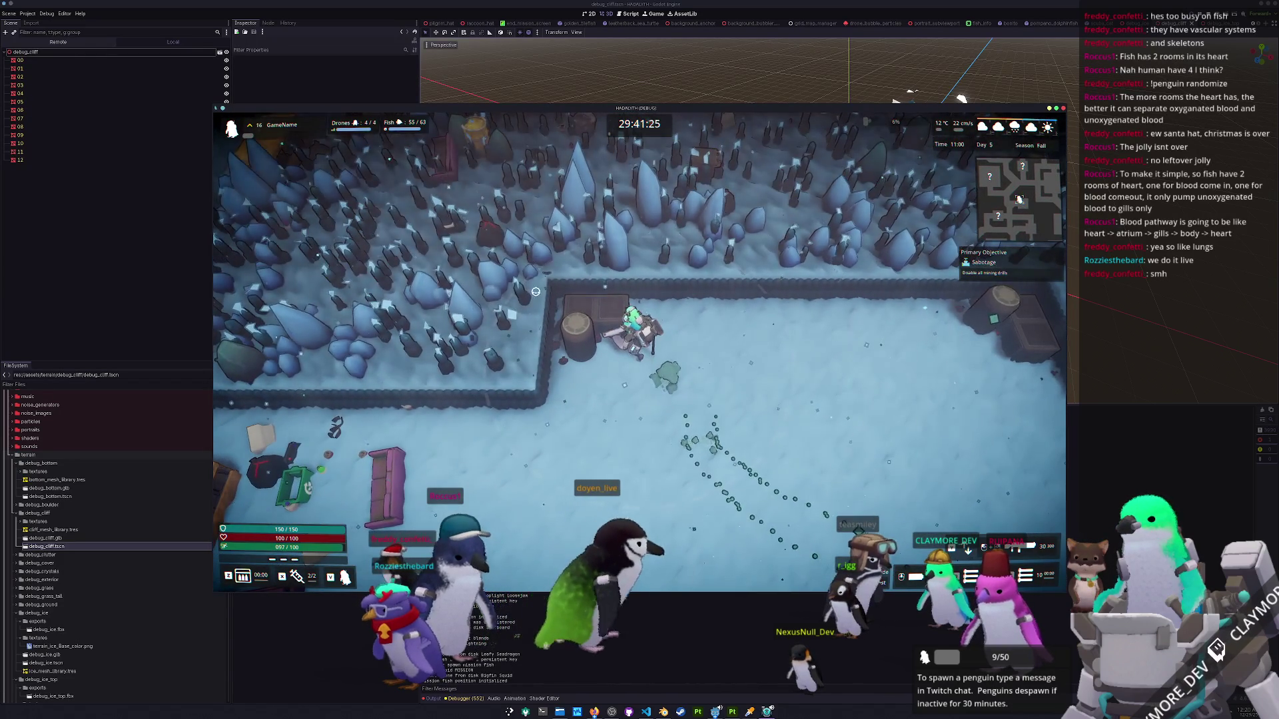
pyautogui.press('w')
pyautogui.press('s')
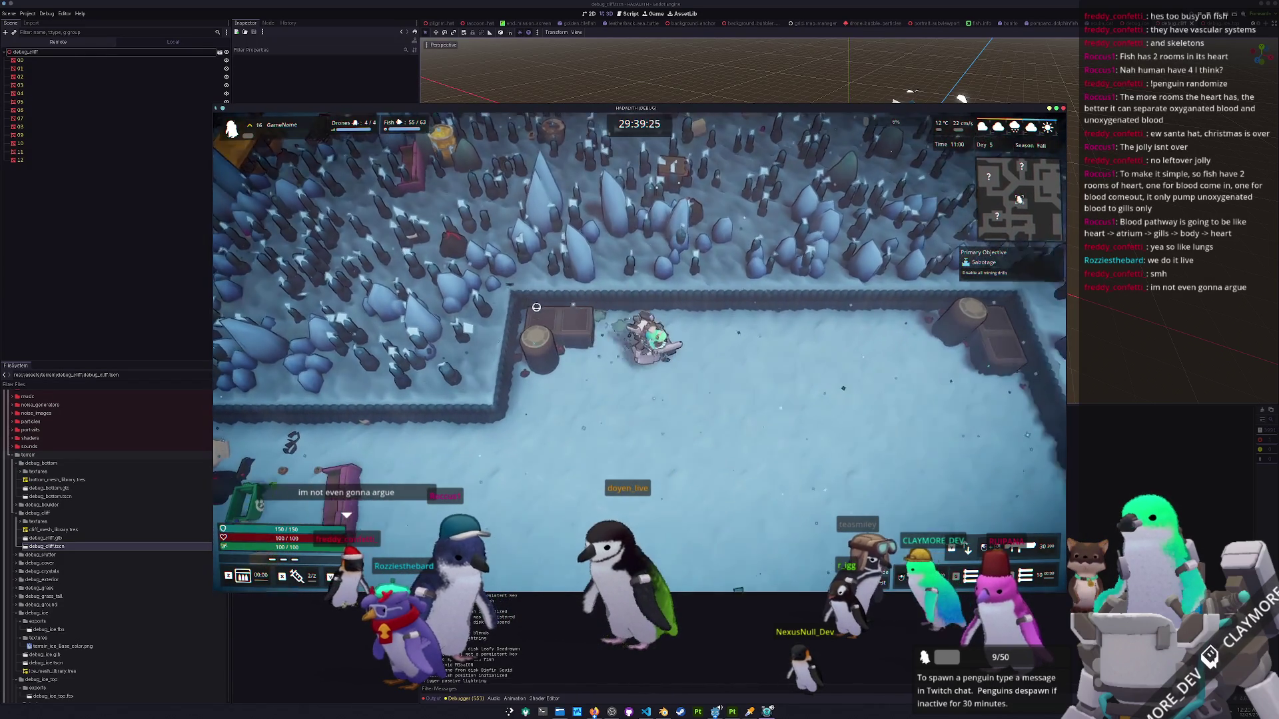
# Press F8, walk north into the icy cliff field, and switch to Blender.
pyautogui.press('F8')
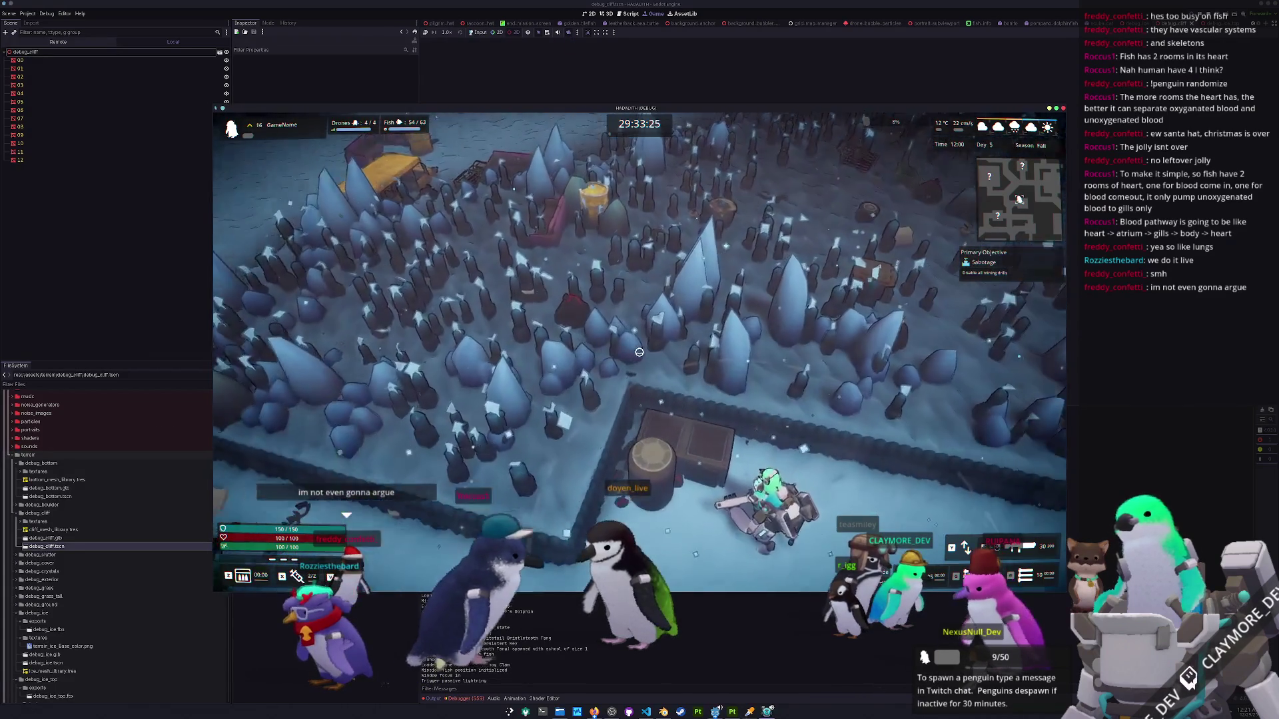
pyautogui.press('w')
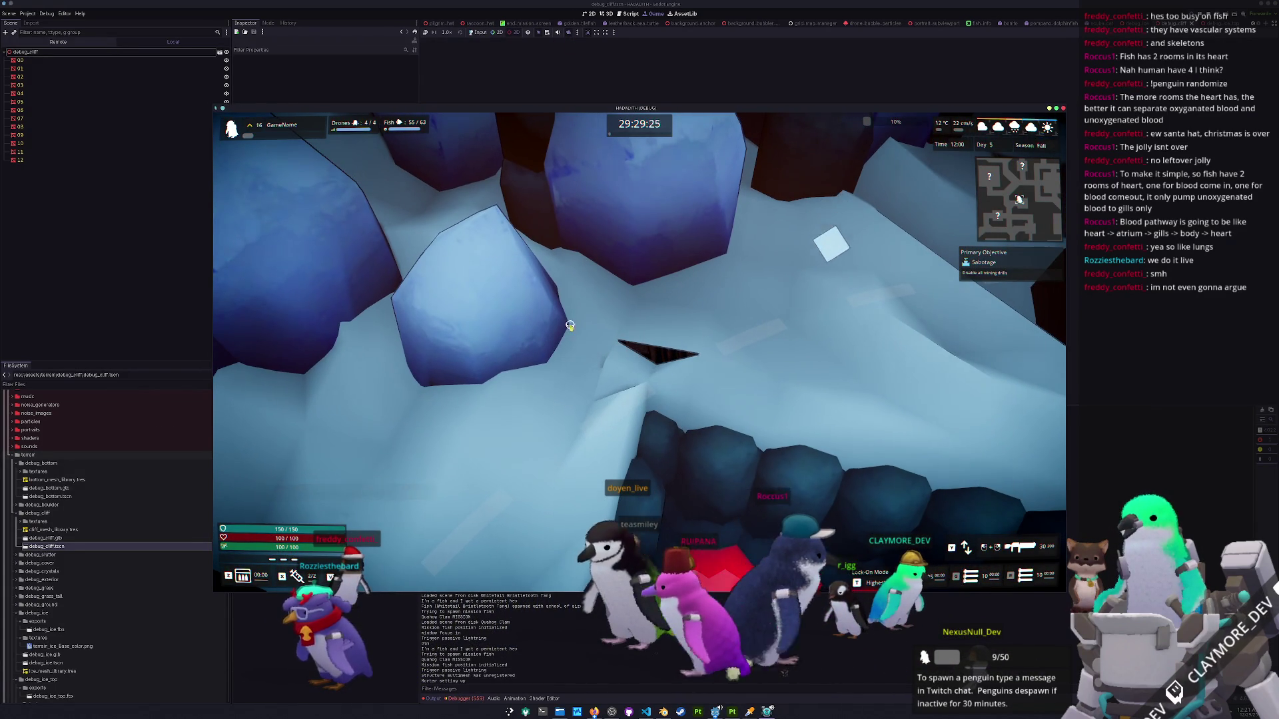
pyautogui.hotkey('alt', 'Tab')
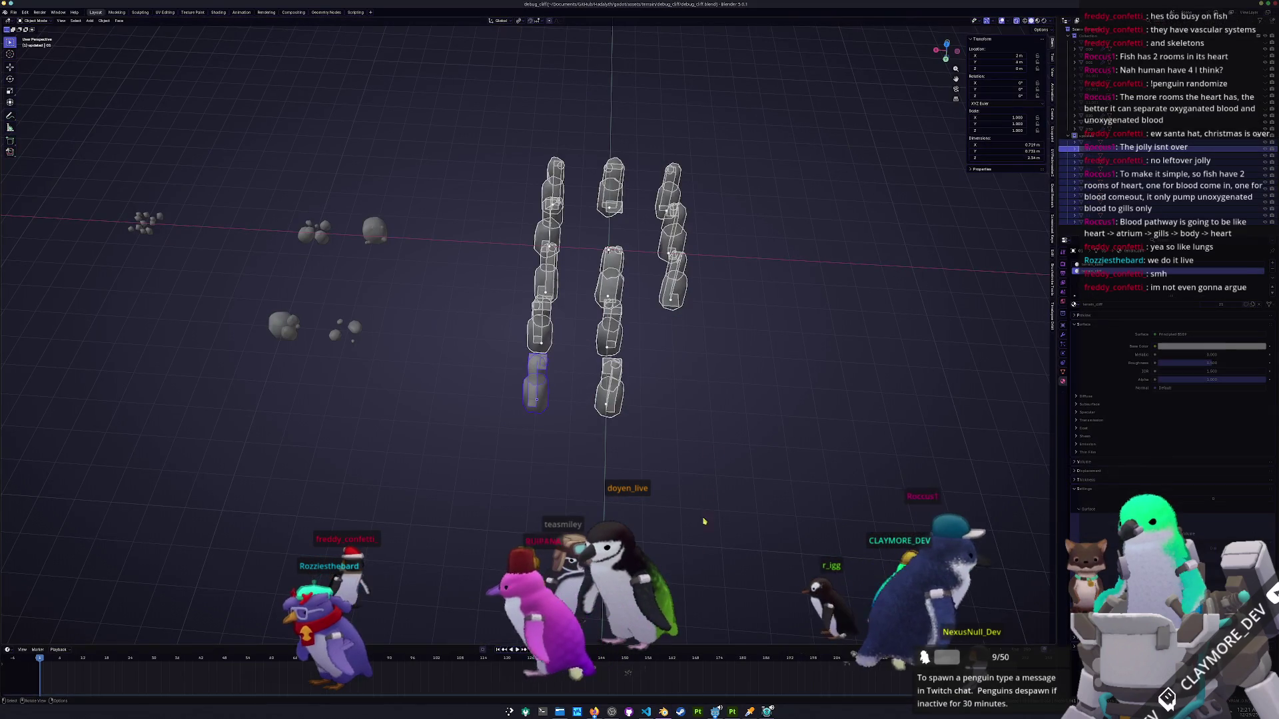
# From top view, select the four cliff rocks and enter Edit Mode on their meshes.
pyautogui.press('KP_7')
pyautogui.scroll(5, 567, 337)
pyautogui.scroll(2, 551, 383)
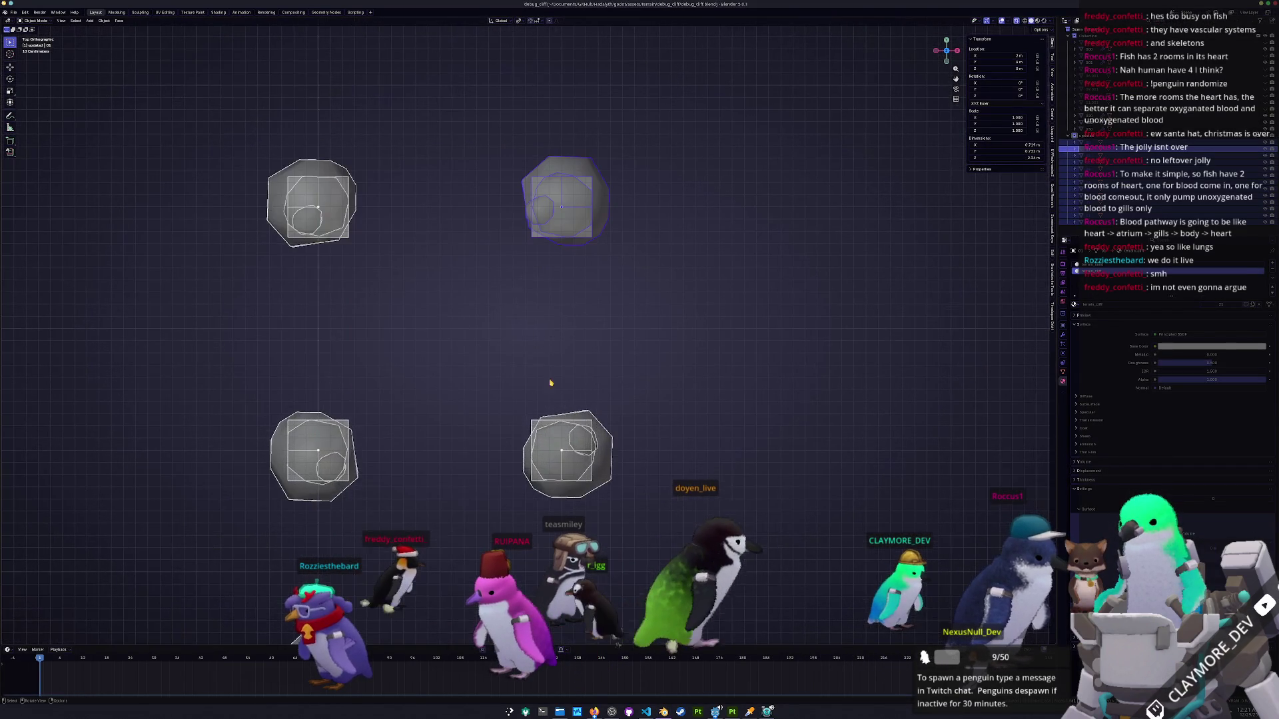
pyautogui.click(551, 449)
pyautogui.scroll(-2, 604, 437)
pyautogui.moveTo(312, 195); pyautogui.dragTo(312, 195)
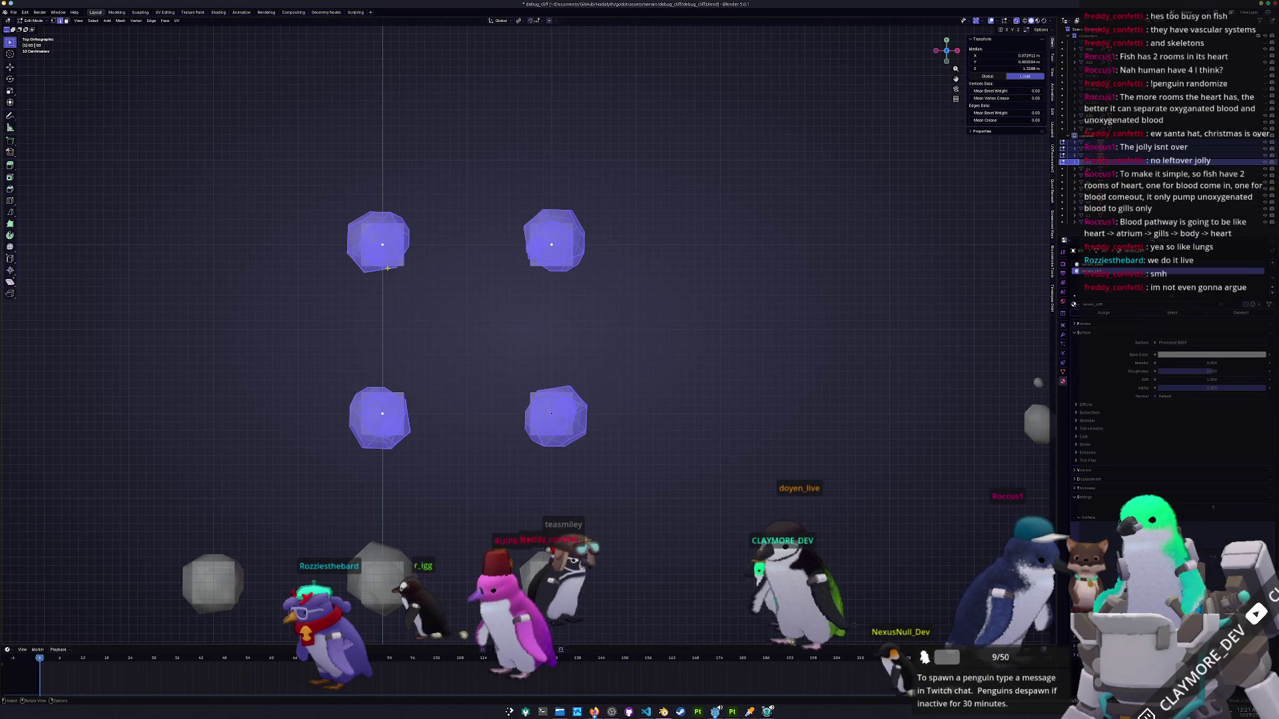
pyautogui.scroll(2, 472, 335)
pyautogui.press('Tab')
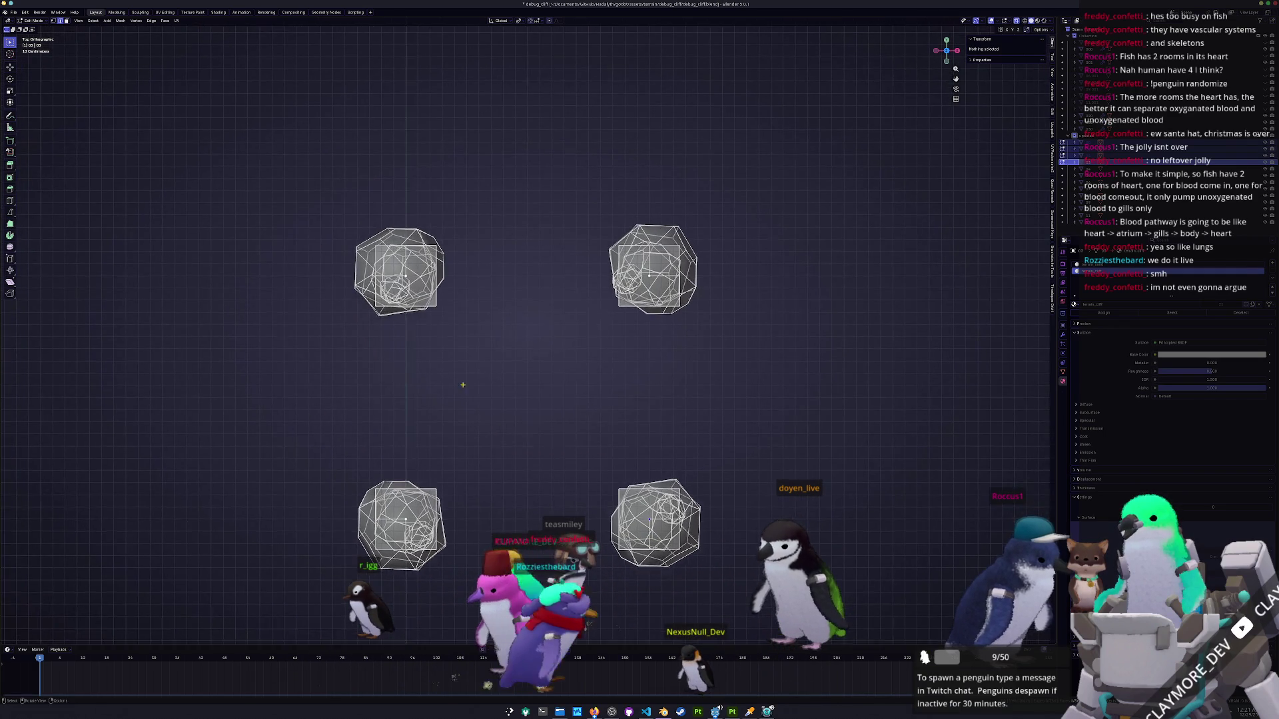
# Select the connected rock-column geometry and hide it, leaving only the plane strips.
pyautogui.scroll(4, 403, 336)
pyautogui.moveTo(403, 337)
pyautogui.mouseDown()
pyautogui.moveTo(373, 313)
pyautogui.moveTo(222, 316)
pyautogui.moveTo(418, 370)
pyautogui.moveTo(381, 335)
pyautogui.moveTo(301, 334)
pyautogui.mouseUp()
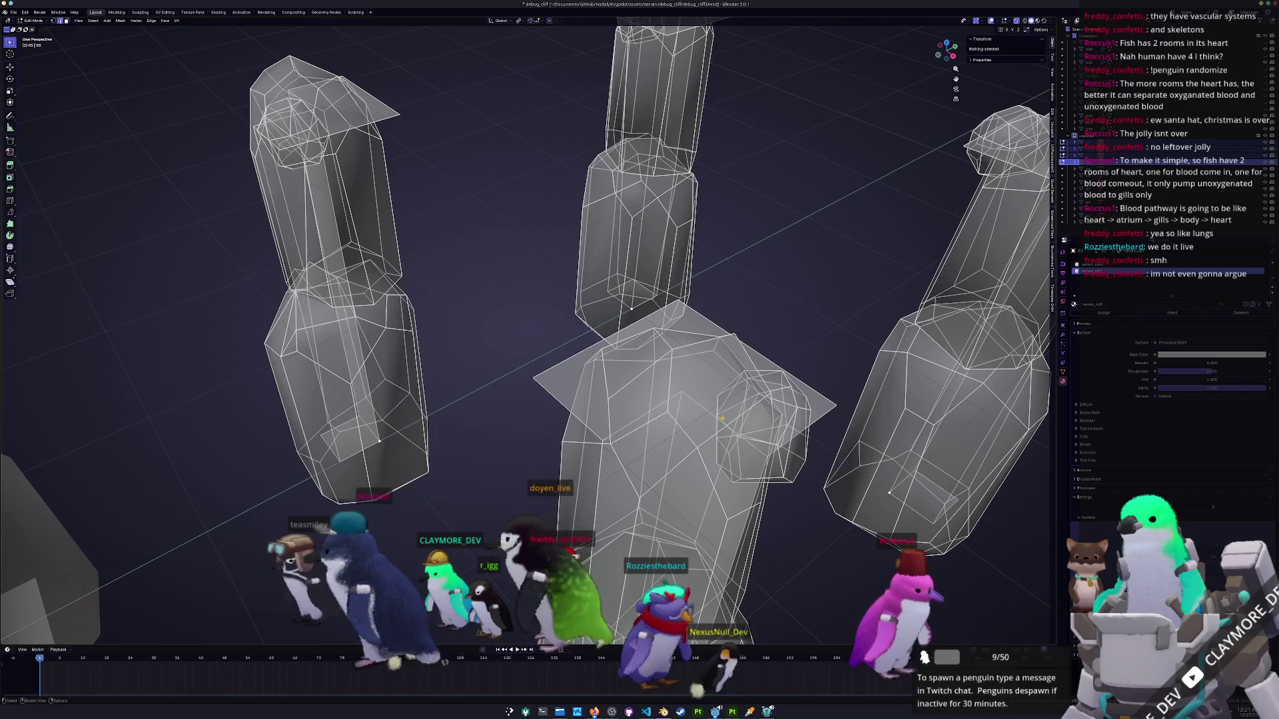
pyautogui.moveTo(716, 419)
pyautogui.mouseDown()
pyautogui.moveTo(753, 435)
pyautogui.moveTo(686, 333)
pyautogui.mouseUp()
pyautogui.scroll(3, 661, 291)
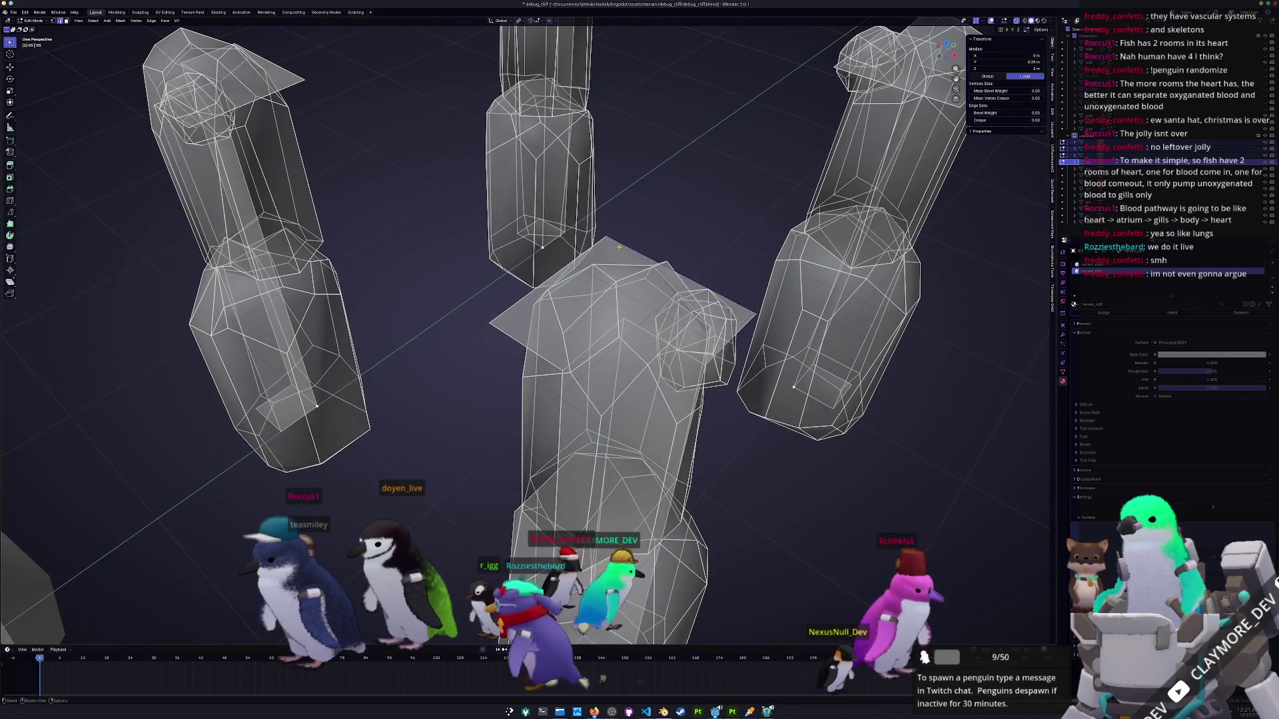
pyautogui.scroll(-5, 616, 295)
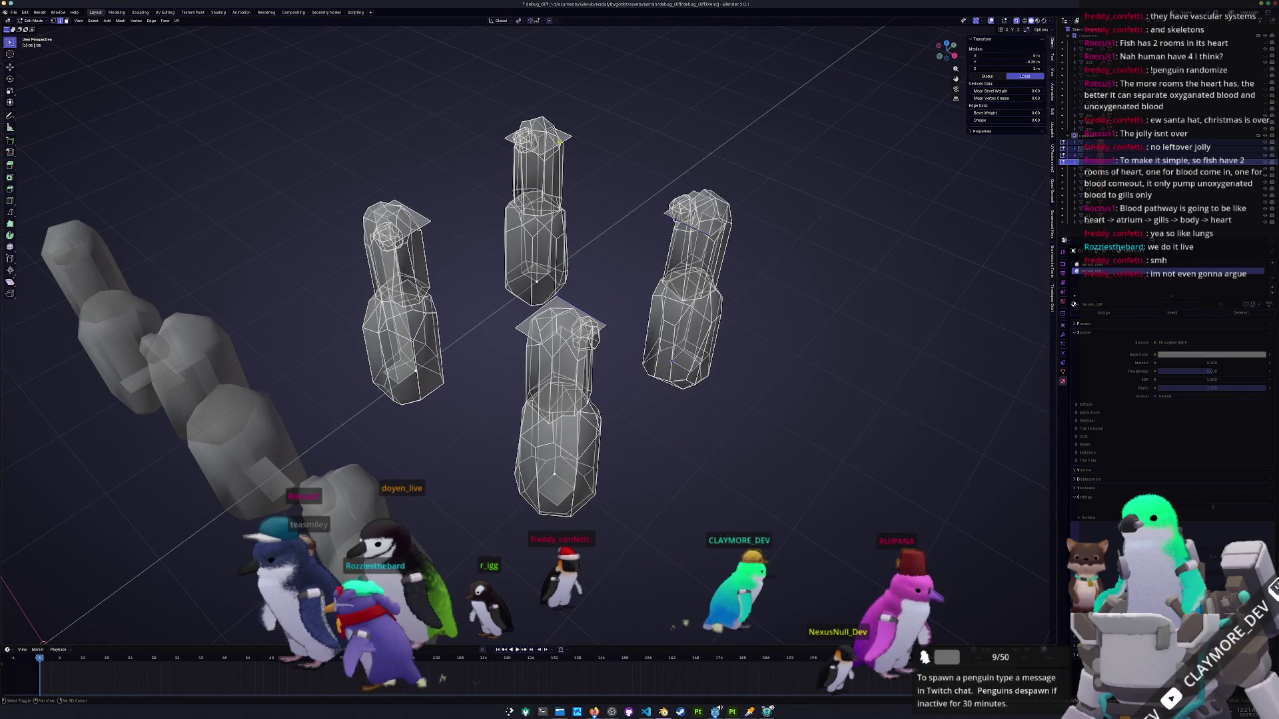
pyautogui.click(568, 136)
pyautogui.hotkey('ctrl', 'i')
pyautogui.press('h')
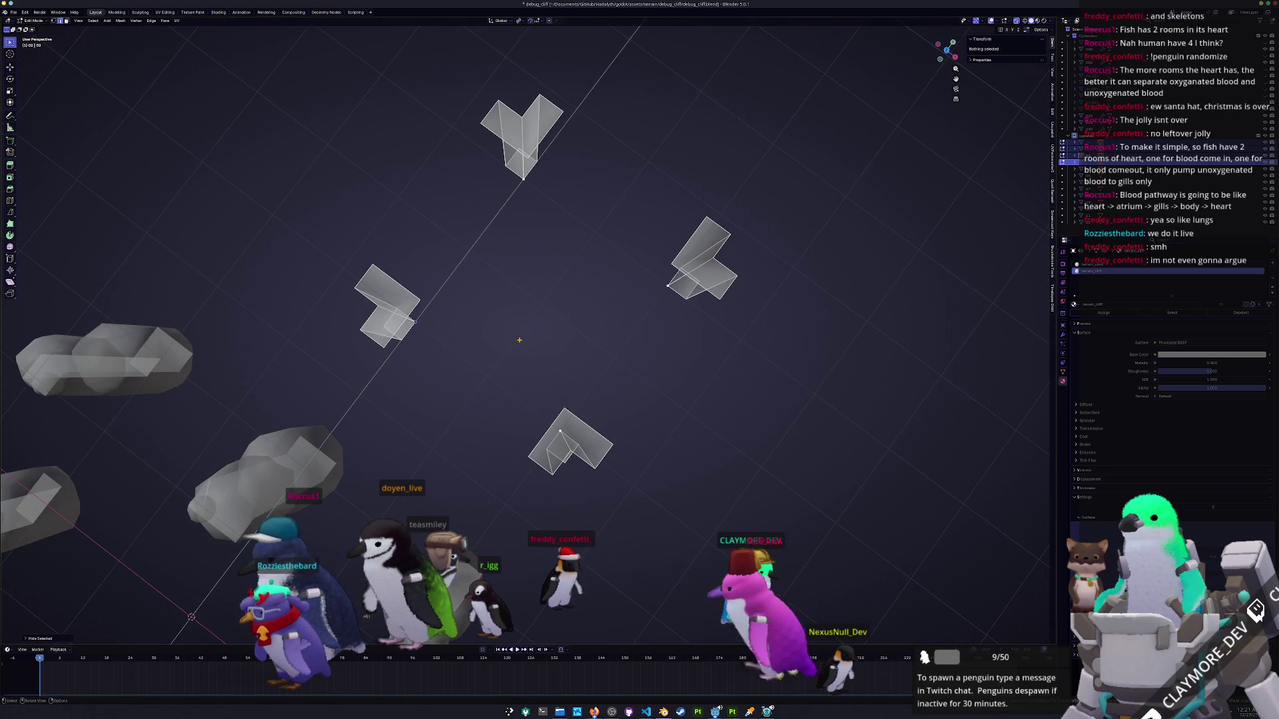
# In top view, select the four corner rock objects and enter Edit Mode.
pyautogui.press('KP_7')
pyautogui.scroll(1, 561, 367)
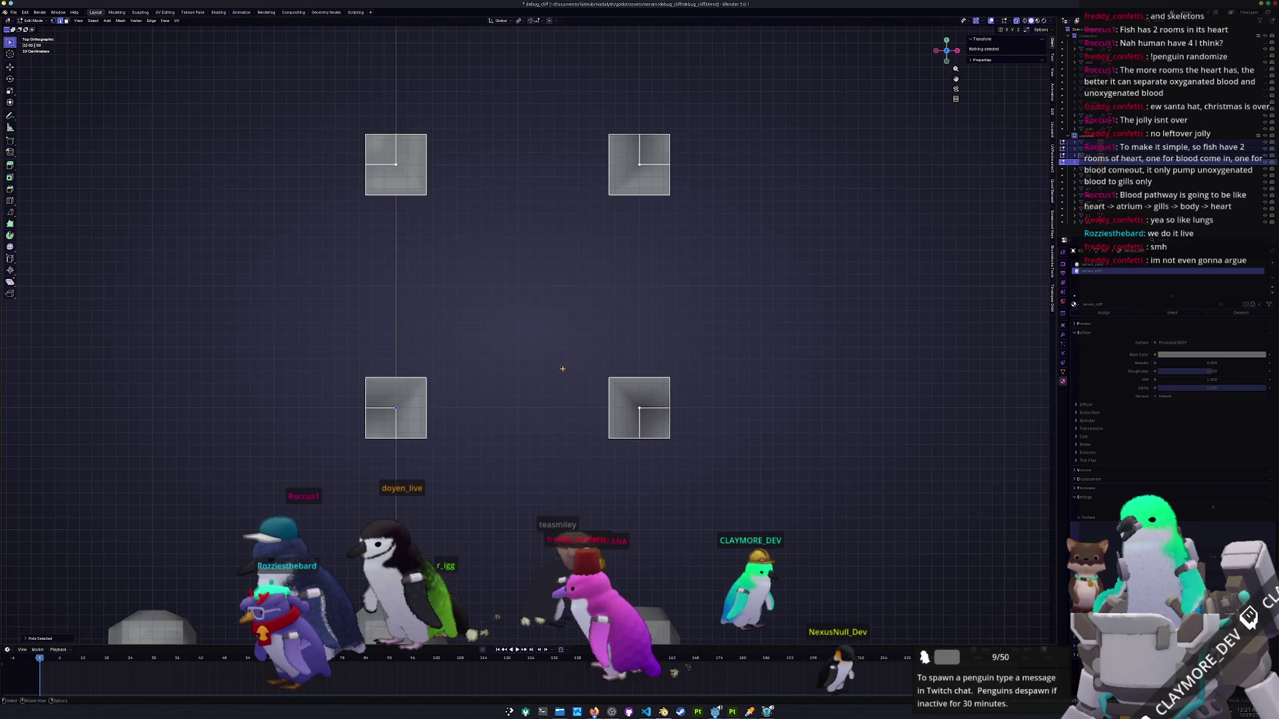
pyautogui.press('Tab')
pyautogui.scroll(-2, 562, 368)
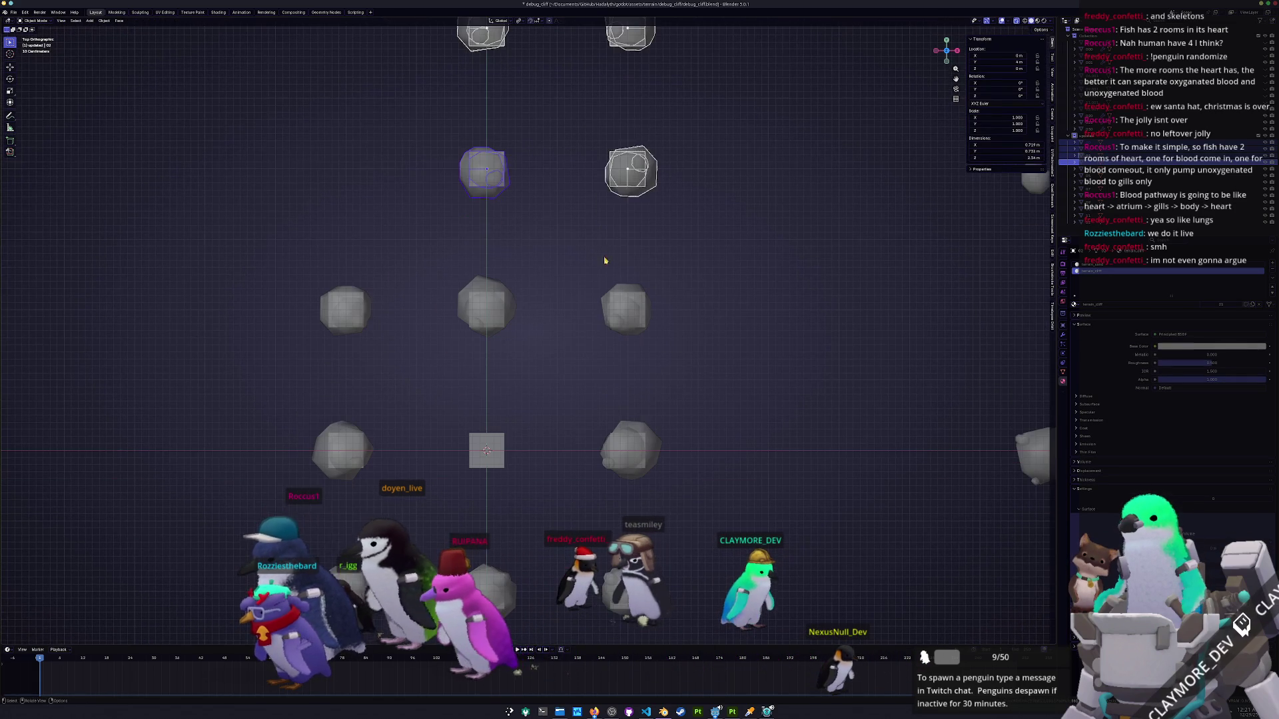
pyautogui.click(625, 310)
pyautogui.scroll(-4, 625, 309)
pyautogui.click(637, 451)
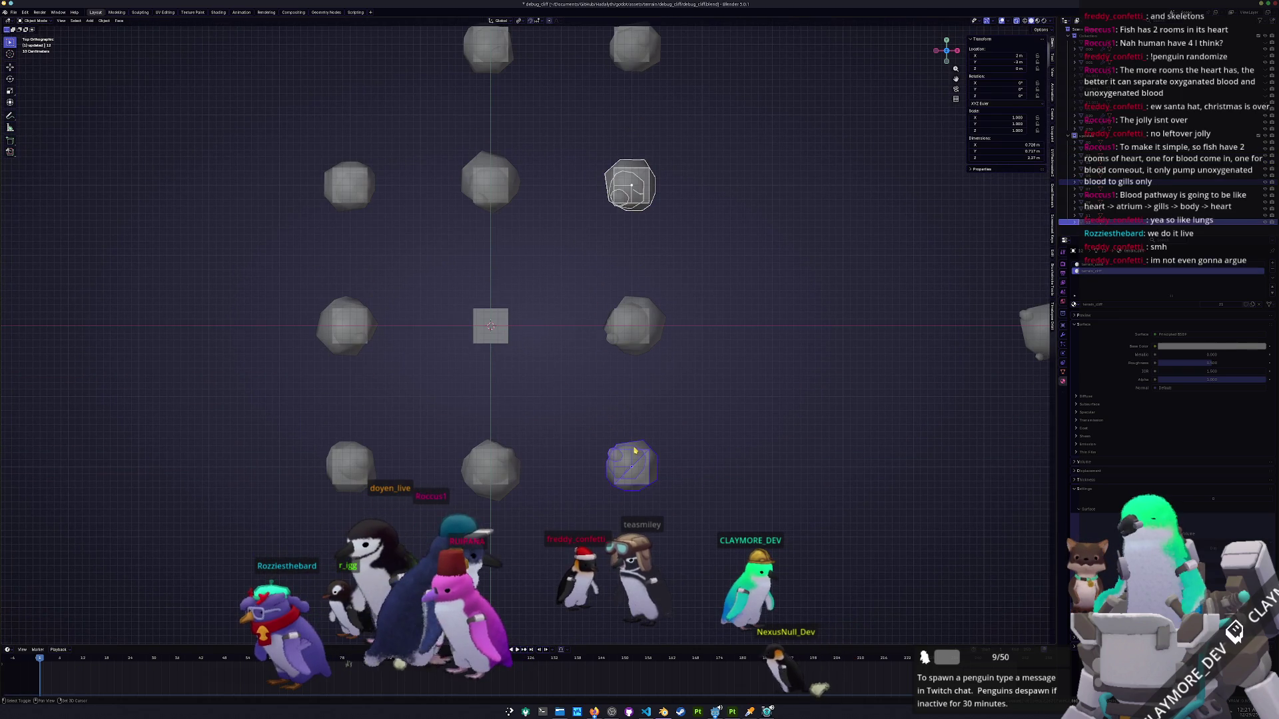
pyautogui.click(354, 475)
pyautogui.keyDown('shift'); pyautogui.click(363, 201); pyautogui.keyUp('shift')
pyautogui.press('Tab')
# Pick a vertex in each corner rock, select linked geometry, and hide the rocks.
pyautogui.scroll(2, 590, 189)
pyautogui.scroll(2, 668, 248)
pyautogui.click(667, 248)
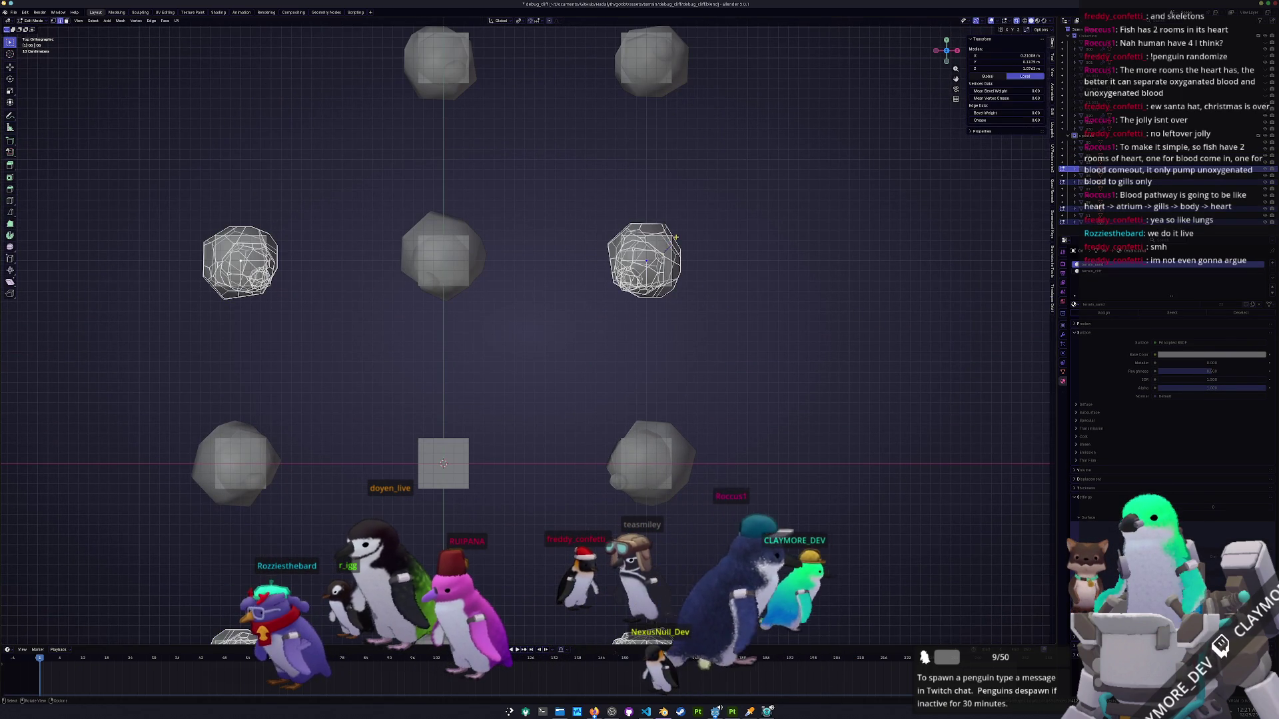
pyautogui.click(672, 235)
pyautogui.moveTo(591, 343); pyautogui.dragTo(753, 363)
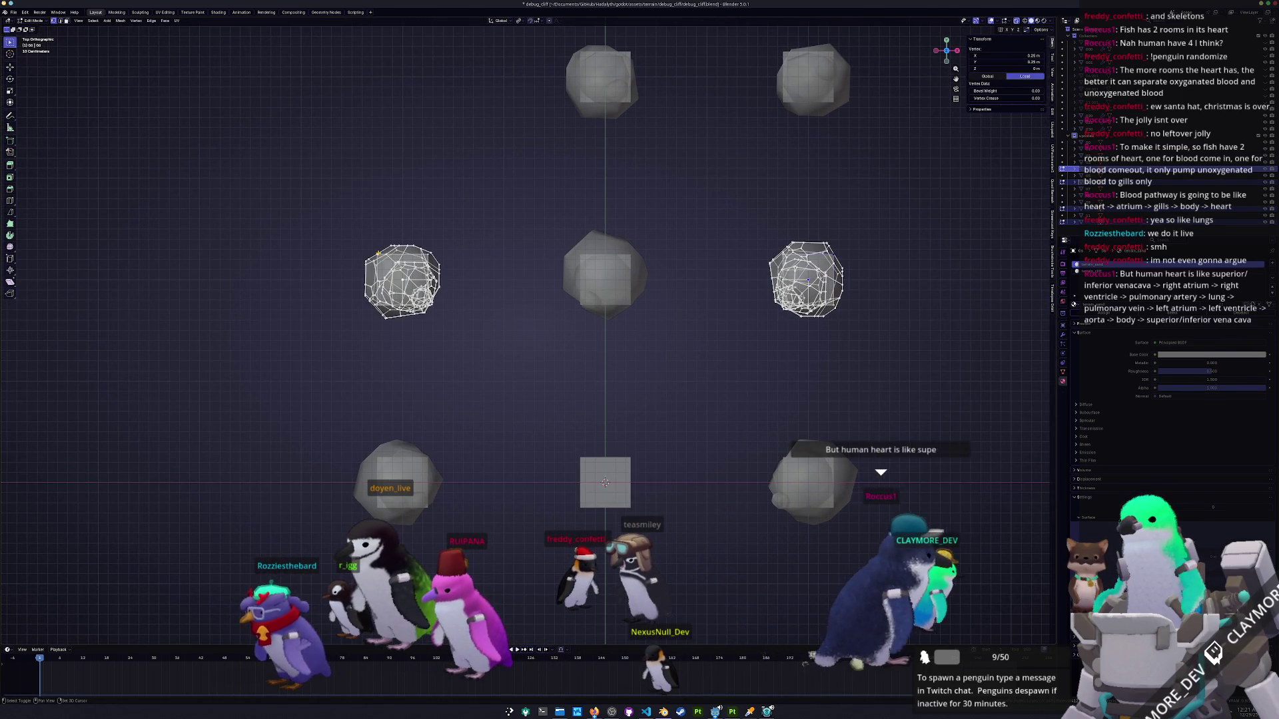
pyautogui.moveTo(426, 413); pyautogui.dragTo(441, 185)
pyautogui.click(417, 455)
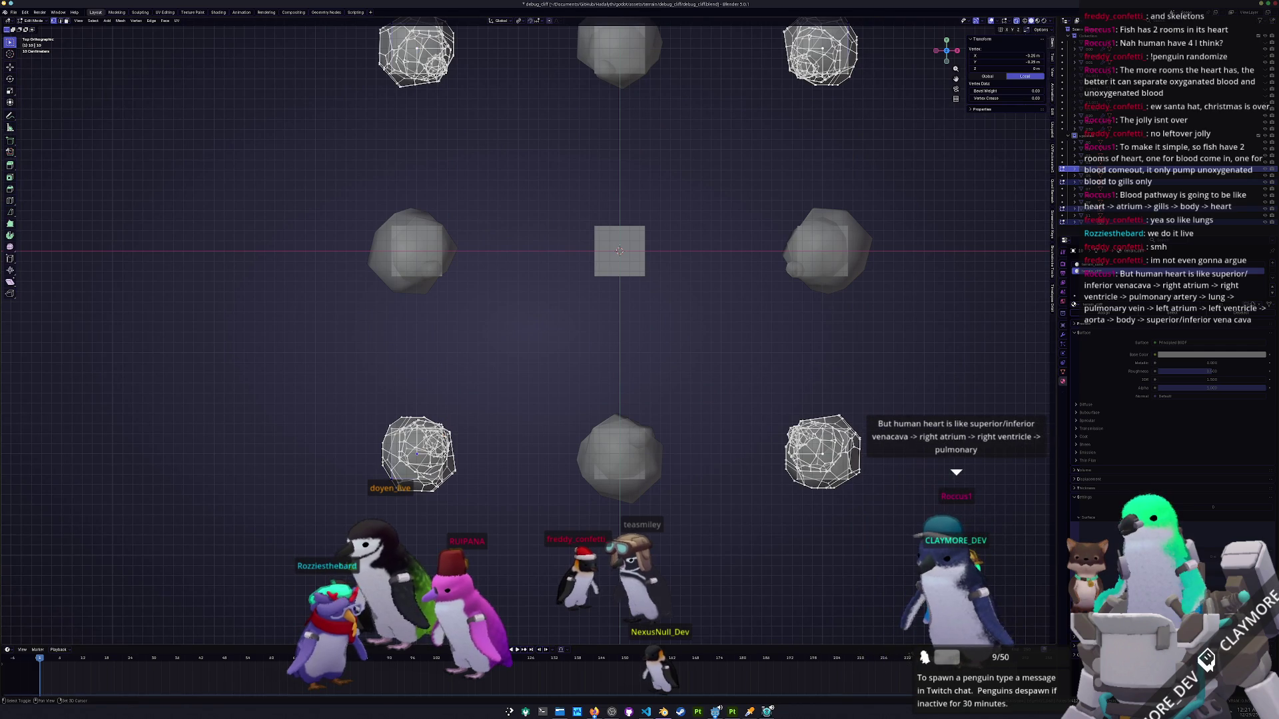
pyautogui.hotkey('ctrl', 'l')
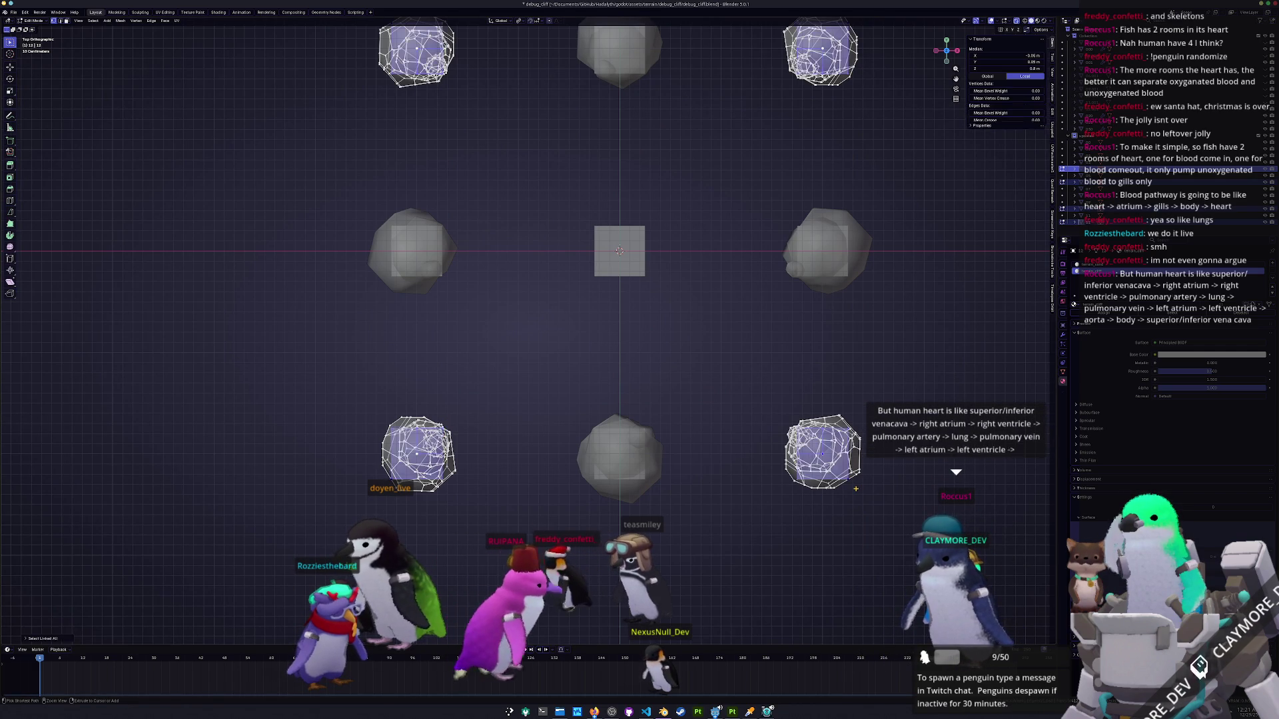
pyautogui.press('h')
pyautogui.hotkey('alt', 'h')
pyautogui.hotkey('ctrl', 'z')
# In face select mode, select the bottom face of the left flat frame.
pyautogui.moveTo(808, 301)
pyautogui.mouseDown()
pyautogui.moveTo(749, 447)
pyautogui.moveTo(710, 477)
pyautogui.moveTo(511, 479)
pyautogui.moveTo(477, 512)
pyautogui.mouseUp()
pyautogui.scroll(-4, 749, 447)
pyautogui.press('3')
pyautogui.click(469, 519)
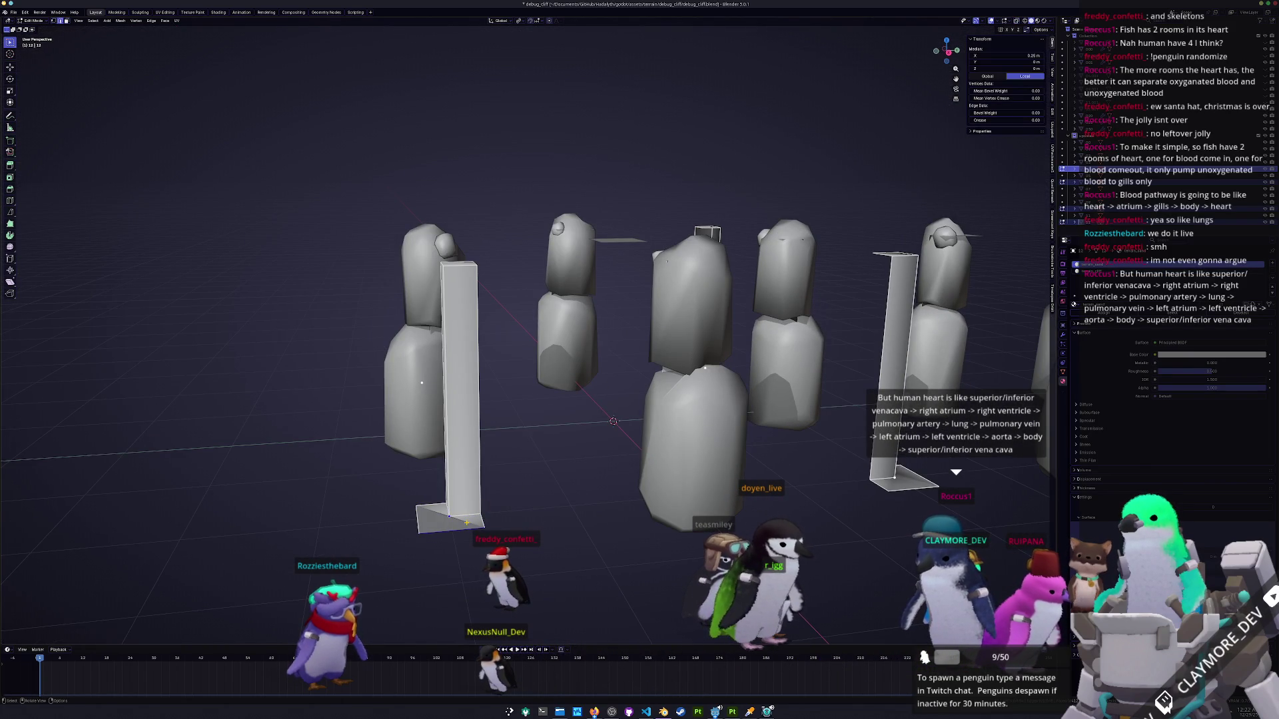
# Scale the selected hull face to zero along Z, then inspect the pieces and undo some edits.
pyautogui.press('s')
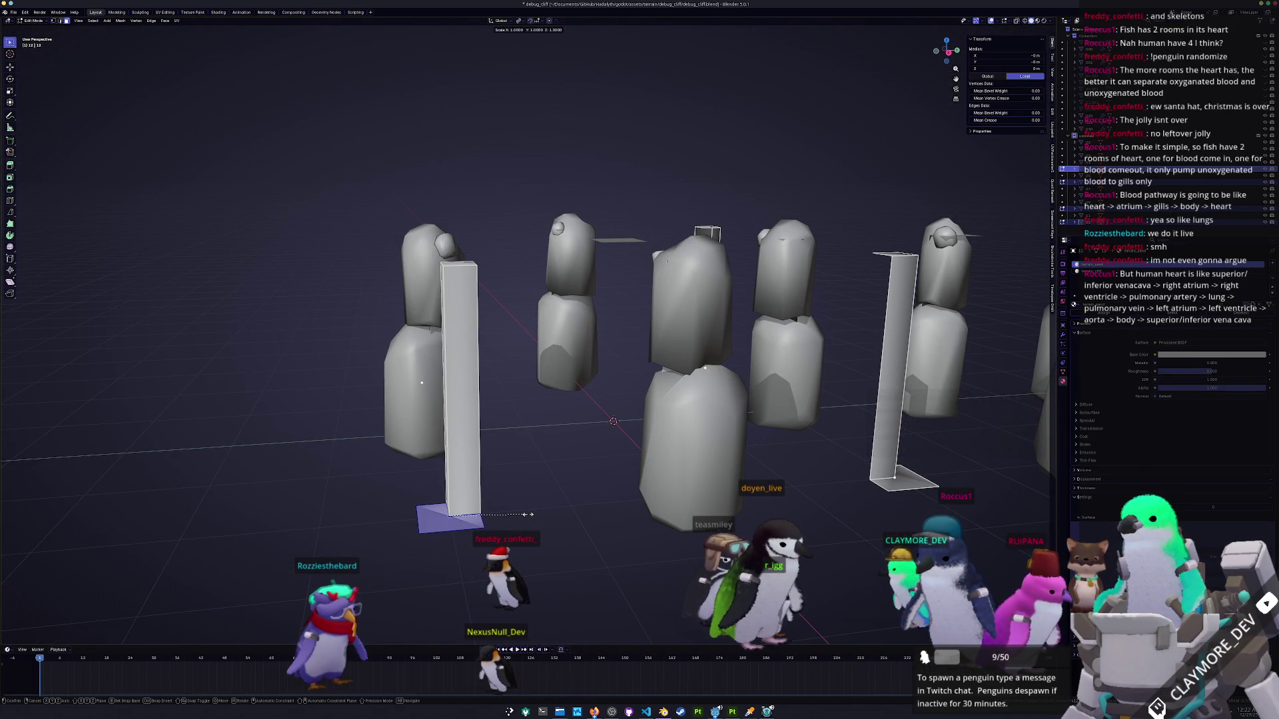
pyautogui.press('Return')
pyautogui.moveTo(422, 383)
pyautogui.mouseDown()
pyautogui.moveTo(761, 379)
pyautogui.moveTo(253, 297)
pyautogui.mouseUp()
pyautogui.keyDown('ctrl'); pyautogui.click(671, 280); pyautogui.keyUp('ctrl')
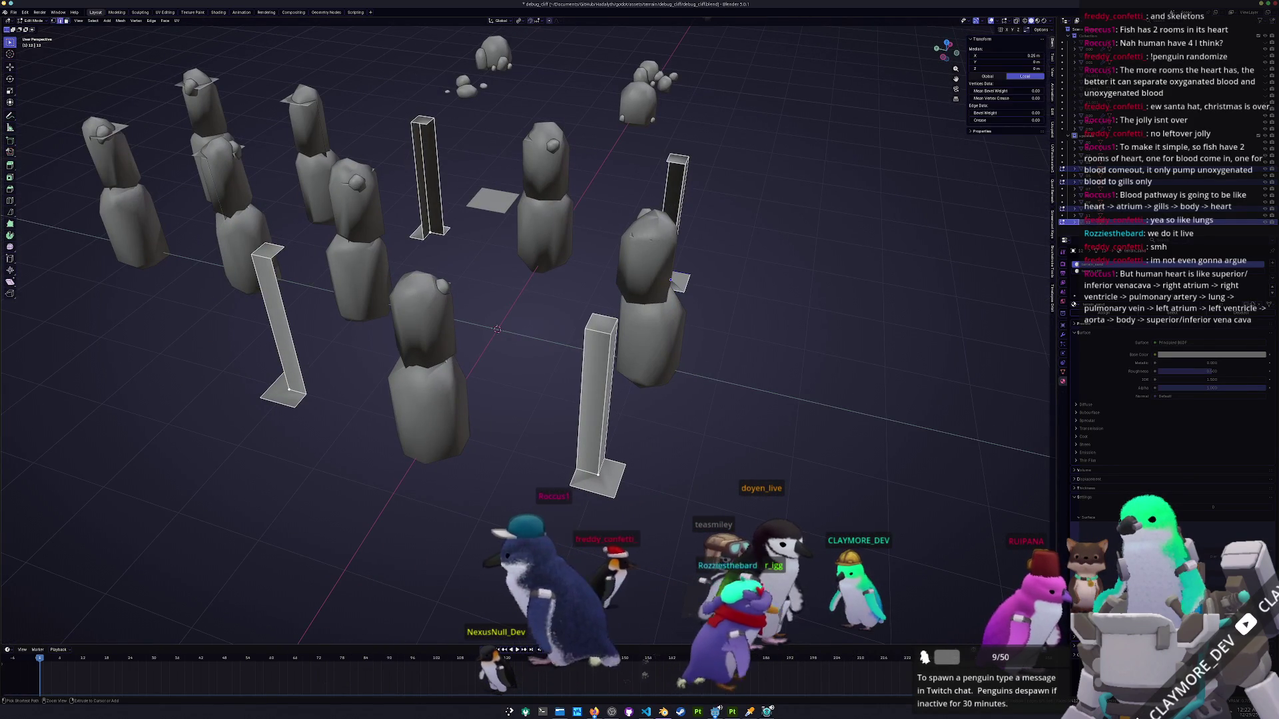
pyautogui.hotkey('ctrl', 'z')
pyautogui.press('Tab')
pyautogui.moveTo(716, 513)
pyautogui.mouseDown()
pyautogui.moveTo(626, 273)
pyautogui.moveTo(664, 387)
pyautogui.moveTo(693, 423)
pyautogui.mouseUp()
pyautogui.press('Tab')
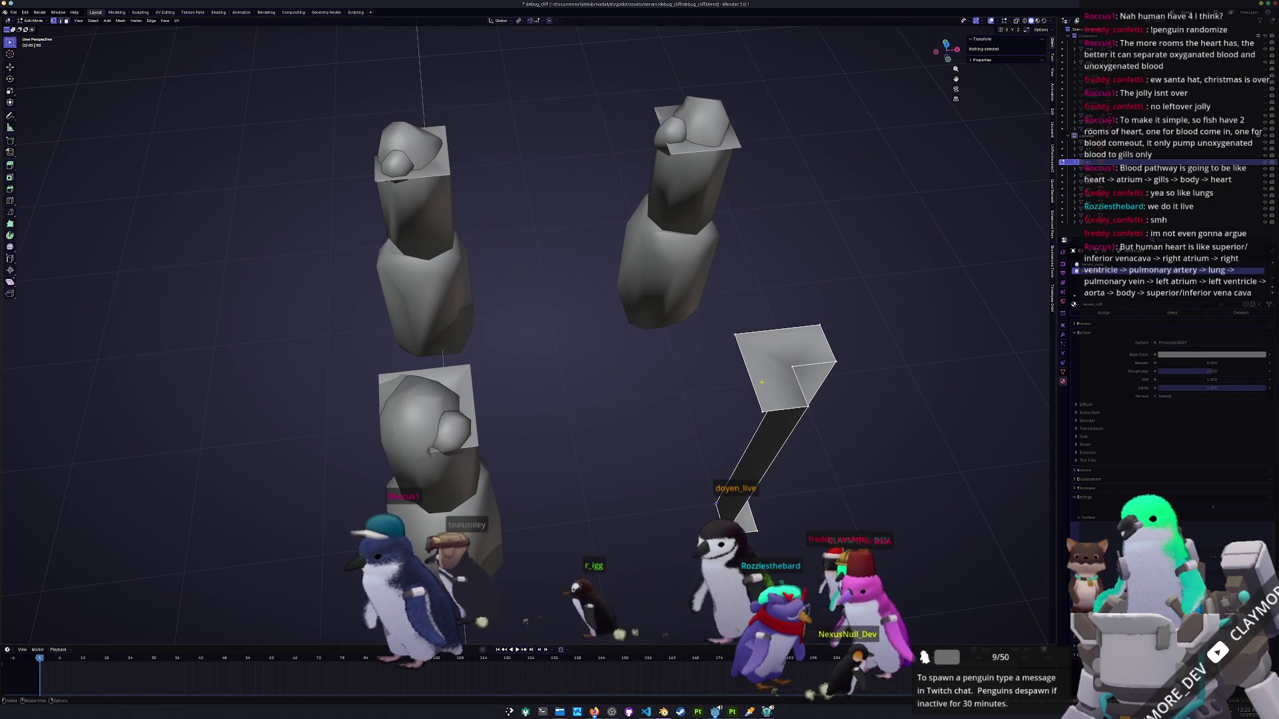
pyautogui.moveTo(498, 415)
pyautogui.mouseDown()
pyautogui.moveTo(542, 416)
pyautogui.moveTo(536, 397)
pyautogui.mouseUp()
pyautogui.hotkey('ctrl', 'z')
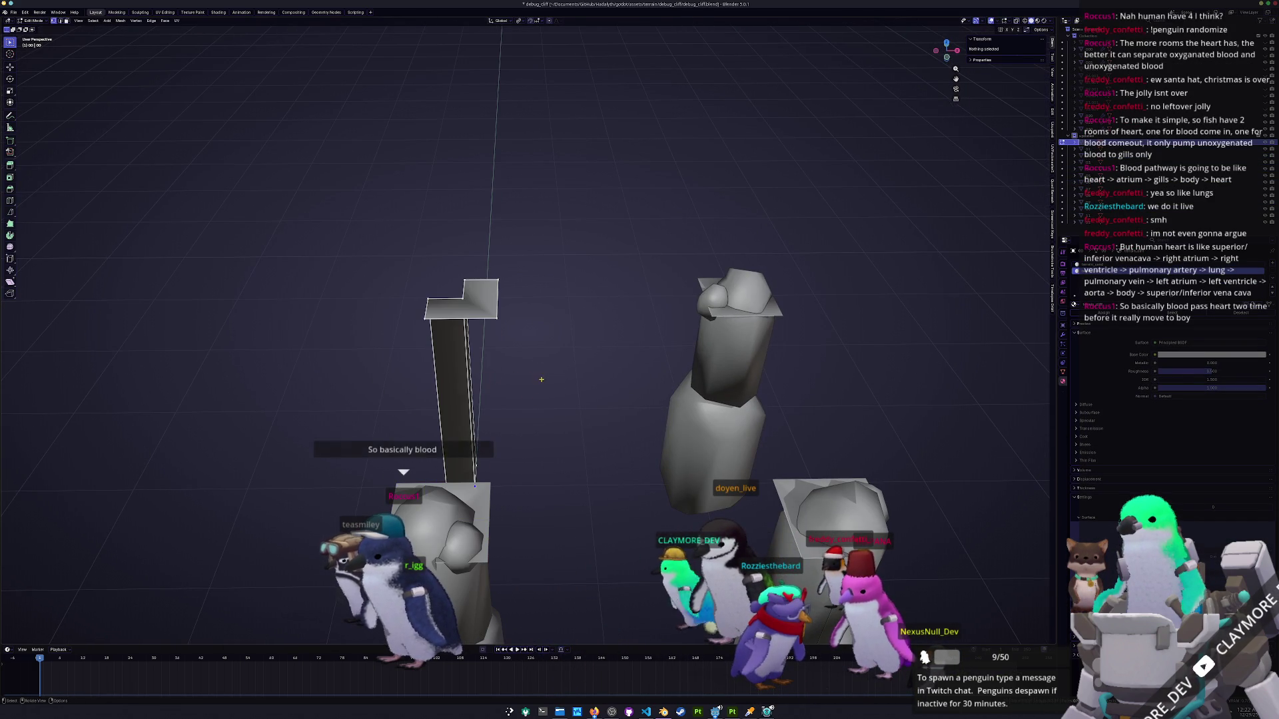
pyautogui.hotkey('ctrl', 'z')
pyautogui.hotkey('ctrl', 'z')
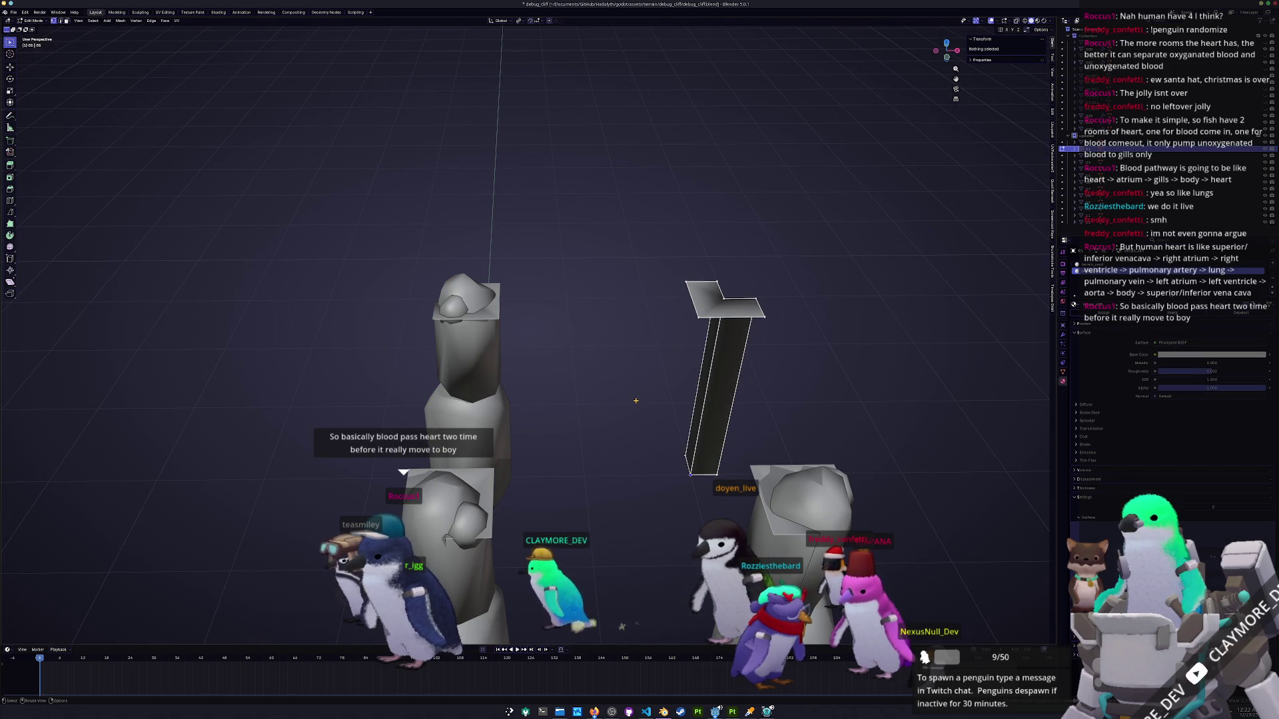
pyautogui.hotkey('ctrl', 'z')
pyautogui.hotkey('ctrl', 'z')
pyautogui.hotkey('ctrl', 'z')
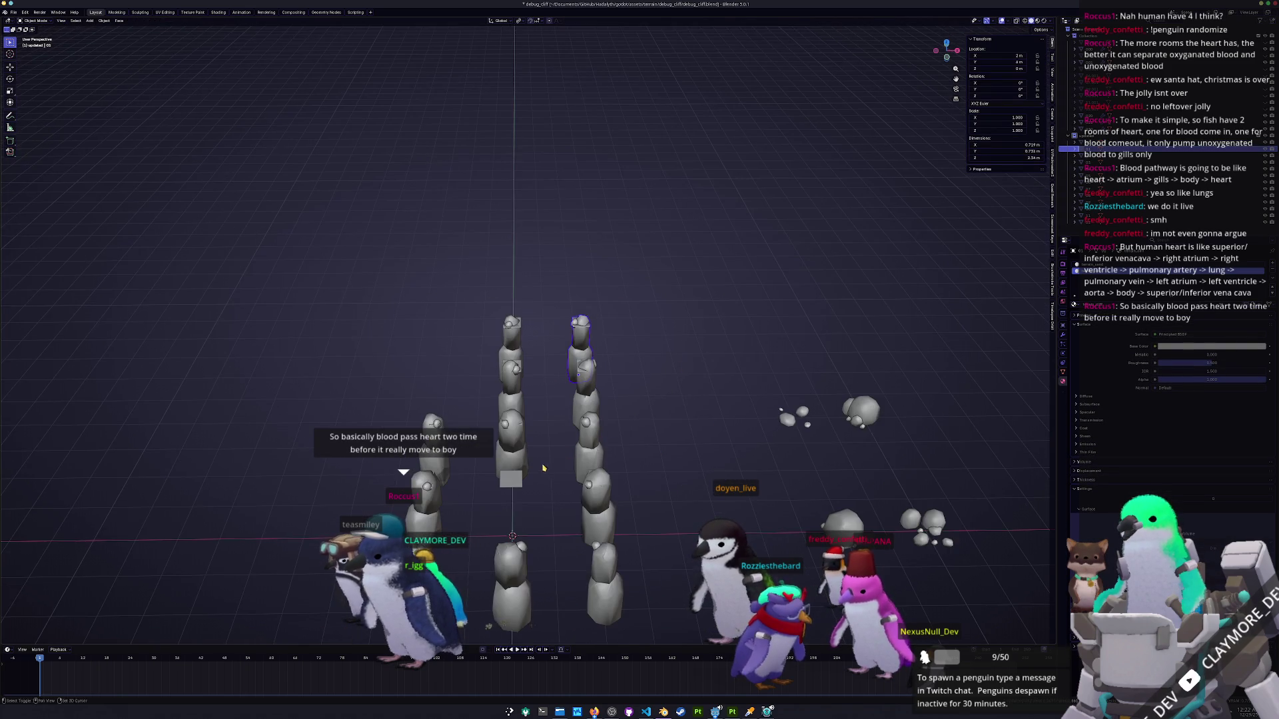
# Select all cliff objects, save debug_cliff.blend, and export them as debug_cliff.glb (glTF 2.0).
pyautogui.moveTo(642, 568); pyautogui.dragTo(388, 163)
pyautogui.hotkey('ctrl', 's')
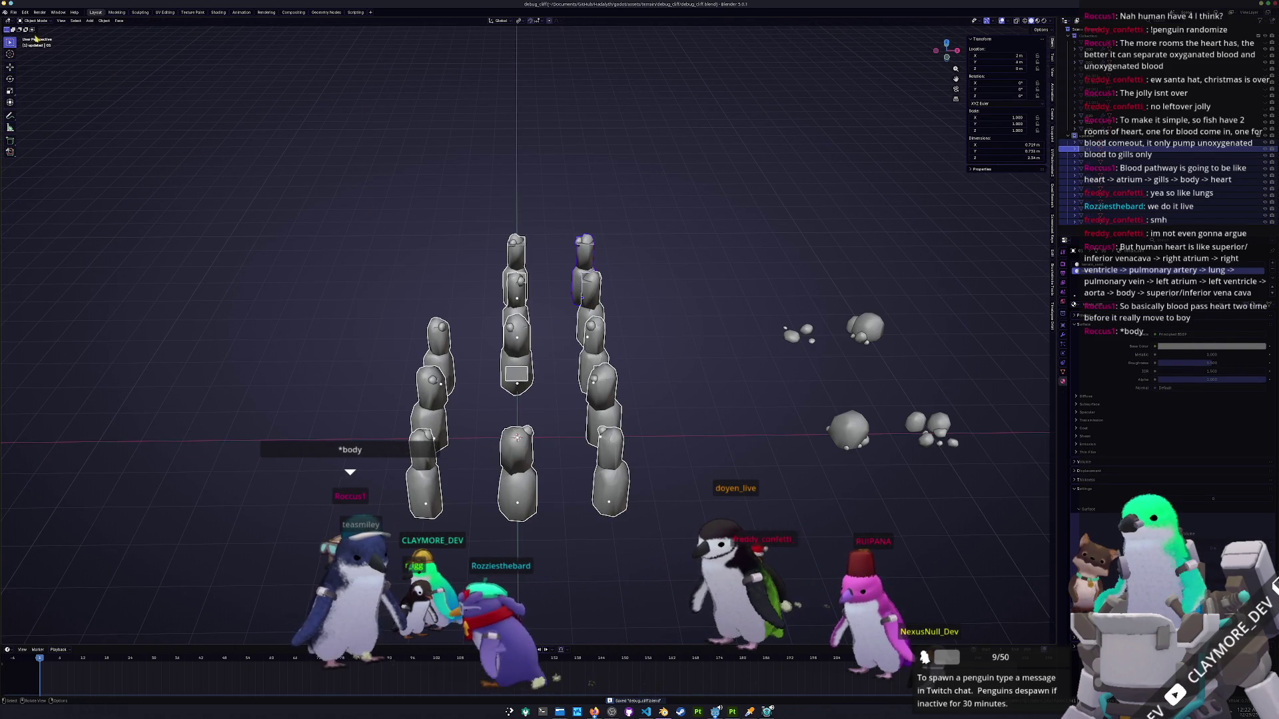
pyautogui.click(15, 13)
pyautogui.moveTo(24, 115)
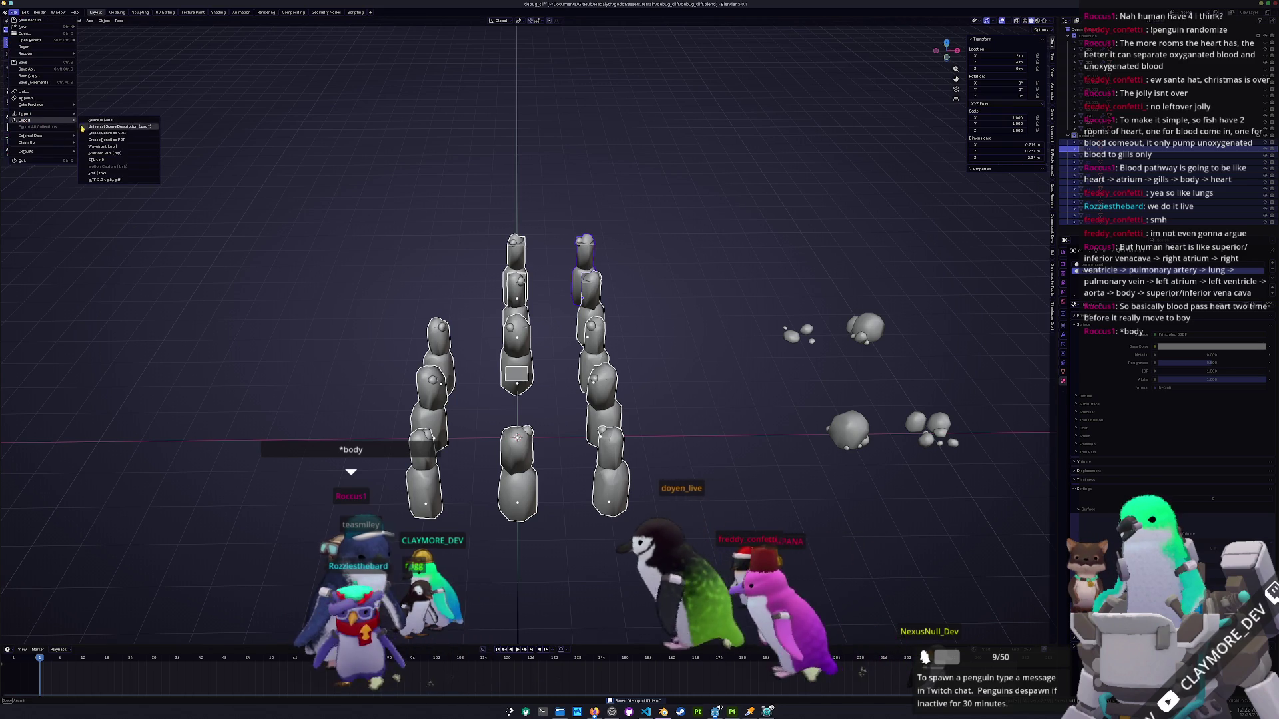
pyautogui.click(104, 180)
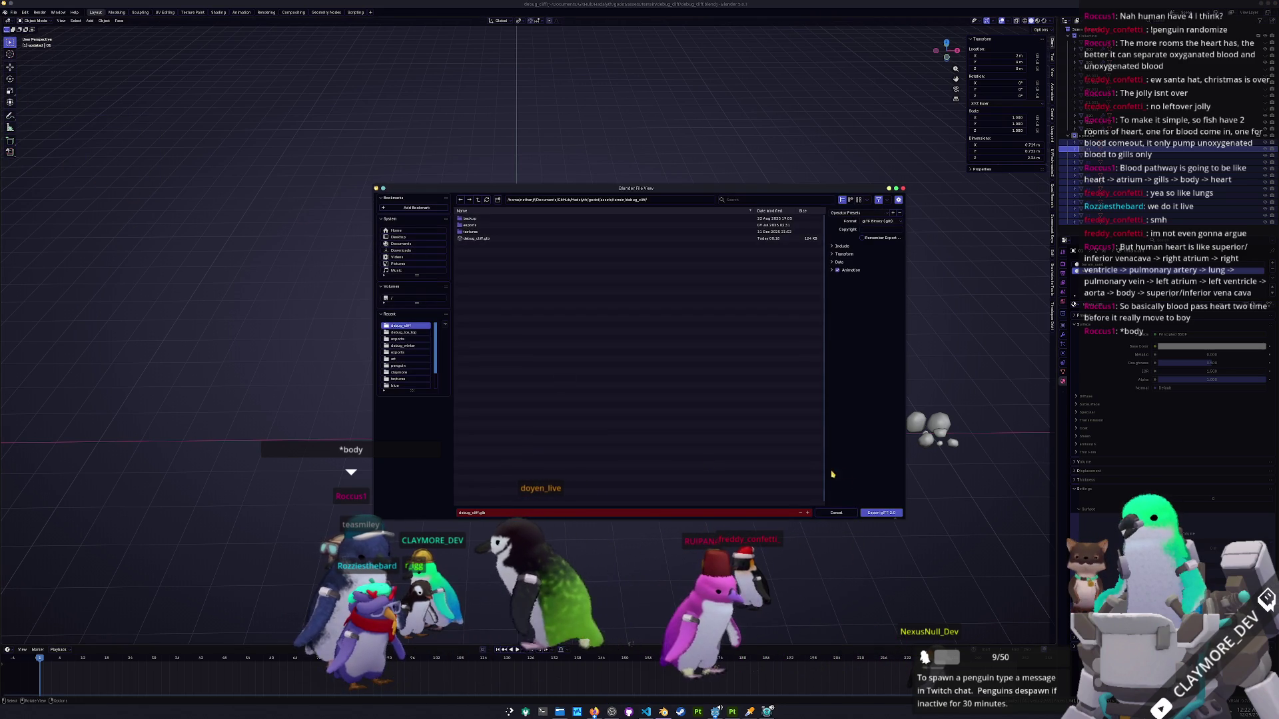
pyautogui.click(878, 512)
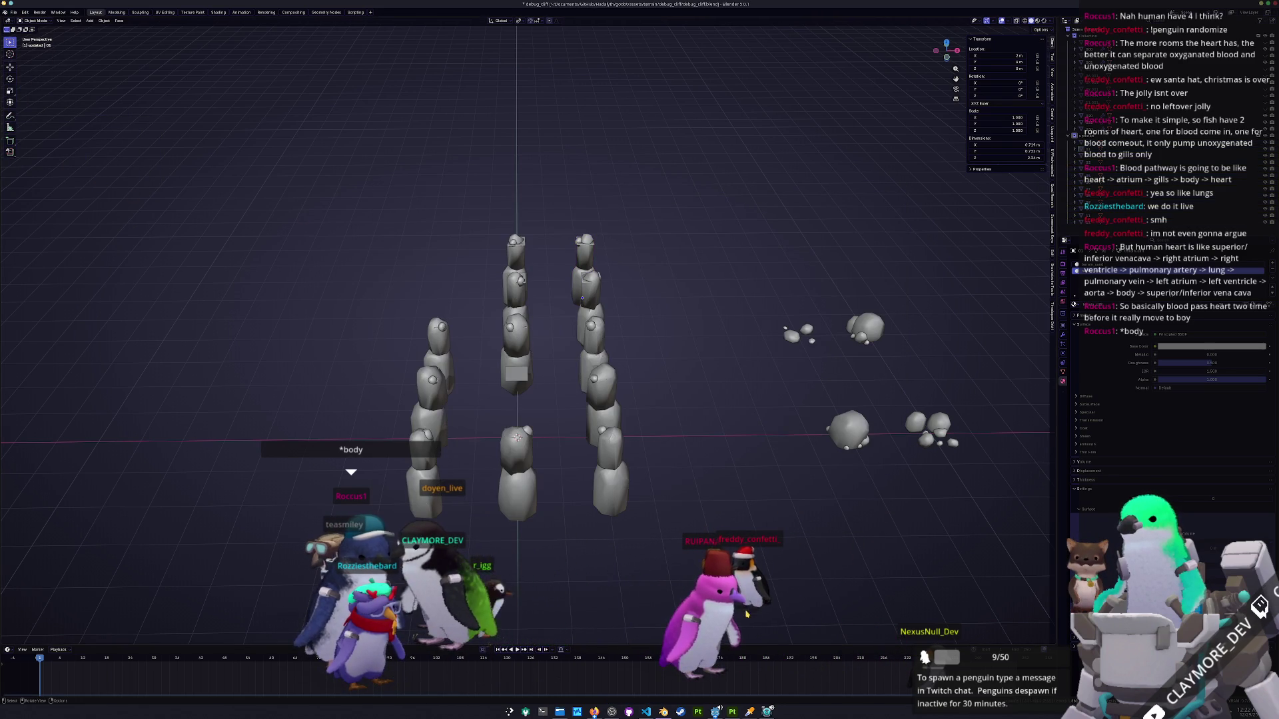
pyautogui.click(715, 712)
pyautogui.click(714, 711)
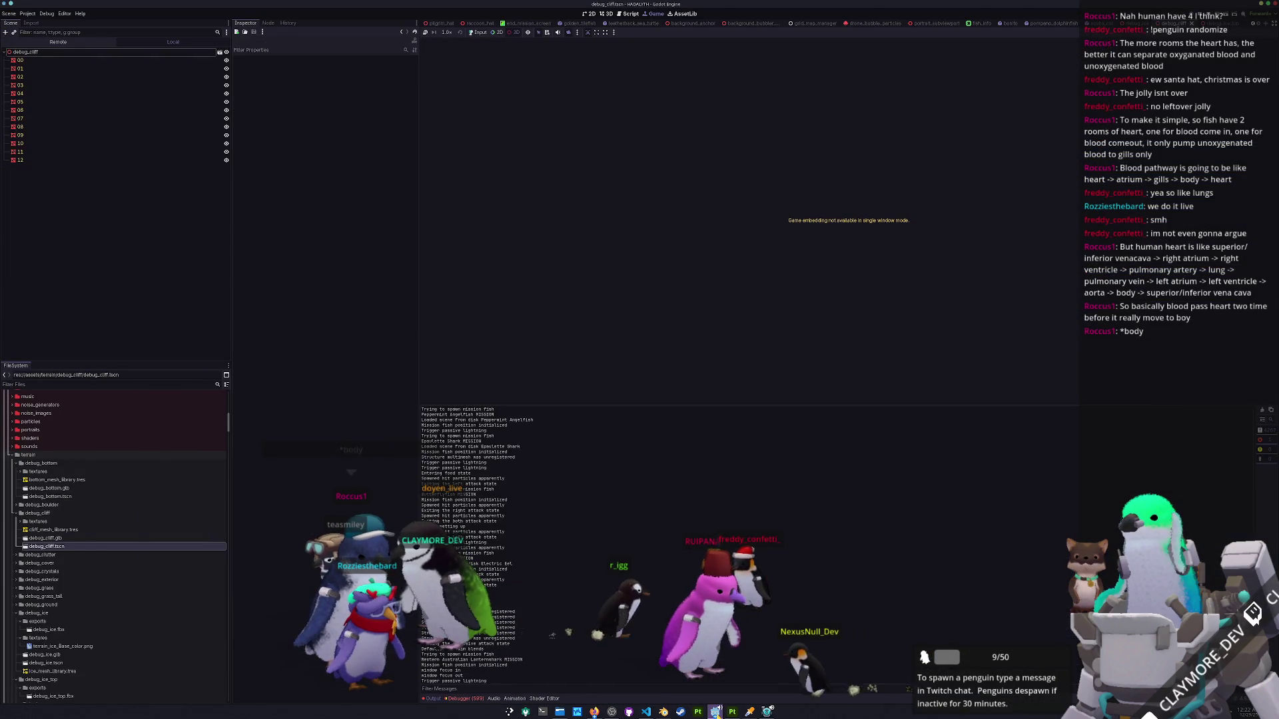
# Inspect the reimported debug_cliff pieces in Godot's 3D view and stop the running game.
pyautogui.click(716, 712)
pyautogui.click(665, 133)
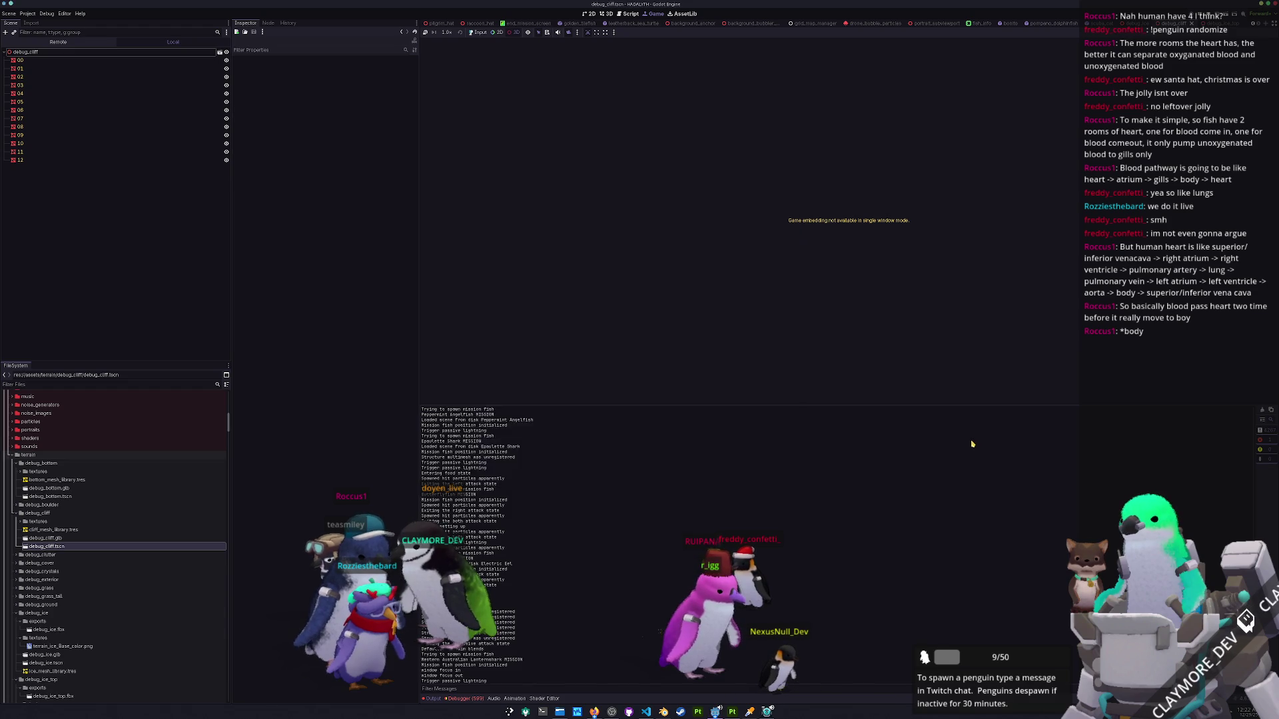
pyautogui.click(606, 14)
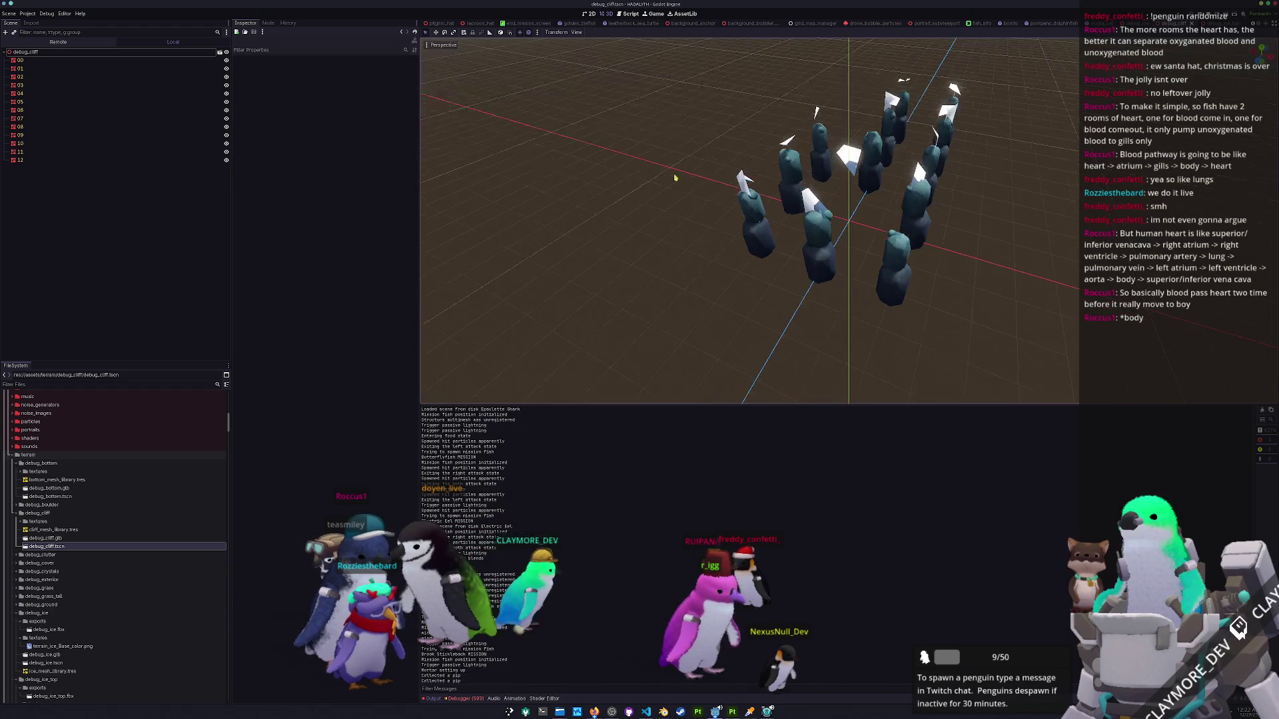
pyautogui.scroll(5, 719, 257)
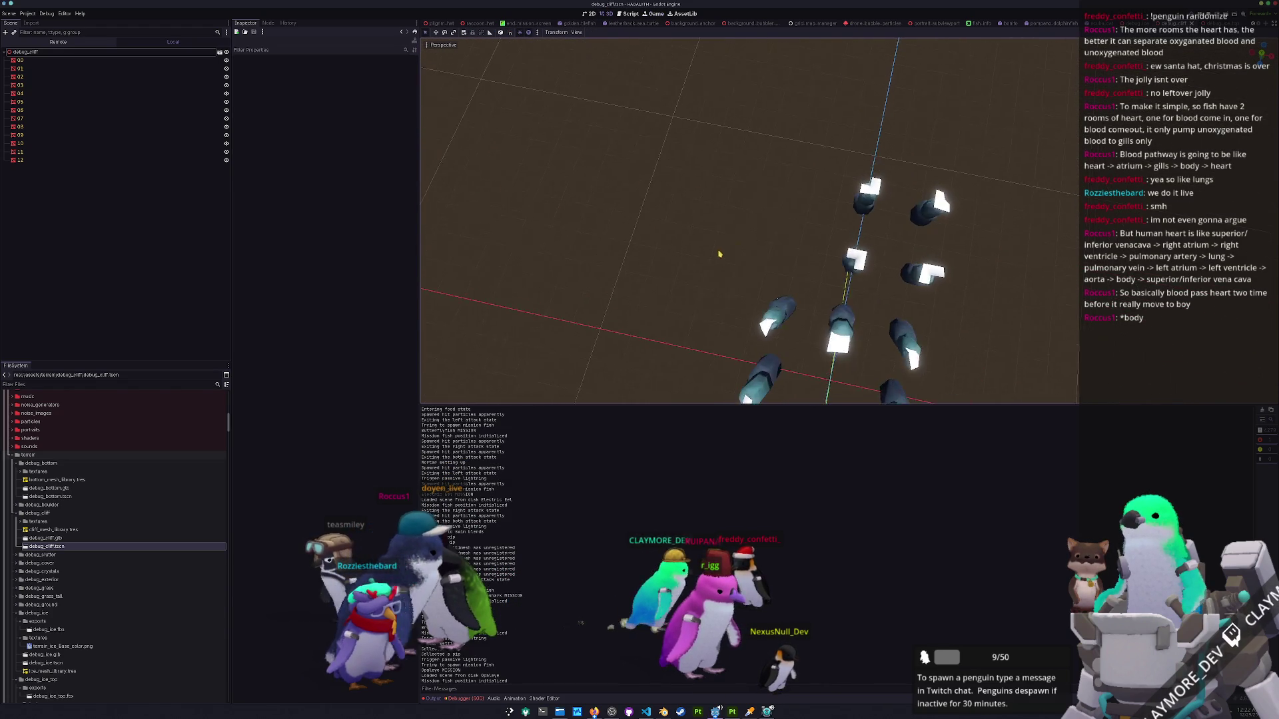
pyautogui.moveTo(838, 240)
pyautogui.mouseDown()
pyautogui.moveTo(838, 204)
pyautogui.moveTo(864, 234)
pyautogui.moveTo(853, 217)
pyautogui.moveTo(1076, 174)
pyautogui.moveTo(426, 219)
pyautogui.moveTo(421, 380)
pyautogui.mouseUp()
pyautogui.moveTo(775, 249); pyautogui.dragTo(747, 261)
pyautogui.scroll(-2, 748, 261)
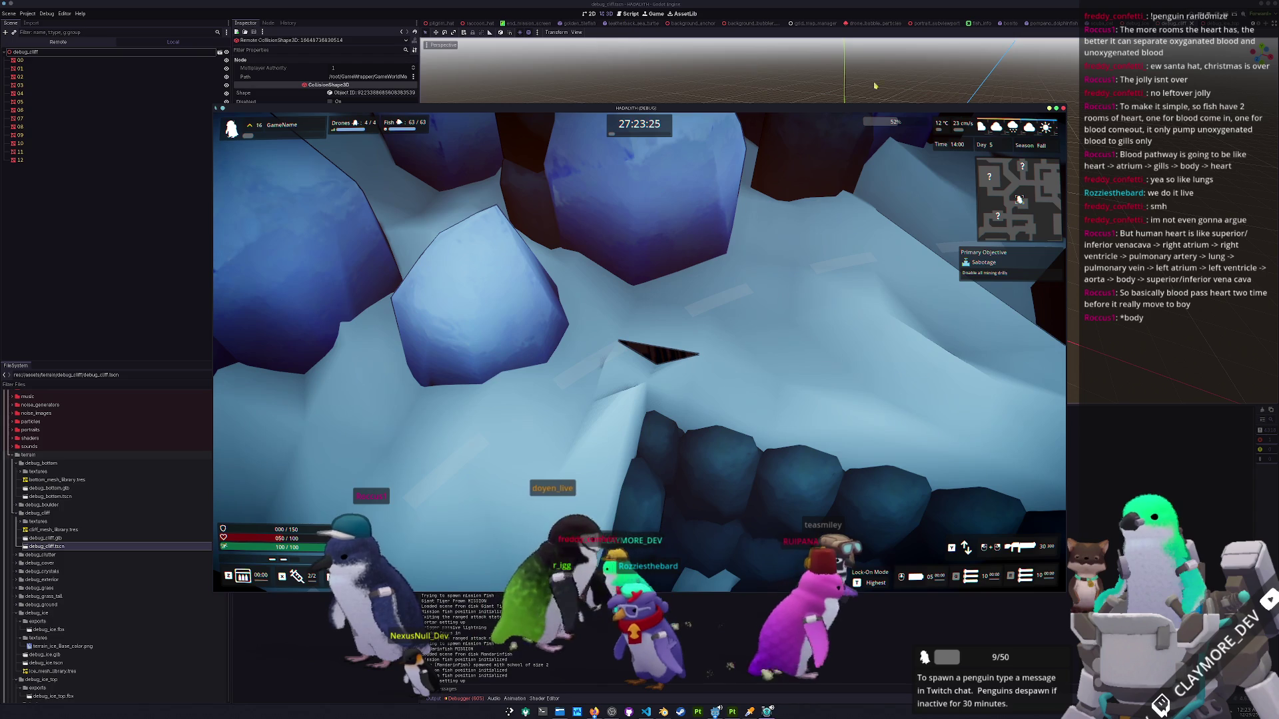
pyautogui.press('F8')
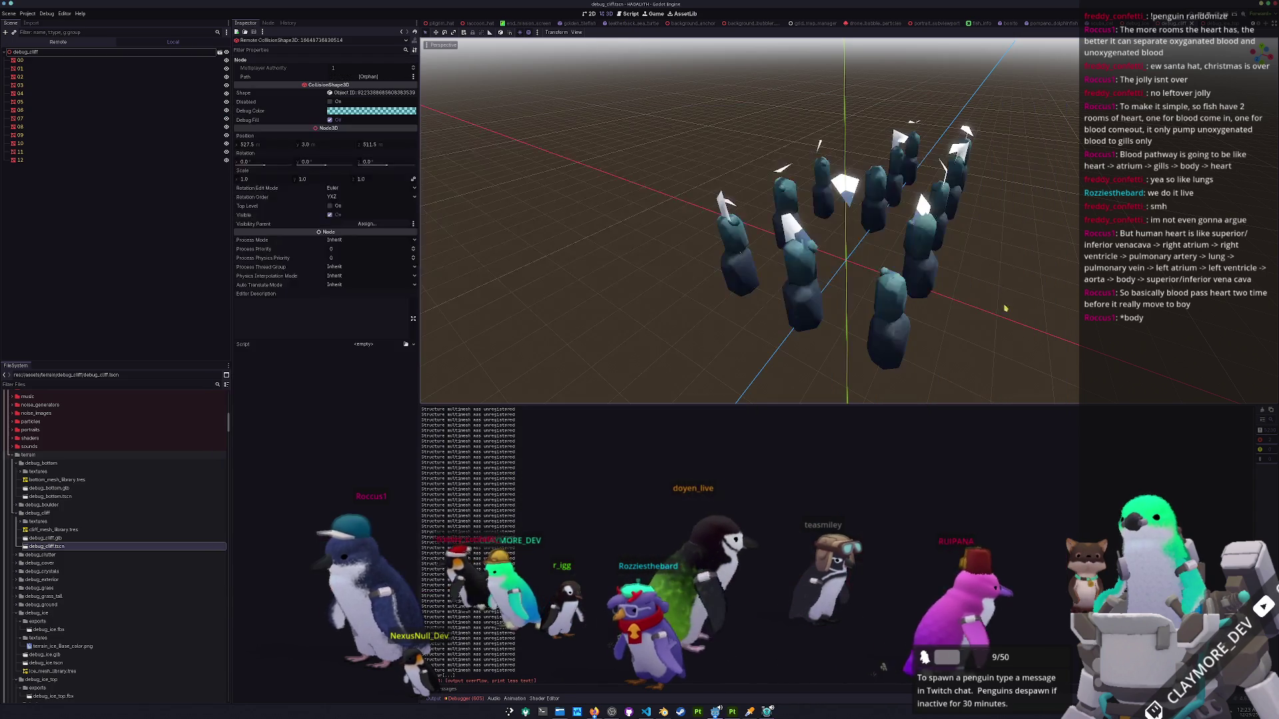
pyautogui.scroll(-2, 749, 220)
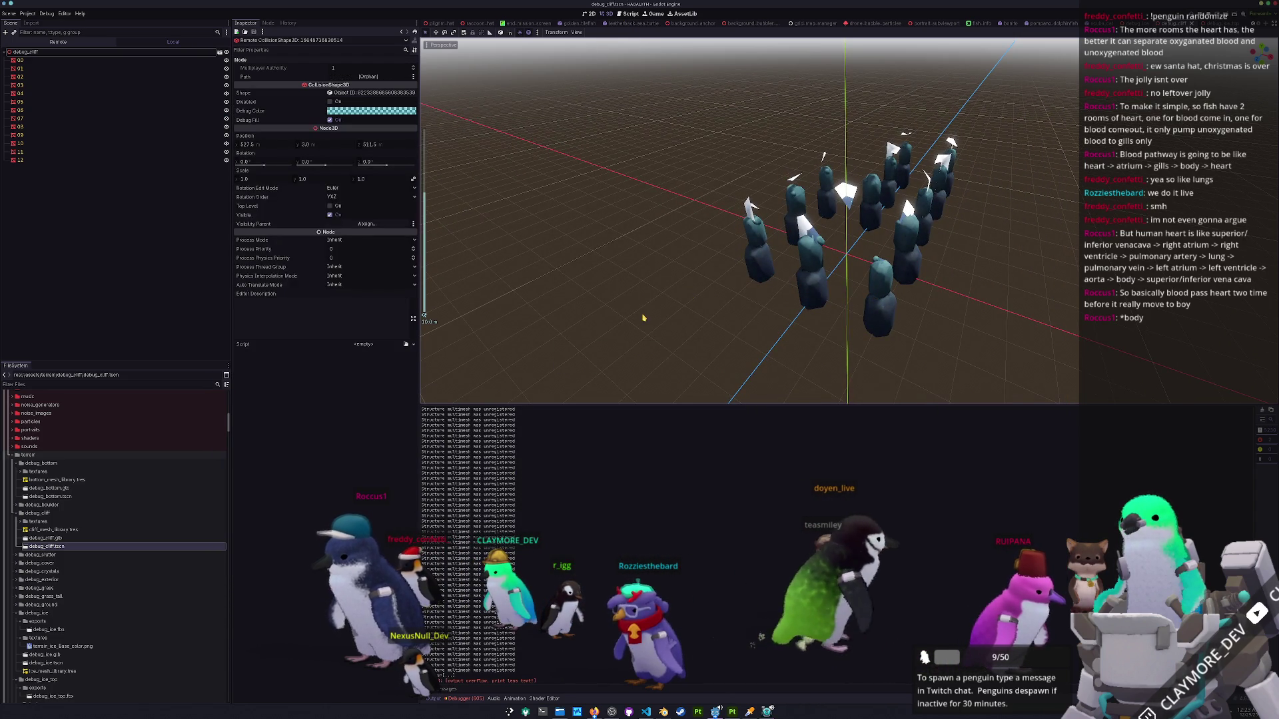
pyautogui.click(10, 13)
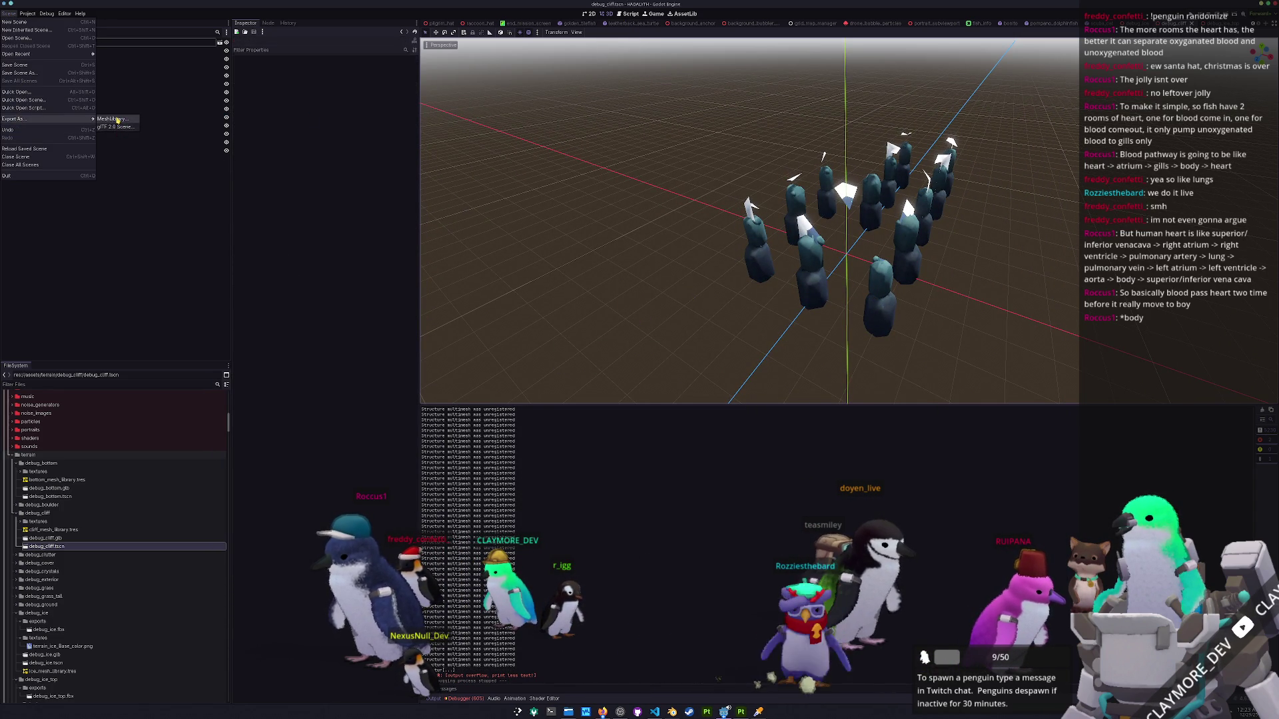
# Export the cliff scene as a MeshLibrary overwriting terrain/debug_cliff/cliff_mesh_library.tres, then open debug_ice_top.
pyautogui.click(113, 120)
pyautogui.click(483, 246)
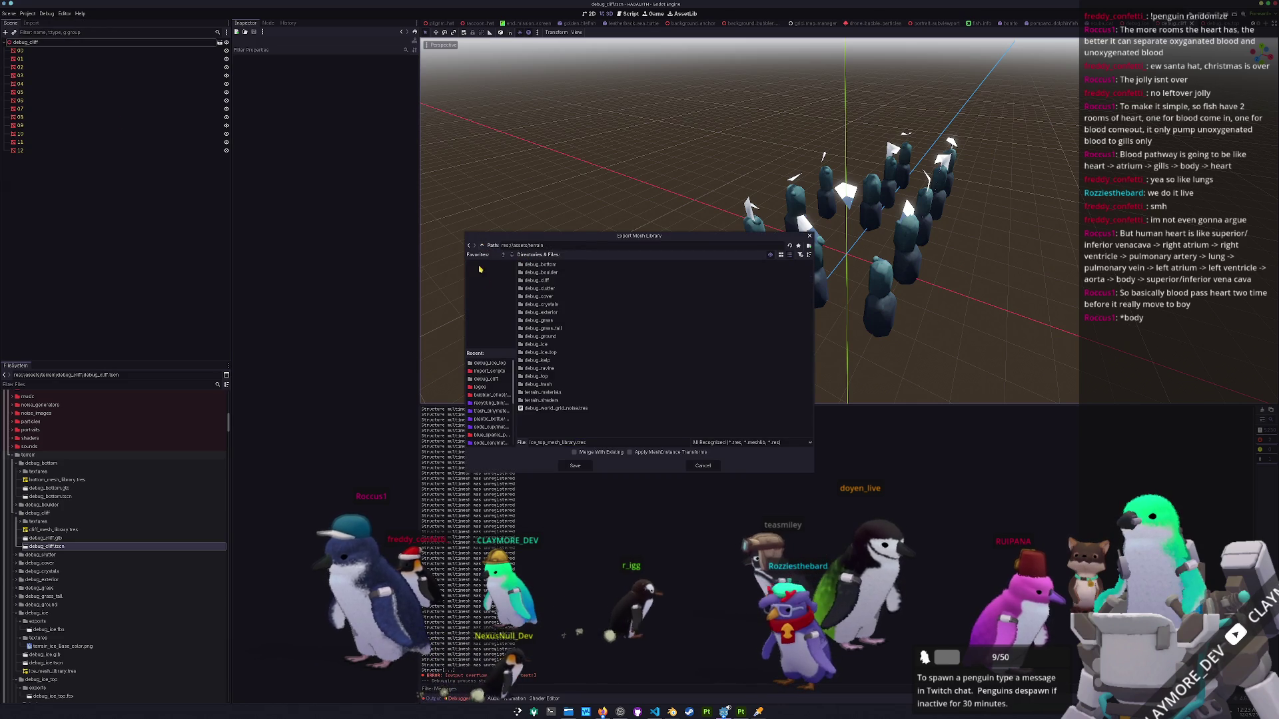
pyautogui.doubleClick(541, 281)
pyautogui.click(572, 466)
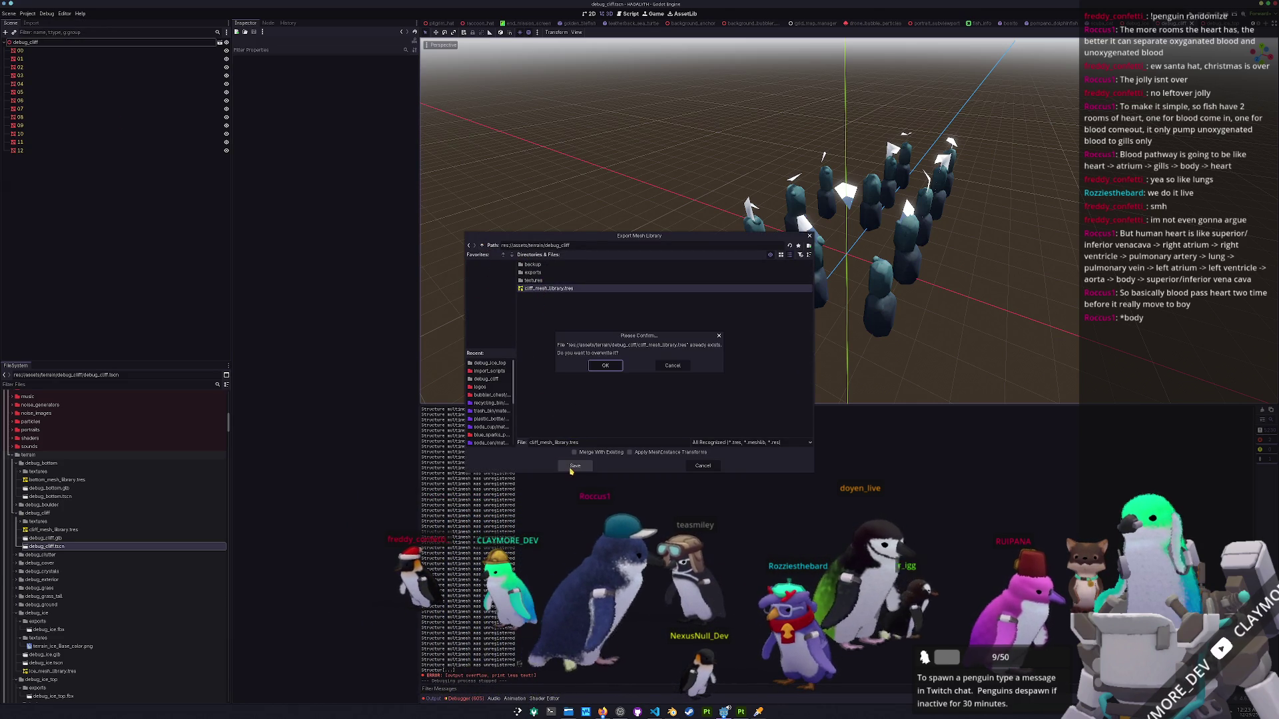
pyautogui.click(602, 366)
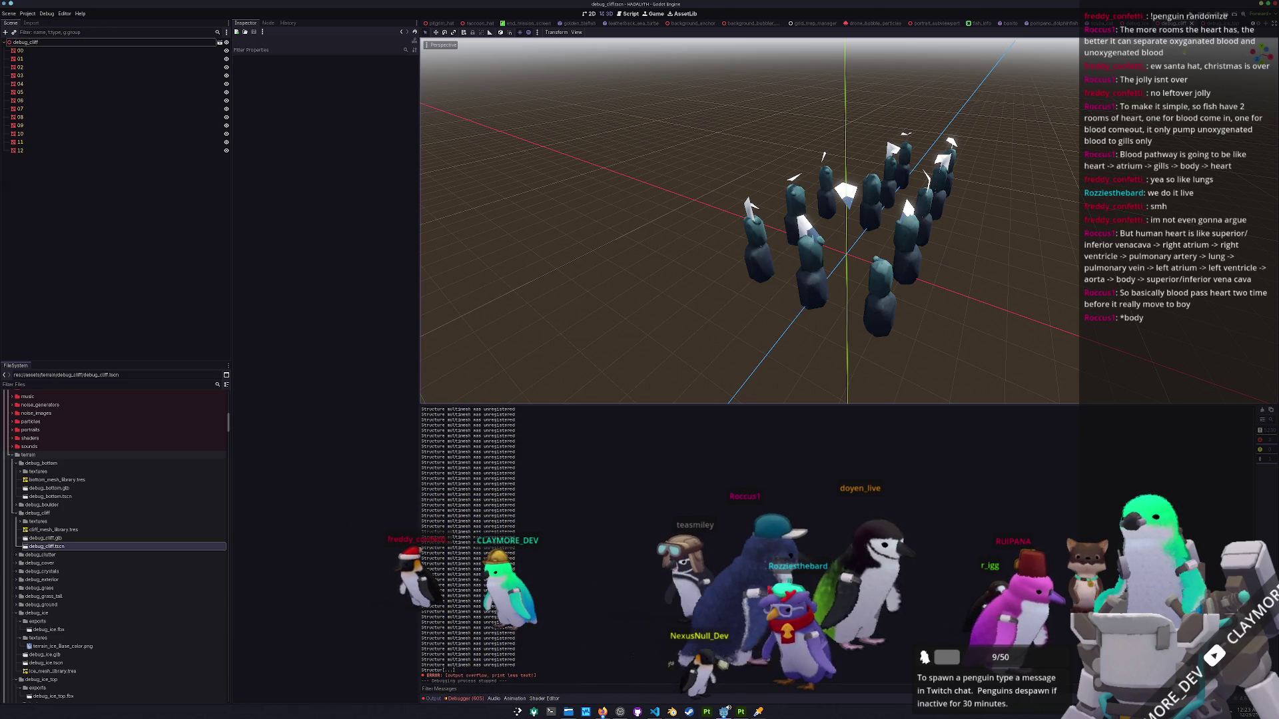
pyautogui.click(1223, 24)
pyautogui.scroll(5, 885, 194)
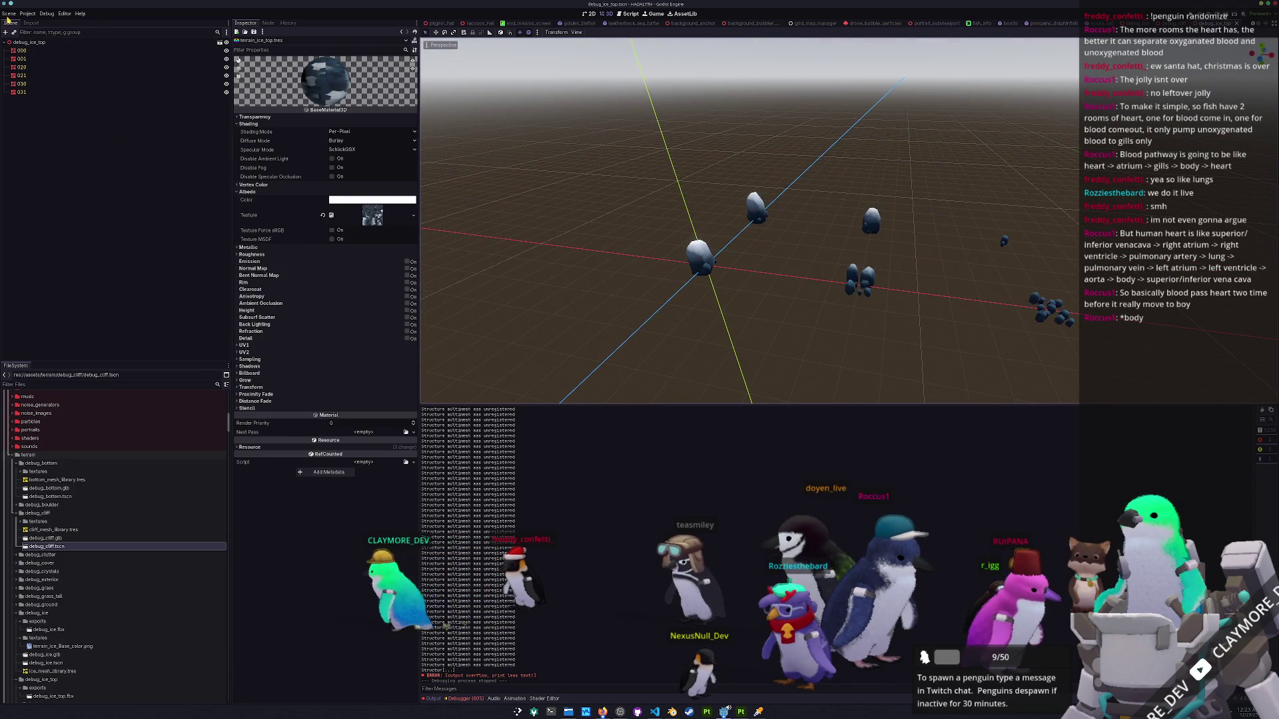
# Export the ice-top scene as a MeshLibrary over ice_top_mesh_library.tres, then run the project.
pyautogui.click(9, 14)
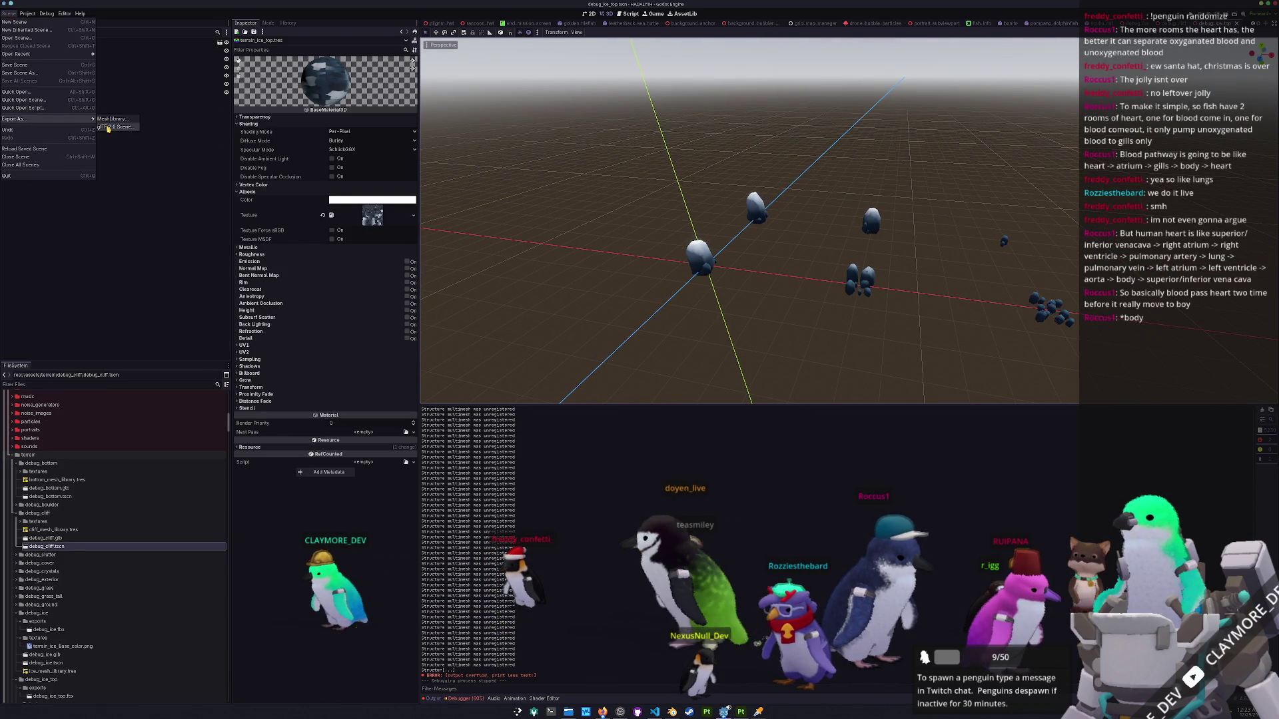
pyautogui.click(112, 120)
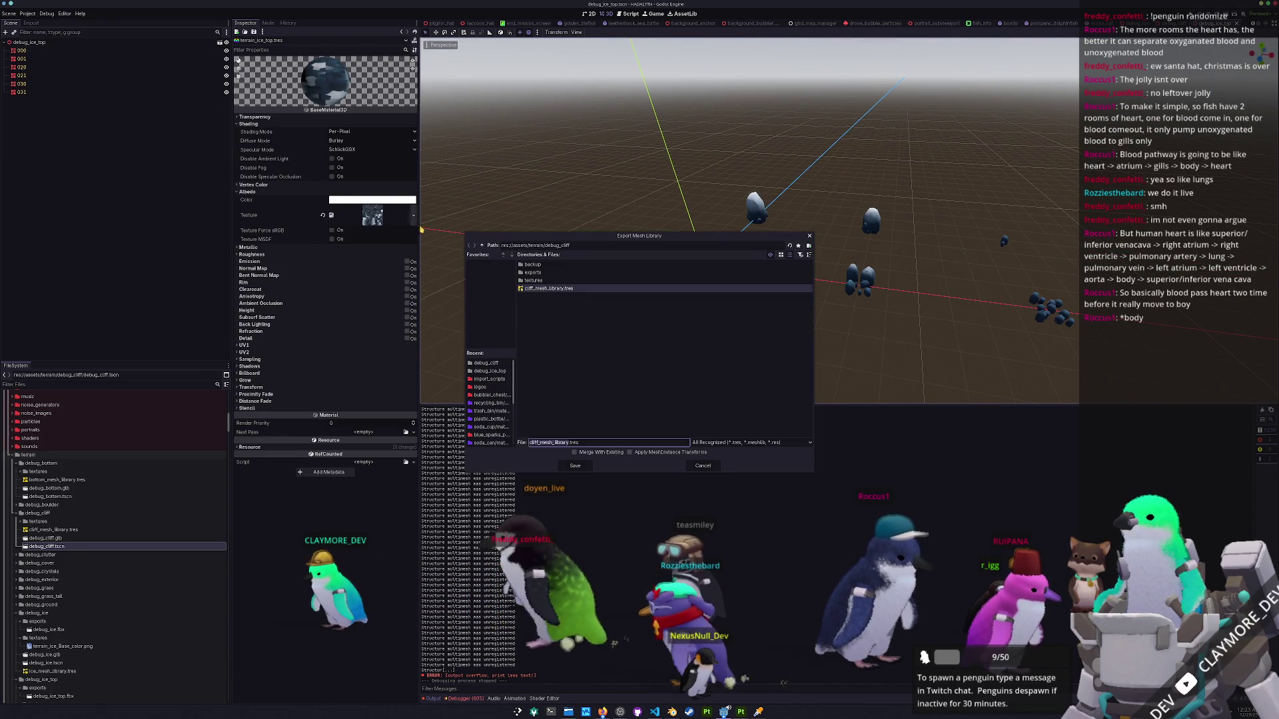
pyautogui.click(482, 245)
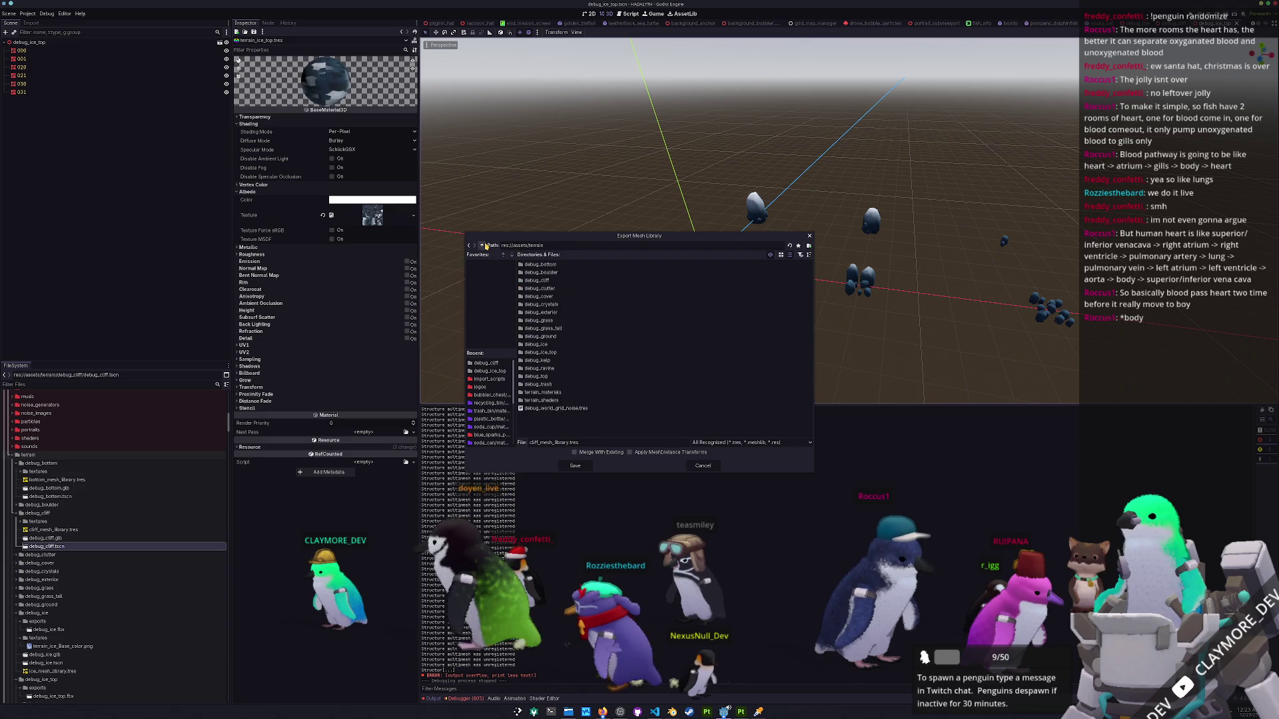
pyautogui.doubleClick(554, 353)
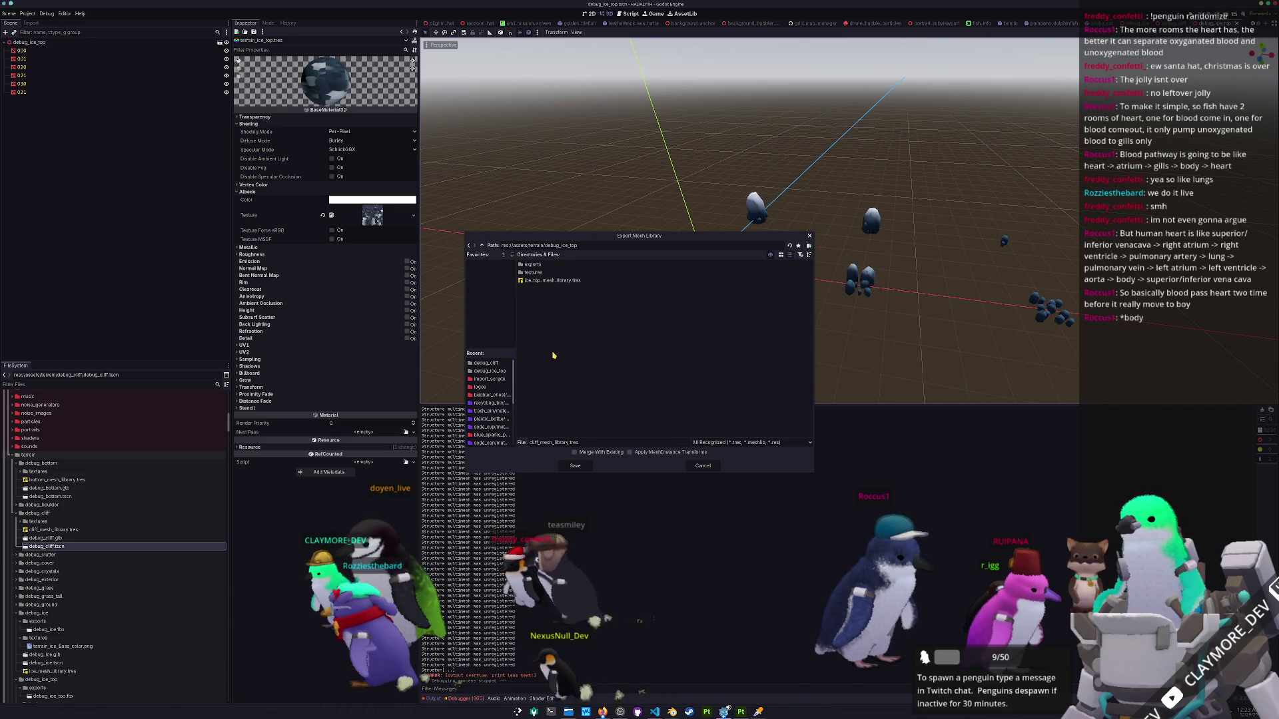
pyautogui.click(552, 281)
pyautogui.click(575, 466)
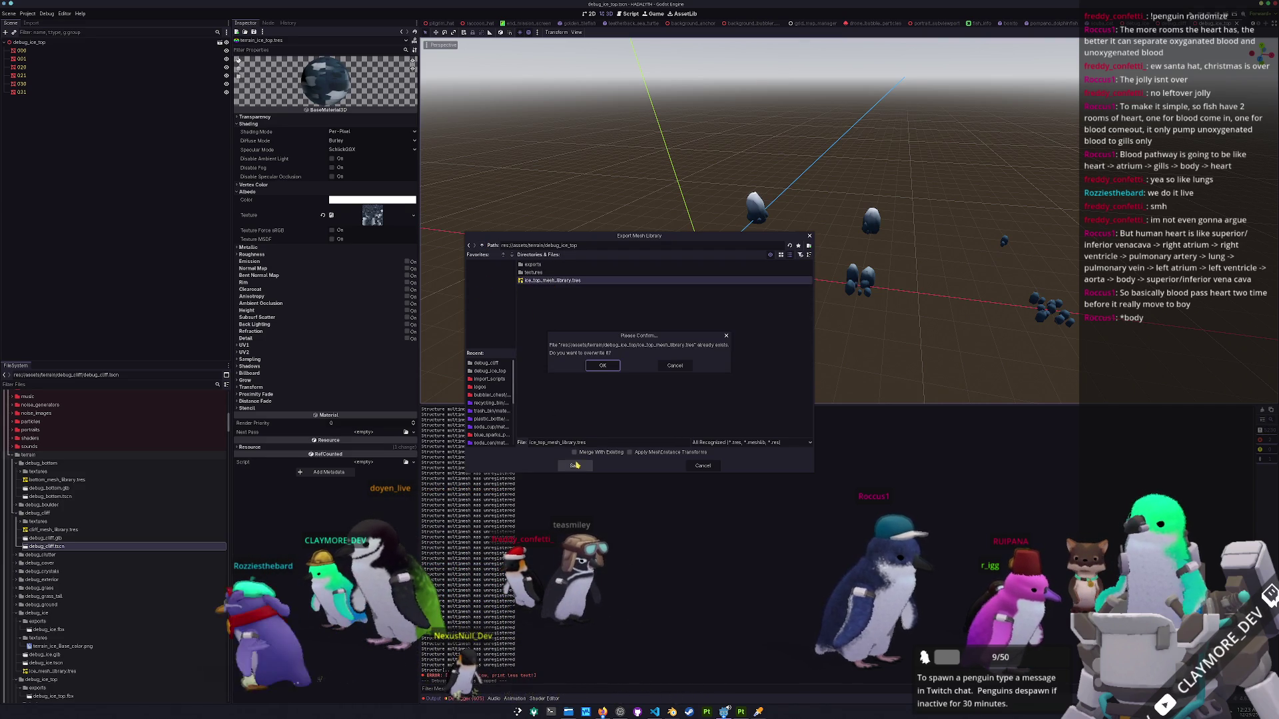
pyautogui.click(603, 366)
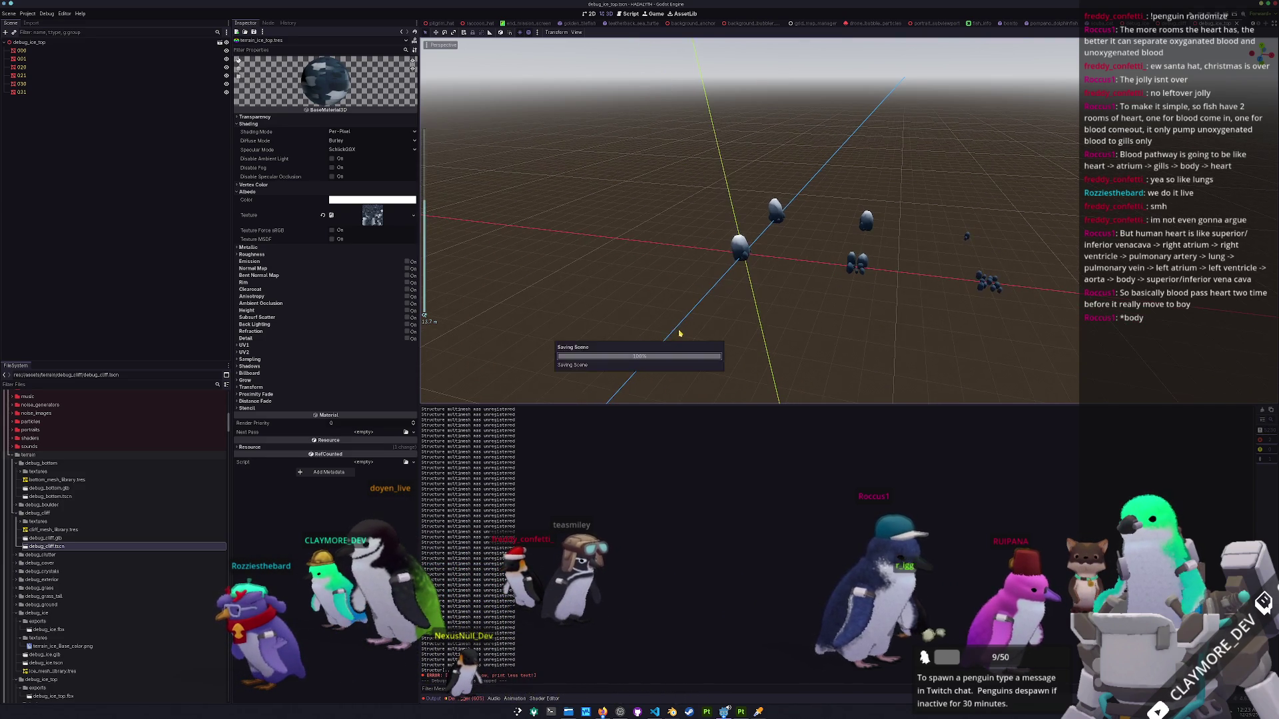
pyautogui.press('F5')
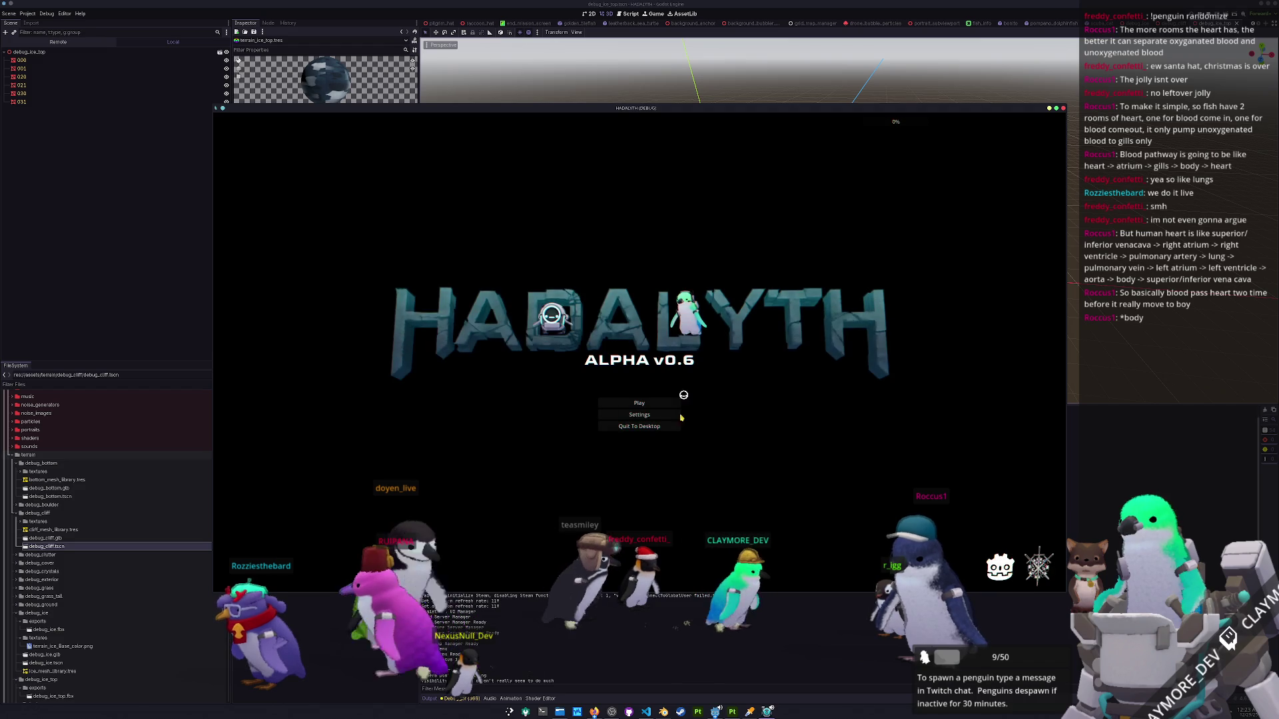
# From the title screen, load the GameName save and deploy into the mission level.
pyautogui.click(651, 14)
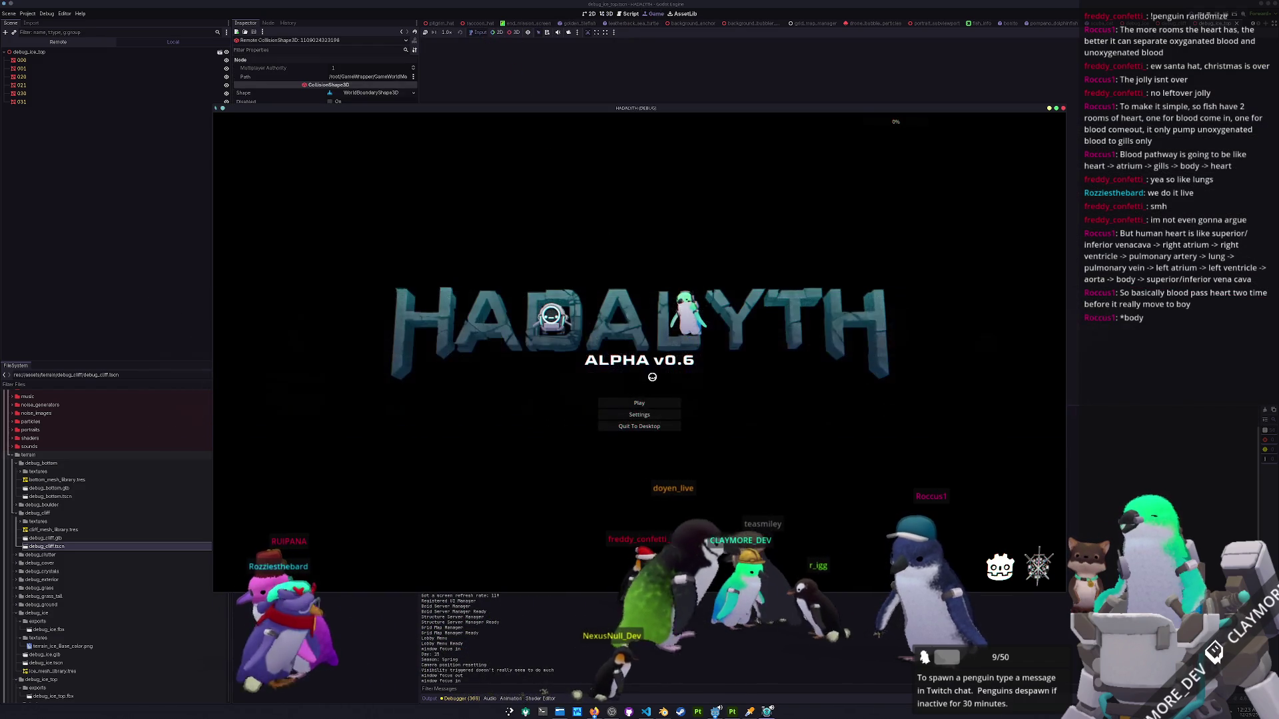
pyautogui.click(641, 403)
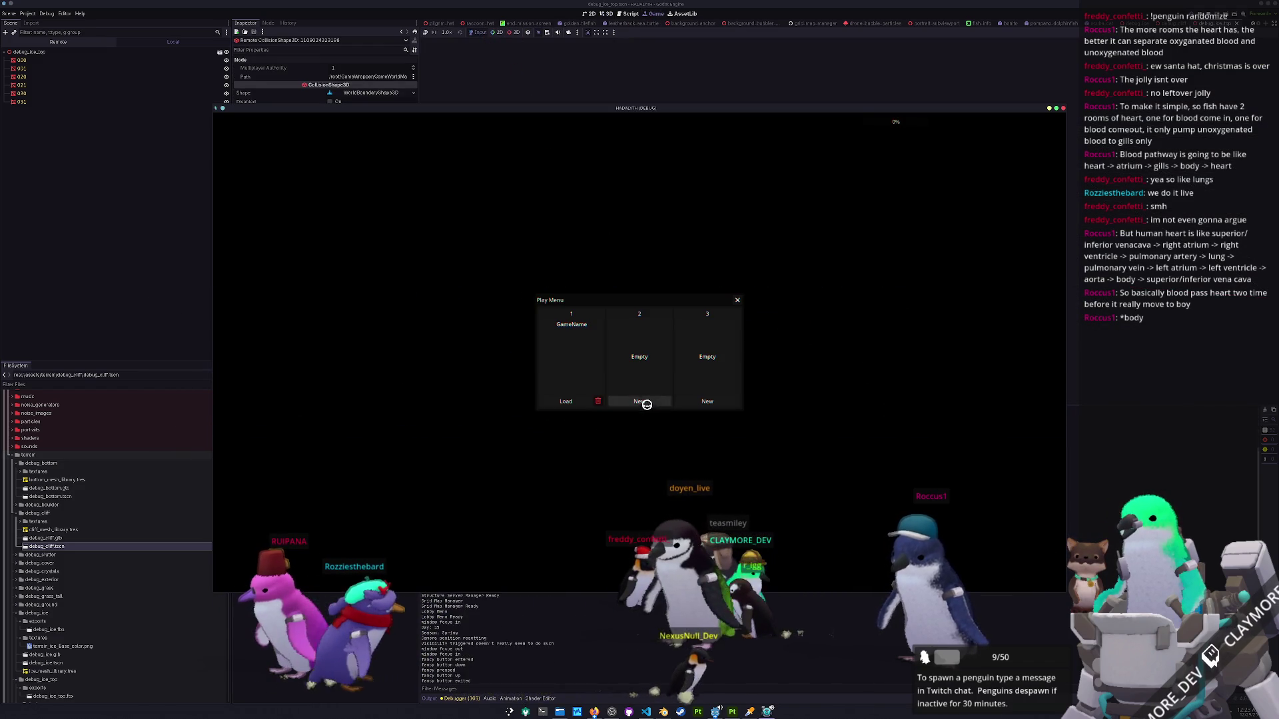
pyautogui.click(567, 401)
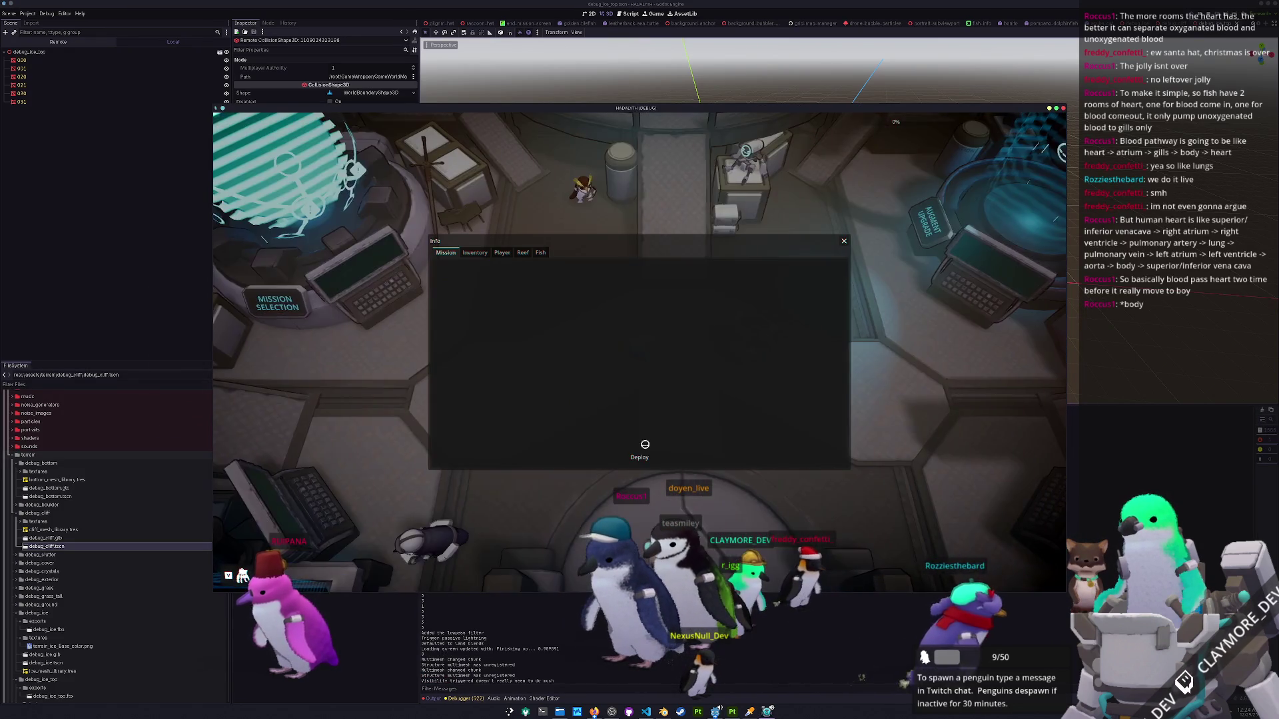
pyautogui.click(645, 444)
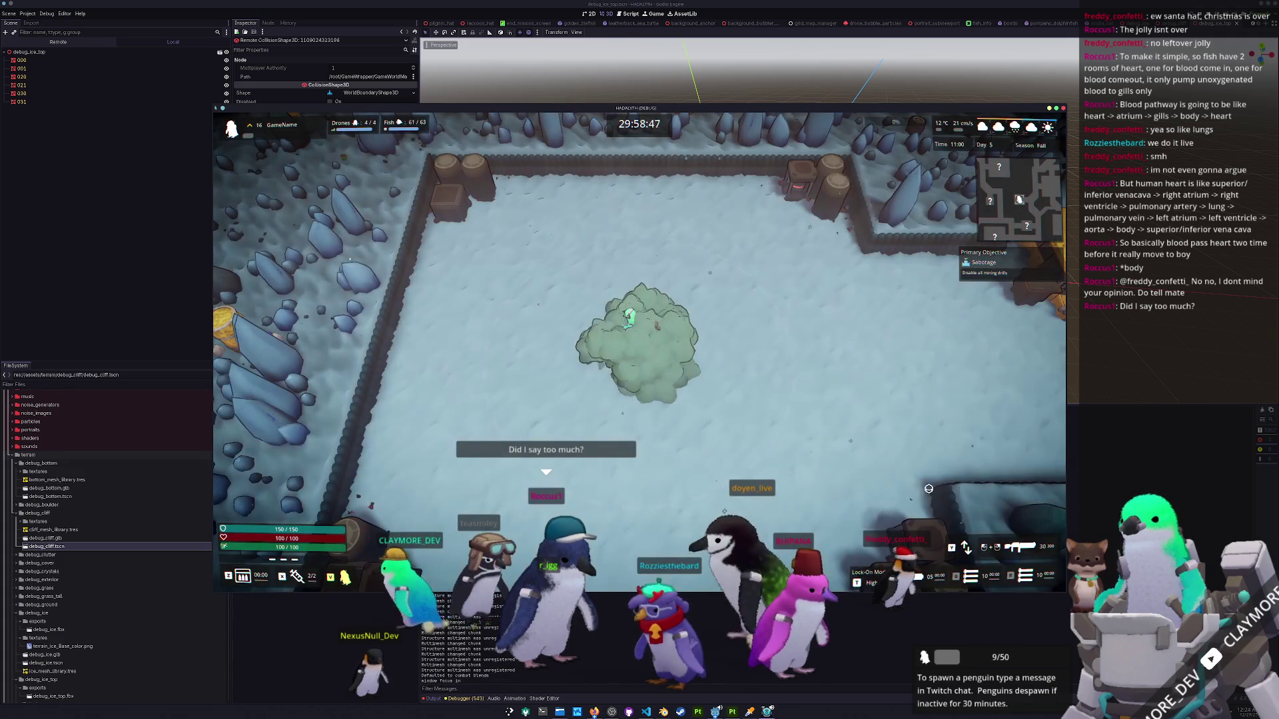
# Walk the character west, north, east and south around the fenced snow yard.
pyautogui.press('a')
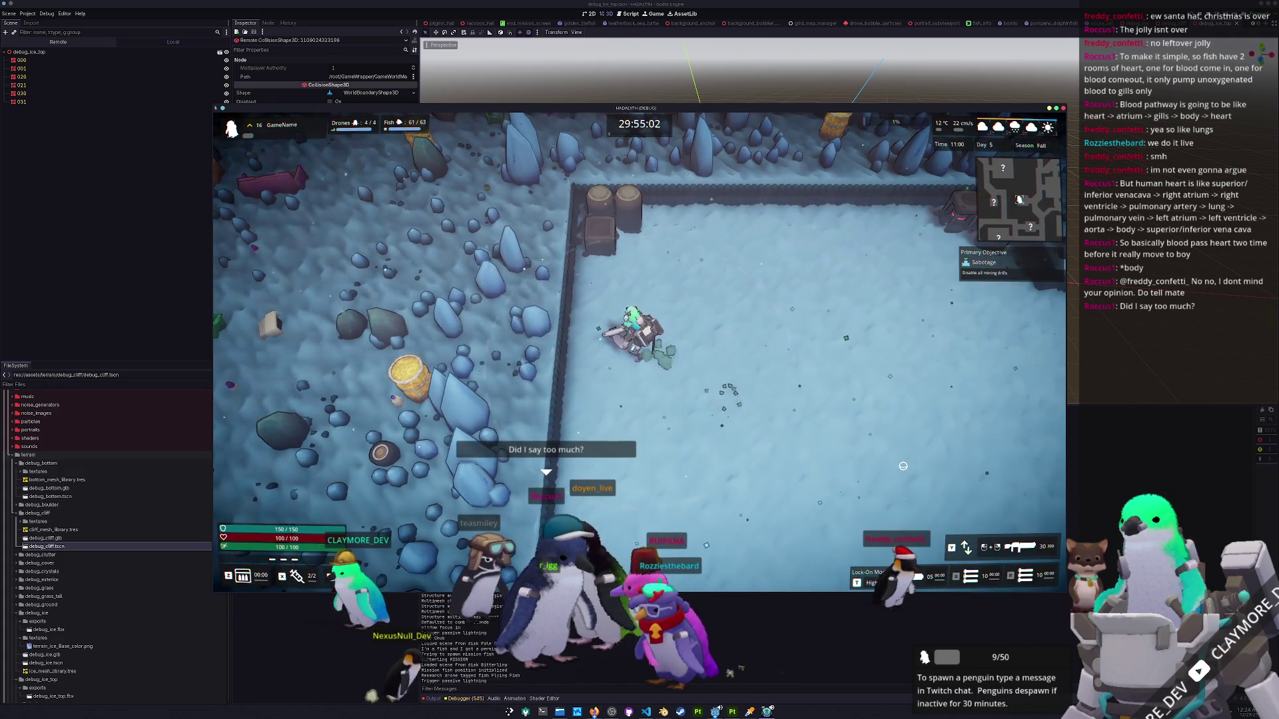
pyautogui.press('w')
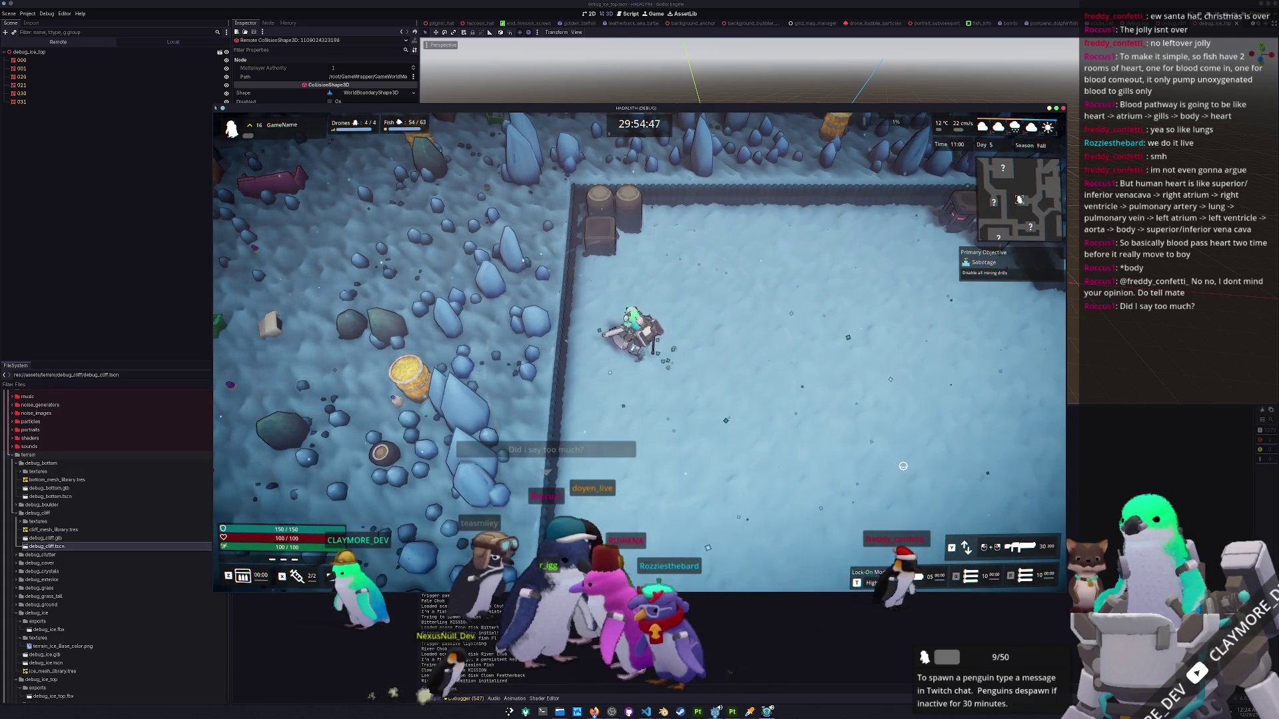
pyautogui.press('d')
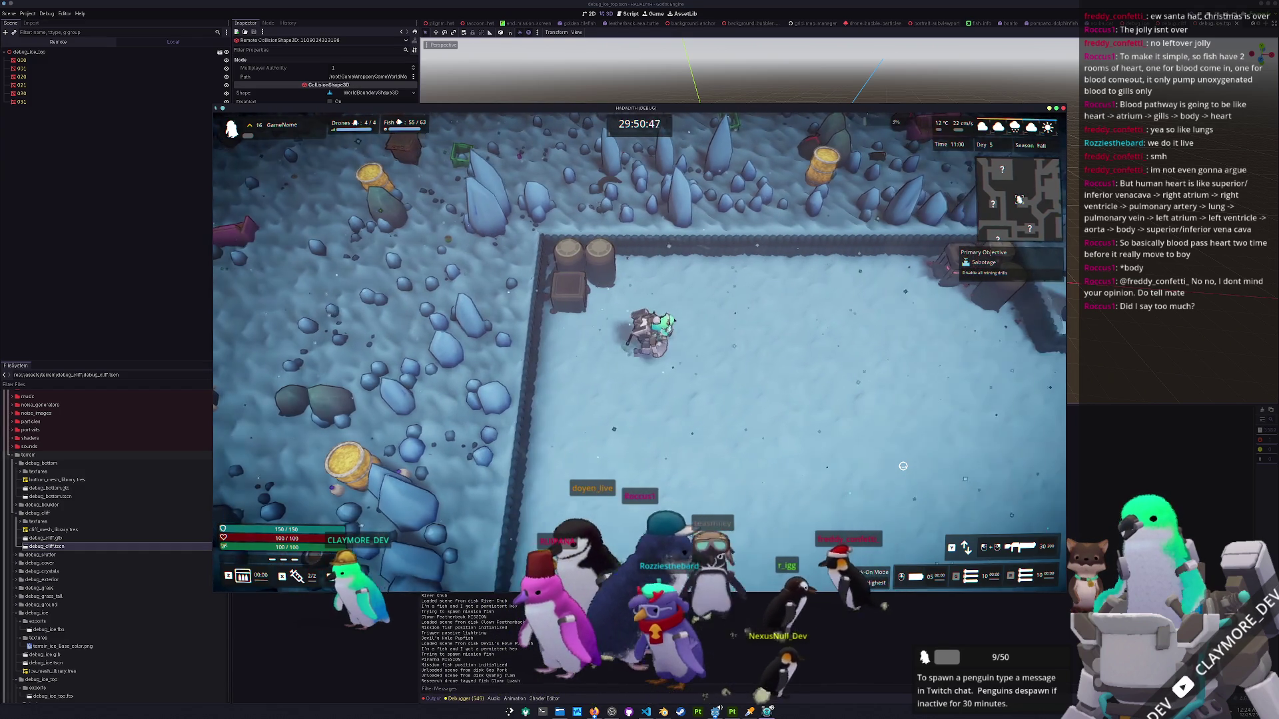
pyautogui.press('d')
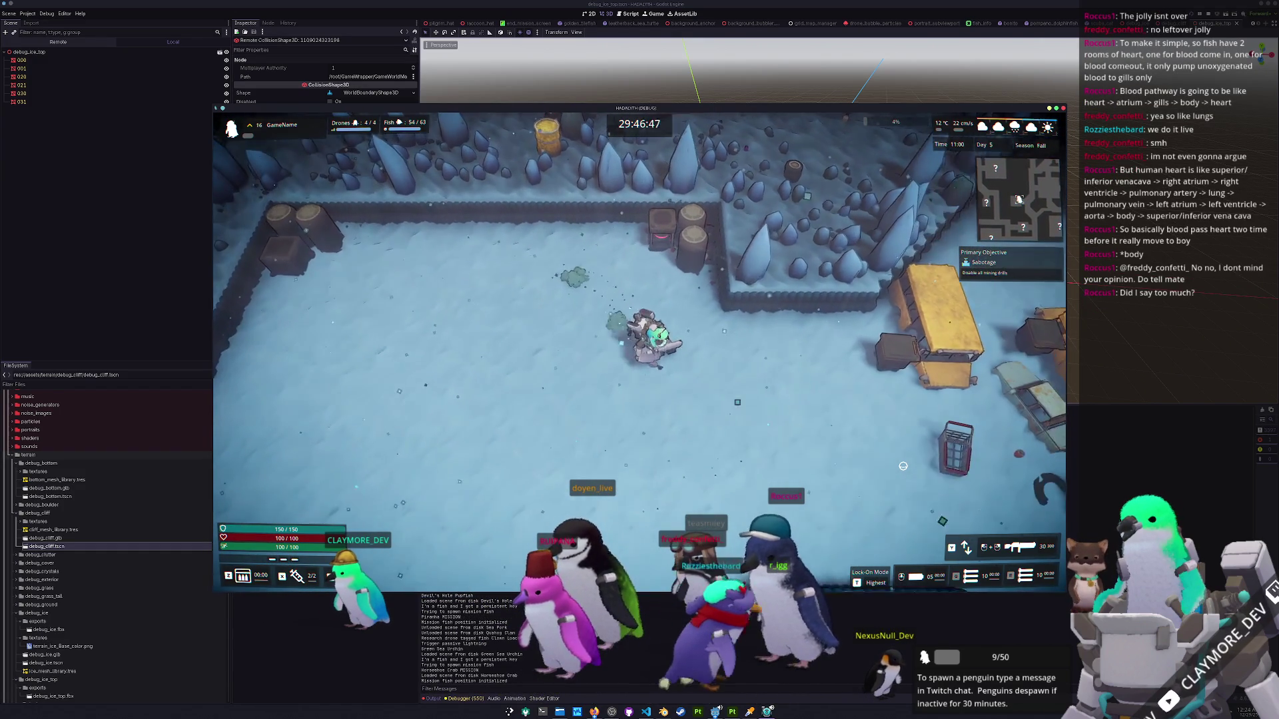
pyautogui.press('s')
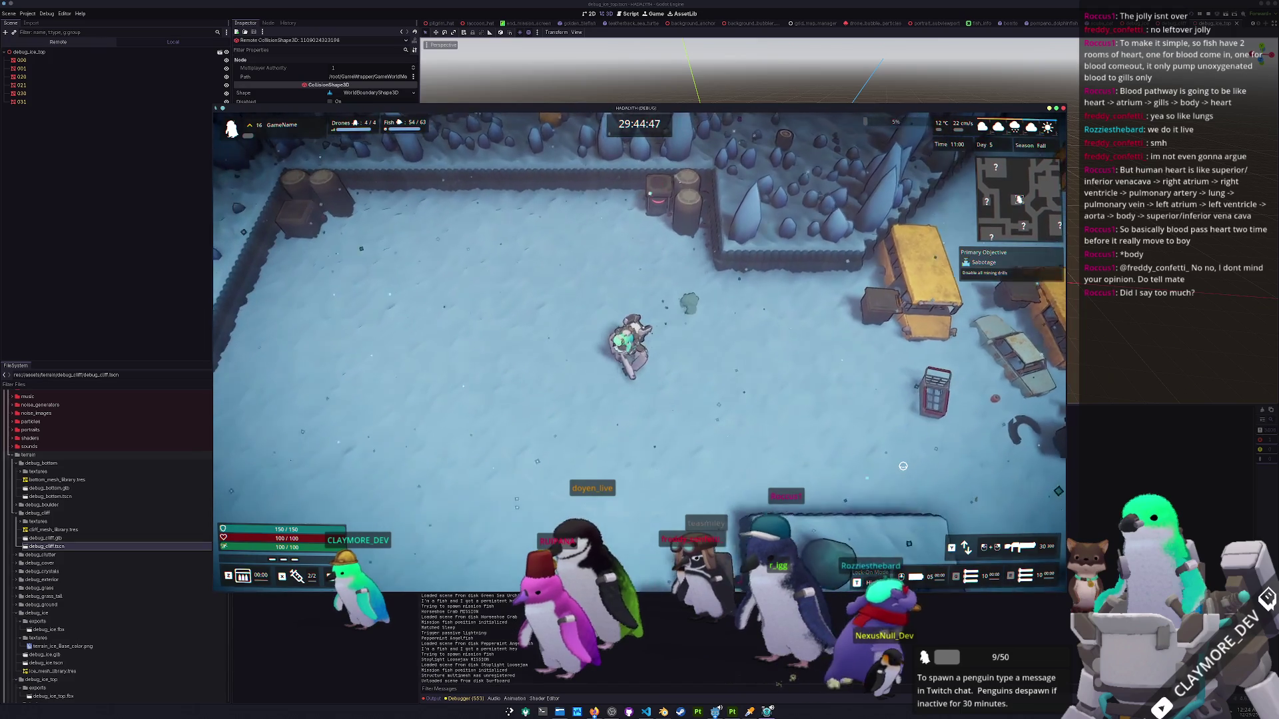
pyautogui.press('s')
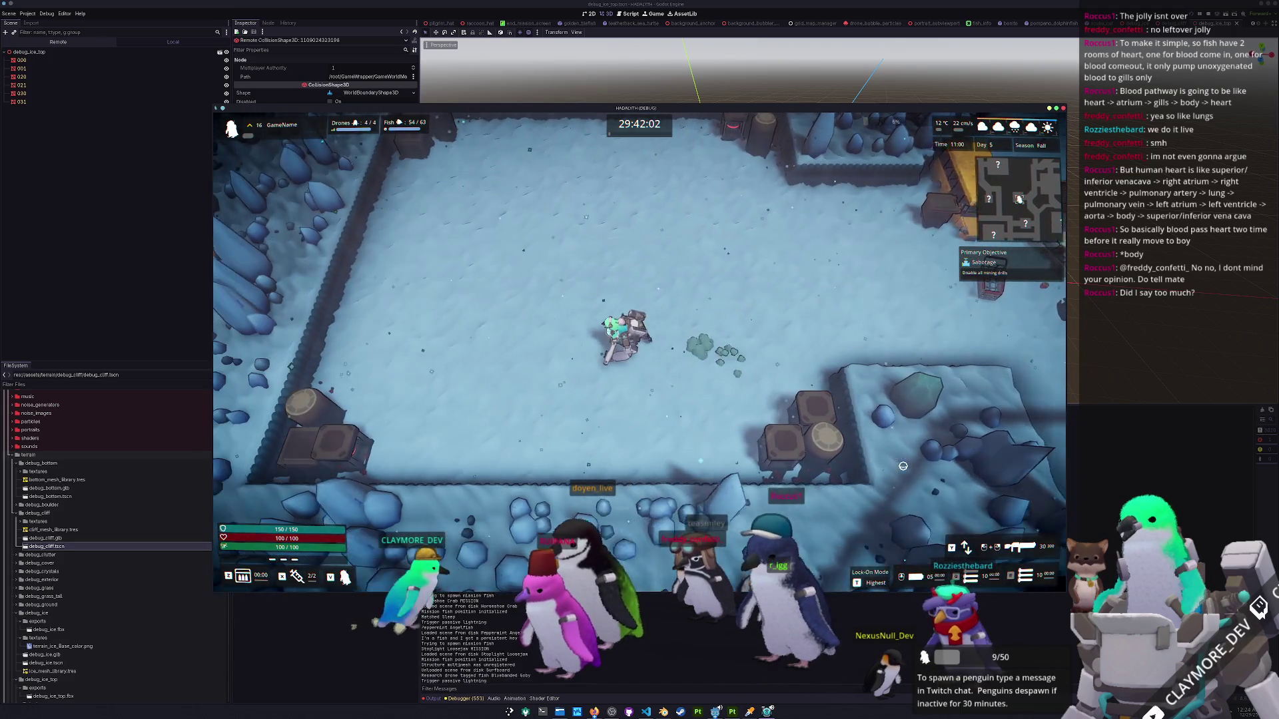
pyautogui.press('a')
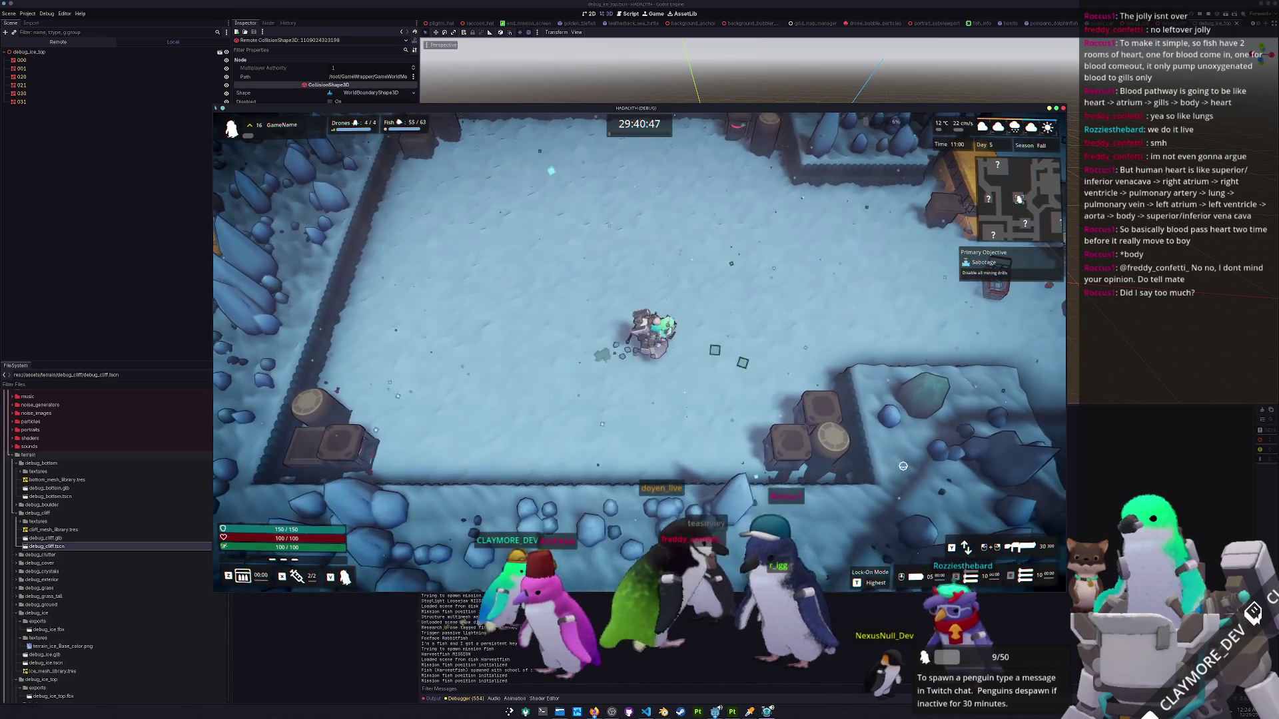
pyautogui.press('d')
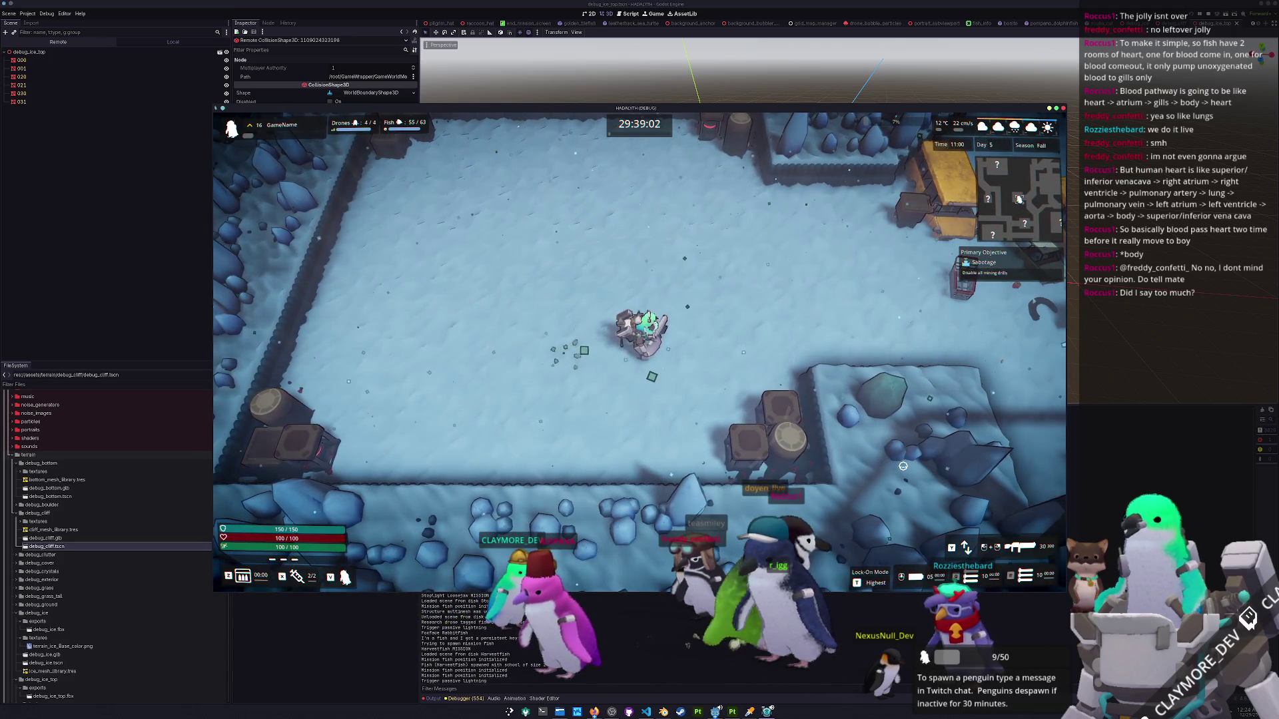
pyautogui.press('w')
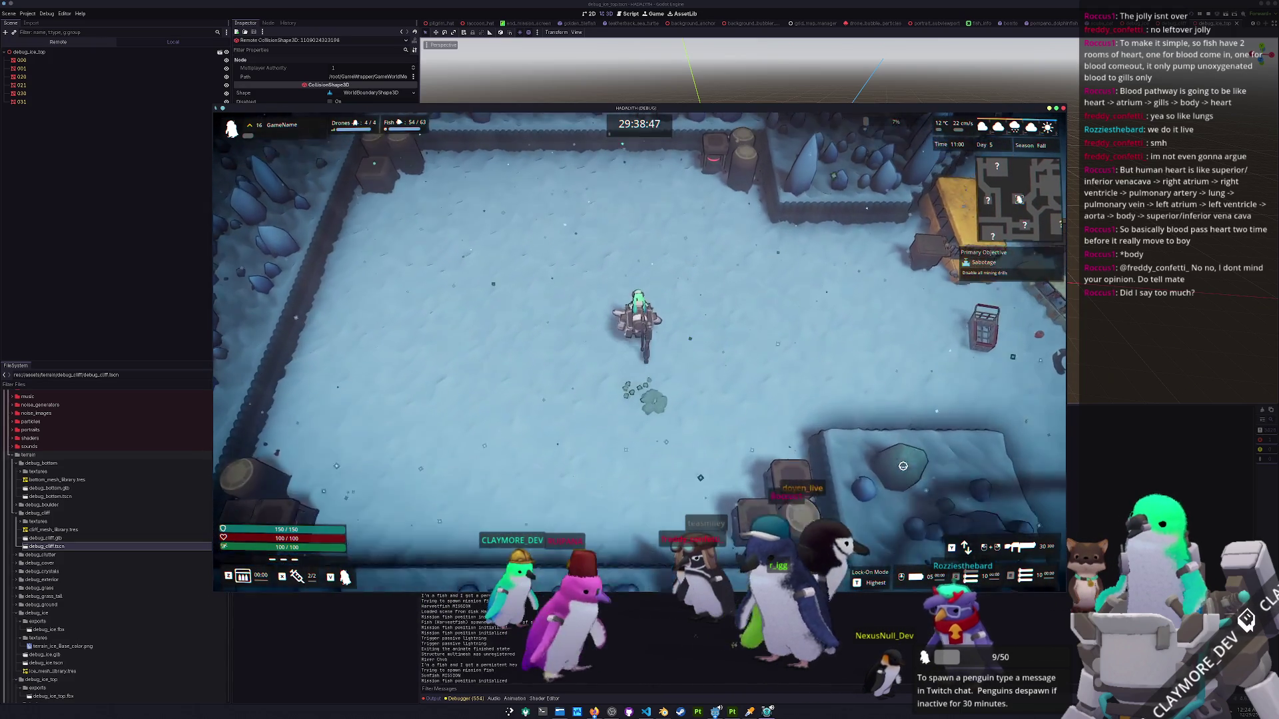
pyautogui.press('w')
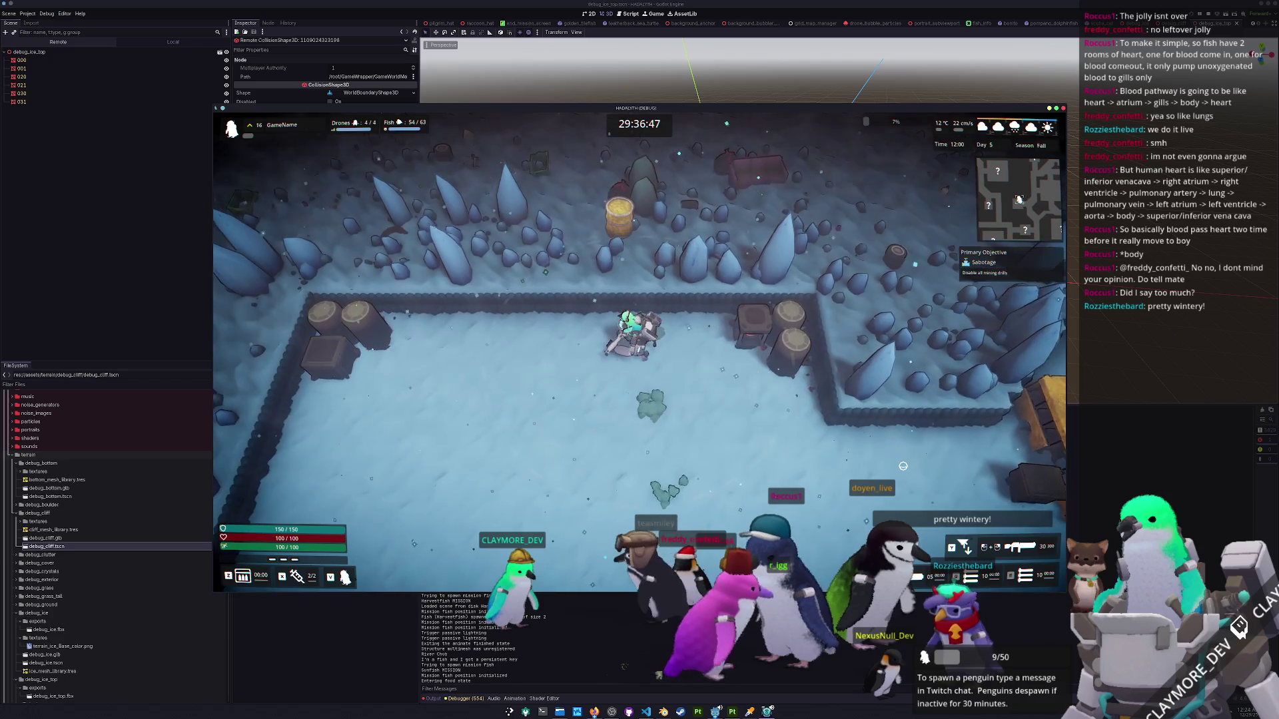
# Walk west and south along the fence and push into the ice rocks to test collisions.
pyautogui.press('a')
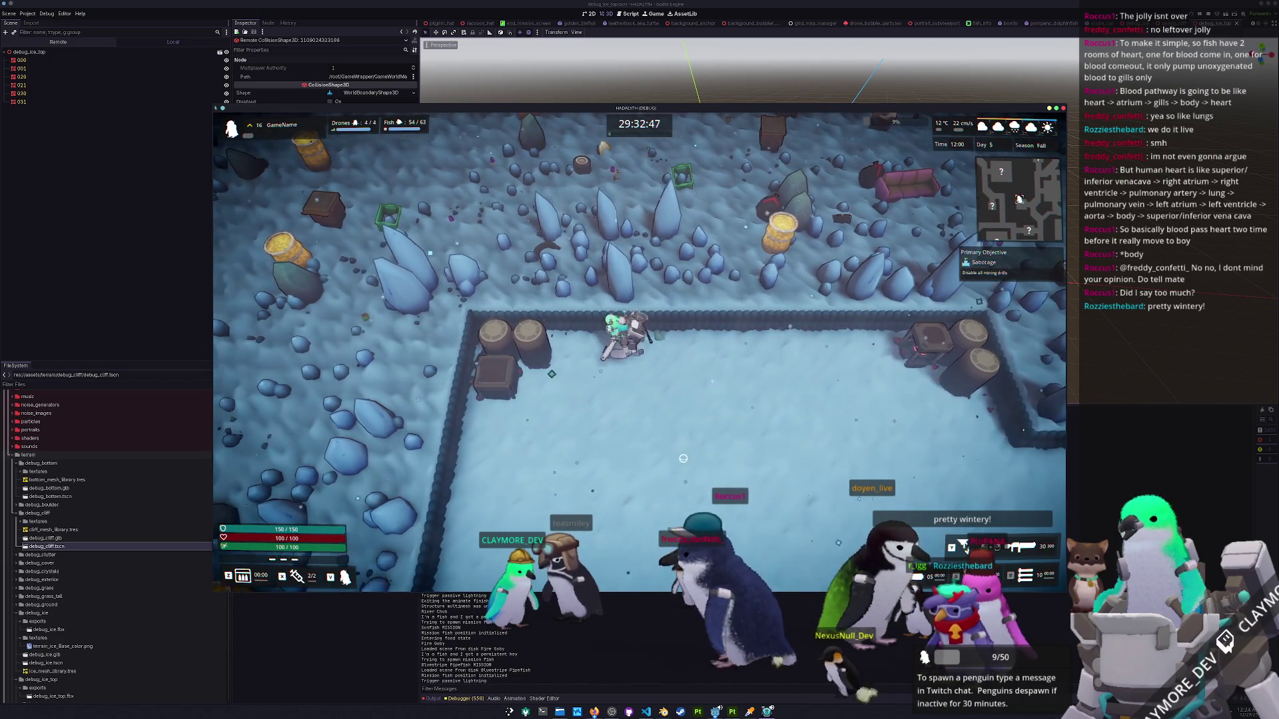
pyautogui.press('a')
pyautogui.press('s')
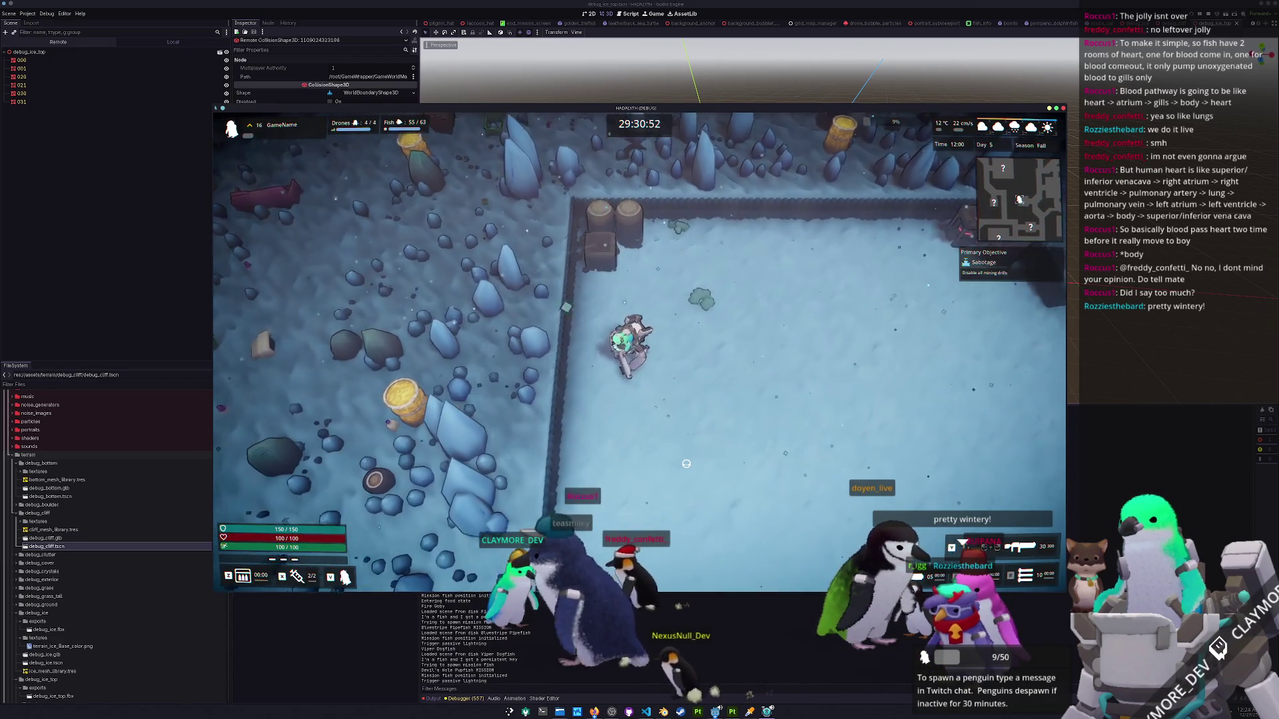
pyautogui.press('a')
pyautogui.press('s')
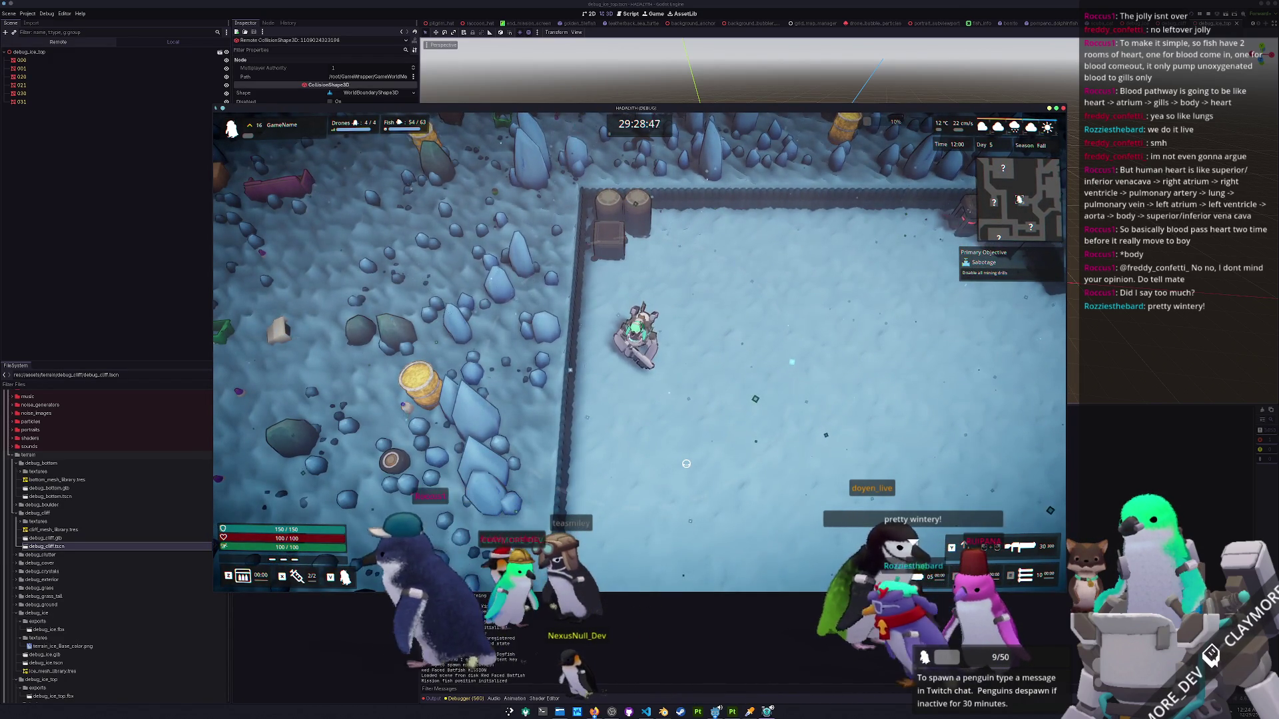
pyautogui.press('s')
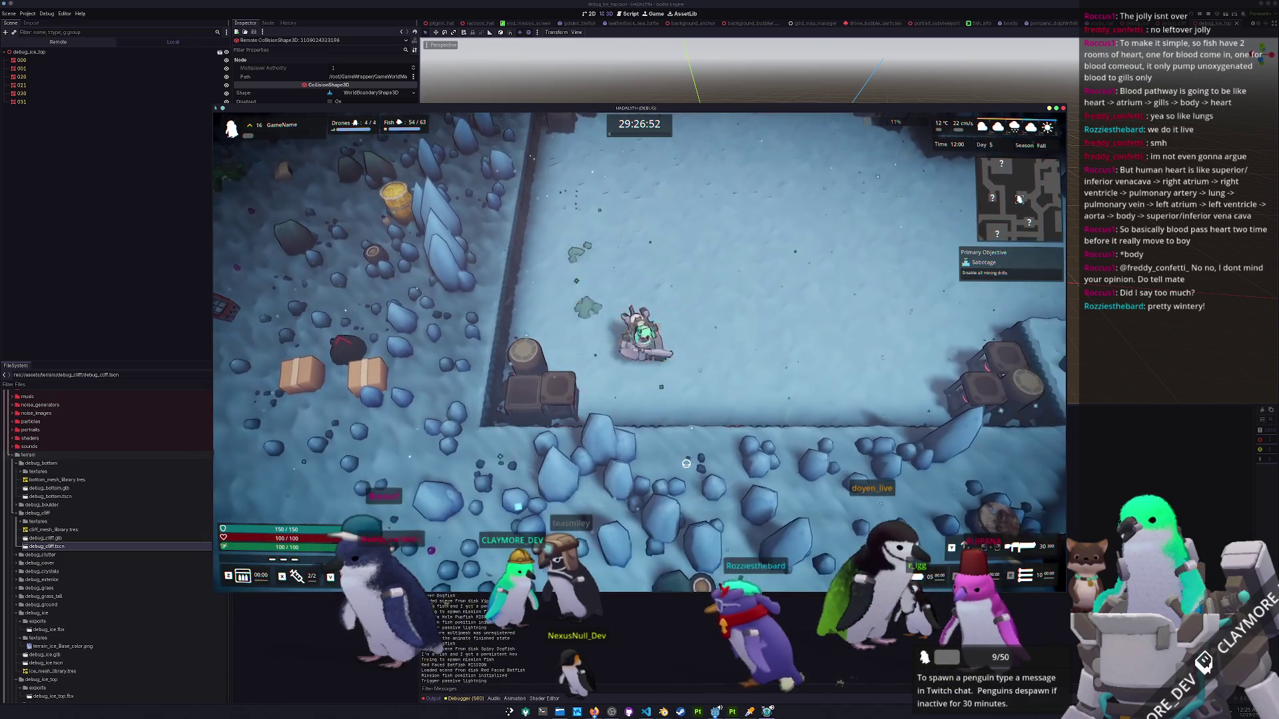
pyautogui.press('w')
pyautogui.press('a')
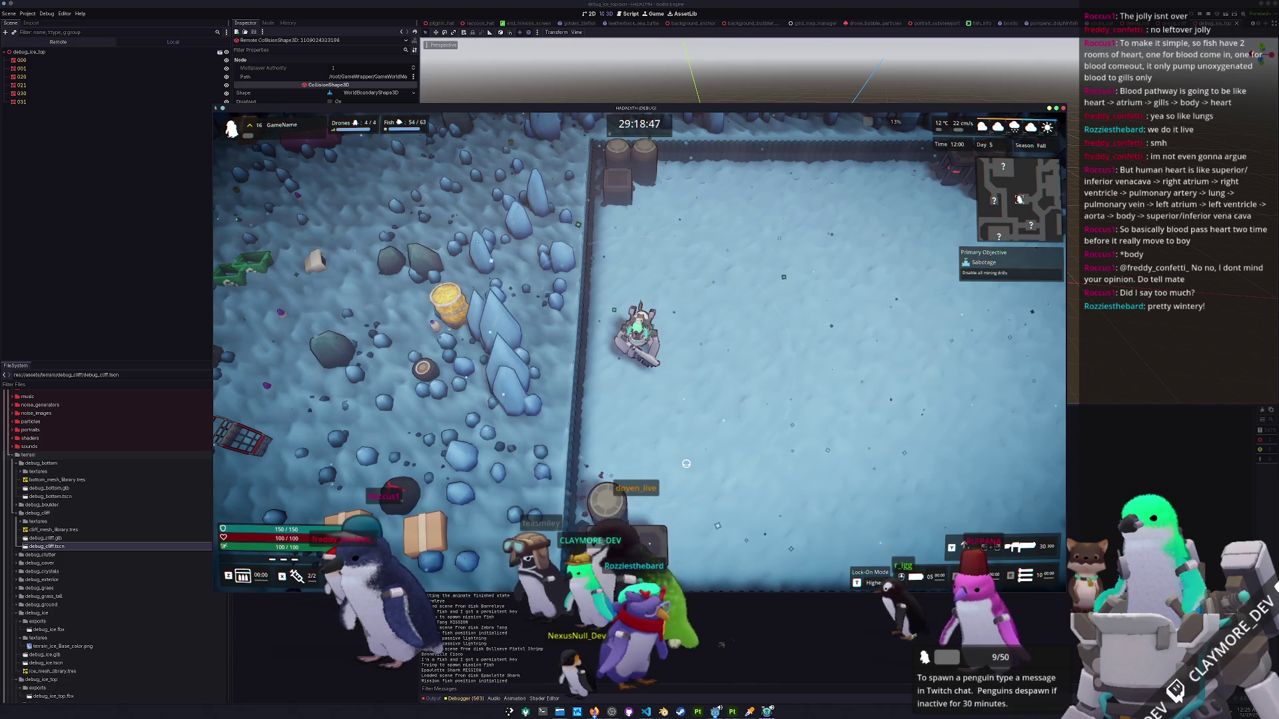
pyautogui.press('w')
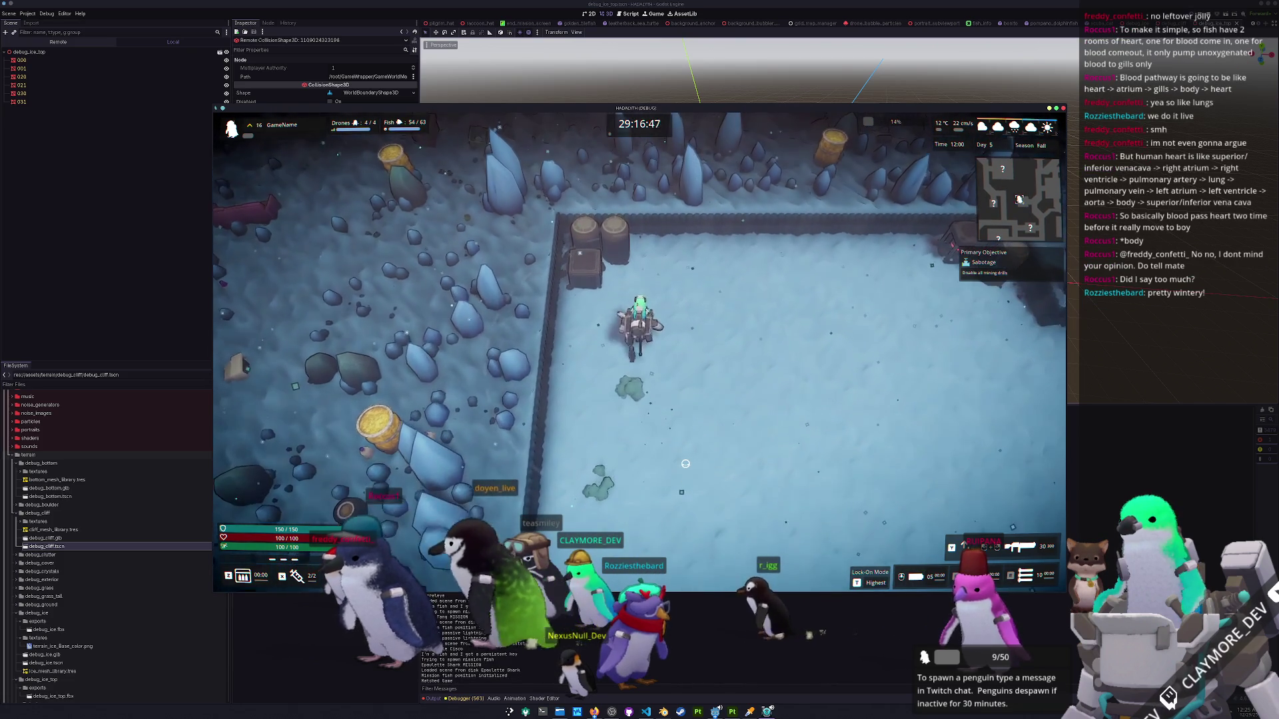
pyautogui.press('s')
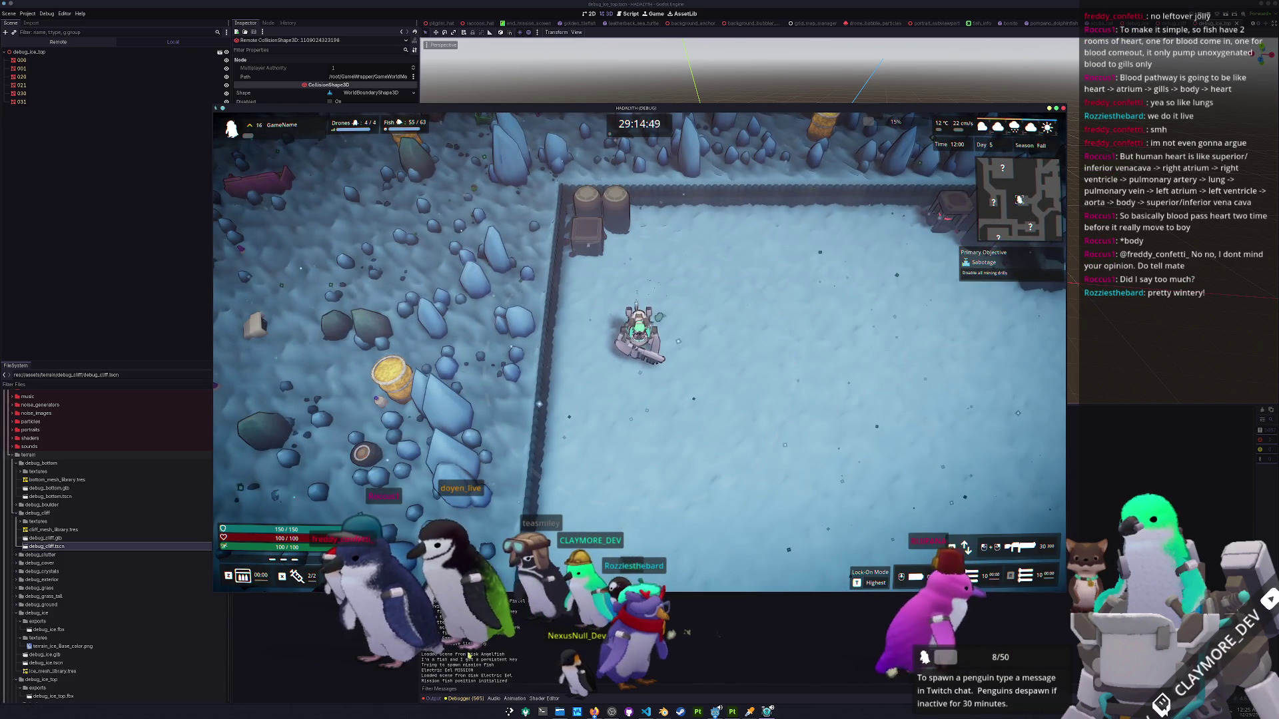
pyautogui.press('a')
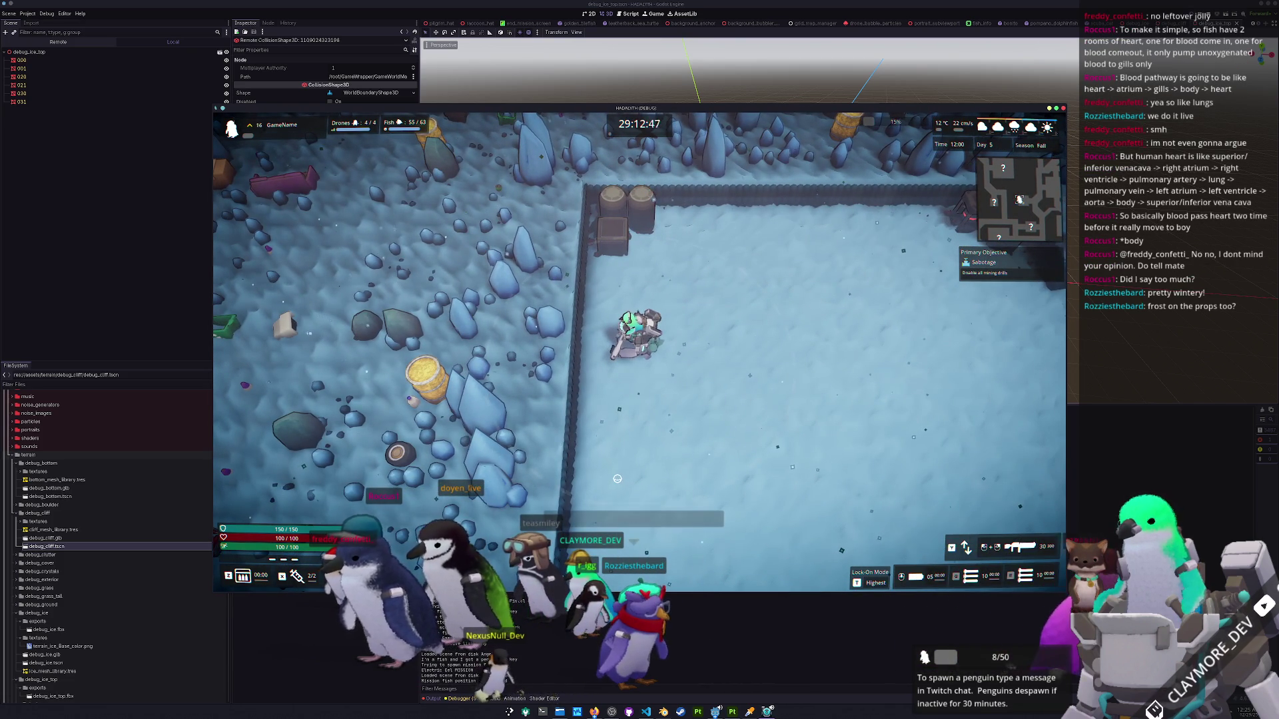